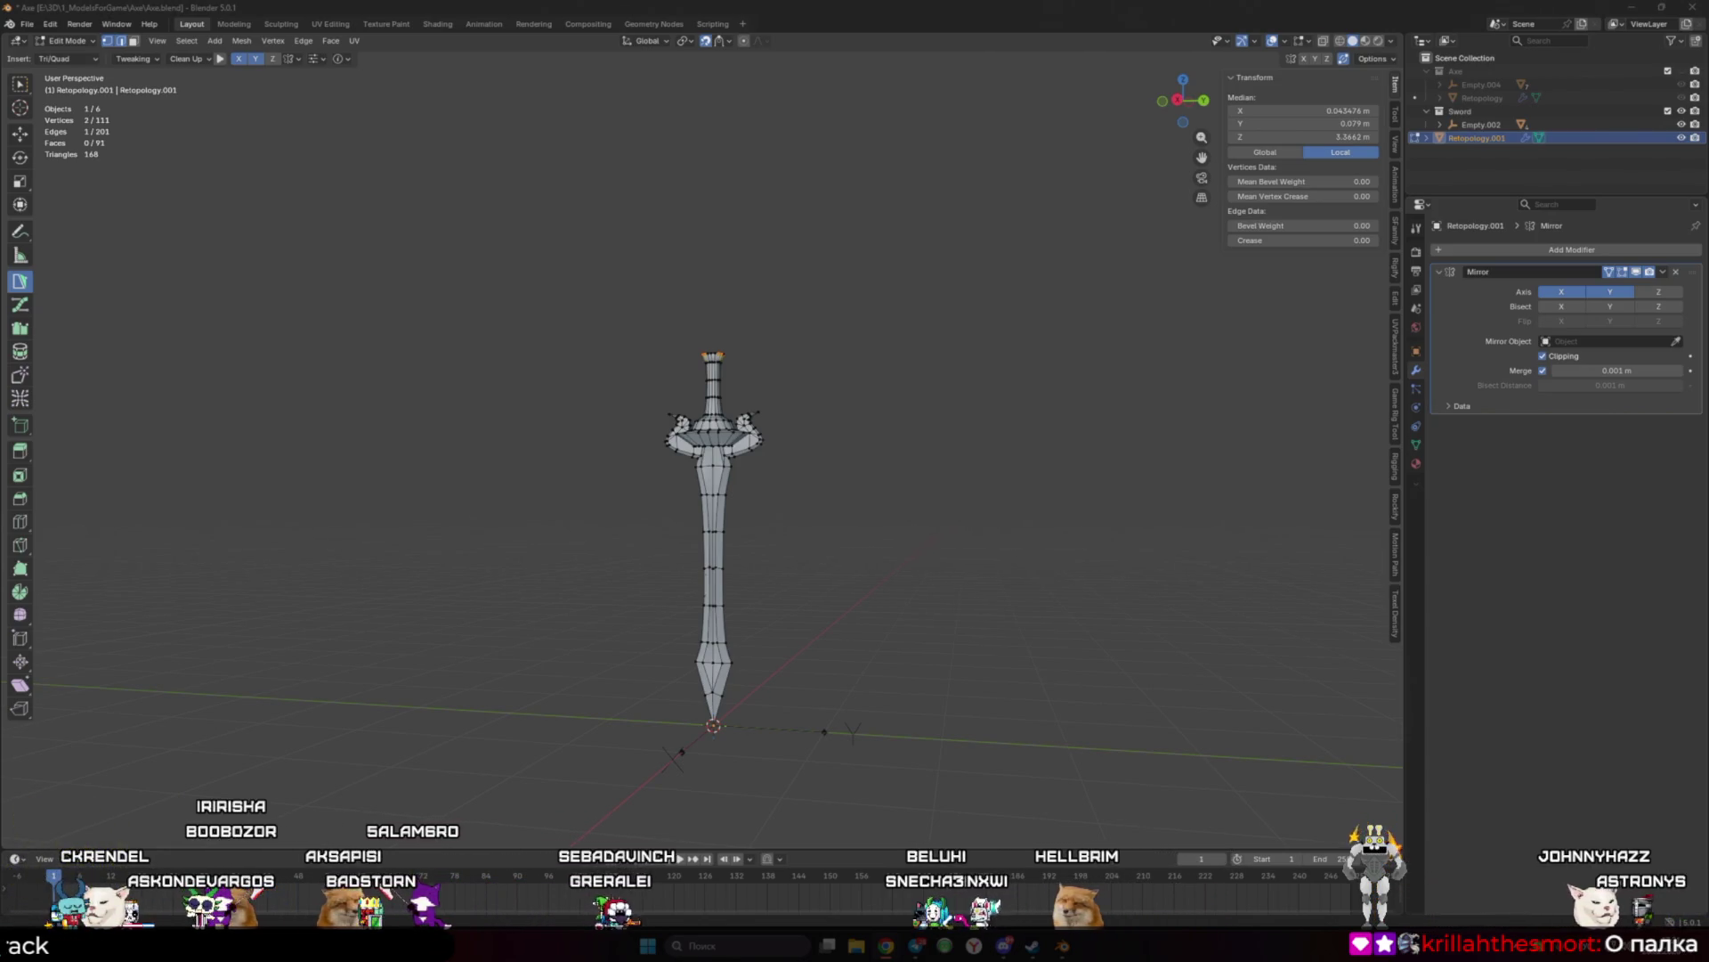
# Step: Orbit and zoom around the sword's retopology mesh to get a close side view
pyautogui.scroll(3, 802, 481)
pyautogui.scroll(-5, 802, 481)
pyautogui.moveTo(801, 481)
pyautogui.mouseDown(button='middle')
pyautogui.moveTo(858, 484)
pyautogui.moveTo(607, 508)
pyautogui.mouseUp(button='middle')
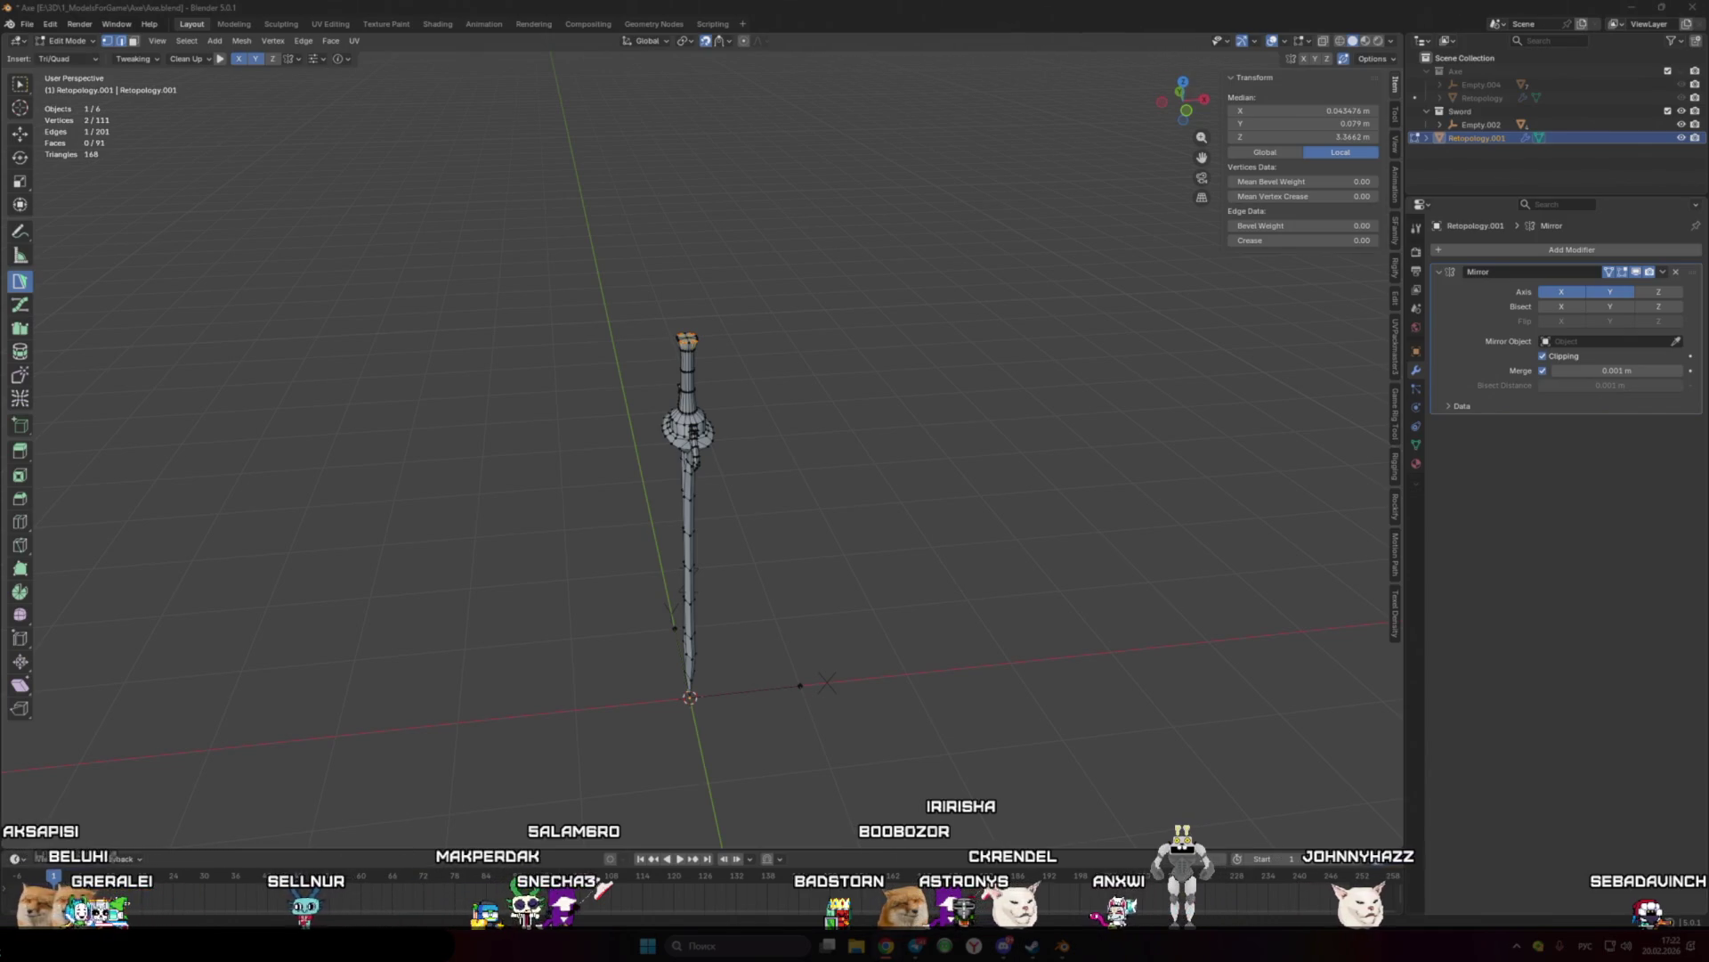
pyautogui.moveTo(1118, 579)
pyautogui.mouseDown(button='middle')
pyautogui.moveTo(766, 515)
pyautogui.moveTo(748, 579)
pyautogui.moveTo(713, 534)
pyautogui.mouseUp(button='middle')
pyautogui.scroll(5, 943, 500)
pyautogui.scroll(-2, 939, 512)
# Step: Return to Object Mode and assign the Cheker material to Retopology.001
pyautogui.press('Tab')
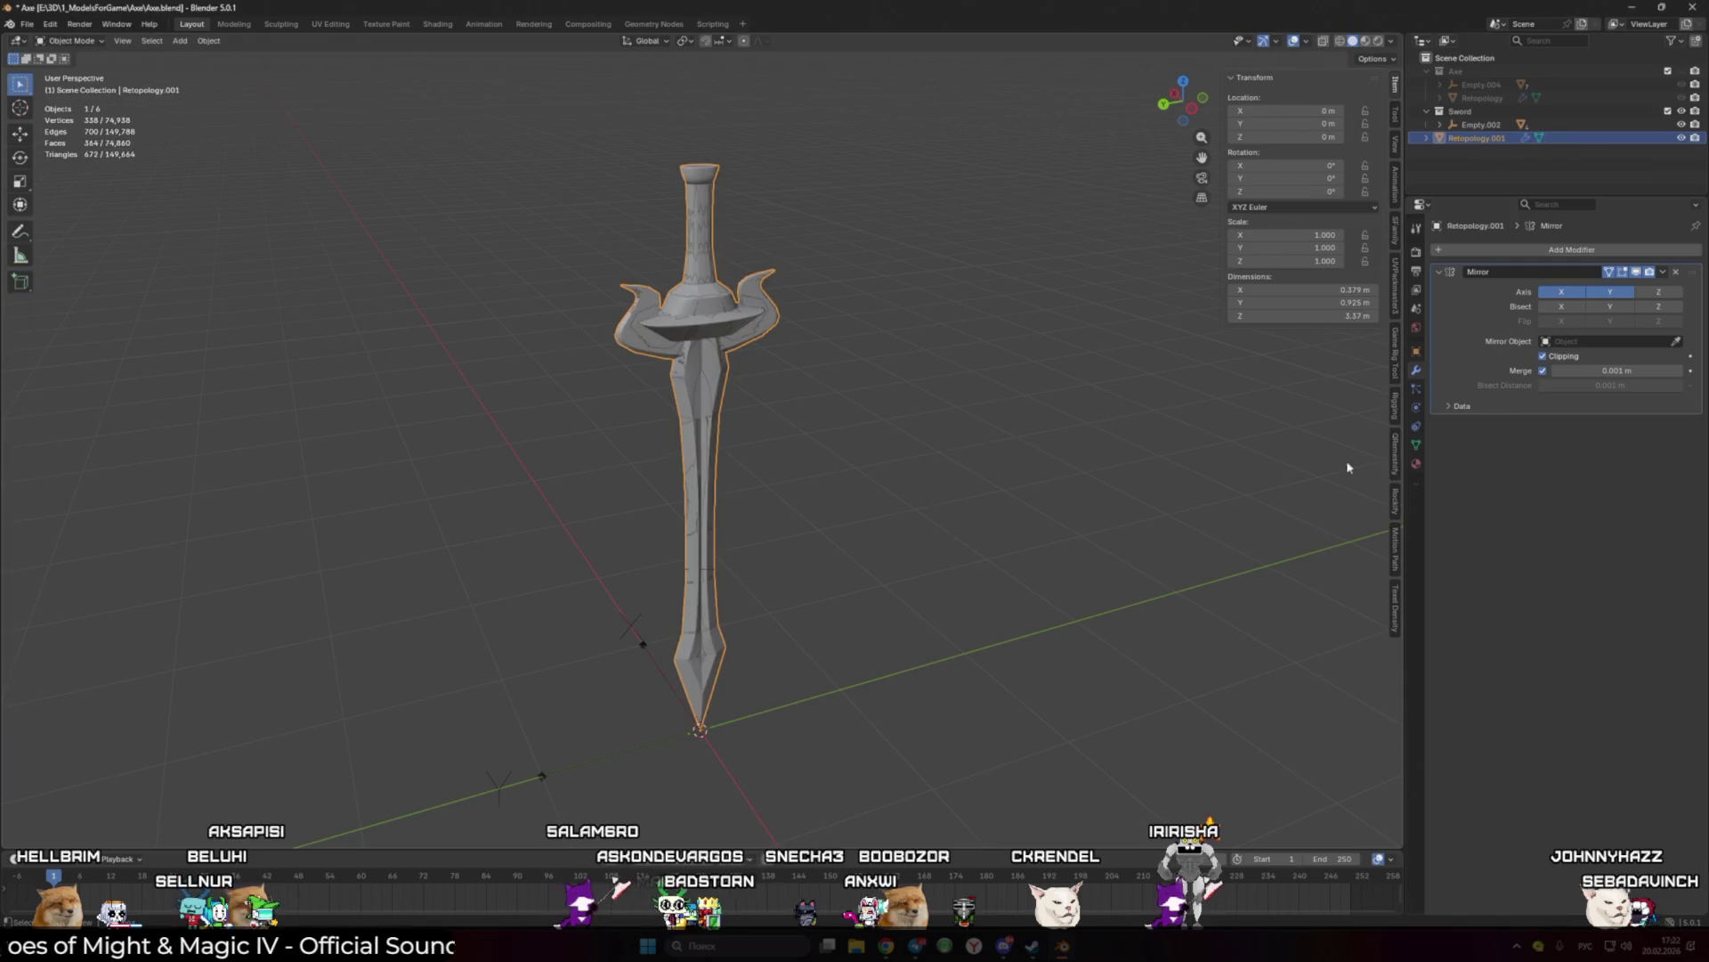
pyautogui.click(1416, 464)
pyautogui.click(1438, 307)
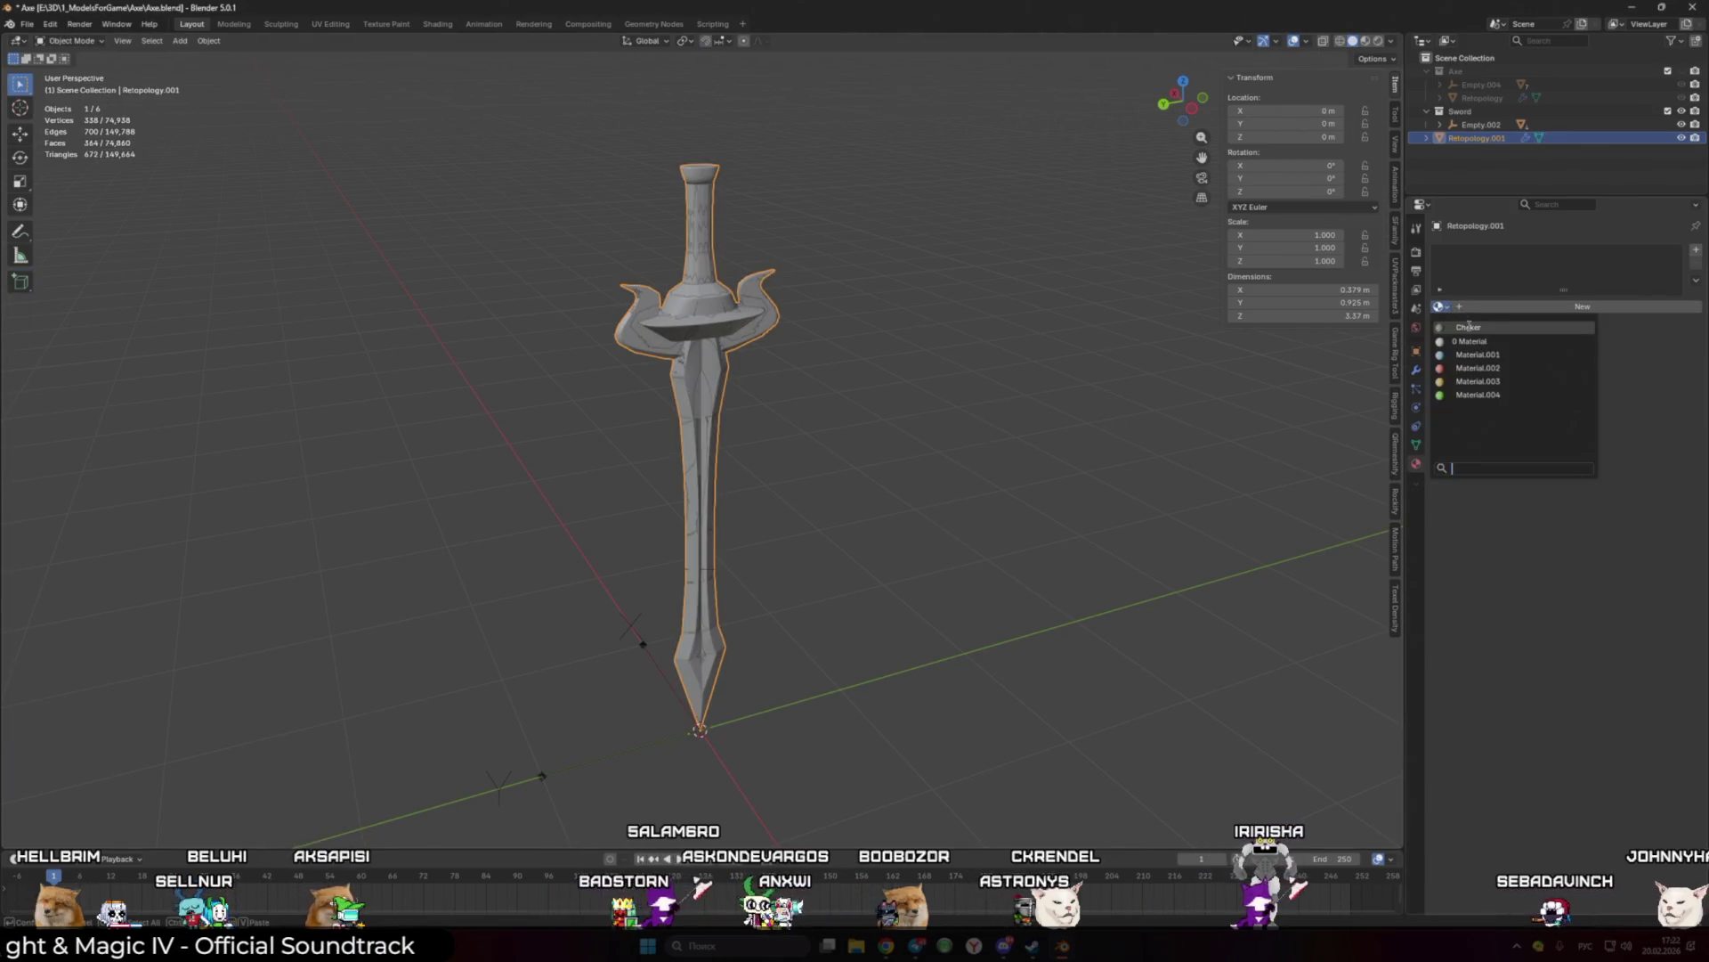
pyautogui.click(1514, 352)
# Step: Add a UV map to the mesh and switch to the UV Editing workspace
pyautogui.click(1417, 444)
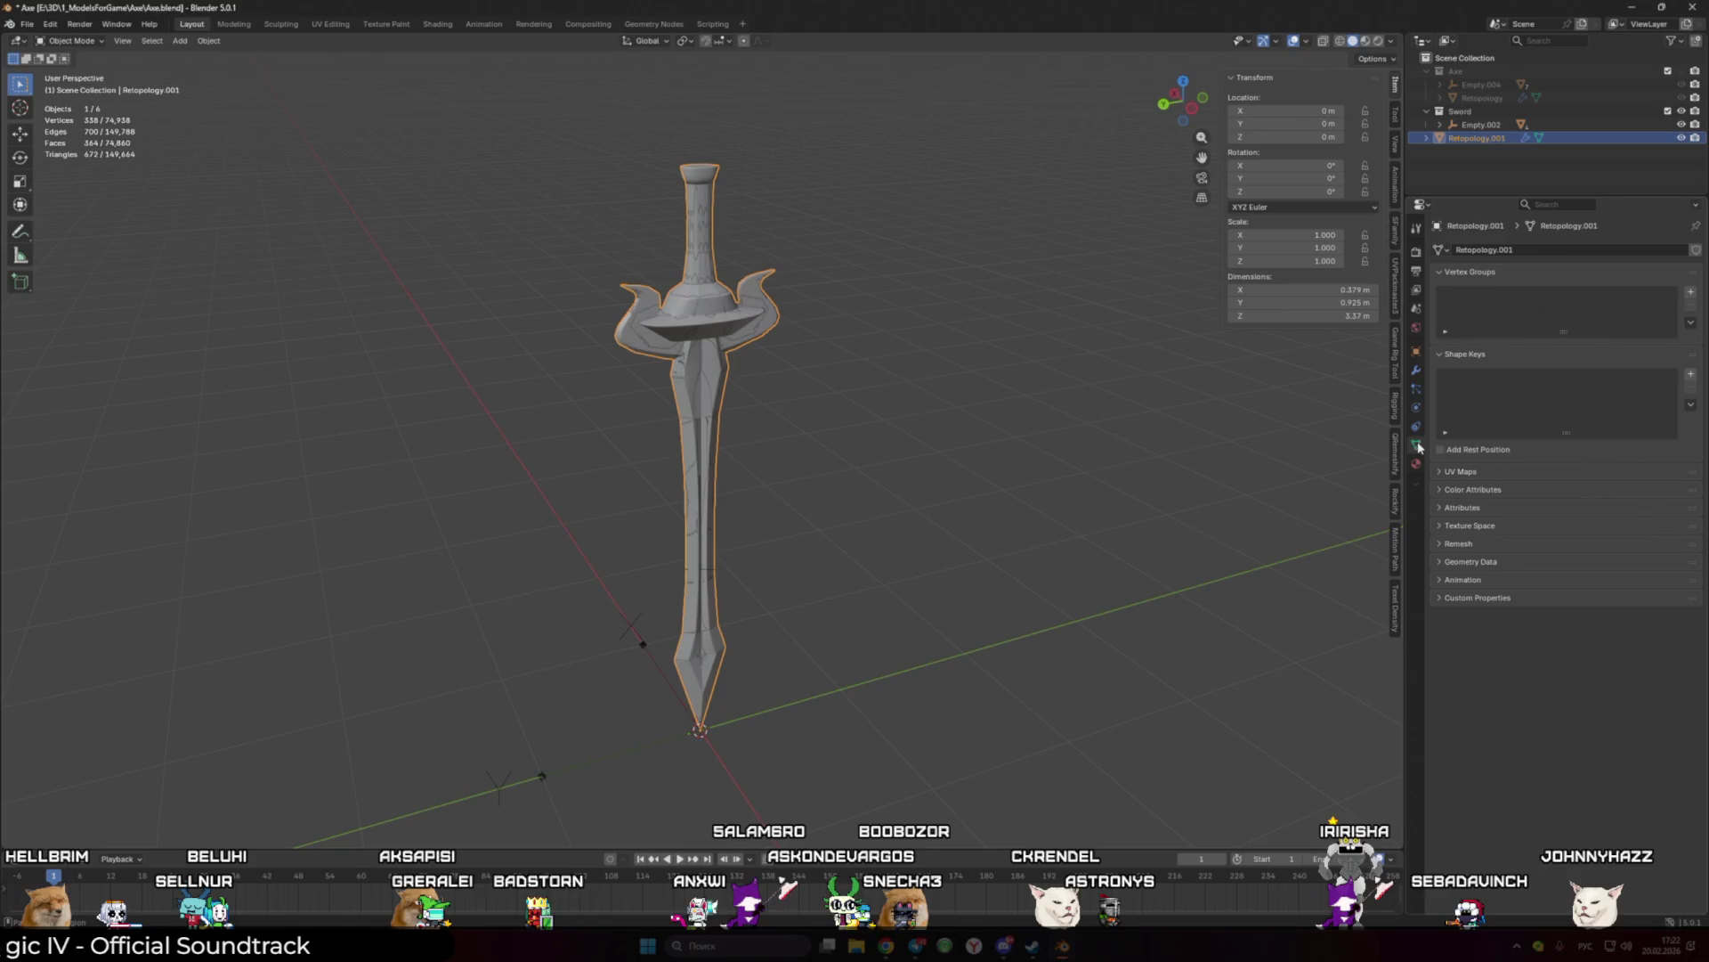
pyautogui.click(1691, 492)
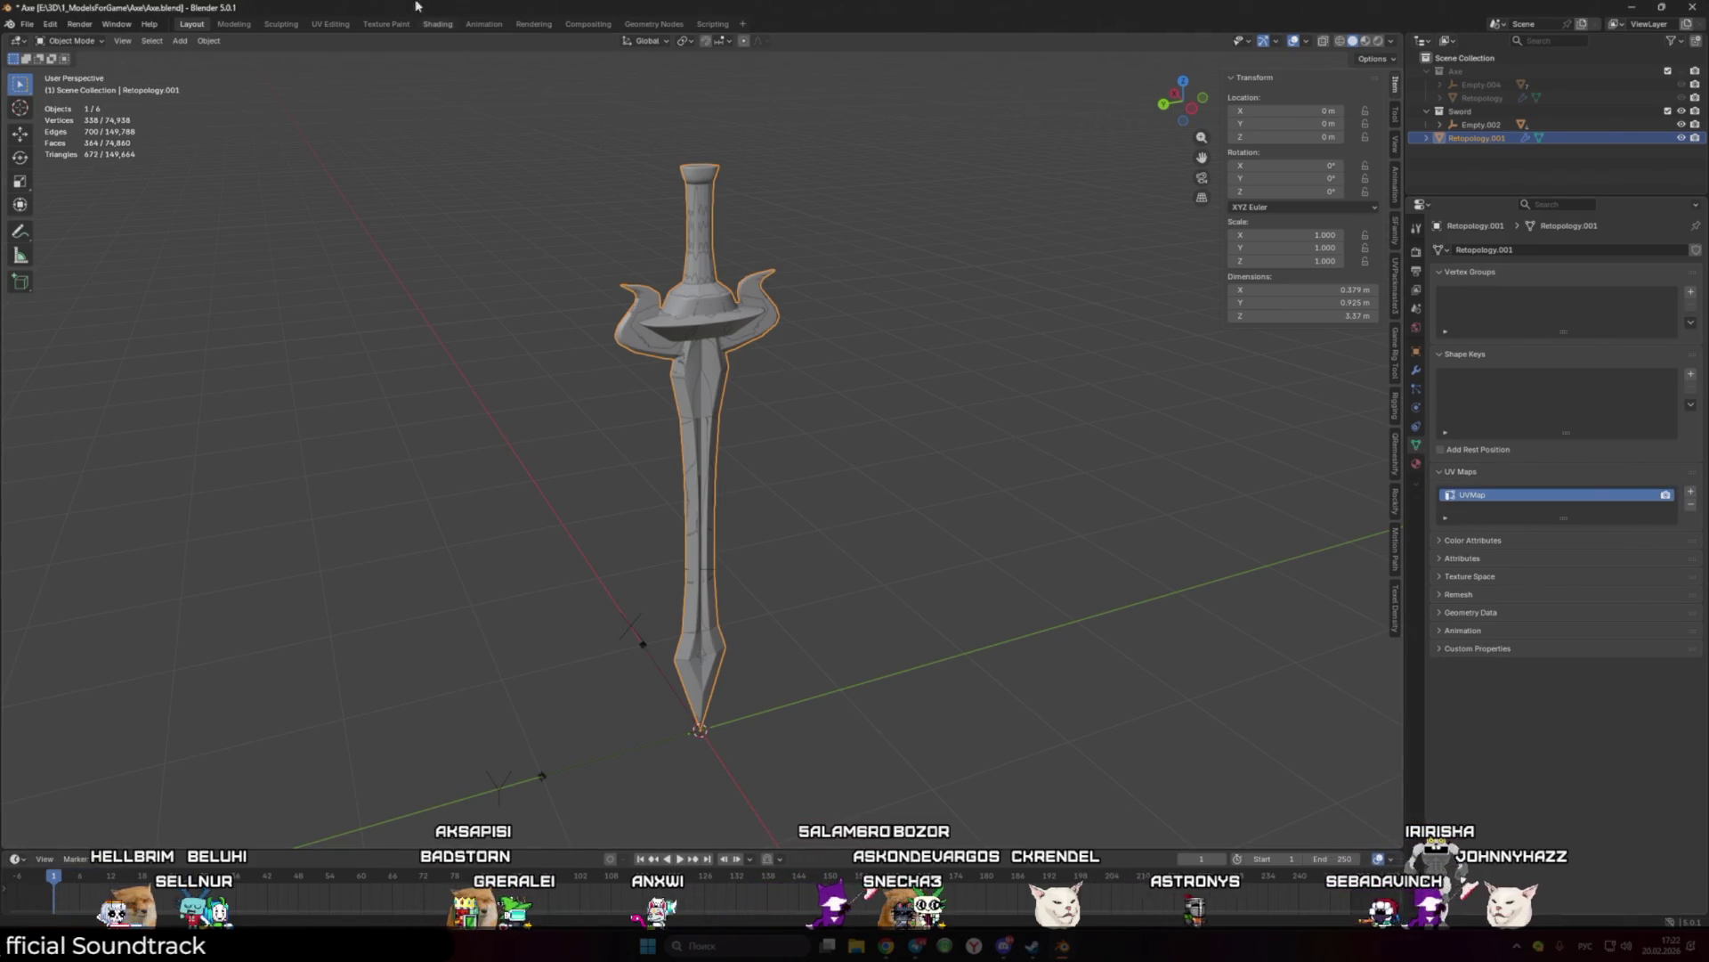
pyautogui.click(331, 24)
pyautogui.scroll(2, 942, 408)
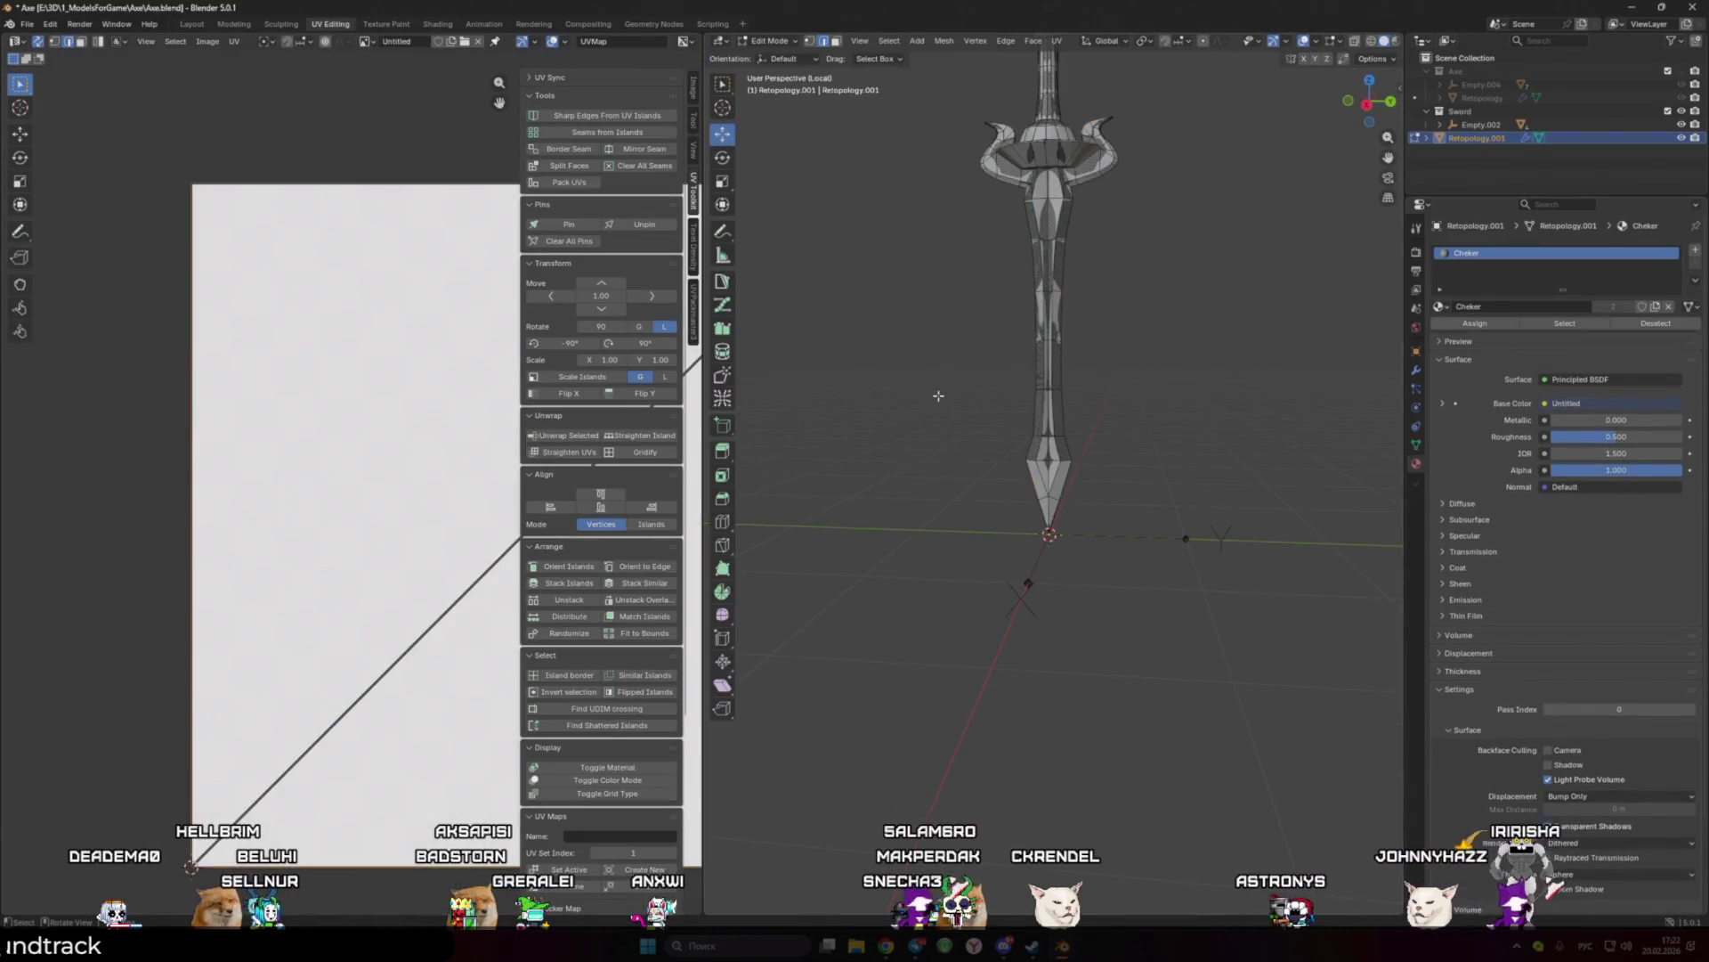
# Step: Unwrap the whole sword onto the checker texture and move the UV island further right
pyautogui.press('a')
pyautogui.scroll(-1, 390, 543)
pyautogui.rightClick(389, 543)
pyautogui.click(389, 542)
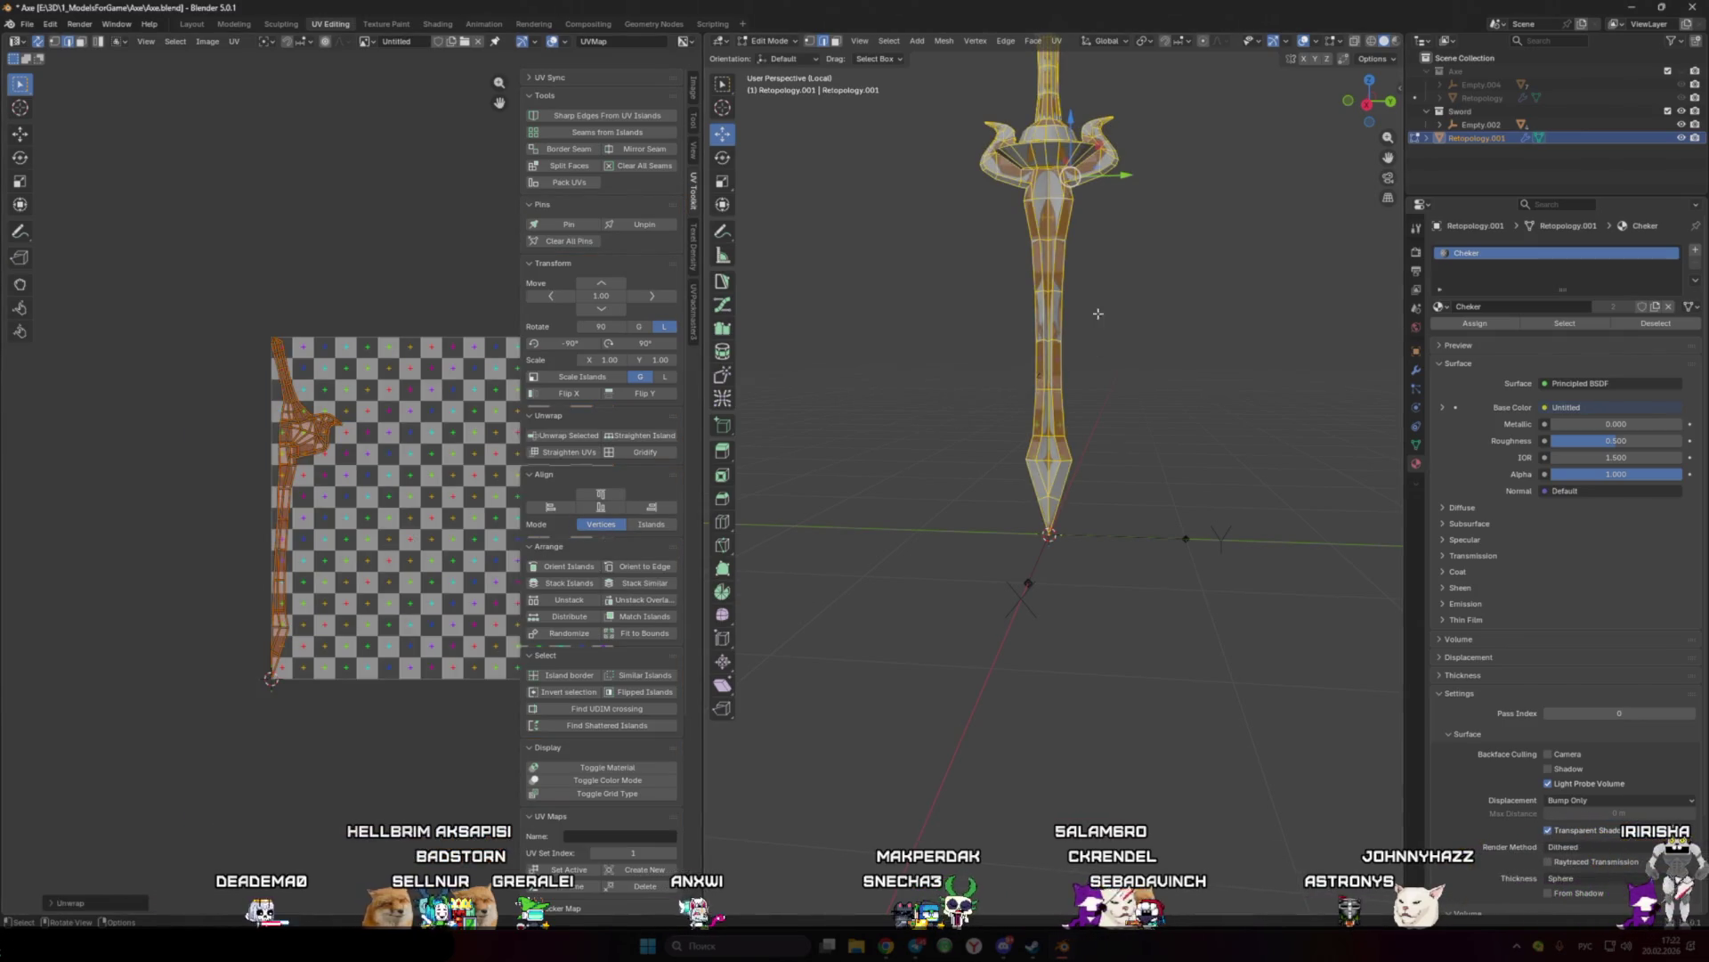
pyautogui.press('KP_Divide')
pyautogui.keyDown('shift'); pyautogui.moveTo(1109, 307); pyautogui.dragTo(1118, 278, button='middle'); pyautogui.keyUp('shift')
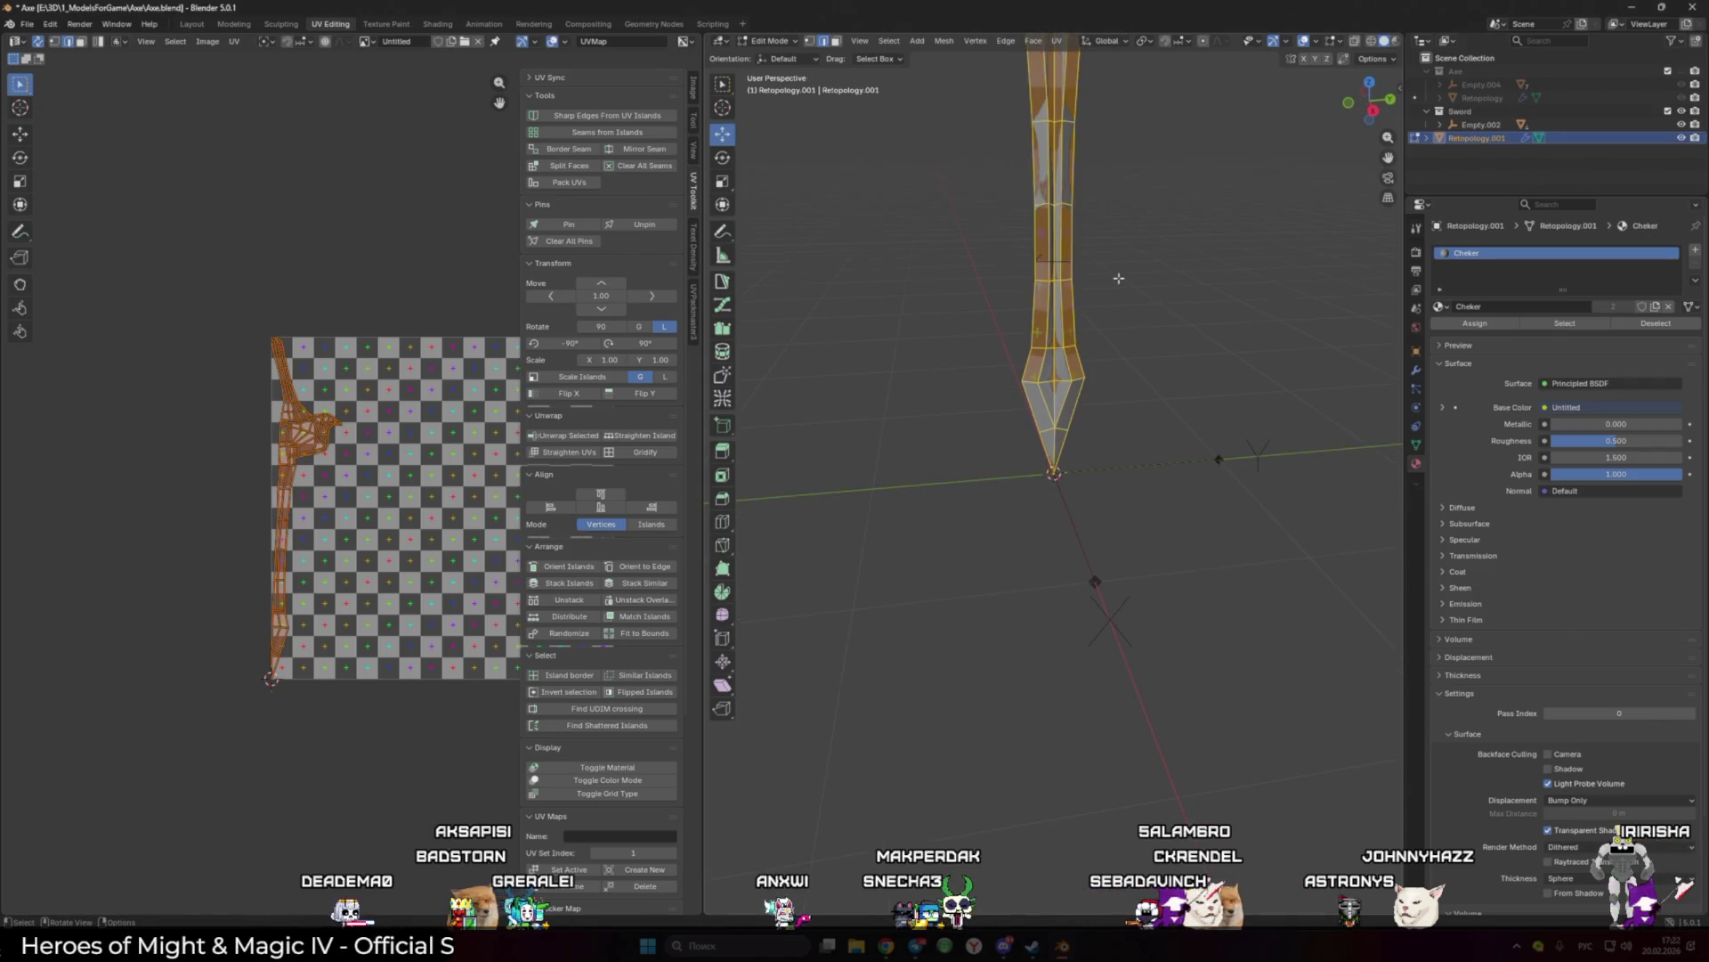
pyautogui.click(1118, 278)
pyautogui.click(1416, 444)
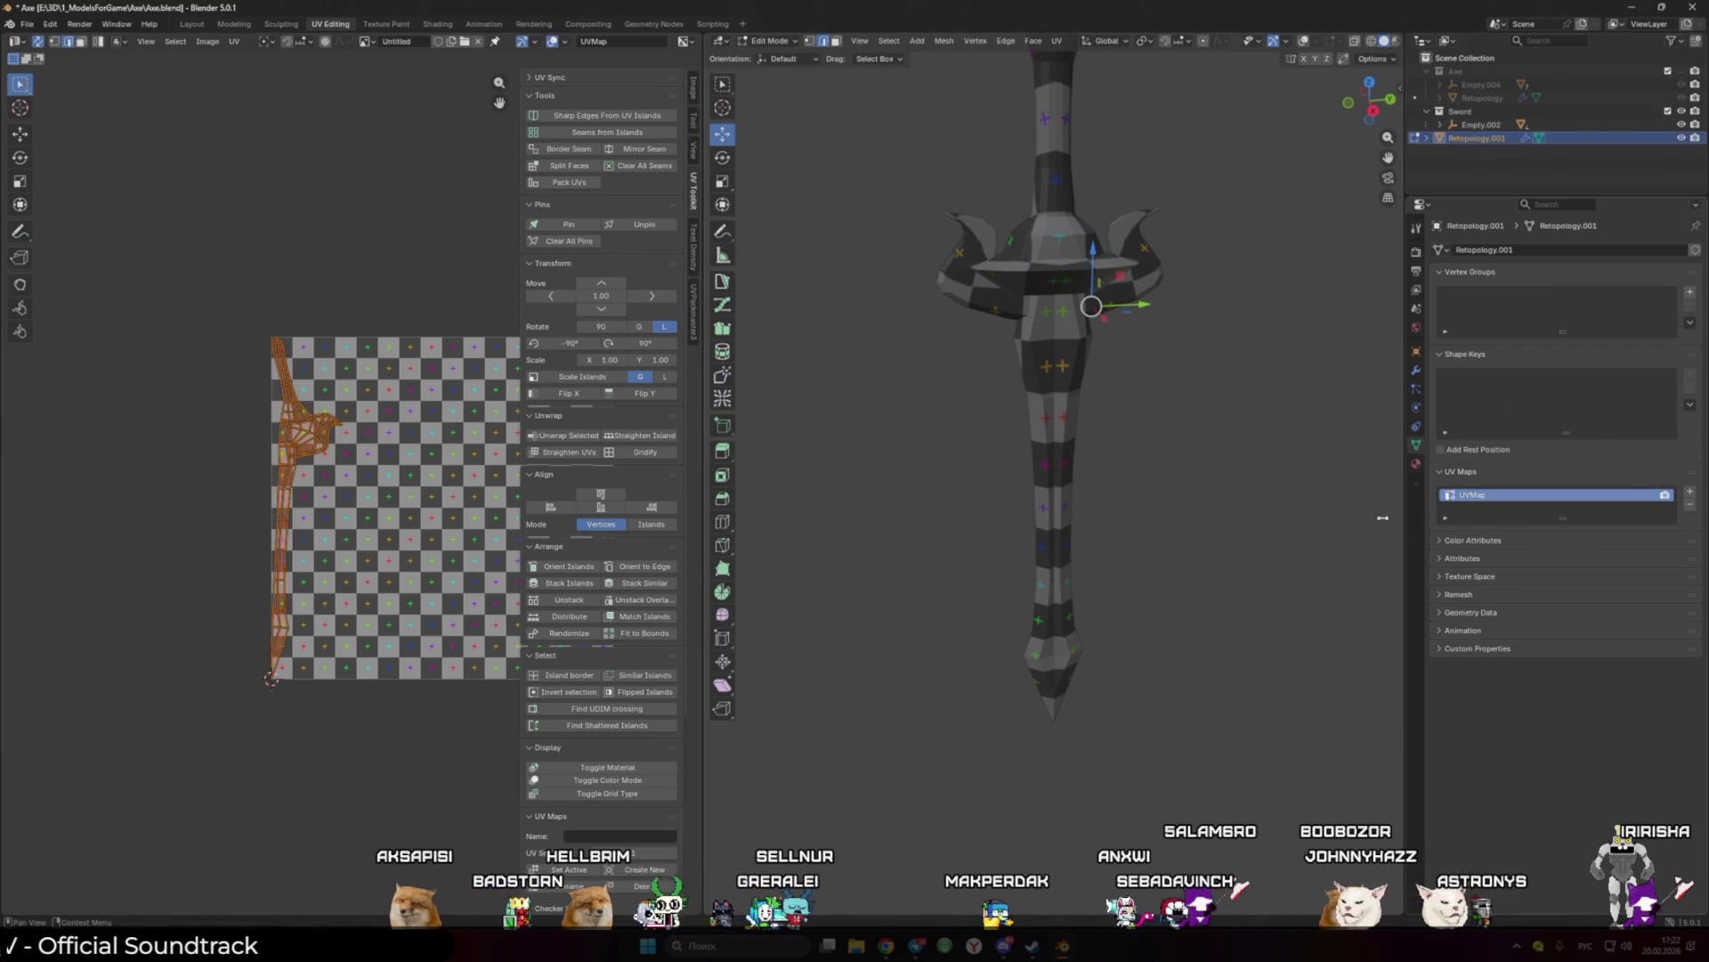
pyautogui.press('g')
pyautogui.click(600, 535)
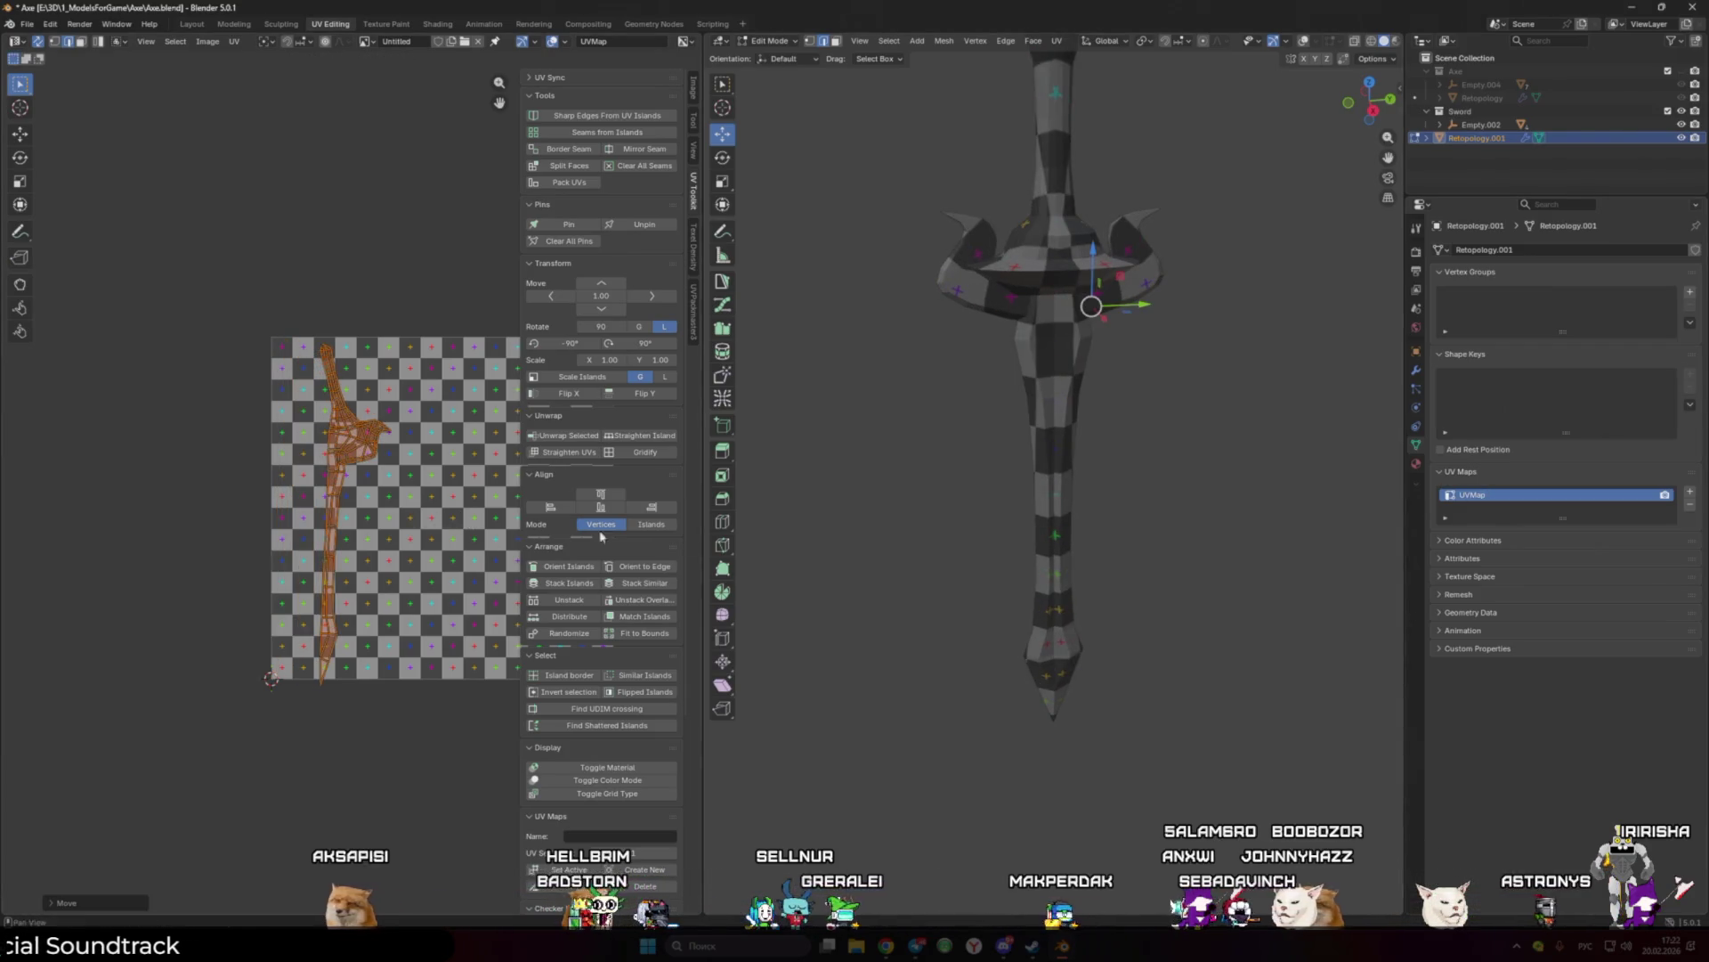
# Step: Add a second UV map, UVMap.001, and toggle between it and UVMap to compare layouts
pyautogui.click(1689, 492)
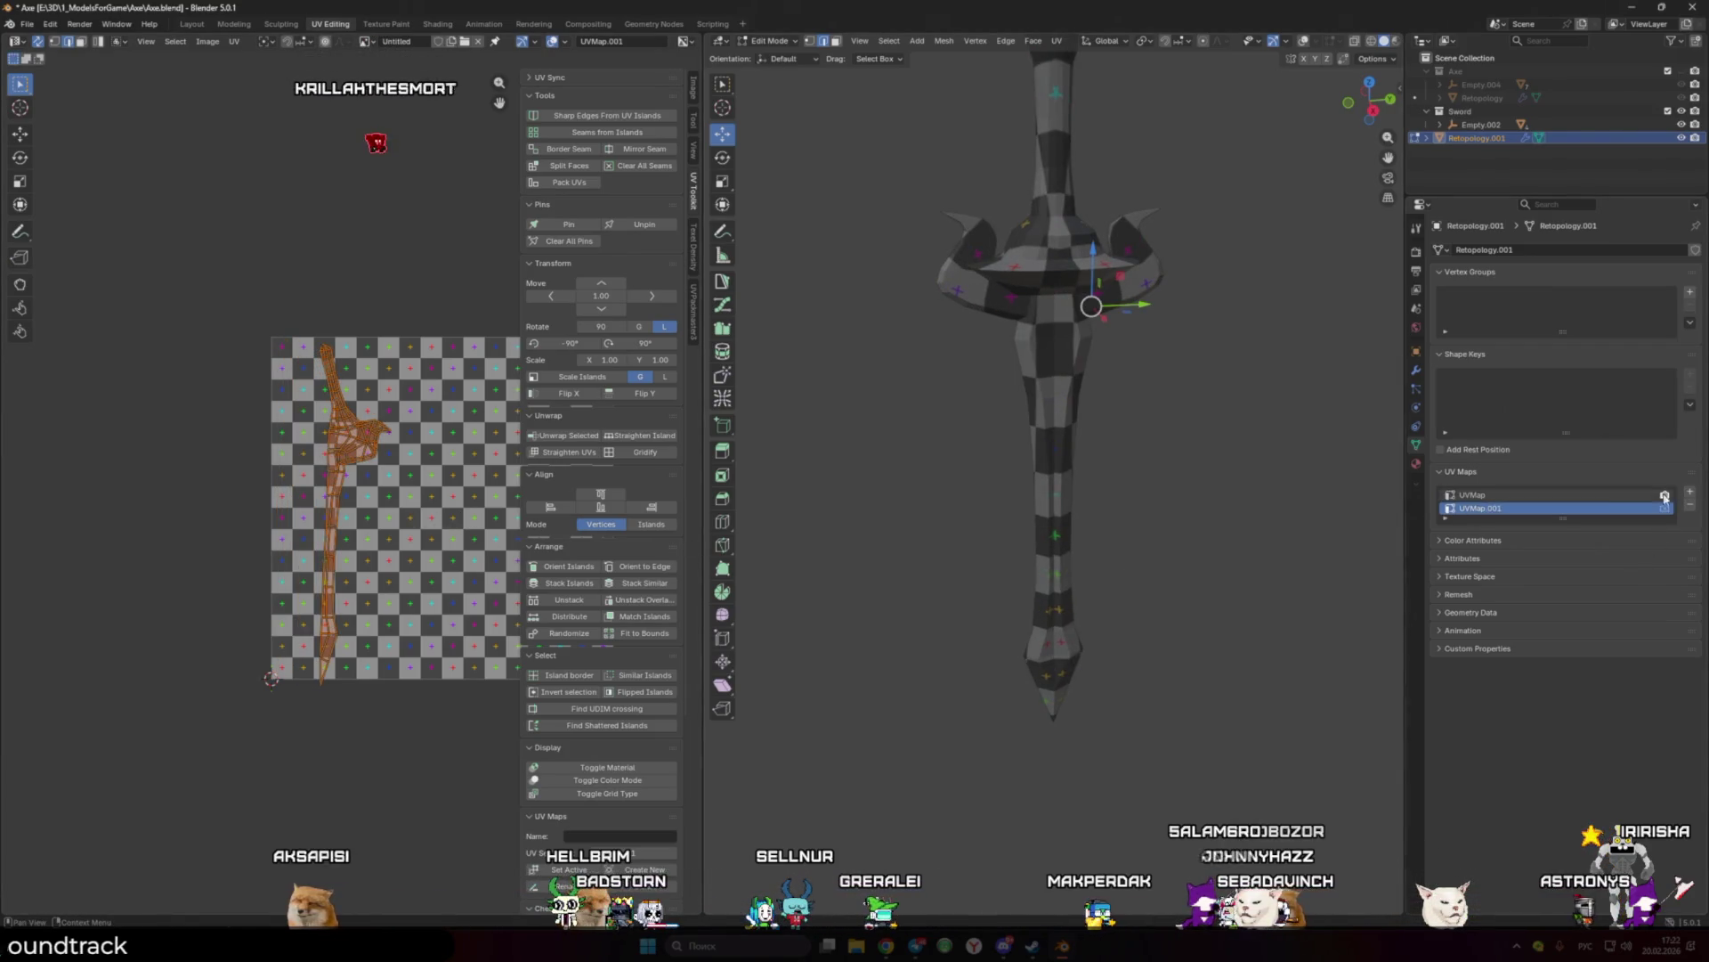
pyautogui.click(1506, 509)
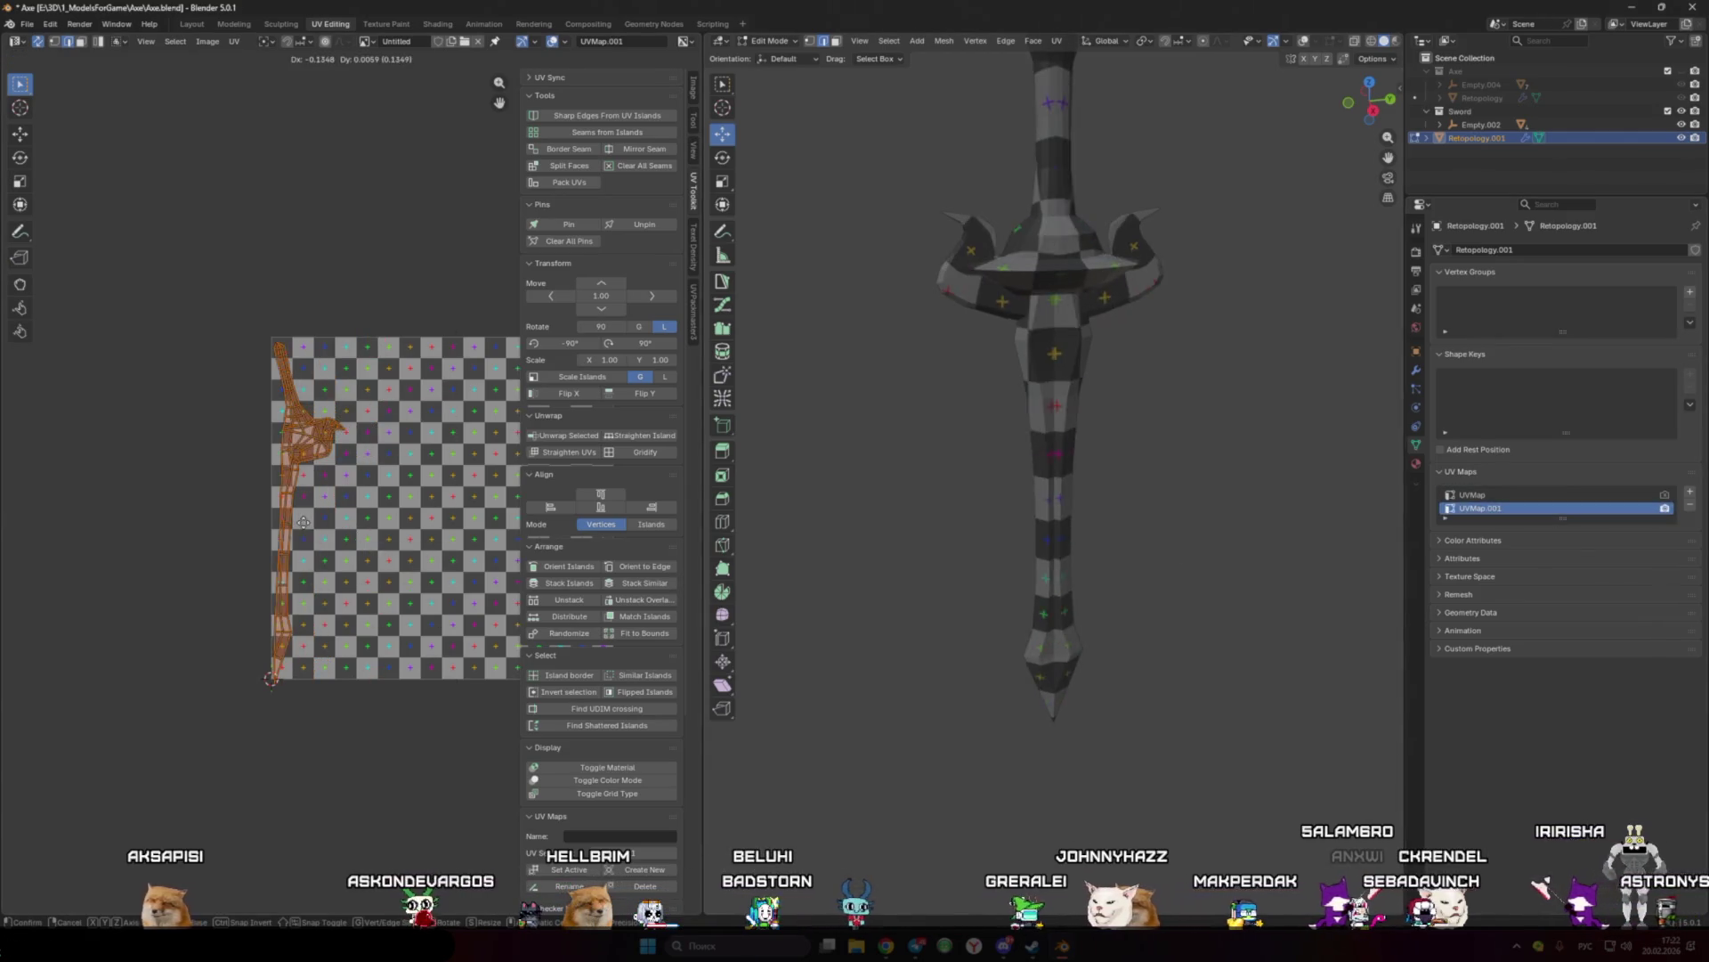
pyautogui.click(1492, 496)
pyautogui.click(1638, 509)
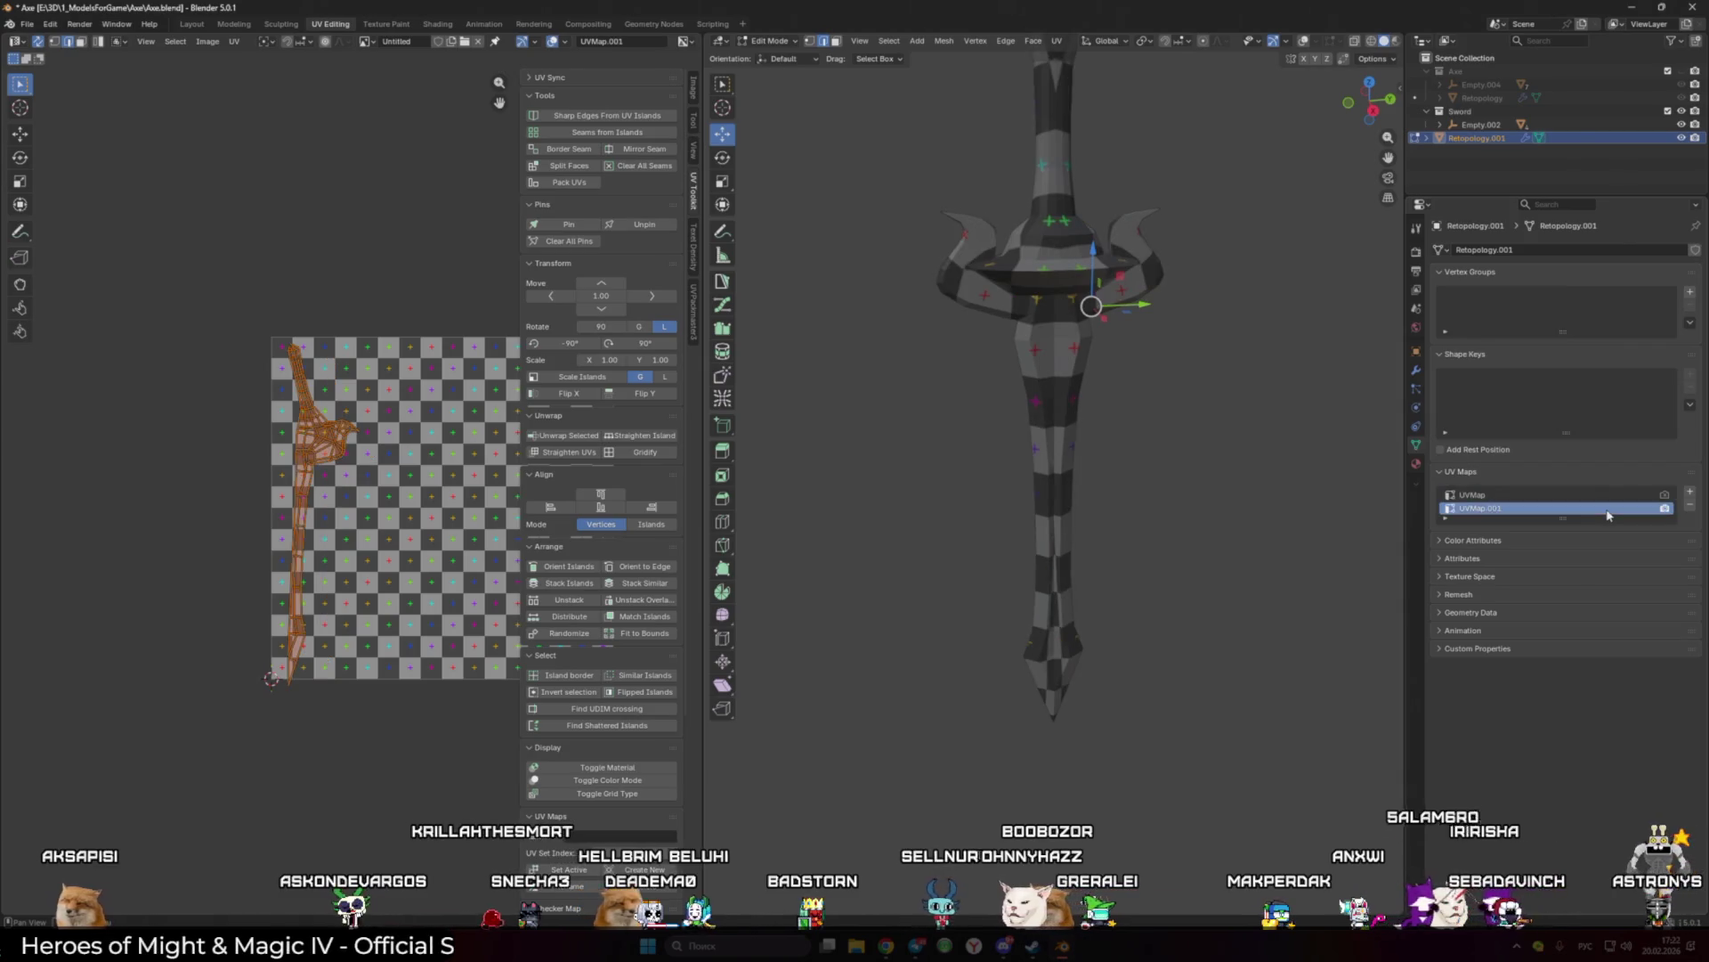
pyautogui.click(1513, 496)
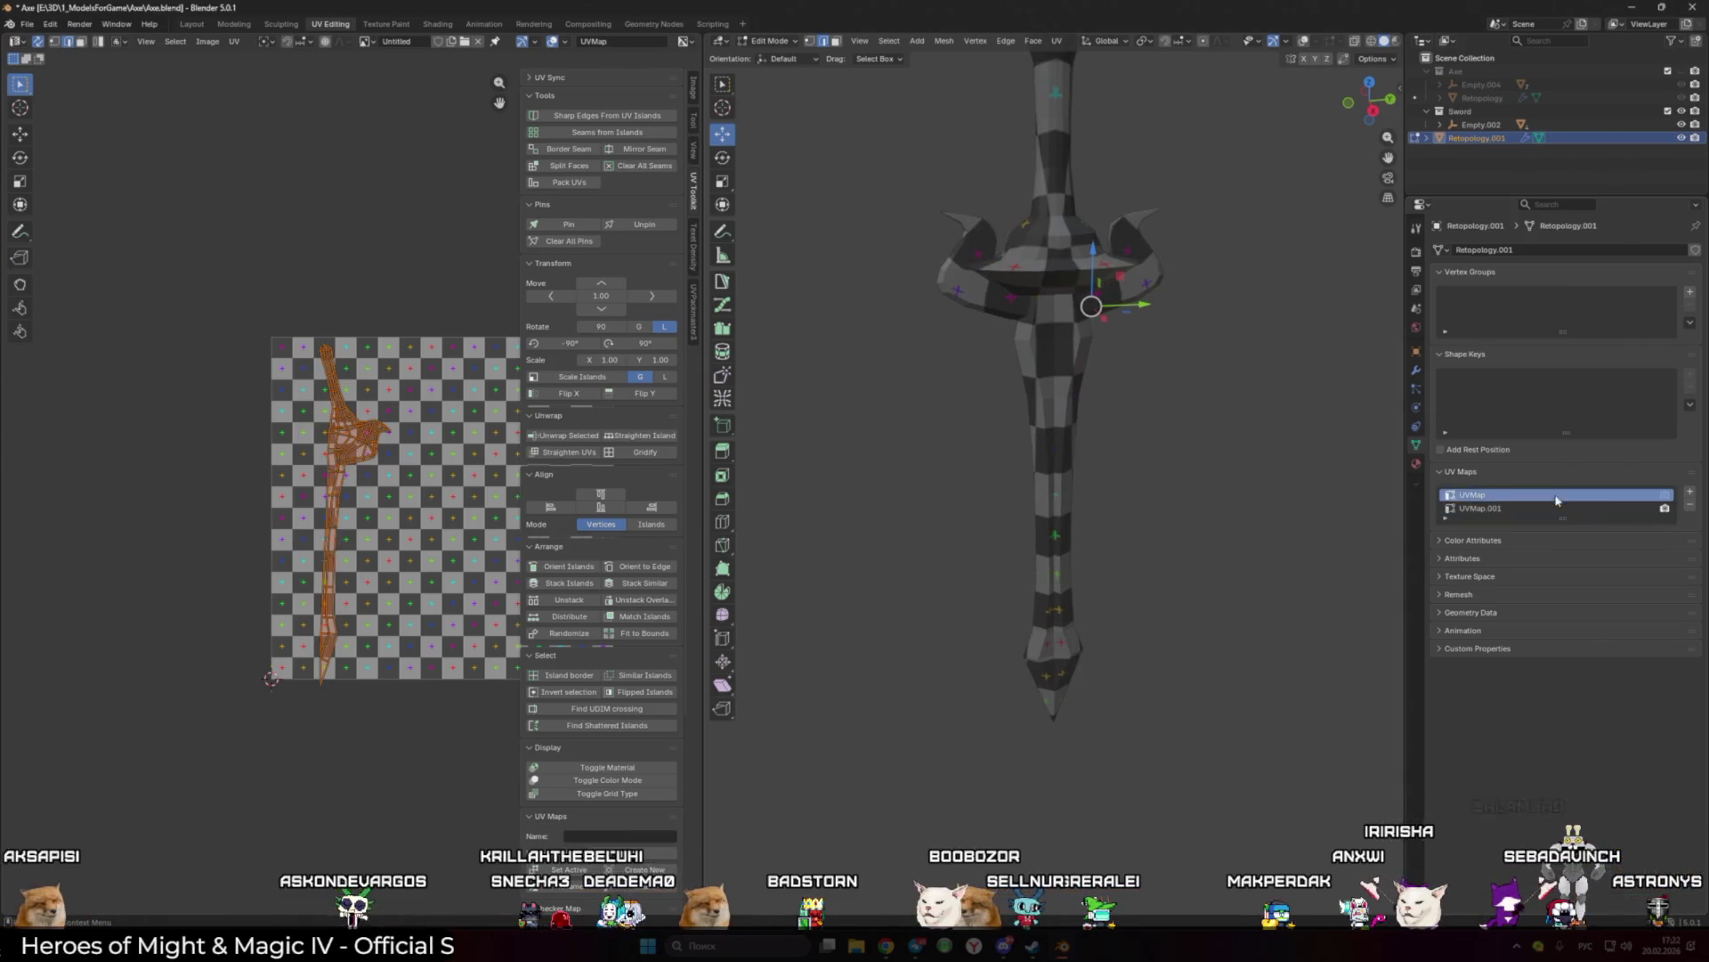
pyautogui.click(1549, 508)
pyautogui.click(1514, 496)
pyautogui.click(1540, 508)
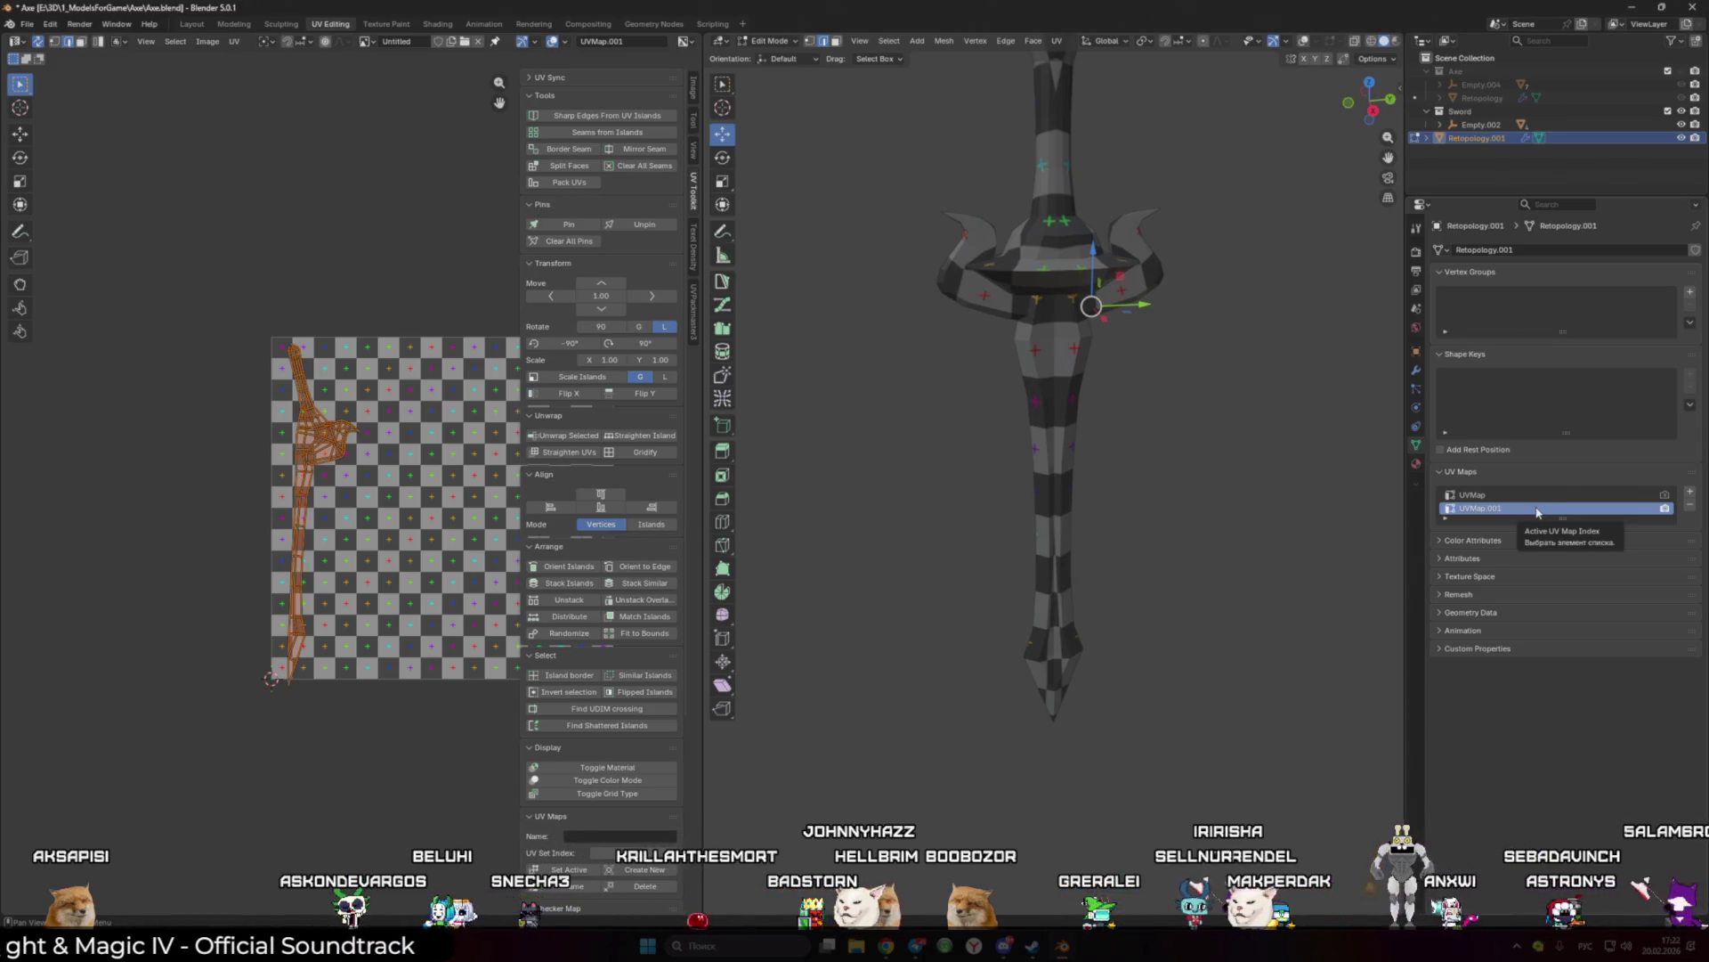
pyautogui.click(1531, 497)
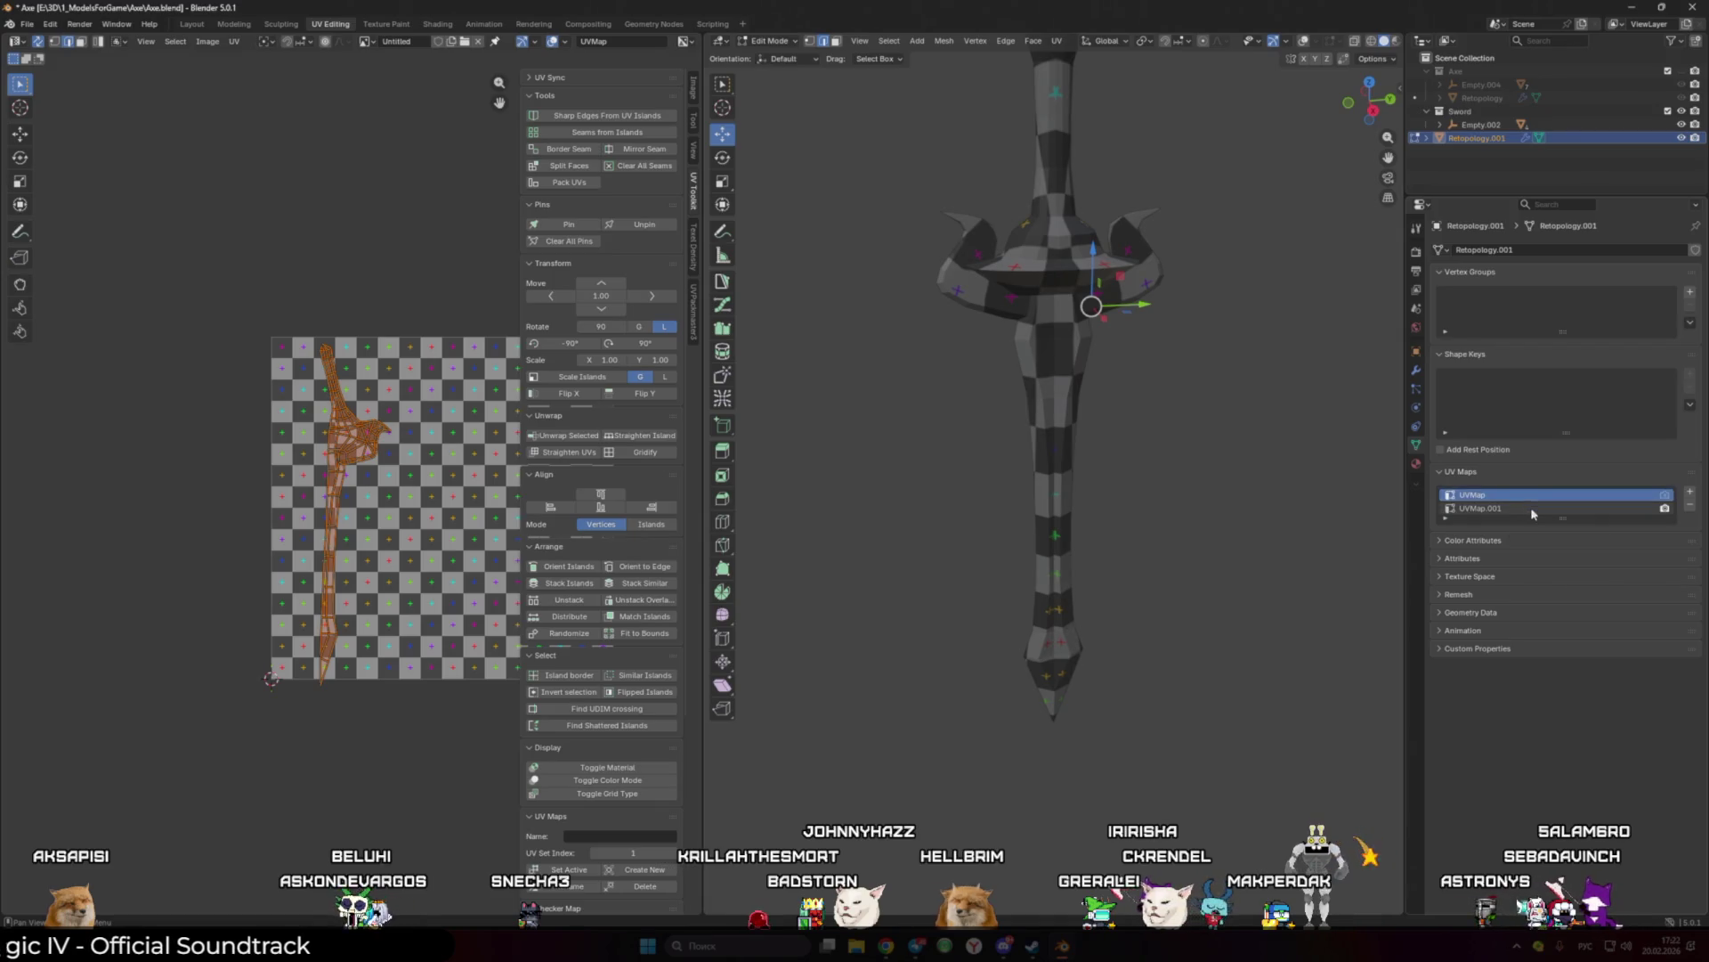
pyautogui.click(1530, 507)
pyautogui.click(1533, 495)
pyautogui.click(1554, 509)
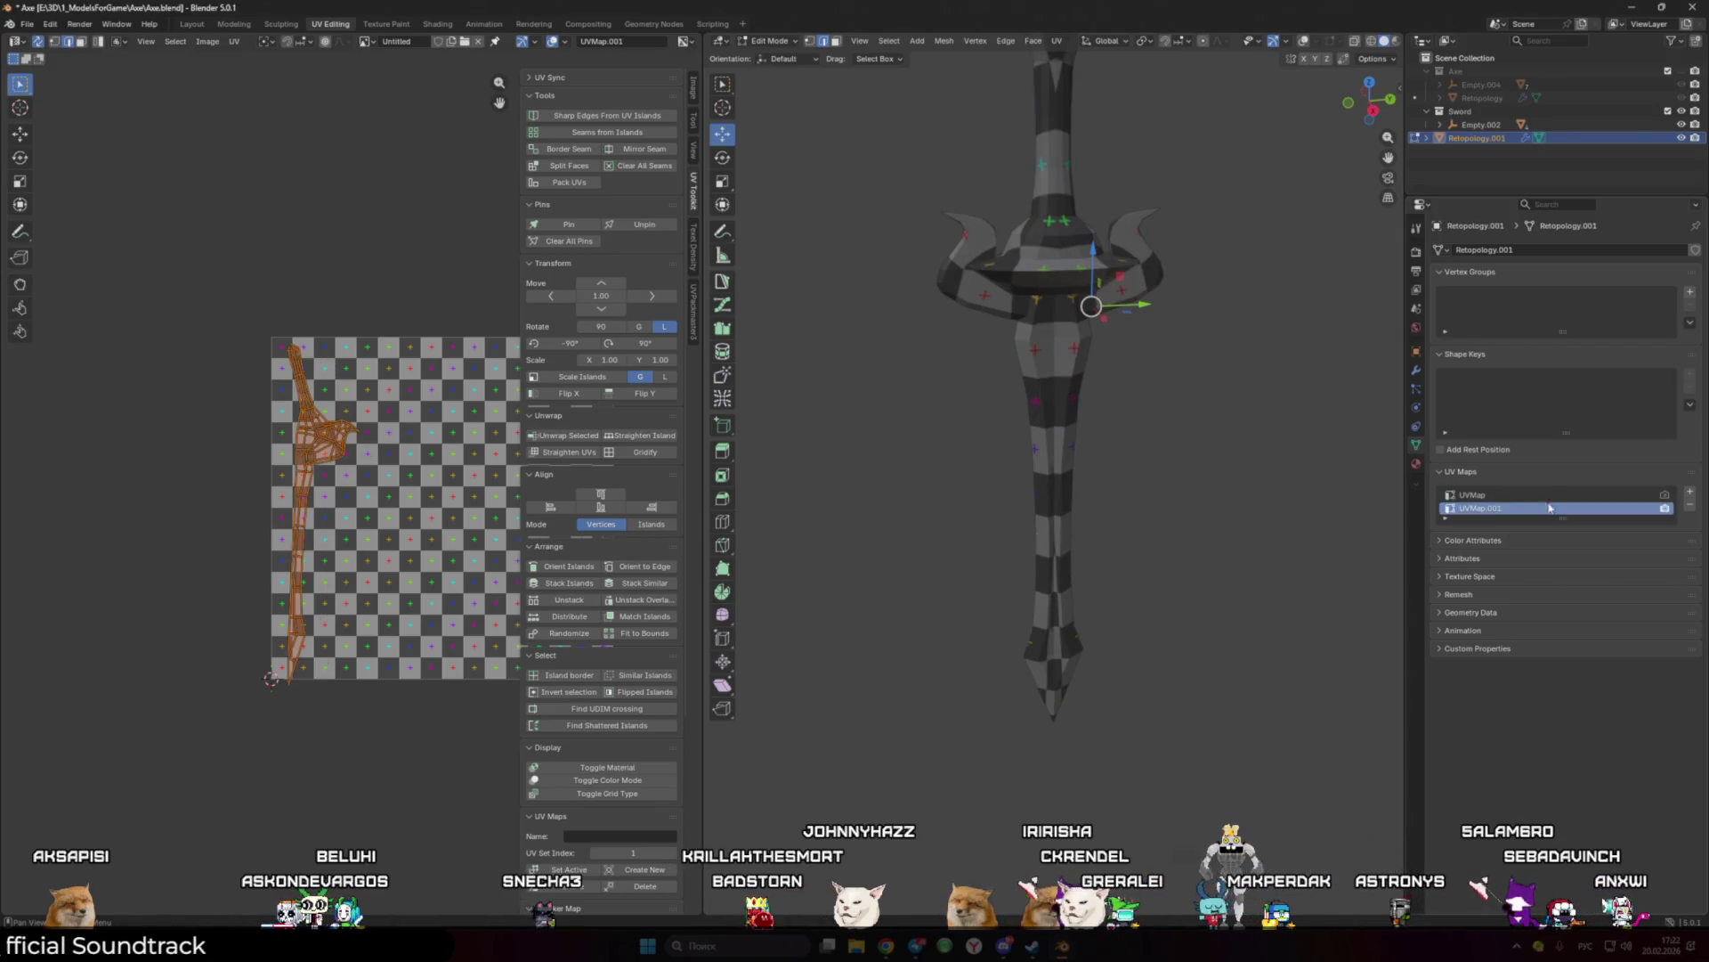
pyautogui.click(1526, 497)
# Step: Scale up the UV island, delete UVMap.001 (undoing an accidental UVMap removal), and re-unwrap
pyautogui.press('s')
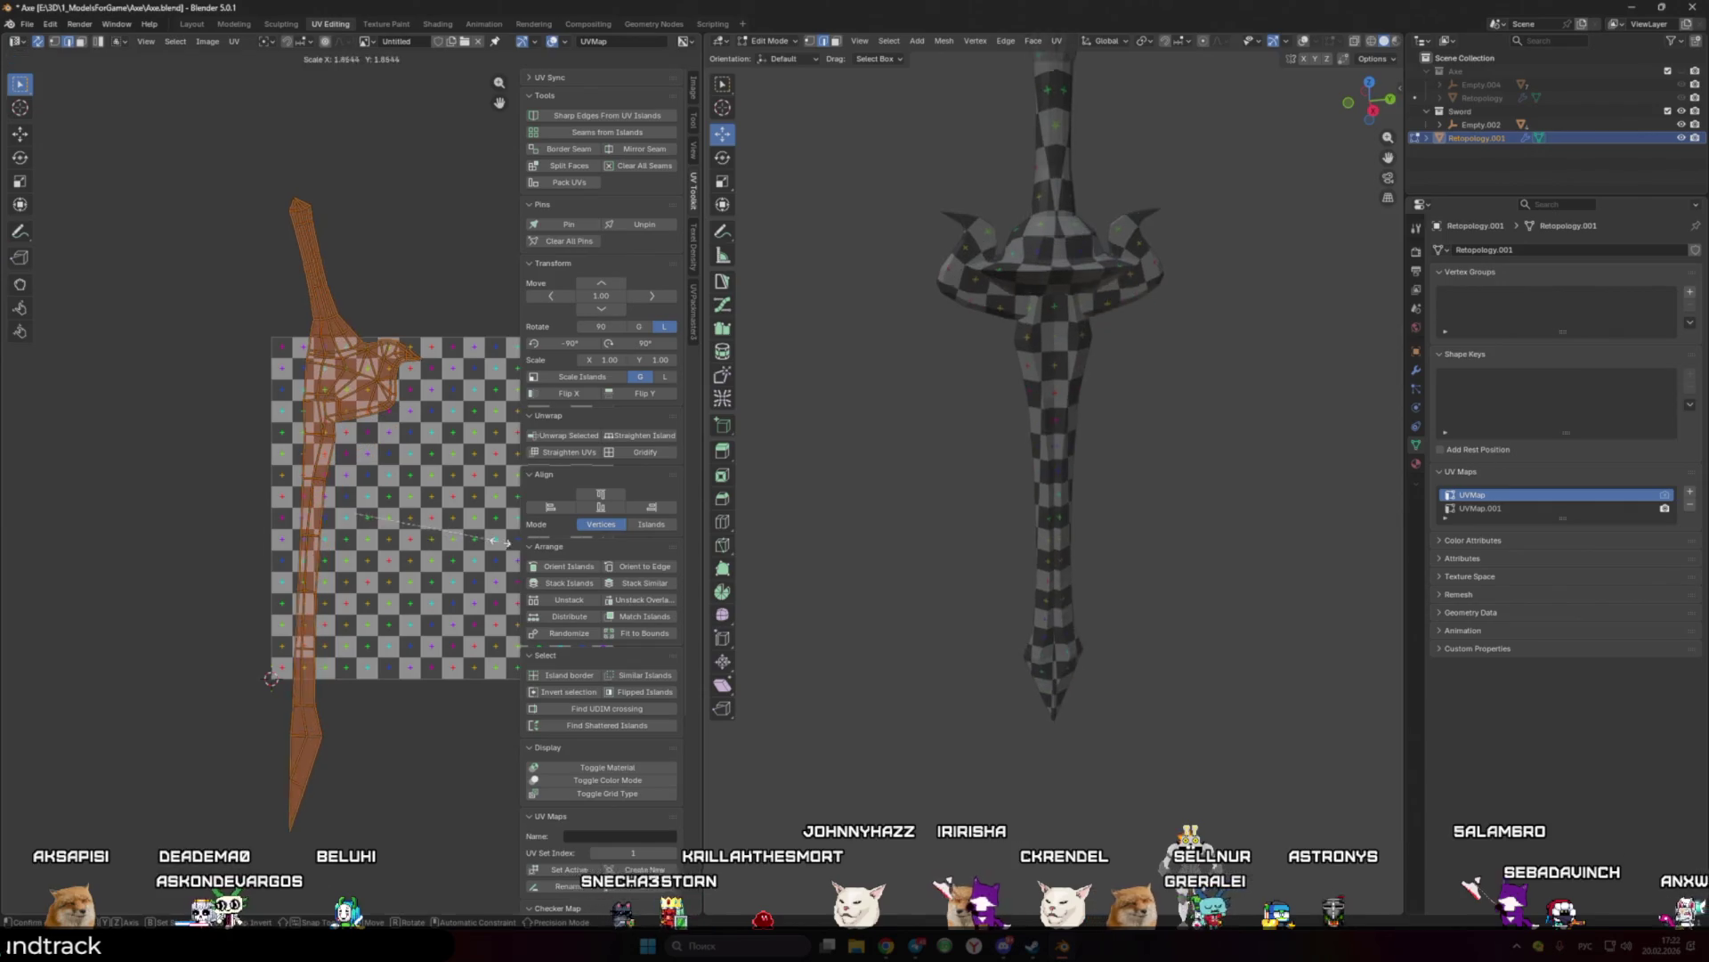
pyautogui.click(1482, 508)
pyautogui.doubleClick(1485, 496)
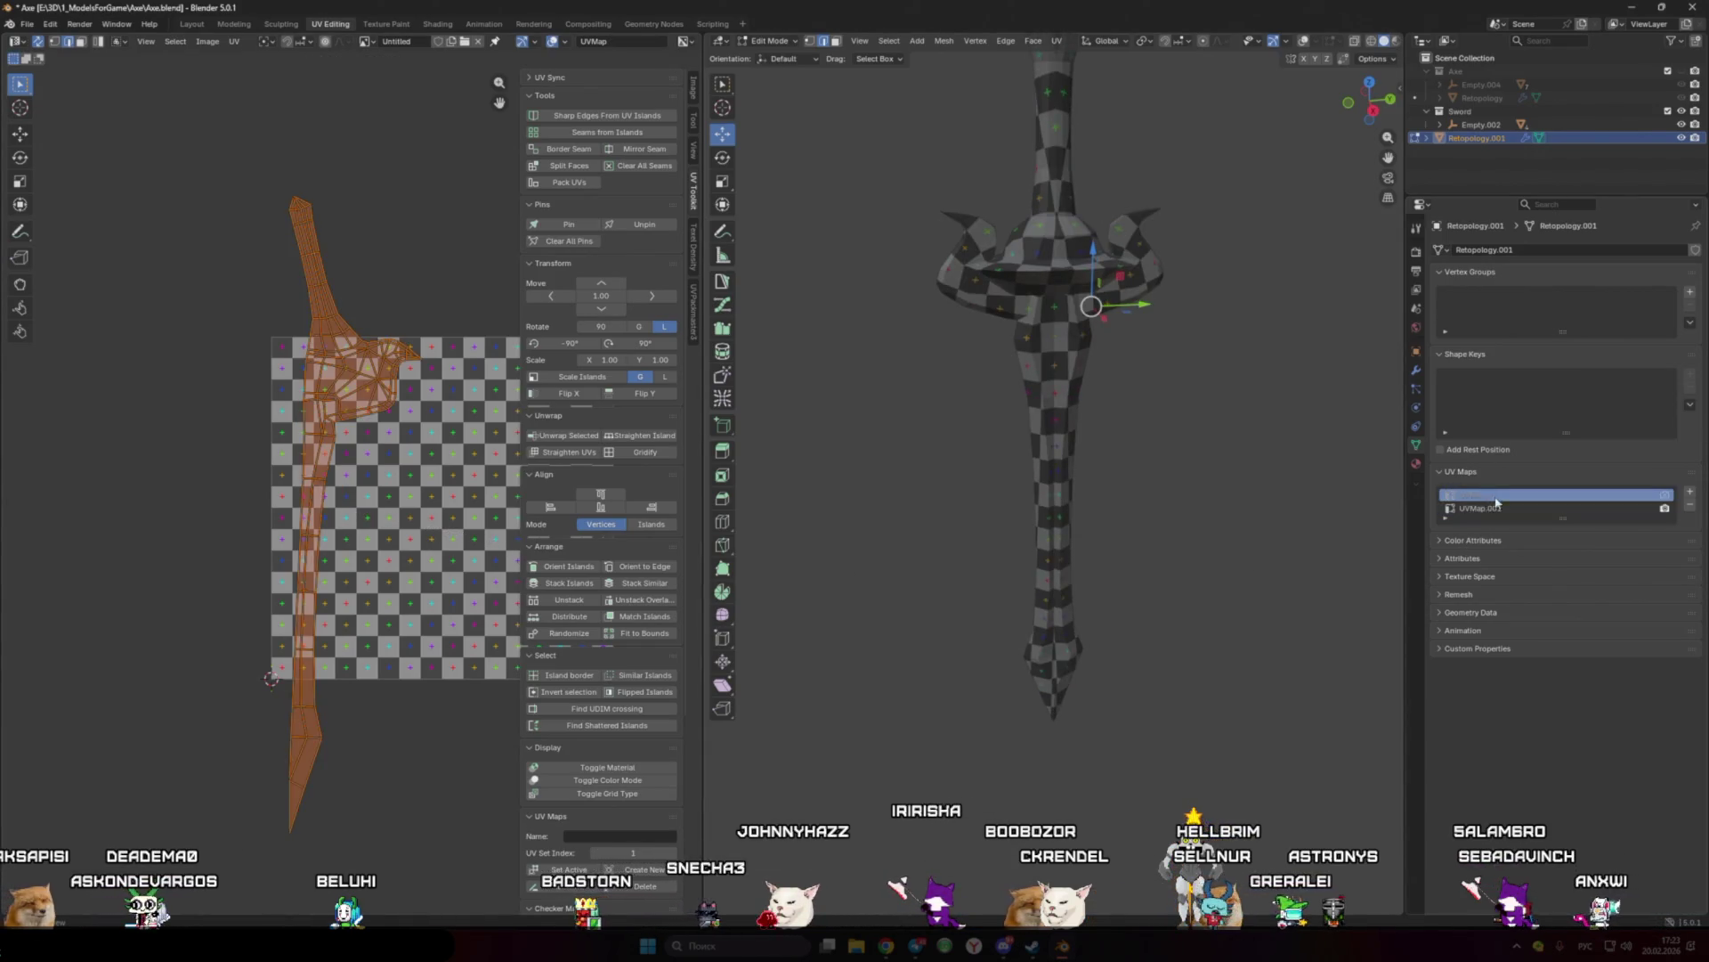
pyautogui.click(1690, 506)
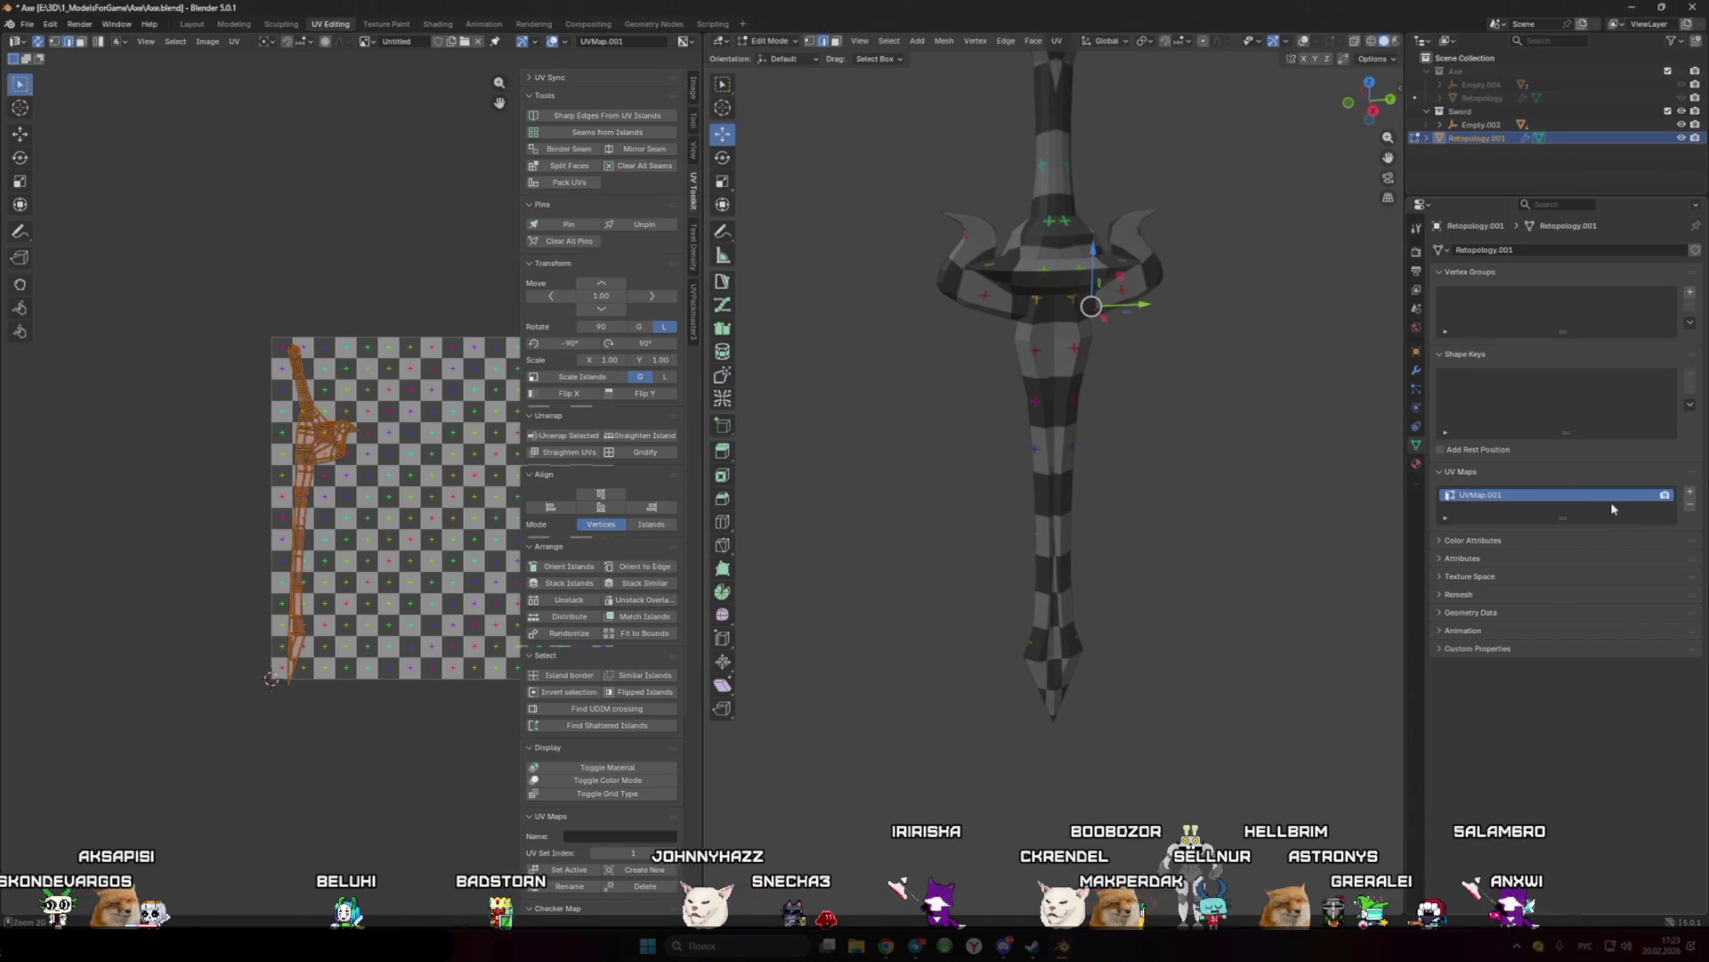
pyautogui.hotkey('ctrl', 'z')
pyautogui.click(1690, 507)
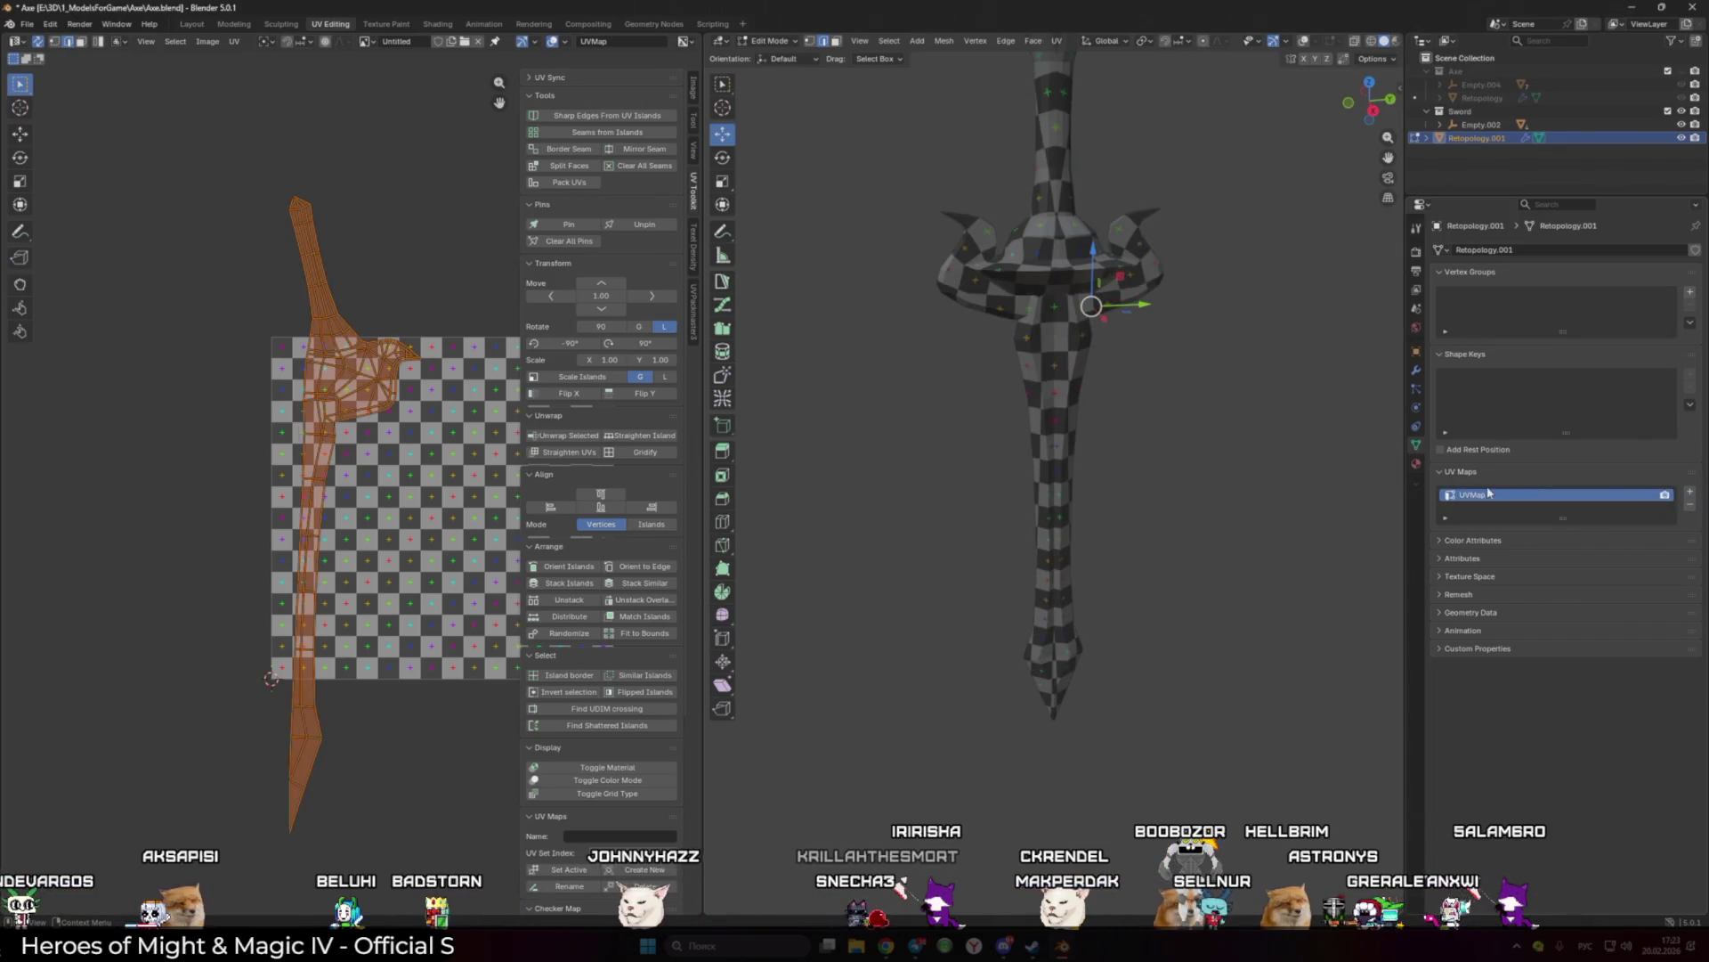
pyautogui.press('u')
pyautogui.click(396, 489)
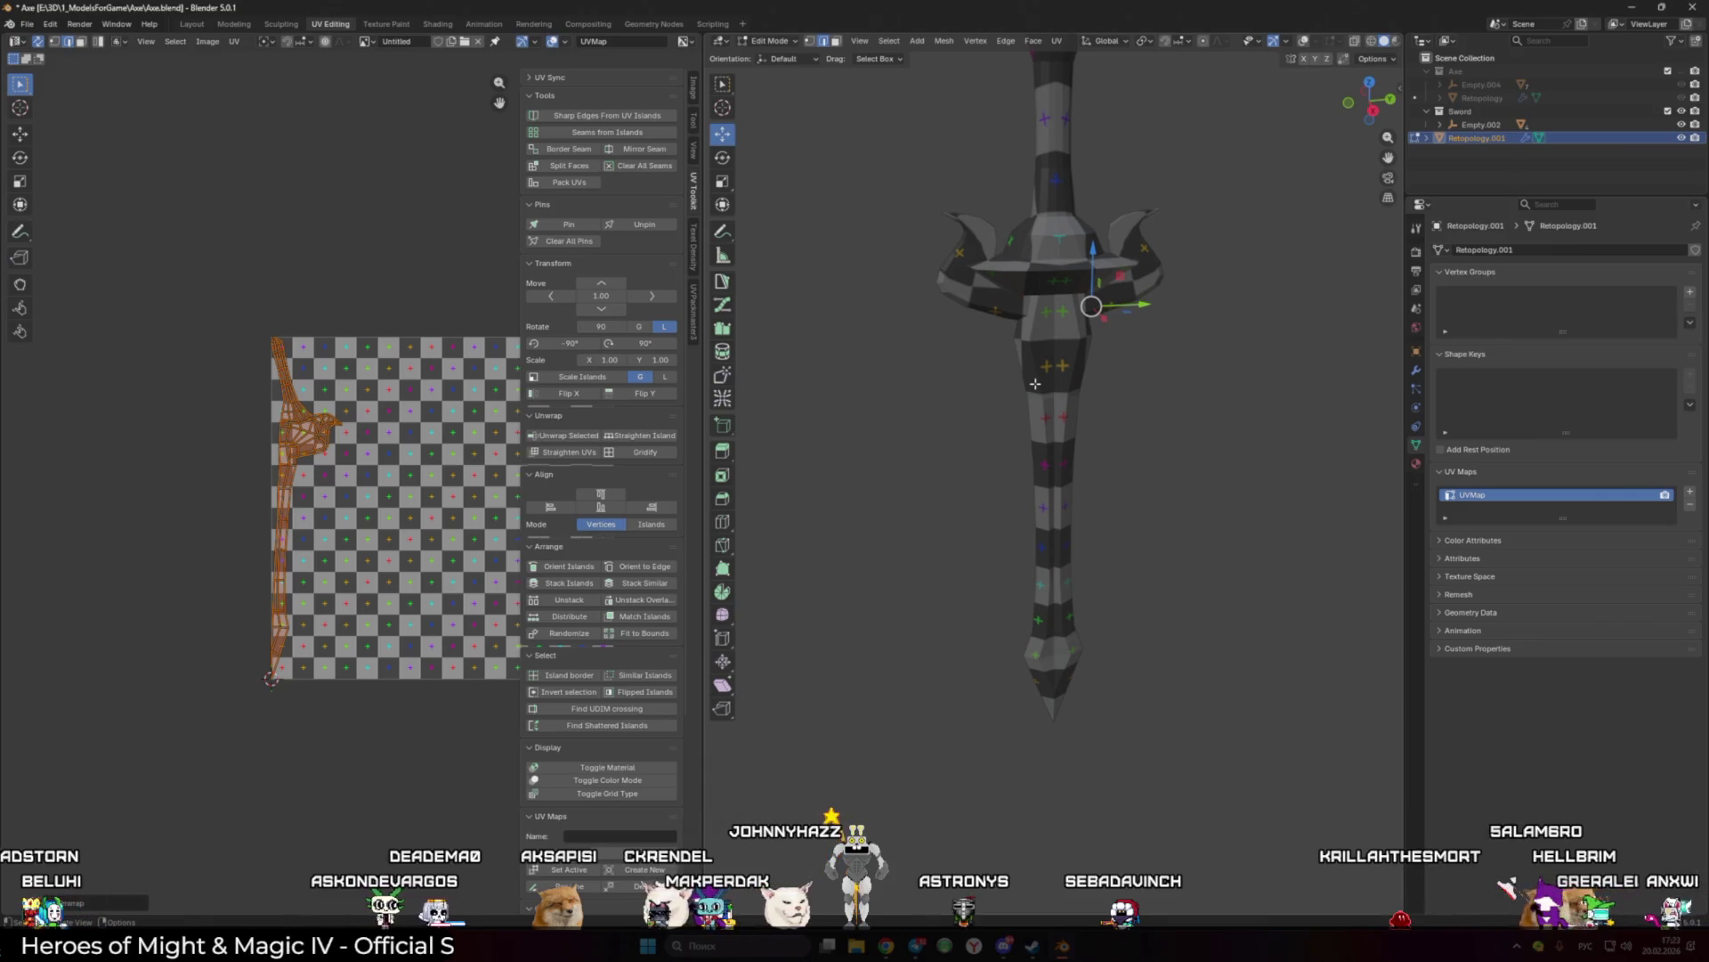
# Step: Isolate the sword in local view, mark a border seam under the guard, and unwrap
pyautogui.scroll(3, 1030, 383)
pyautogui.press('a')
pyautogui.press('KP_Divide')
pyautogui.moveTo(1031, 383); pyautogui.dragTo(1004, 623, button='middle')
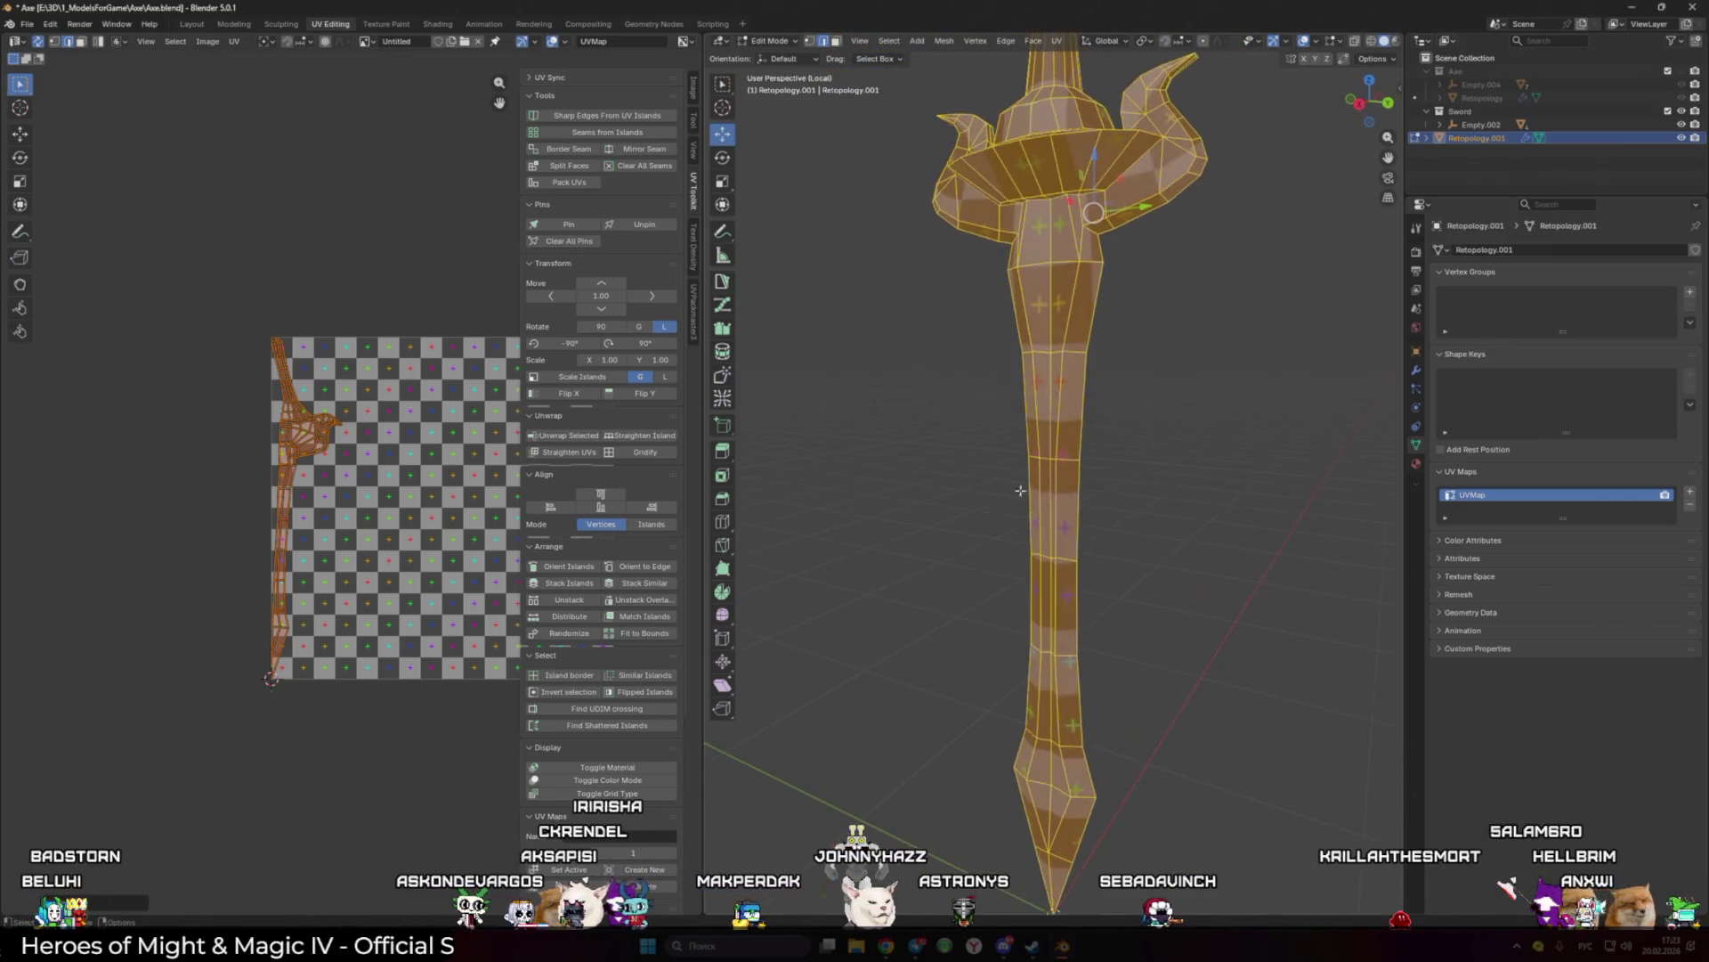
pyautogui.scroll(3, 1004, 702)
pyautogui.moveTo(1005, 702); pyautogui.dragTo(1008, 384, button='middle')
pyautogui.hotkey('alt', 'a')
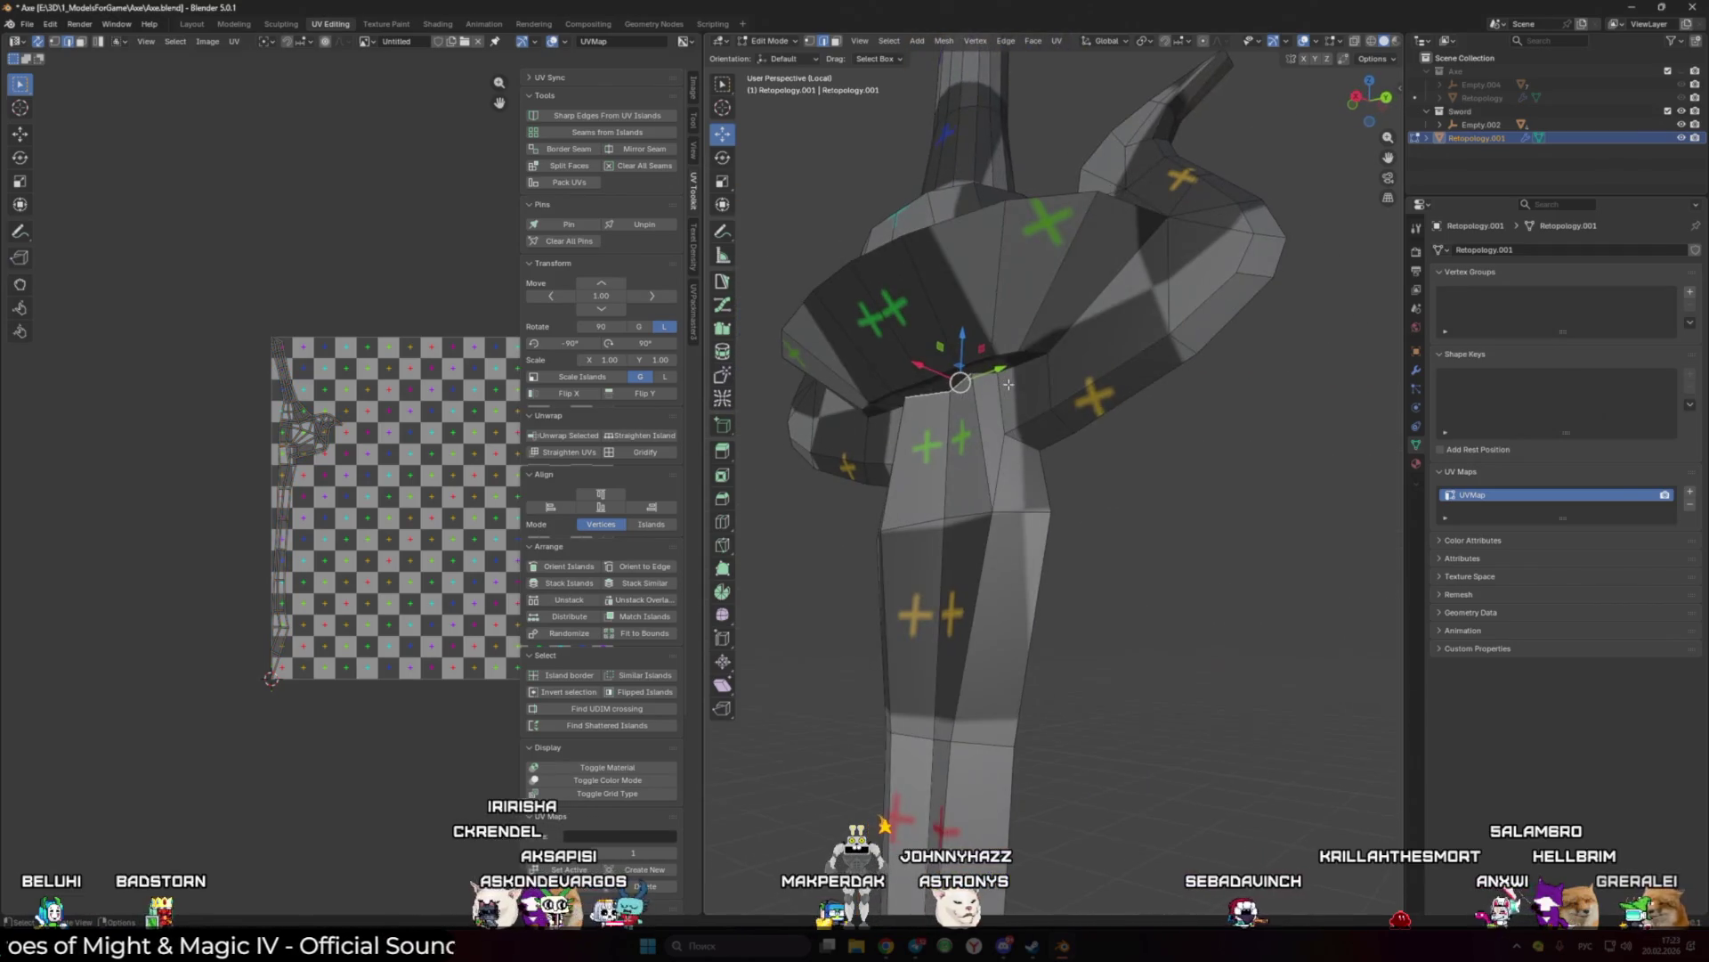
pyautogui.keyDown('shift'); pyautogui.moveTo(1048, 476); pyautogui.dragTo(1003, 443, button='middle'); pyautogui.keyUp('shift')
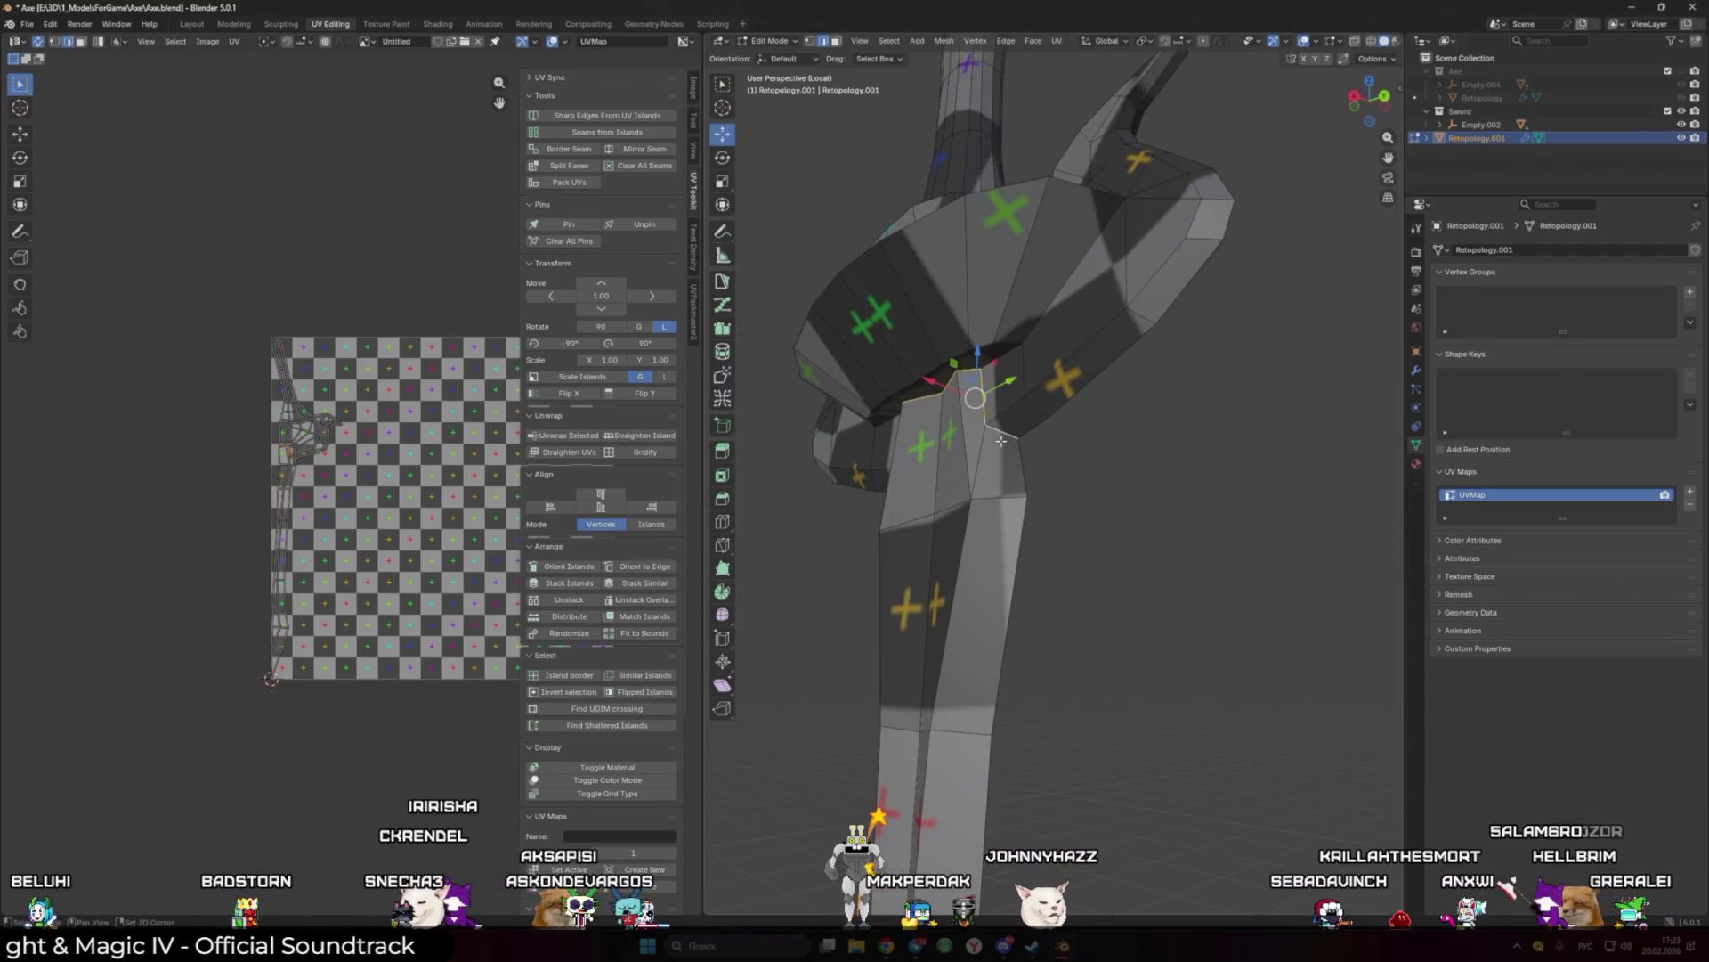
pyautogui.click(570, 148)
pyautogui.press('u')
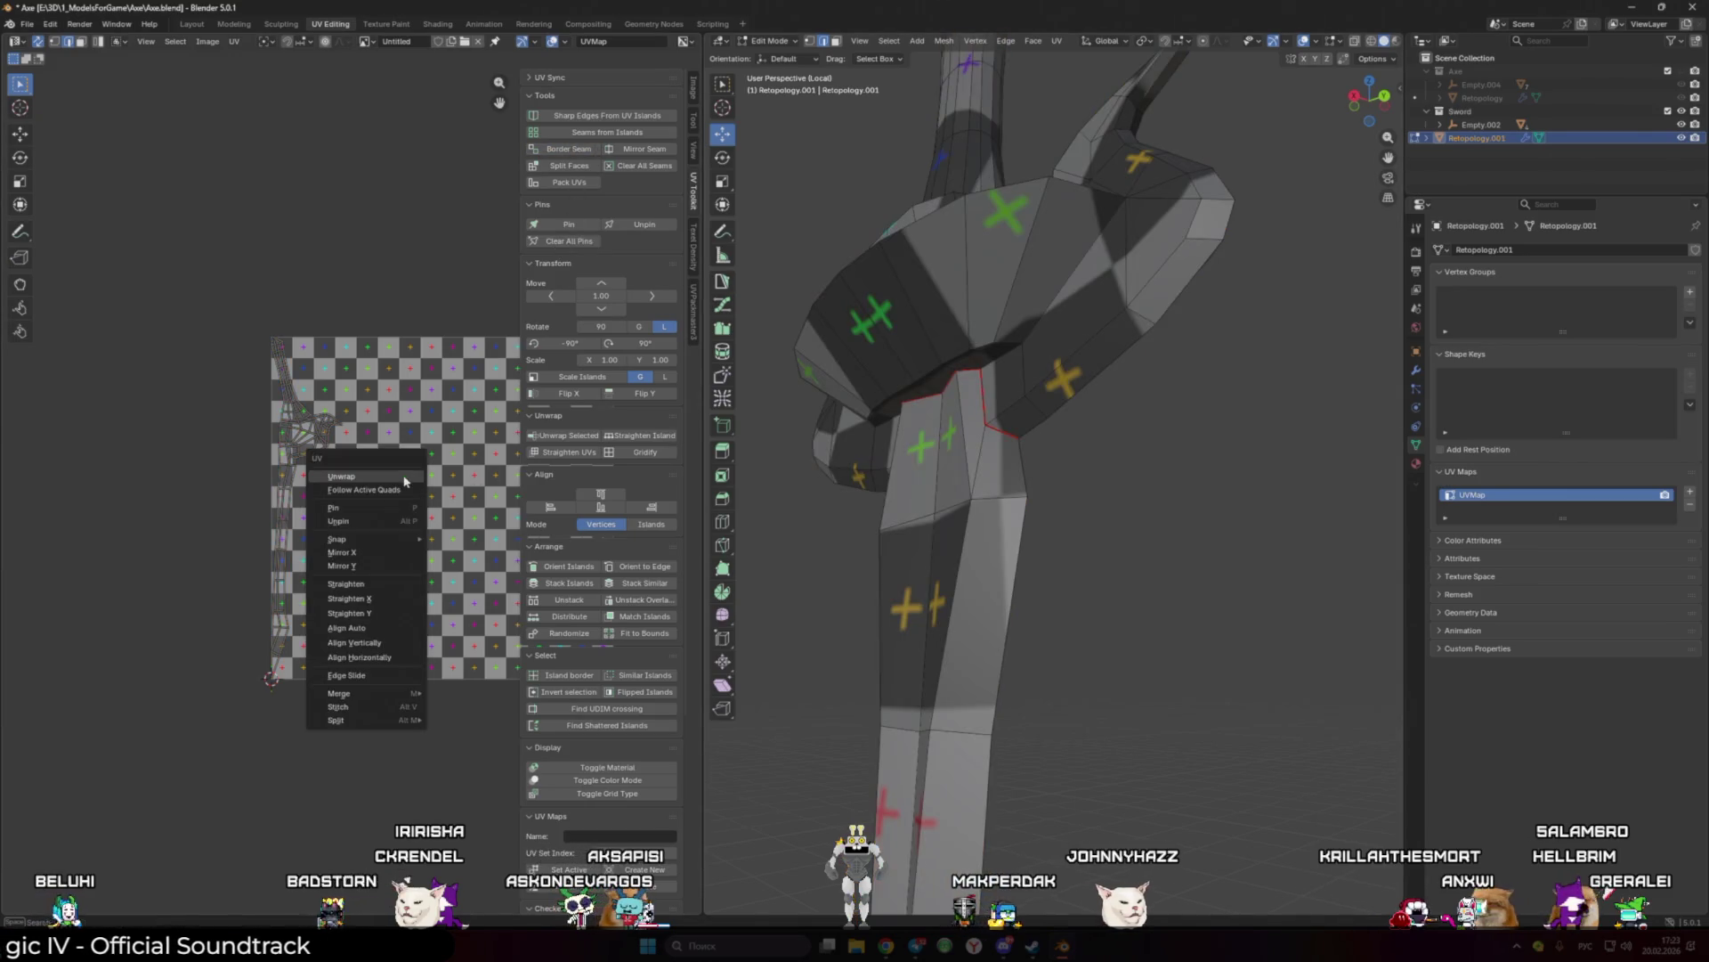
pyautogui.click(374, 467)
# Step: Mark another border seam around the guard and re-unwrap the whole retopology mesh
pyautogui.hotkey('alt', 'a')
pyautogui.moveTo(1145, 601)
pyautogui.mouseDown(button='middle')
pyautogui.moveTo(1007, 531)
pyautogui.moveTo(927, 566)
pyautogui.mouseUp(button='middle')
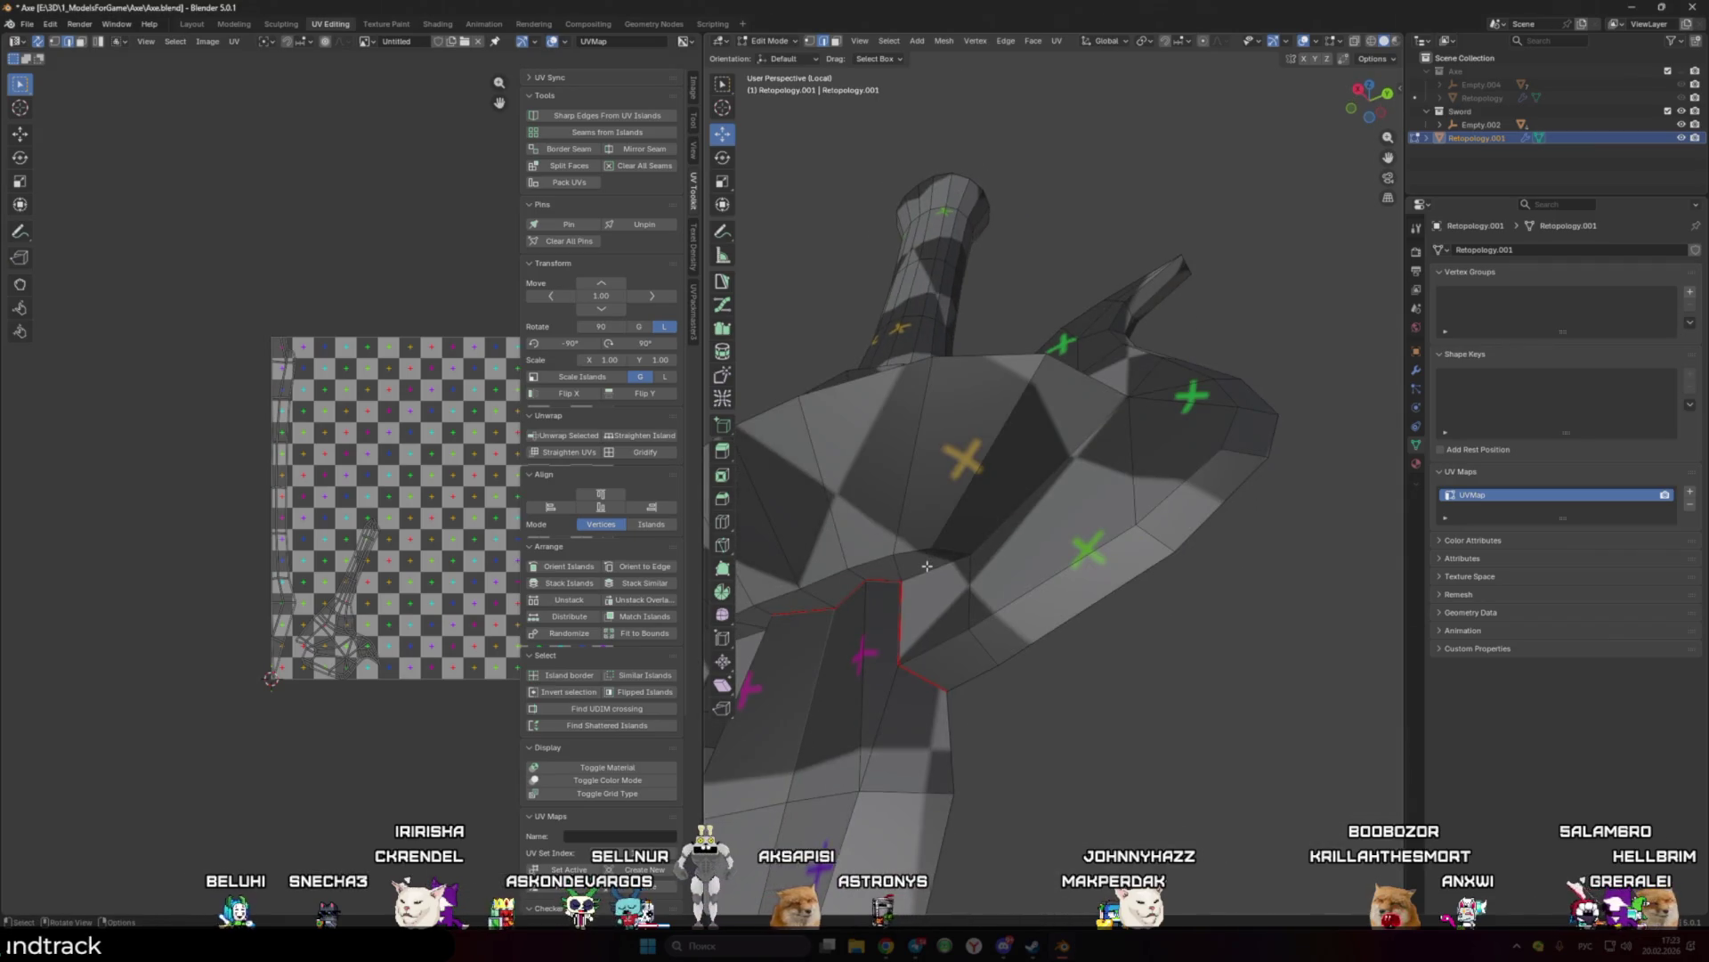
pyautogui.moveTo(1022, 484)
pyautogui.mouseDown(button='middle')
pyautogui.moveTo(1166, 523)
pyautogui.moveTo(1024, 534)
pyautogui.moveTo(1155, 549)
pyautogui.moveTo(1127, 597)
pyautogui.moveTo(1113, 548)
pyautogui.moveTo(1068, 537)
pyautogui.mouseUp(button='middle')
pyautogui.click(560, 151)
pyautogui.press('a')
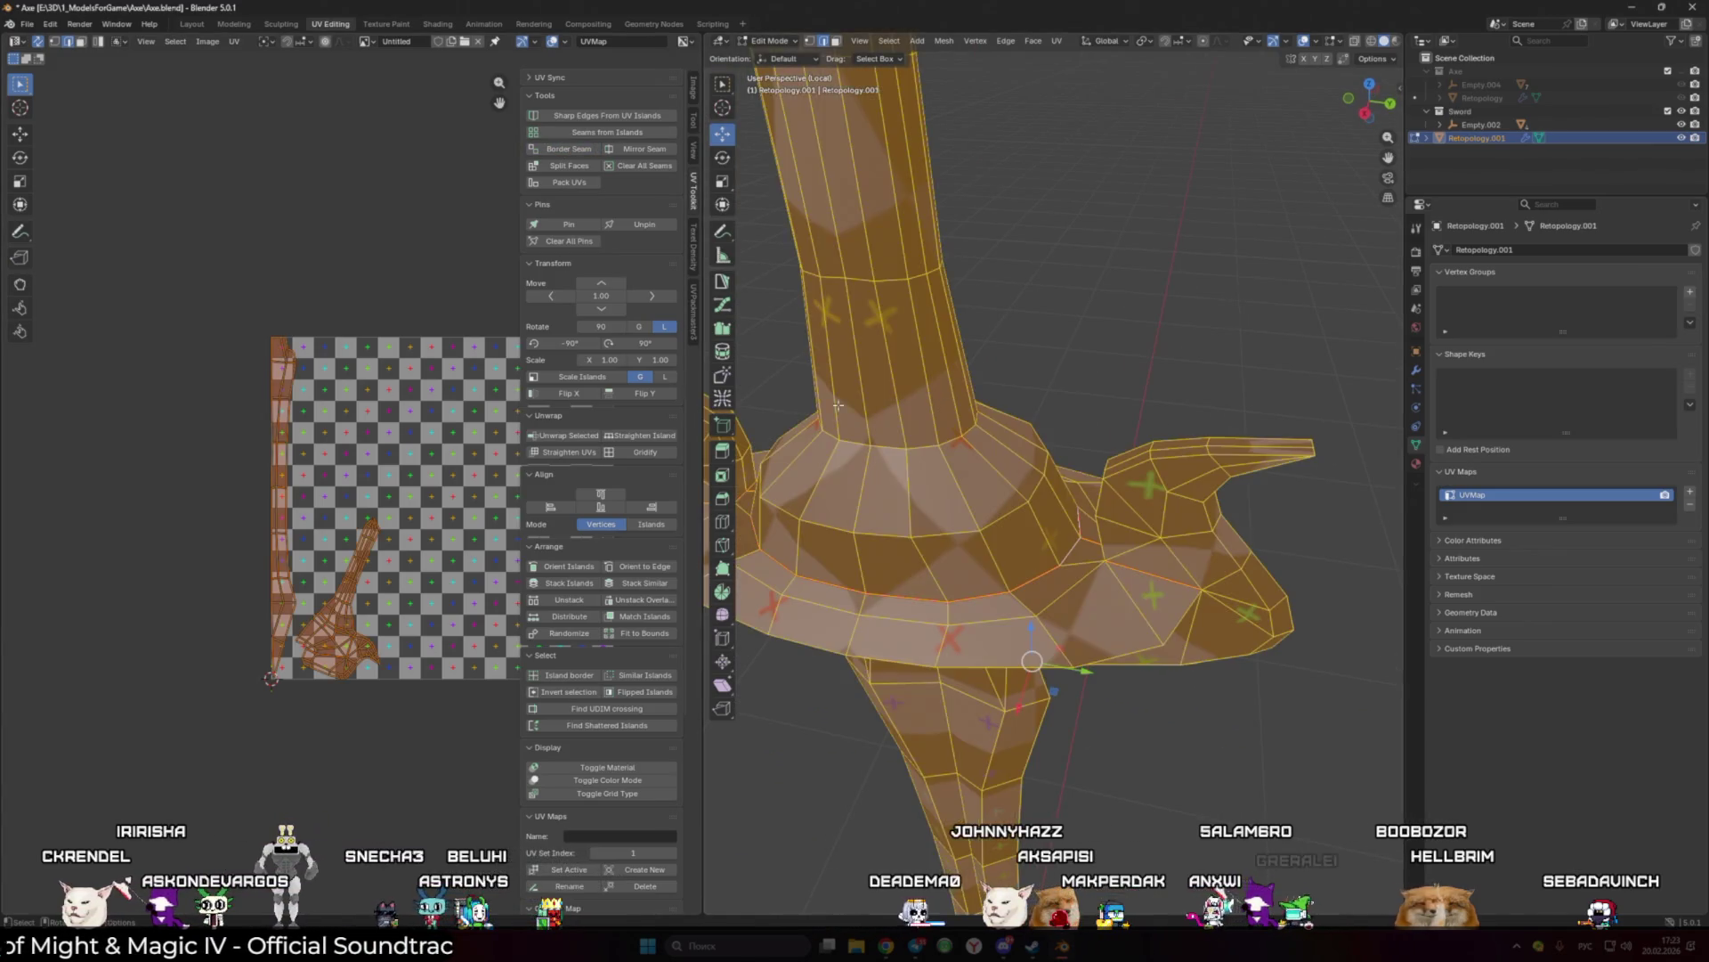
pyautogui.press('u')
pyautogui.click(236, 401)
pyautogui.scroll(-5, 1156, 312)
# Step: Preview the checker texture from the sword's front with overlays toggled off and on
pyautogui.hotkey('shift', 'alt', 'z')
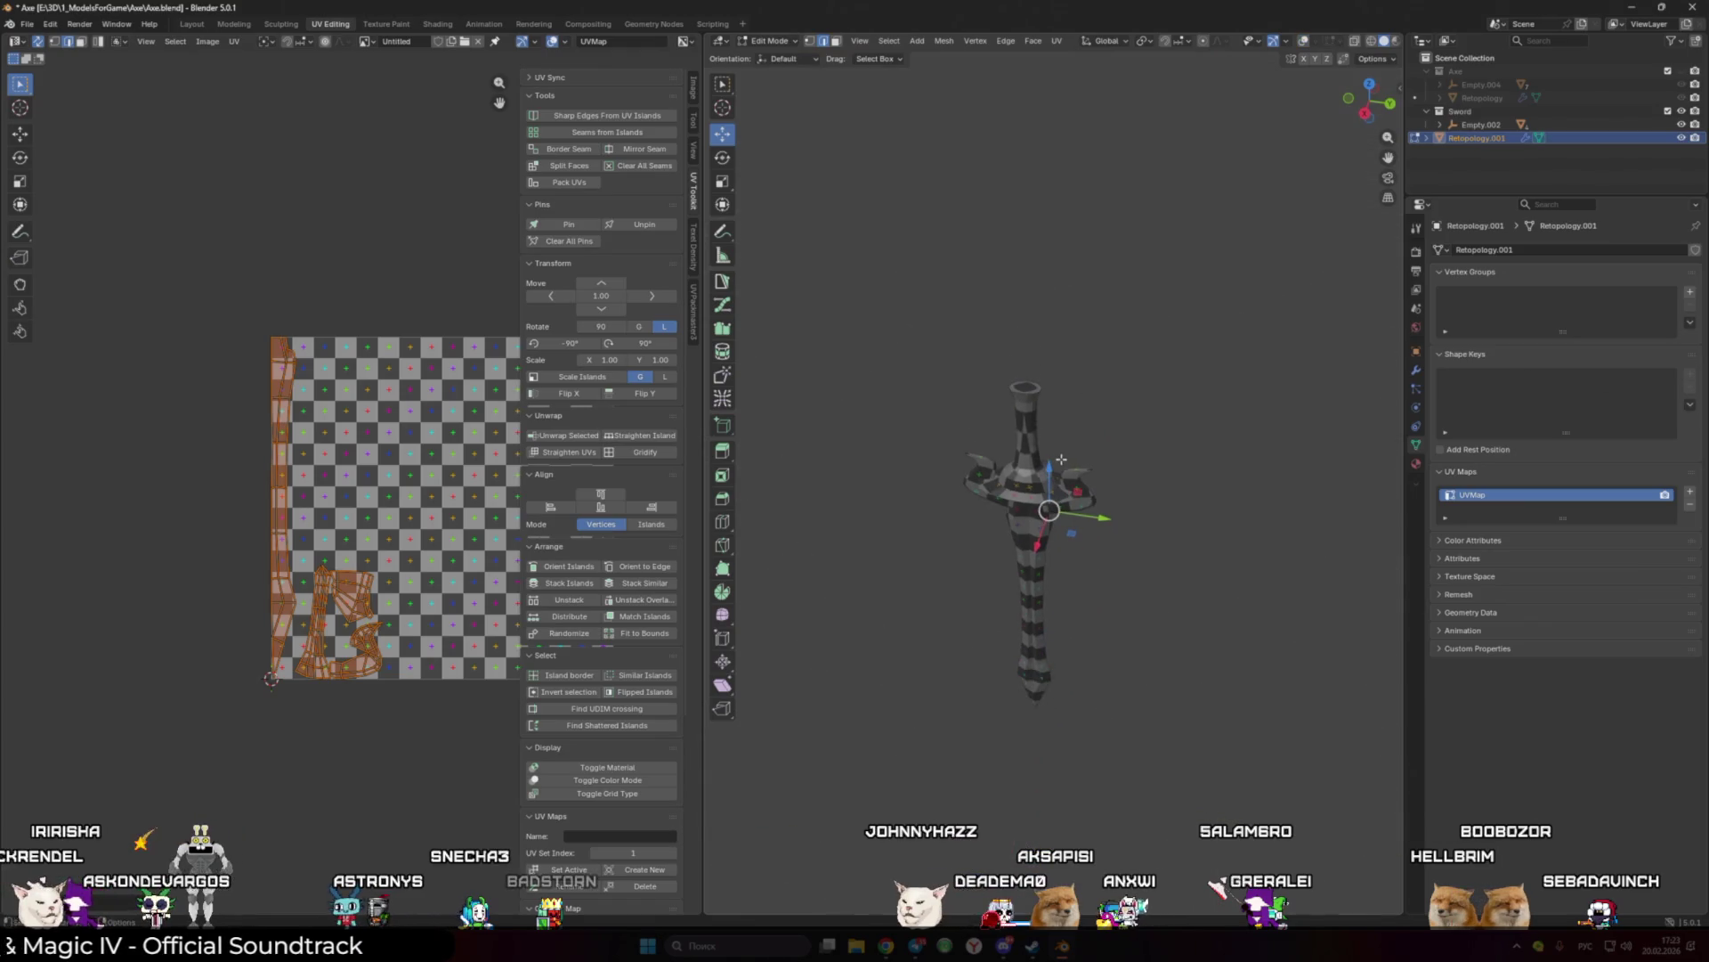
pyautogui.moveTo(1156, 313)
pyautogui.mouseDown(button='middle')
pyautogui.moveTo(1078, 420)
pyautogui.moveTo(1087, 566)
pyautogui.mouseUp(button='middle')
pyautogui.scroll(4, 1079, 421)
pyautogui.hotkey('shift', 'alt', 'z')
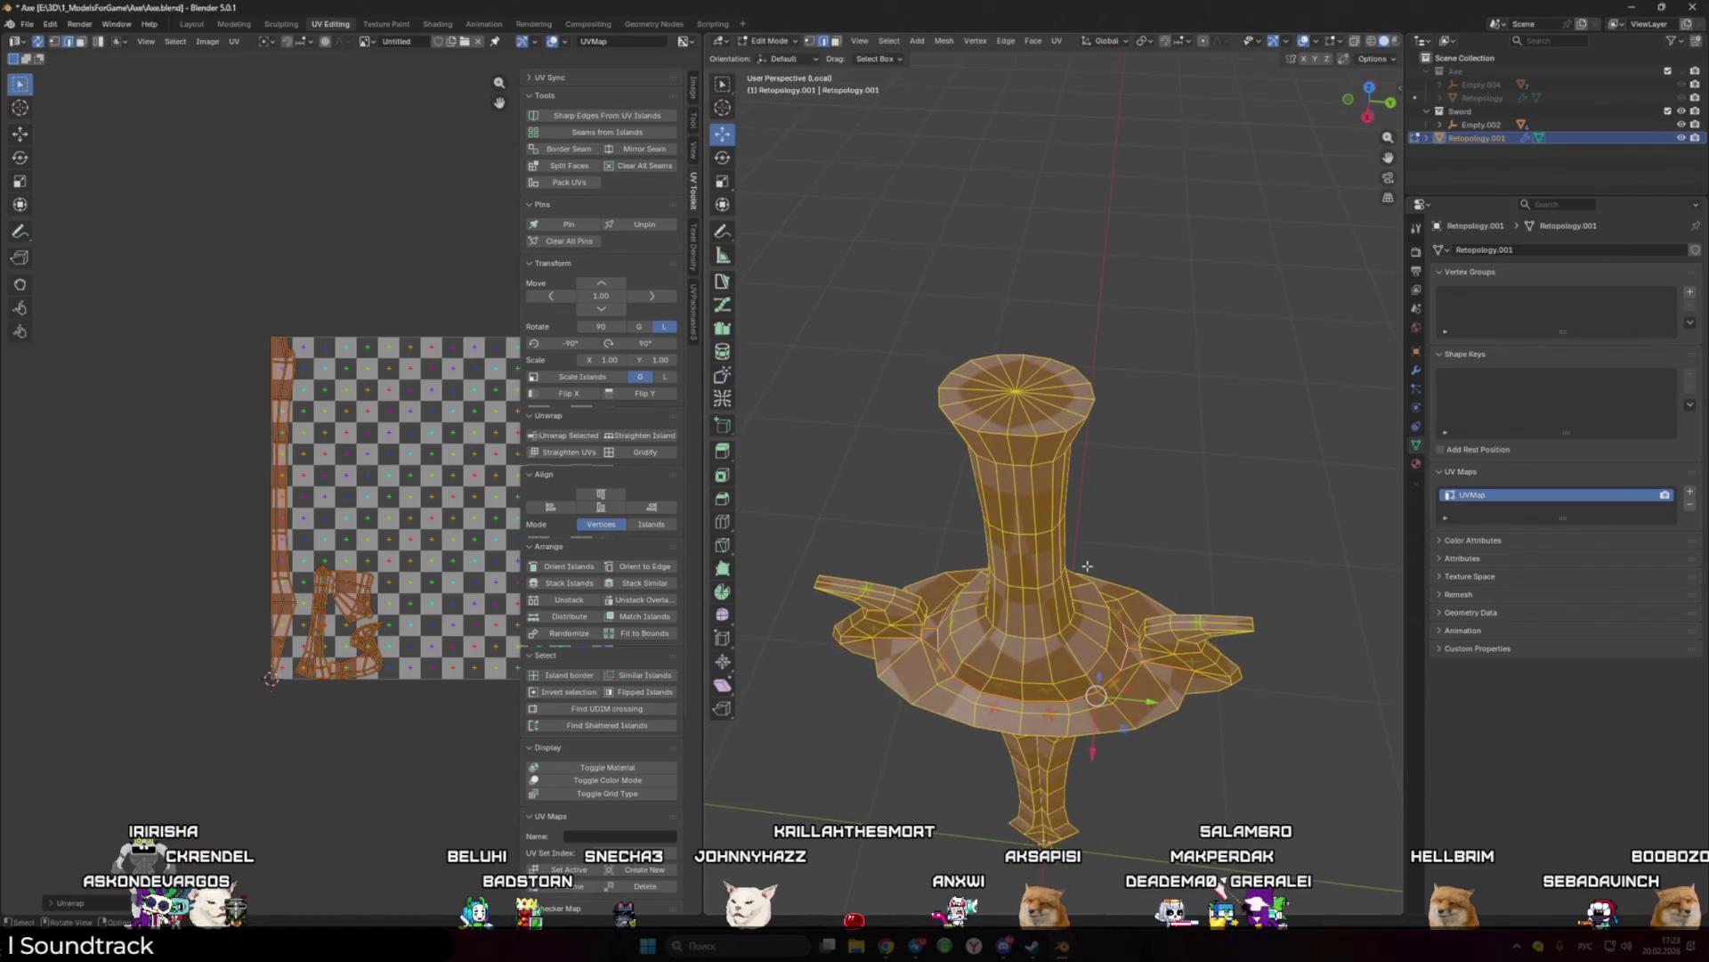
# Step: Seam the top rim edge loop, re-unwrap all UVs, and return to Object Mode
pyautogui.keyDown('alt'); pyautogui.click(1017, 431); pyautogui.keyUp('alt')
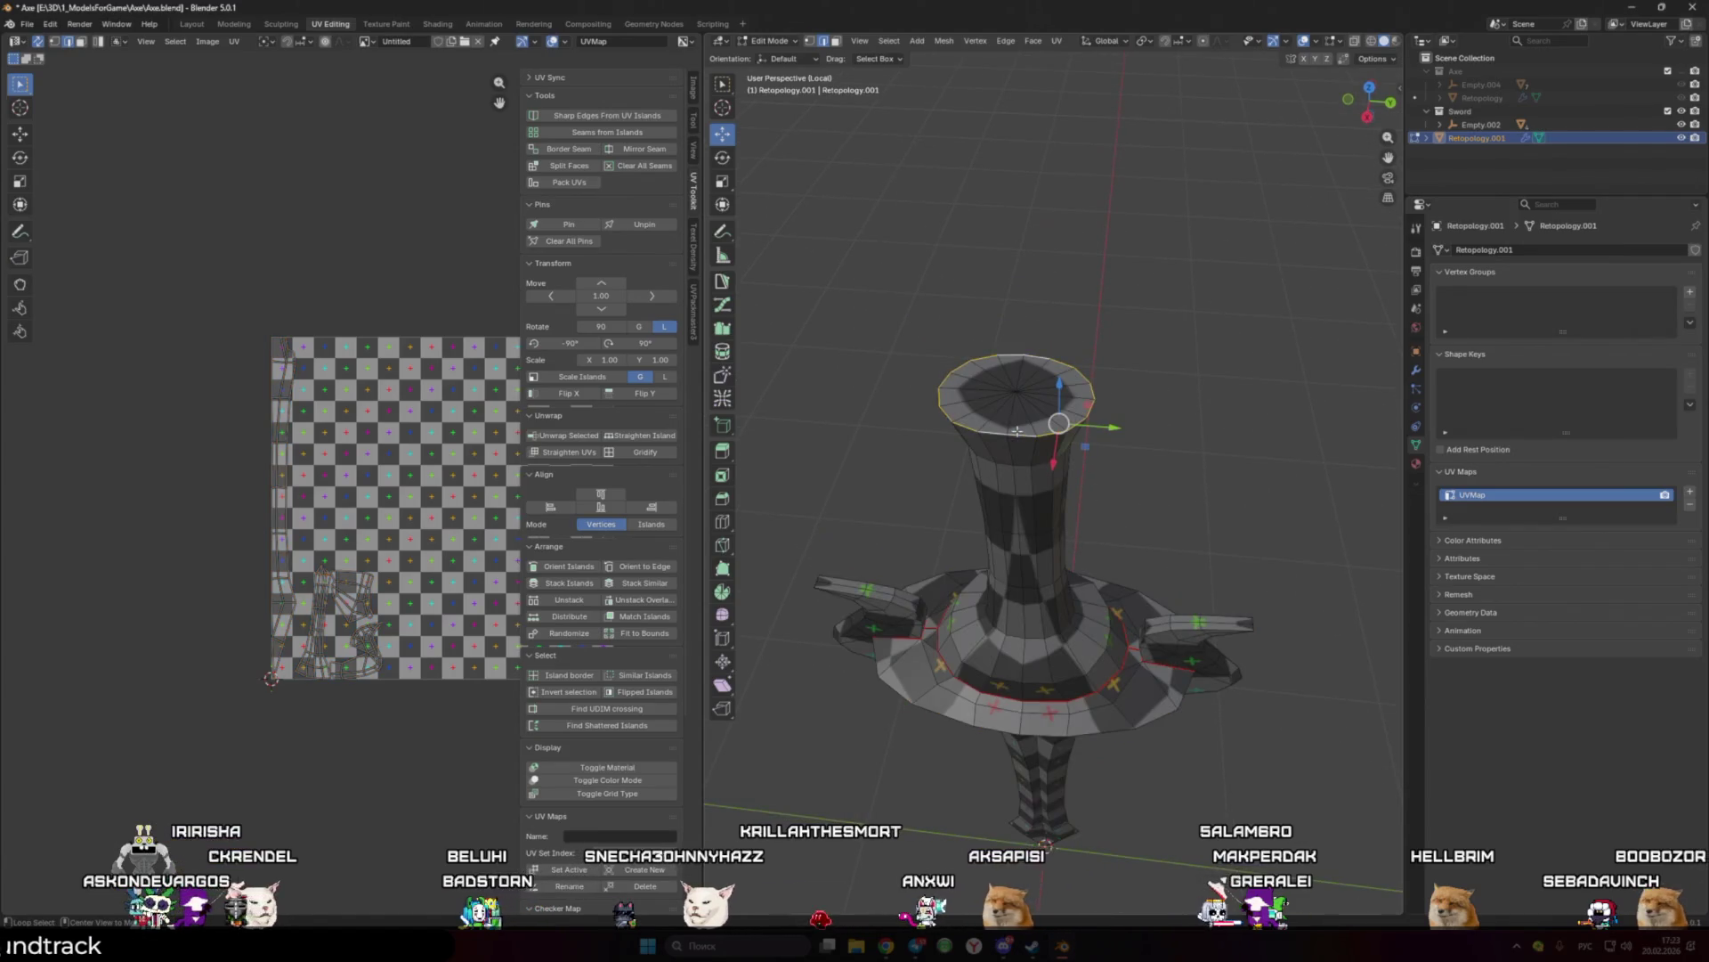
pyautogui.click(565, 149)
pyautogui.press('a')
pyautogui.press('u')
pyautogui.click(946, 448)
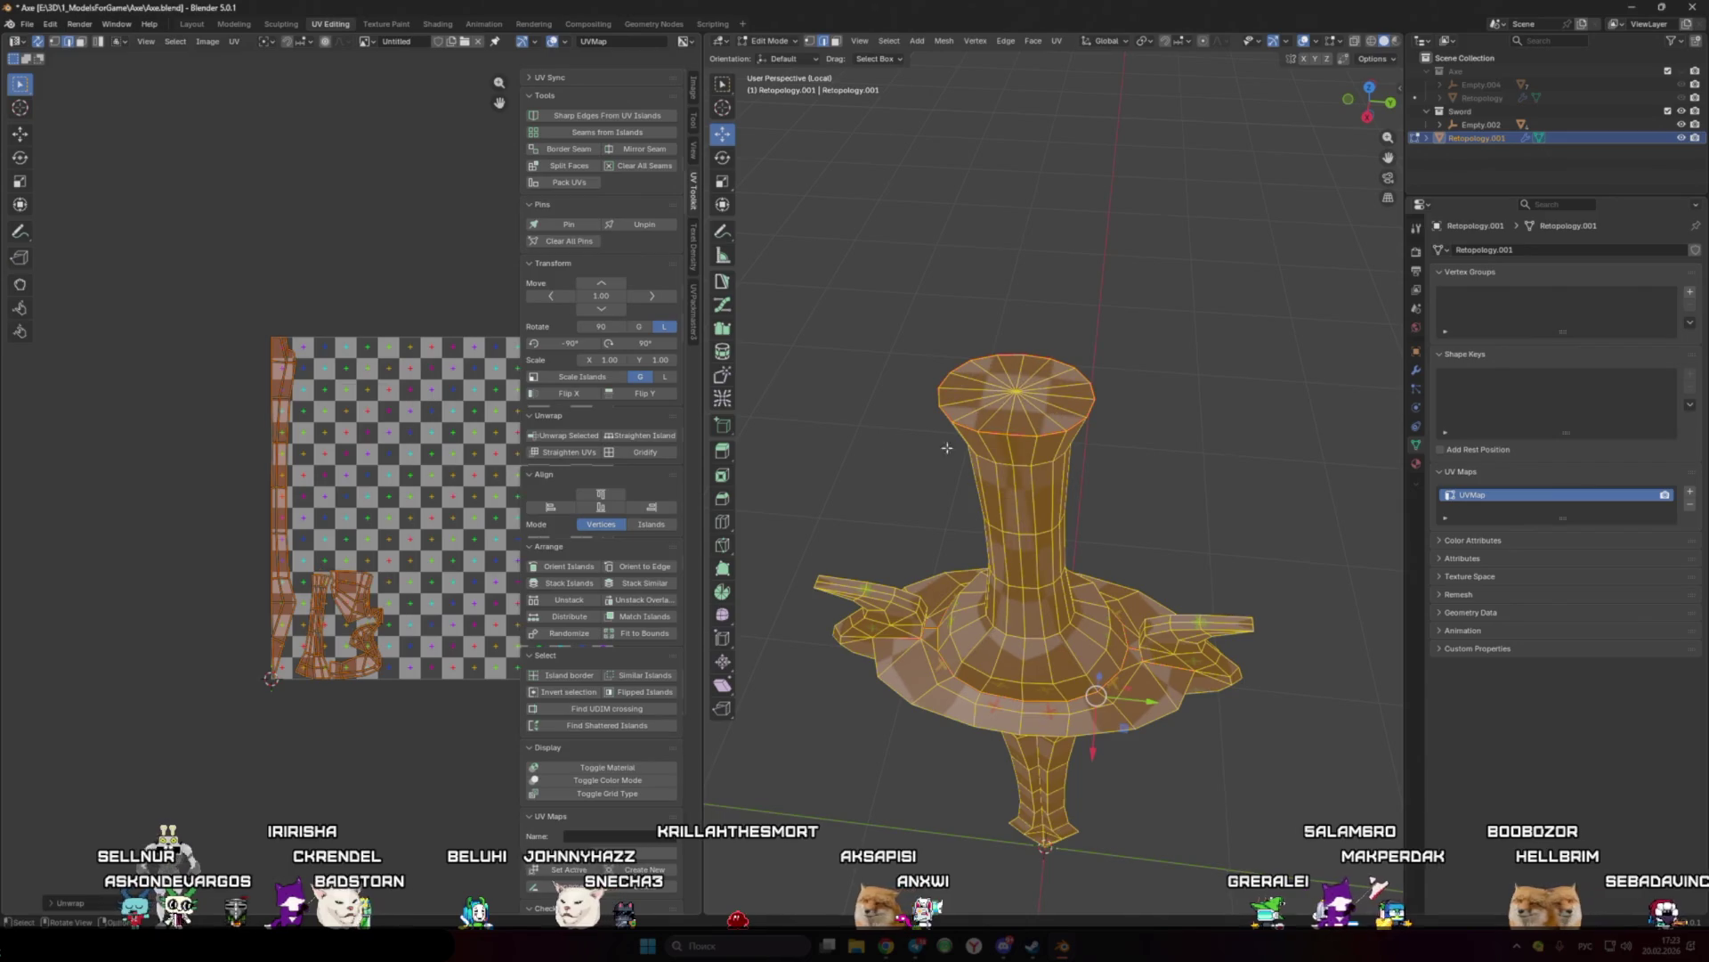
pyautogui.click(946, 448)
pyautogui.scroll(-3, 1228, 445)
pyautogui.moveTo(1228, 445)
pyautogui.mouseDown(button='middle')
pyautogui.moveTo(1139, 458)
pyautogui.moveTo(1166, 405)
pyautogui.moveTo(1067, 485)
pyautogui.mouseUp(button='middle')
pyautogui.scroll(2, 1167, 405)
pyautogui.press('Tab')
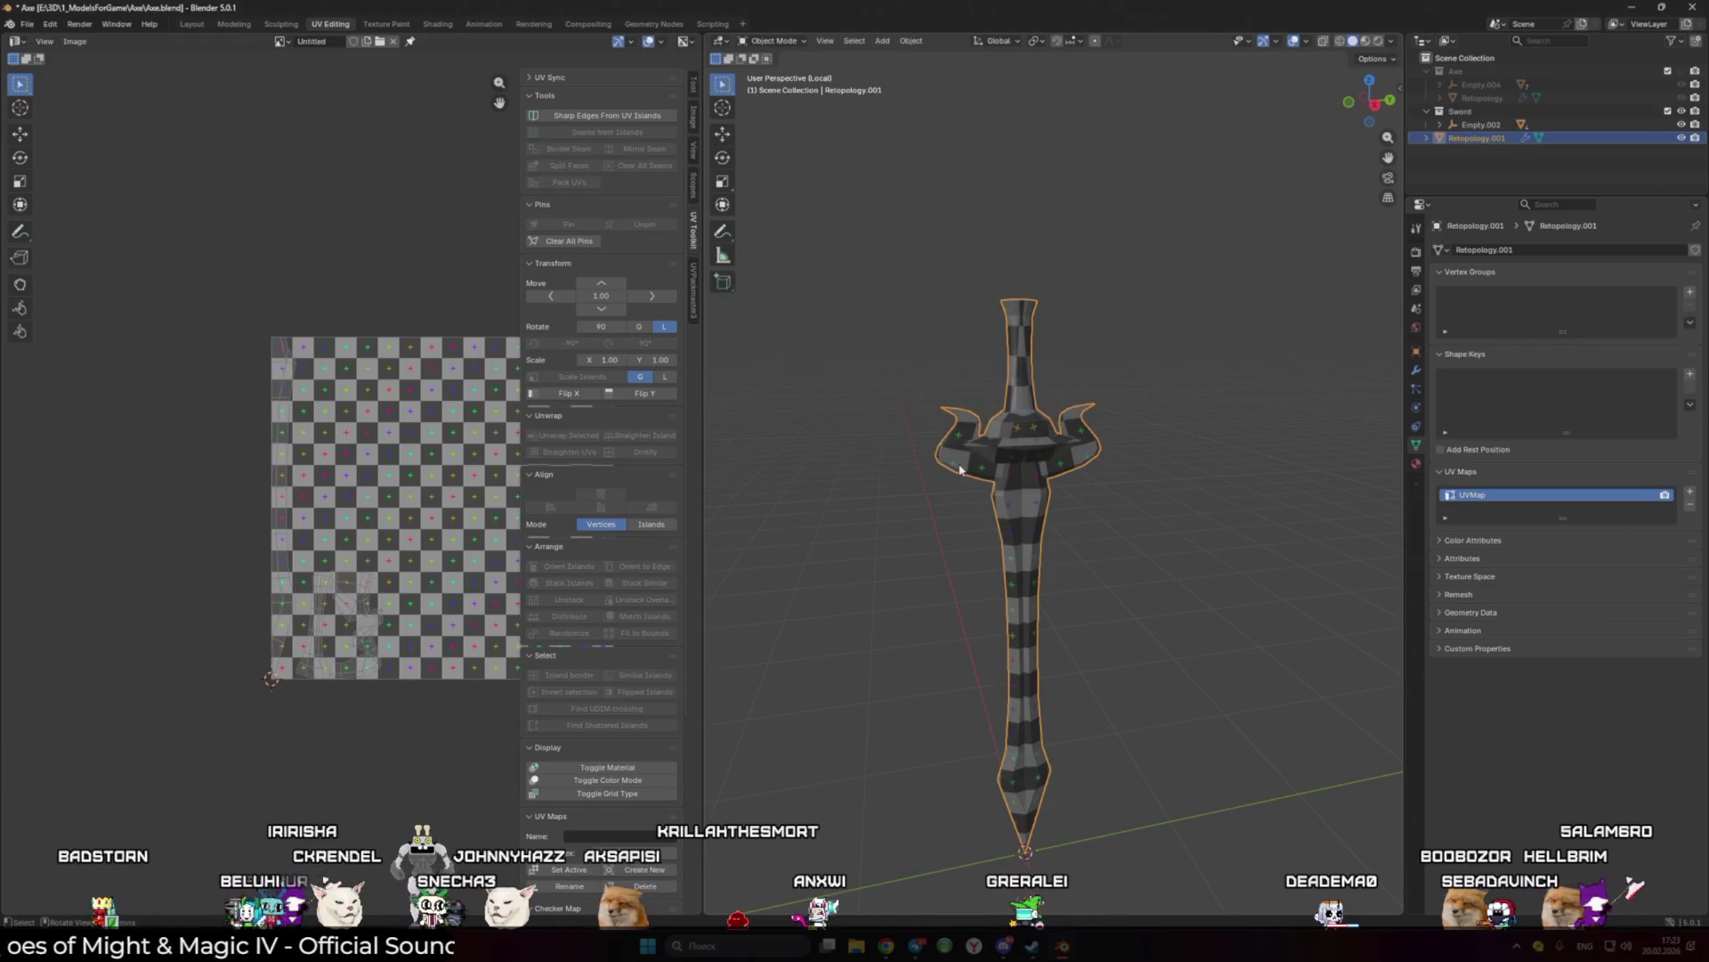
# Step: Hide Retopology.001 to reveal the sword and switch to the Layout workspace
pyautogui.moveTo(960, 470); pyautogui.dragTo(1022, 456, button='middle')
pyautogui.press('h')
pyautogui.scroll(2, 1060, 346)
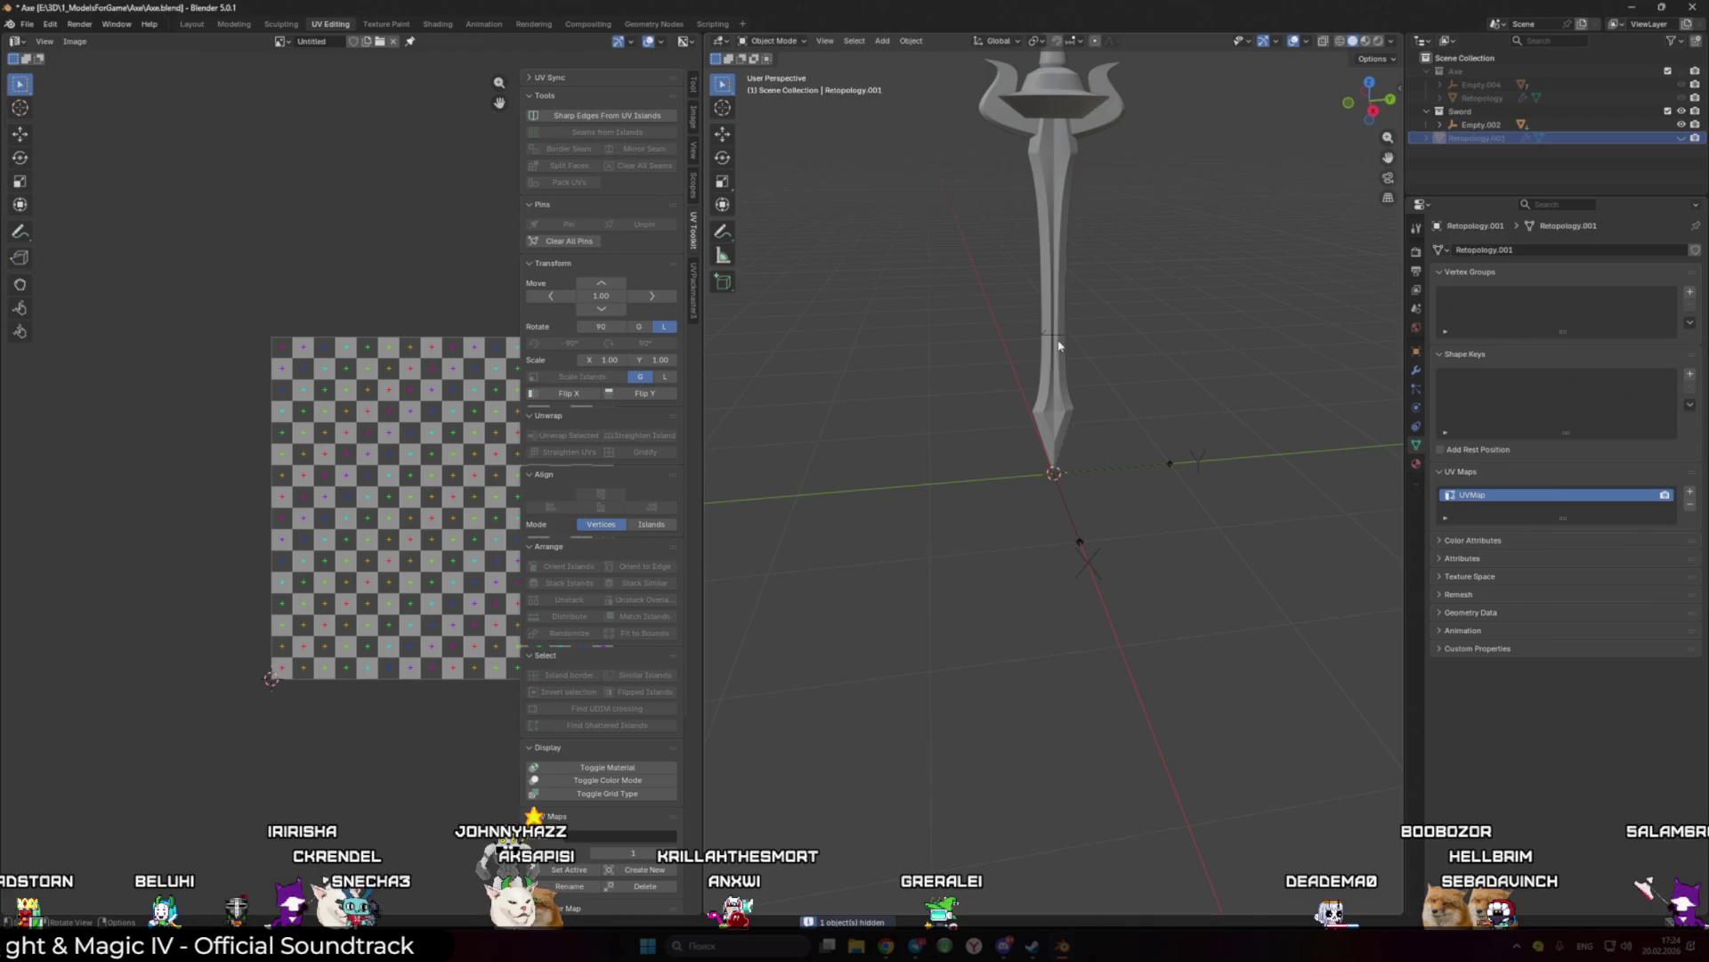
pyautogui.click(1060, 345)
pyautogui.click(185, 25)
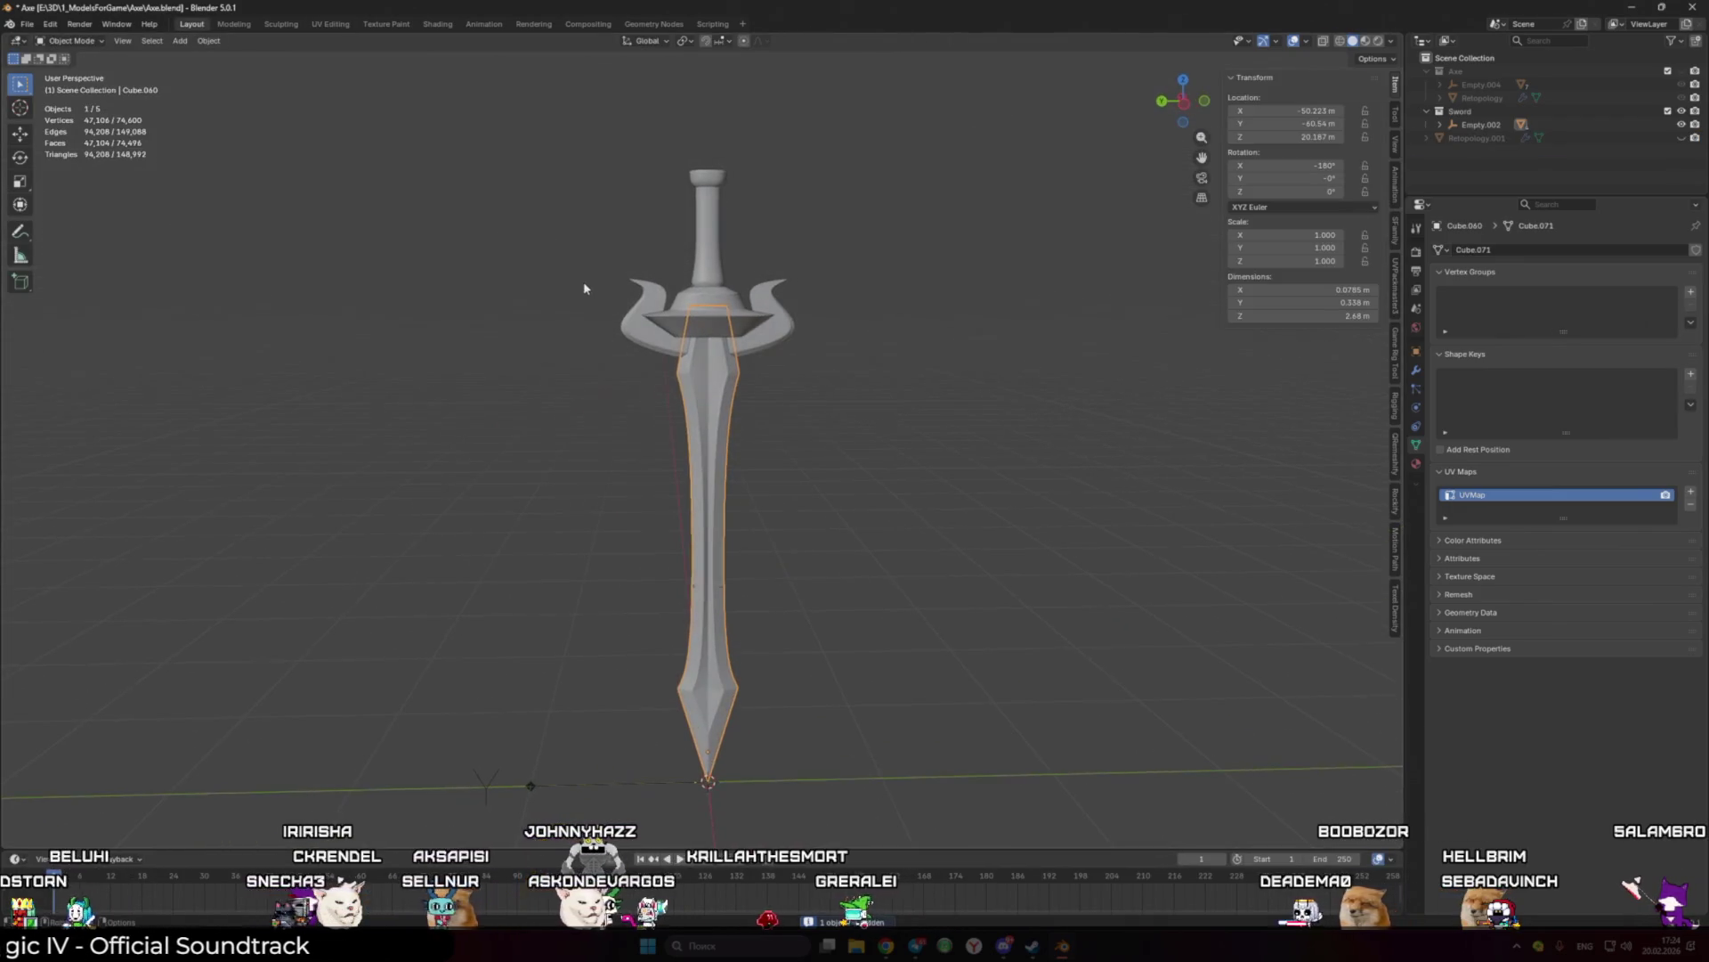
pyautogui.click(1417, 464)
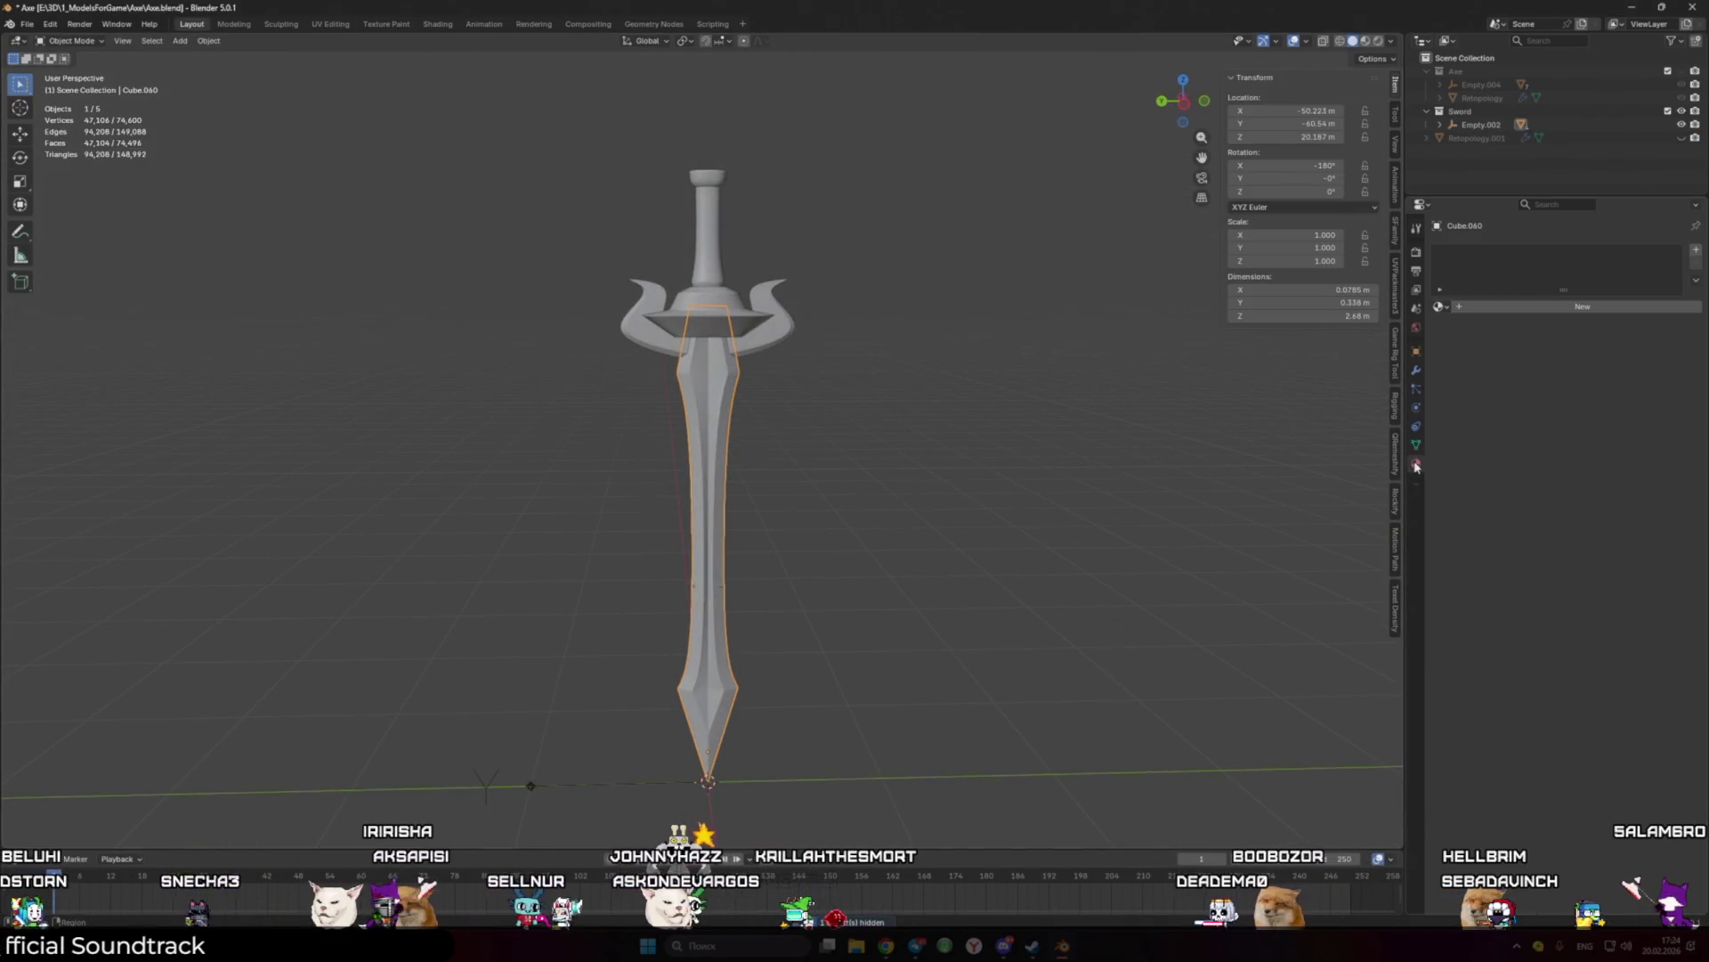
# Step: Give the crossguard the blue Material.001 and the blade the red Material.002
pyautogui.click(734, 333)
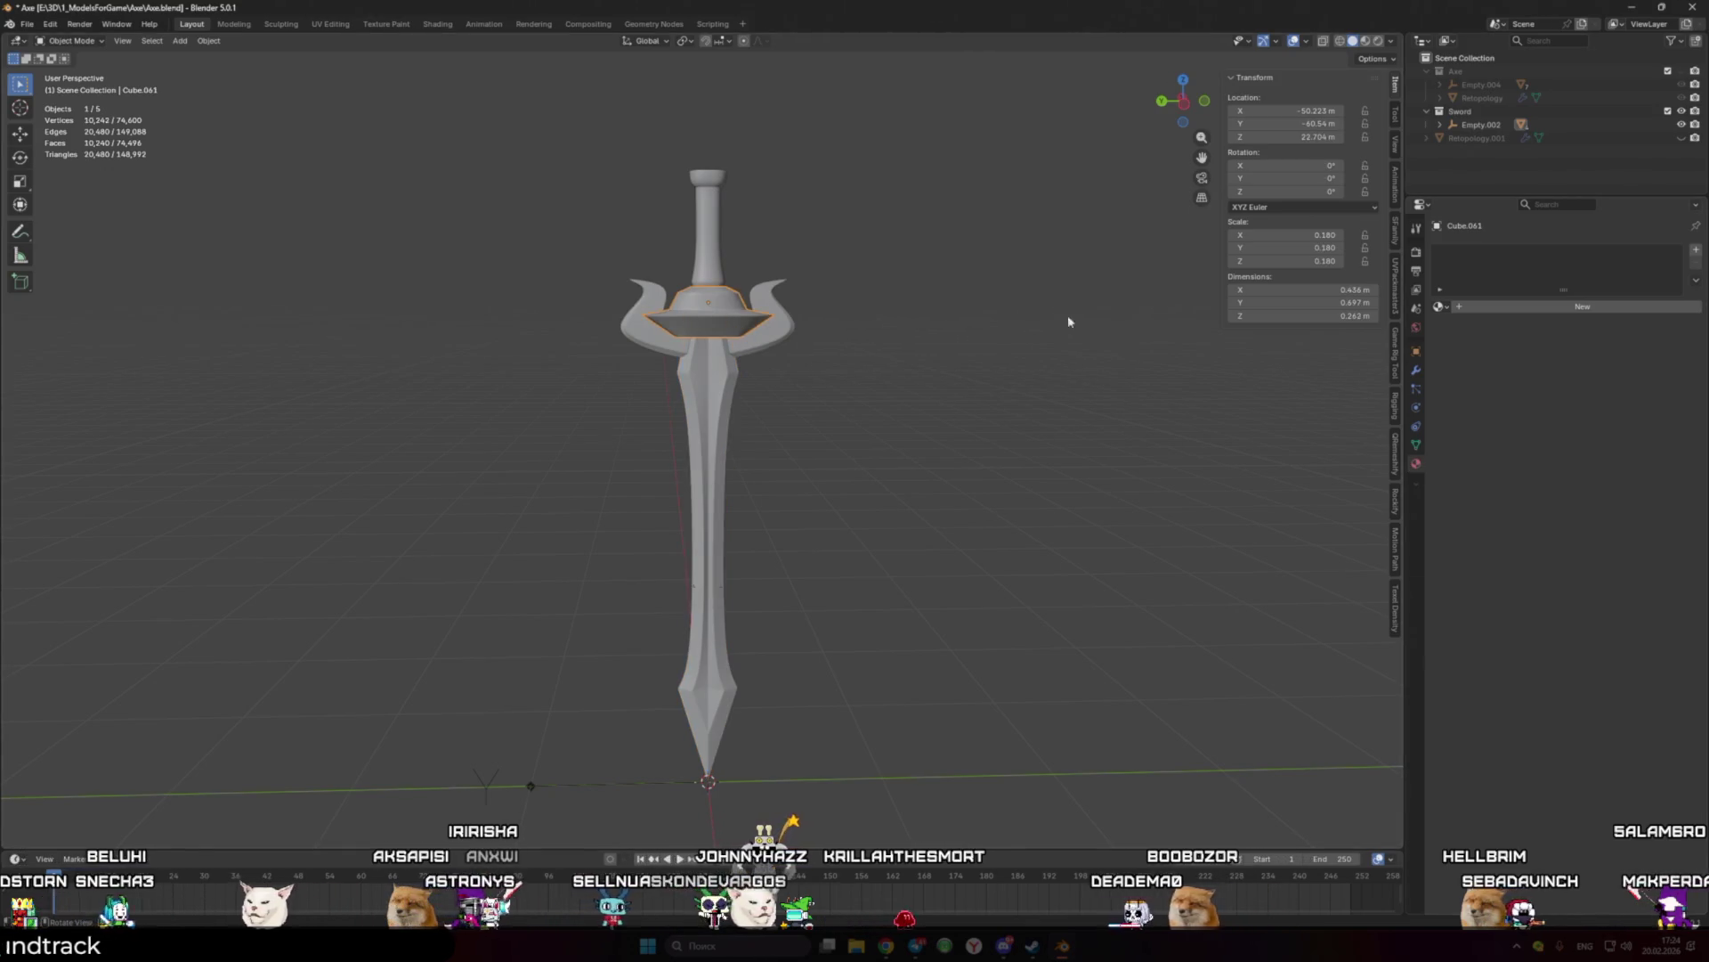
pyautogui.click(1438, 307)
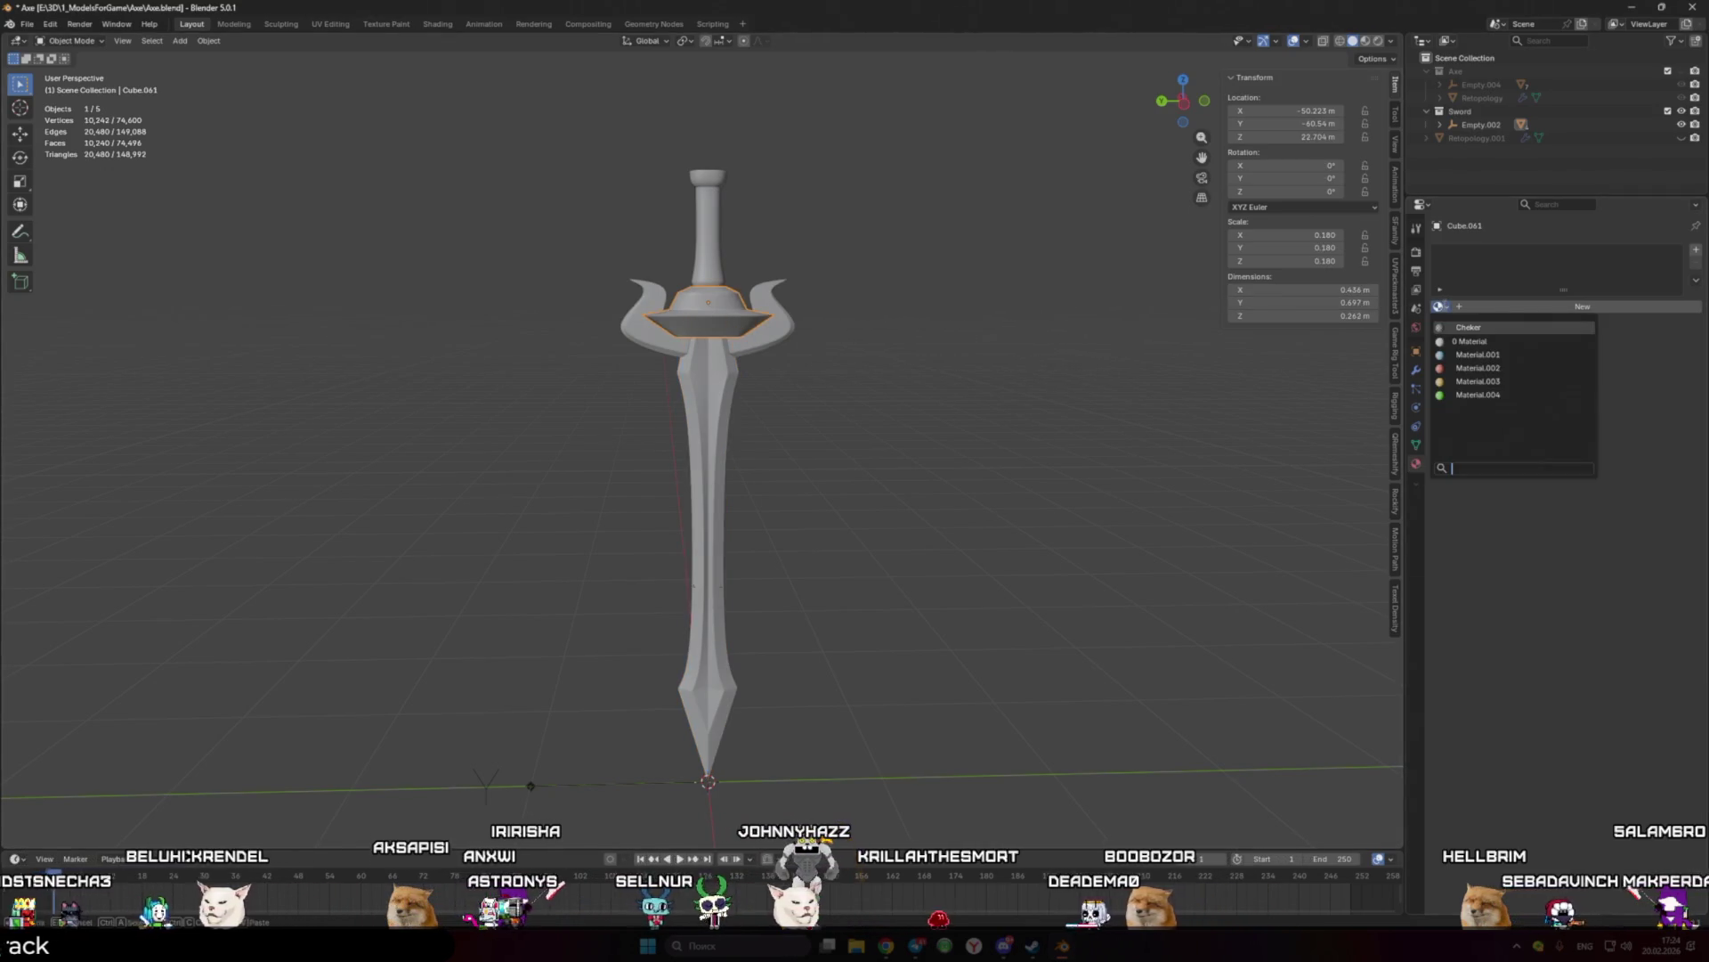
pyautogui.click(1480, 353)
pyautogui.click(714, 388)
pyautogui.click(1544, 306)
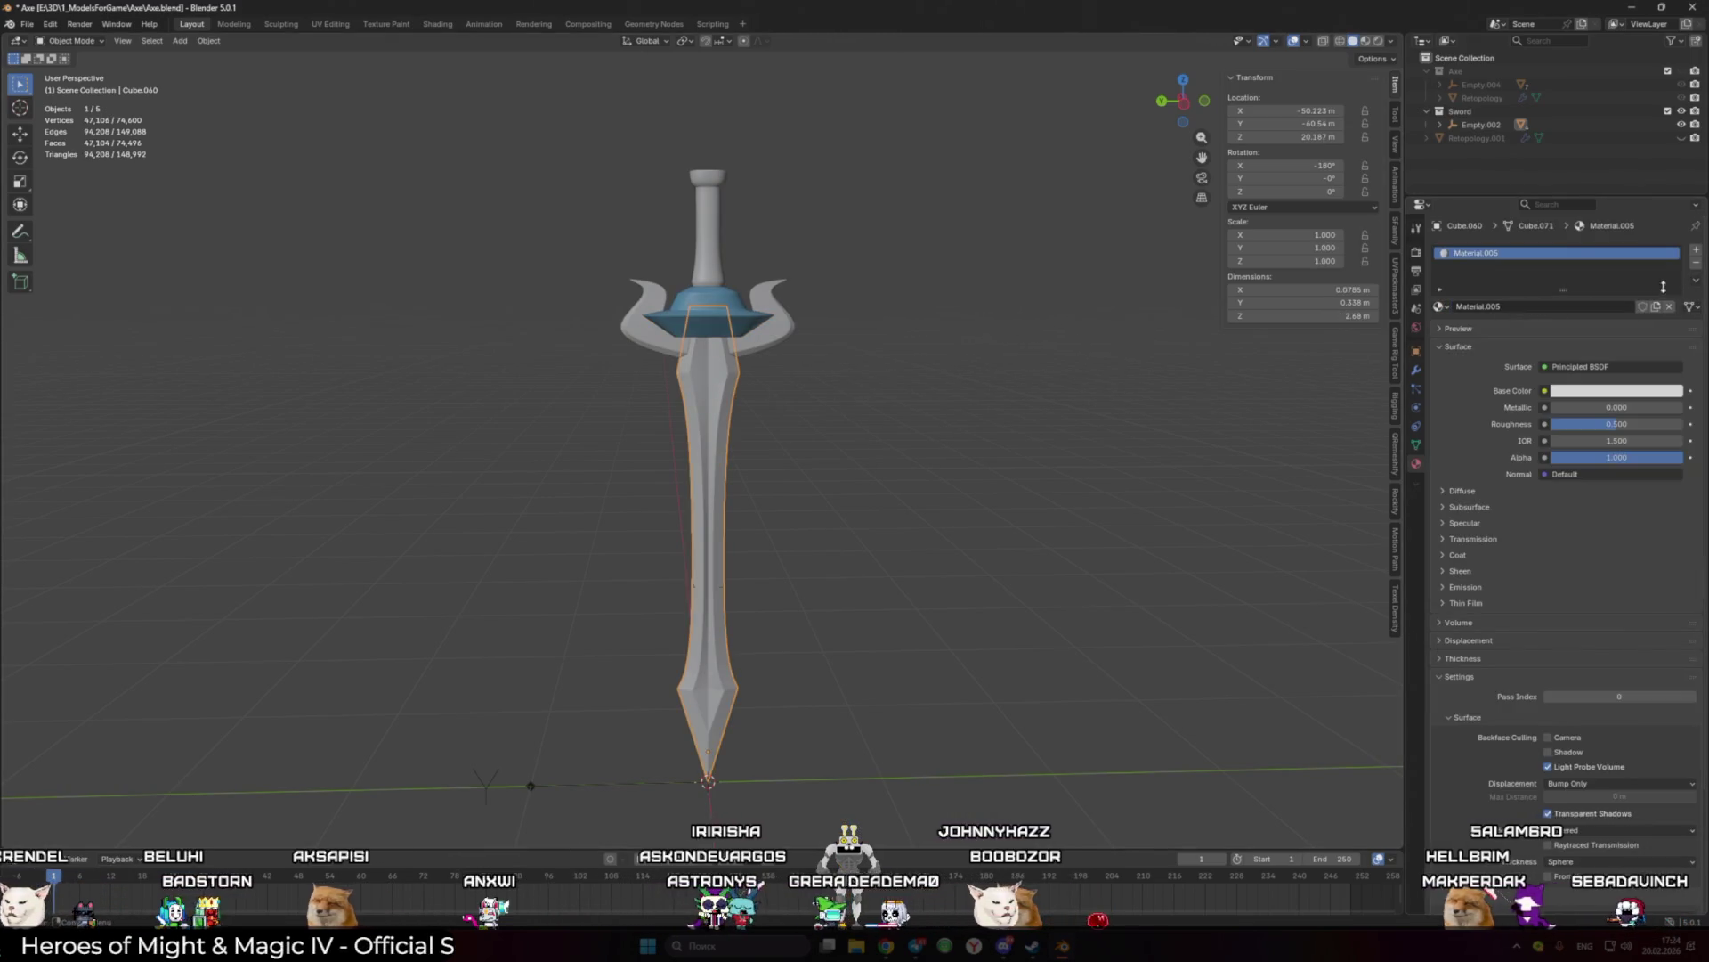
pyautogui.click(1669, 306)
pyautogui.click(1440, 306)
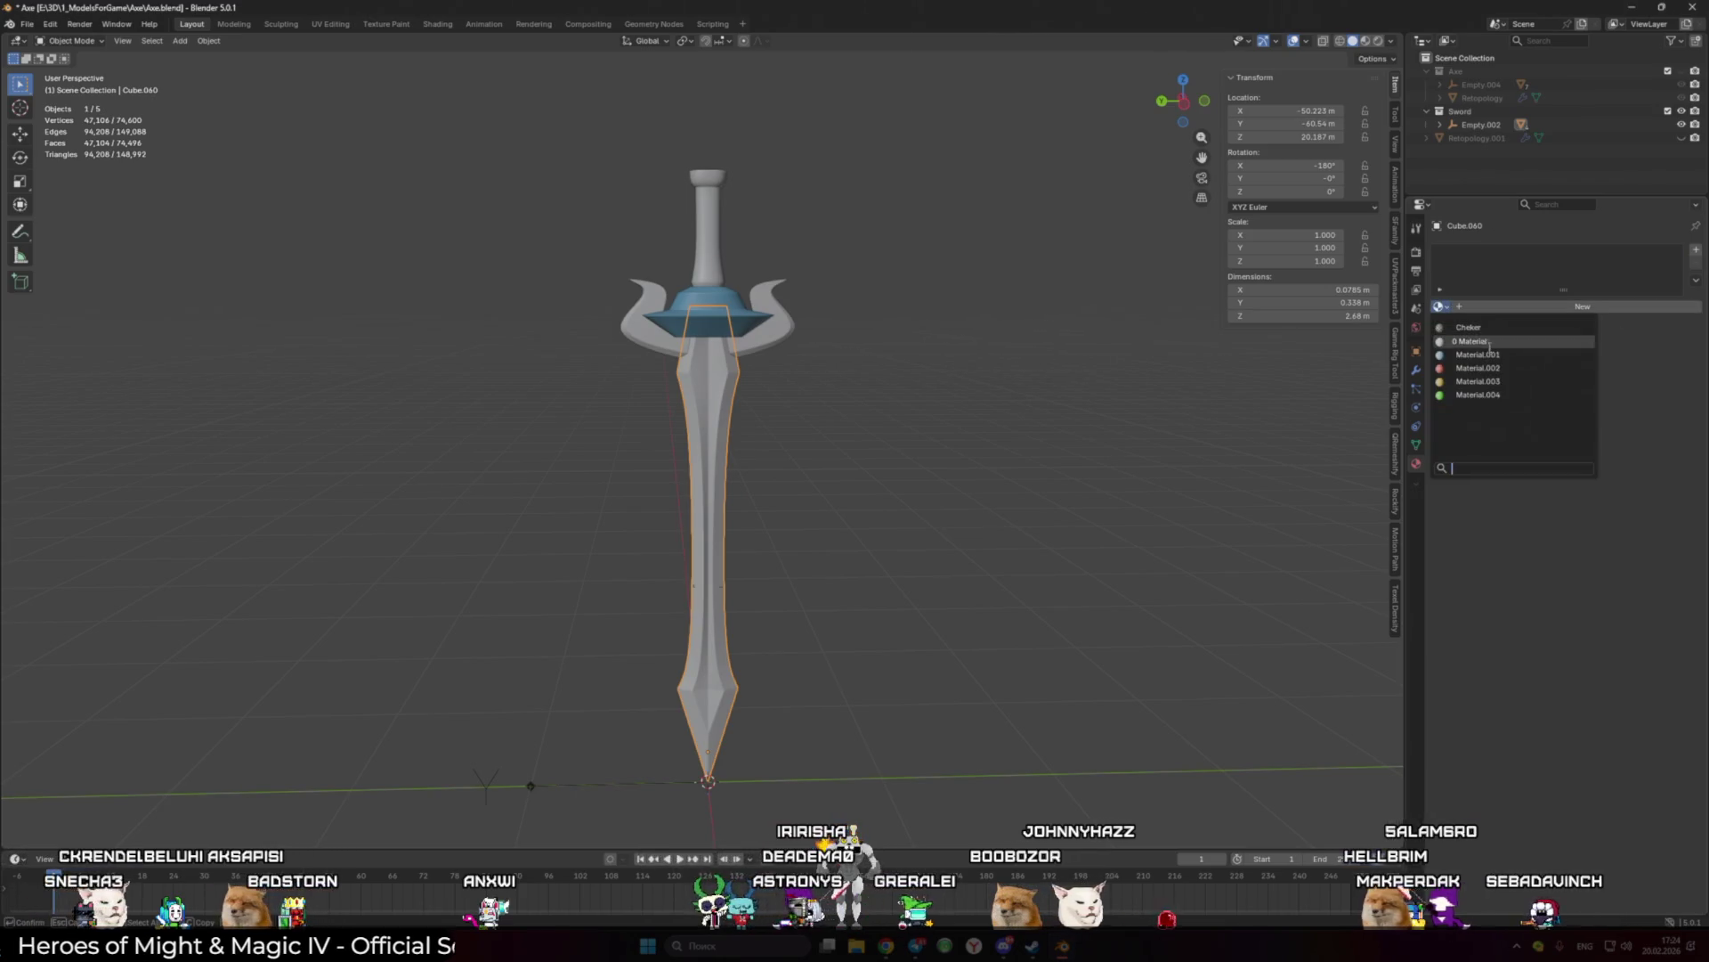
pyautogui.click(1478, 368)
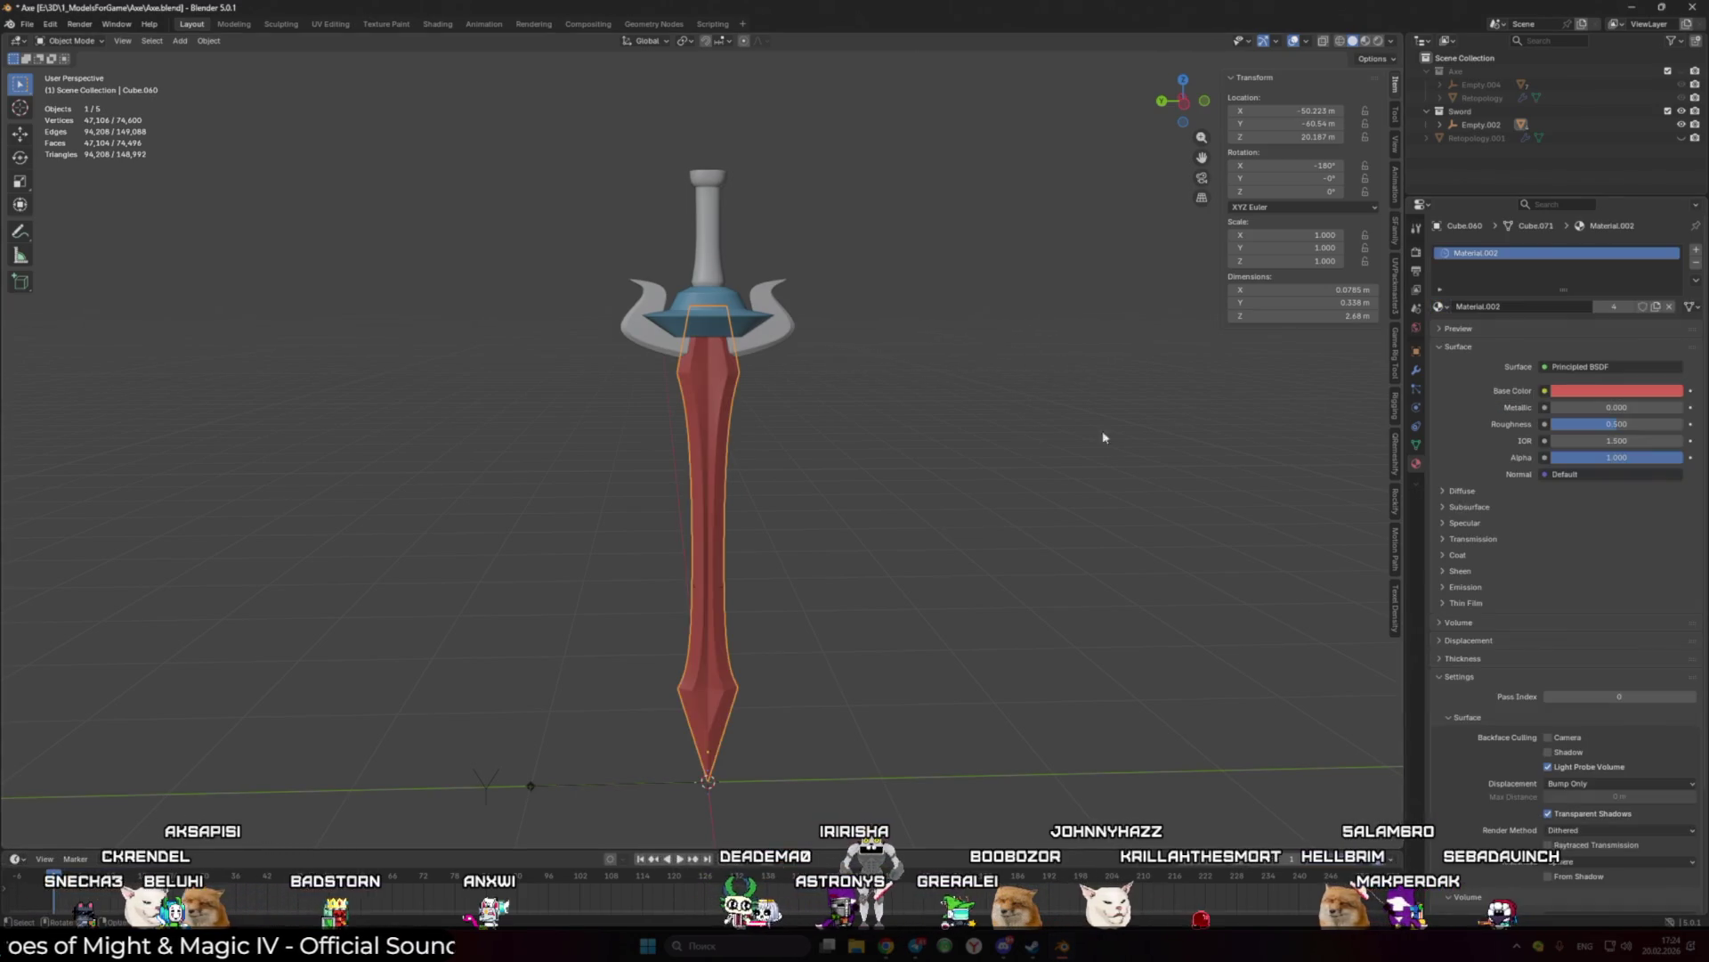
# Step: Make the curved guard and pommel yellow with Material.003, then inspect the coloured sword
pyautogui.click(649, 343)
pyautogui.click(1439, 306)
pyautogui.click(1478, 381)
pyautogui.moveTo(703, 374); pyautogui.dragTo(746, 335, button='middle')
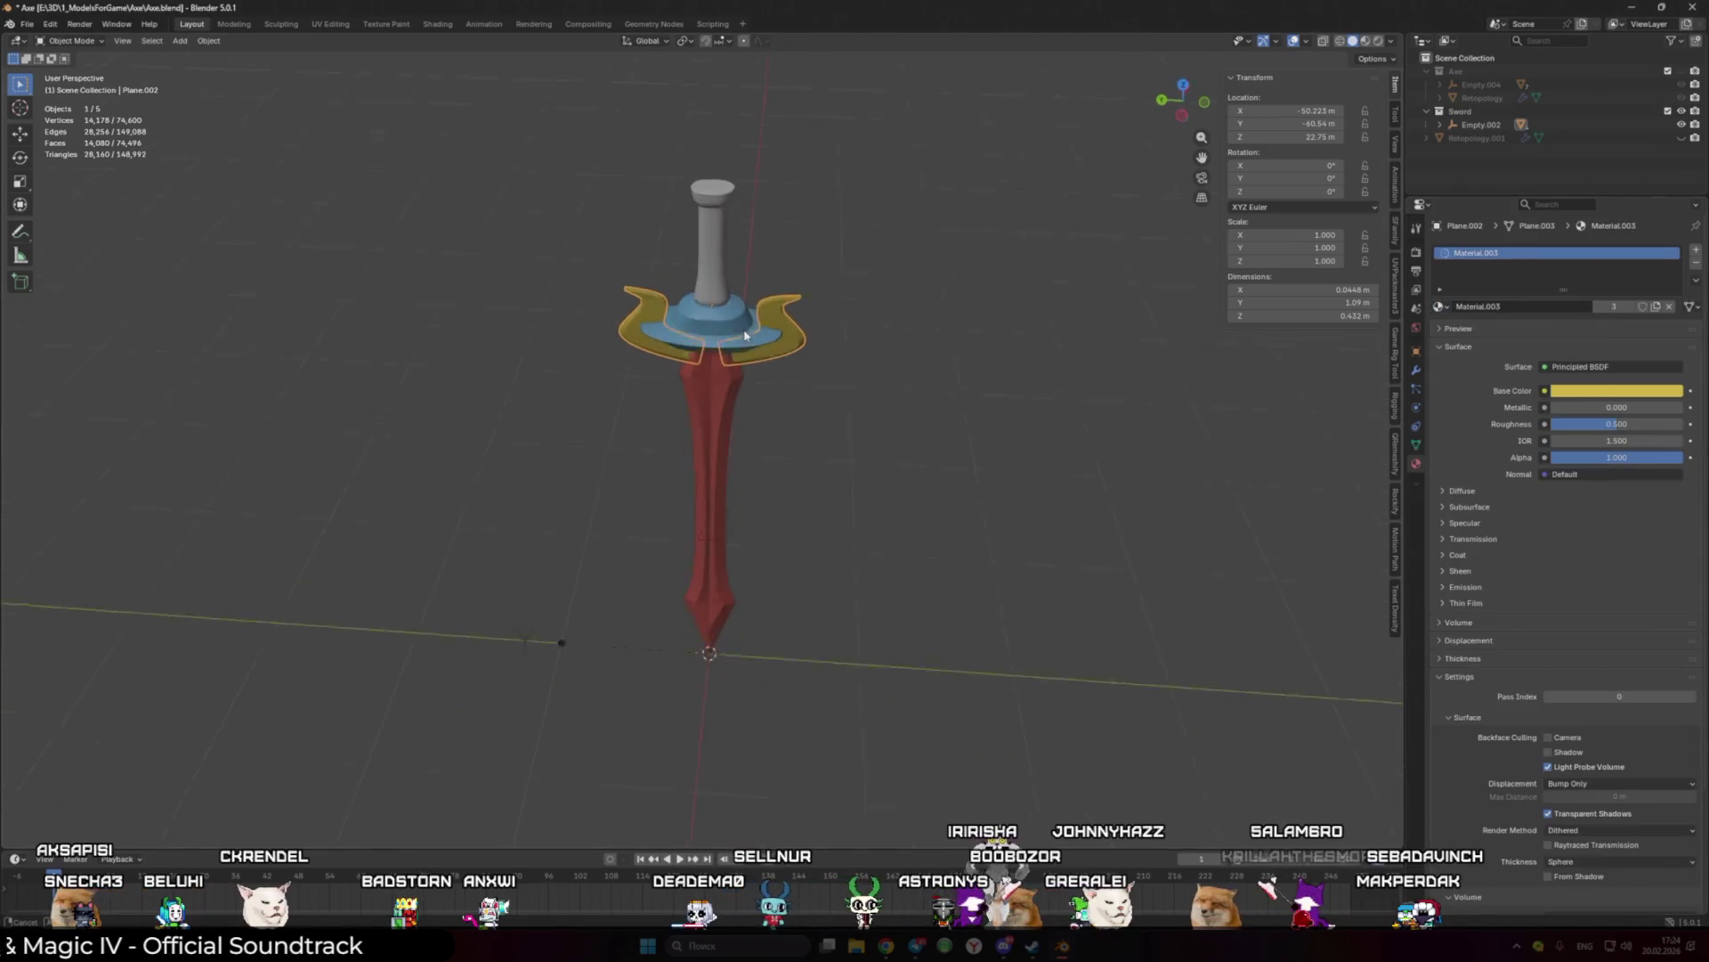
pyautogui.click(724, 267)
pyautogui.click(1439, 306)
pyautogui.click(1474, 381)
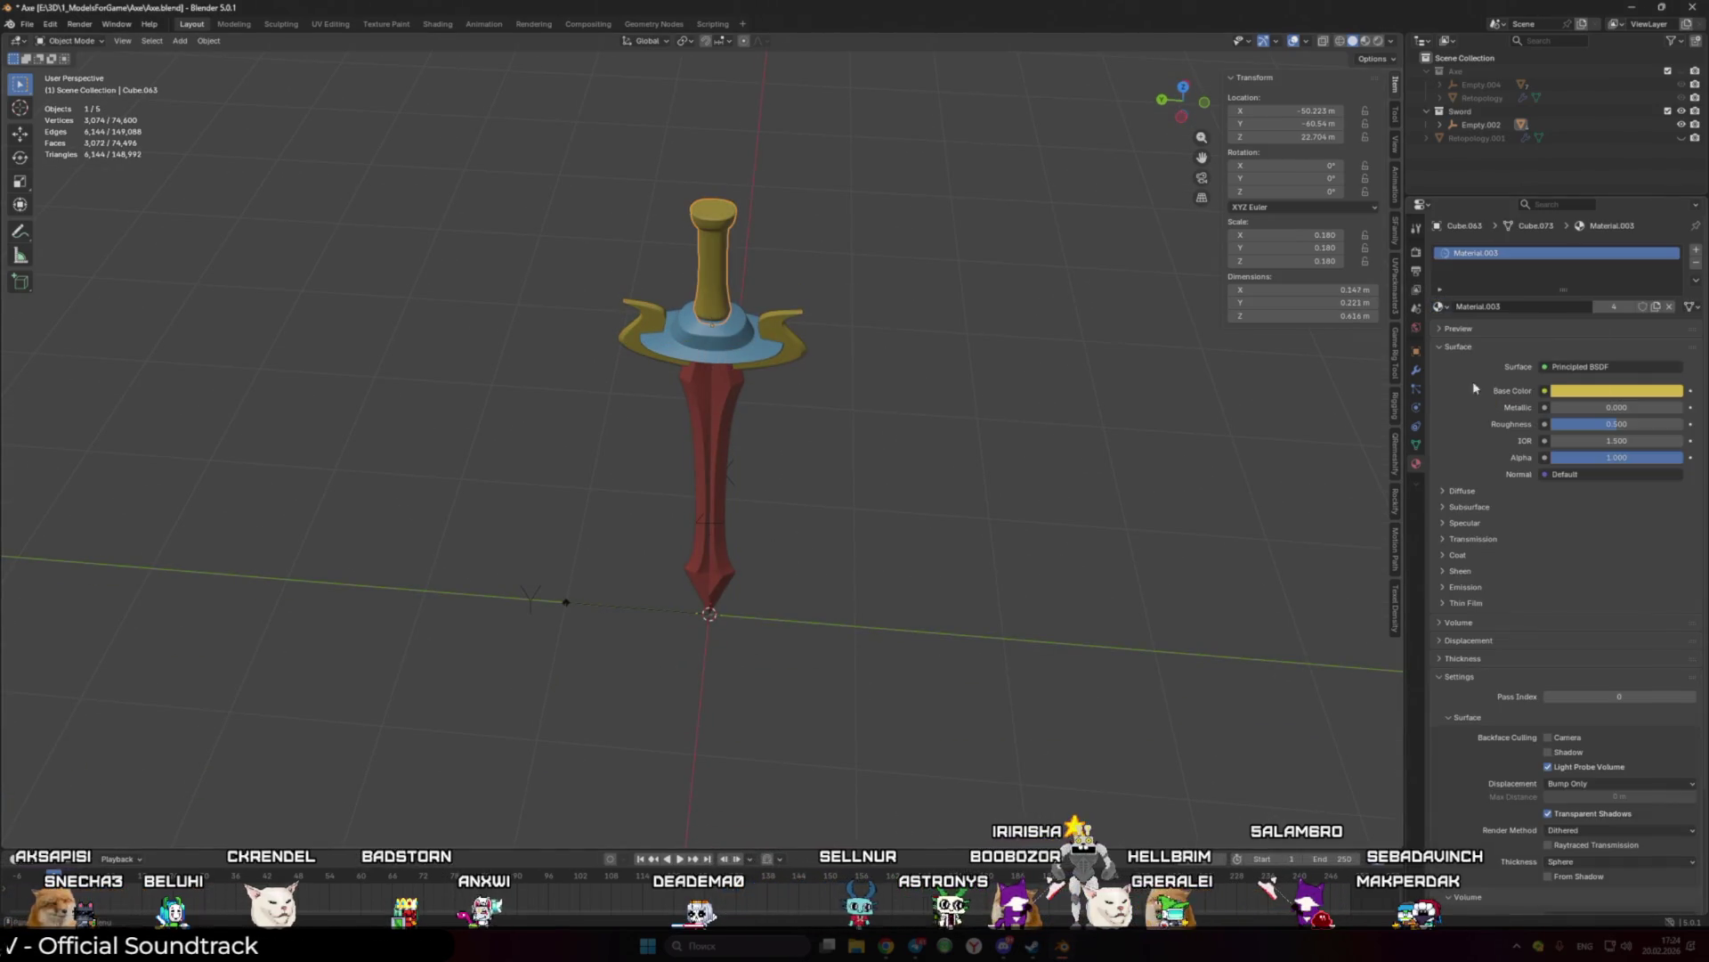
pyautogui.moveTo(1012, 365)
pyautogui.mouseDown(button='middle')
pyautogui.moveTo(870, 275)
pyautogui.moveTo(1118, 256)
pyautogui.moveTo(1030, 345)
pyautogui.moveTo(611, 289)
pyautogui.moveTo(783, 293)
pyautogui.moveTo(882, 389)
pyautogui.mouseUp(button='middle')
pyautogui.click(881, 389)
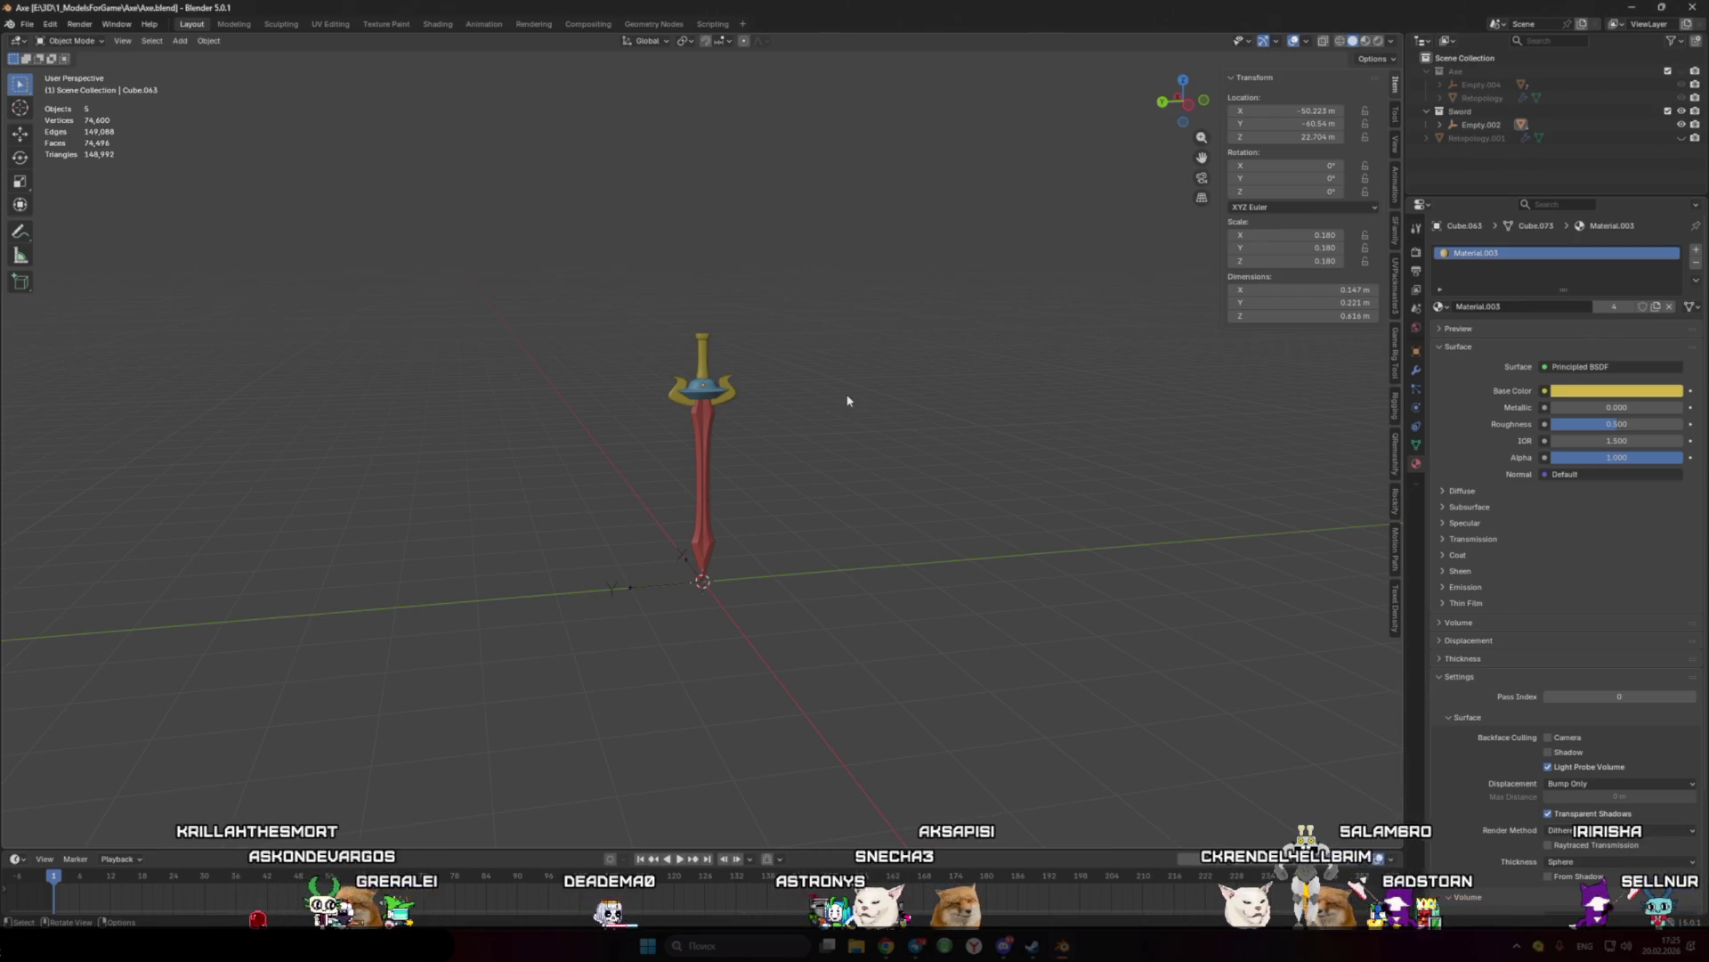
# Step: Hide the Sword collection from the Outliner and save Axe.blend
pyautogui.scroll(3, 779, 445)
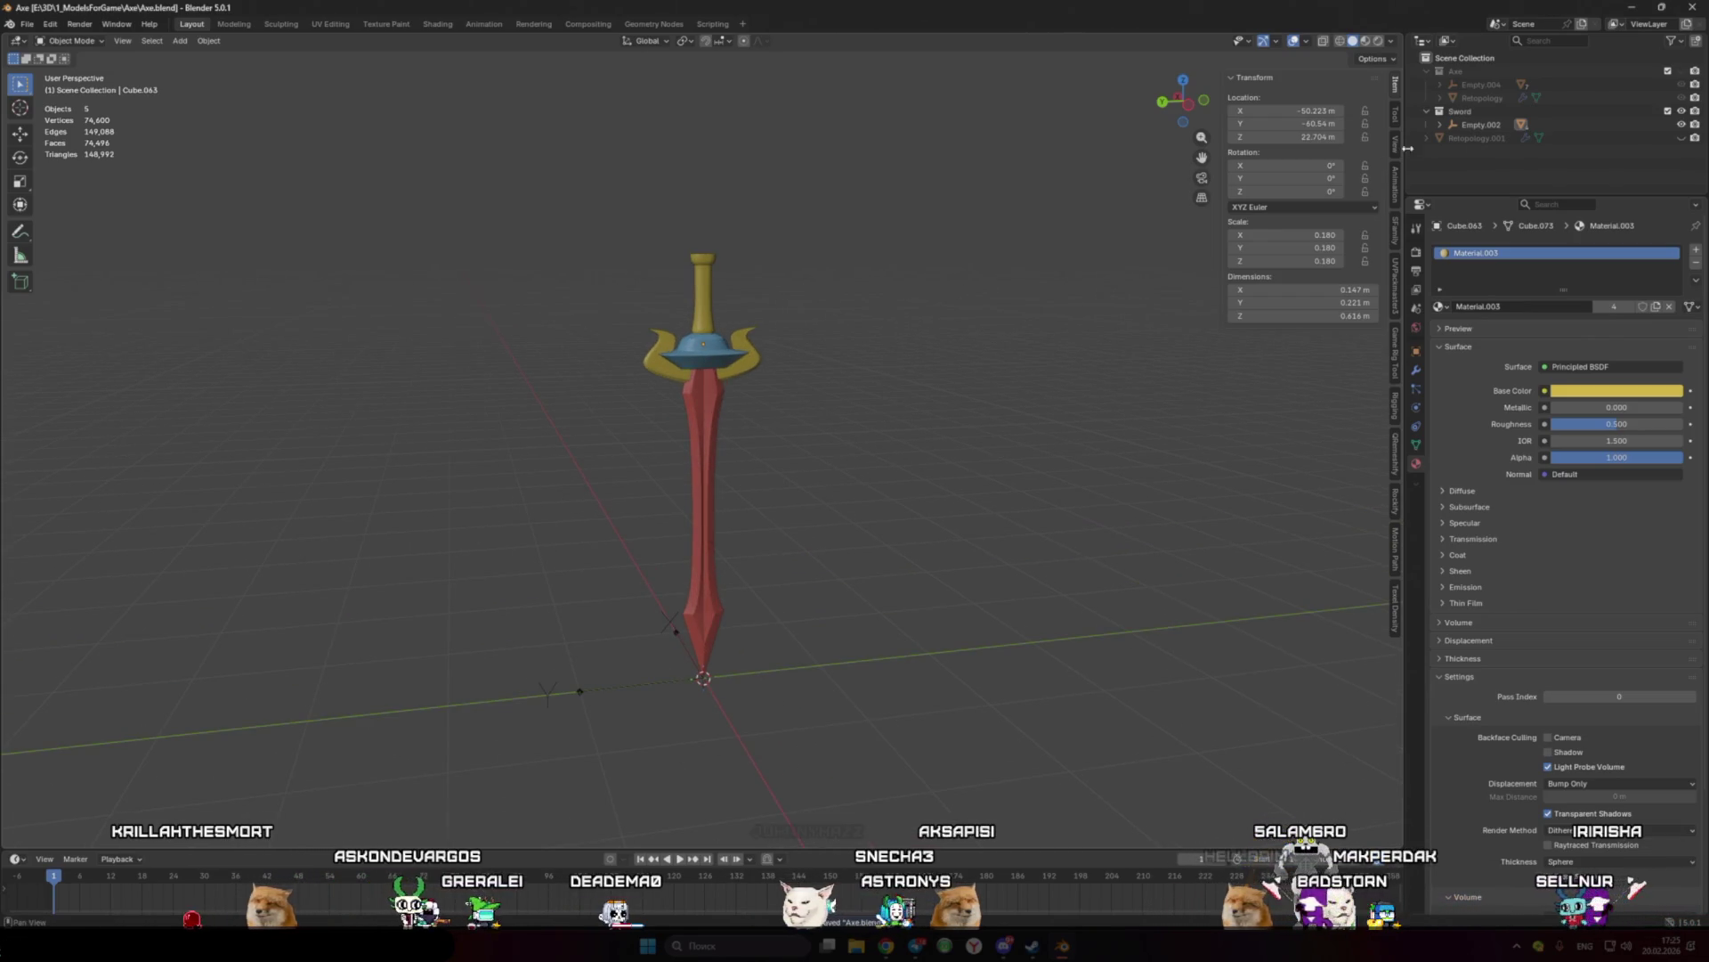
pyautogui.click(1487, 138)
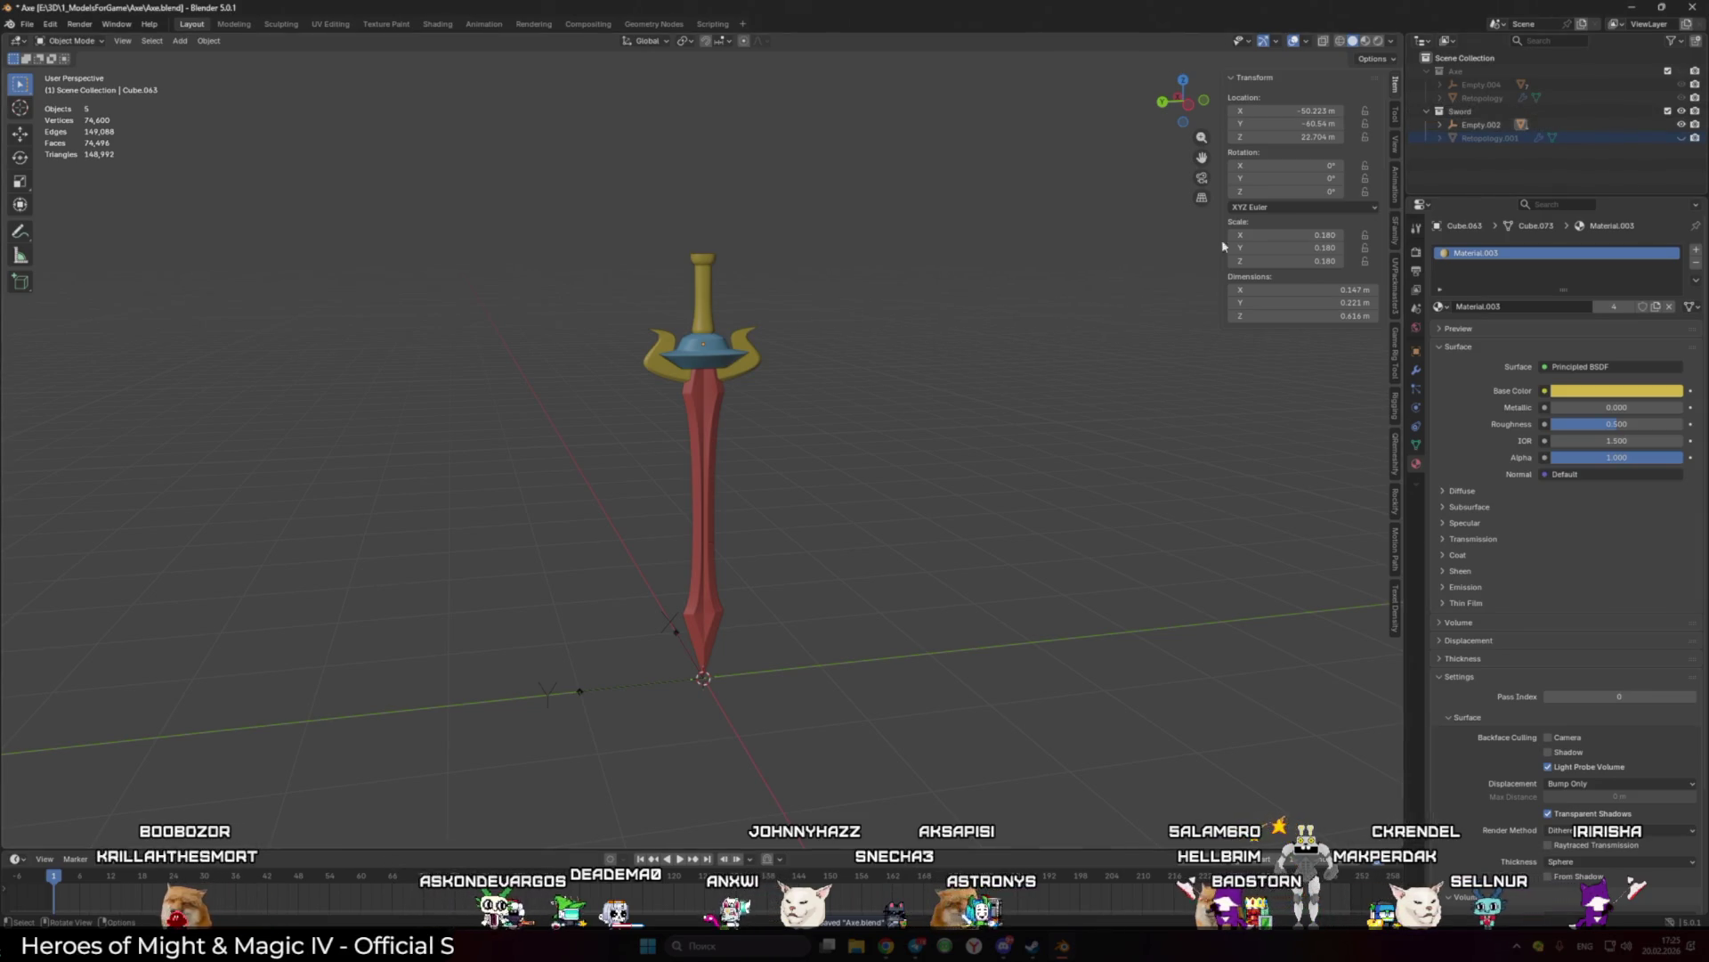
pyautogui.click(1681, 111)
pyautogui.hotkey('ctrl', 's')
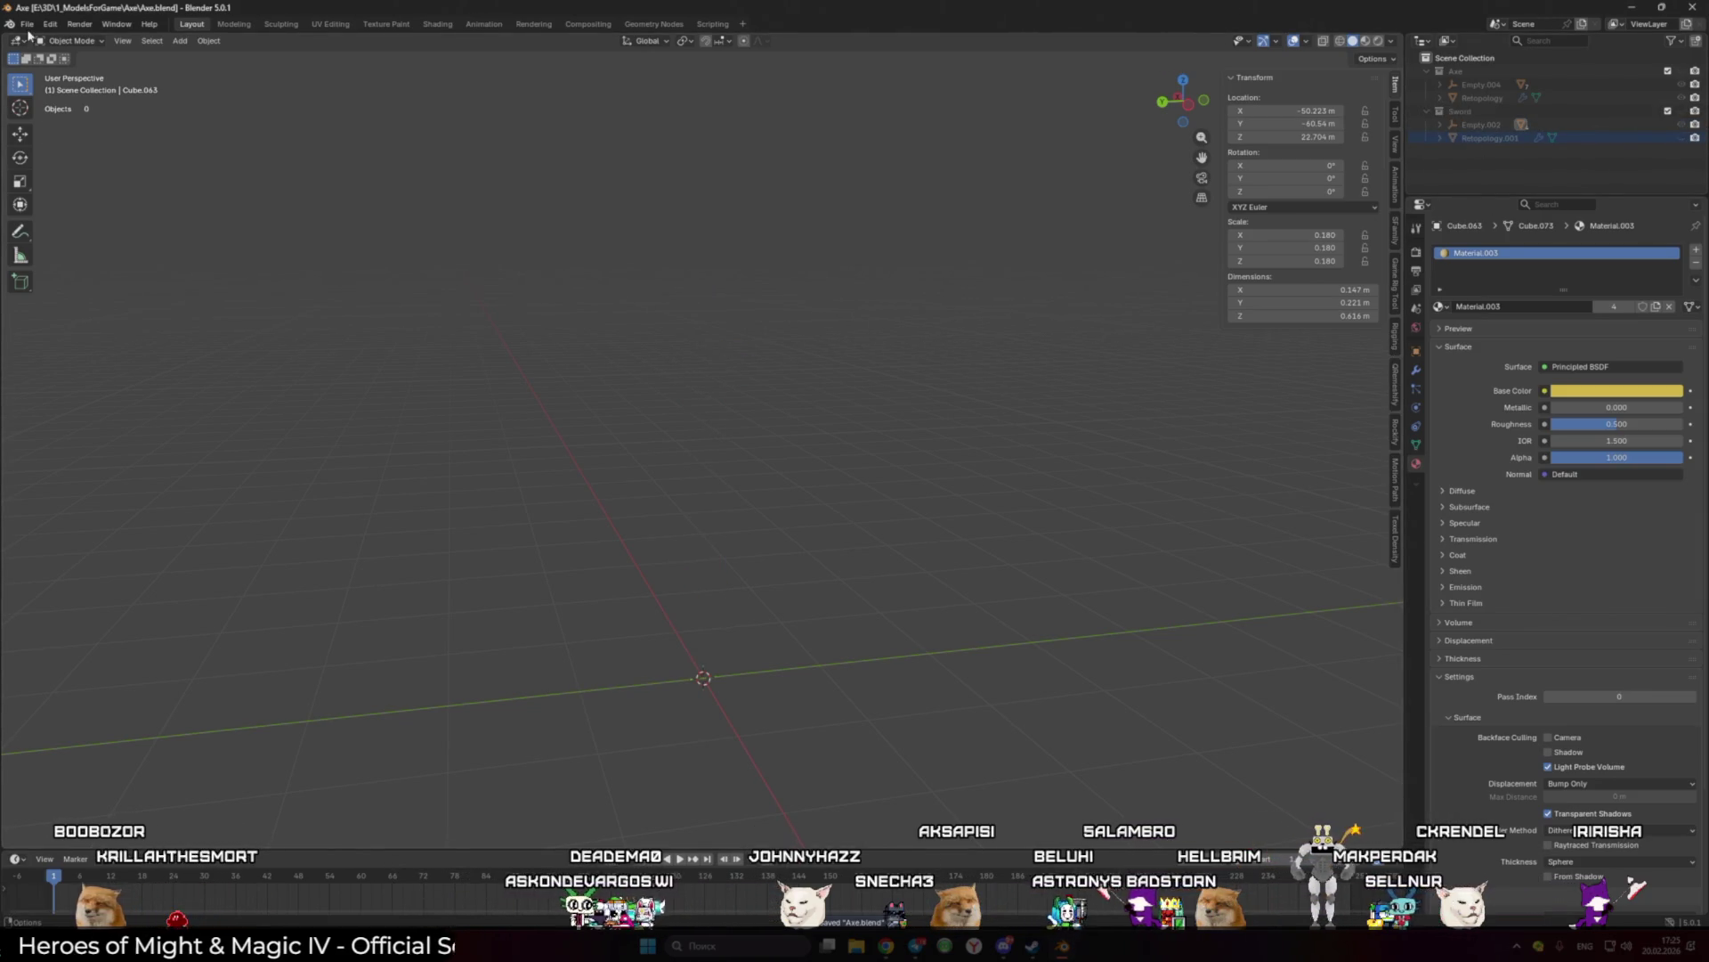
pyautogui.click(27, 24)
pyautogui.moveTo(63, 66)
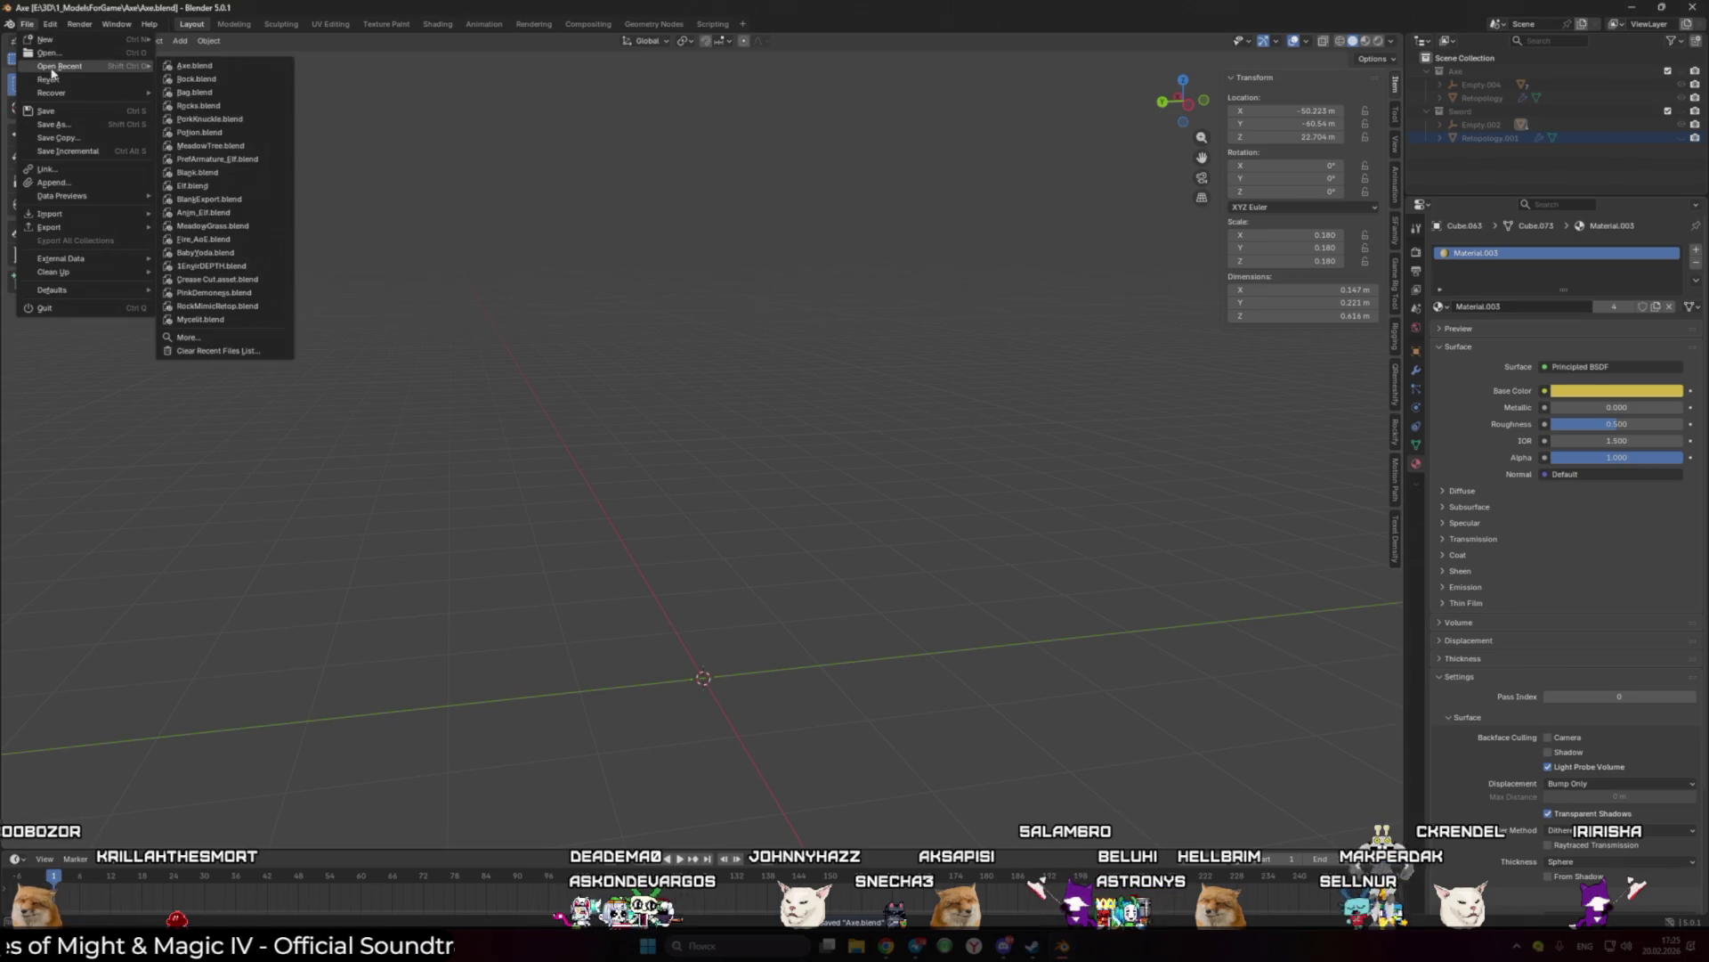
pyautogui.click(209, 78)
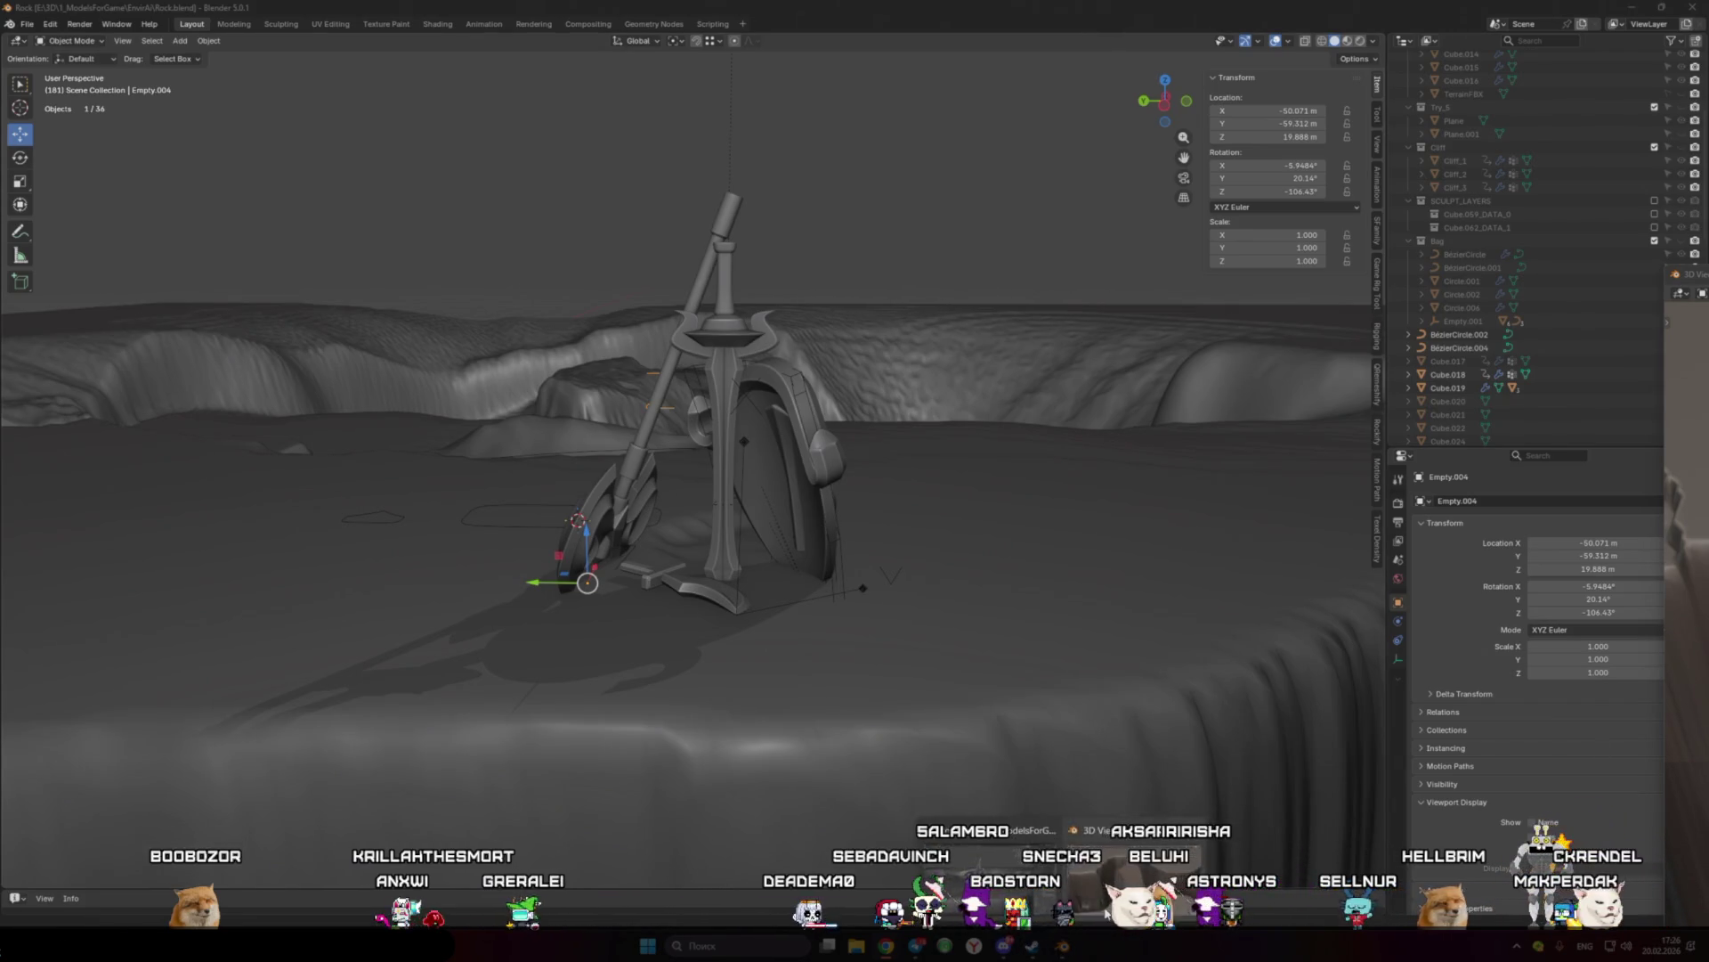
pyautogui.scroll(-3, 770, 472)
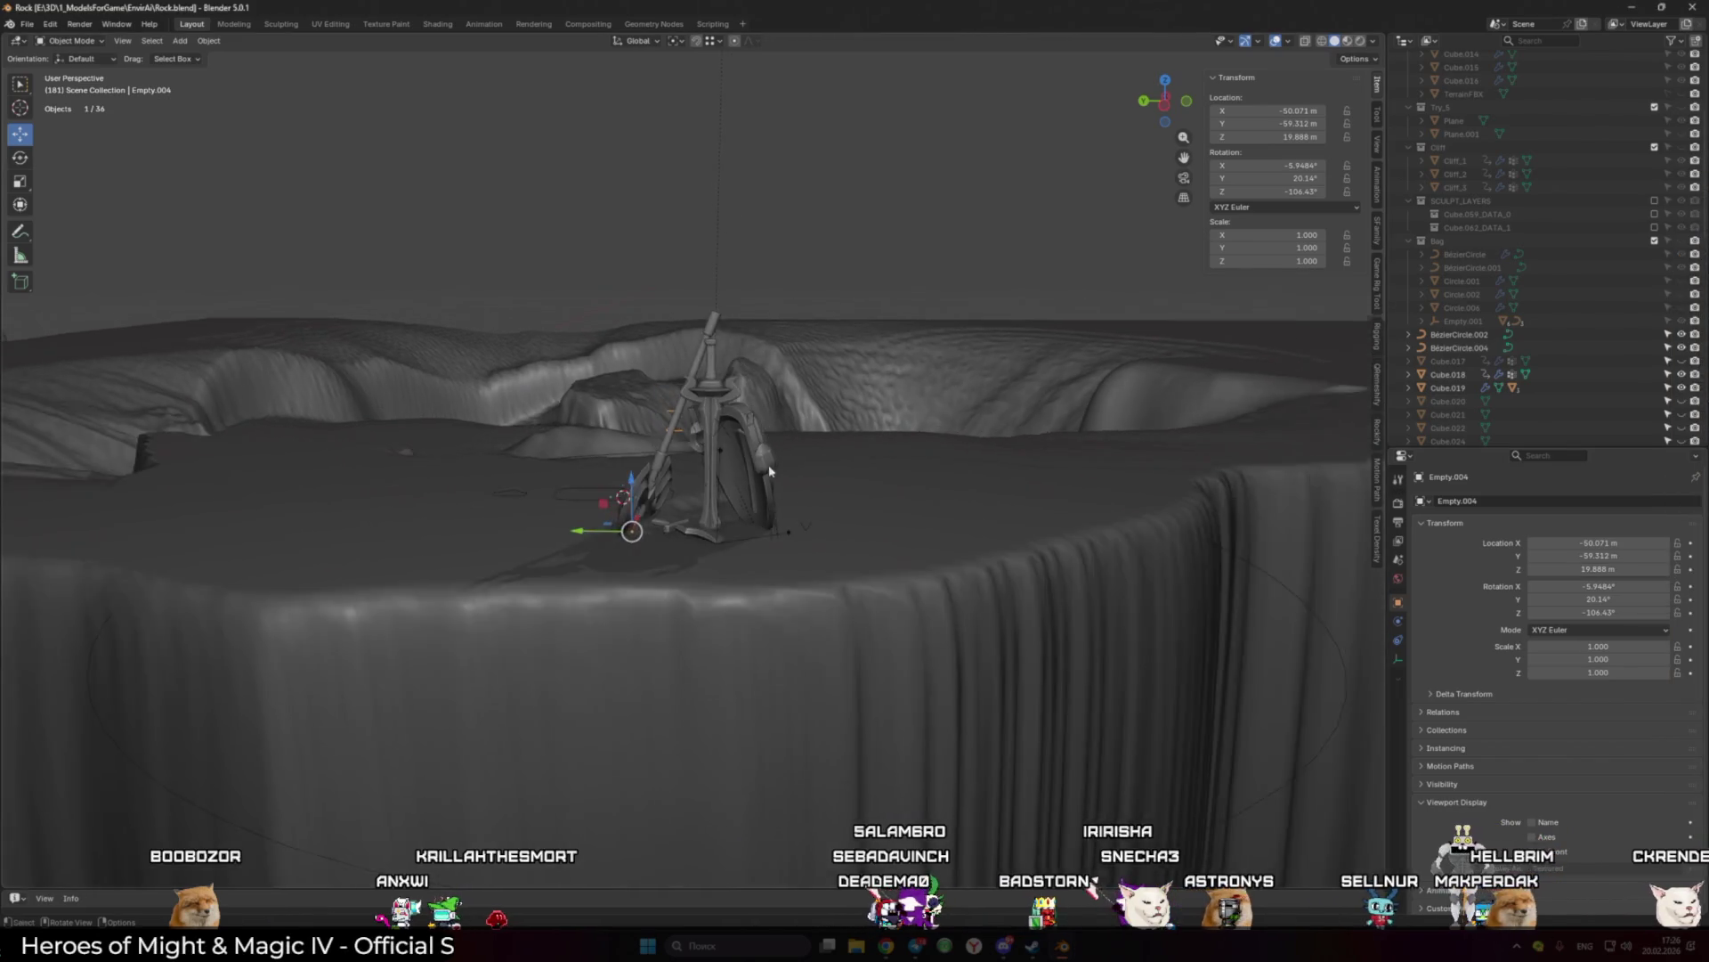
pyautogui.moveTo(770, 472)
pyautogui.mouseDown(button='middle')
pyautogui.moveTo(952, 471)
pyautogui.moveTo(742, 491)
pyautogui.moveTo(765, 498)
pyautogui.moveTo(712, 418)
pyautogui.moveTo(685, 472)
pyautogui.moveTo(643, 464)
pyautogui.moveTo(730, 496)
pyautogui.moveTo(779, 494)
pyautogui.moveTo(791, 460)
pyautogui.mouseUp(button='middle')
pyautogui.scroll(3, 953, 472)
pyautogui.click(642, 464)
pyautogui.keyDown('shift'); pyautogui.click(737, 498); pyautogui.keyUp('shift')
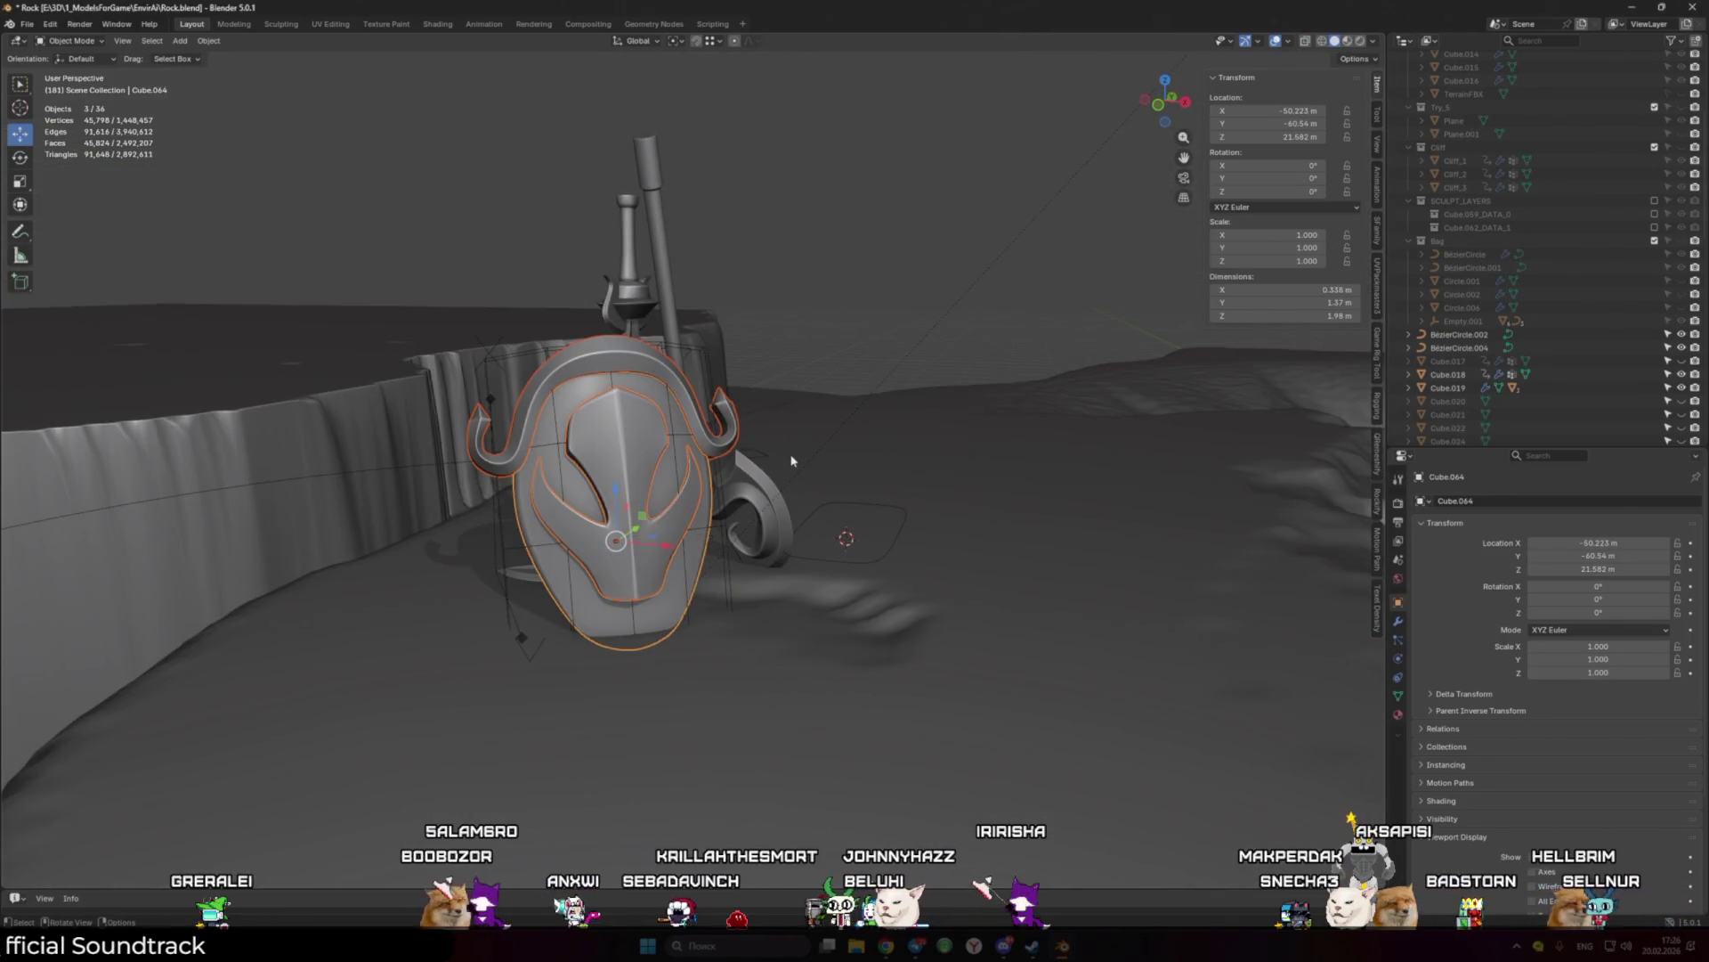
pyautogui.click(26, 24)
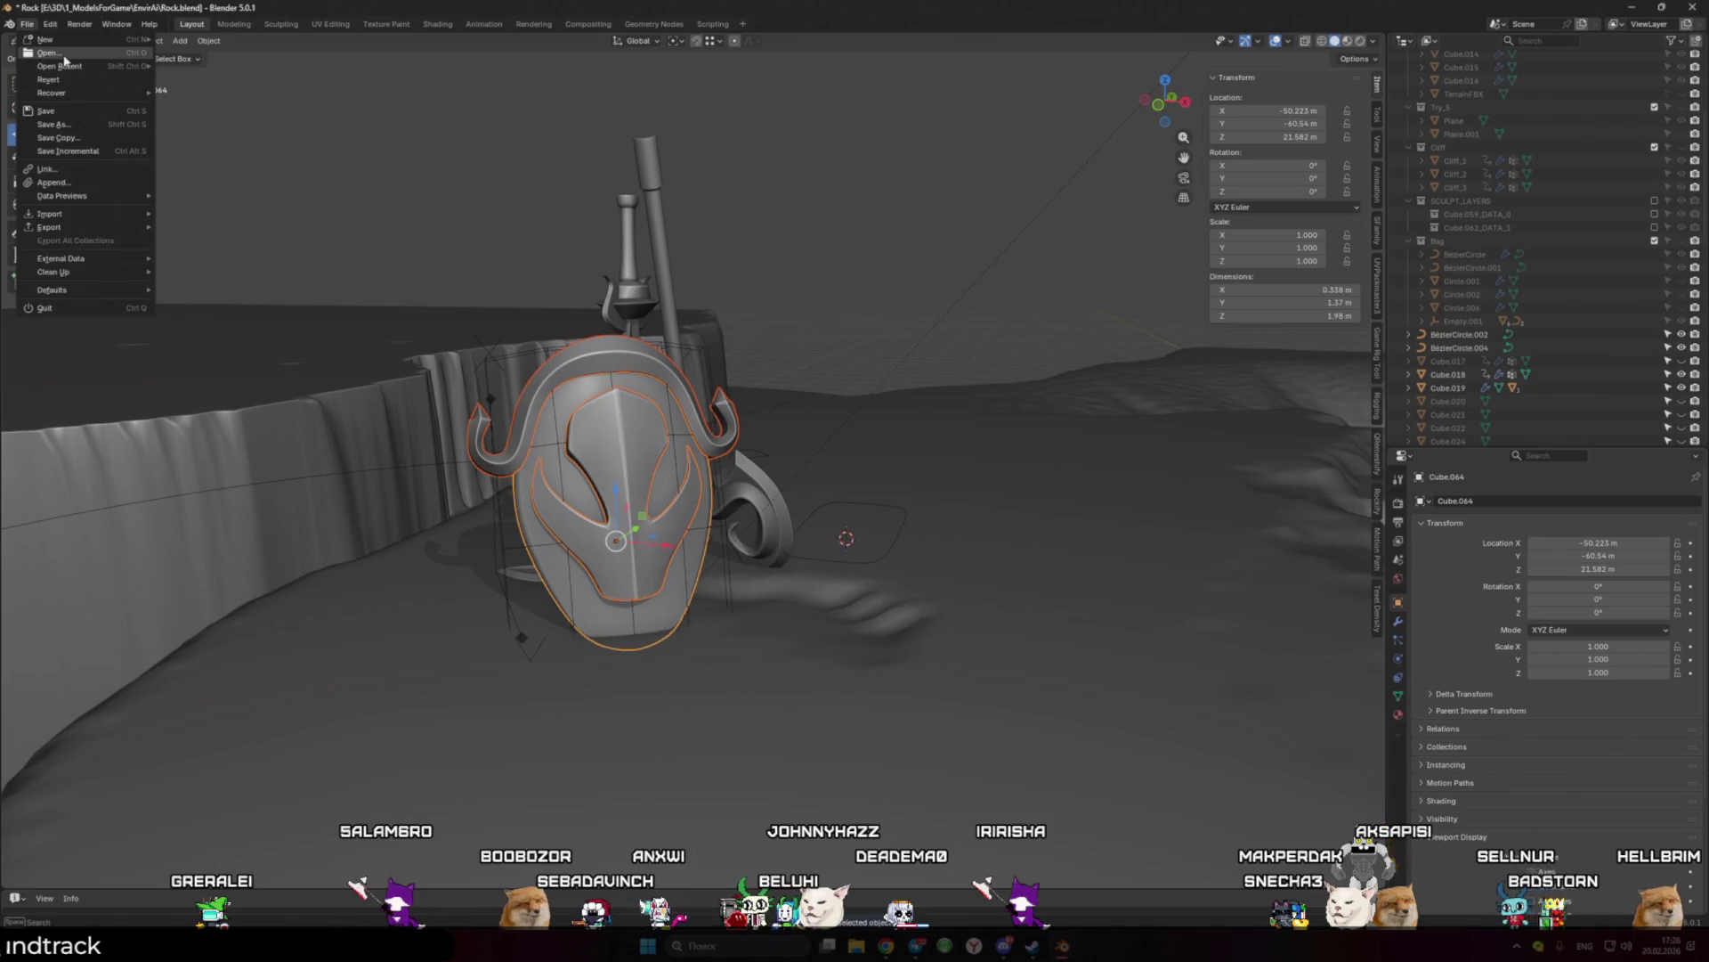
pyautogui.moveTo(98, 66)
pyautogui.click(202, 75)
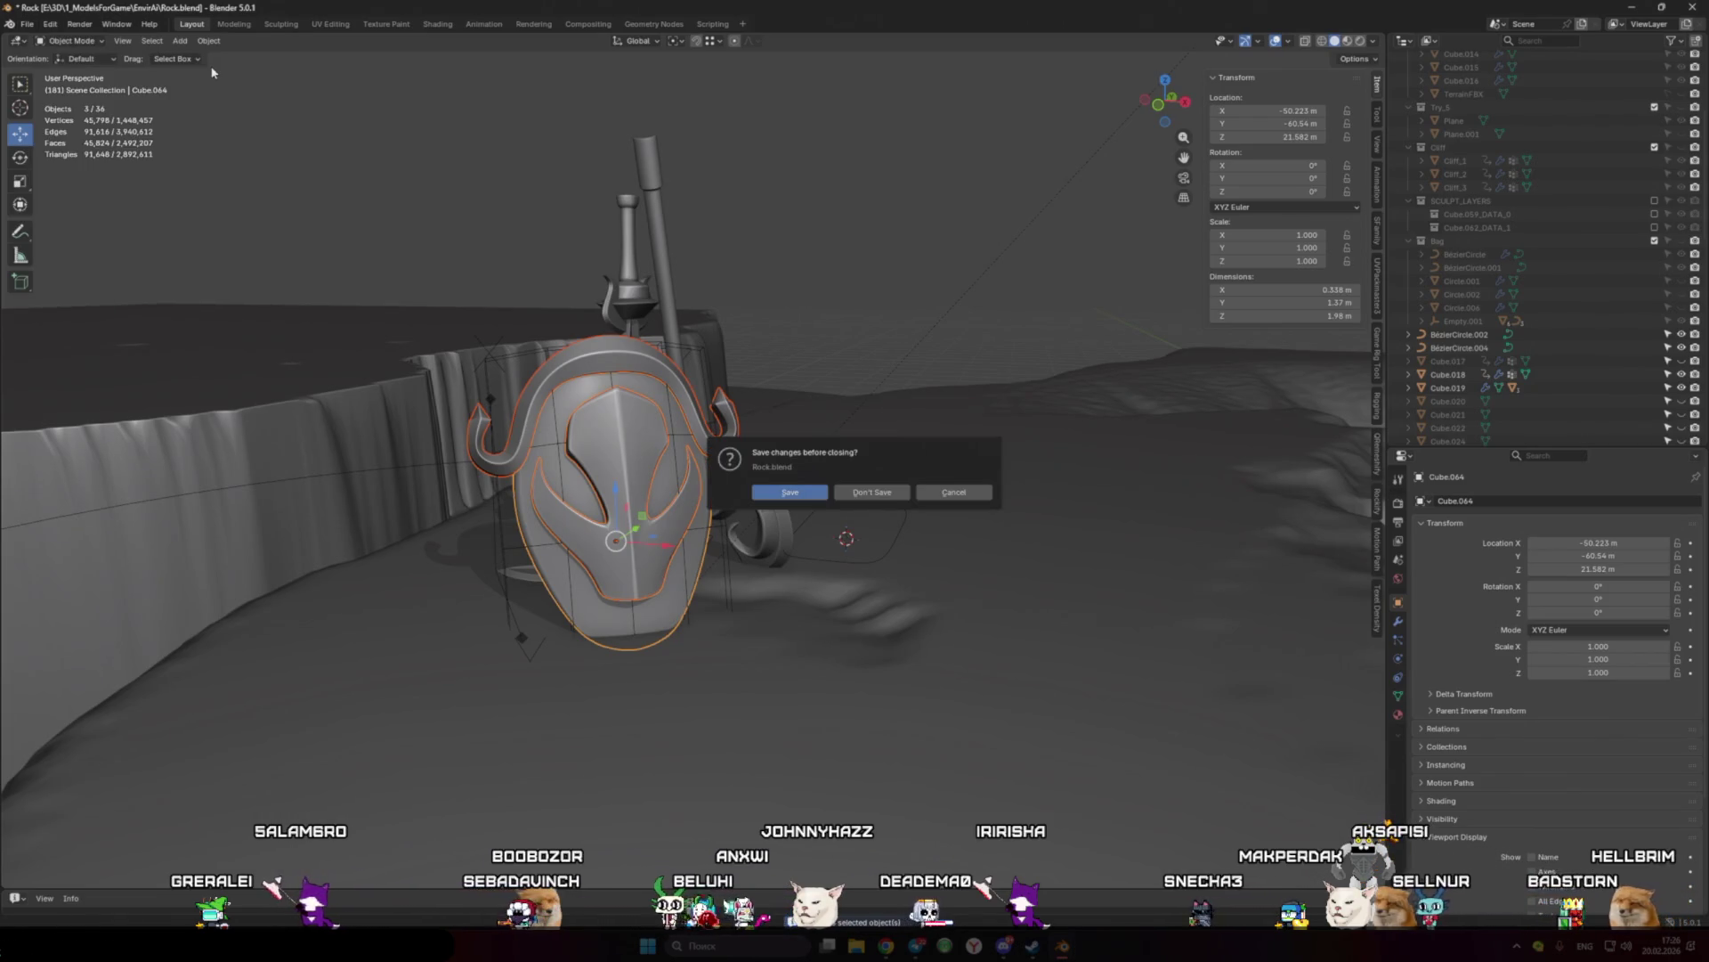
pyautogui.click(939, 498)
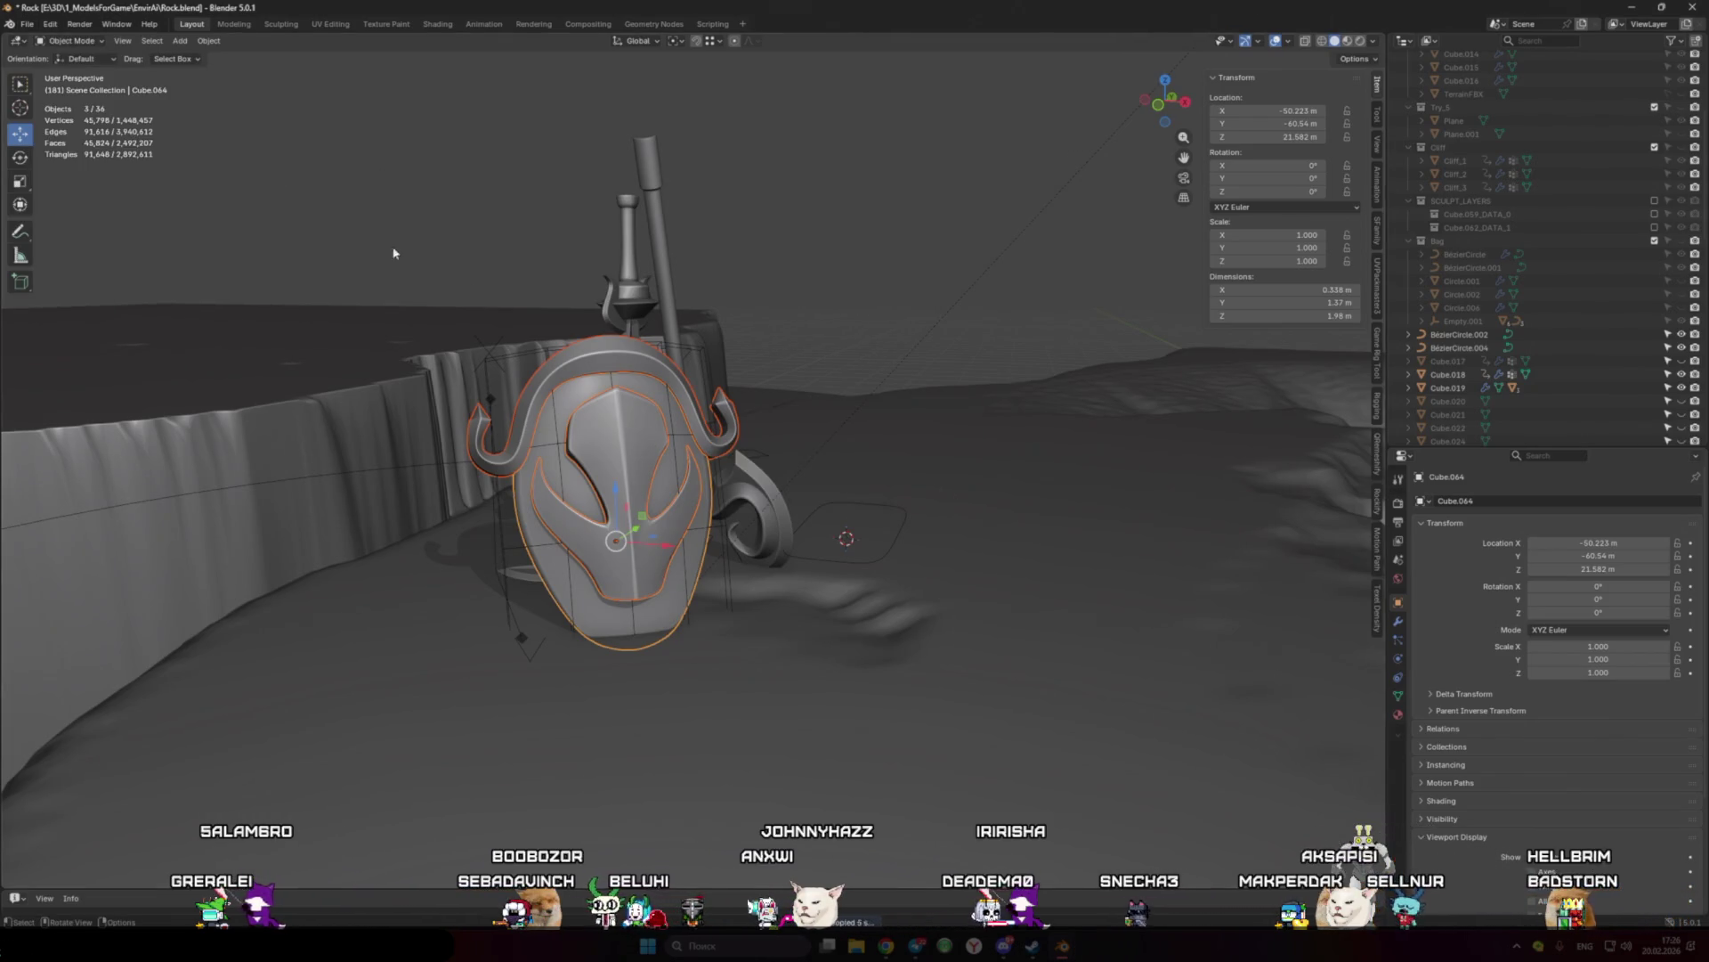
pyautogui.click(27, 25)
pyautogui.moveTo(98, 66)
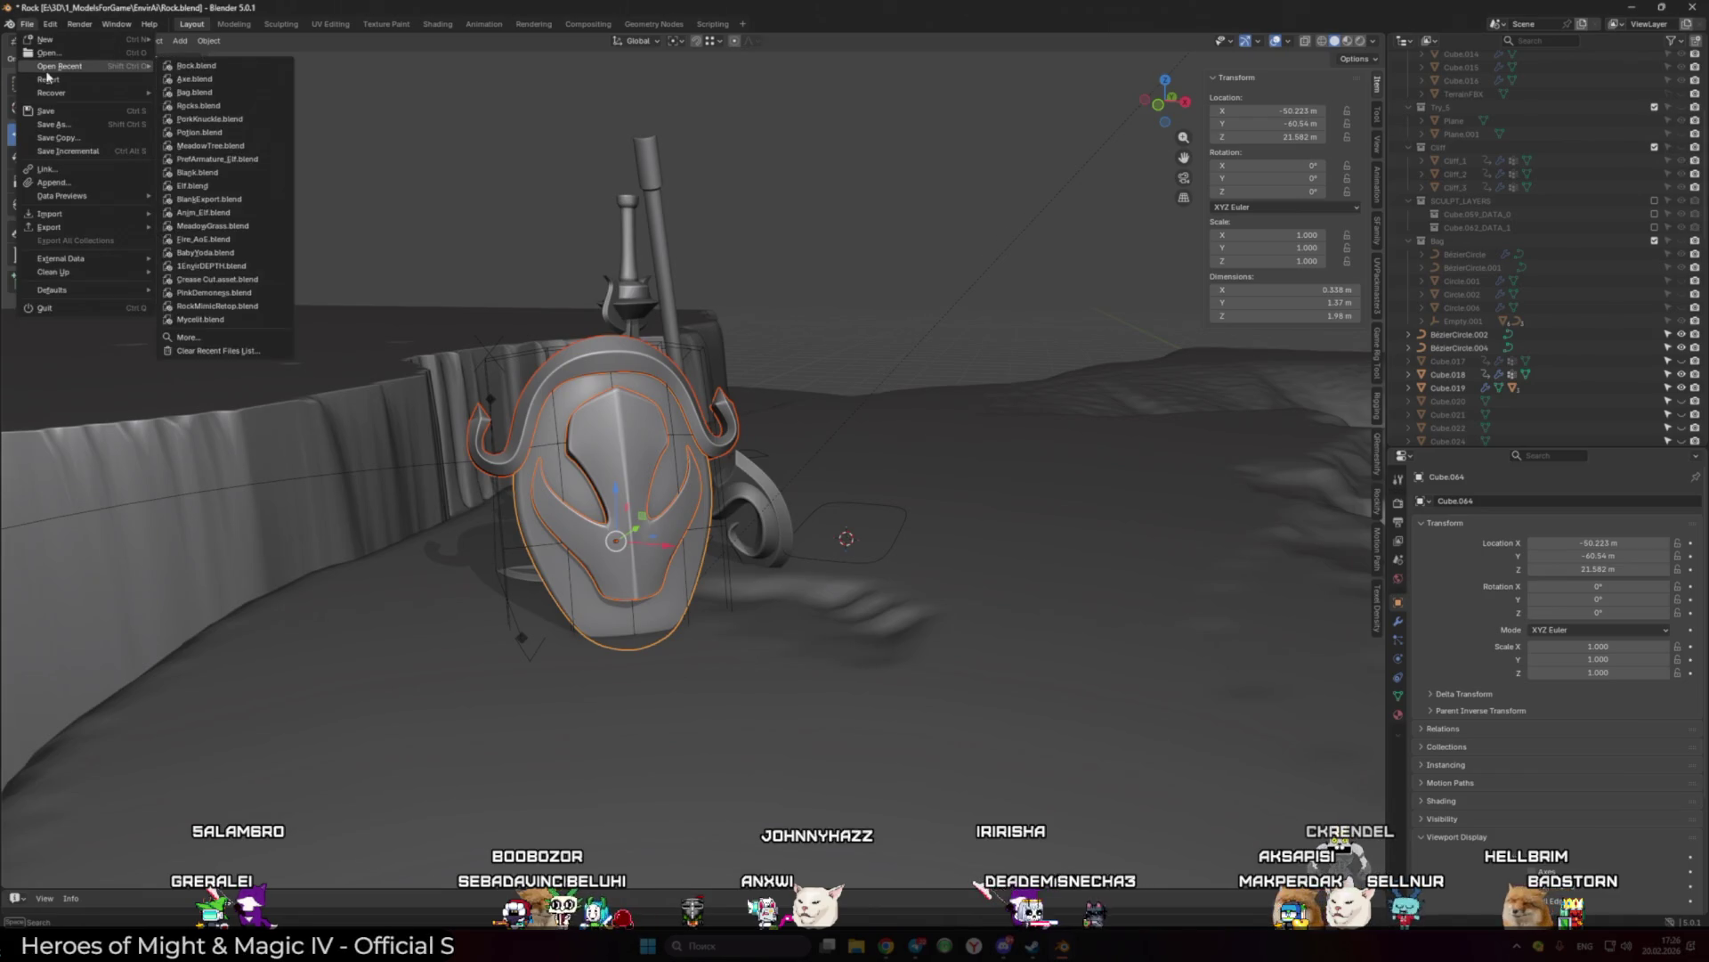
pyautogui.click(189, 66)
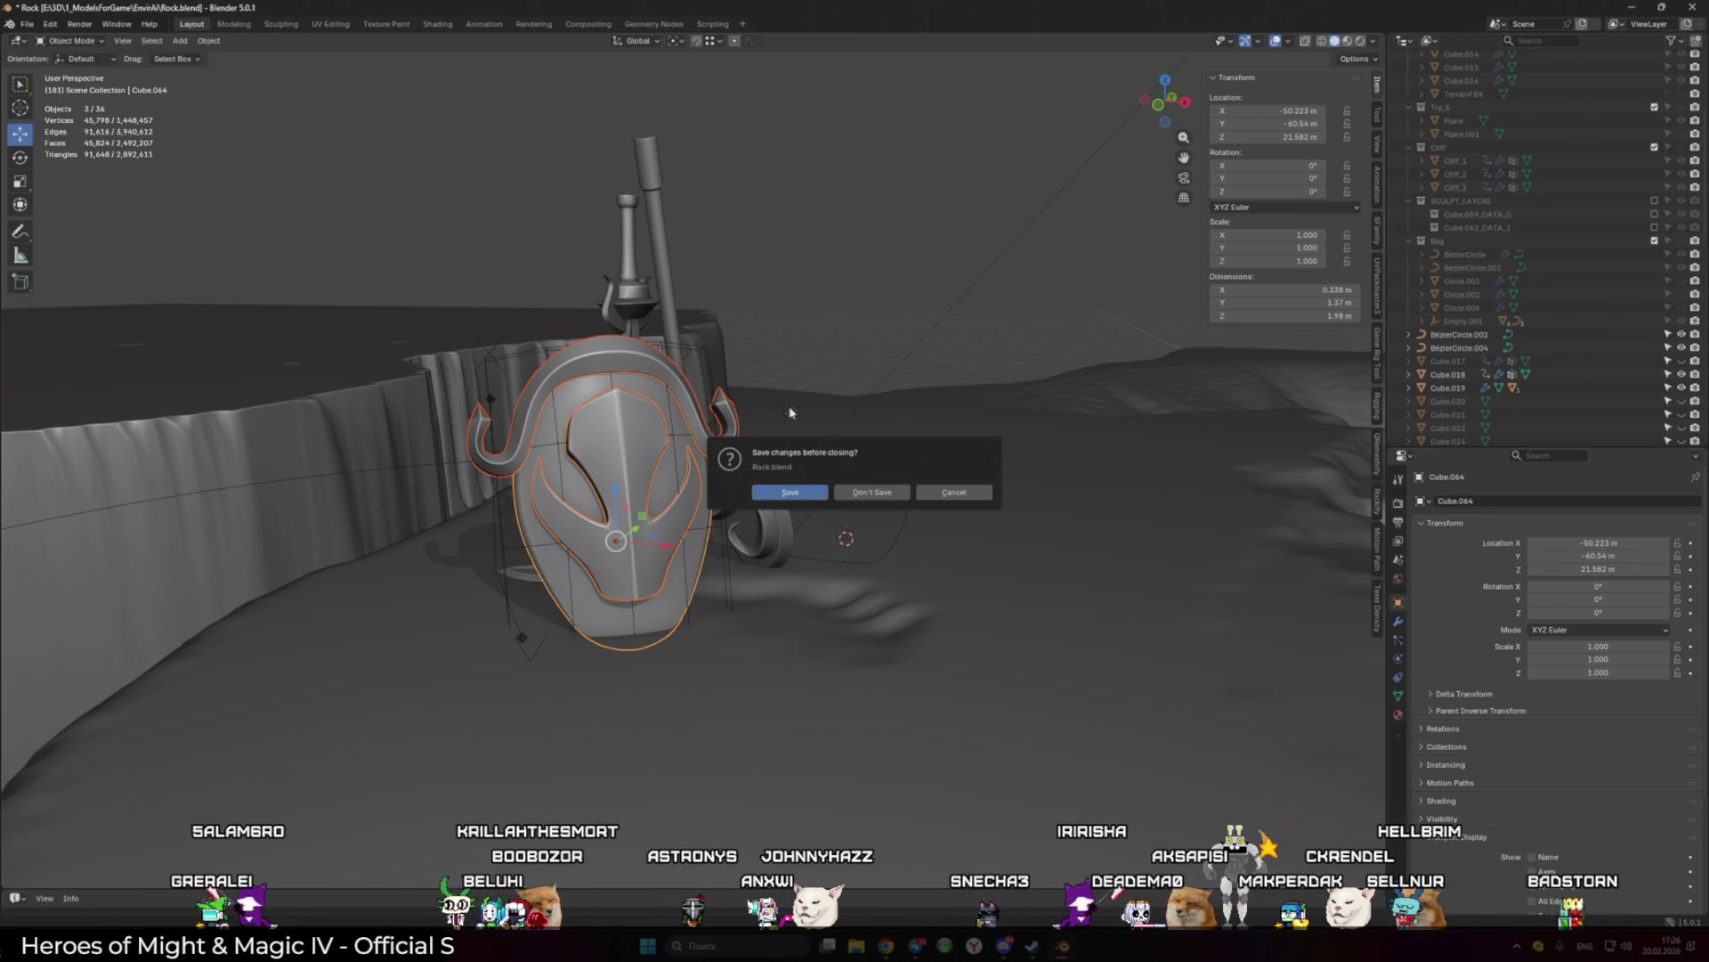
pyautogui.click(873, 492)
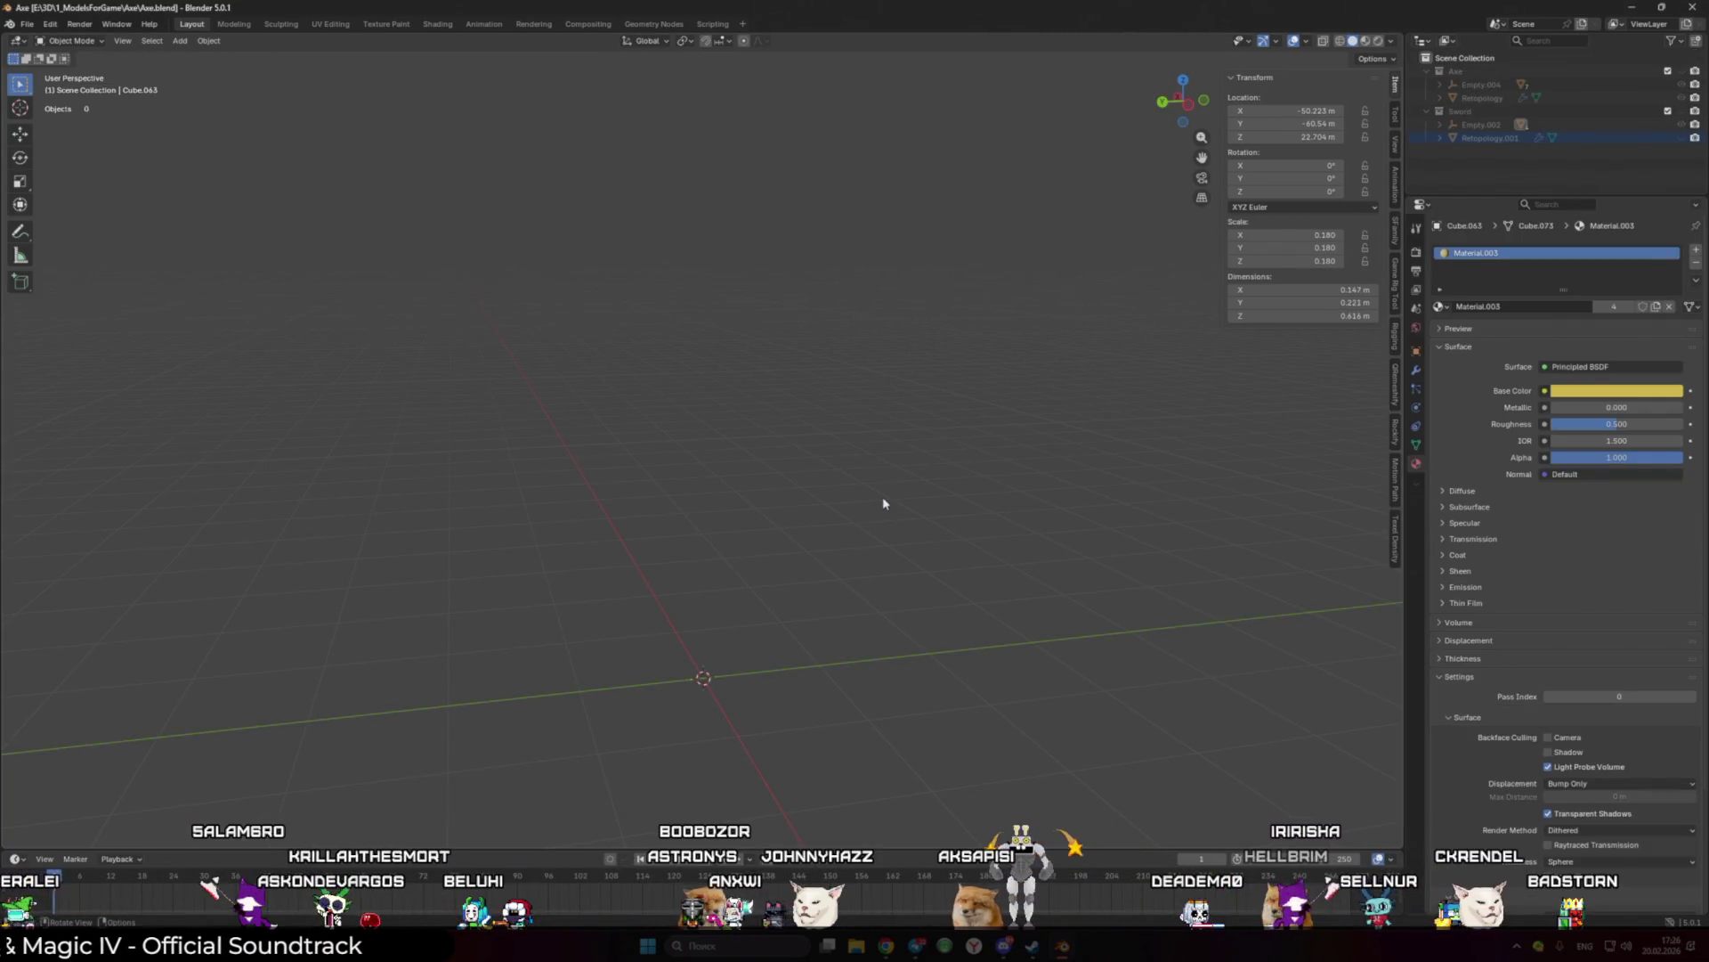
# Step: Paste the shield and zero Empty.003's location and all three rotation angles
pyautogui.scroll(-3, 883, 504)
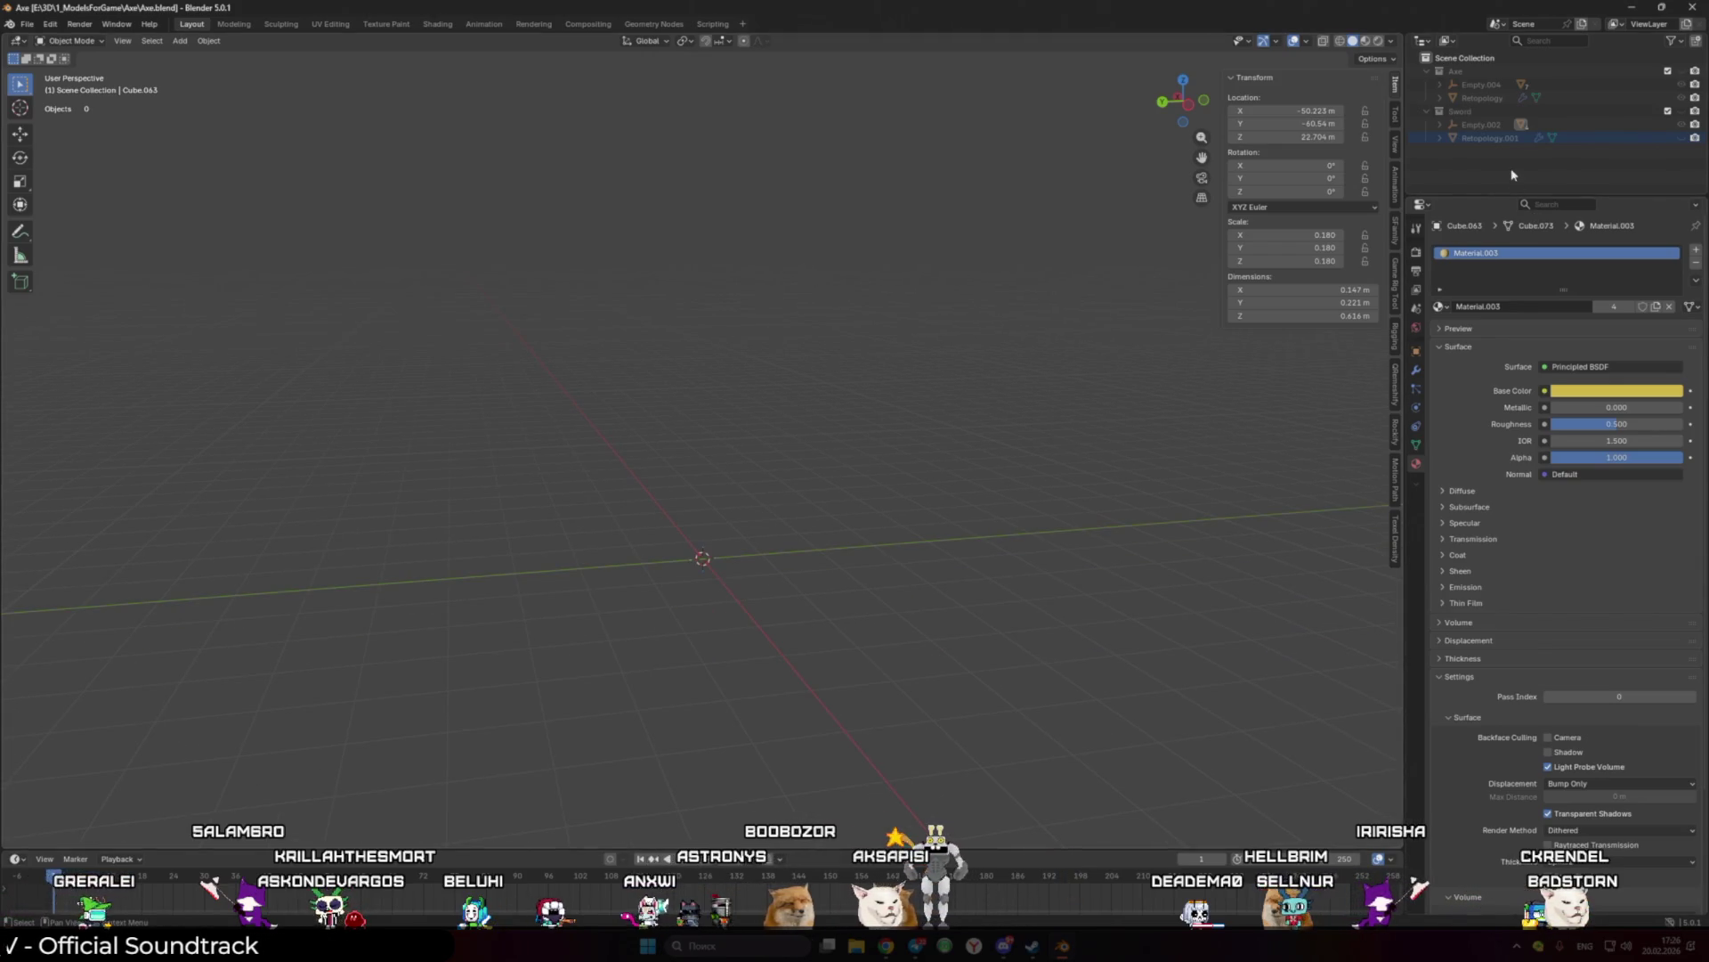
pyautogui.hotkey('ctrl', 'v')
pyautogui.scroll(-2, 801, 397)
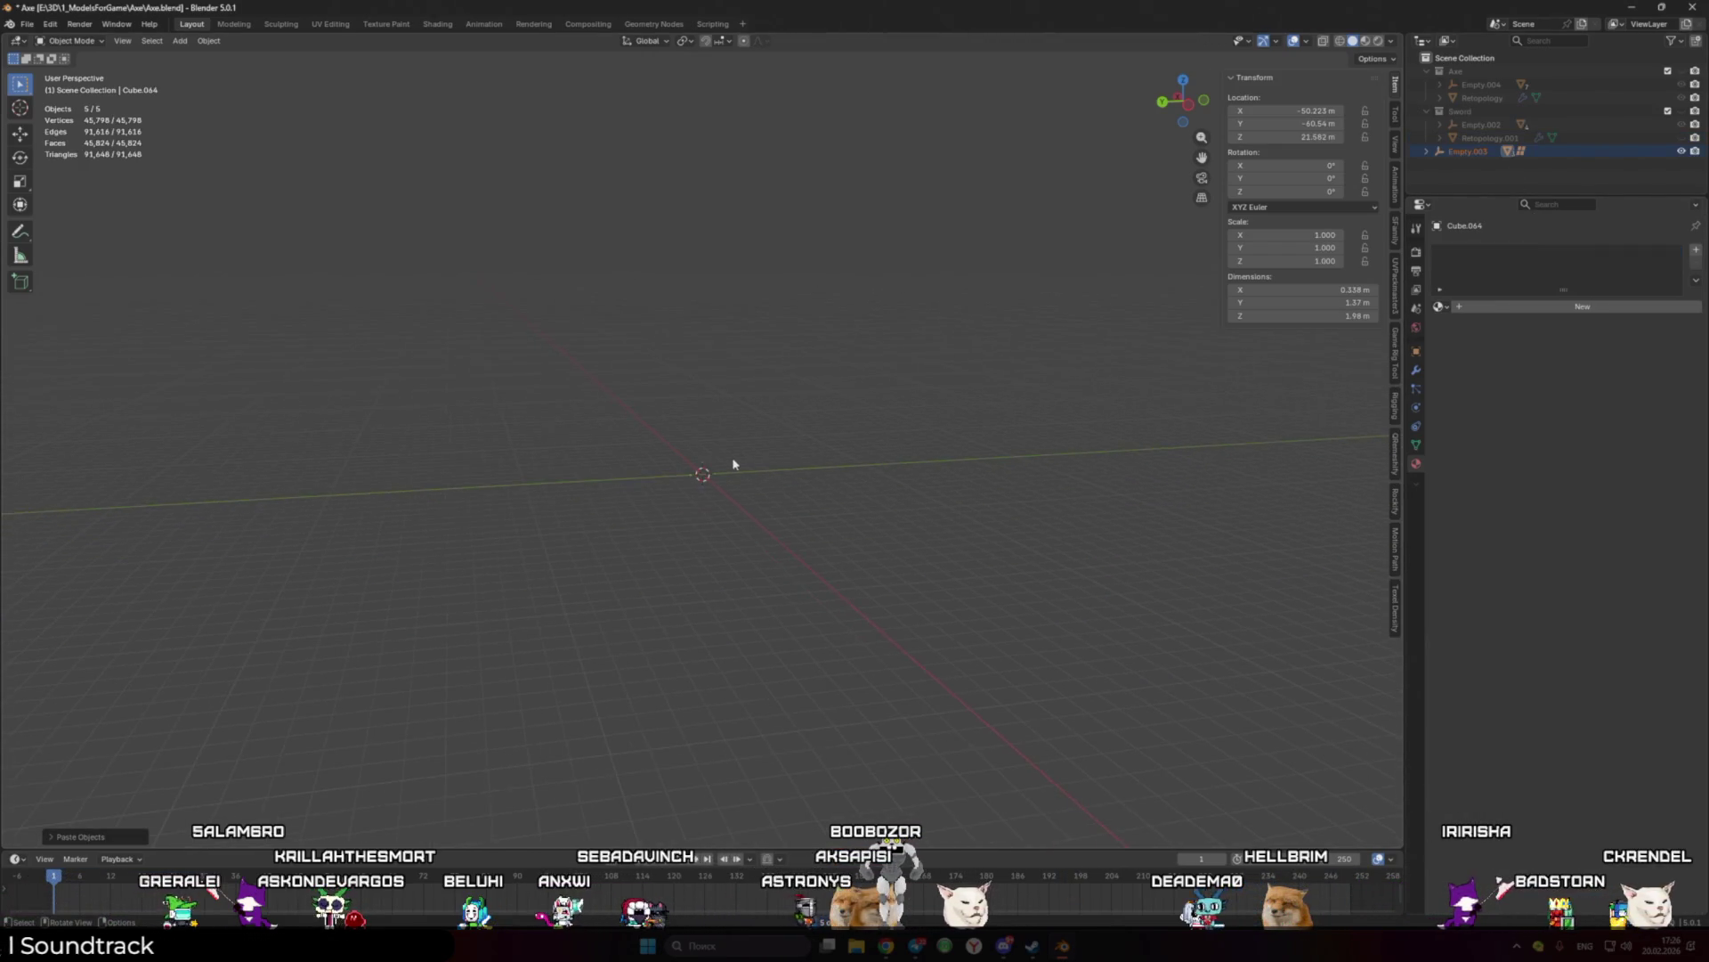
pyautogui.moveTo(732, 463); pyautogui.dragTo(1007, 439, button='middle')
pyautogui.click(1467, 151)
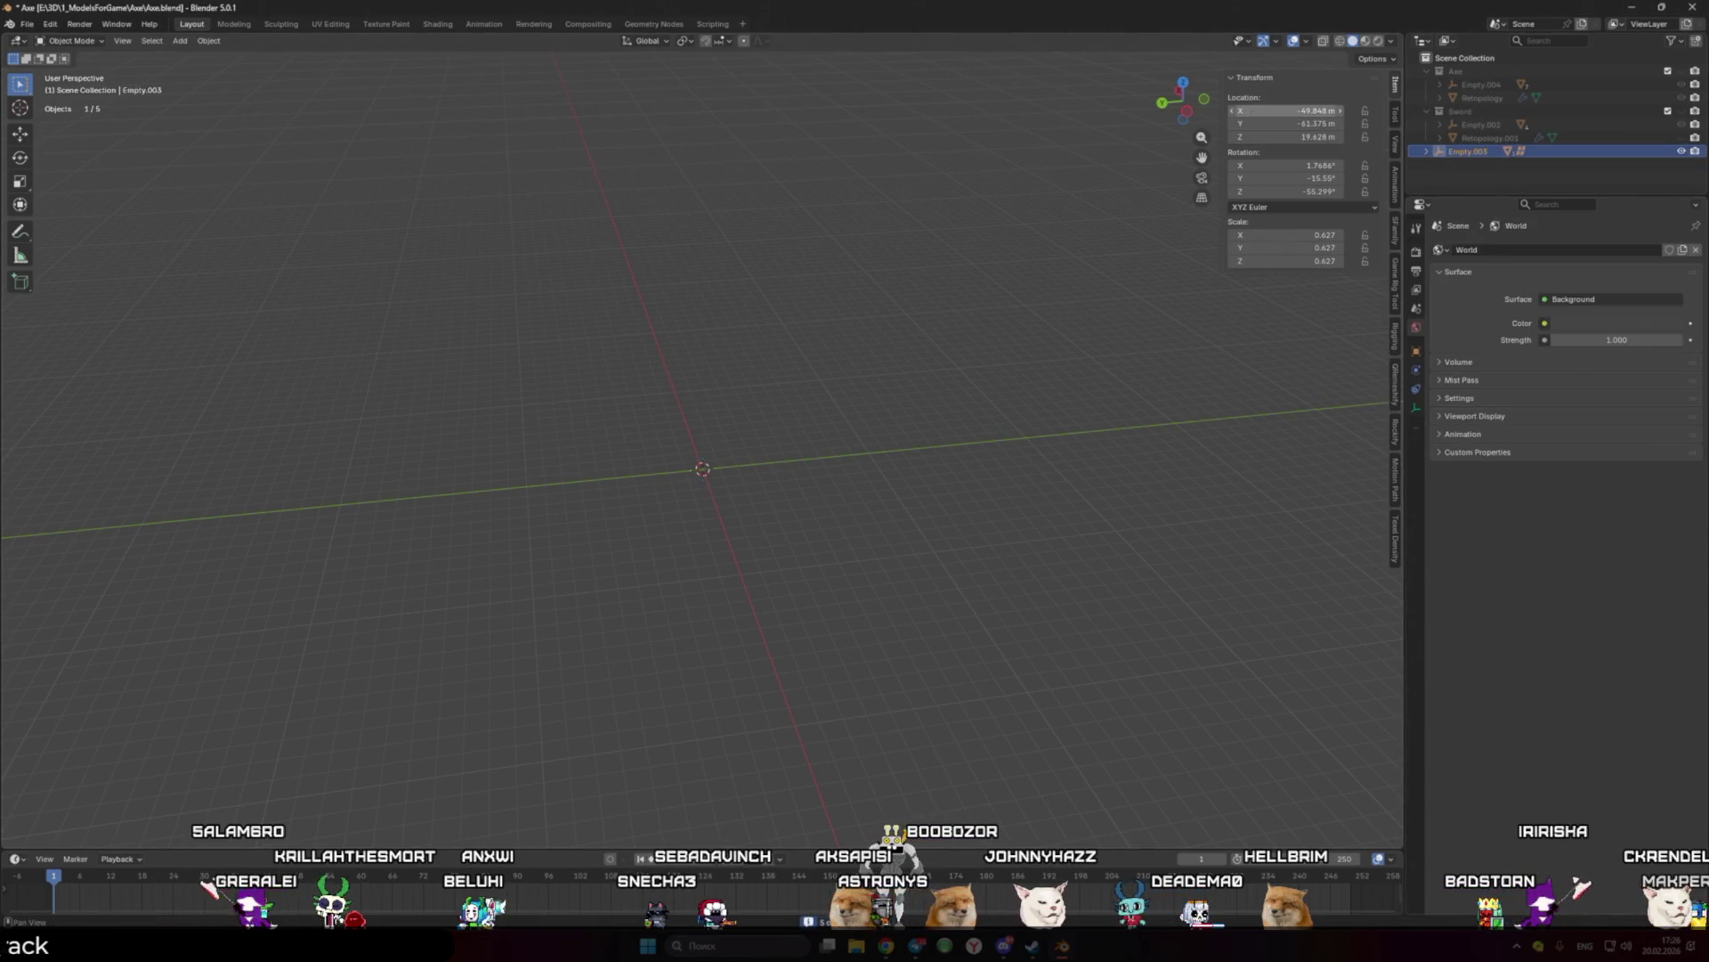
pyautogui.press('BackSpace')
pyautogui.moveTo(814, 361)
pyautogui.keyDown('shift'); pyautogui.mouseDown(button='middle')
pyautogui.moveTo(820, 449)
pyautogui.moveTo(916, 371)
pyautogui.mouseUp(button='middle'); pyautogui.keyUp('shift')
pyautogui.moveTo(1287, 166); pyautogui.dragTo(1287, 191)
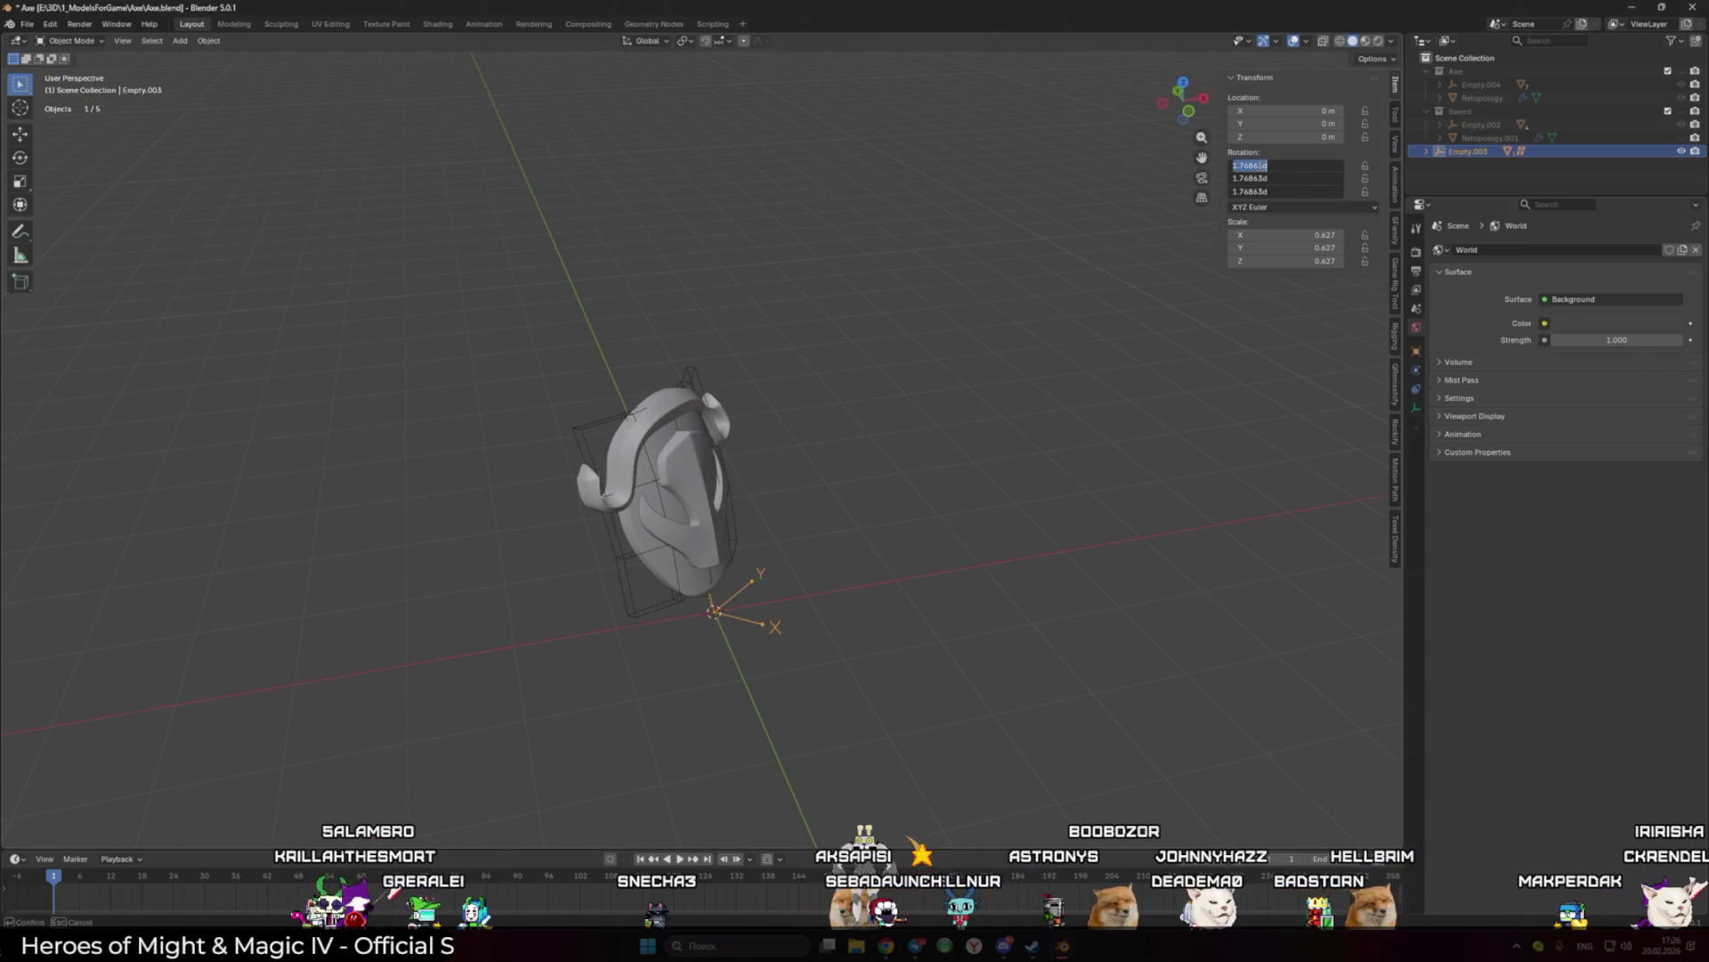
pyautogui.write('0')
pyautogui.press('Return')
pyautogui.moveTo(877, 493)
pyautogui.mouseDown(button='middle')
pyautogui.moveTo(828, 508)
pyautogui.moveTo(736, 473)
pyautogui.moveTo(739, 523)
pyautogui.mouseUp(button='middle')
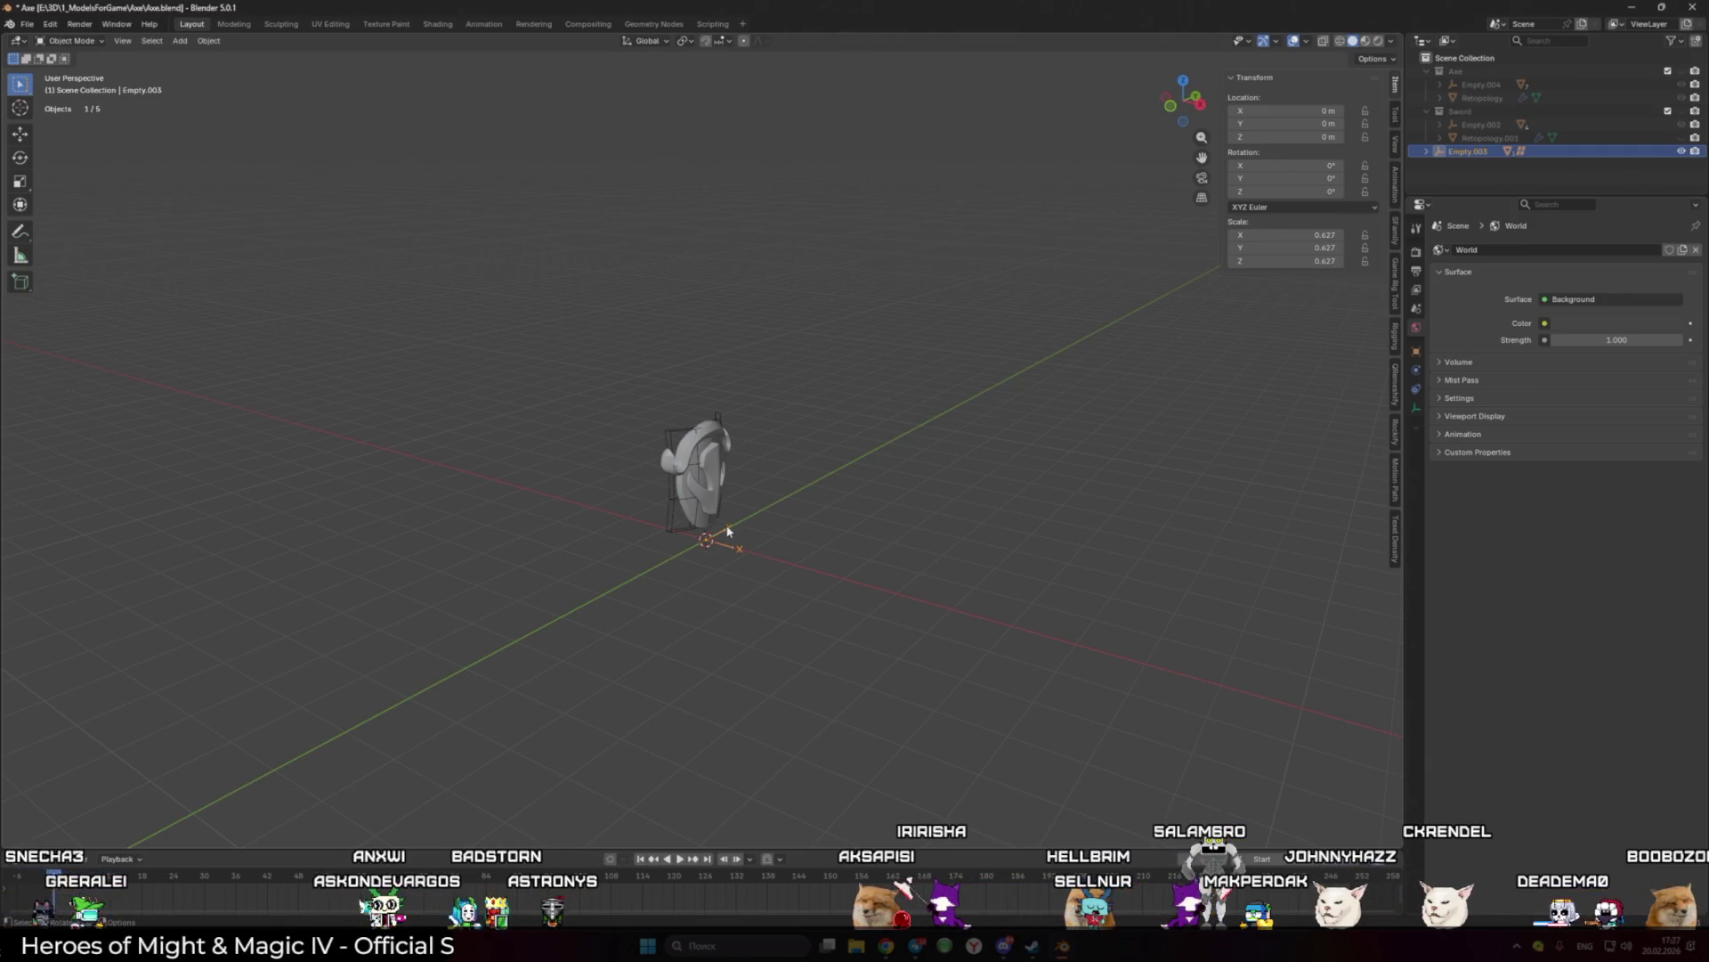
# Step: Give the shield's inner panel and horned rim the blue Material.001
pyautogui.moveTo(727, 531)
pyautogui.mouseDown(button='middle')
pyautogui.moveTo(760, 568)
pyautogui.moveTo(754, 596)
pyautogui.moveTo(835, 572)
pyautogui.moveTo(1125, 572)
pyautogui.mouseUp(button='middle')
pyautogui.click(753, 595)
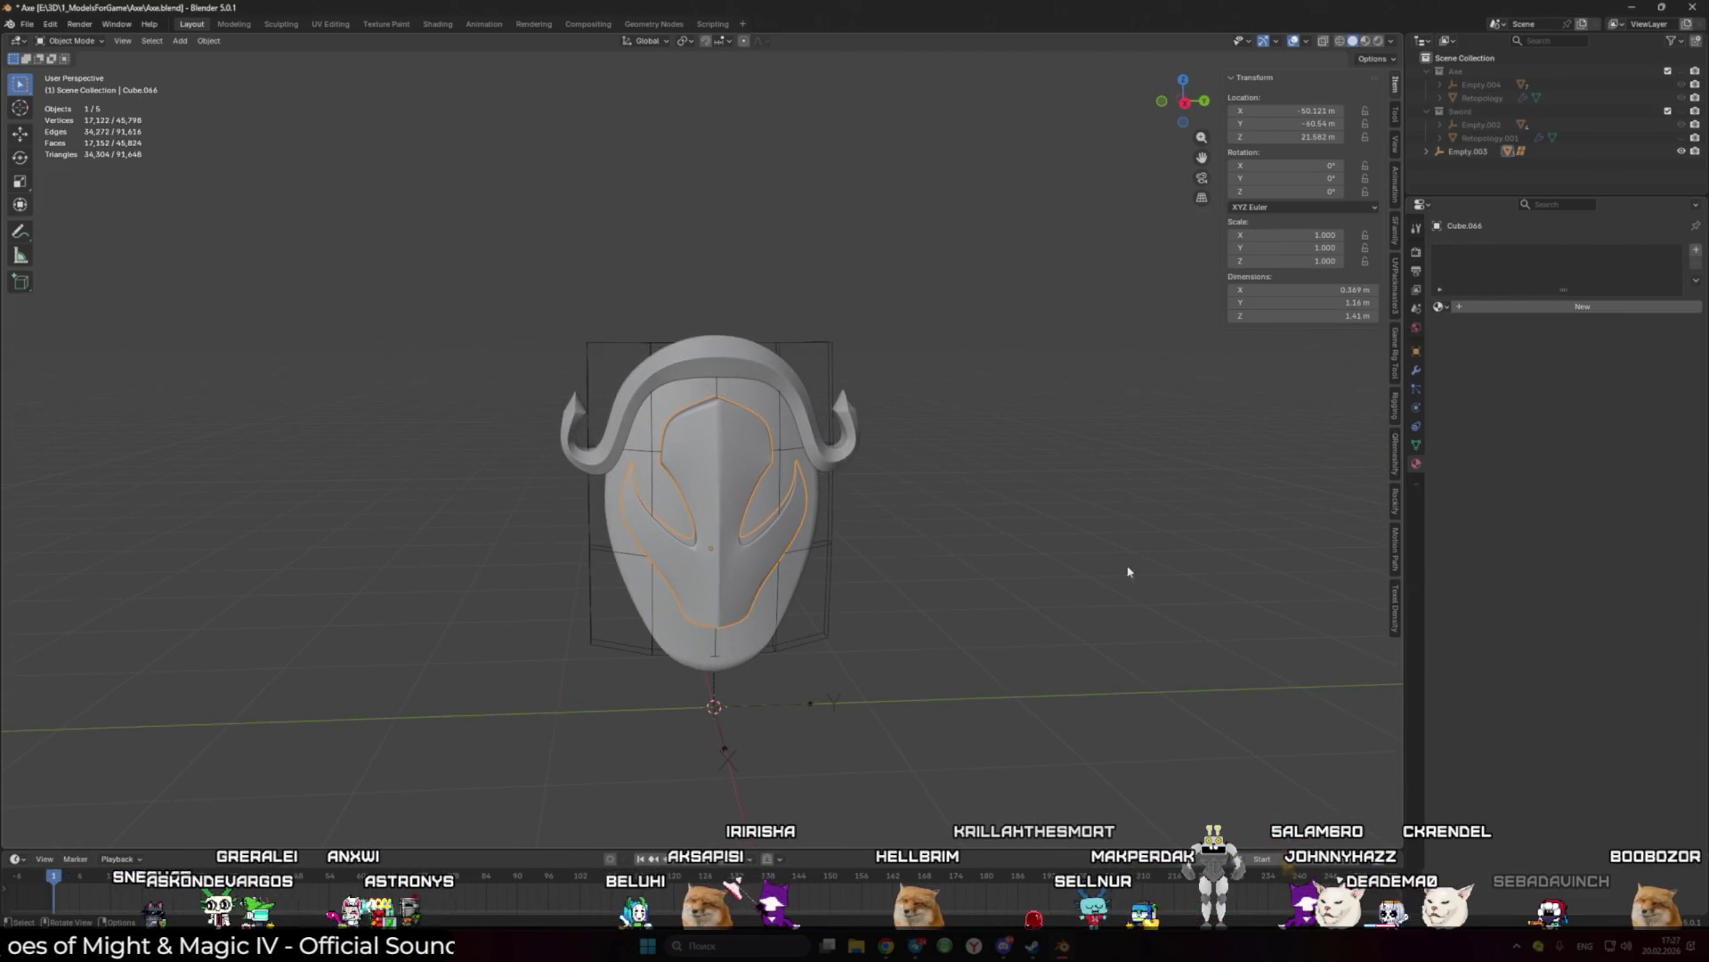
pyautogui.click(1443, 307)
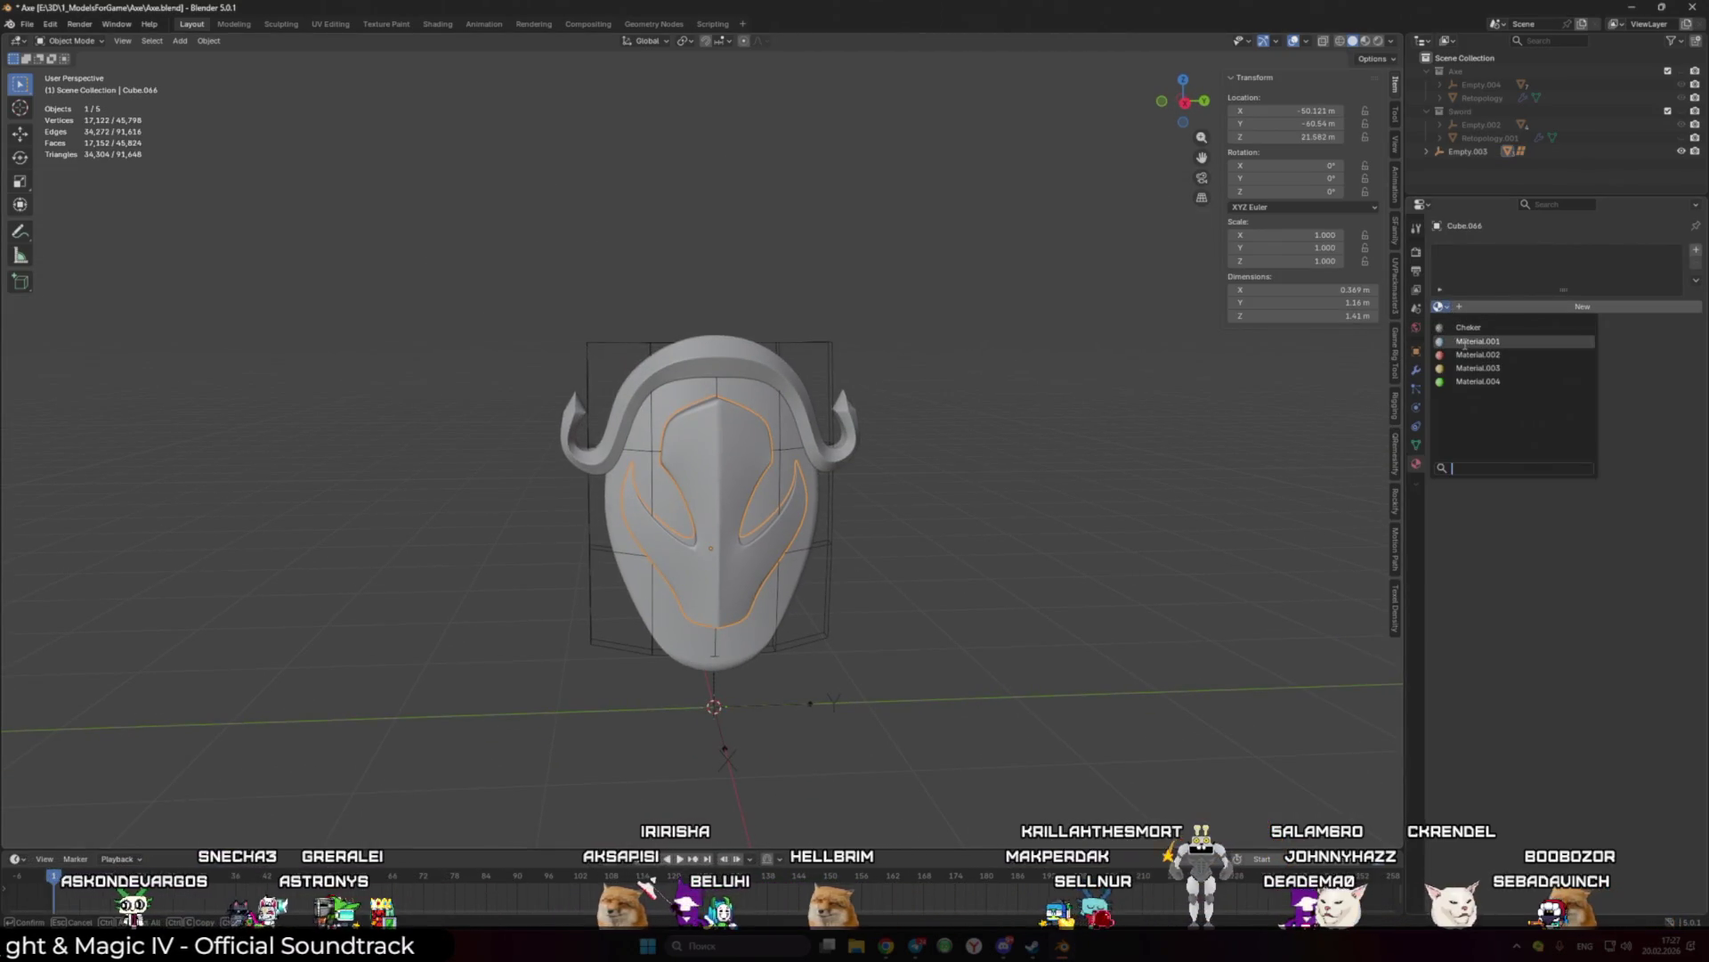
pyautogui.click(1482, 337)
pyautogui.click(782, 403)
pyautogui.click(775, 385)
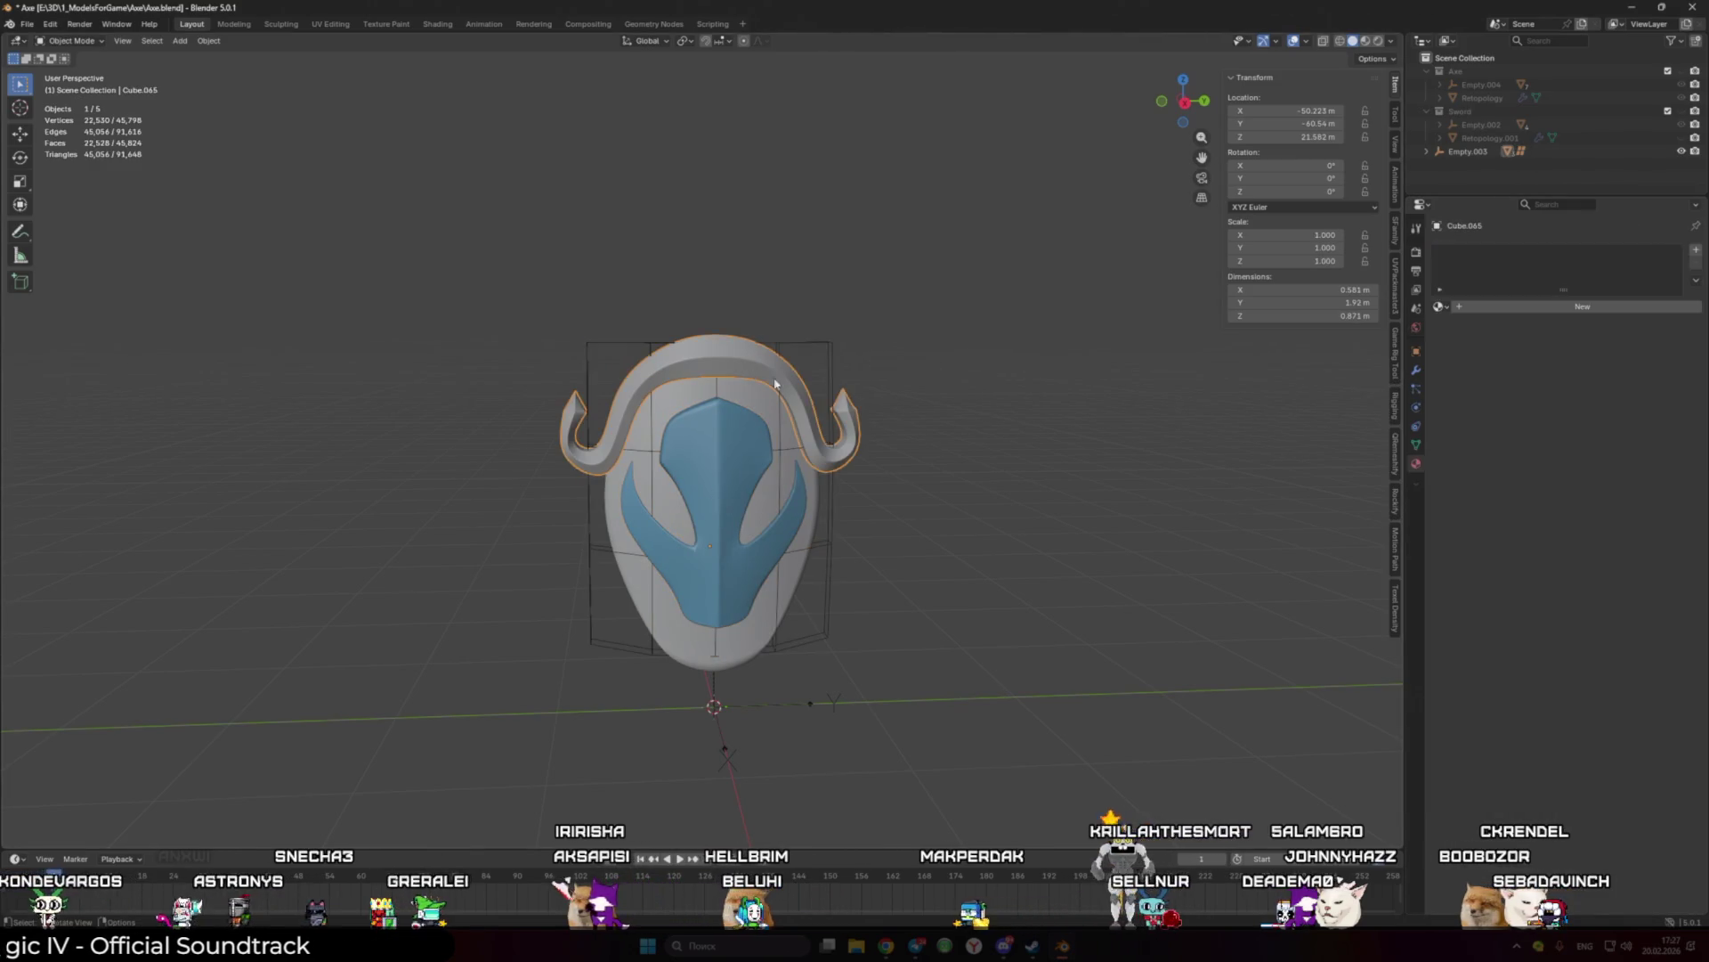
pyautogui.click(1443, 307)
pyautogui.click(1482, 365)
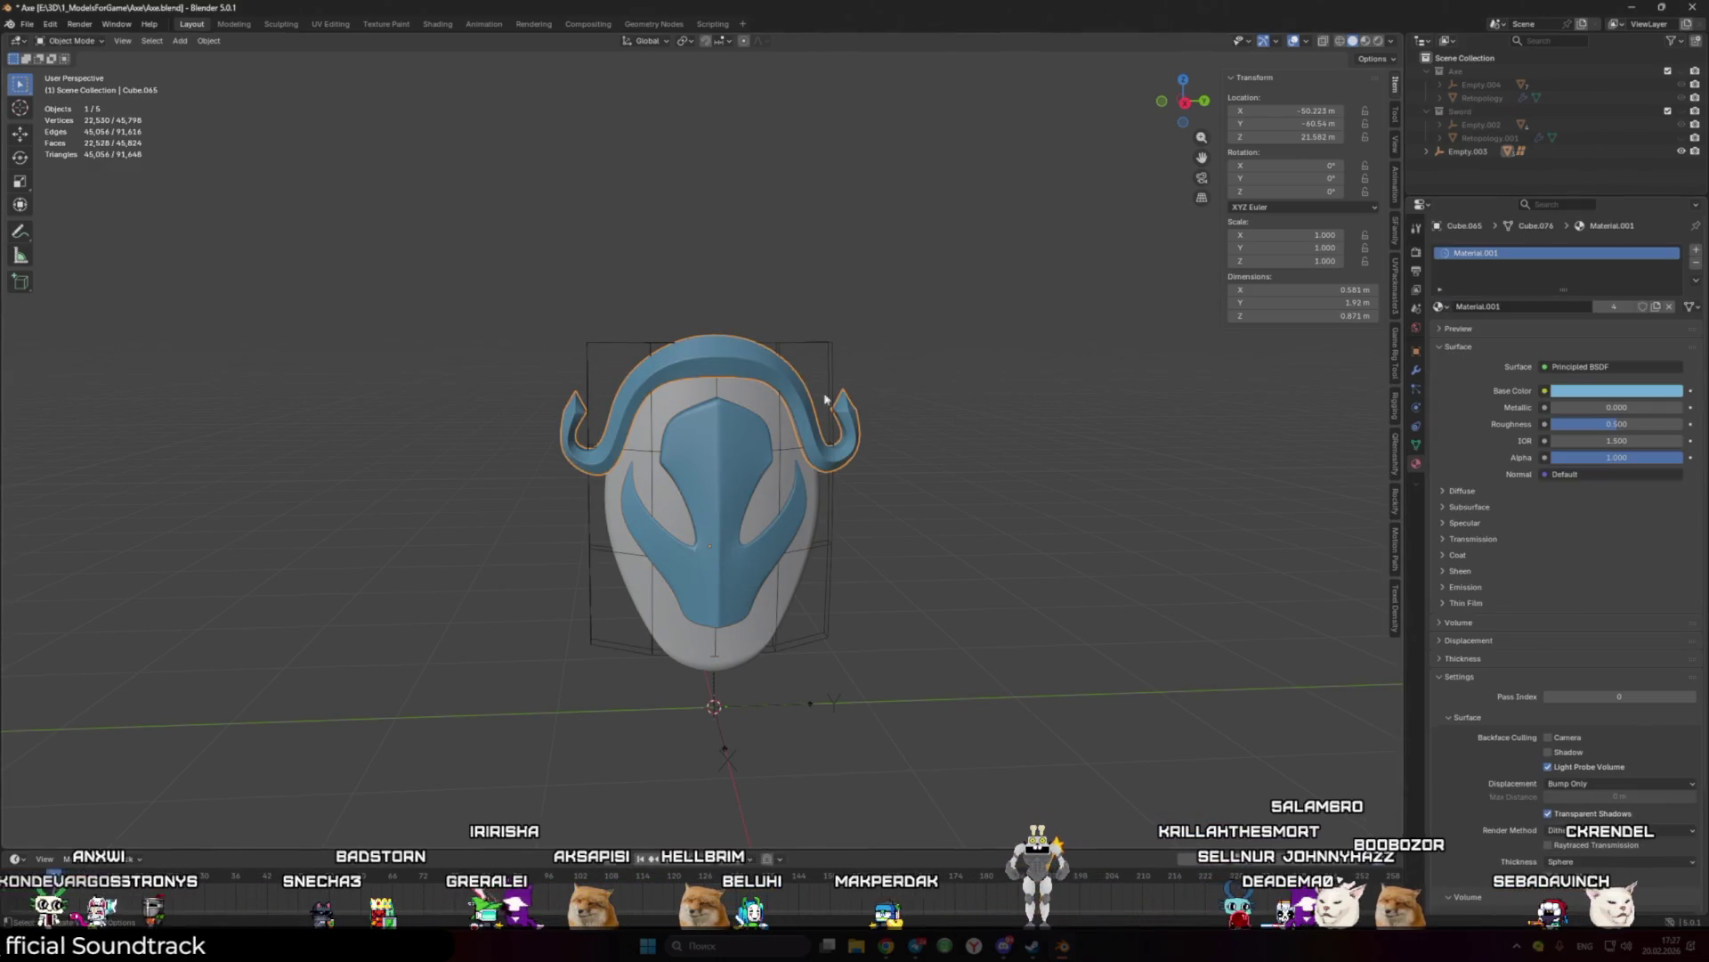
# Step: Give the shield's main body the yellow Material.003
pyautogui.click(784, 463)
pyautogui.click(1439, 307)
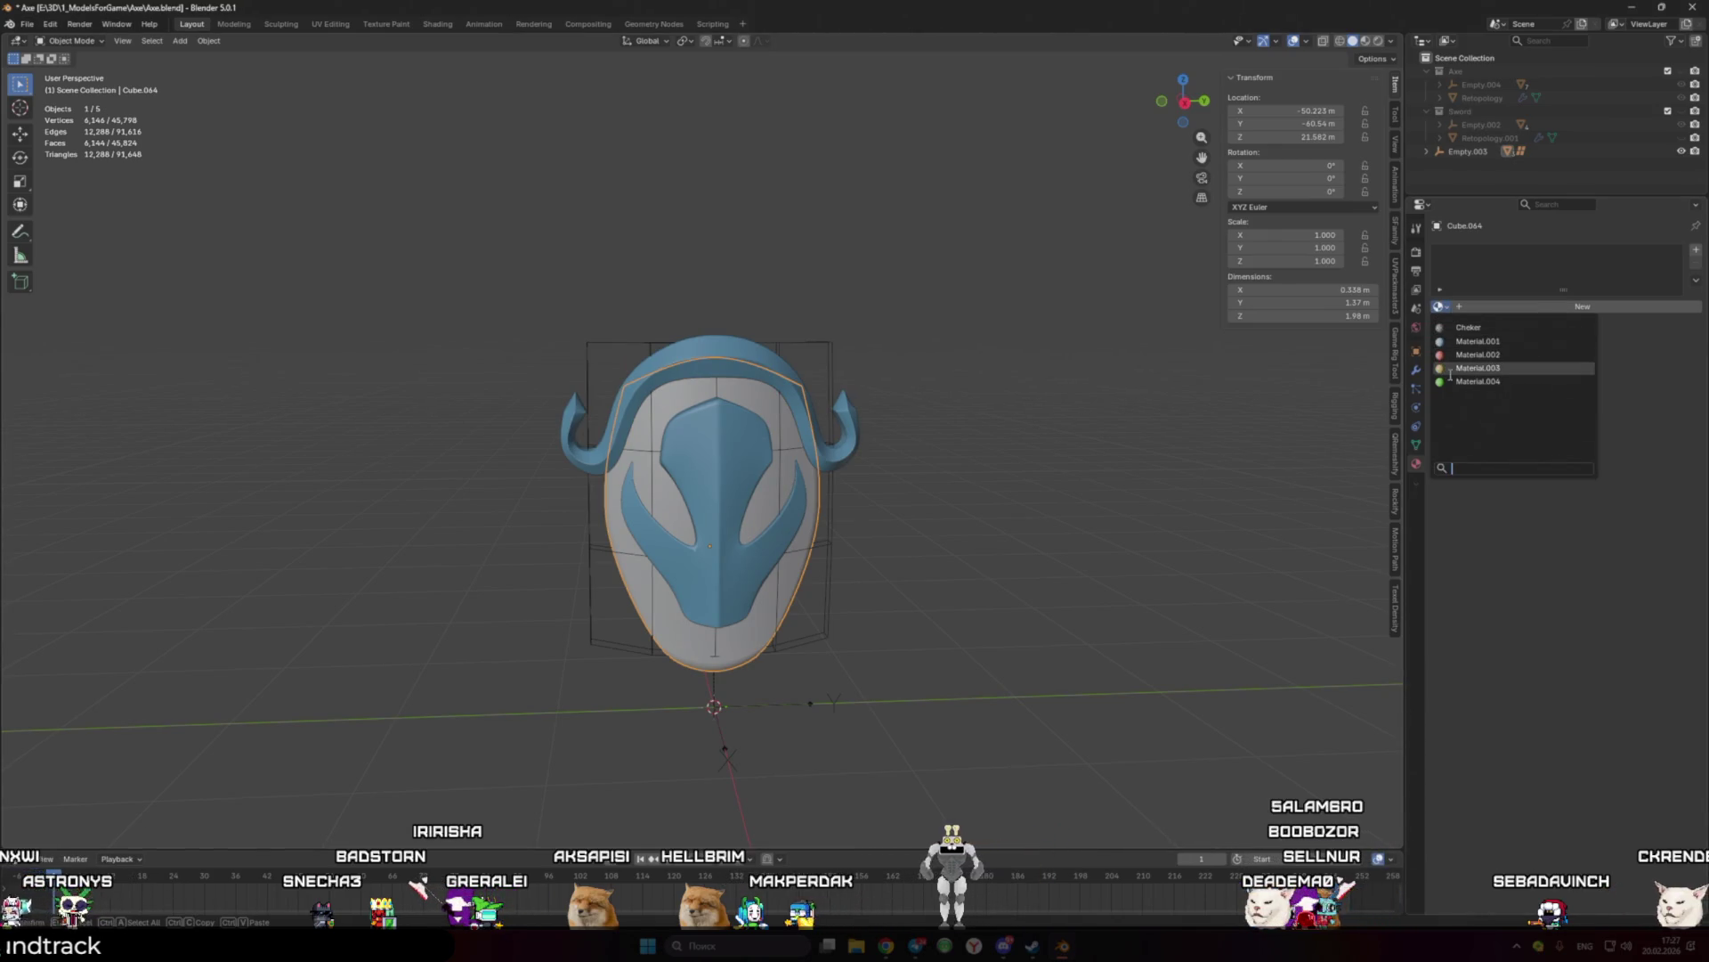
pyautogui.click(1458, 372)
pyautogui.scroll(-4, 950, 504)
pyautogui.moveTo(950, 503)
pyautogui.mouseDown(button='middle')
pyautogui.moveTo(900, 489)
pyautogui.moveTo(999, 528)
pyautogui.mouseUp(button='middle')
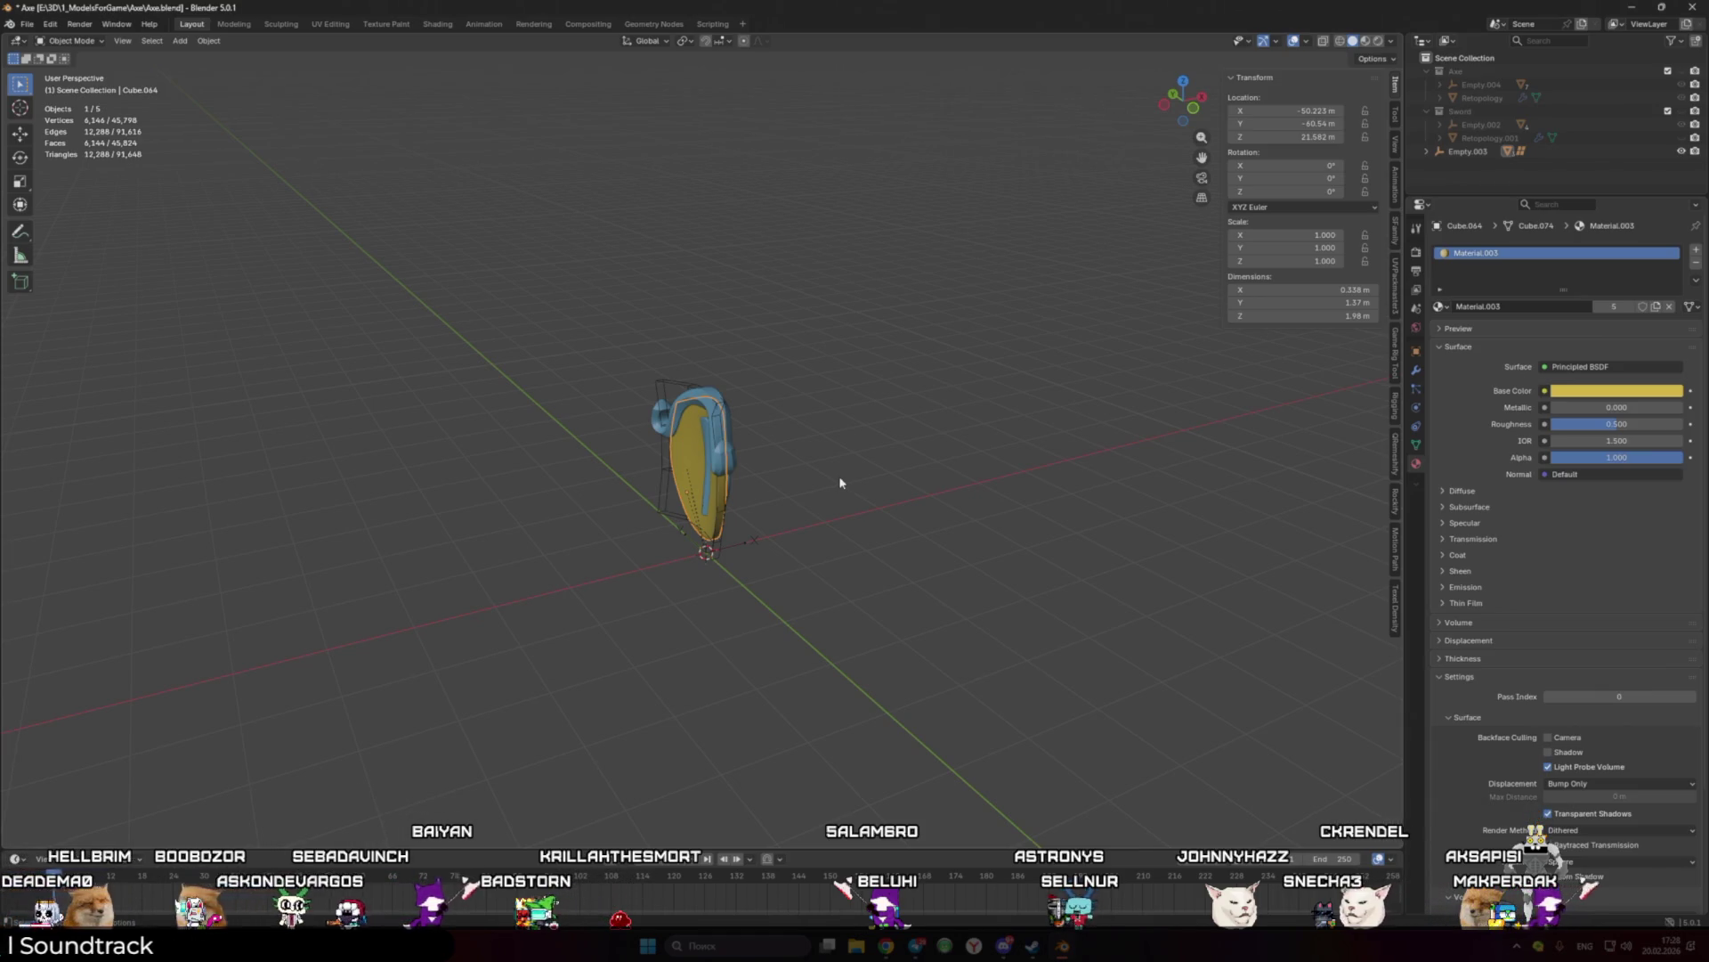
# Step: Inspect the coloured shield from several angles and box-select its pieces together
pyautogui.press('KP_Decimal')
pyautogui.moveTo(832, 535)
pyautogui.mouseDown(button='middle')
pyautogui.moveTo(809, 538)
pyautogui.moveTo(985, 534)
pyautogui.moveTo(1179, 559)
pyautogui.mouseUp(button='middle')
pyautogui.click(710, 512)
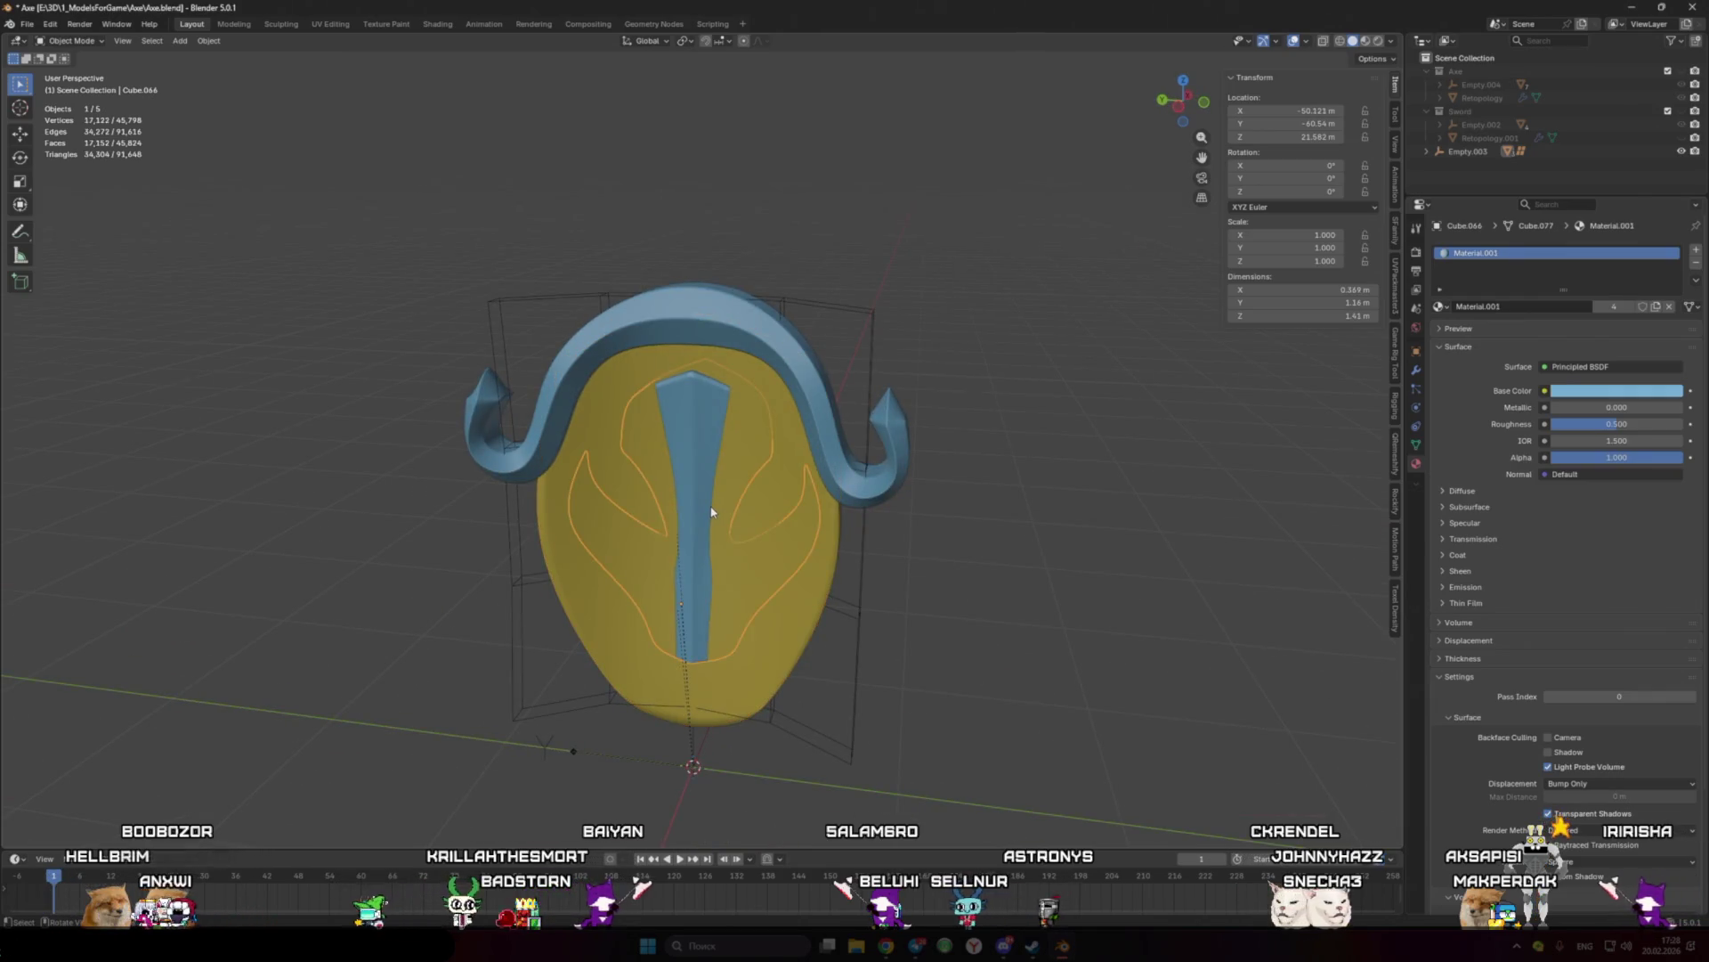
pyautogui.scroll(-3, 1029, 521)
pyautogui.moveTo(1029, 522)
pyautogui.mouseDown(button='middle')
pyautogui.moveTo(800, 491)
pyautogui.moveTo(736, 530)
pyautogui.moveTo(501, 513)
pyautogui.moveTo(881, 562)
pyautogui.mouseUp(button='middle')
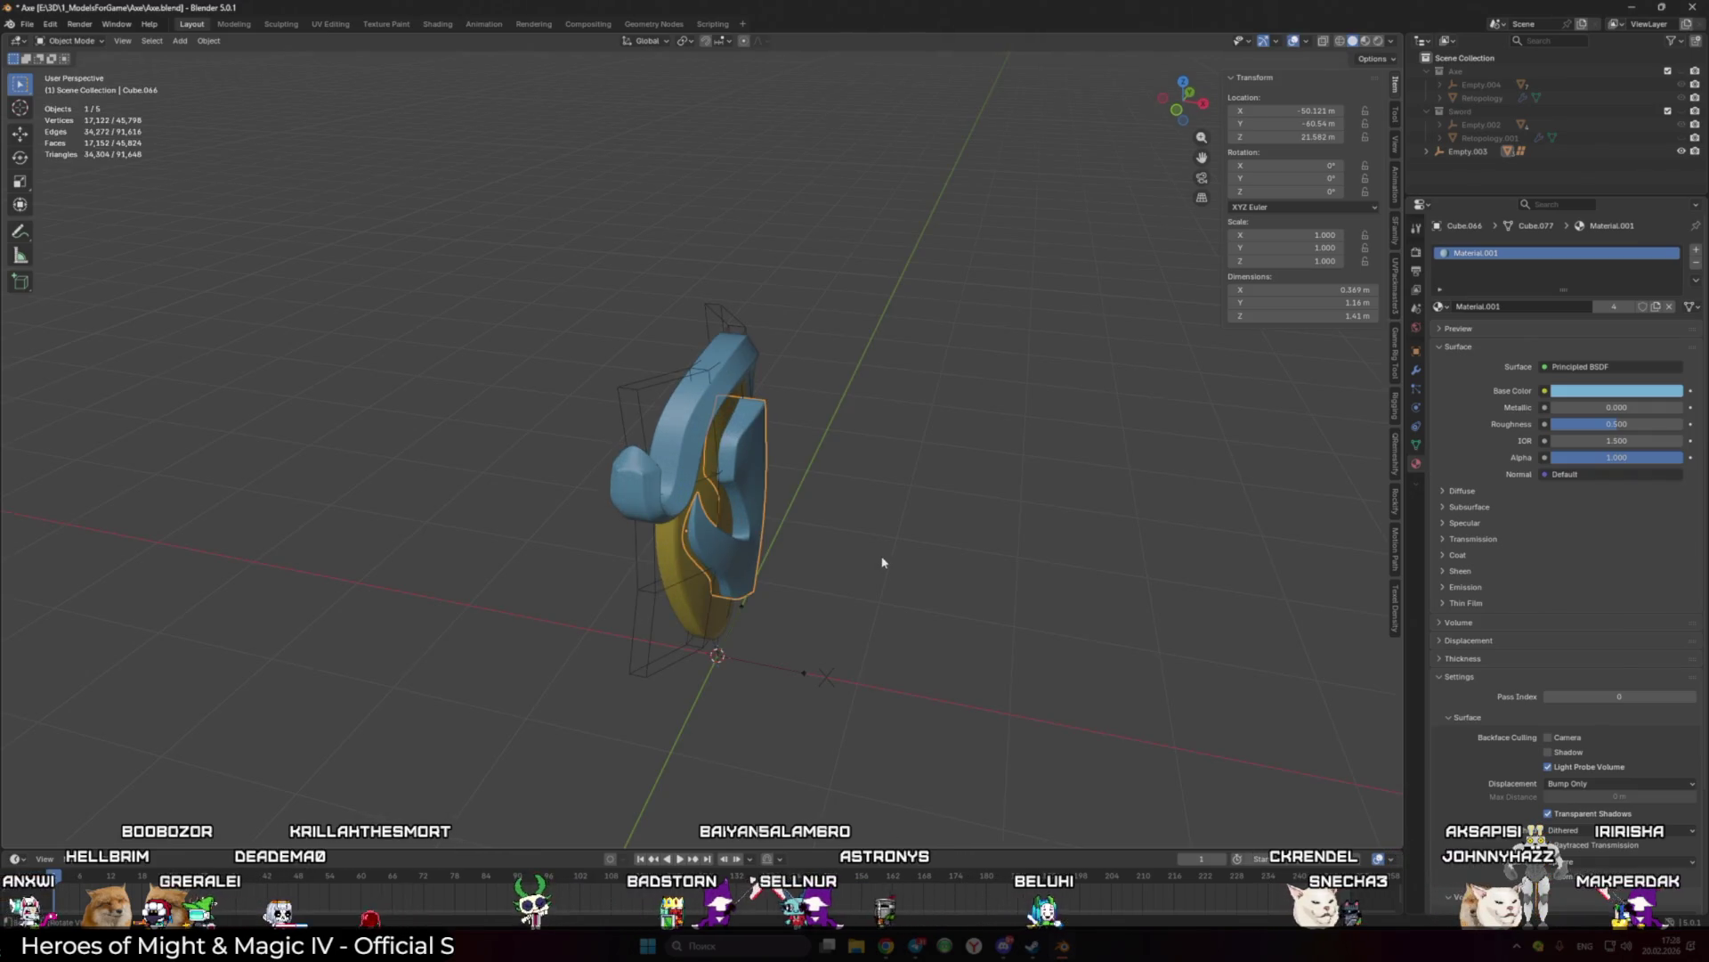
pyautogui.click(882, 561)
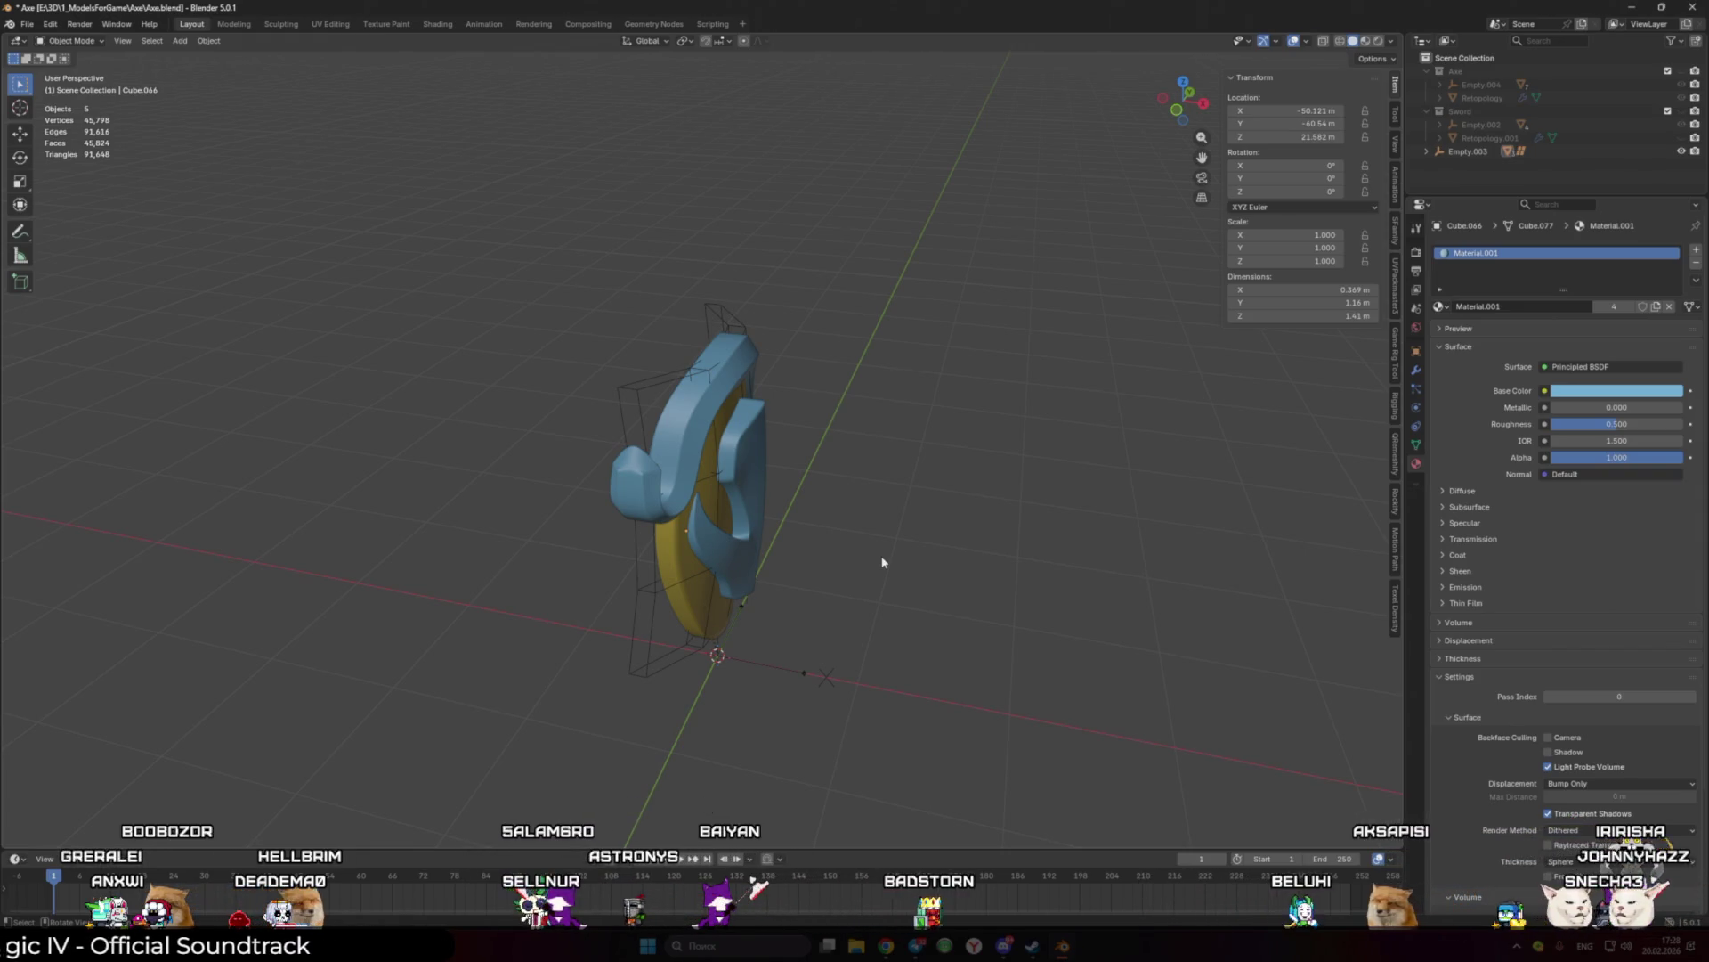
pyautogui.moveTo(837, 506); pyautogui.dragTo(728, 459, button='middle')
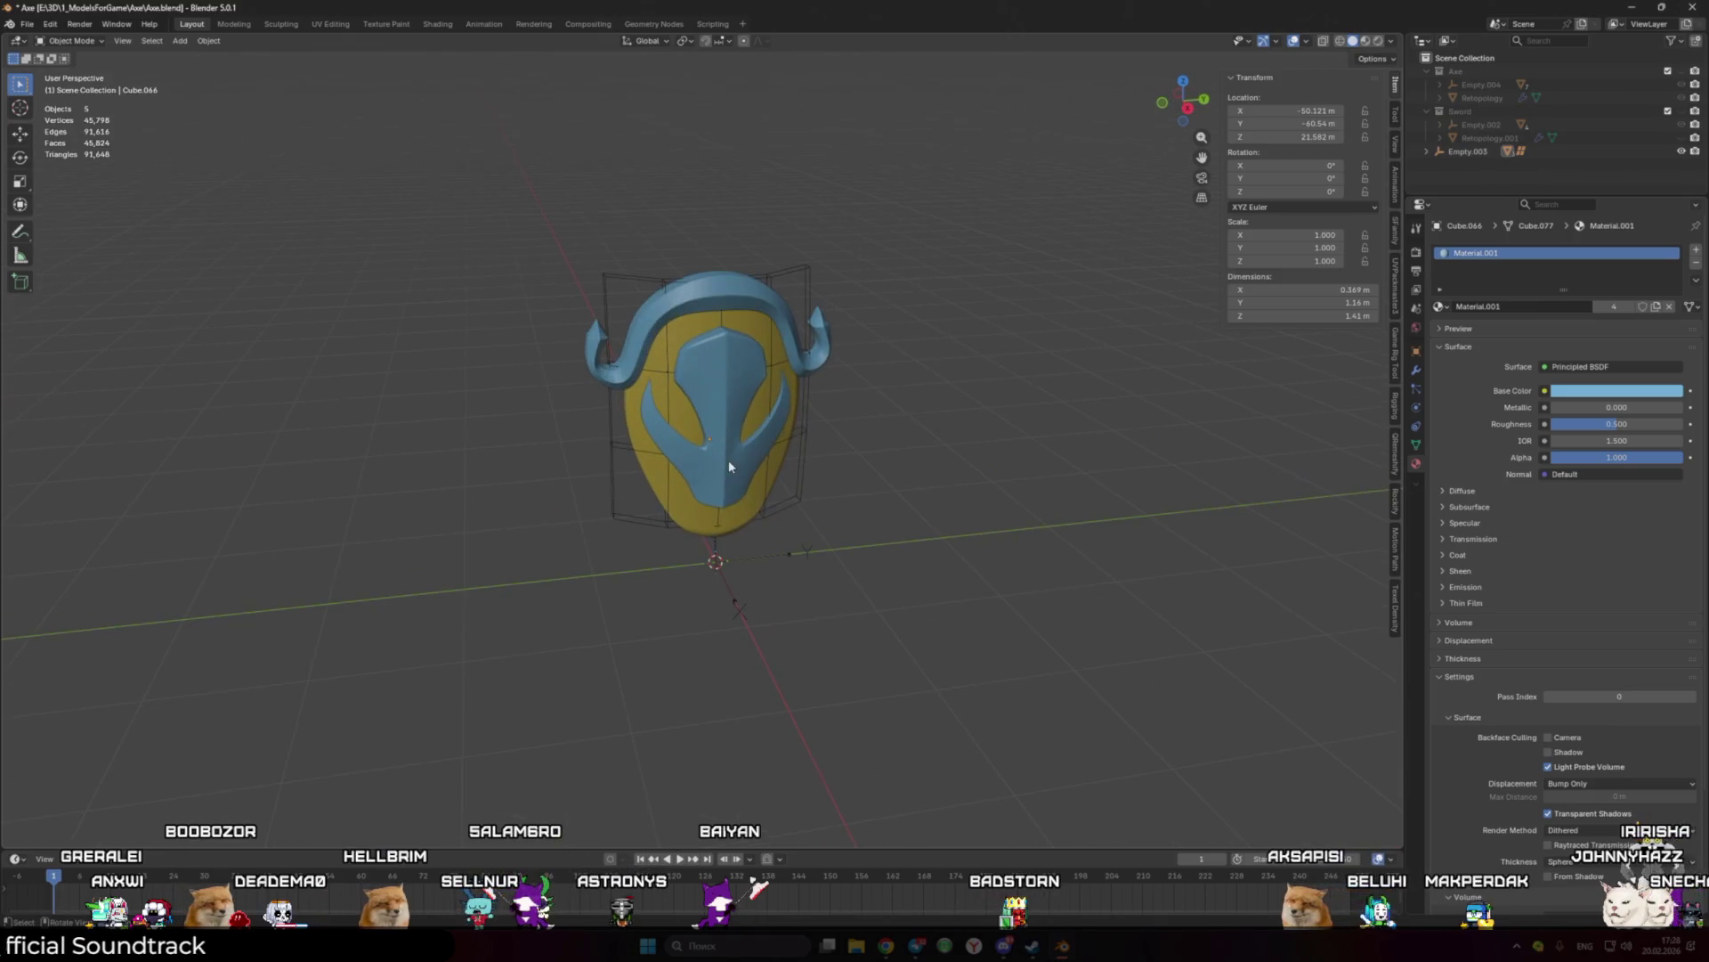
pyautogui.click(728, 459)
pyautogui.rightClick(853, 600)
pyautogui.moveTo(808, 545)
pyautogui.mouseDown(button='middle')
pyautogui.moveTo(900, 508)
pyautogui.moveTo(730, 529)
pyautogui.mouseUp(button='middle')
pyautogui.moveTo(572, 237); pyautogui.dragTo(824, 595)
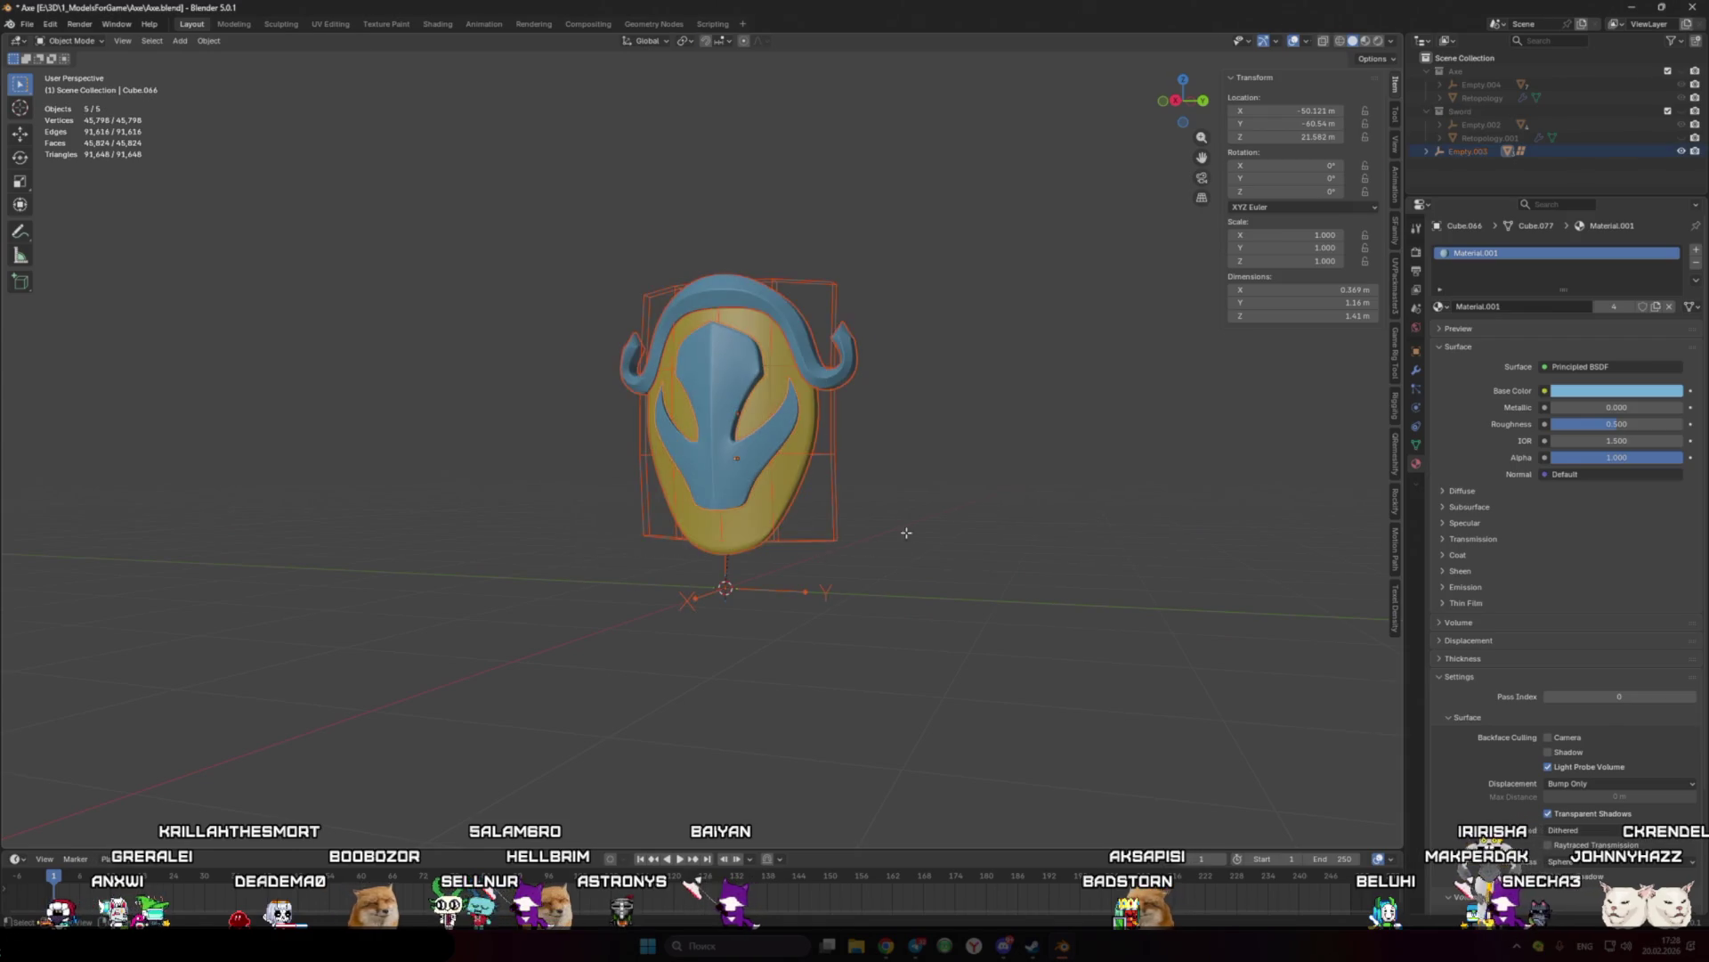
# Step: Return to Object Mode and select the shield pieces, trying a vertical move and cancelling it
pyautogui.press('Tab')
pyautogui.press('Tab')
pyautogui.click(778, 598)
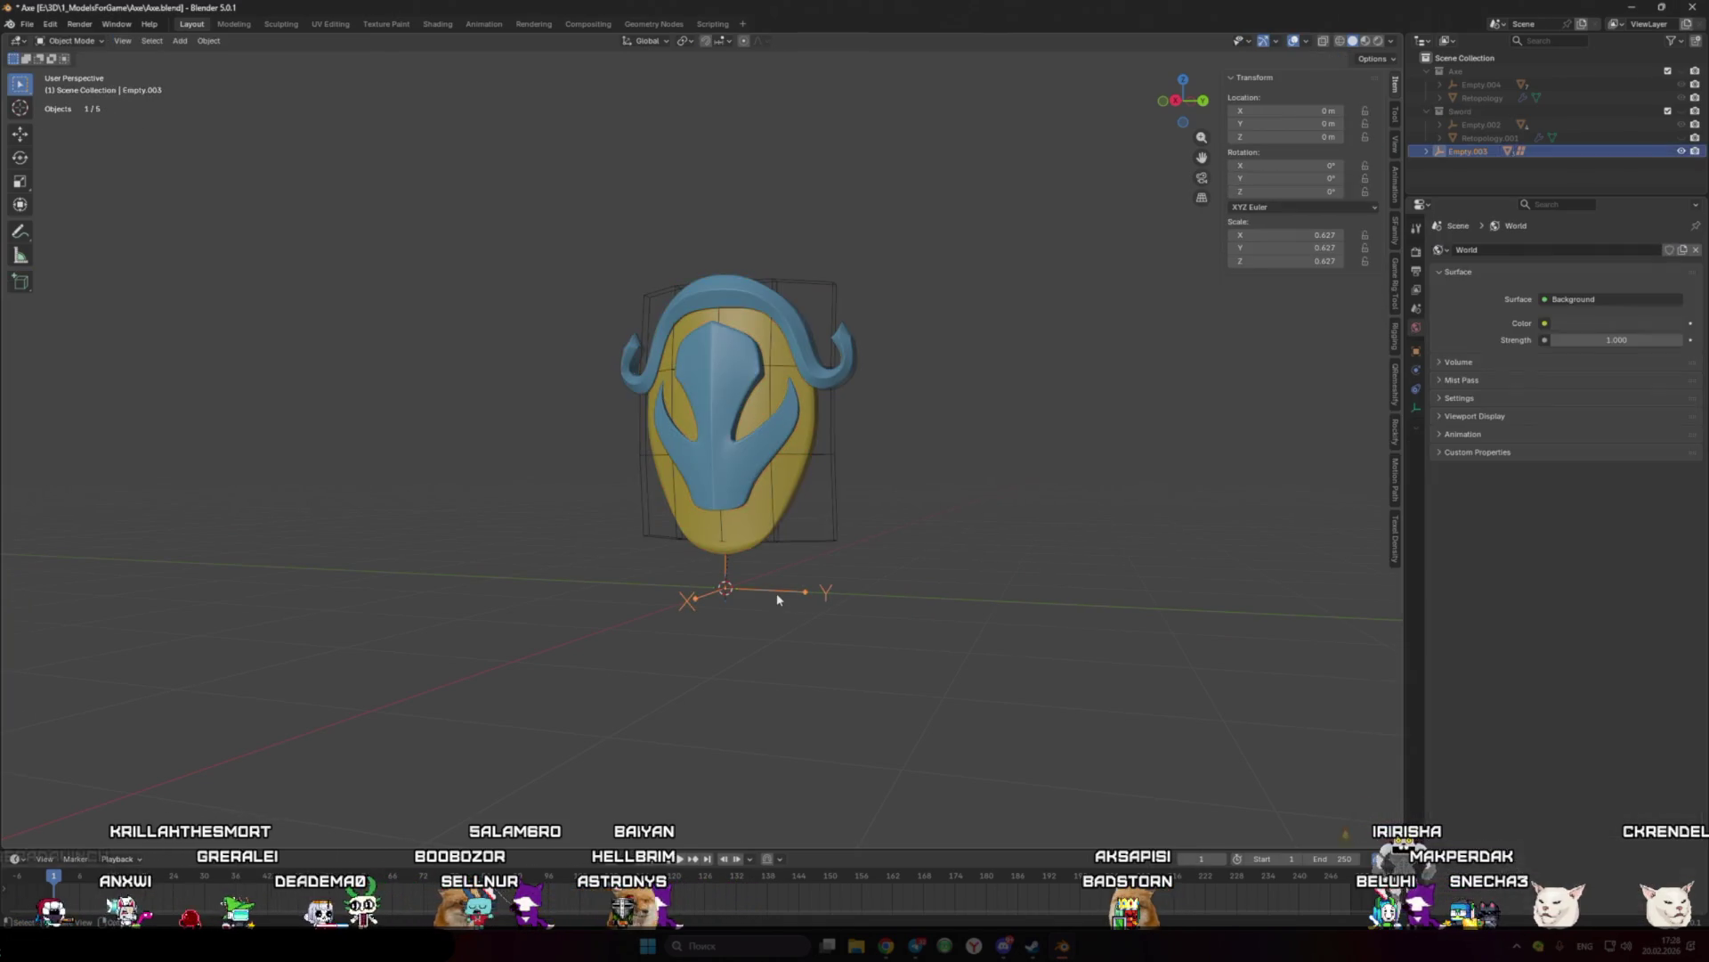
pyautogui.moveTo(516, 202); pyautogui.dragTo(805, 369)
pyautogui.press('g')
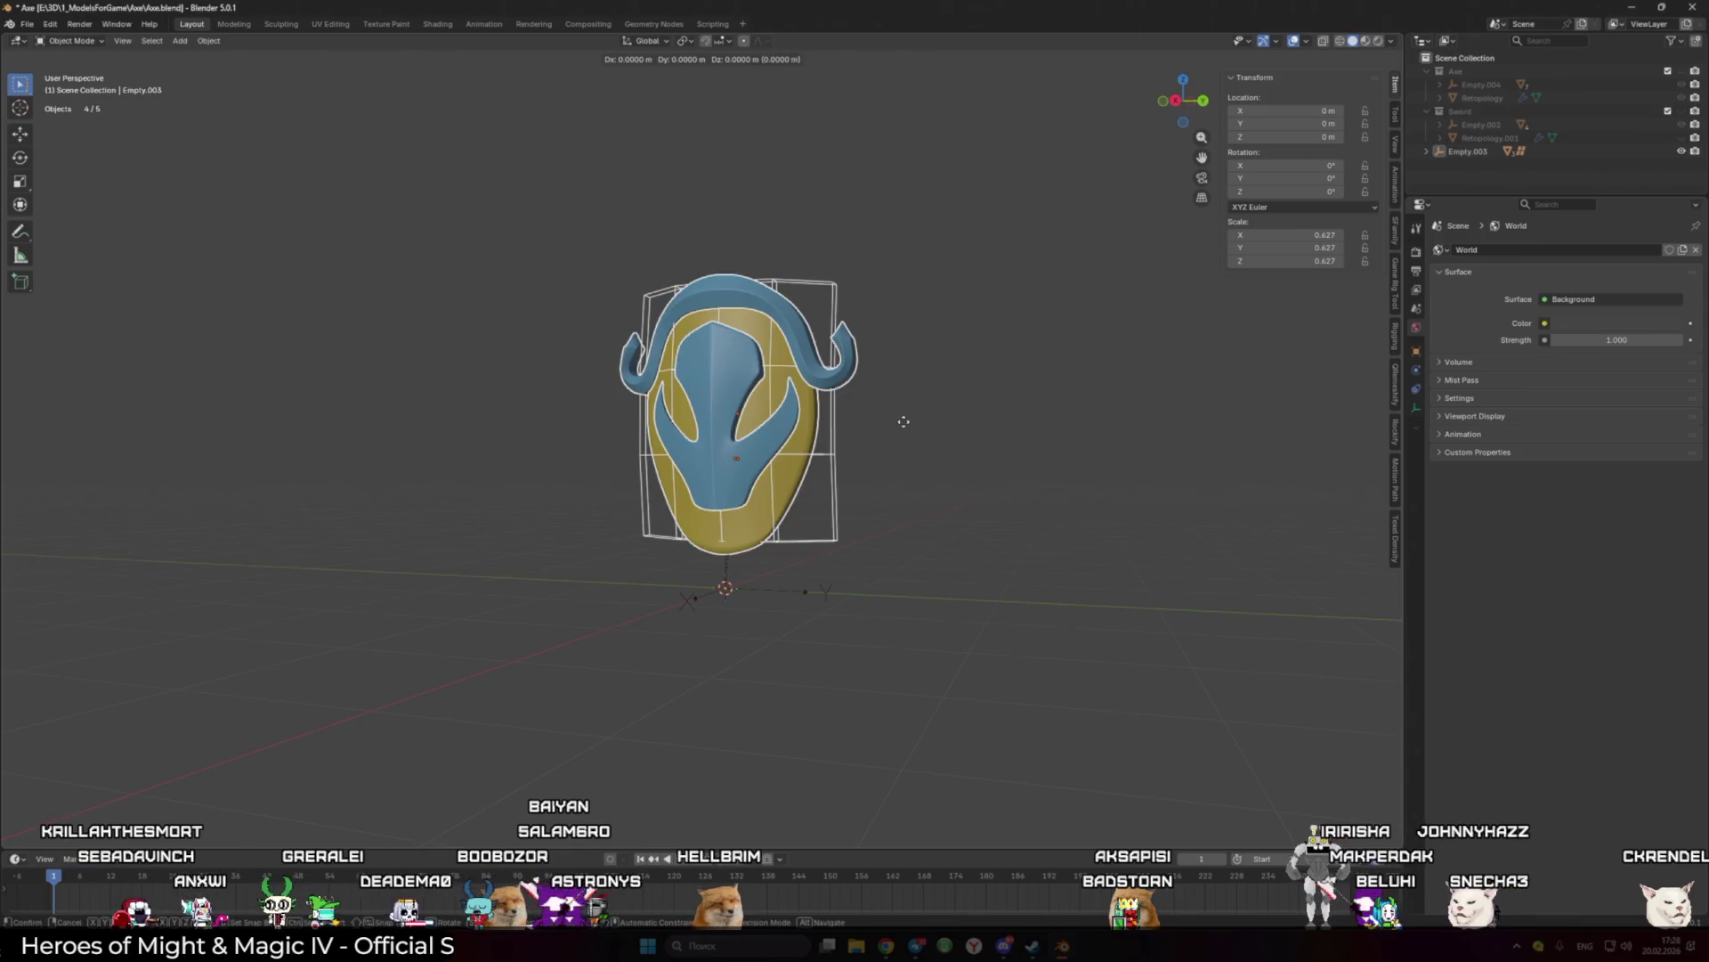
pyautogui.press('z')
pyautogui.rightClick(909, 436)
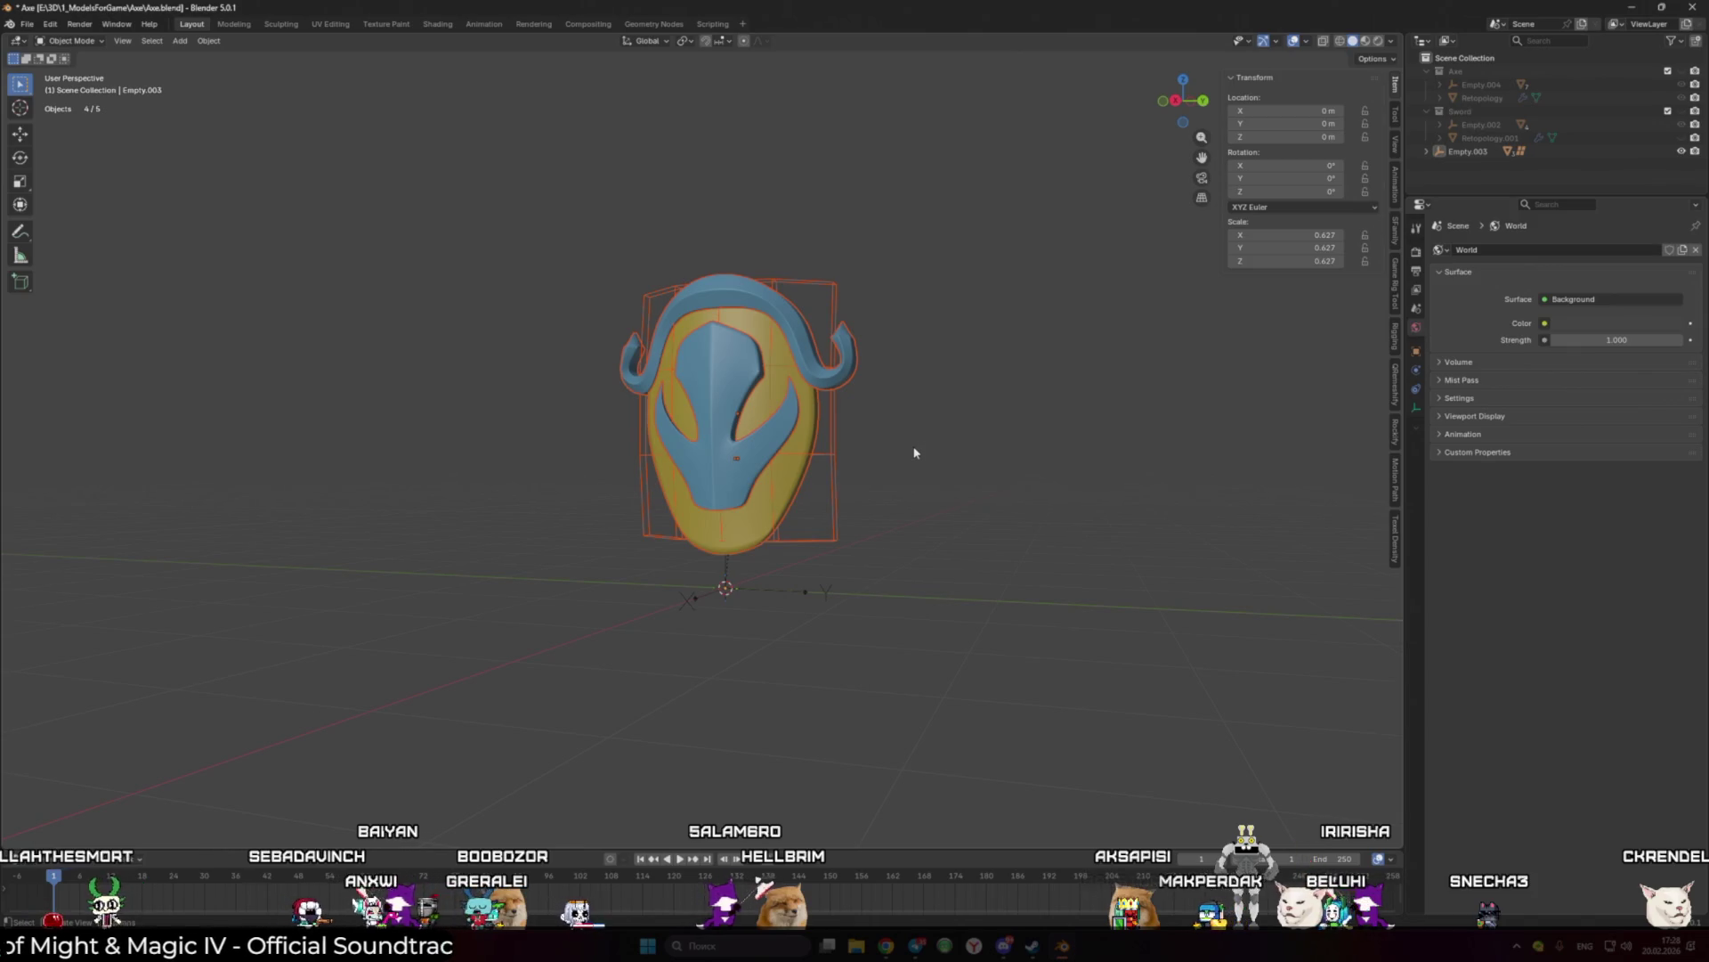
pyautogui.click(914, 453)
pyautogui.click(751, 521)
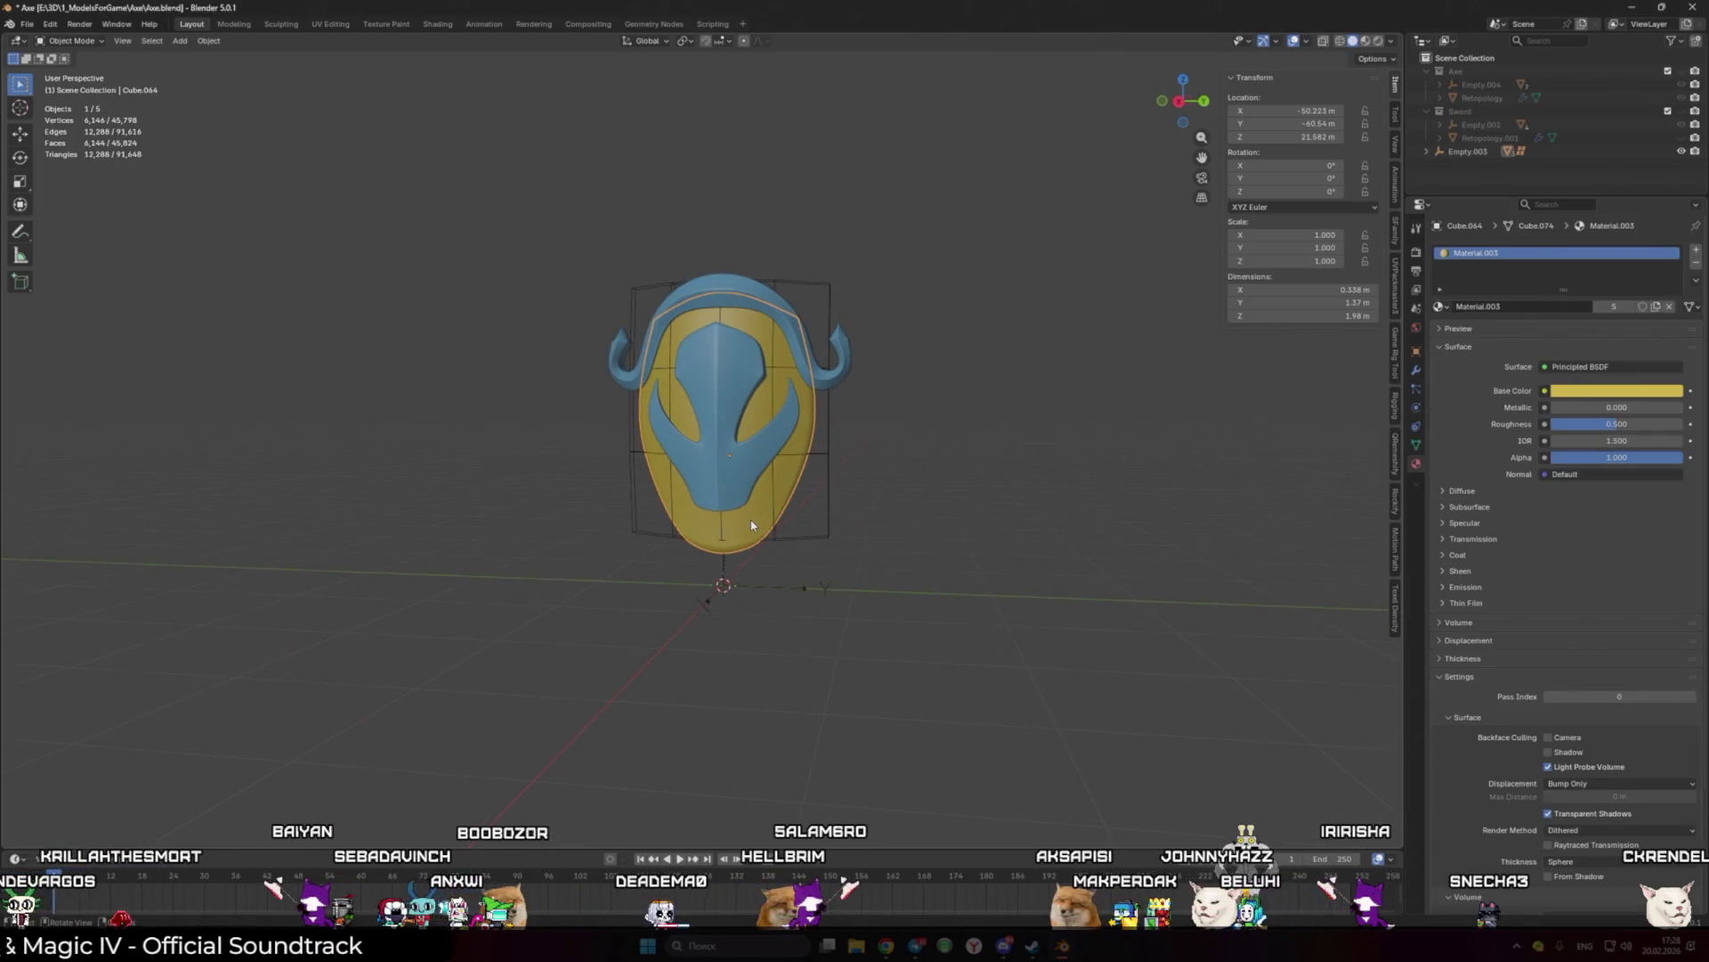
pyautogui.hotkey('shift', 'a')
pyautogui.moveTo(751, 521)
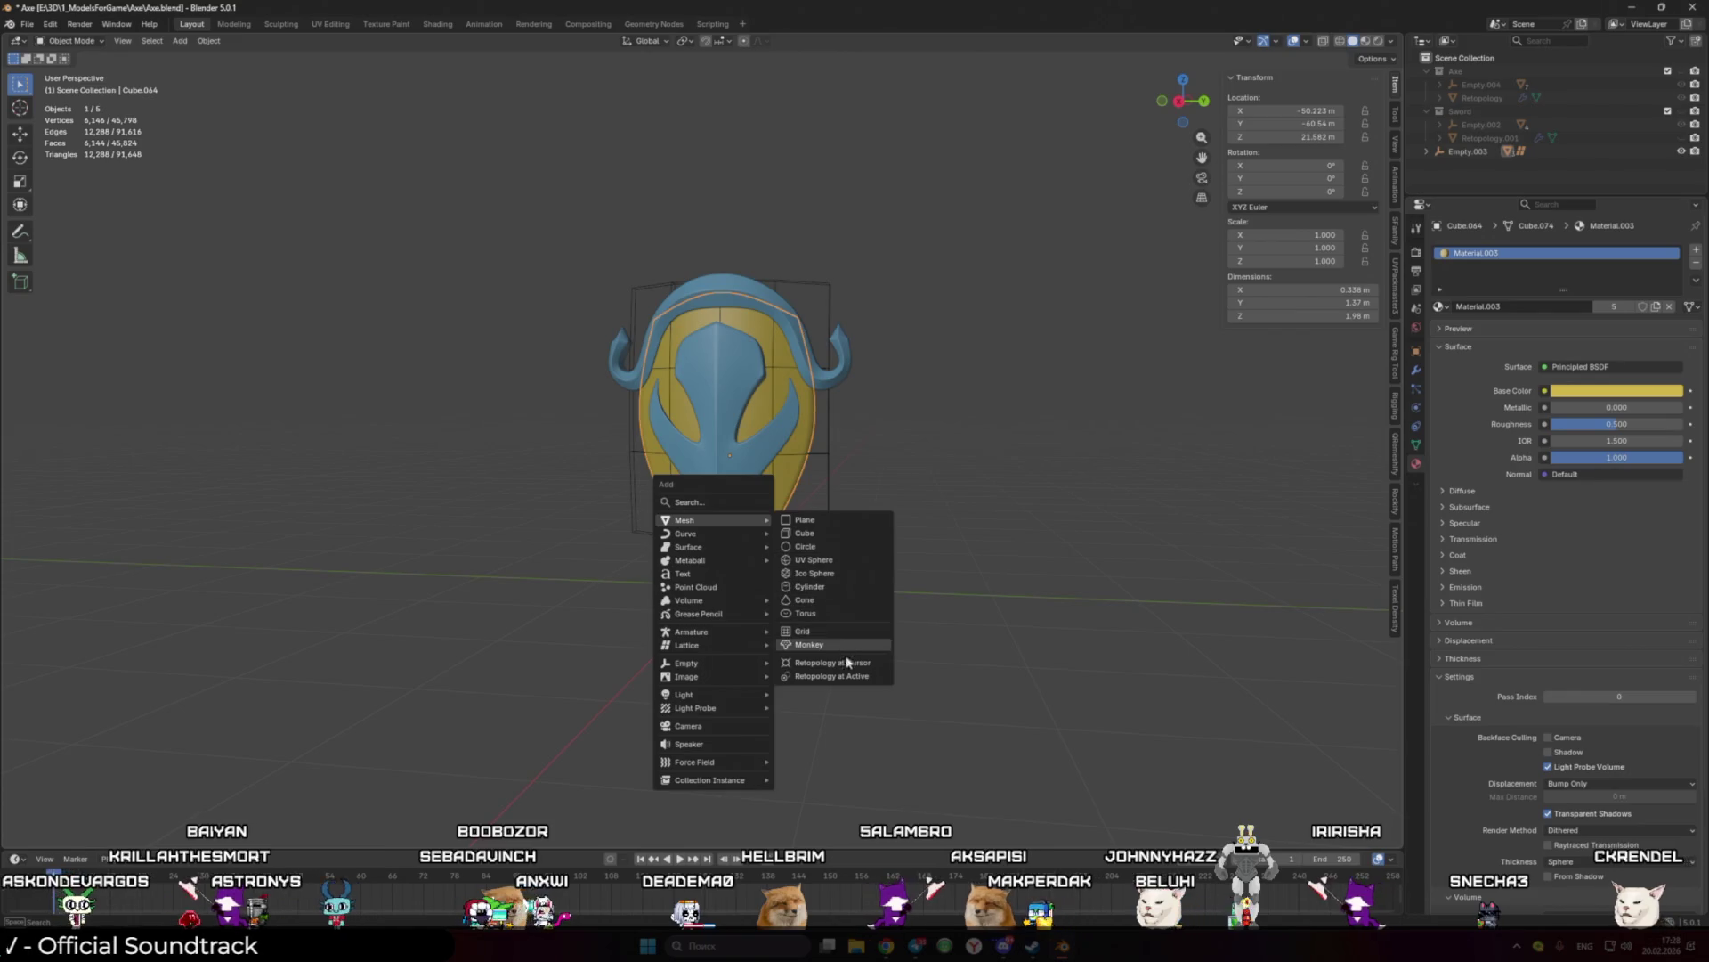
# Step: Box-select all shield objects and move them into a new collection named Shield
pyautogui.moveTo(516, 189); pyautogui.dragTo(877, 574)
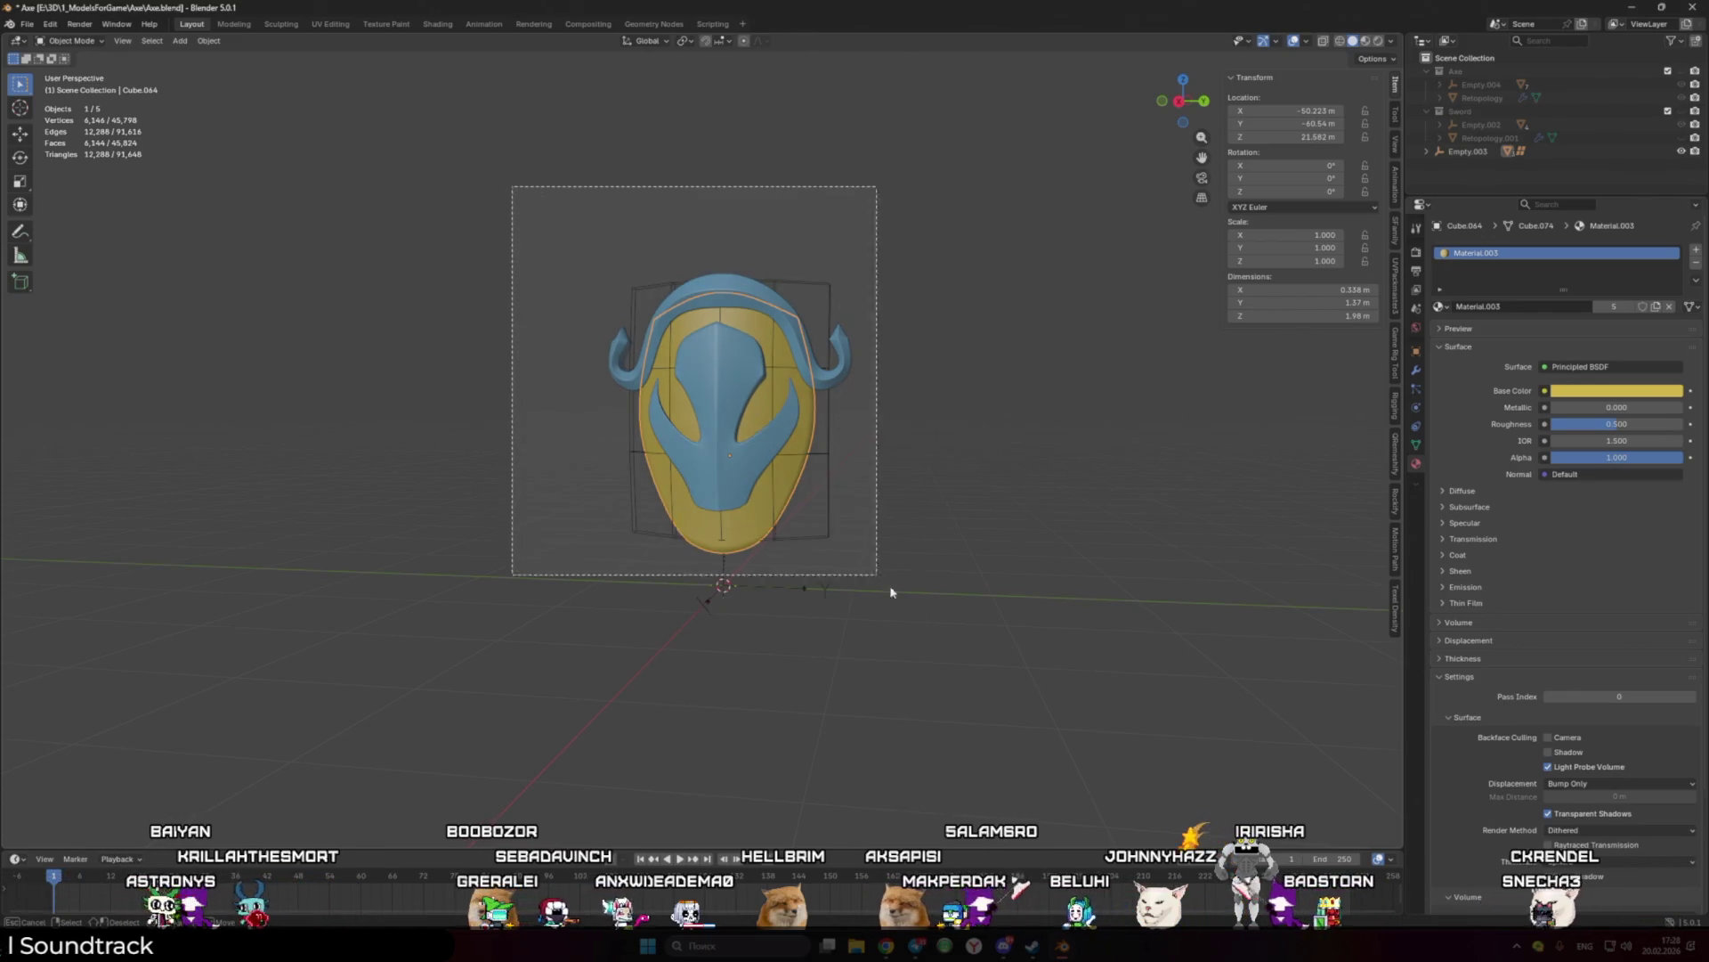
pyautogui.press('m')
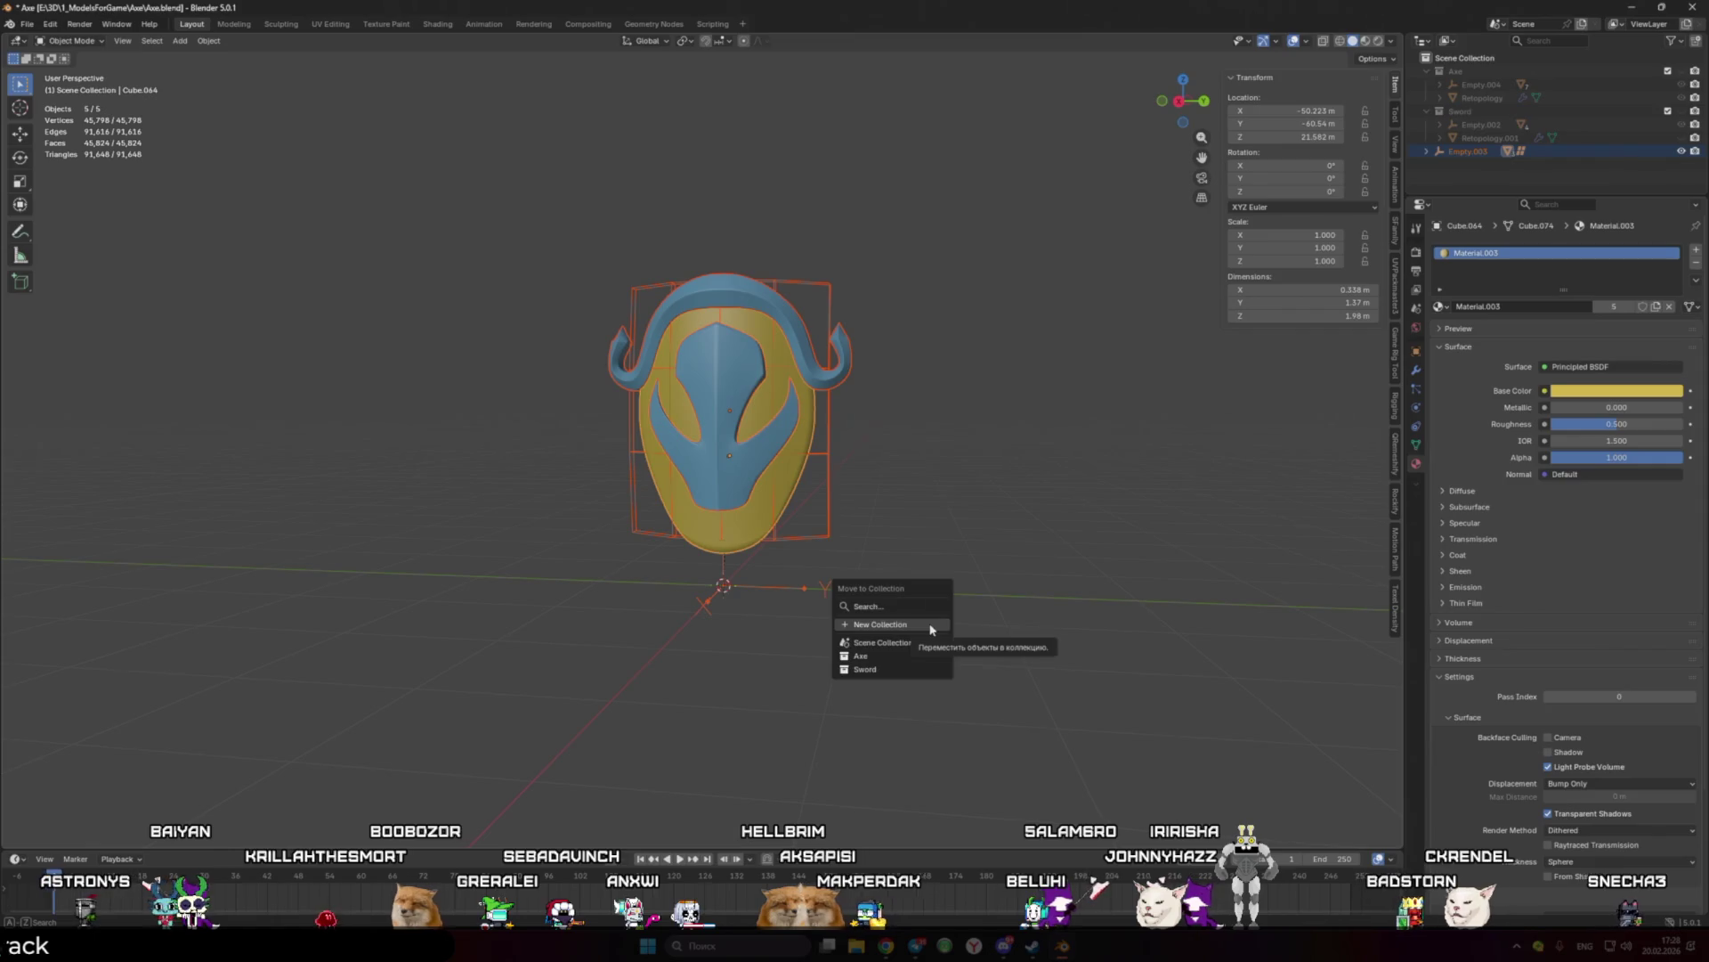
pyautogui.click(928, 626)
pyautogui.write('Shield')
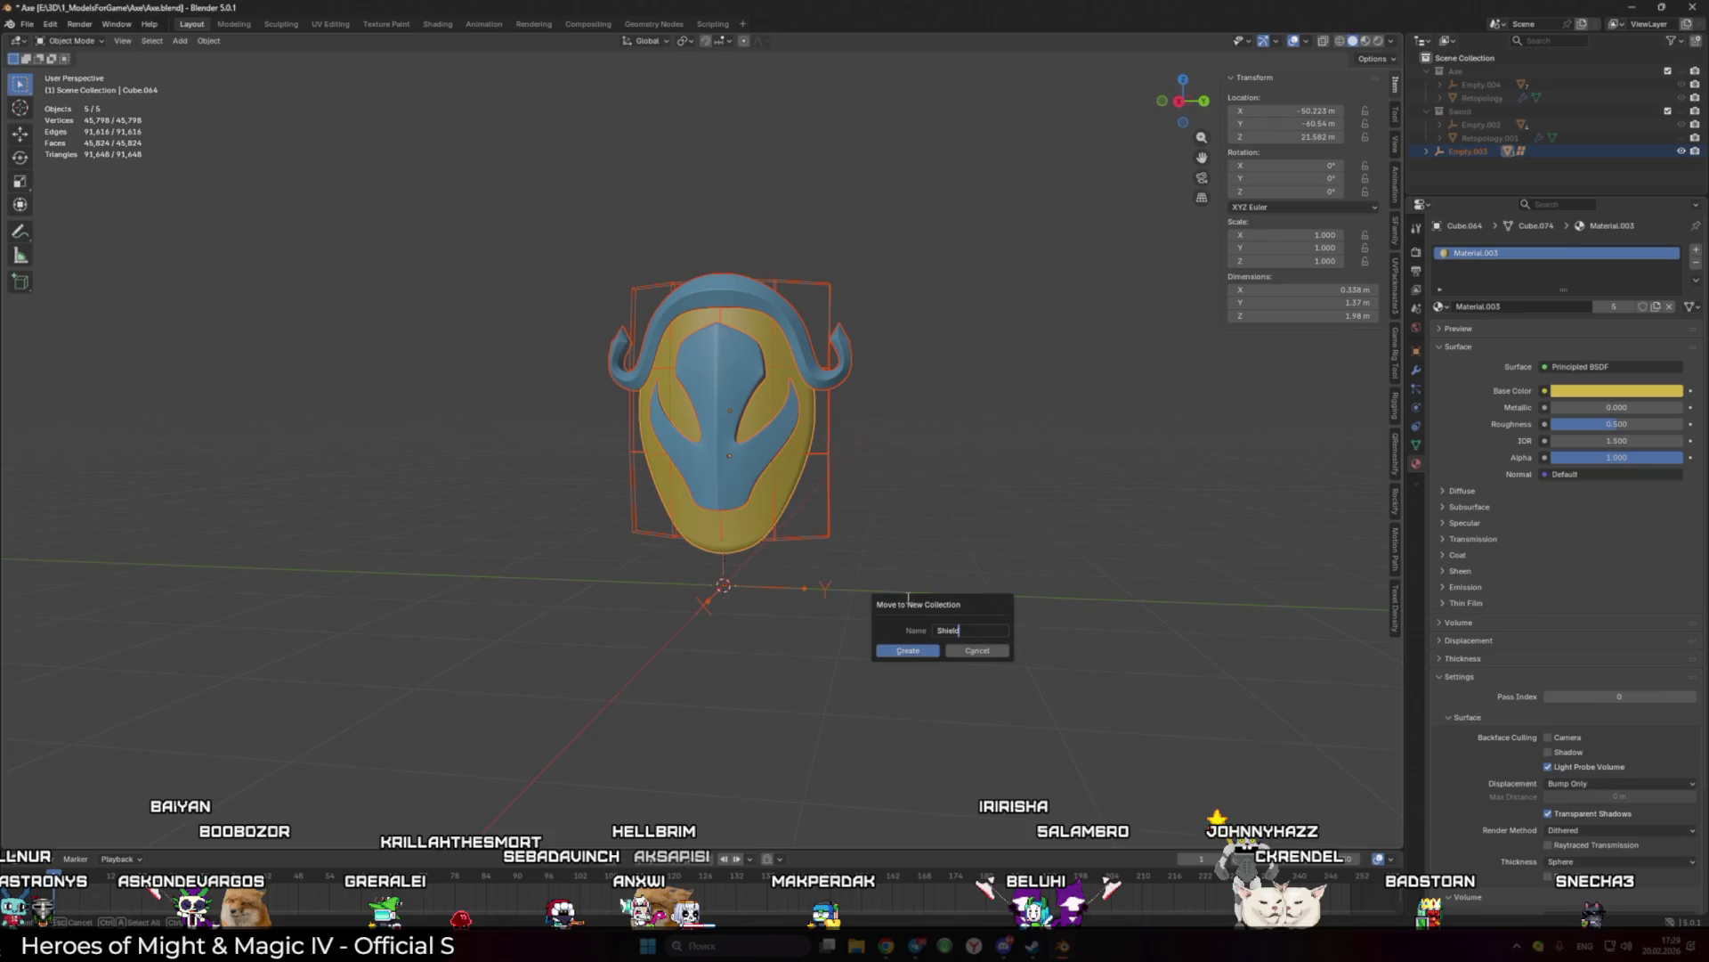
pyautogui.click(922, 650)
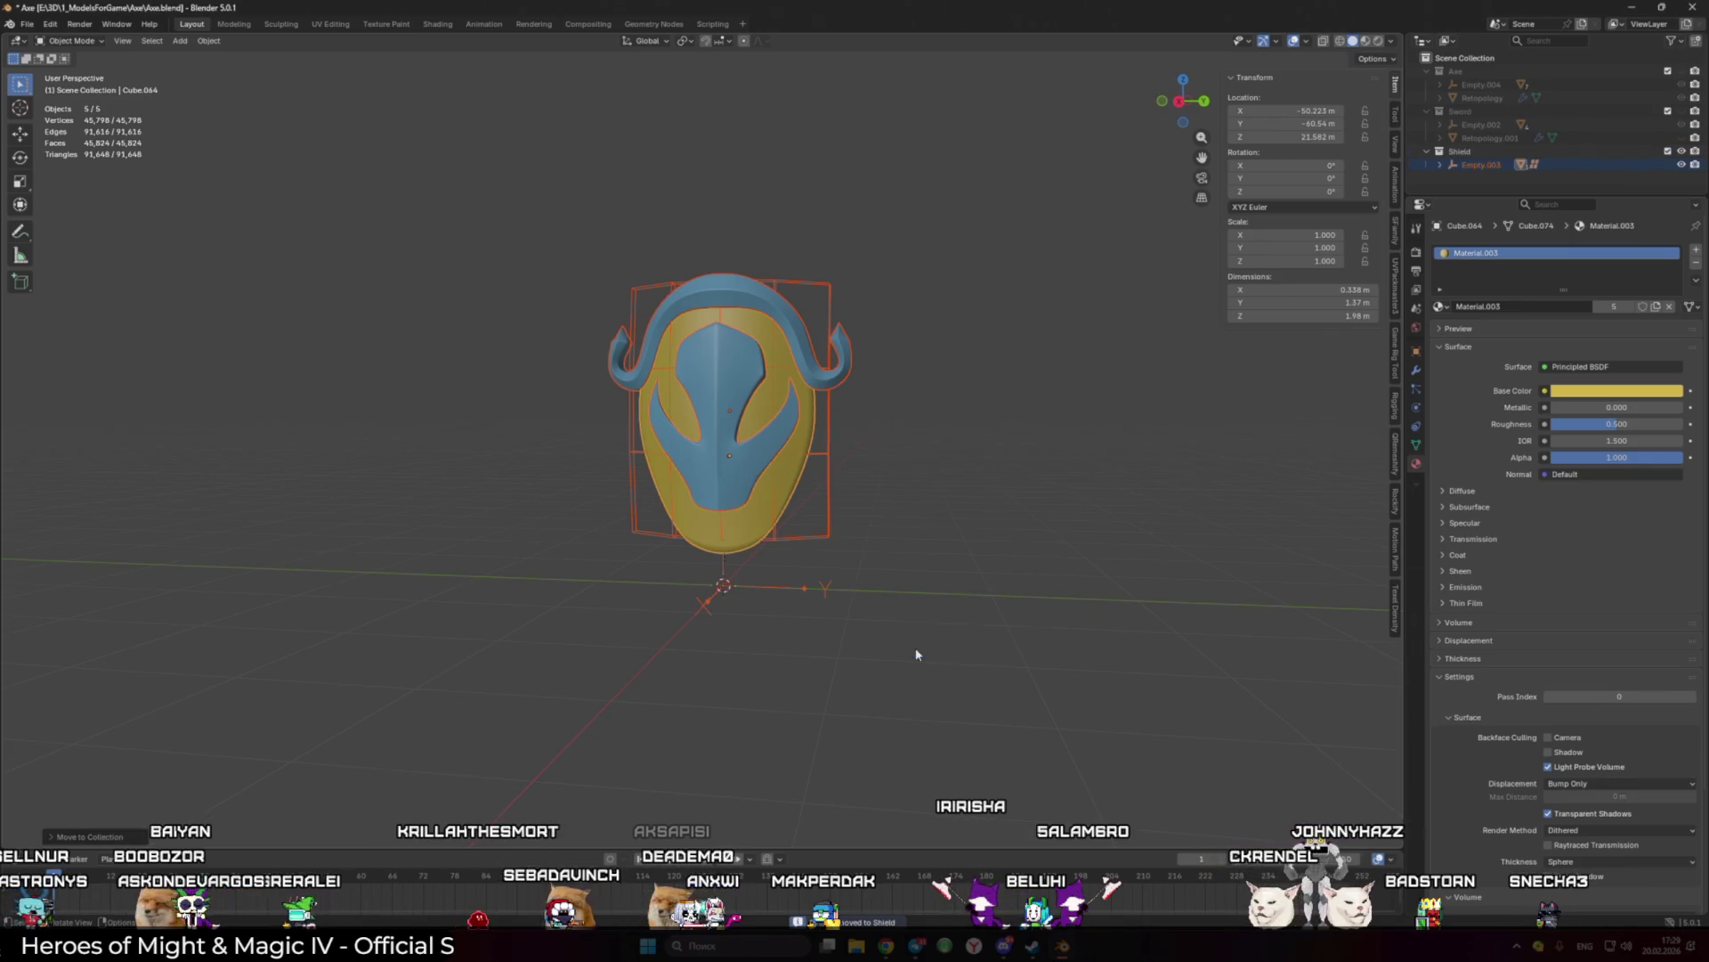
pyautogui.click(746, 548)
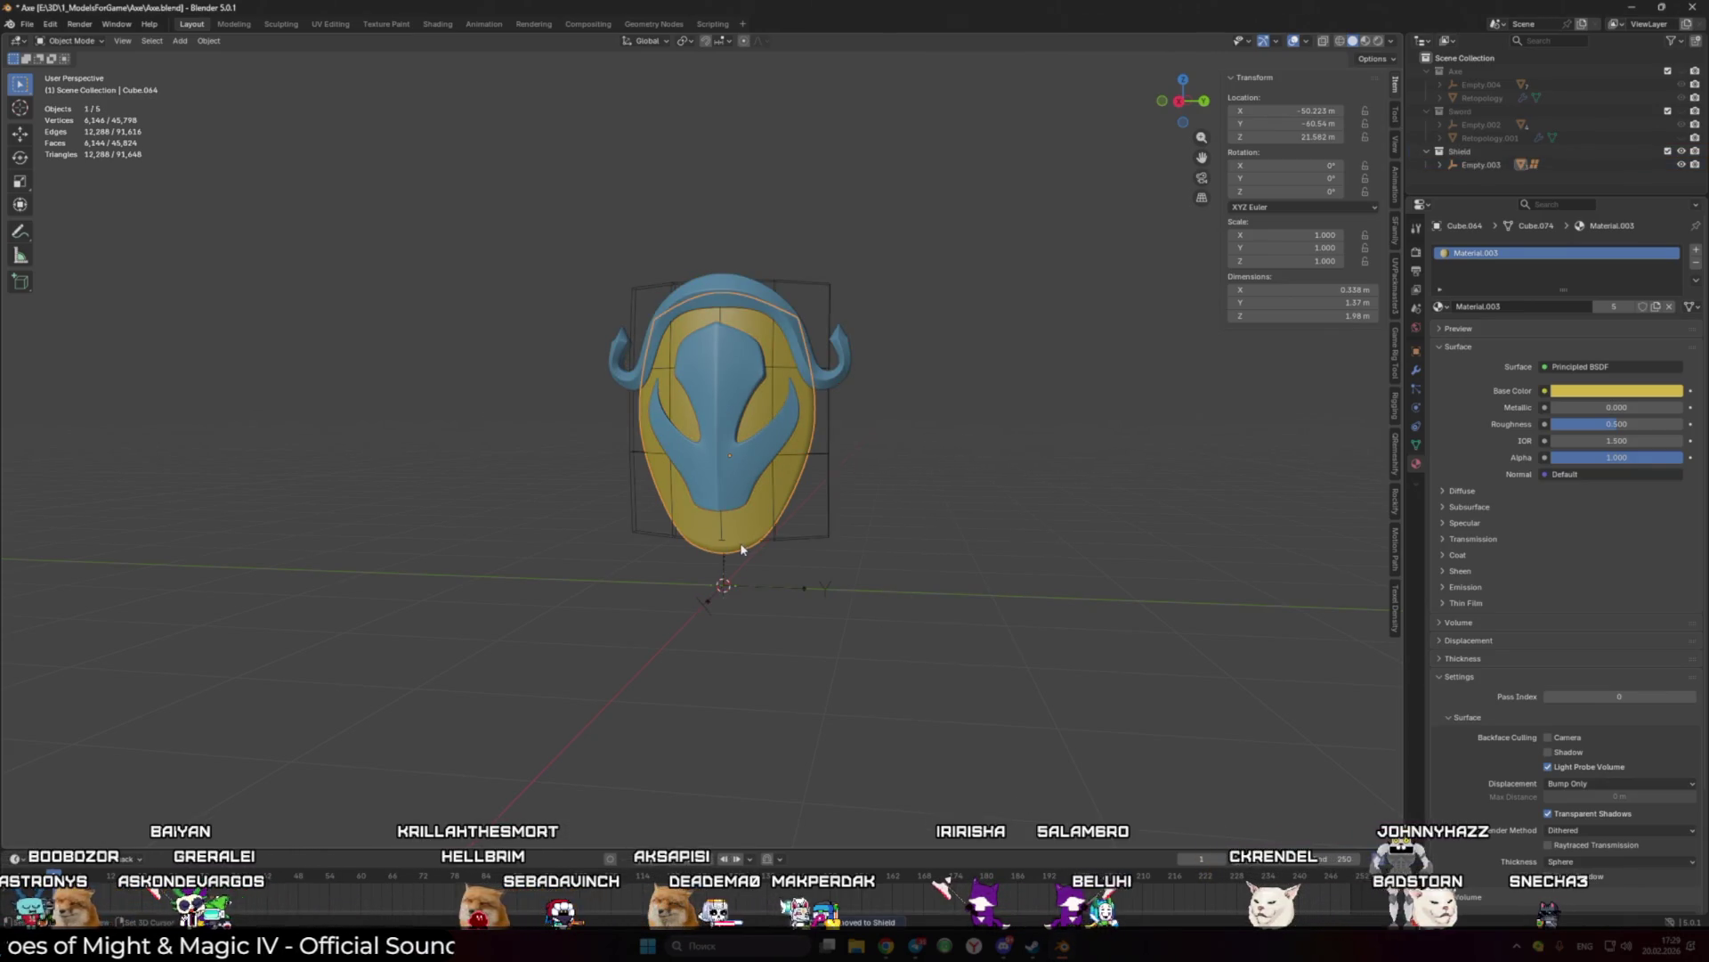
pyautogui.hotkey('shift', 'a')
pyautogui.moveTo(740, 542)
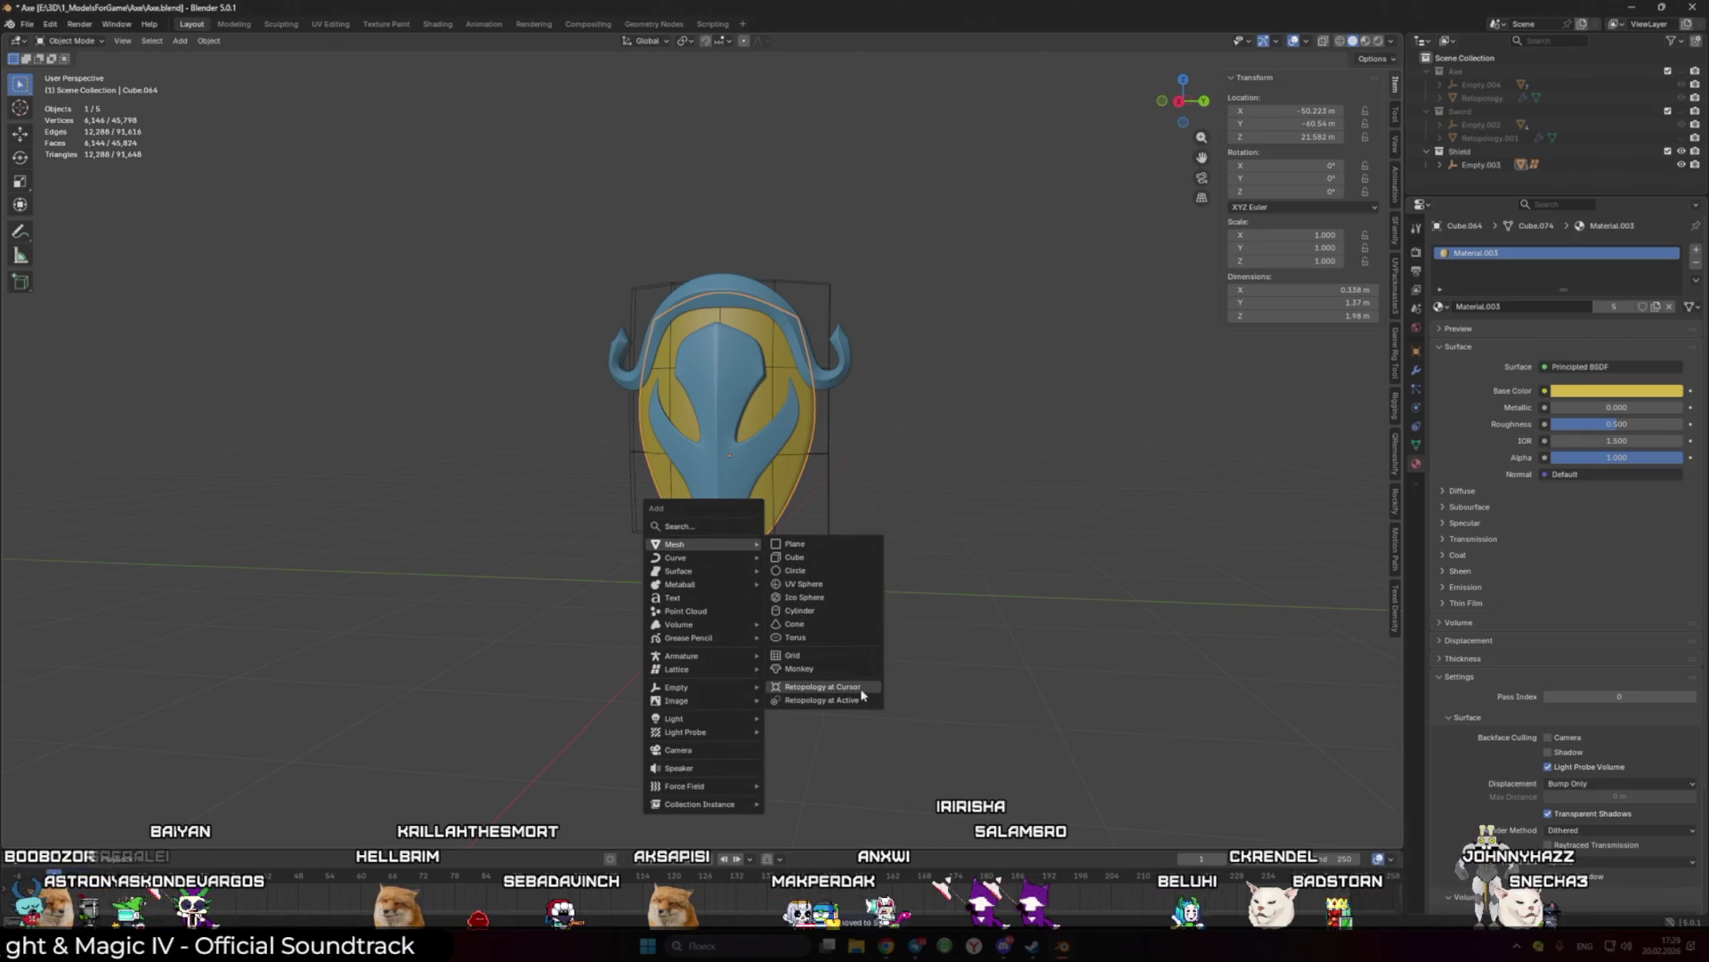
# Step: Add a retopology mesh at the 3D cursor and give it a Mirror modifier
pyautogui.click(862, 695)
pyautogui.scroll(3, 1386, 453)
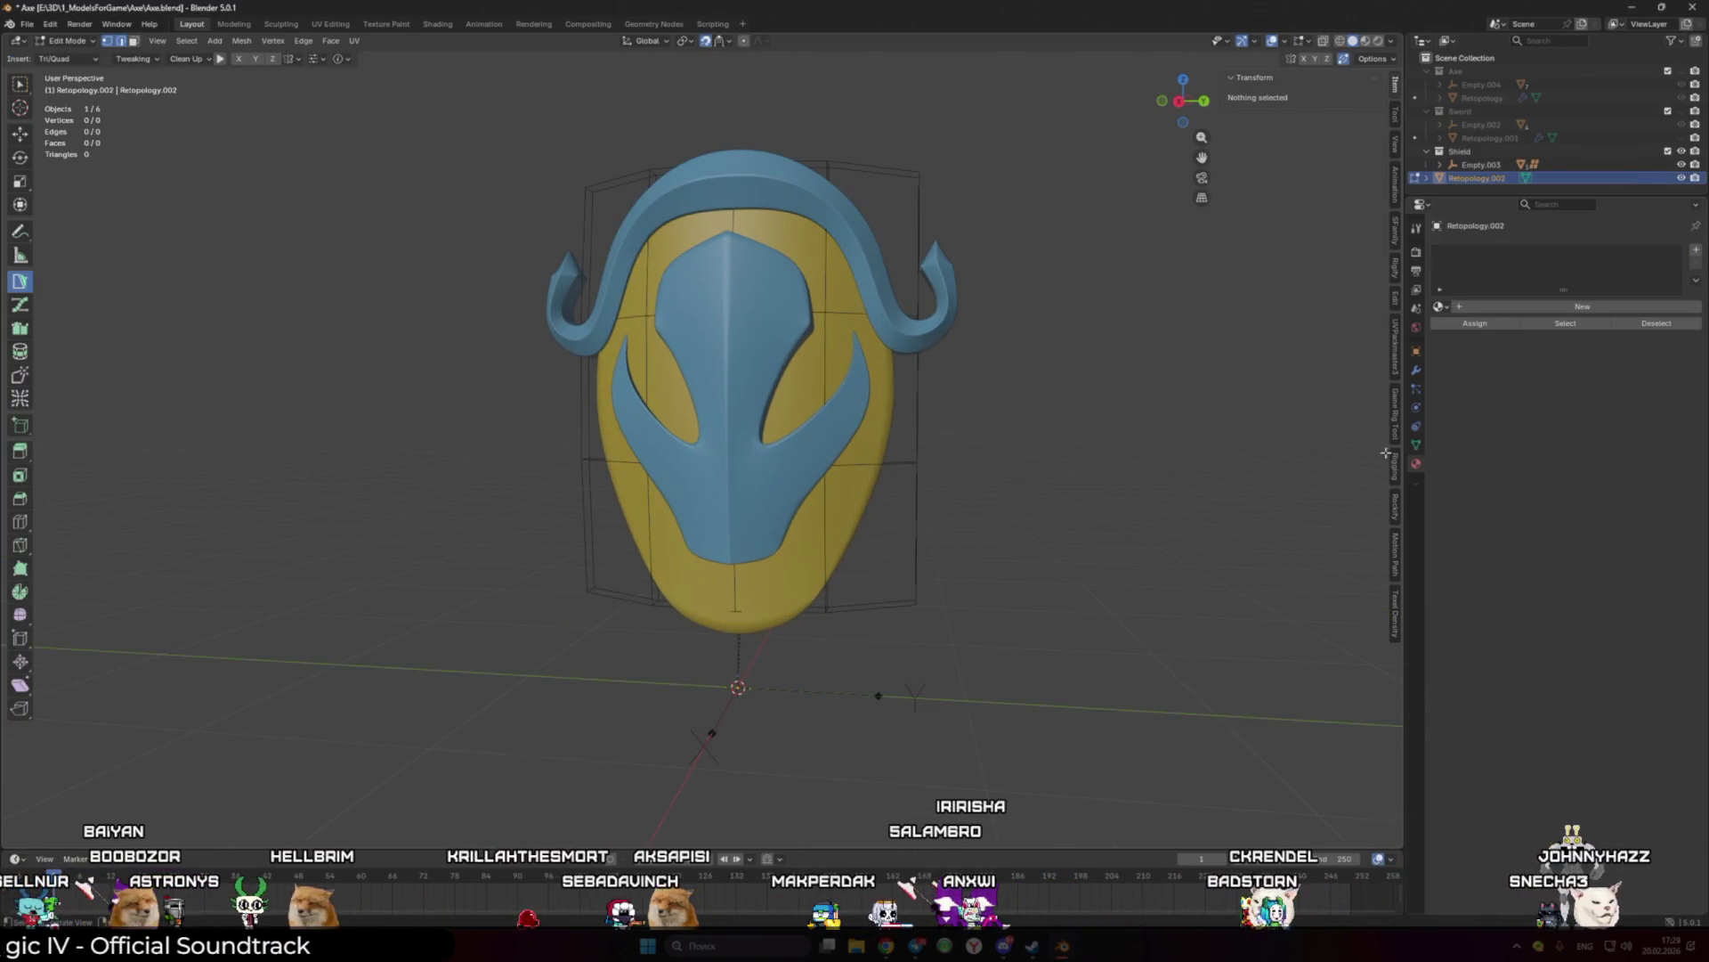
pyautogui.click(1416, 370)
pyautogui.click(1501, 250)
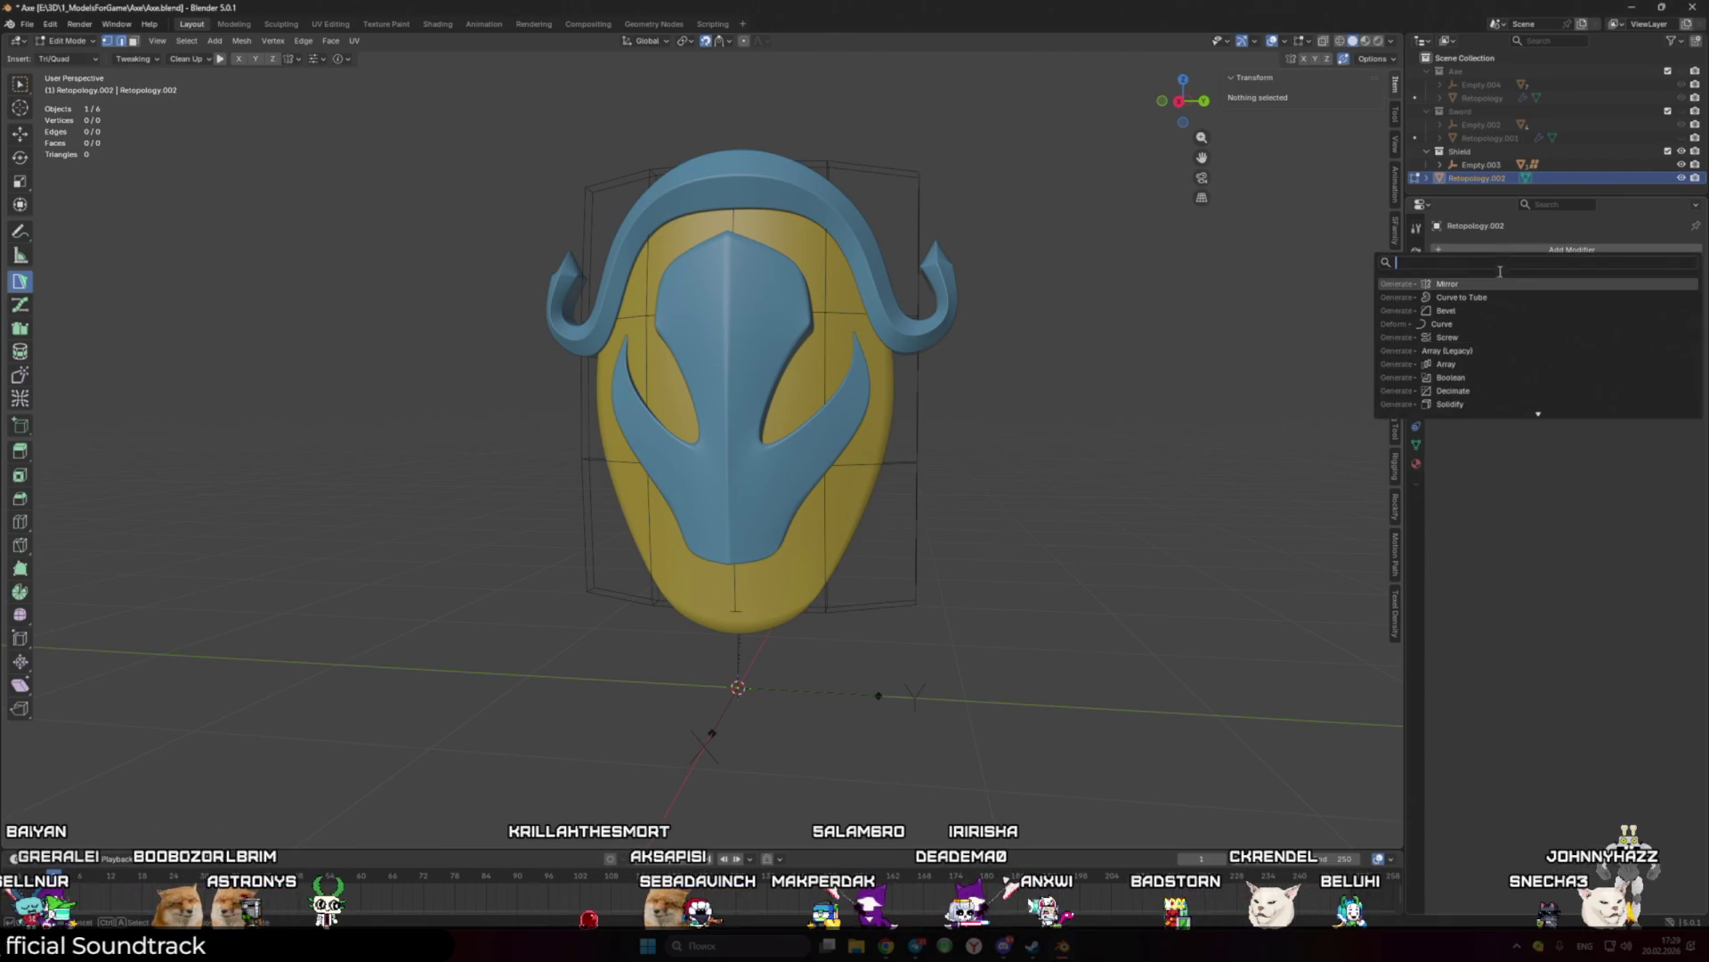
pyautogui.click(1533, 283)
# Step: Build the first Poly Build quad on the centre of the blue mask
pyautogui.keyDown('ctrl'); pyautogui.click(730, 428); pyautogui.keyUp('ctrl')
pyautogui.keyDown('ctrl'); pyautogui.click(732, 511); pyautogui.keyUp('ctrl')
pyautogui.keyDown('ctrl'); pyautogui.click(766, 456); pyautogui.keyUp('ctrl')
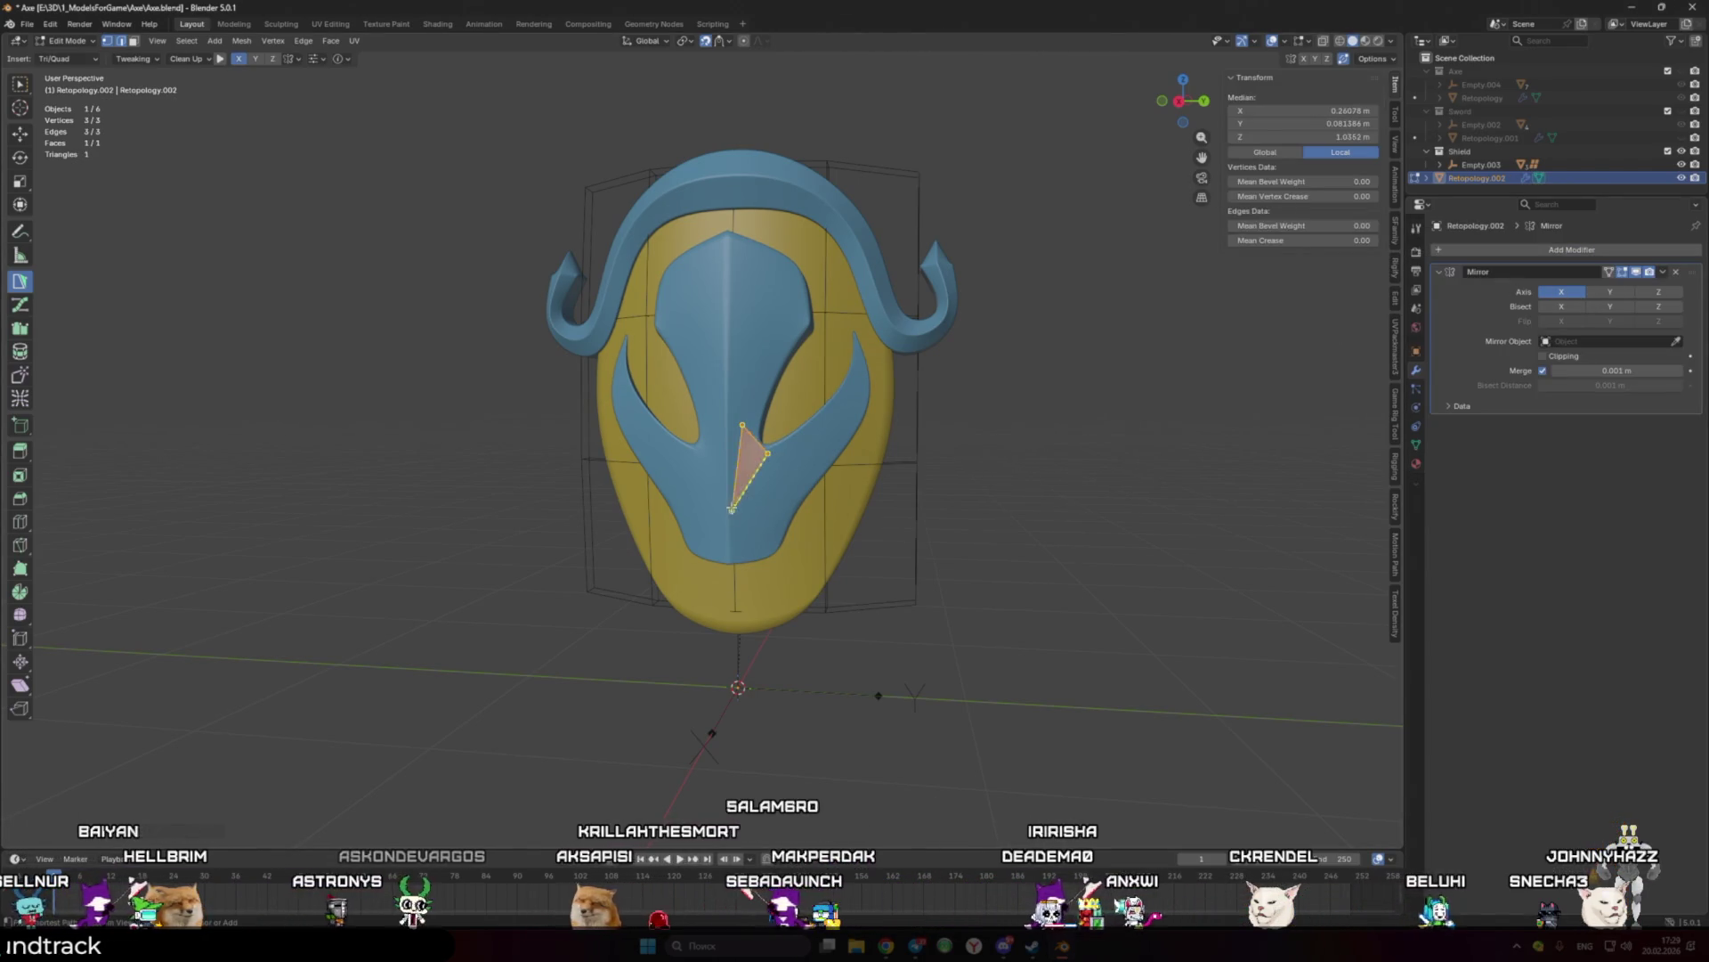
pyautogui.keyDown('ctrl'); pyautogui.click(743, 470); pyautogui.keyUp('ctrl')
# Step: Switch the Mirror modifier axis from X to Y and enable Clipping
pyautogui.click(1560, 291)
pyautogui.click(1610, 291)
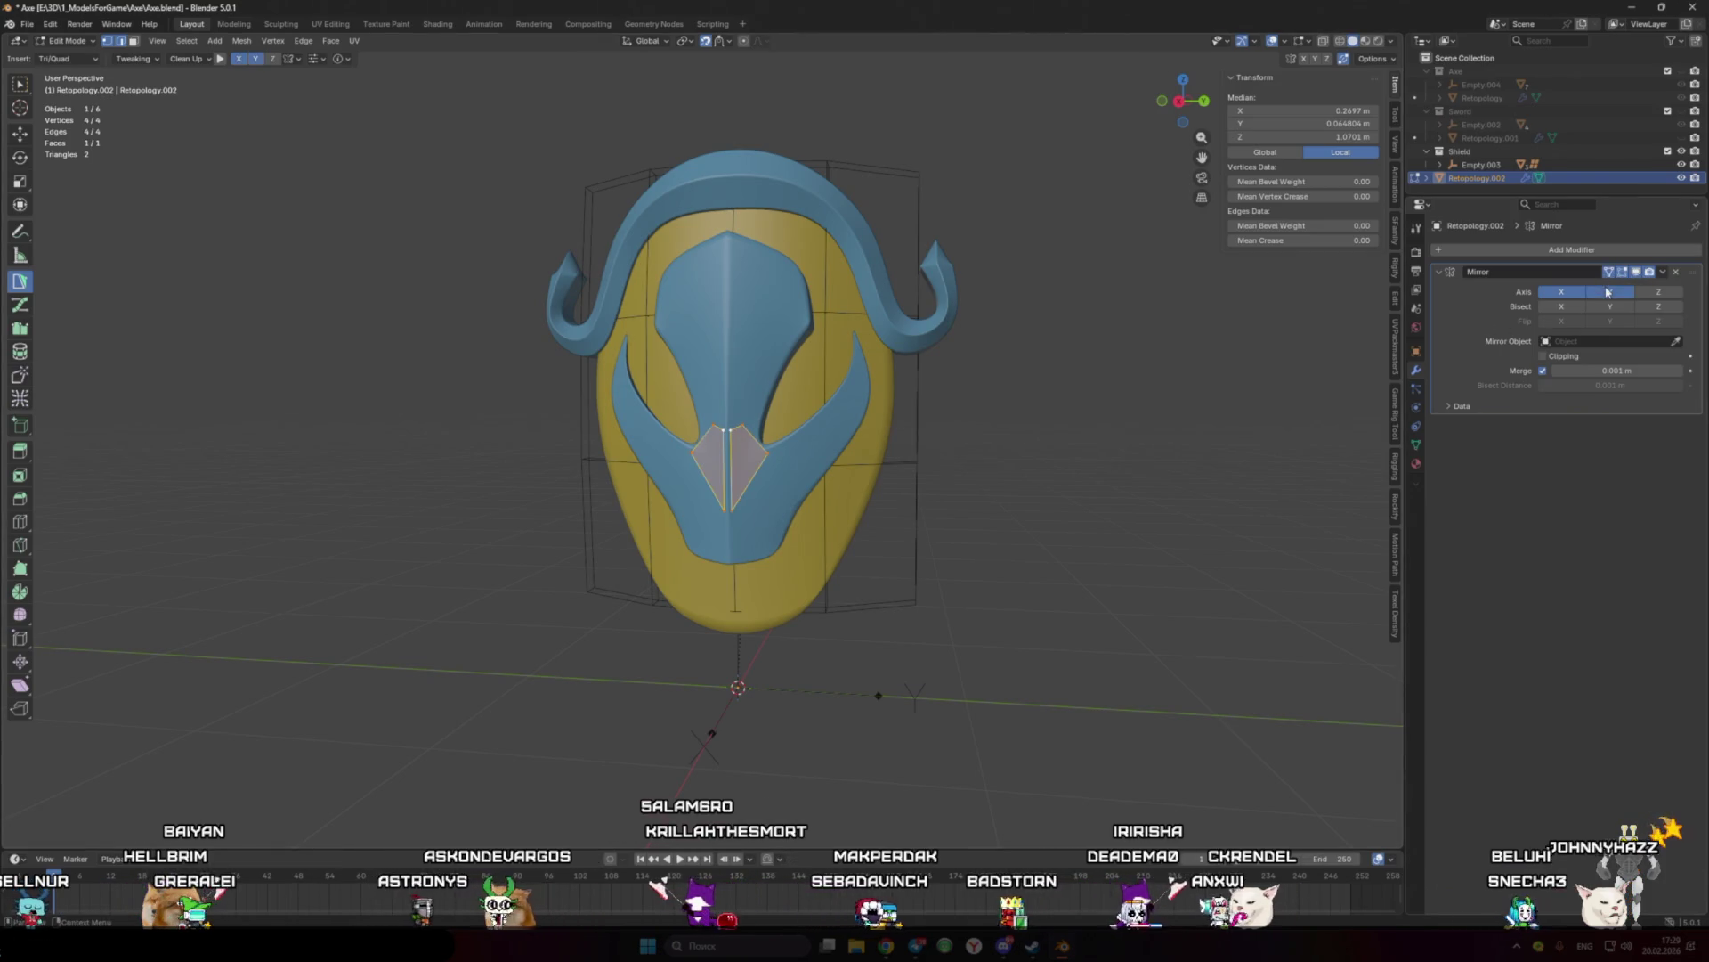
pyautogui.scroll(2, 841, 450)
pyautogui.click(1543, 355)
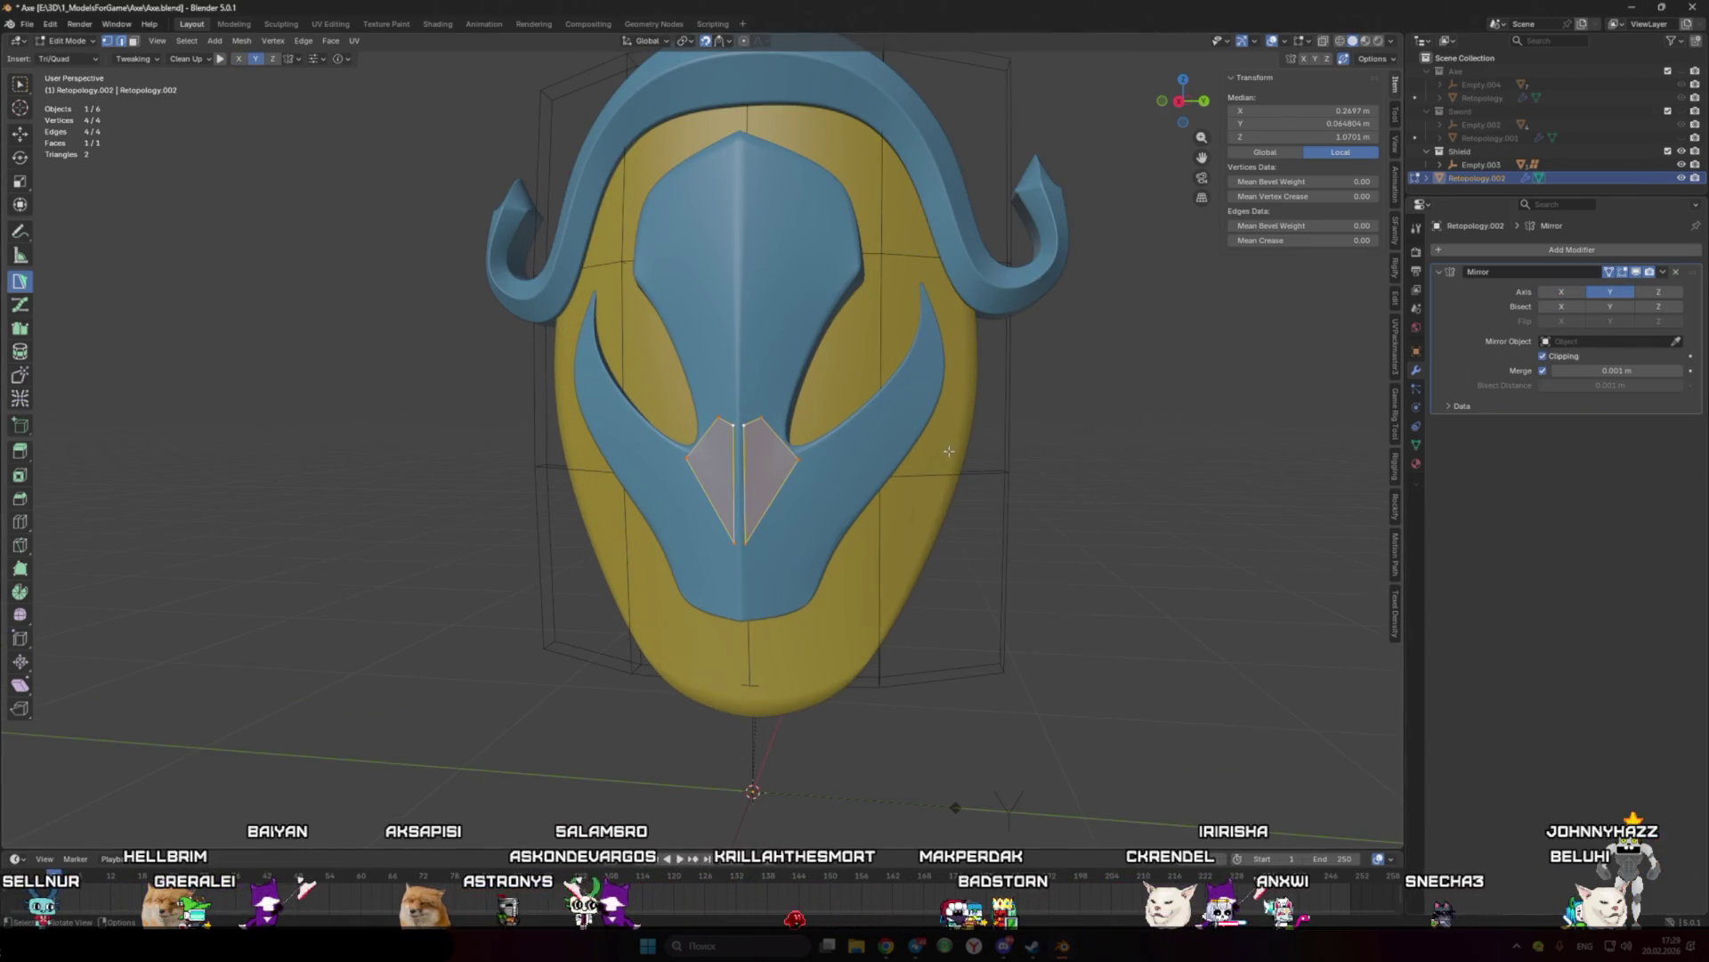
# Step: Snap the first face's vertices onto the centre line and raise it into a tall triangle
pyautogui.moveTo(750, 421); pyautogui.dragTo(726, 428)
pyautogui.moveTo(742, 535); pyautogui.dragTo(788, 424)
pyautogui.scroll(-5, 790, 427)
pyautogui.moveTo(789, 427); pyautogui.dragTo(725, 463, button='middle')
pyautogui.scroll(5, 732, 462)
pyautogui.moveTo(703, 542); pyautogui.dragTo(713, 535)
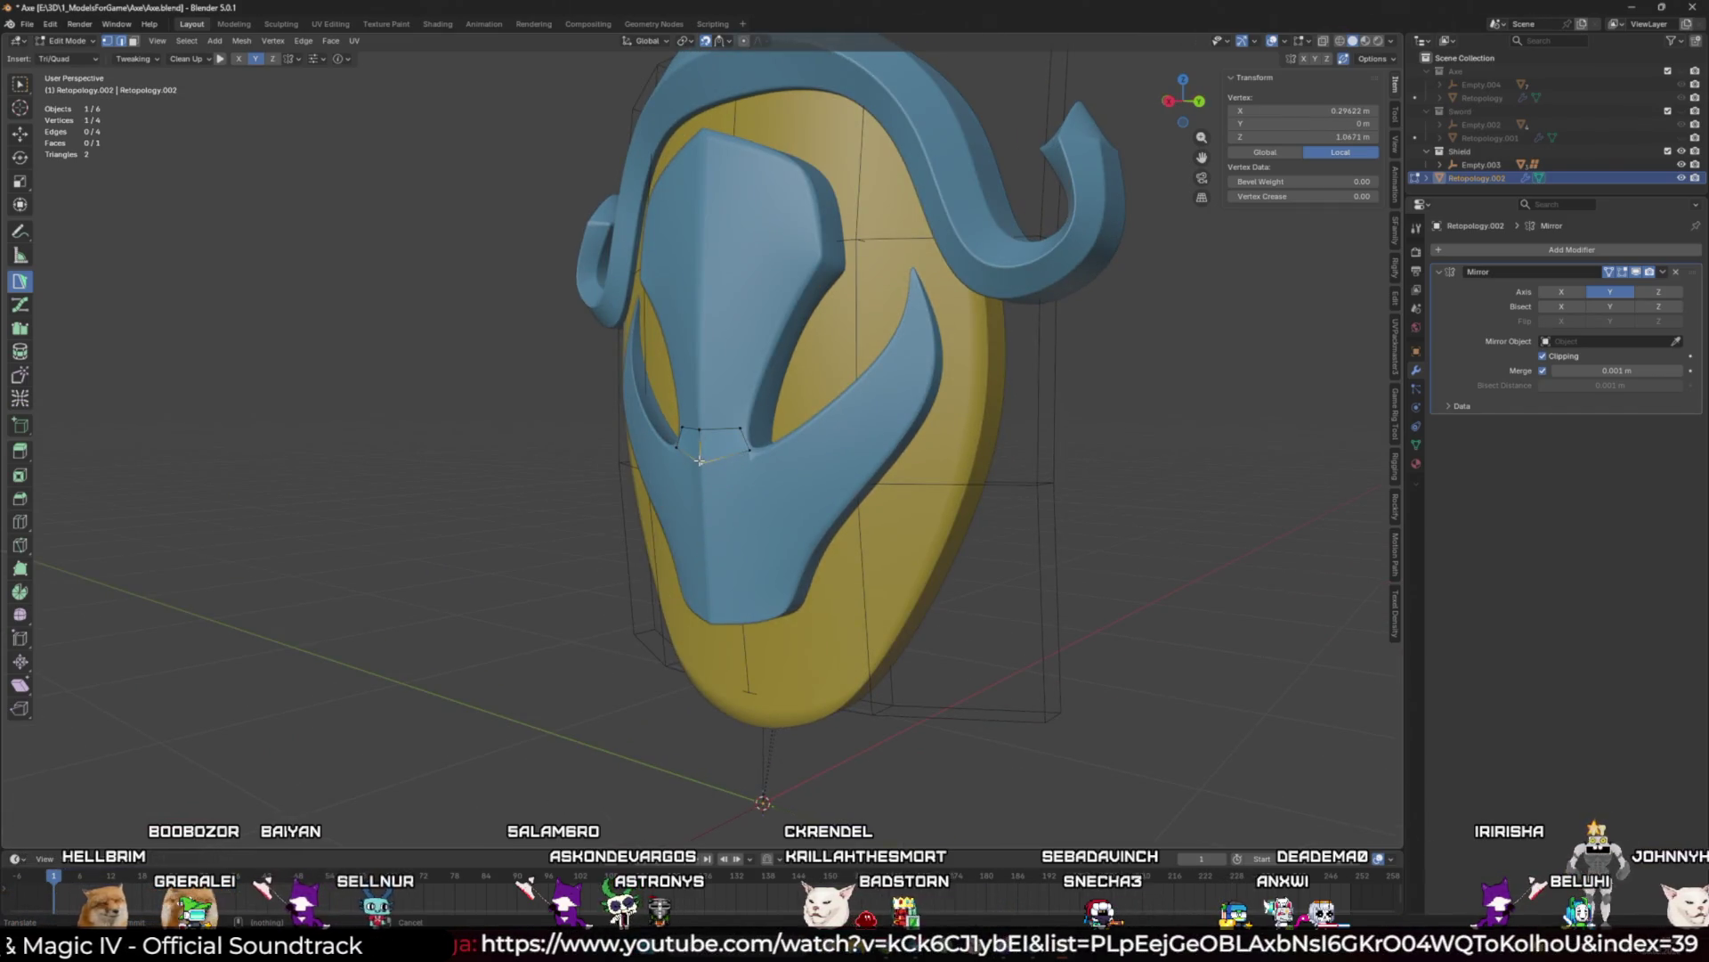
pyautogui.moveTo(712, 534); pyautogui.dragTo(754, 436, button='middle')
pyautogui.moveTo(754, 437); pyautogui.dragTo(749, 356)
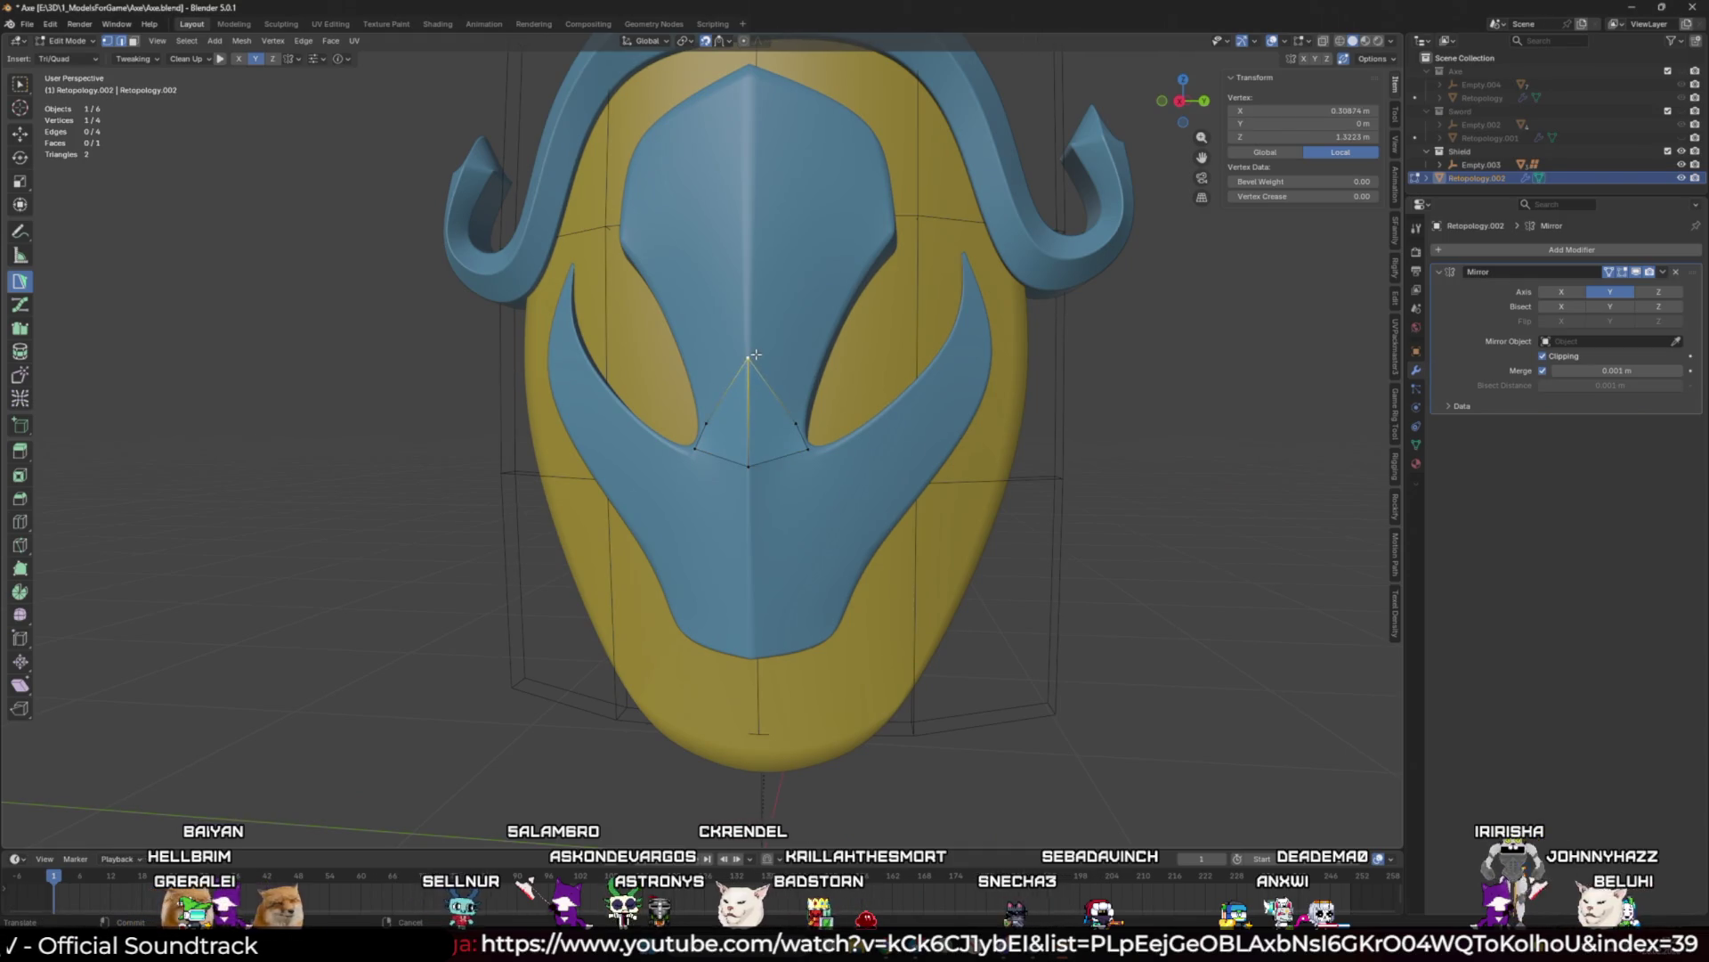
# Step: Extend a mirrored quad from the lower-right edge and flatten the V at the centre
pyautogui.scroll(1, 745, 452)
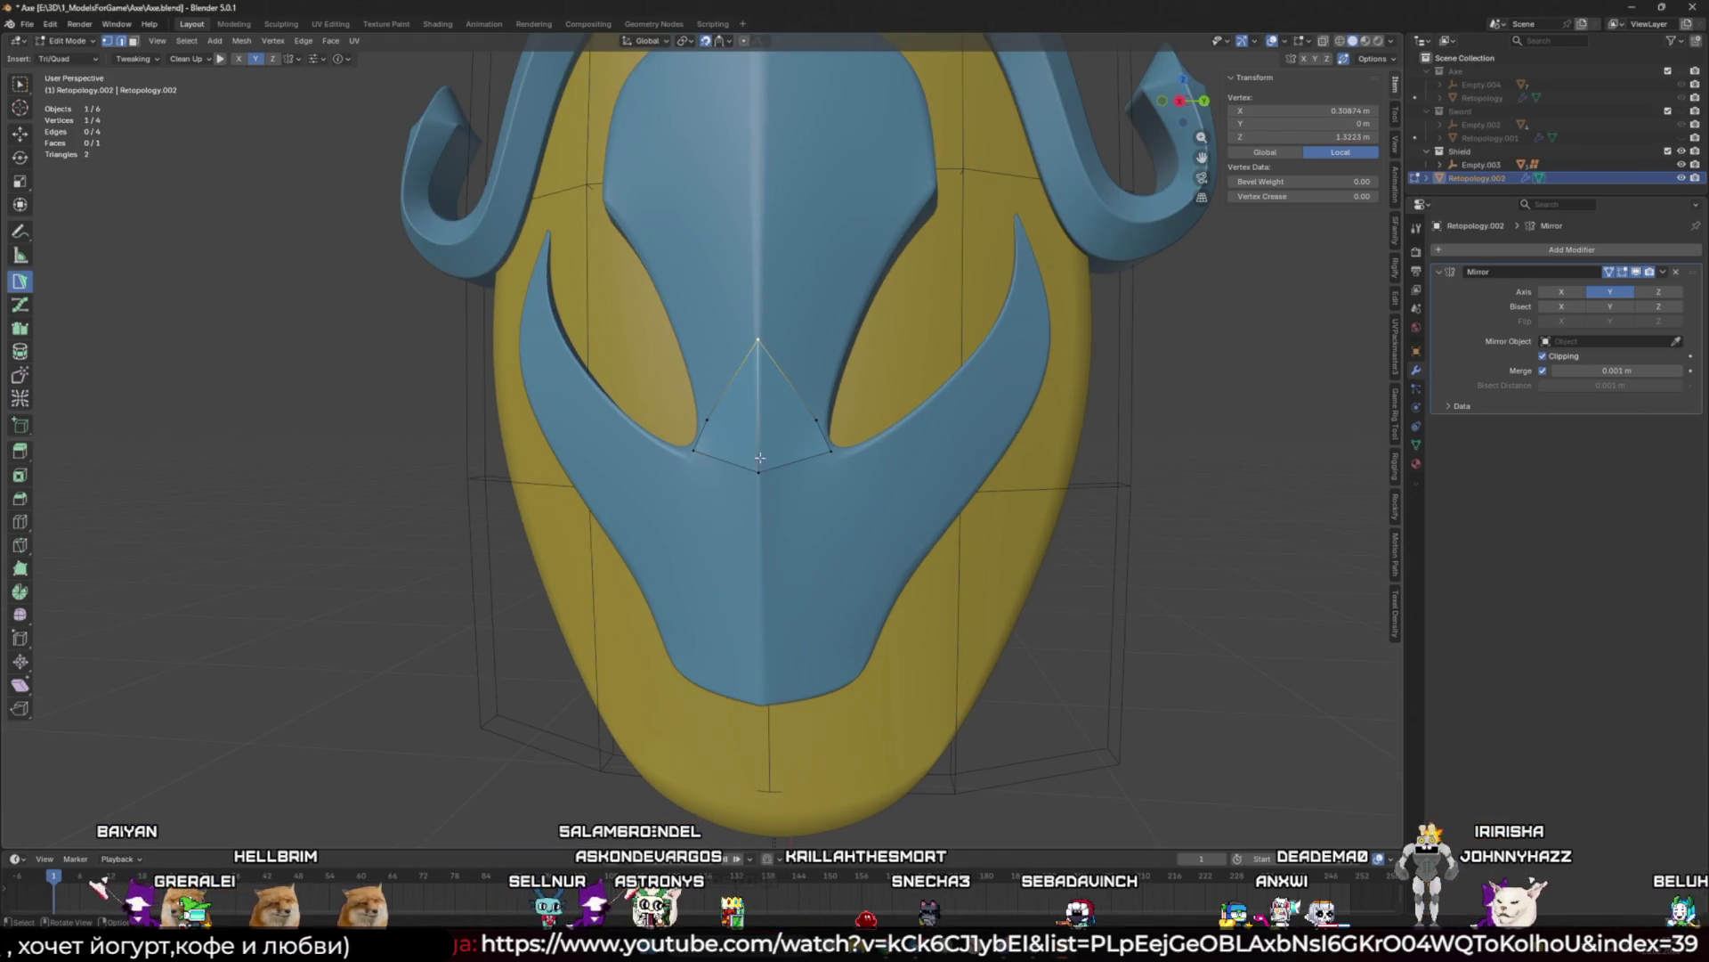
pyautogui.scroll(-2, 760, 458)
pyautogui.moveTo(759, 450)
pyautogui.mouseDown(button='middle')
pyautogui.moveTo(775, 441)
pyautogui.moveTo(748, 419)
pyautogui.moveTo(798, 444)
pyautogui.mouseUp(button='middle')
pyautogui.scroll(3, 742, 405)
pyautogui.click(742, 405)
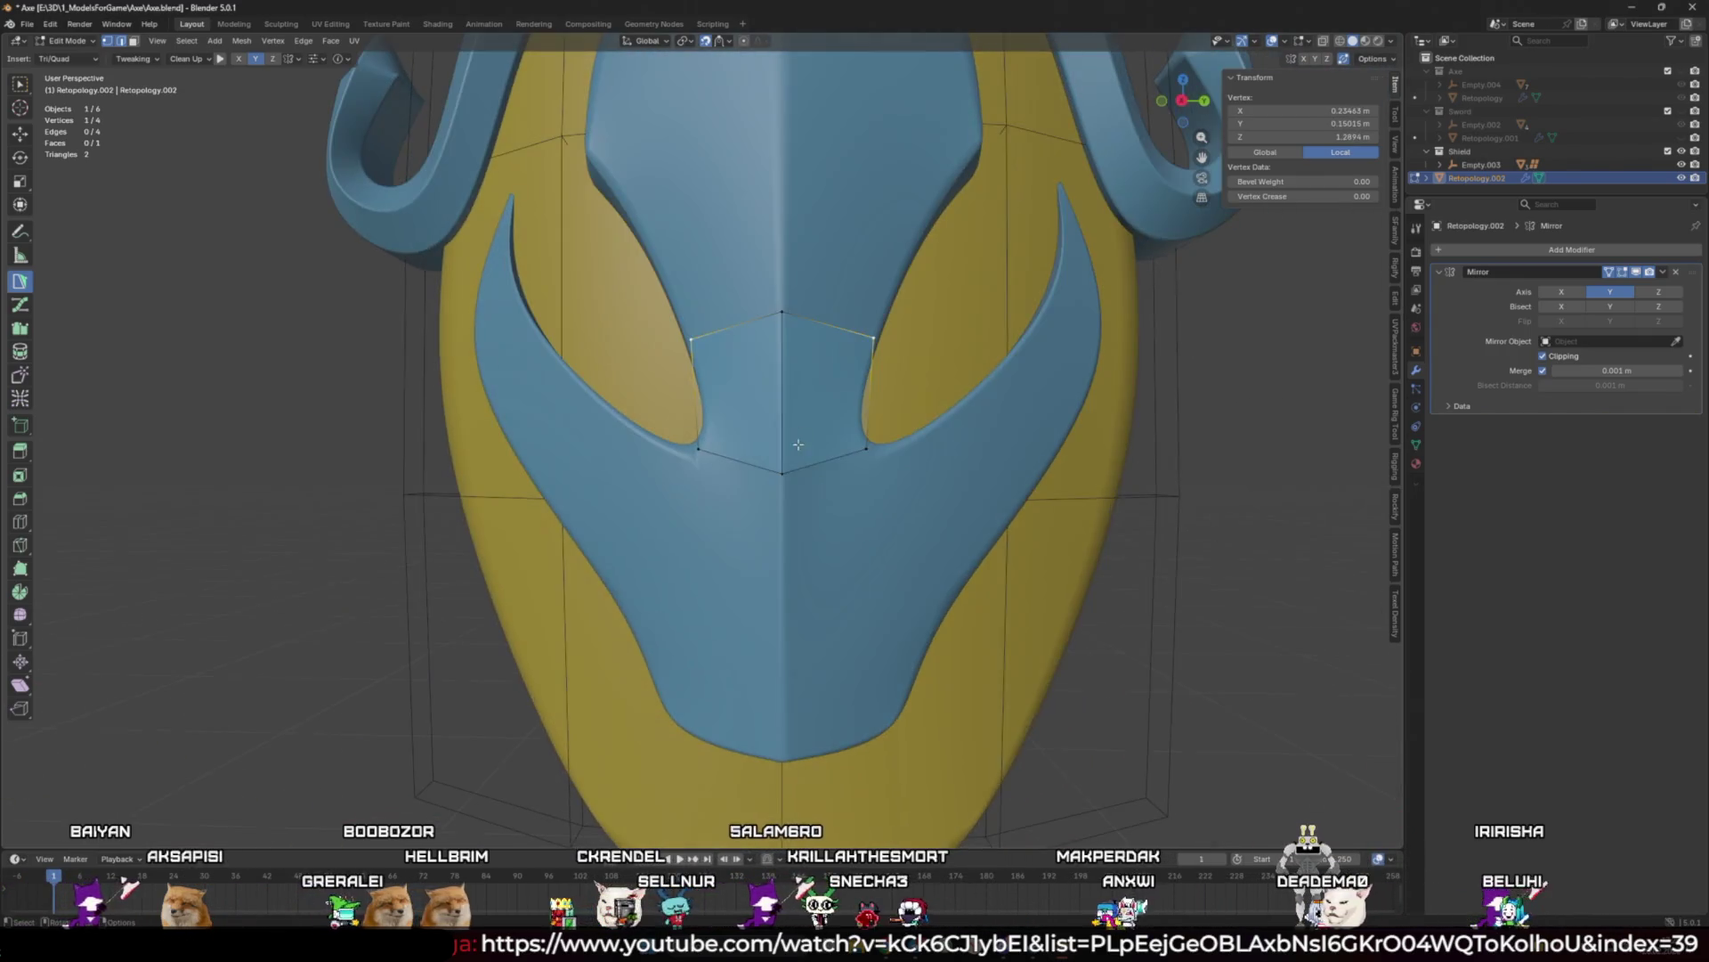
pyautogui.moveTo(781, 472)
pyautogui.mouseDown()
pyautogui.moveTo(782, 434)
pyautogui.moveTo(848, 412)
pyautogui.mouseUp()
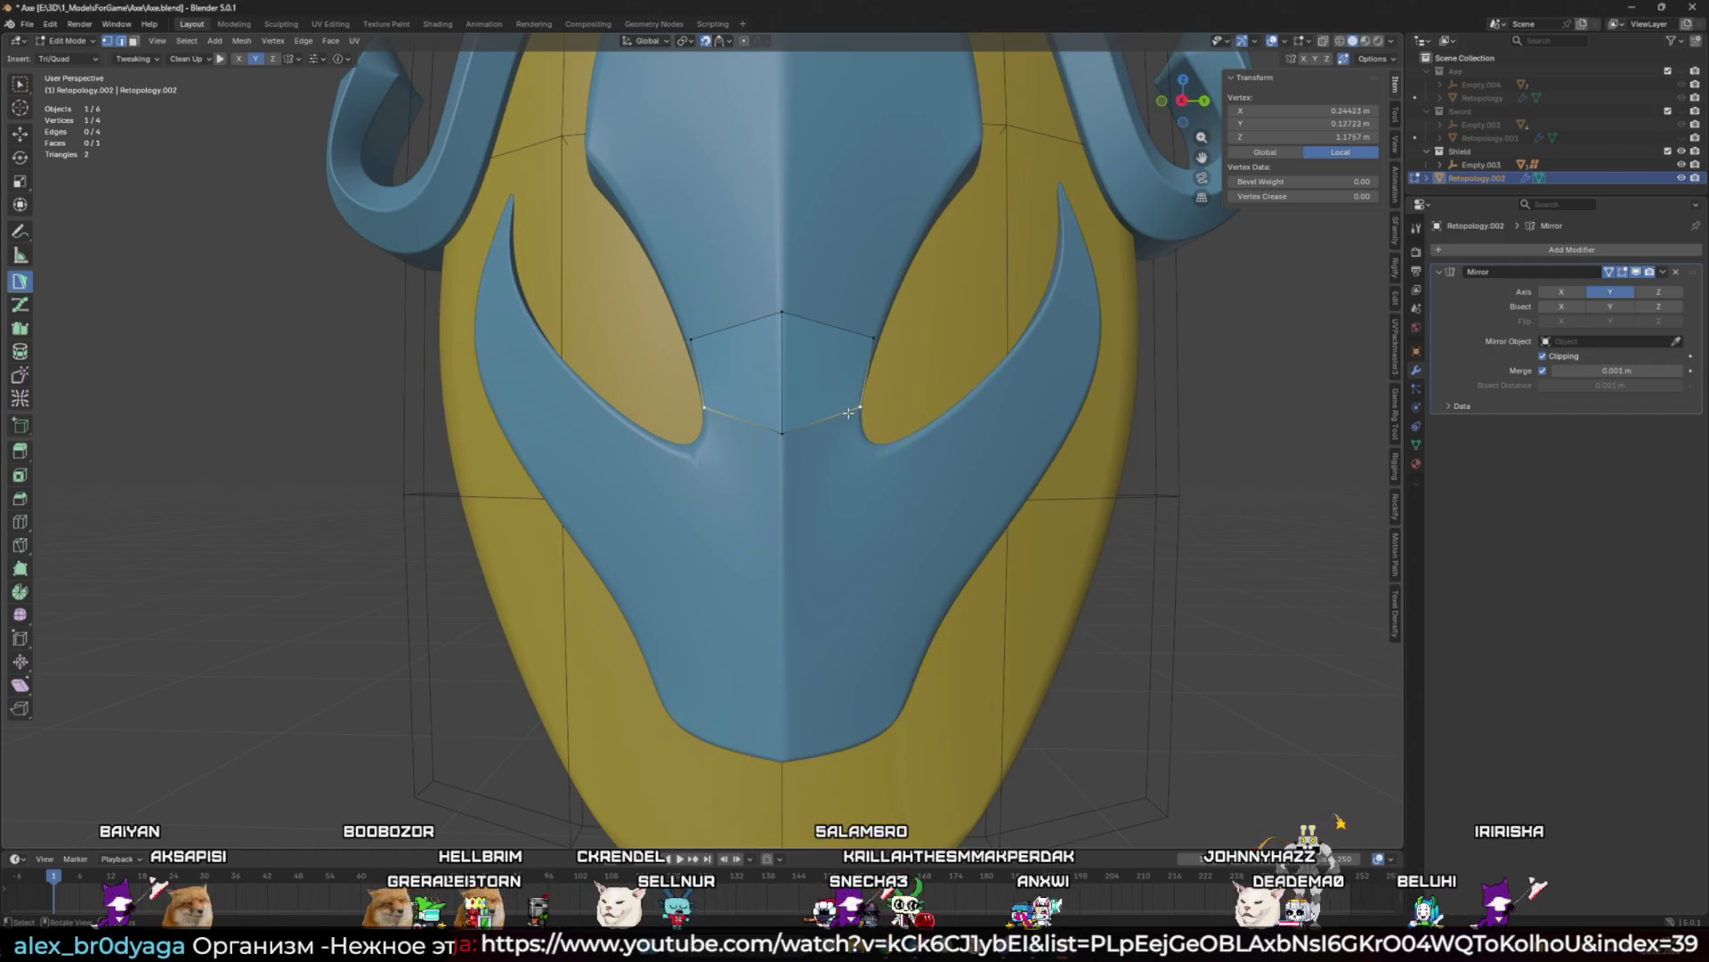
pyautogui.click(814, 420)
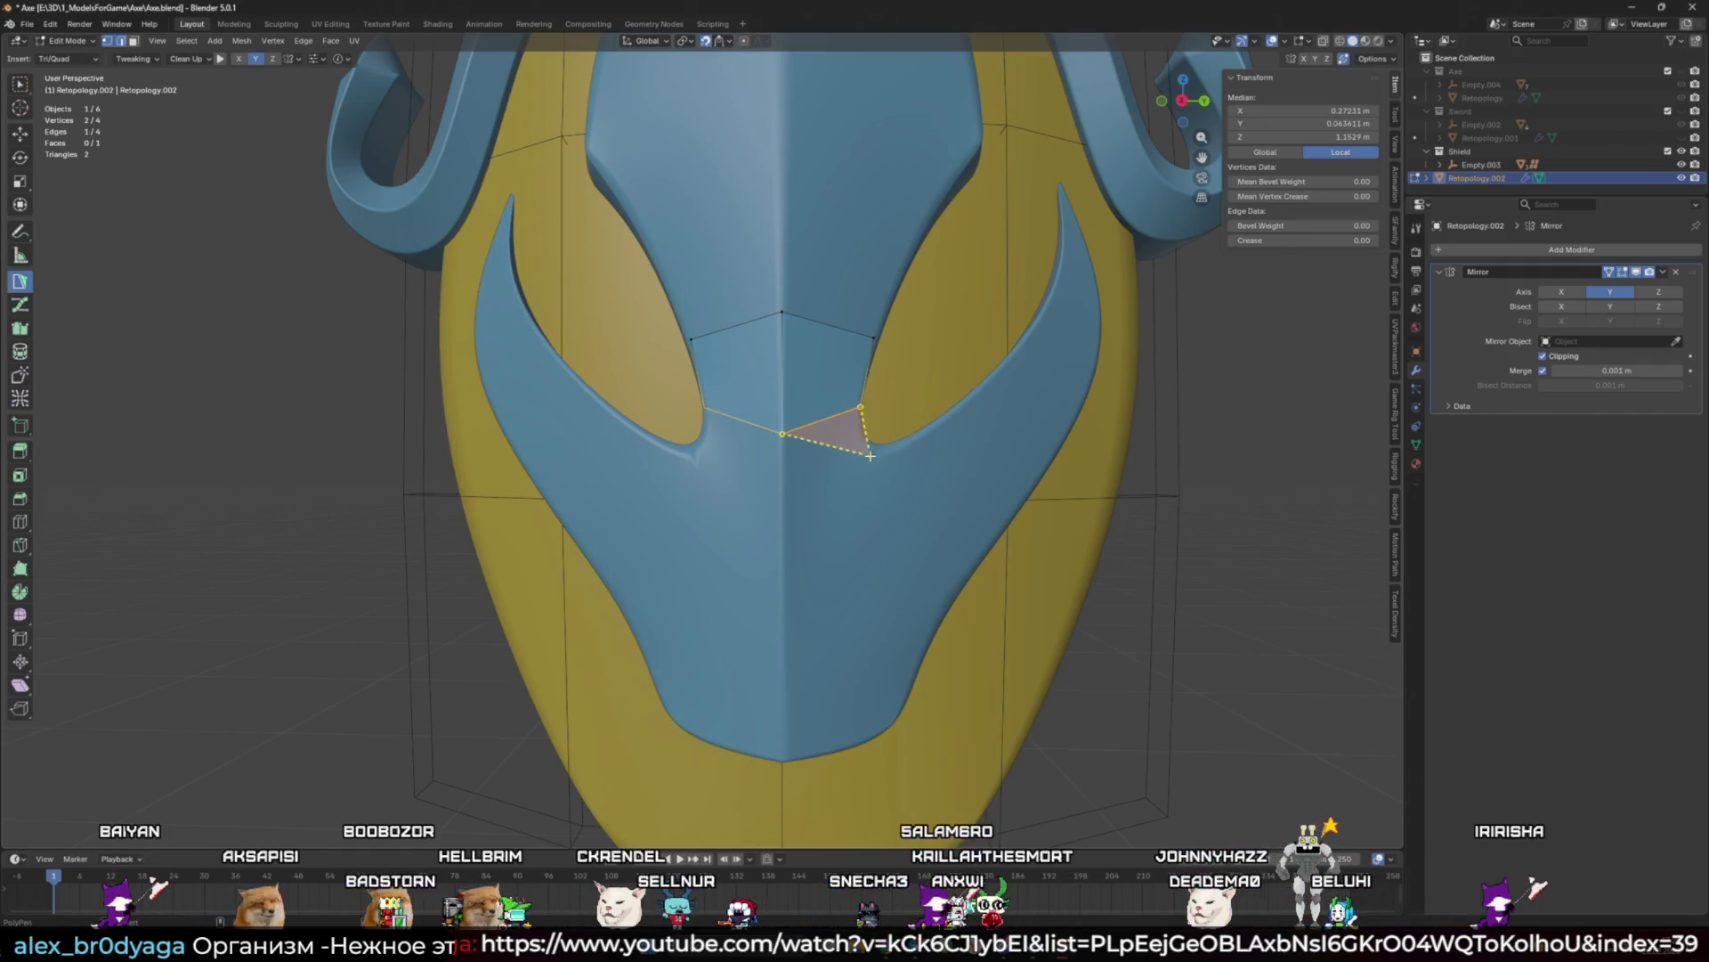
pyautogui.keyDown('ctrl'); pyautogui.click(827, 485); pyautogui.keyUp('ctrl')
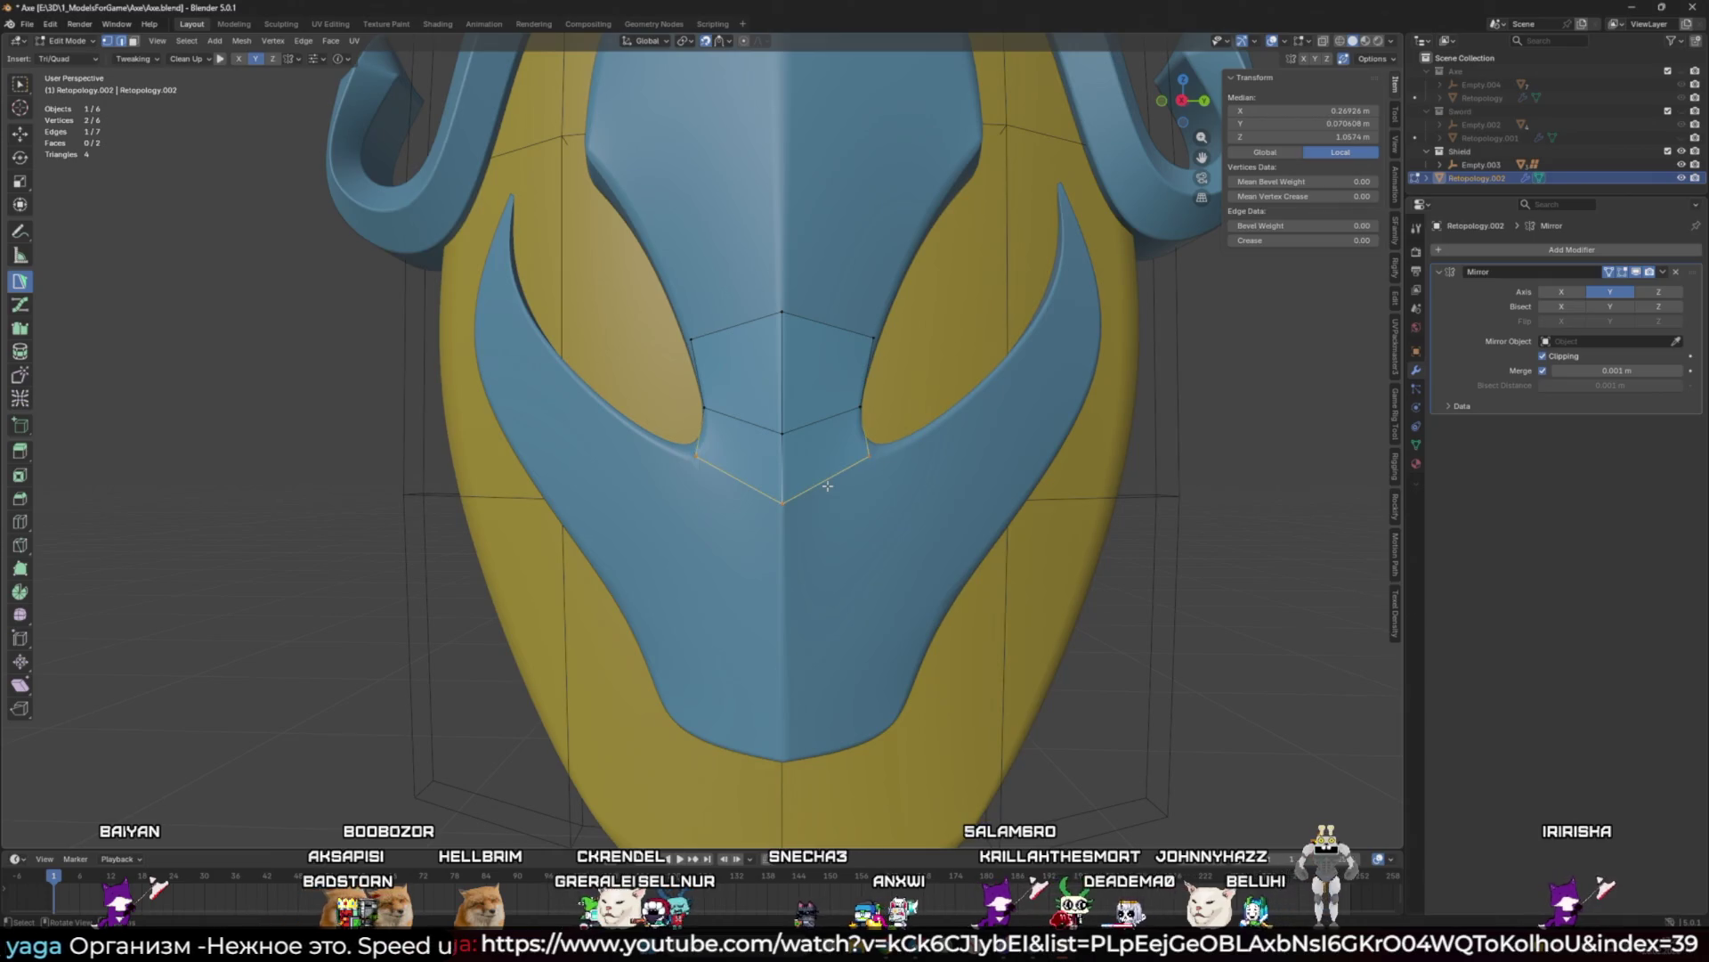
pyautogui.moveTo(781, 430); pyautogui.dragTo(781, 405)
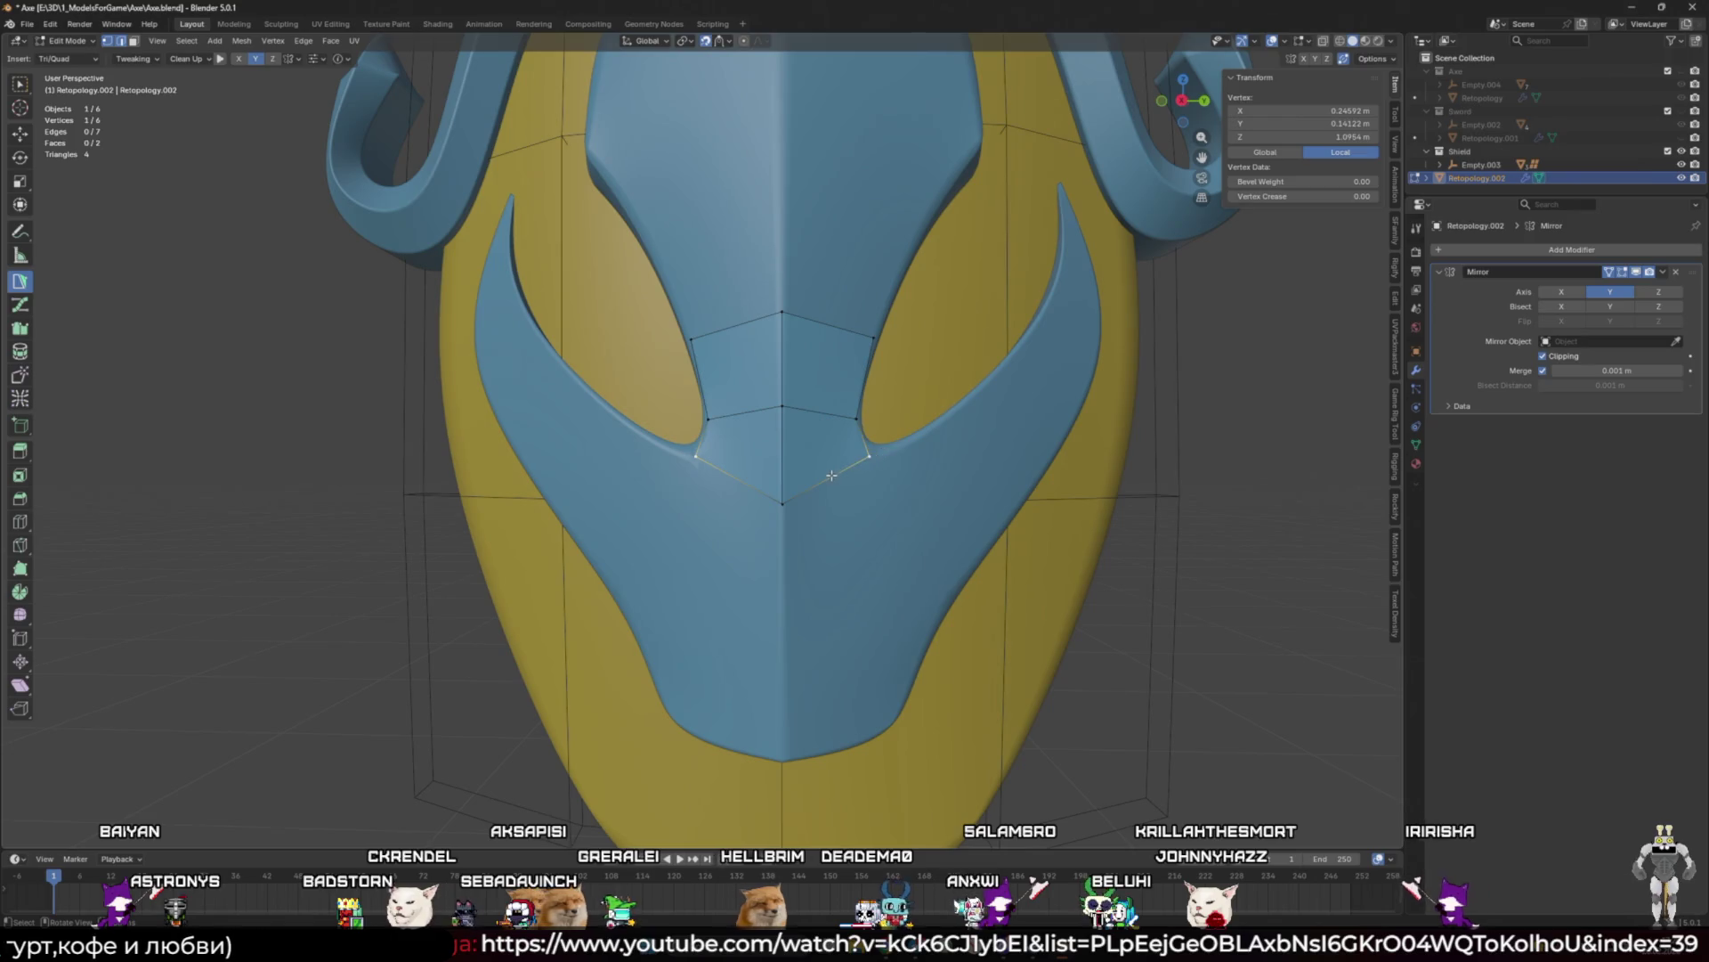
# Step: Add faces across the lower mask, placing a vertex at the bottom centre tip
pyautogui.keyDown('ctrl'); pyautogui.click(940, 607); pyautogui.keyUp('ctrl')
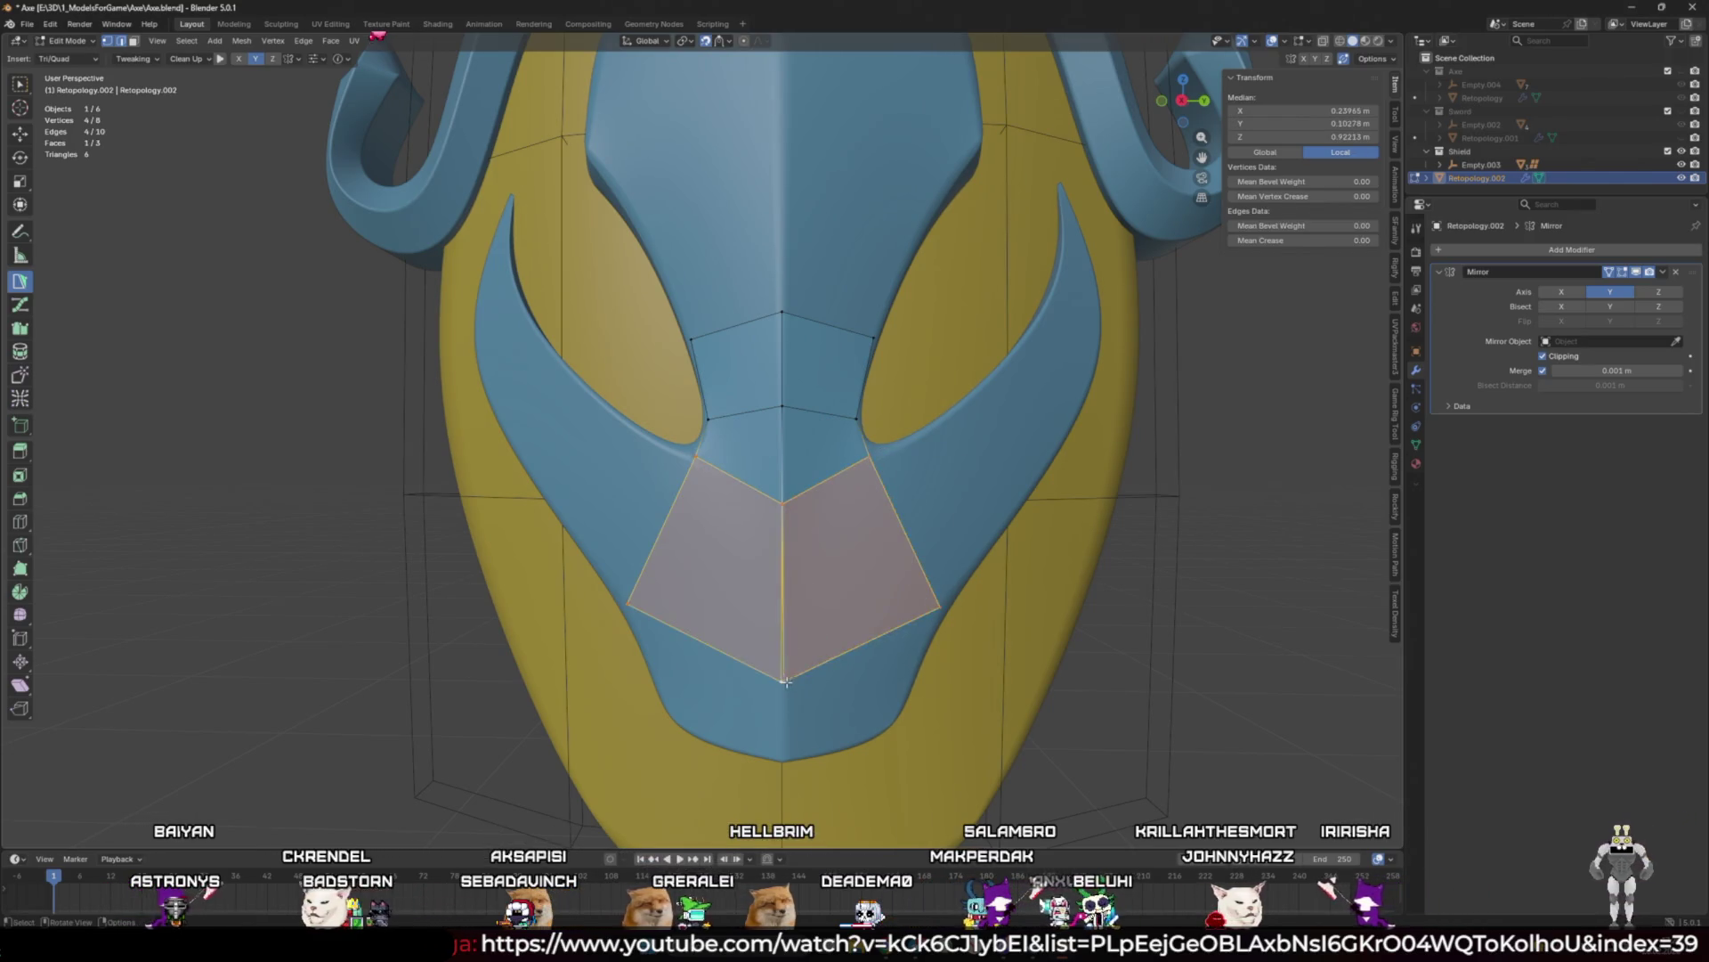
pyautogui.keyDown('ctrl'); pyautogui.click(784, 681); pyautogui.keyUp('ctrl')
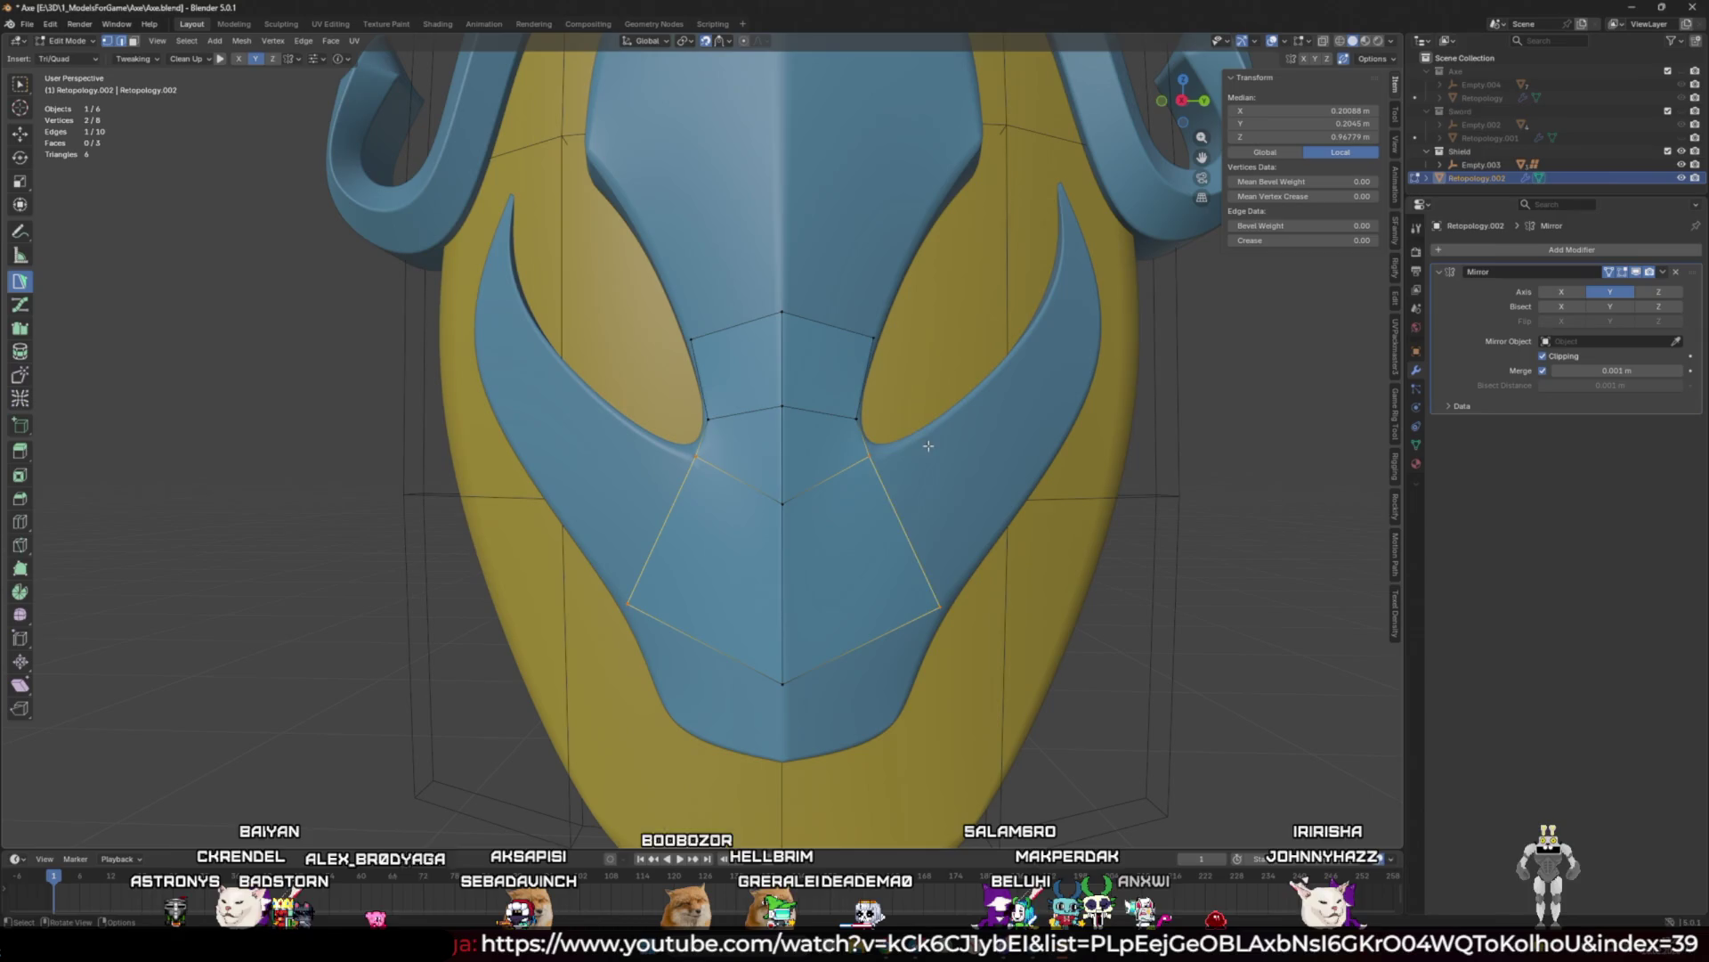
pyautogui.keyDown('ctrl'); pyautogui.click(948, 418); pyautogui.keyUp('ctrl')
pyautogui.keyDown('ctrl'); pyautogui.click(1019, 499); pyautogui.keyUp('ctrl')
pyautogui.click(1020, 499)
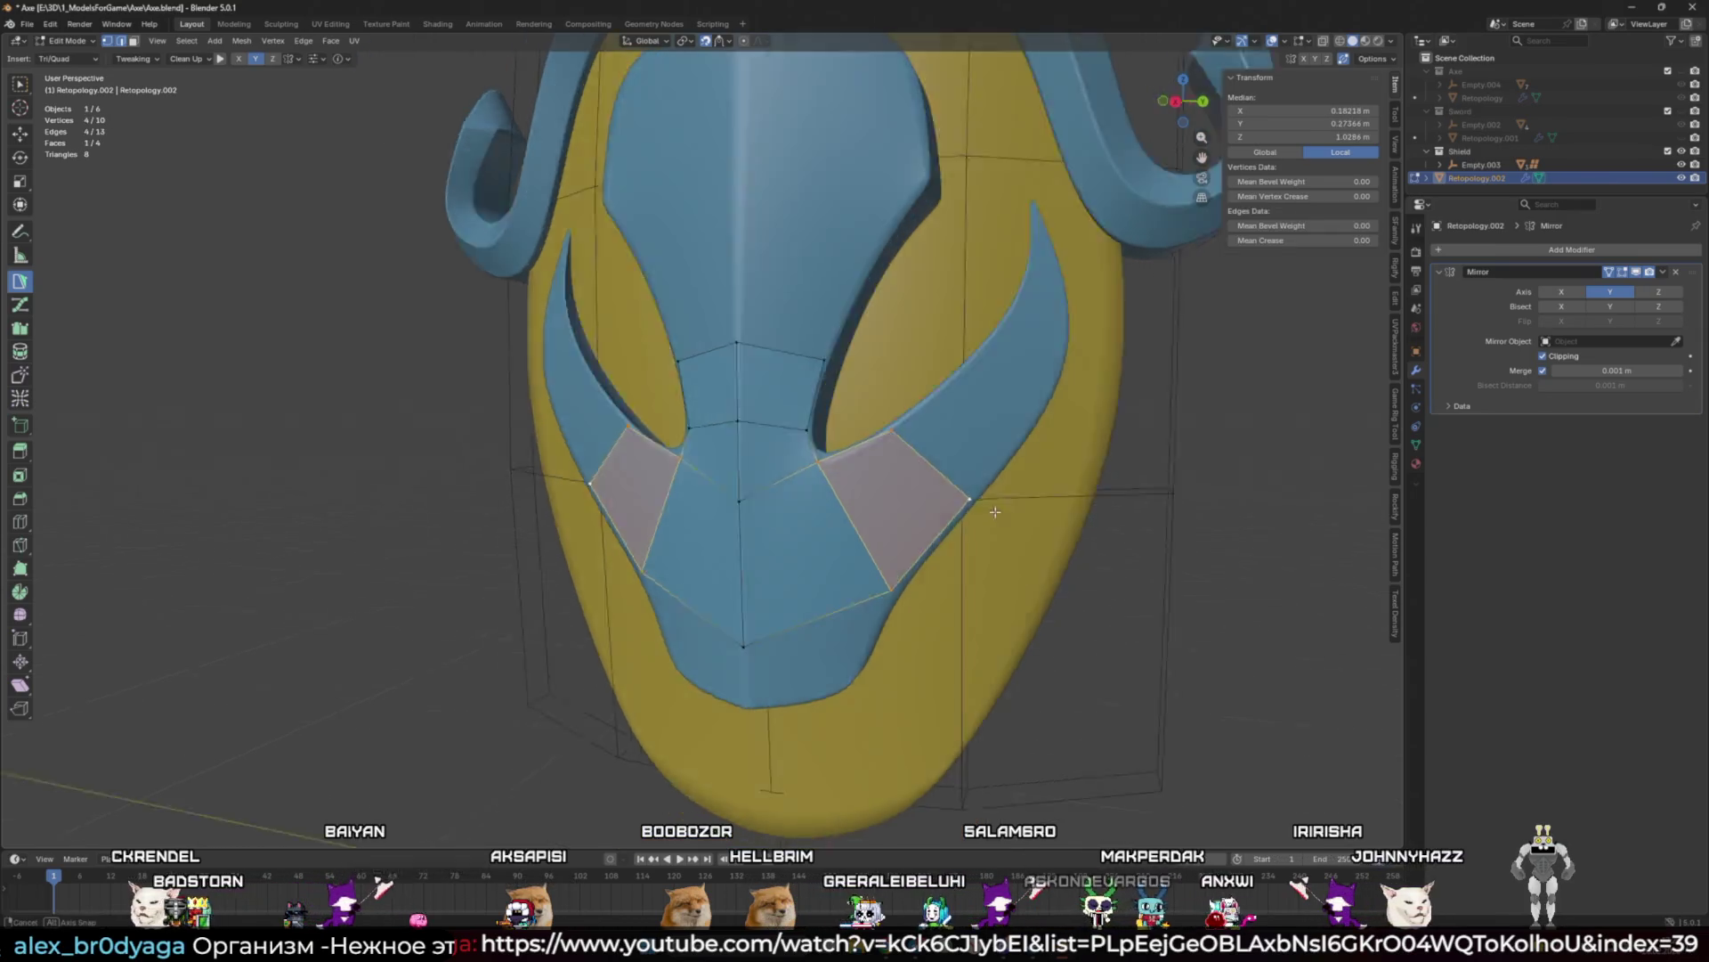
pyautogui.moveTo(1020, 498); pyautogui.dragTo(890, 504, button='middle')
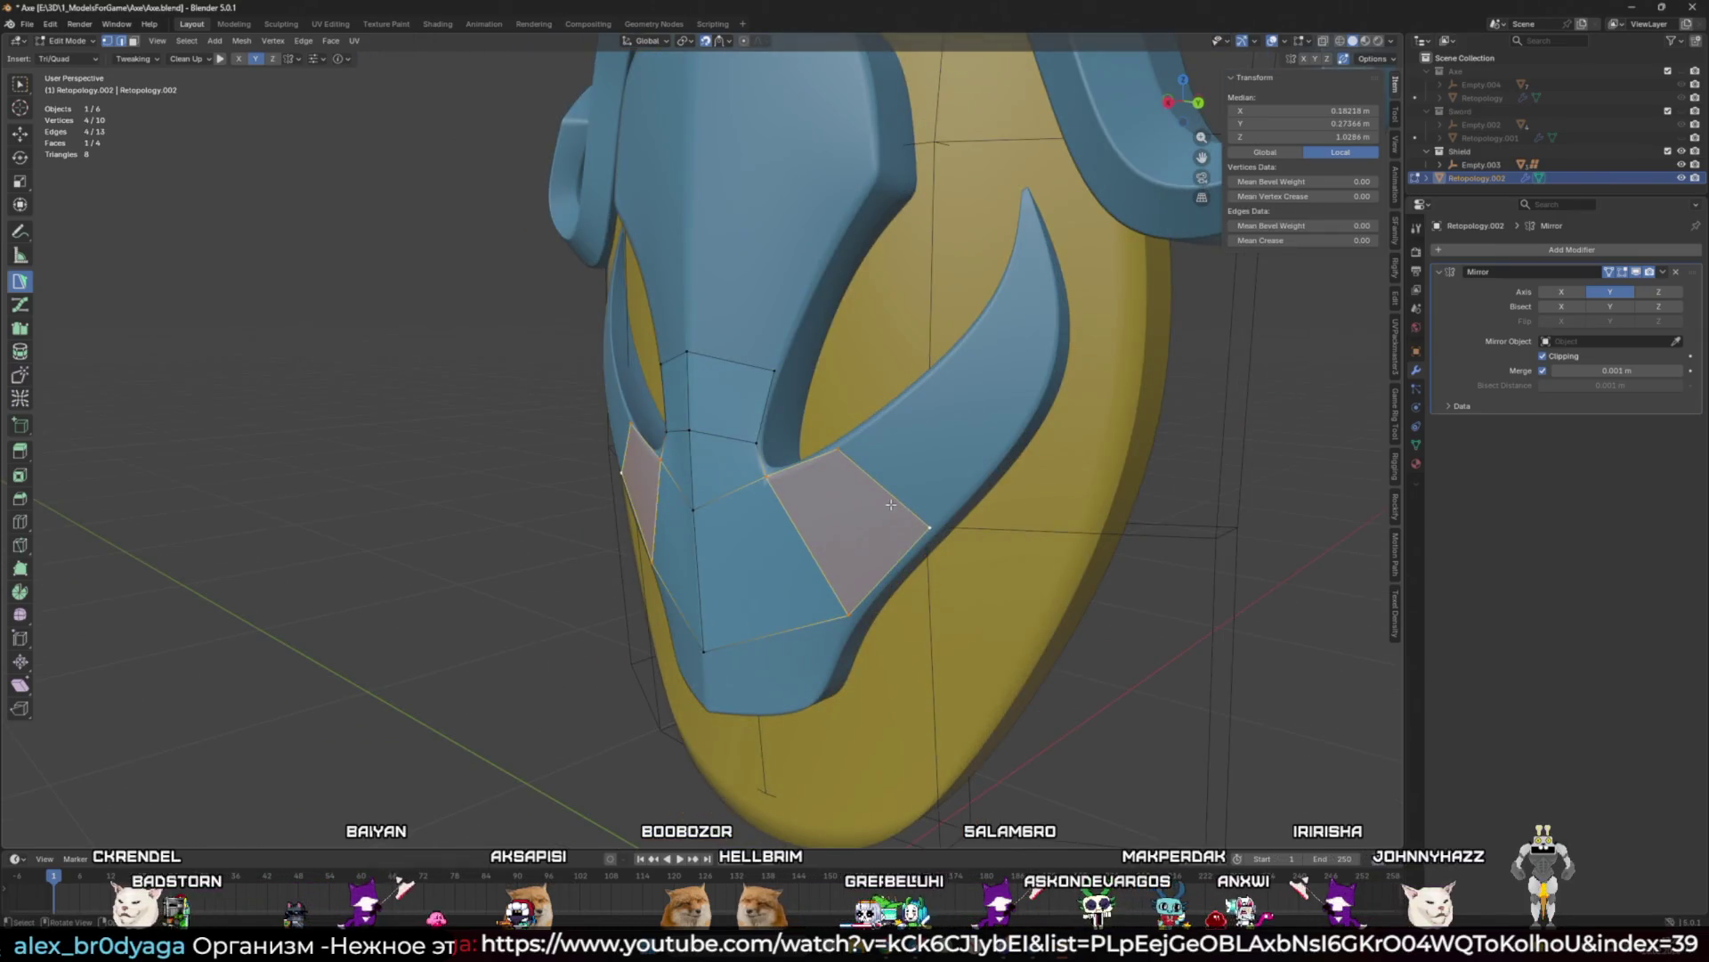
# Step: Cover the blue side prong with faces up to its tip
pyautogui.keyDown('ctrl'); pyautogui.click(988, 392); pyautogui.keyUp('ctrl')
pyautogui.keyDown('ctrl'); pyautogui.click(1062, 318); pyautogui.keyUp('ctrl')
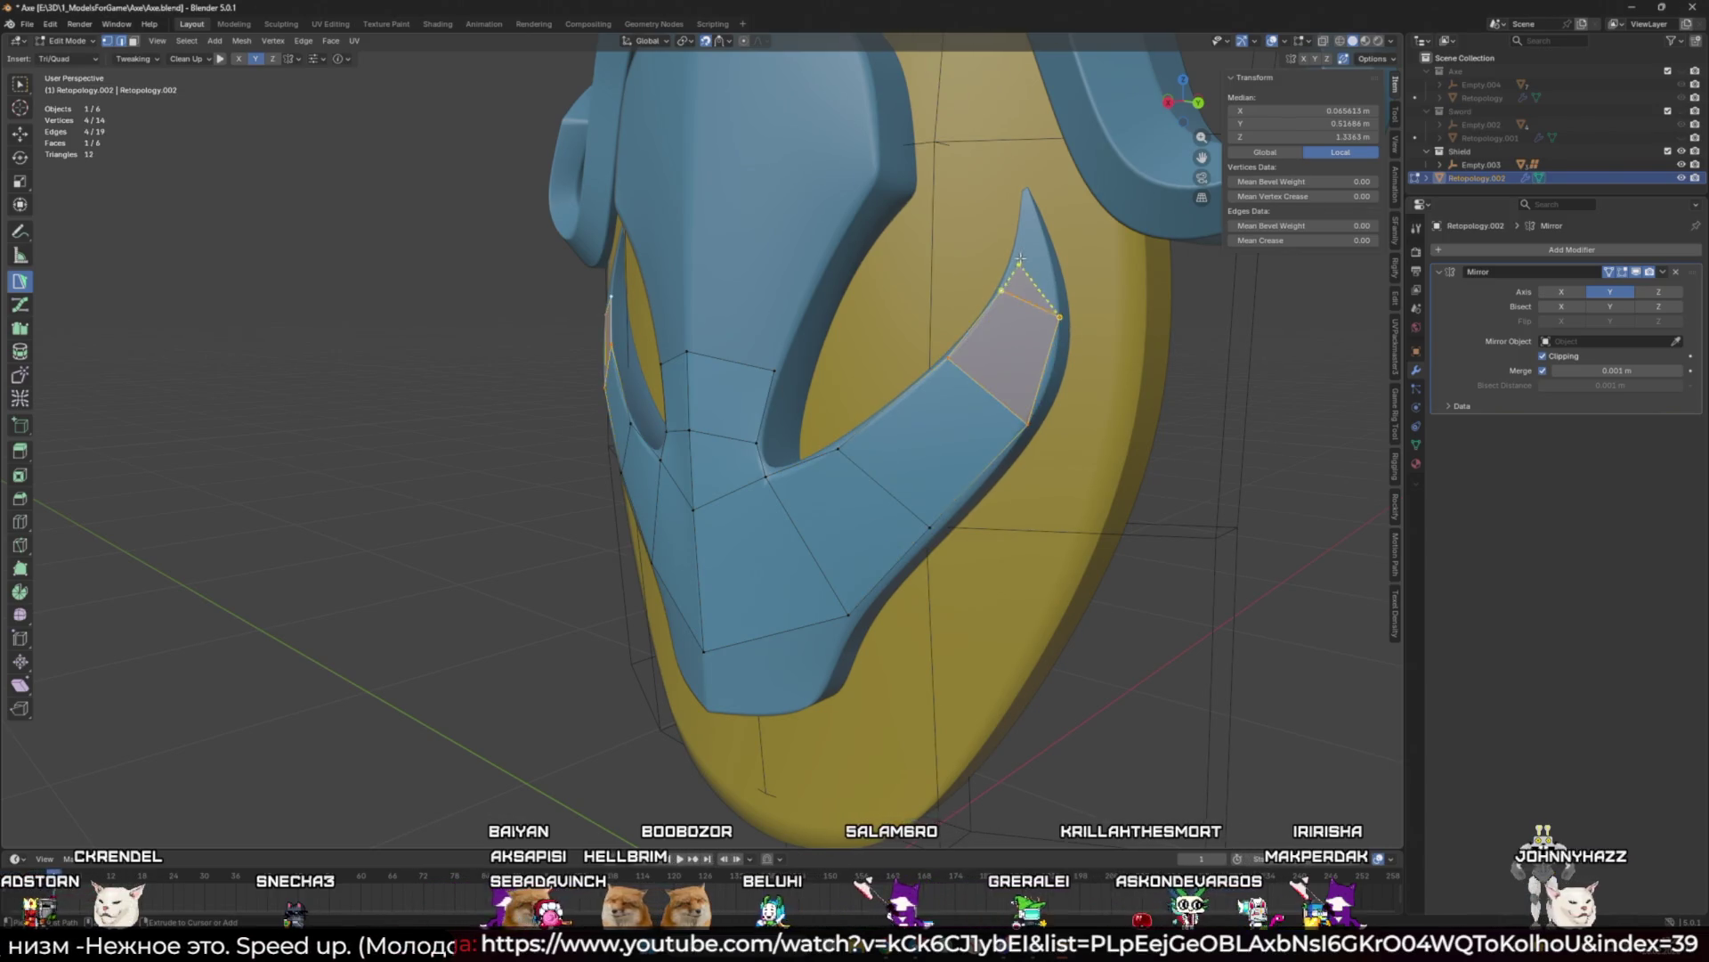
pyautogui.keyDown('ctrl'); pyautogui.click(1021, 258); pyautogui.keyUp('ctrl')
pyautogui.scroll(3, 965, 470)
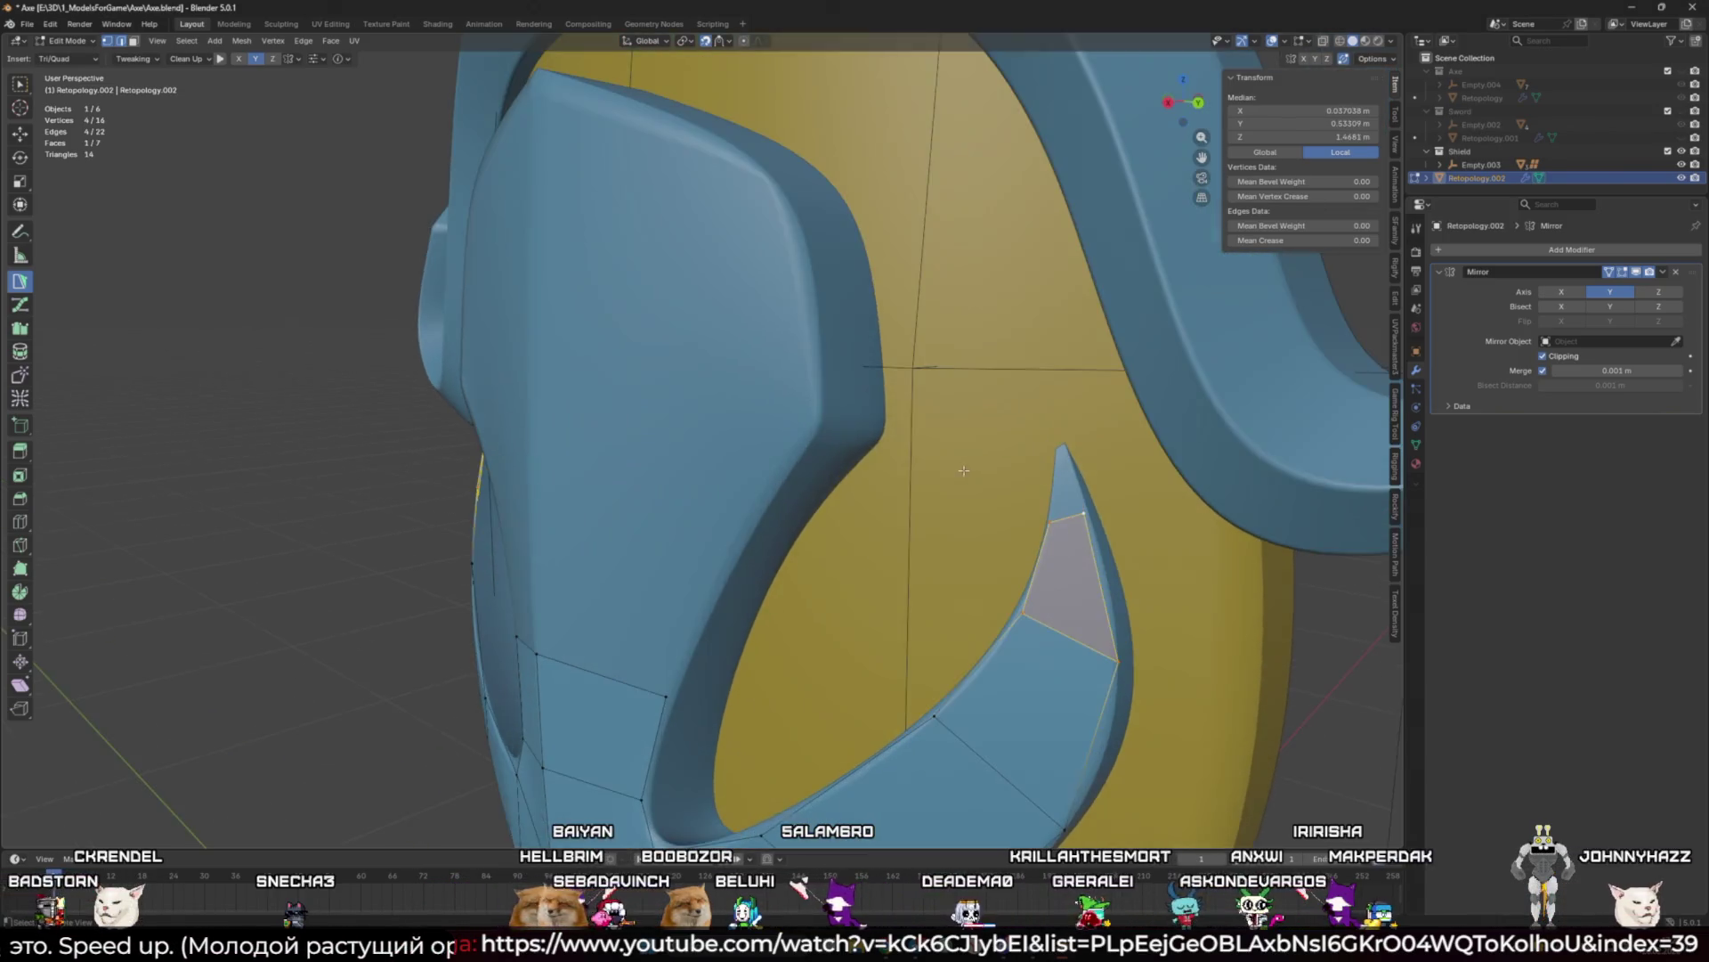
pyautogui.click(1065, 518)
pyautogui.moveTo(1066, 517)
pyautogui.mouseDown(button='middle')
pyautogui.moveTo(1204, 430)
pyautogui.moveTo(1066, 499)
pyautogui.moveTo(807, 342)
pyautogui.mouseUp(button='middle')
pyautogui.scroll(-4, 1039, 503)
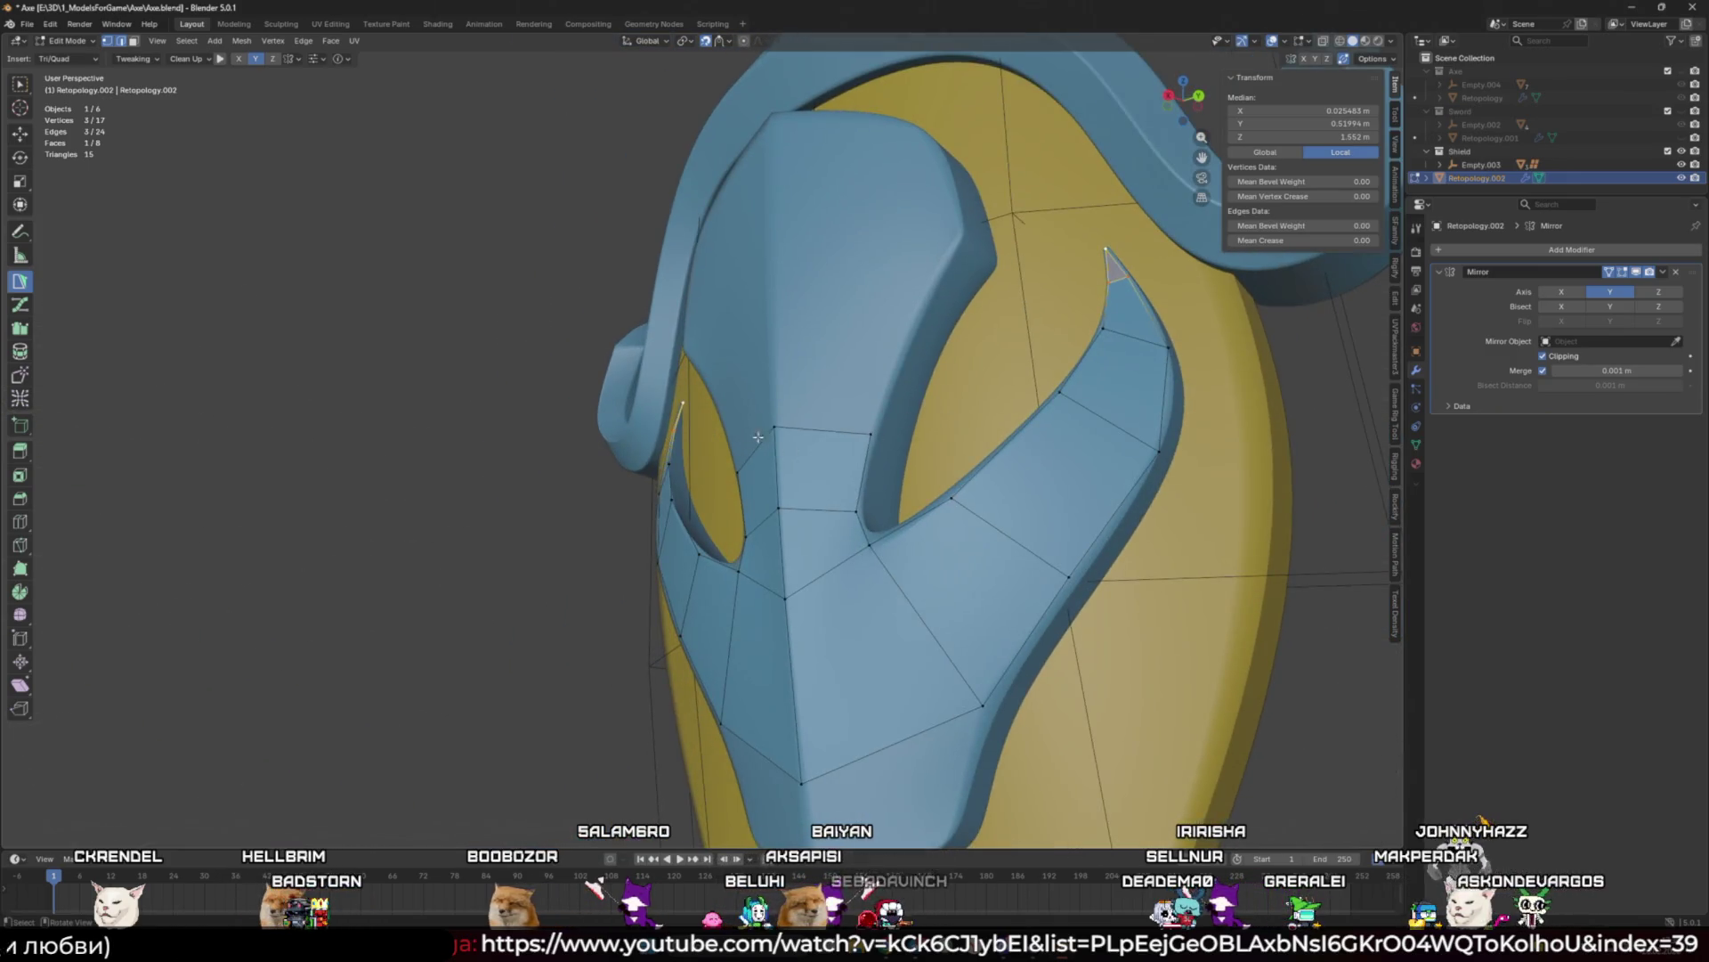
# Step: Extend a quad from the front edge up toward the top horn
pyautogui.click(806, 431)
pyautogui.moveTo(770, 288)
pyautogui.keyDown('ctrl'); pyautogui.mouseDown()
pyautogui.moveTo(712, 307)
pyautogui.moveTo(767, 285)
pyautogui.mouseUp(); pyautogui.keyUp('ctrl')
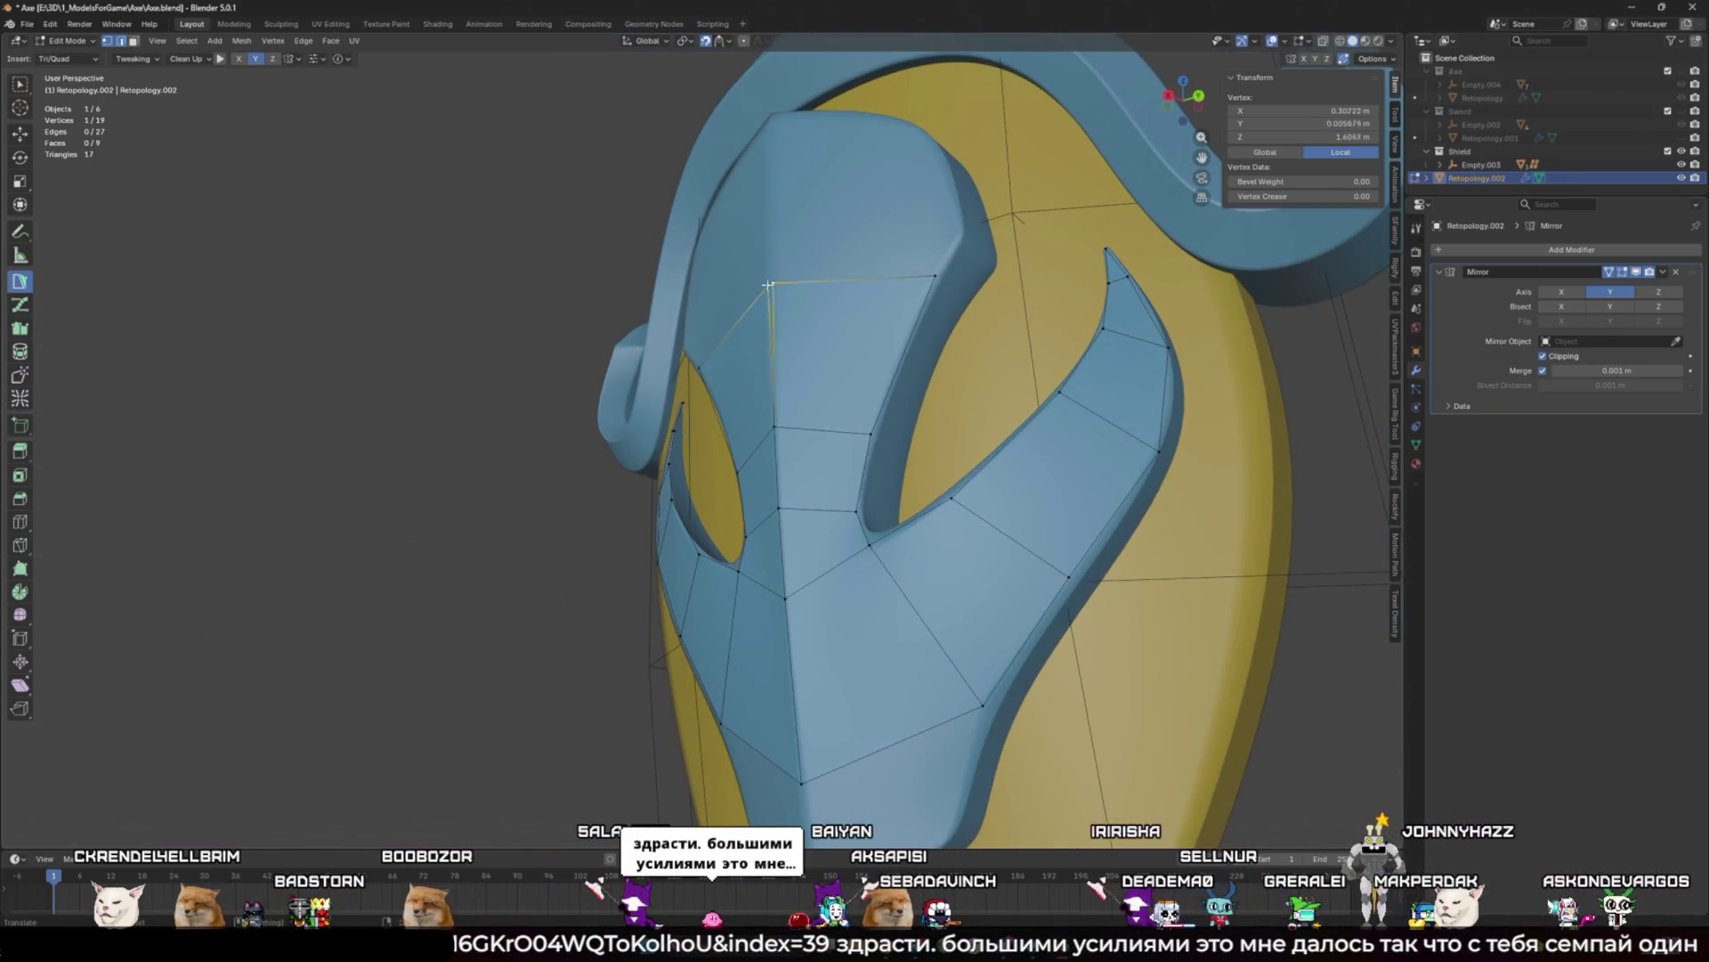
pyautogui.moveTo(747, 287); pyautogui.dragTo(827, 360, button='middle')
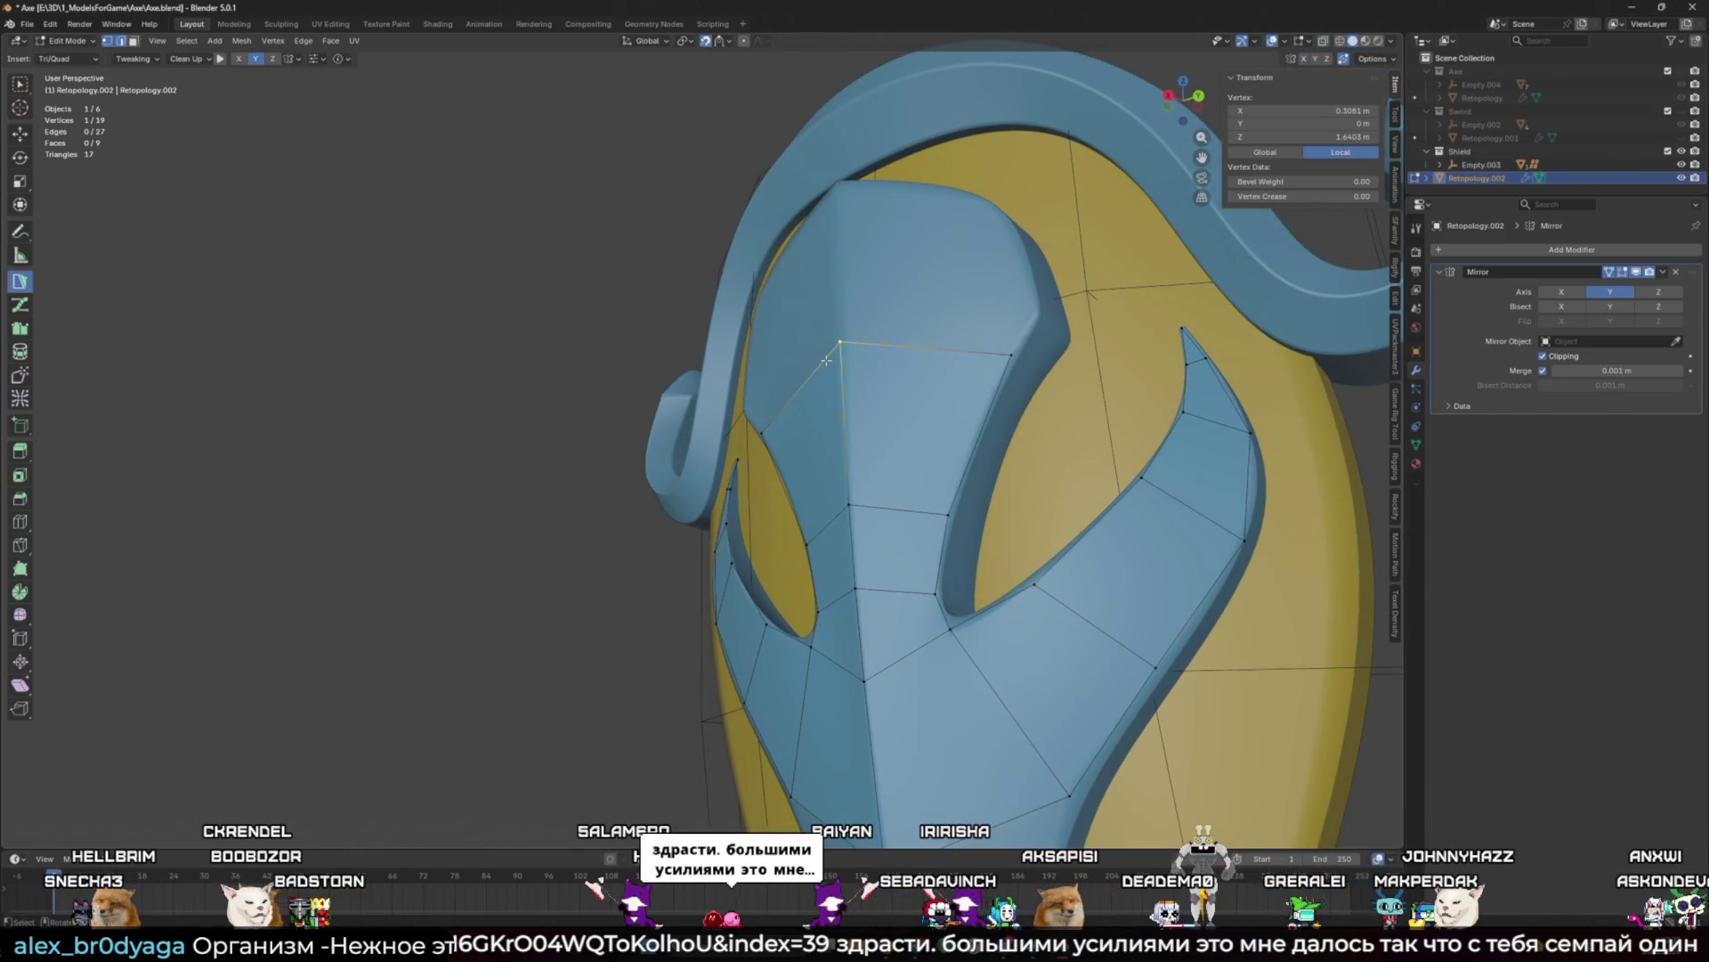
pyautogui.scroll(-5, 977, 367)
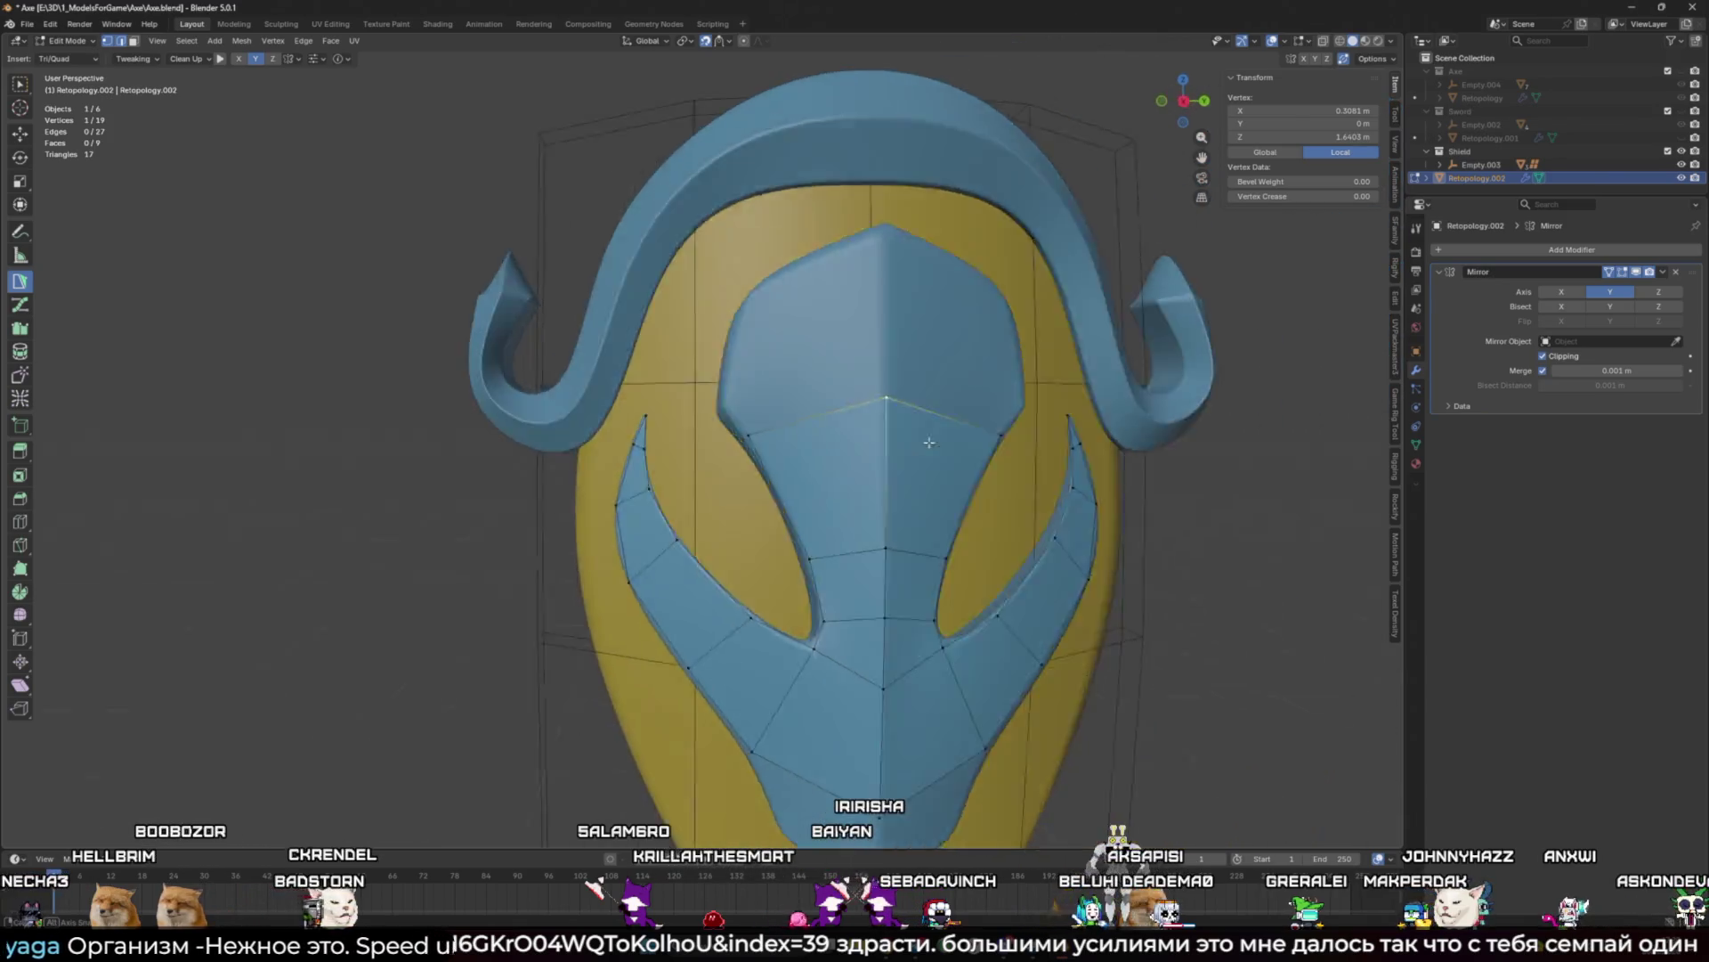
# Step: Adjust the cheek and brow centre vertices to sit on the mask surface
pyautogui.moveTo(978, 367); pyautogui.dragTo(884, 423, button='middle')
pyautogui.scroll(5, 884, 423)
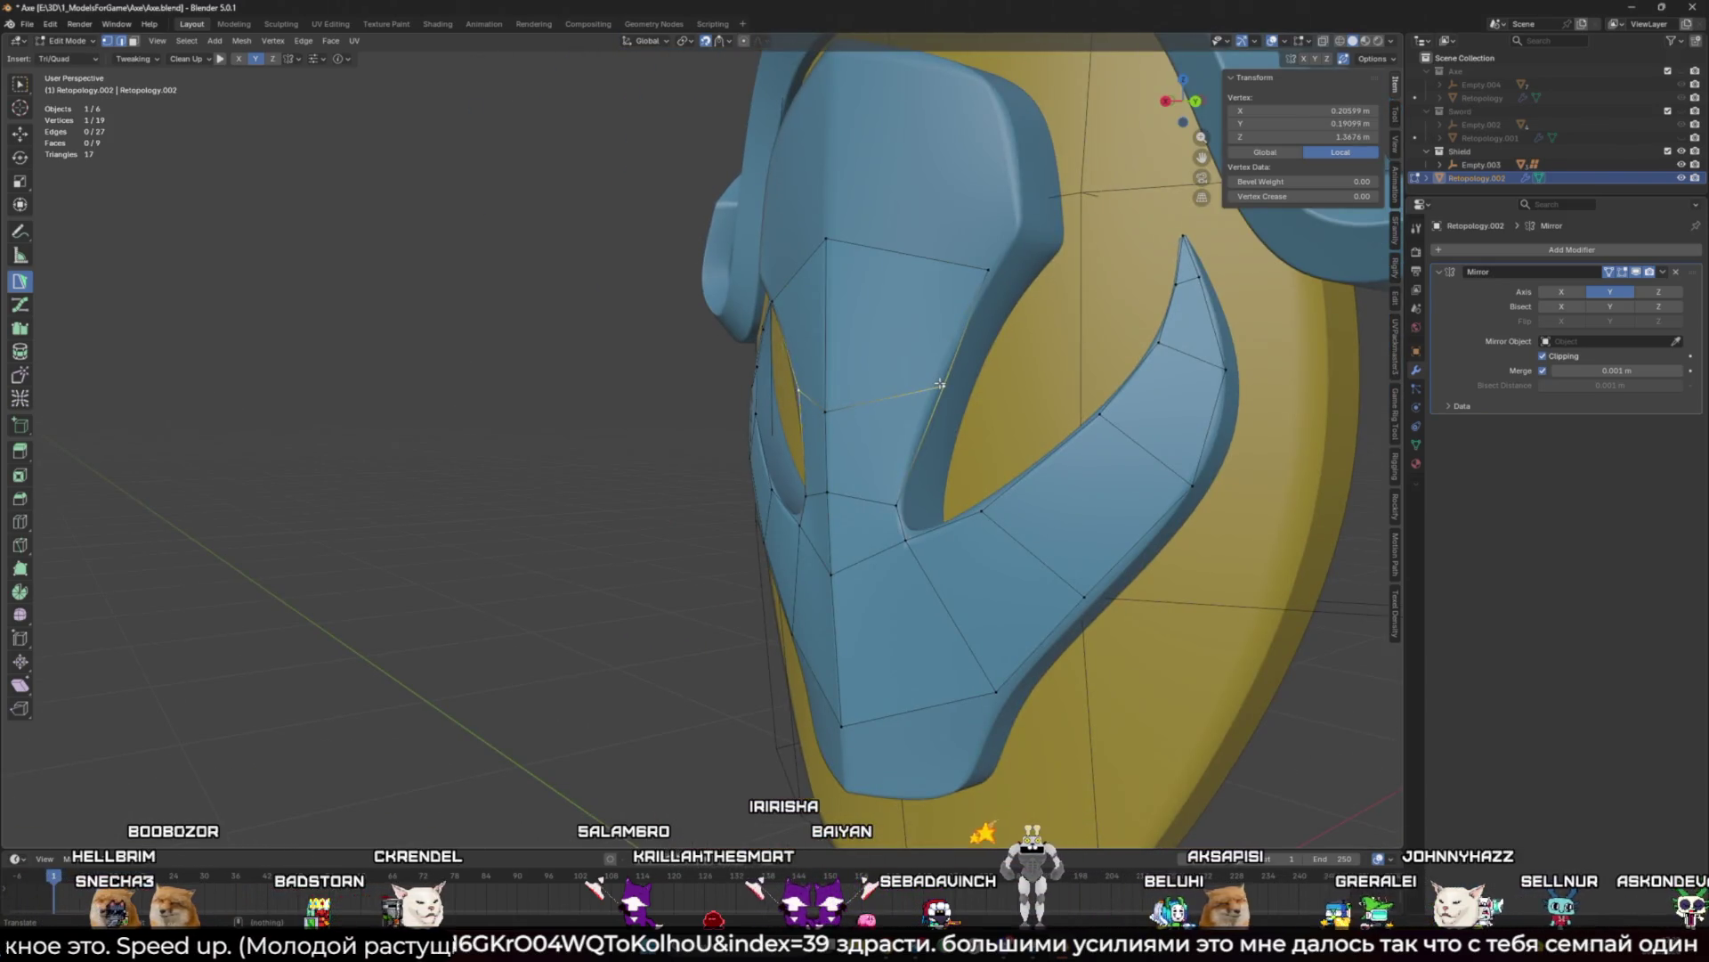
pyautogui.moveTo(827, 452); pyautogui.dragTo(859, 602, button='middle')
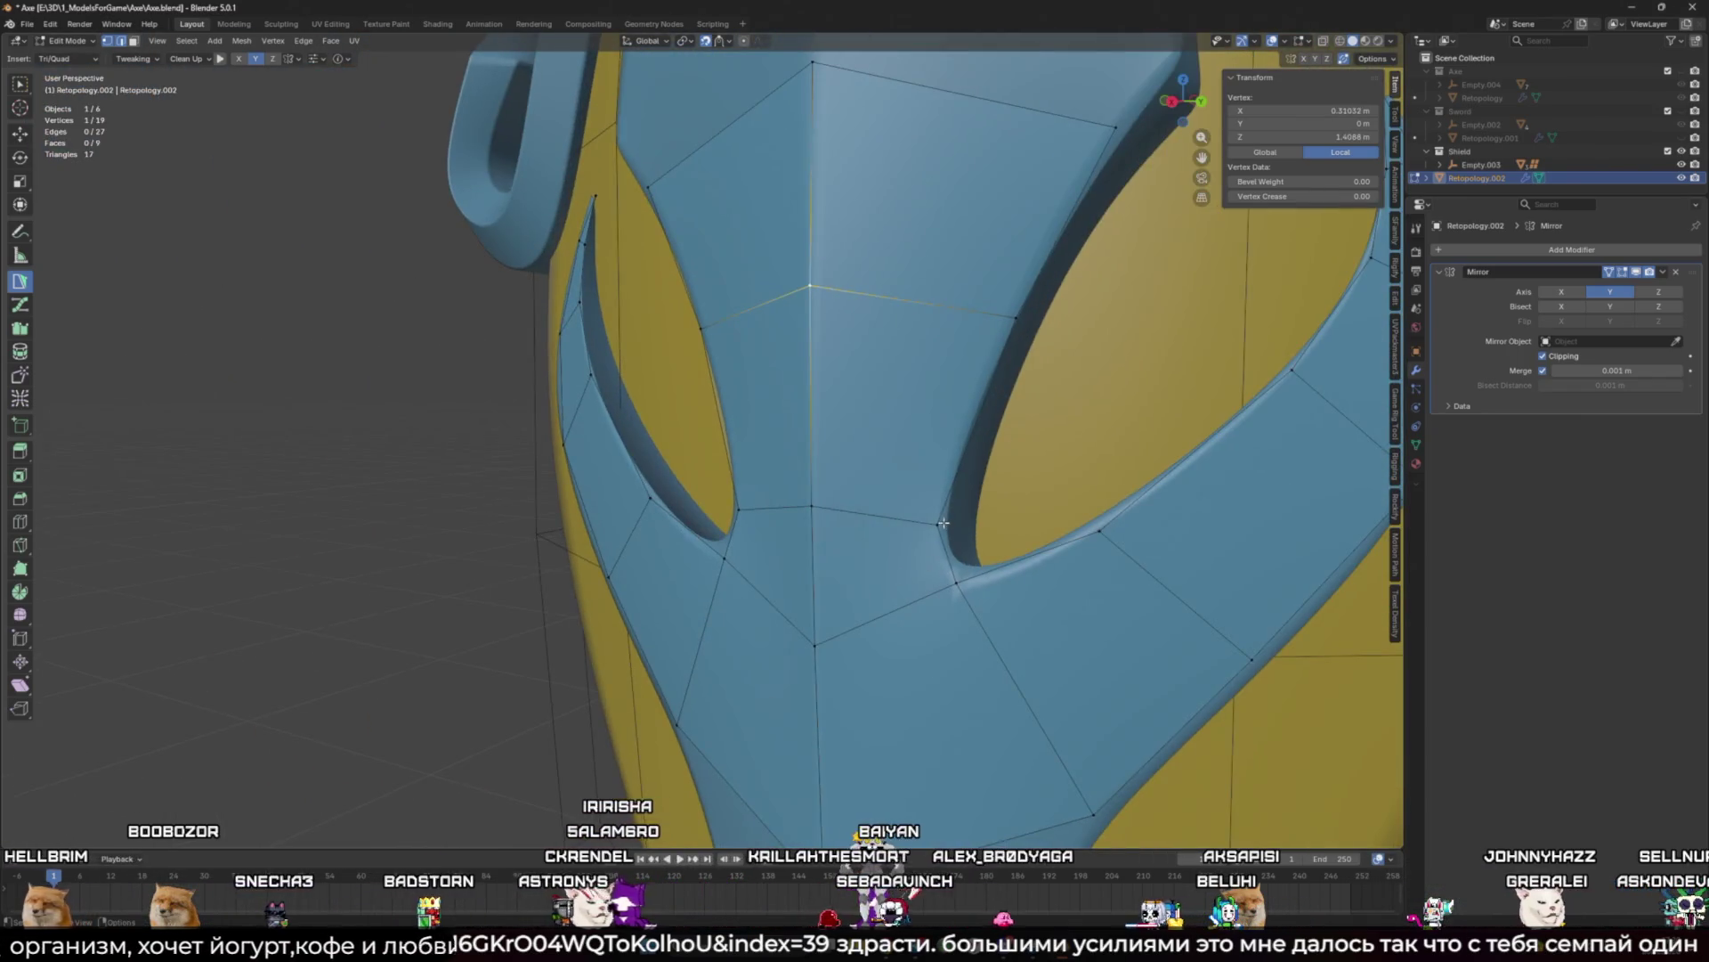
pyautogui.moveTo(943, 524); pyautogui.dragTo(943, 505)
pyautogui.click(812, 504)
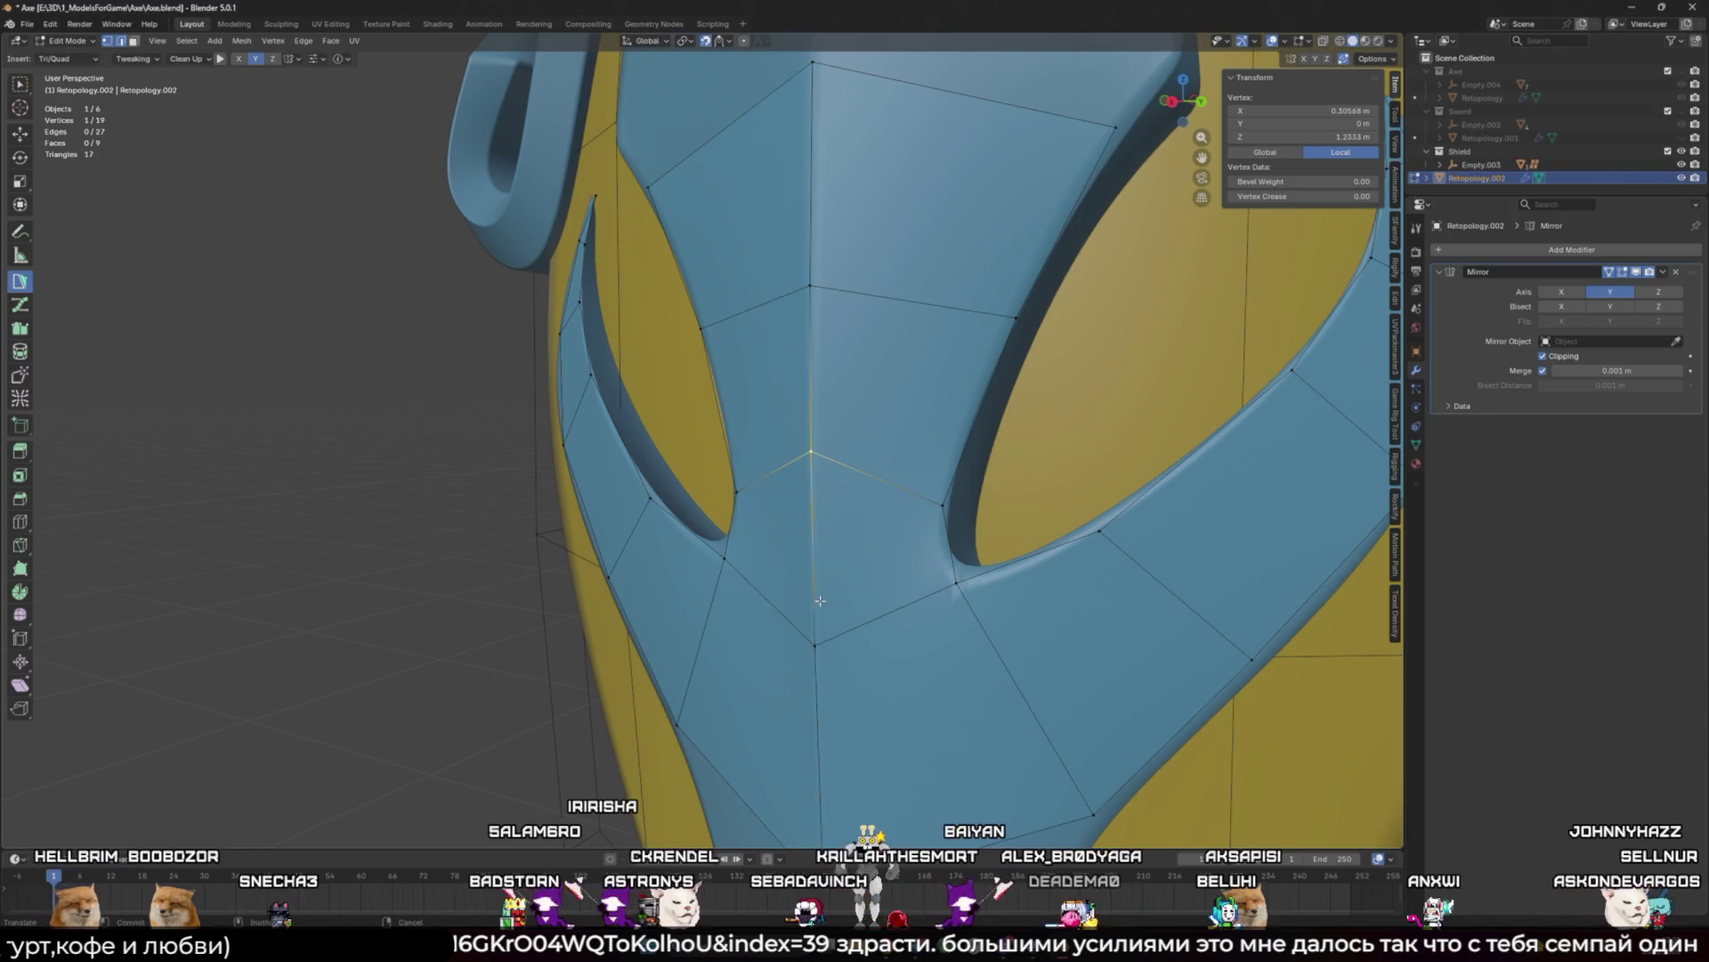
pyautogui.moveTo(810, 451)
pyautogui.mouseDown()
pyautogui.moveTo(821, 562)
pyautogui.moveTo(784, 568)
pyautogui.mouseUp()
pyautogui.scroll(-6, 833, 615)
pyautogui.scroll(3, 862, 556)
pyautogui.scroll(2, 837, 535)
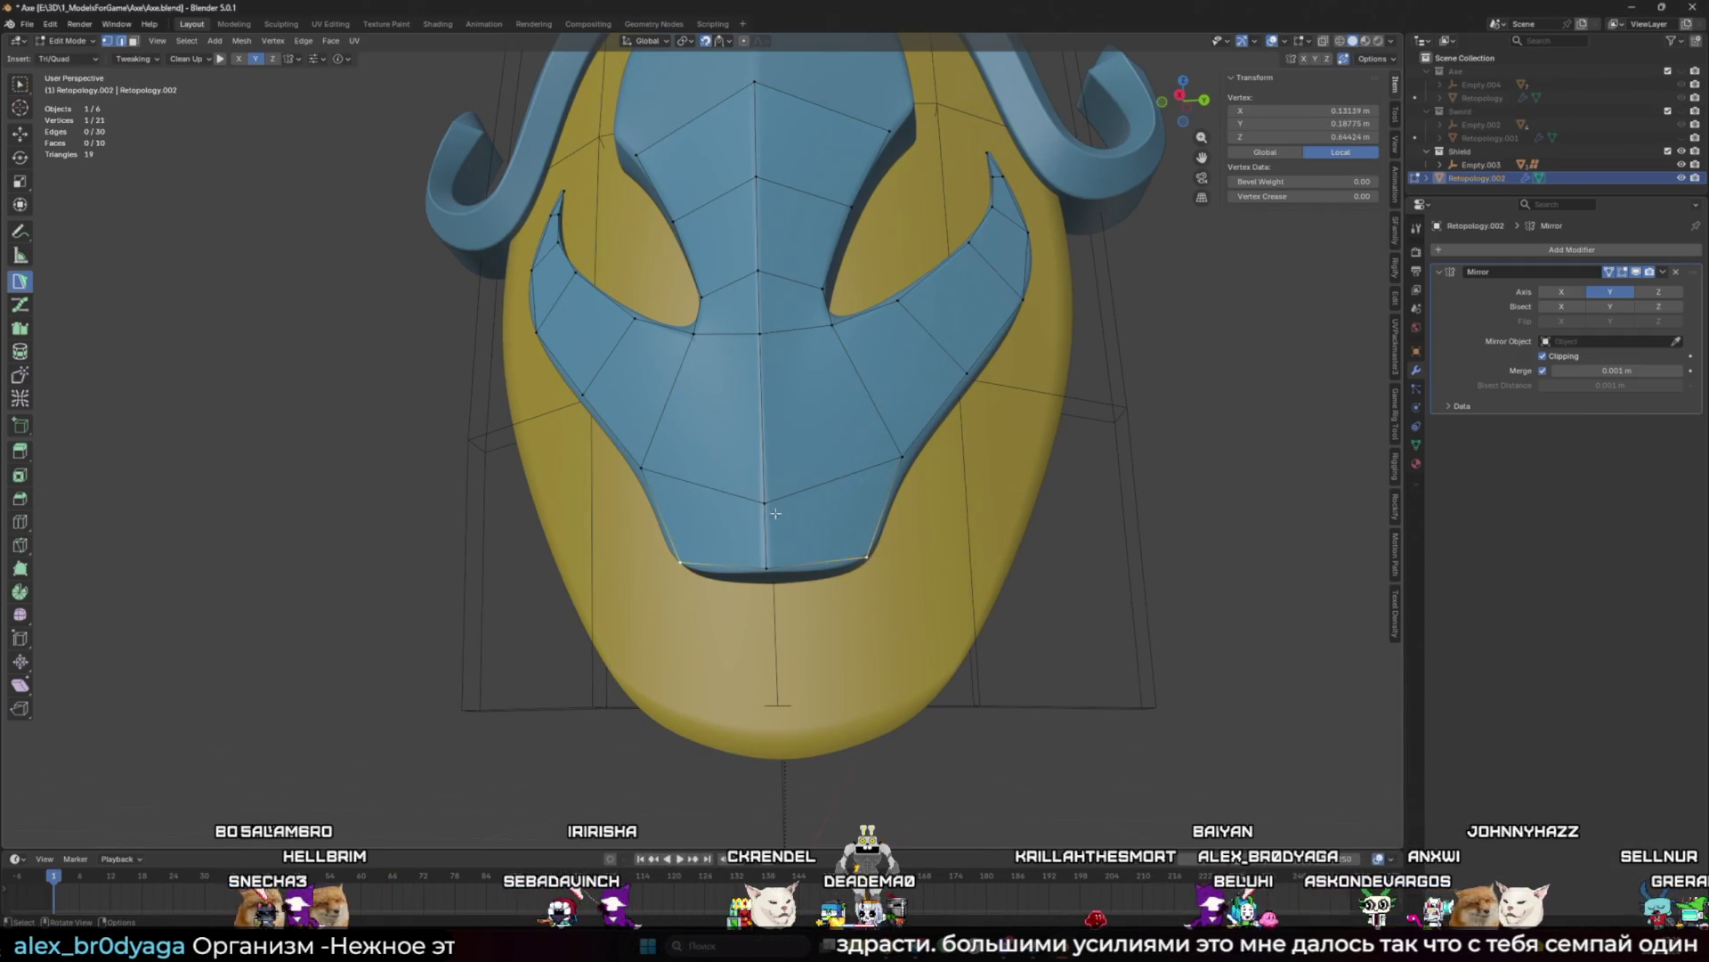
# Step: Add quads below the bottom edge and along the mask's side beside the eye slit
pyautogui.moveTo(761, 465); pyautogui.dragTo(847, 467, button='middle')
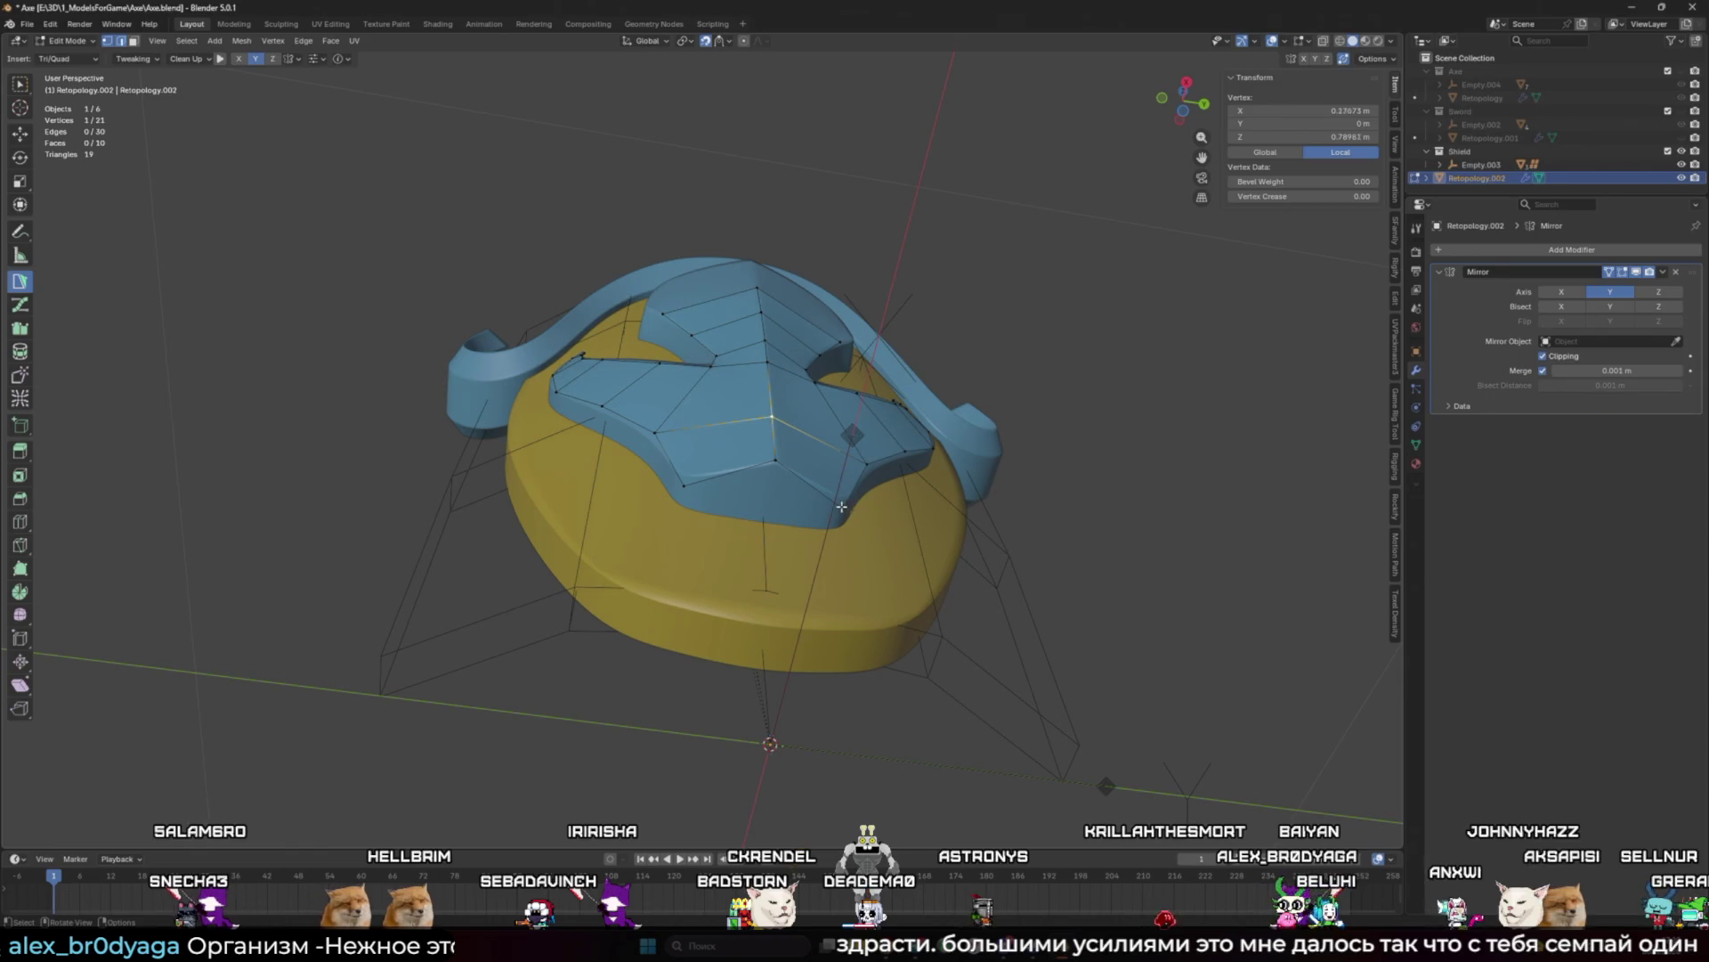
pyautogui.moveTo(816, 482); pyautogui.dragTo(795, 525)
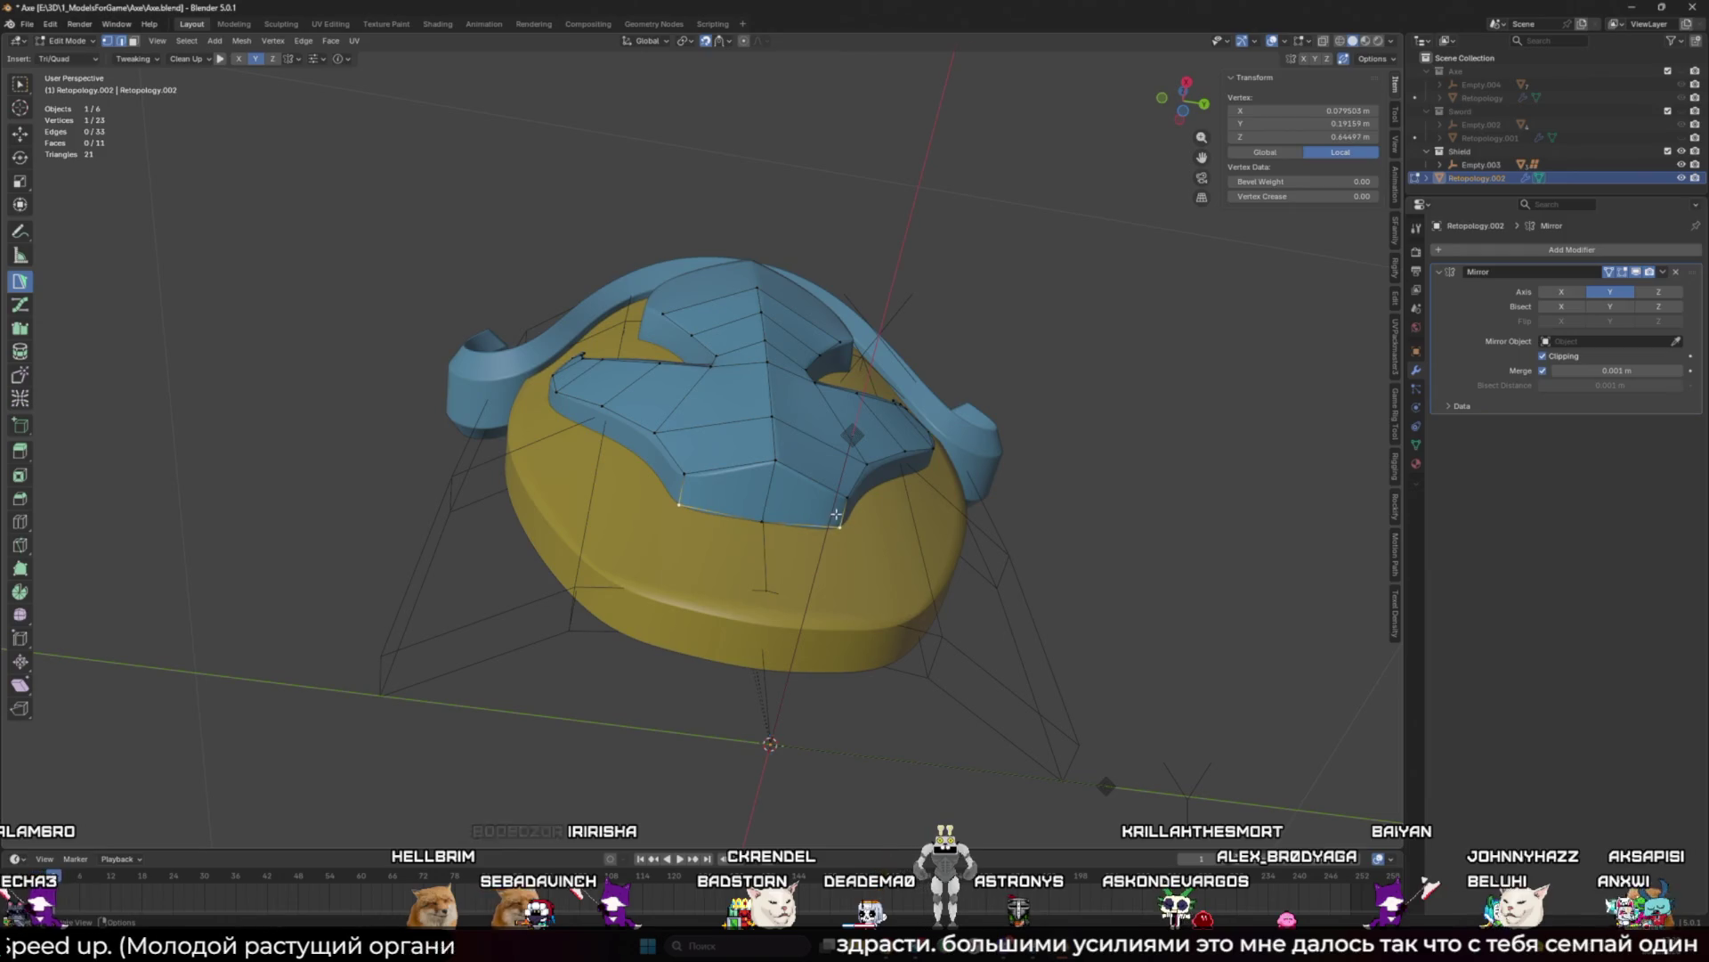
pyautogui.moveTo(837, 515); pyautogui.dragTo(783, 414, button='middle')
pyautogui.moveTo(783, 414); pyautogui.dragTo(817, 391)
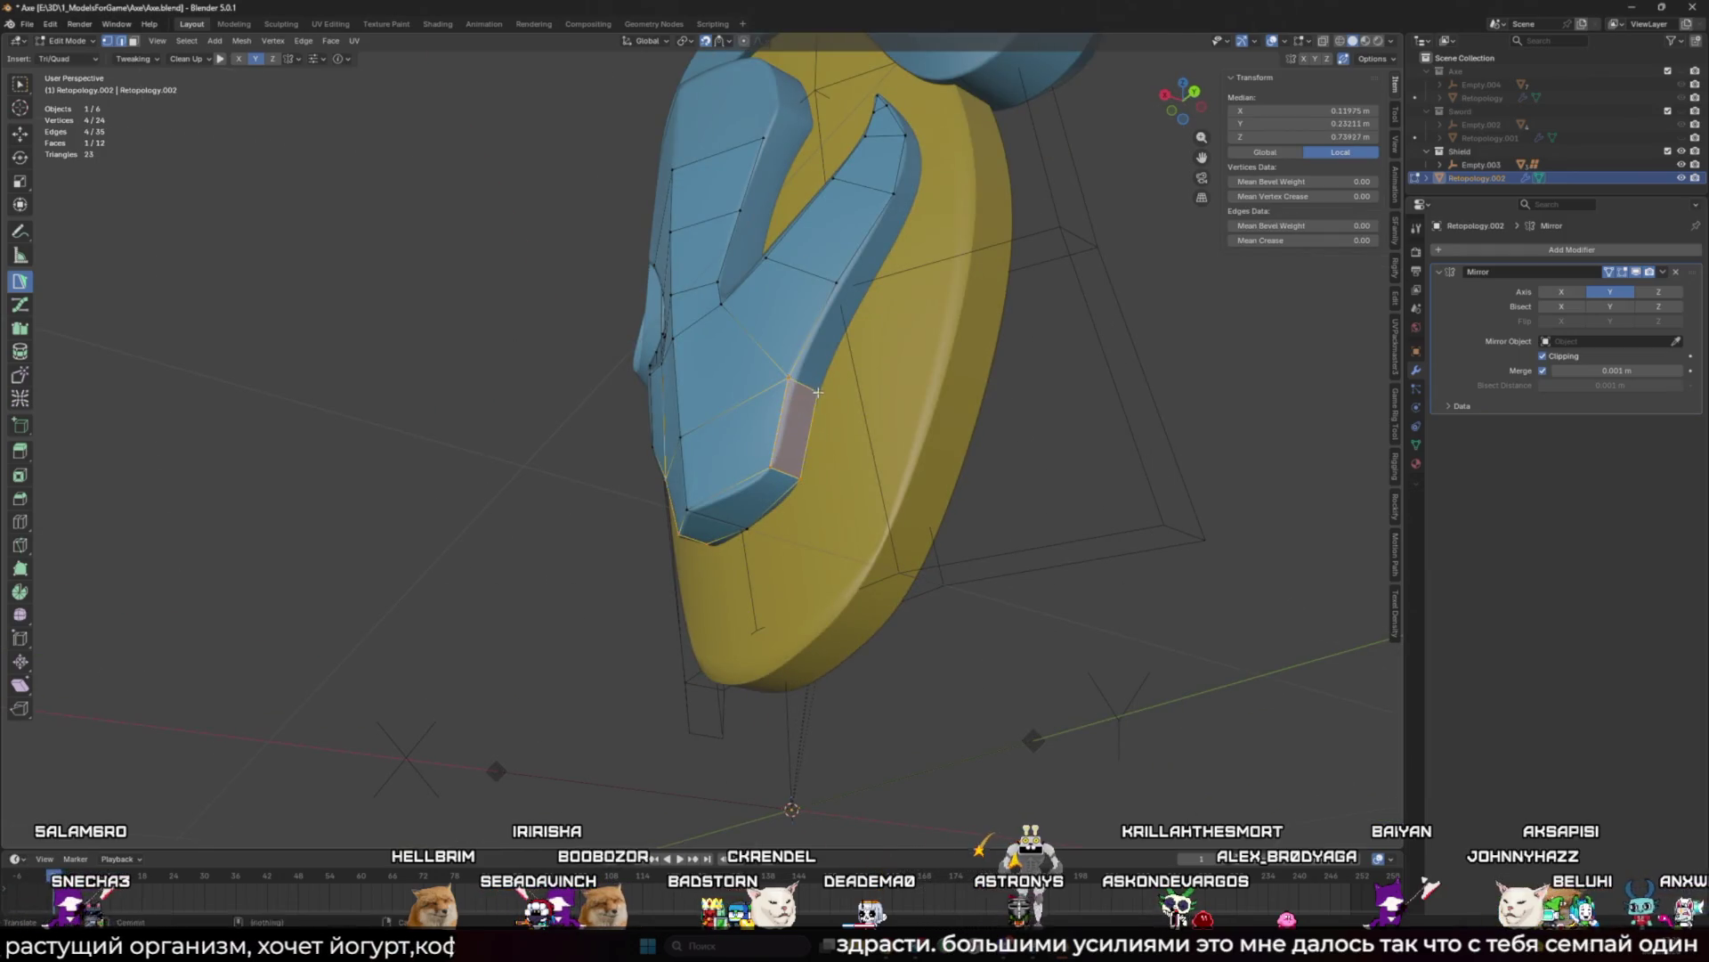
pyautogui.moveTo(818, 392); pyautogui.dragTo(890, 392, button='middle')
pyautogui.keyDown('ctrl'); pyautogui.click(895, 401); pyautogui.keyUp('ctrl')
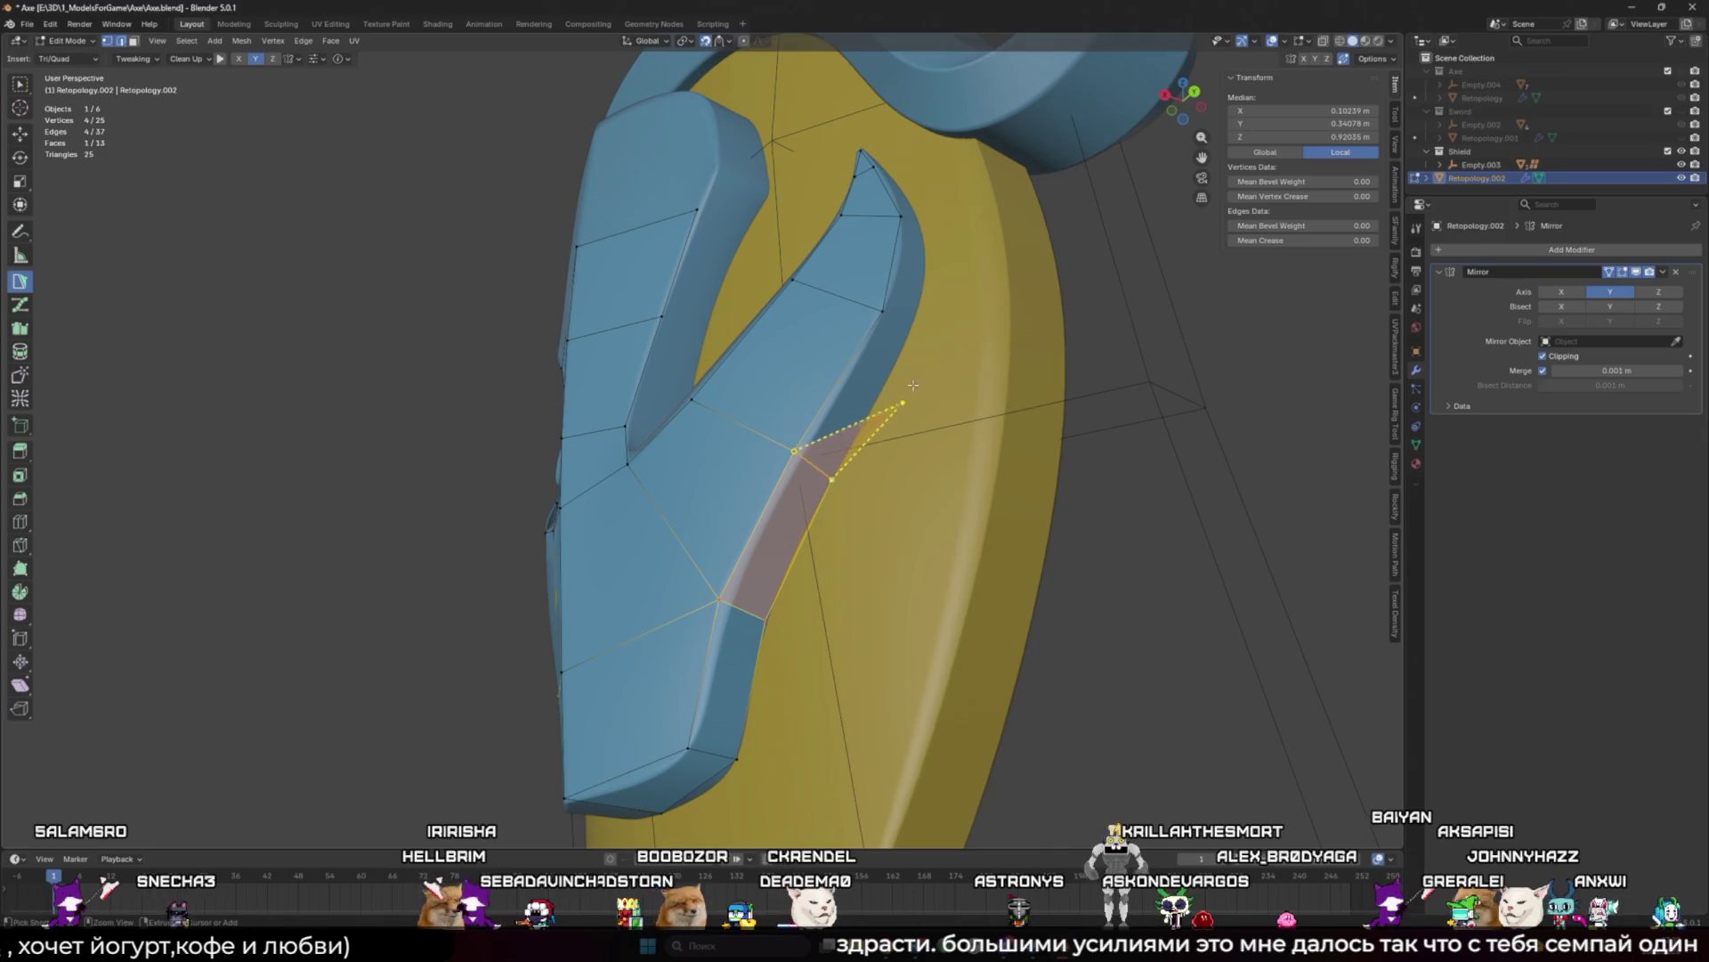
pyautogui.keyDown('ctrl'); pyautogui.click(899, 349); pyautogui.keyUp('ctrl')
pyautogui.moveTo(892, 303); pyautogui.dragTo(835, 294, button='middle')
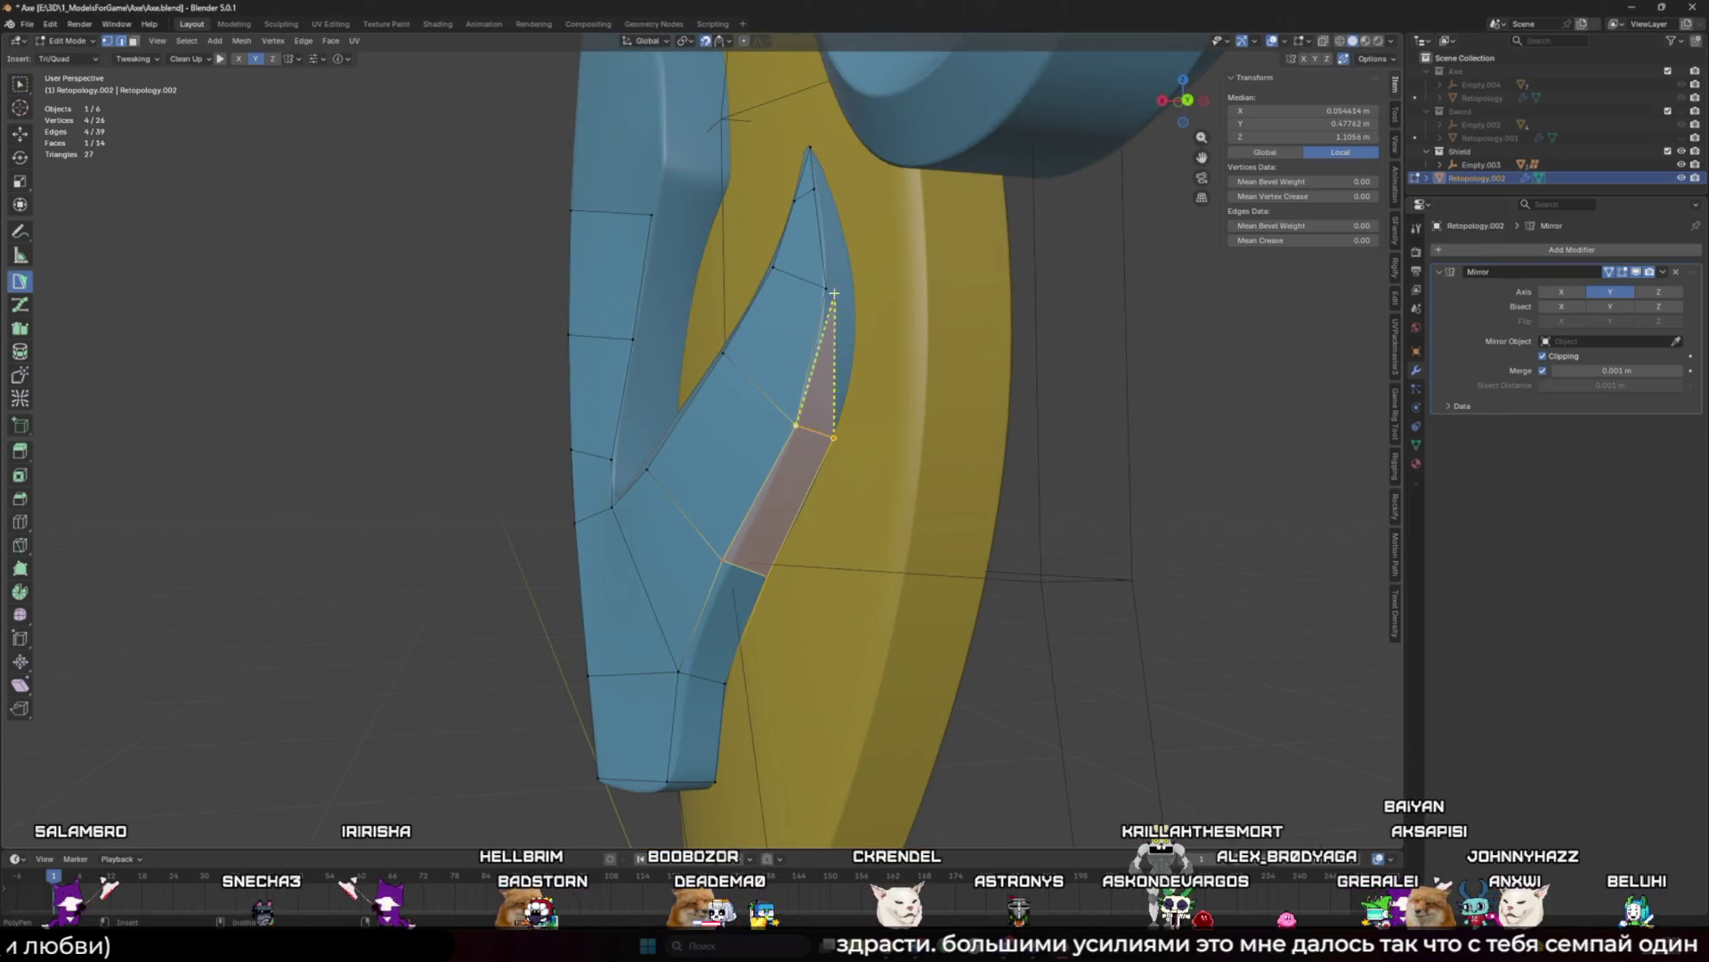
pyautogui.keyDown('ctrl'); pyautogui.click(834, 294); pyautogui.keyUp('ctrl')
pyautogui.moveTo(830, 437); pyautogui.dragTo(840, 422)
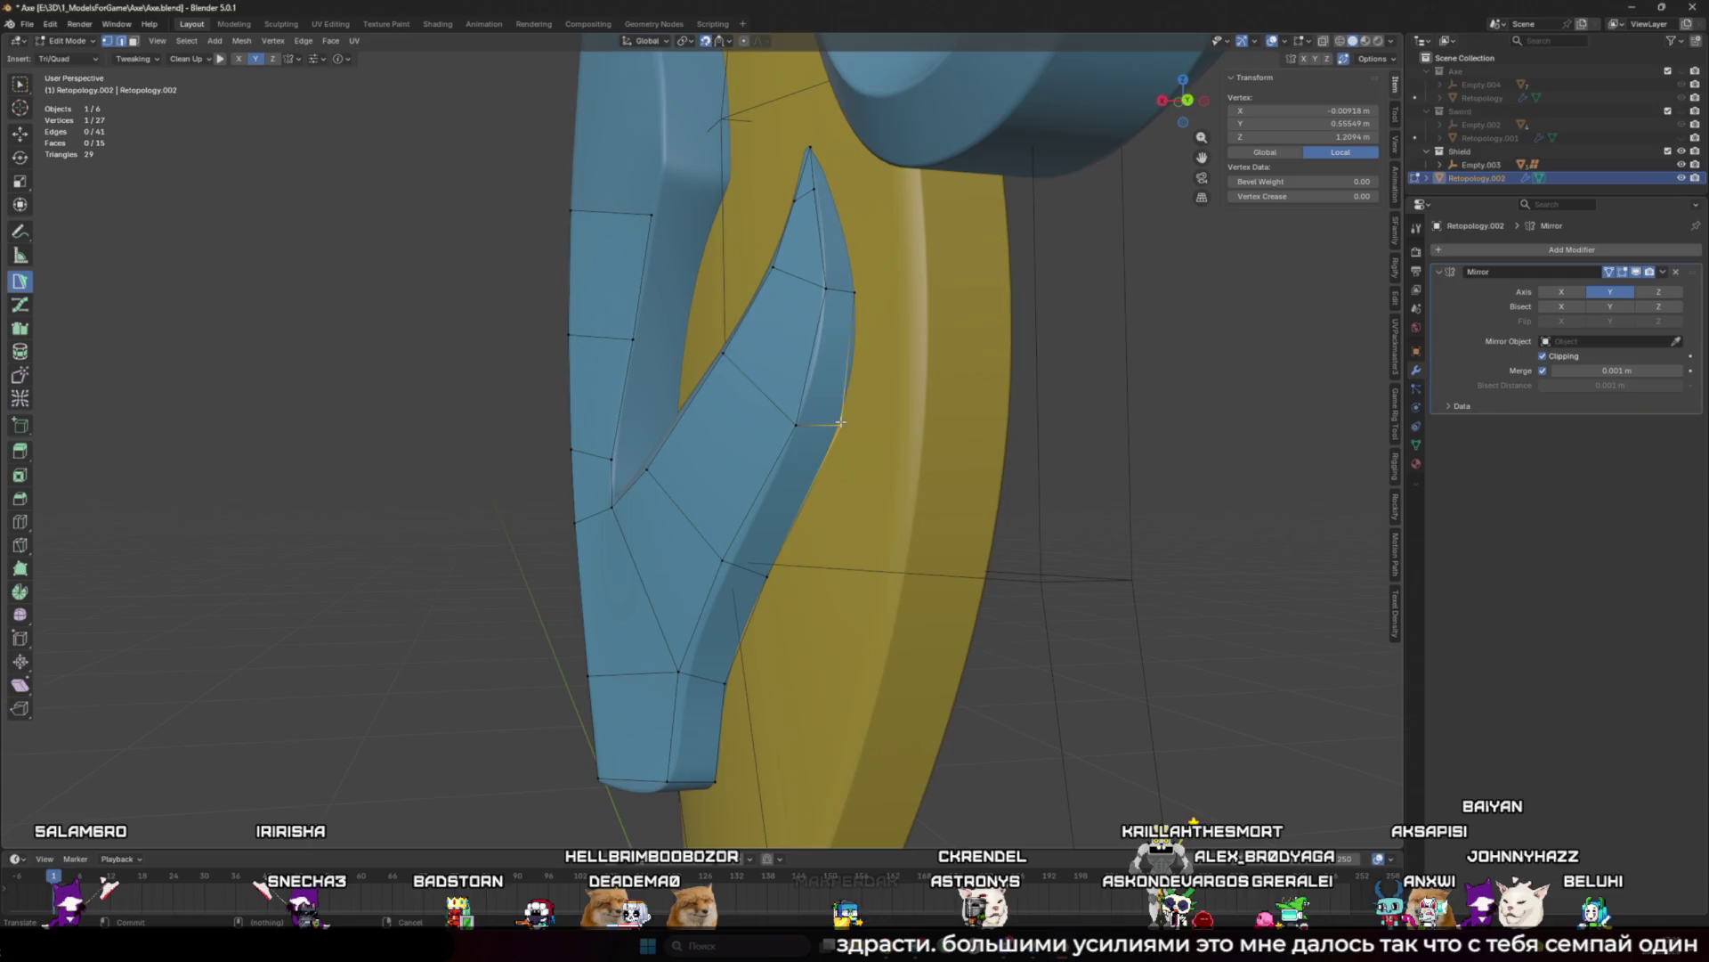
# Step: Build faces to the slit's tip, fill the right slit's inner wall, and extrude from the side edge
pyautogui.moveTo(695, 597); pyautogui.dragTo(753, 588, button='middle')
pyautogui.moveTo(753, 587); pyautogui.dragTo(760, 591)
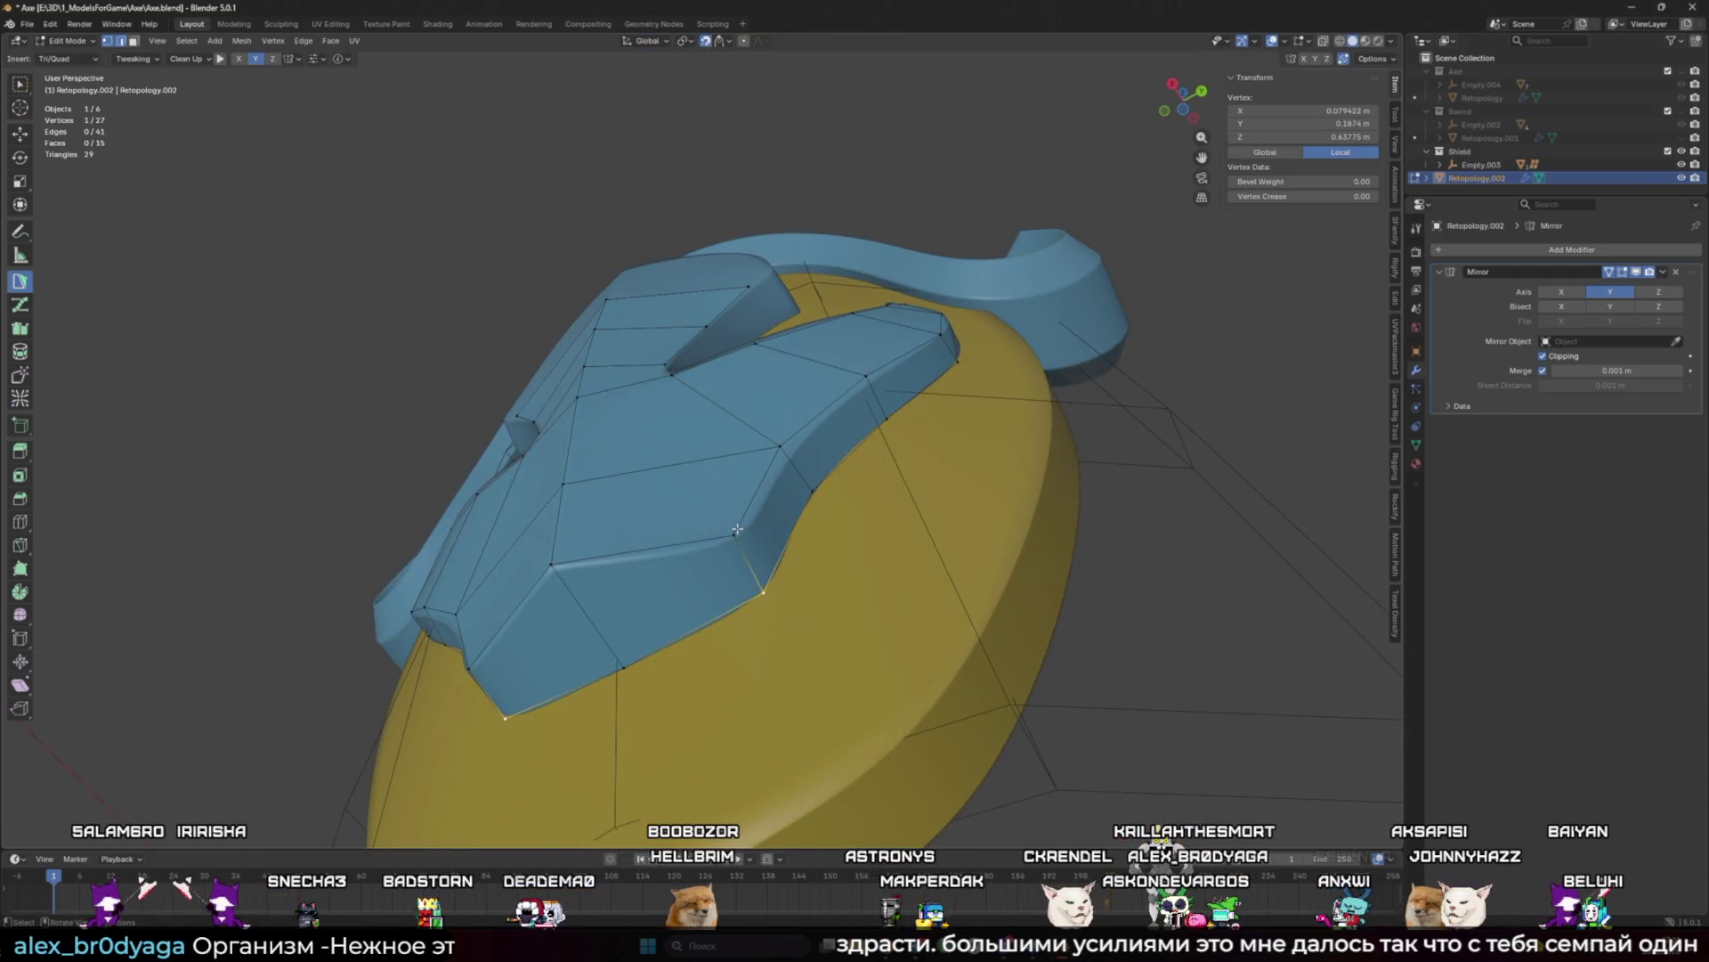
pyautogui.moveTo(738, 529); pyautogui.dragTo(828, 498, button='middle')
pyautogui.scroll(2, 828, 401)
pyautogui.keyDown('shift'); pyautogui.click(827, 300); pyautogui.keyUp('shift')
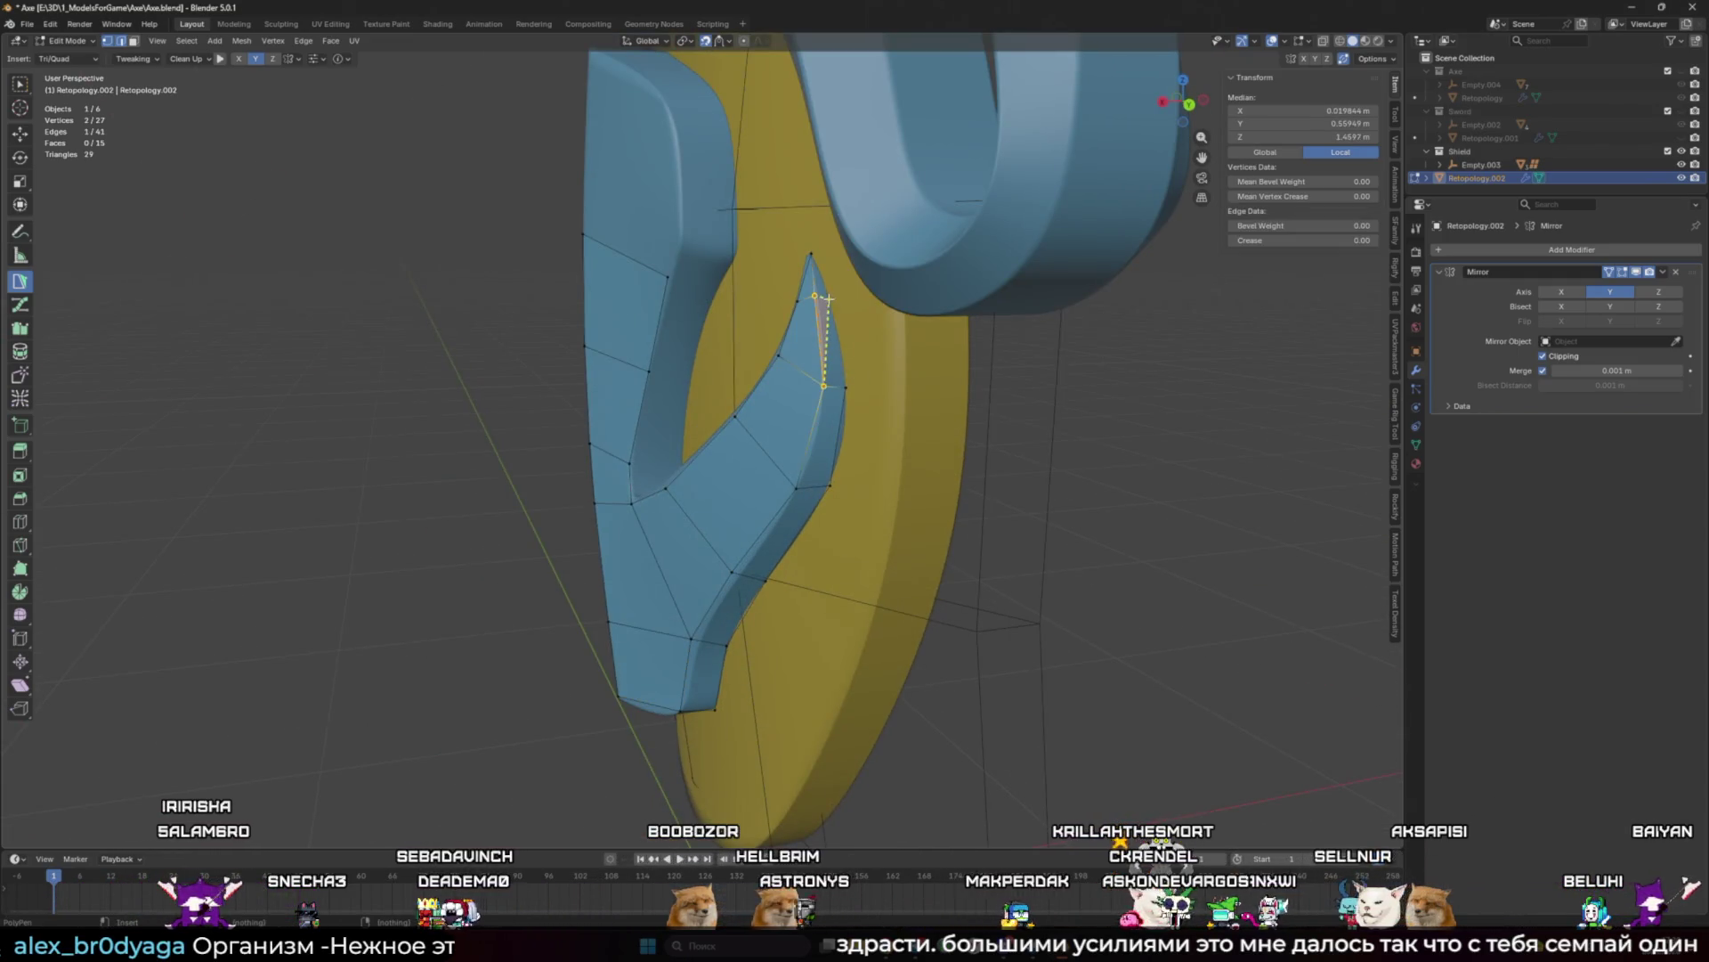
pyautogui.keyDown('ctrl'); pyautogui.moveTo(812, 260); pyautogui.dragTo(811, 256); pyautogui.keyUp('ctrl')
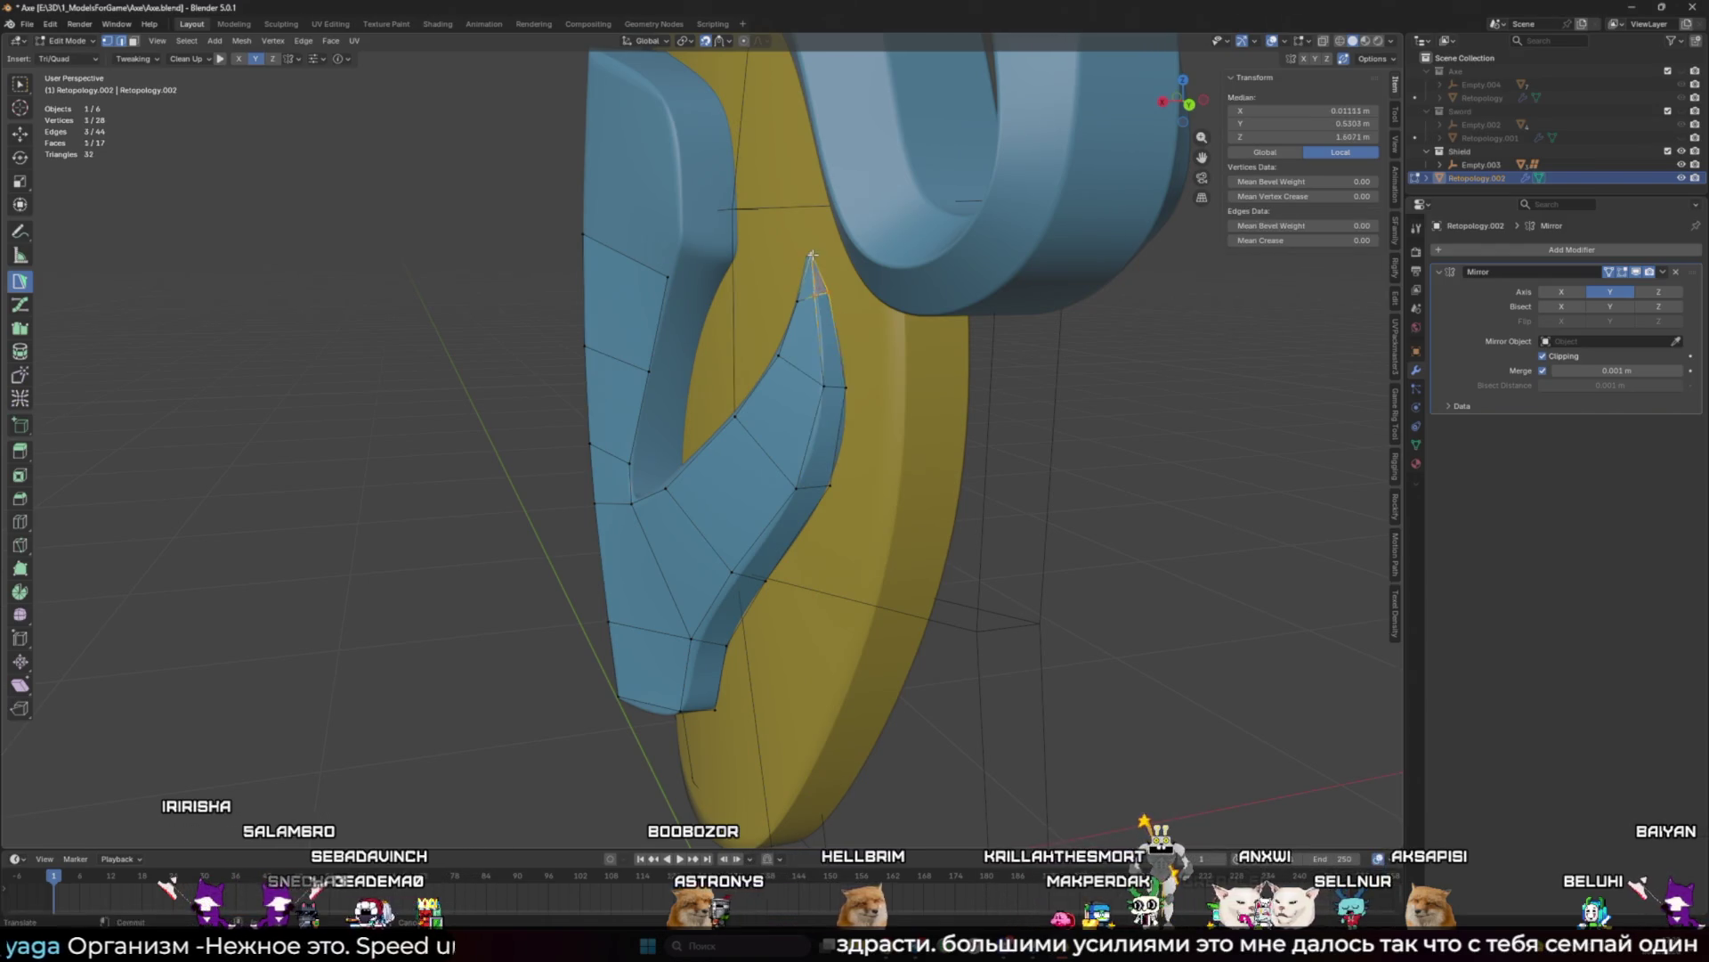
pyautogui.moveTo(812, 255); pyautogui.dragTo(877, 260, button='middle')
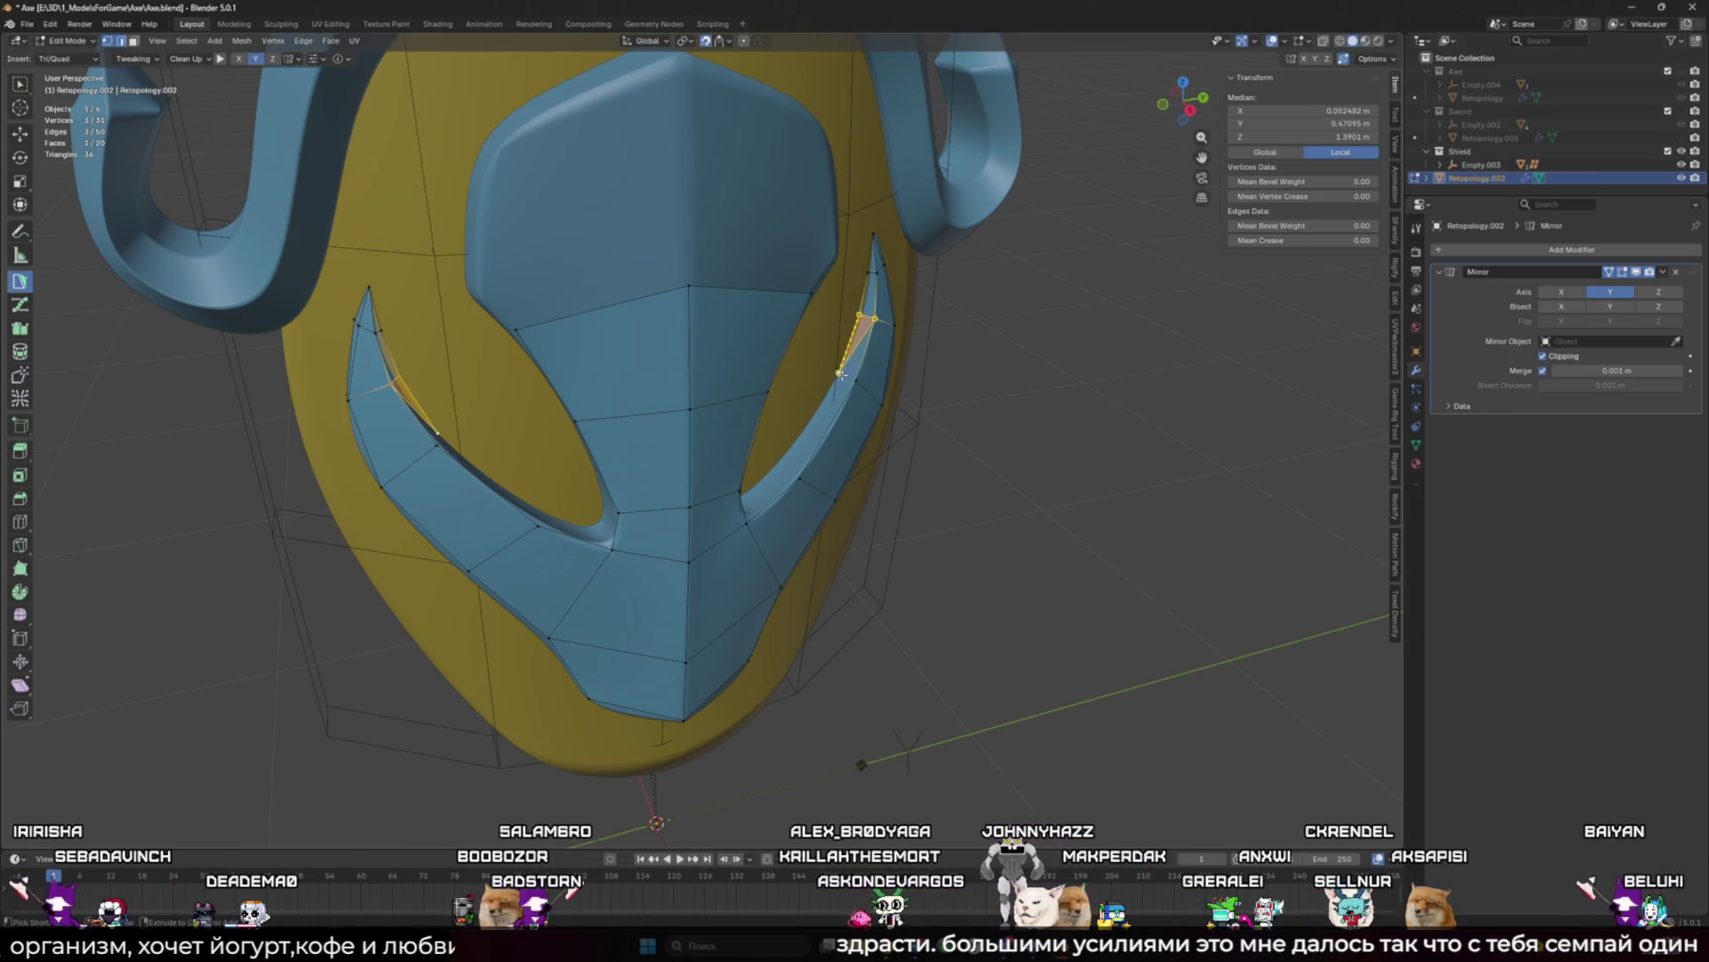
pyautogui.keyDown('ctrl'); pyautogui.click(783, 457); pyautogui.keyUp('ctrl')
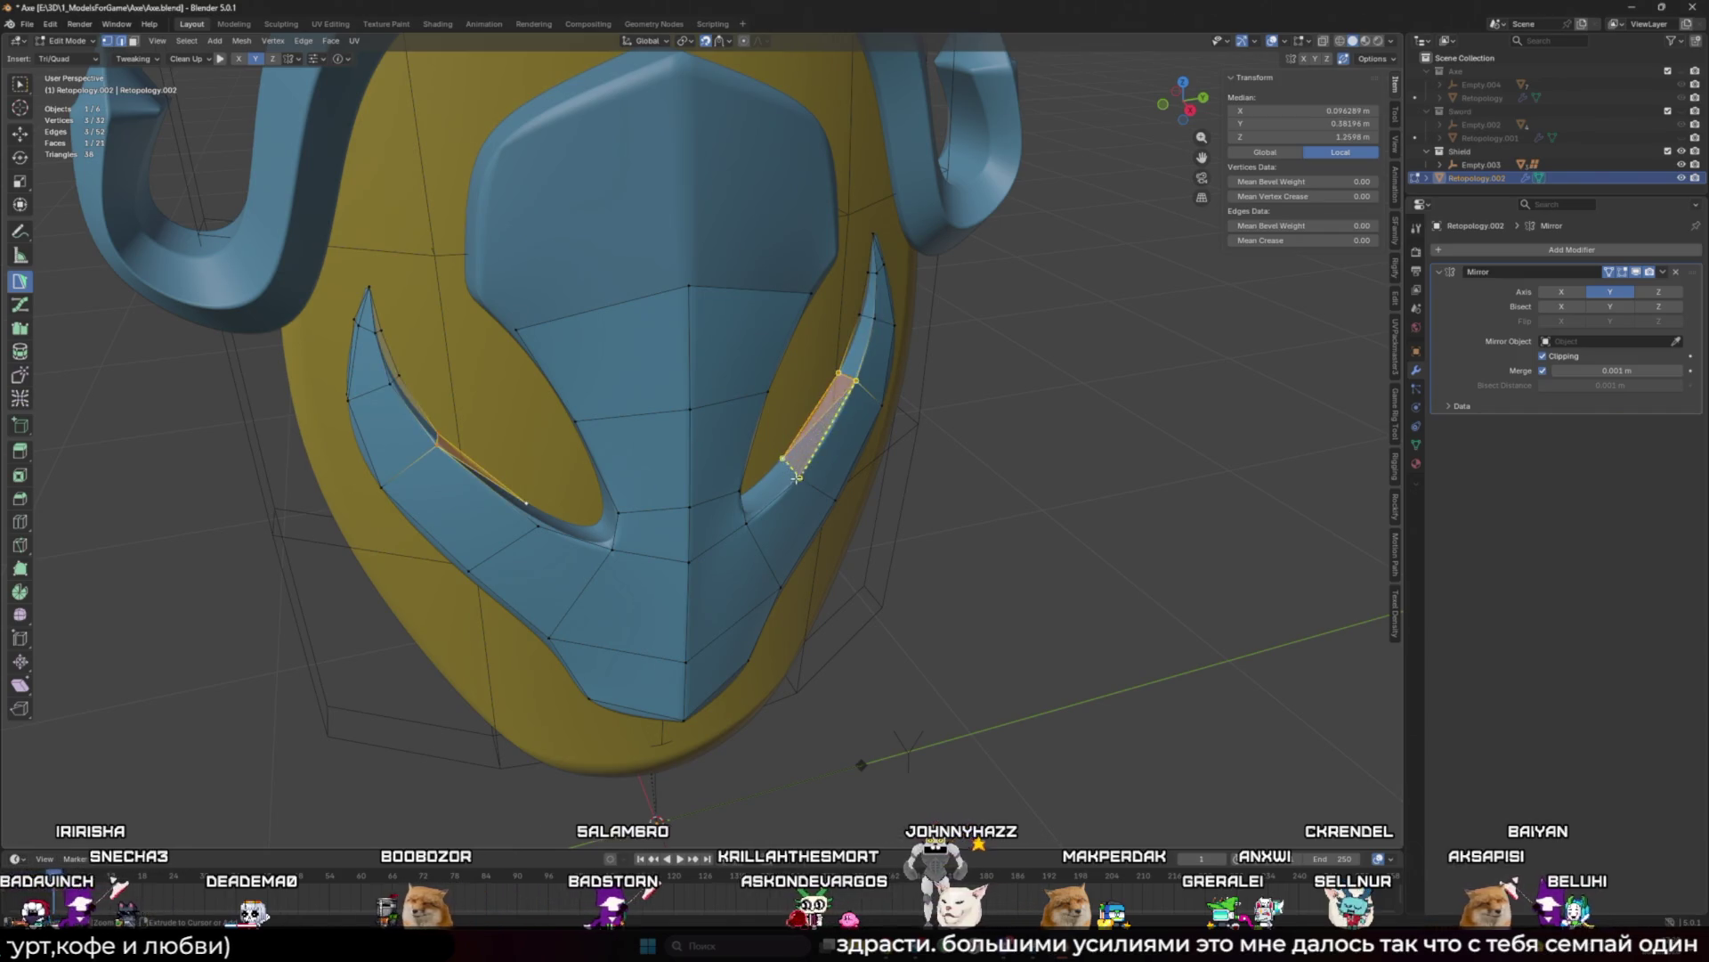
pyautogui.moveTo(782, 457); pyautogui.dragTo(735, 480, button='middle')
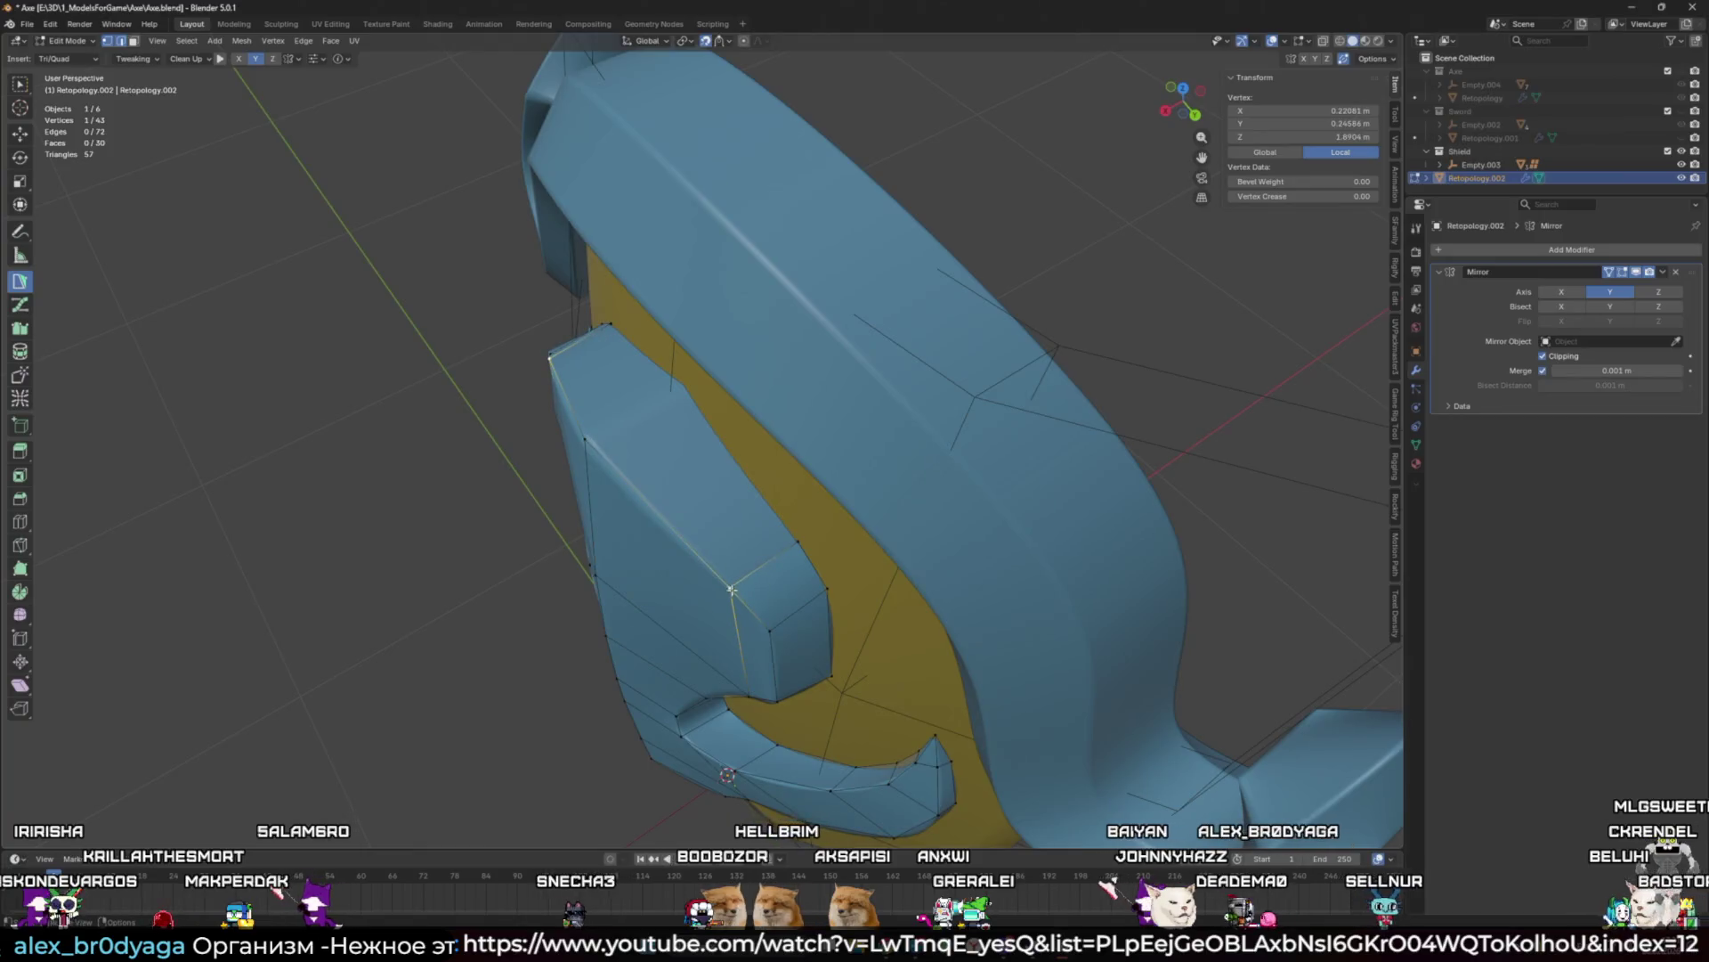
pyautogui.moveTo(779, 552)
pyautogui.mouseDown()
pyautogui.moveTo(623, 428)
pyautogui.moveTo(680, 389)
pyautogui.moveTo(589, 431)
pyautogui.mouseUp()
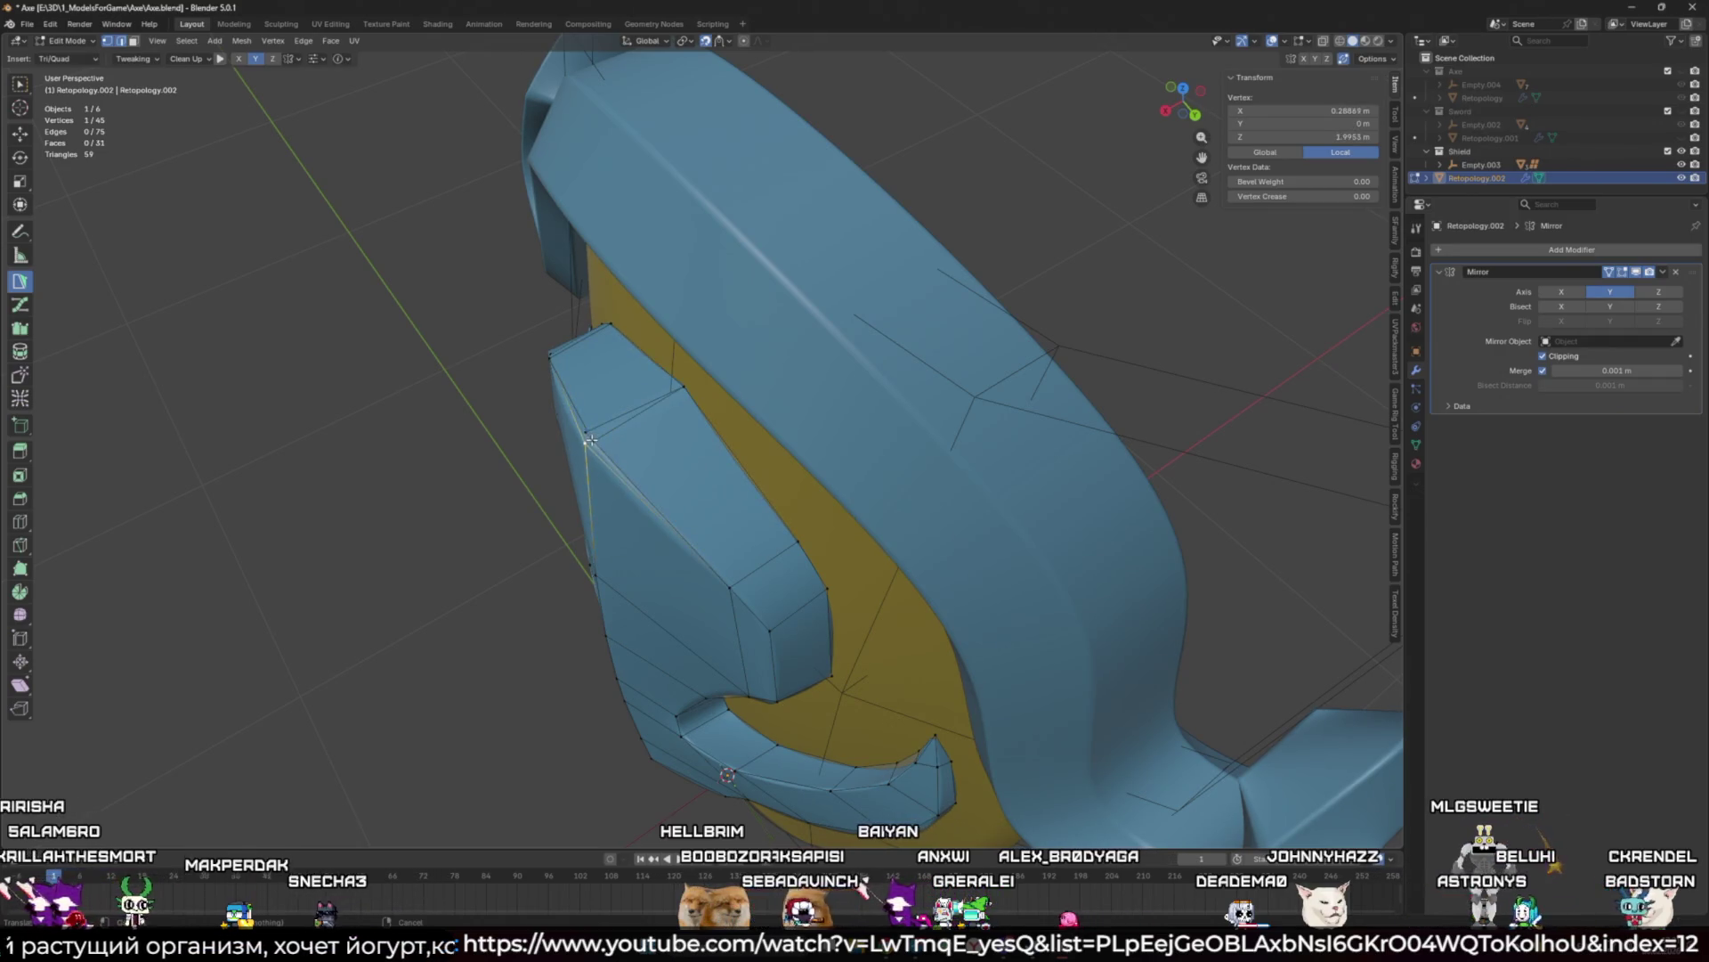
# Step: View the whole shield from the front, deselect everything, then select a bottom edge of the mesh
pyautogui.moveTo(587, 445)
pyautogui.mouseDown(button='middle')
pyautogui.moveTo(712, 499)
pyautogui.moveTo(789, 558)
pyautogui.moveTo(840, 504)
pyautogui.mouseUp(button='middle')
pyautogui.press('a')
pyautogui.press('KP_Decimal')
pyautogui.hotkey('alt', 'a')
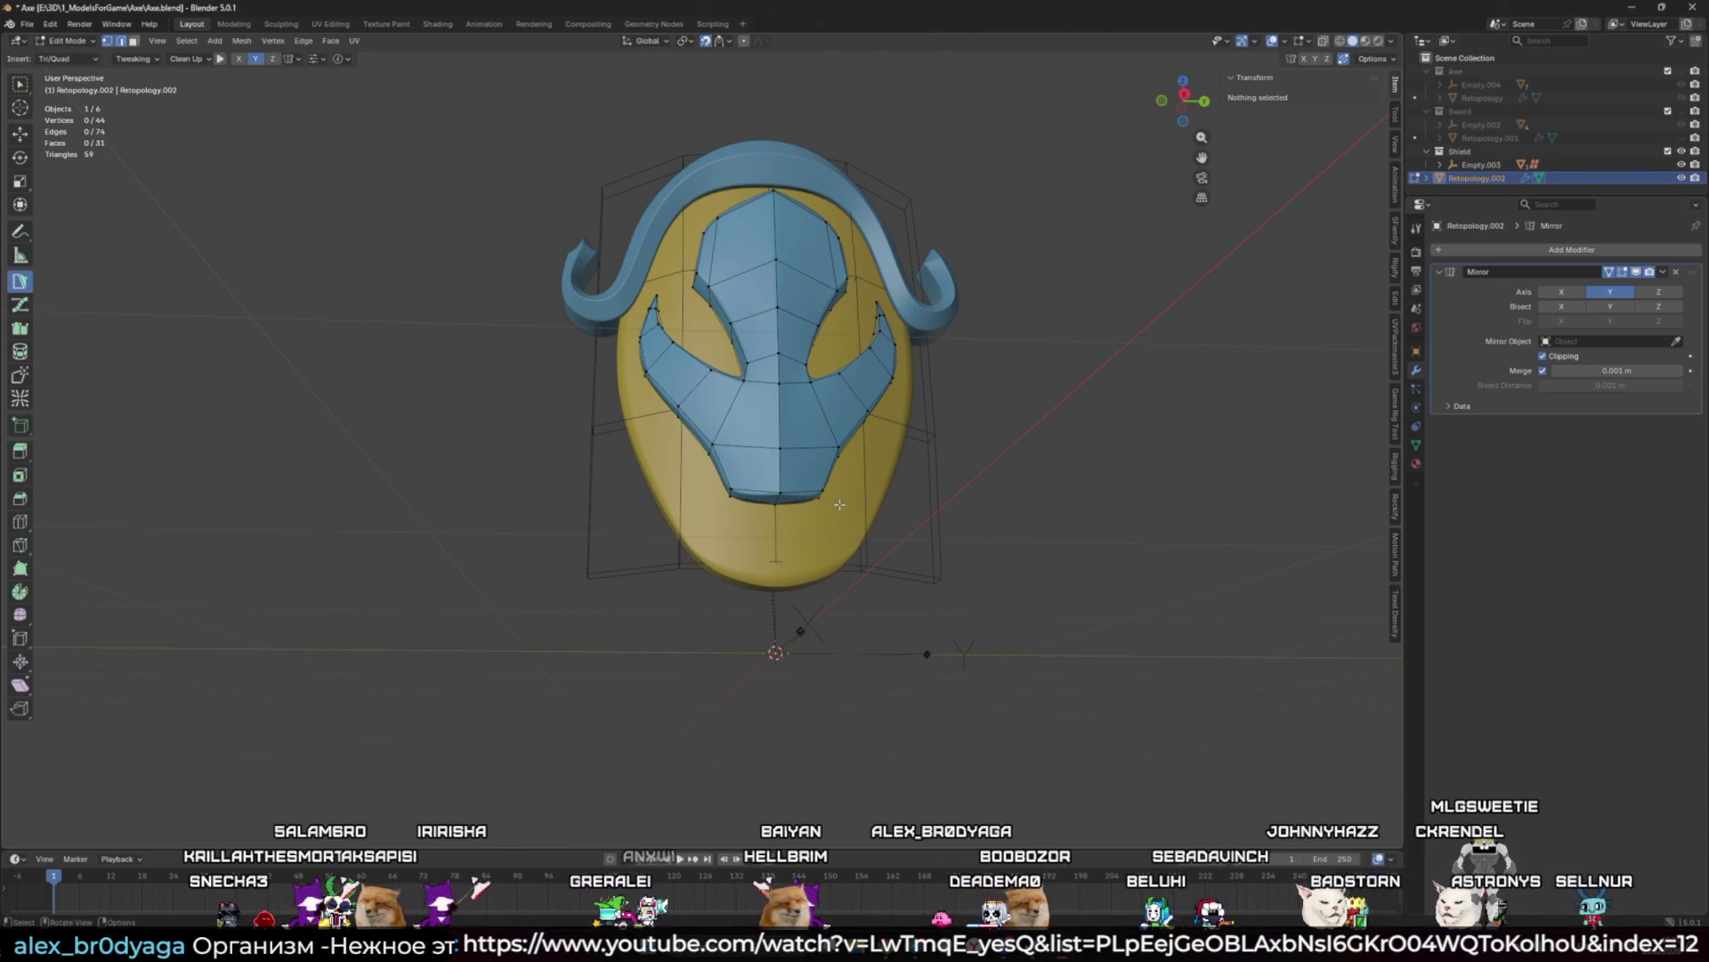
pyautogui.click(840, 504)
# Step: Build faces down across the shield's lower front and fit their vertices to the surface
pyautogui.moveTo(840, 504)
pyautogui.mouseDown(button='middle')
pyautogui.moveTo(855, 428)
pyautogui.moveTo(884, 581)
pyautogui.moveTo(777, 523)
pyautogui.mouseUp(button='middle')
pyautogui.scroll(2, 884, 580)
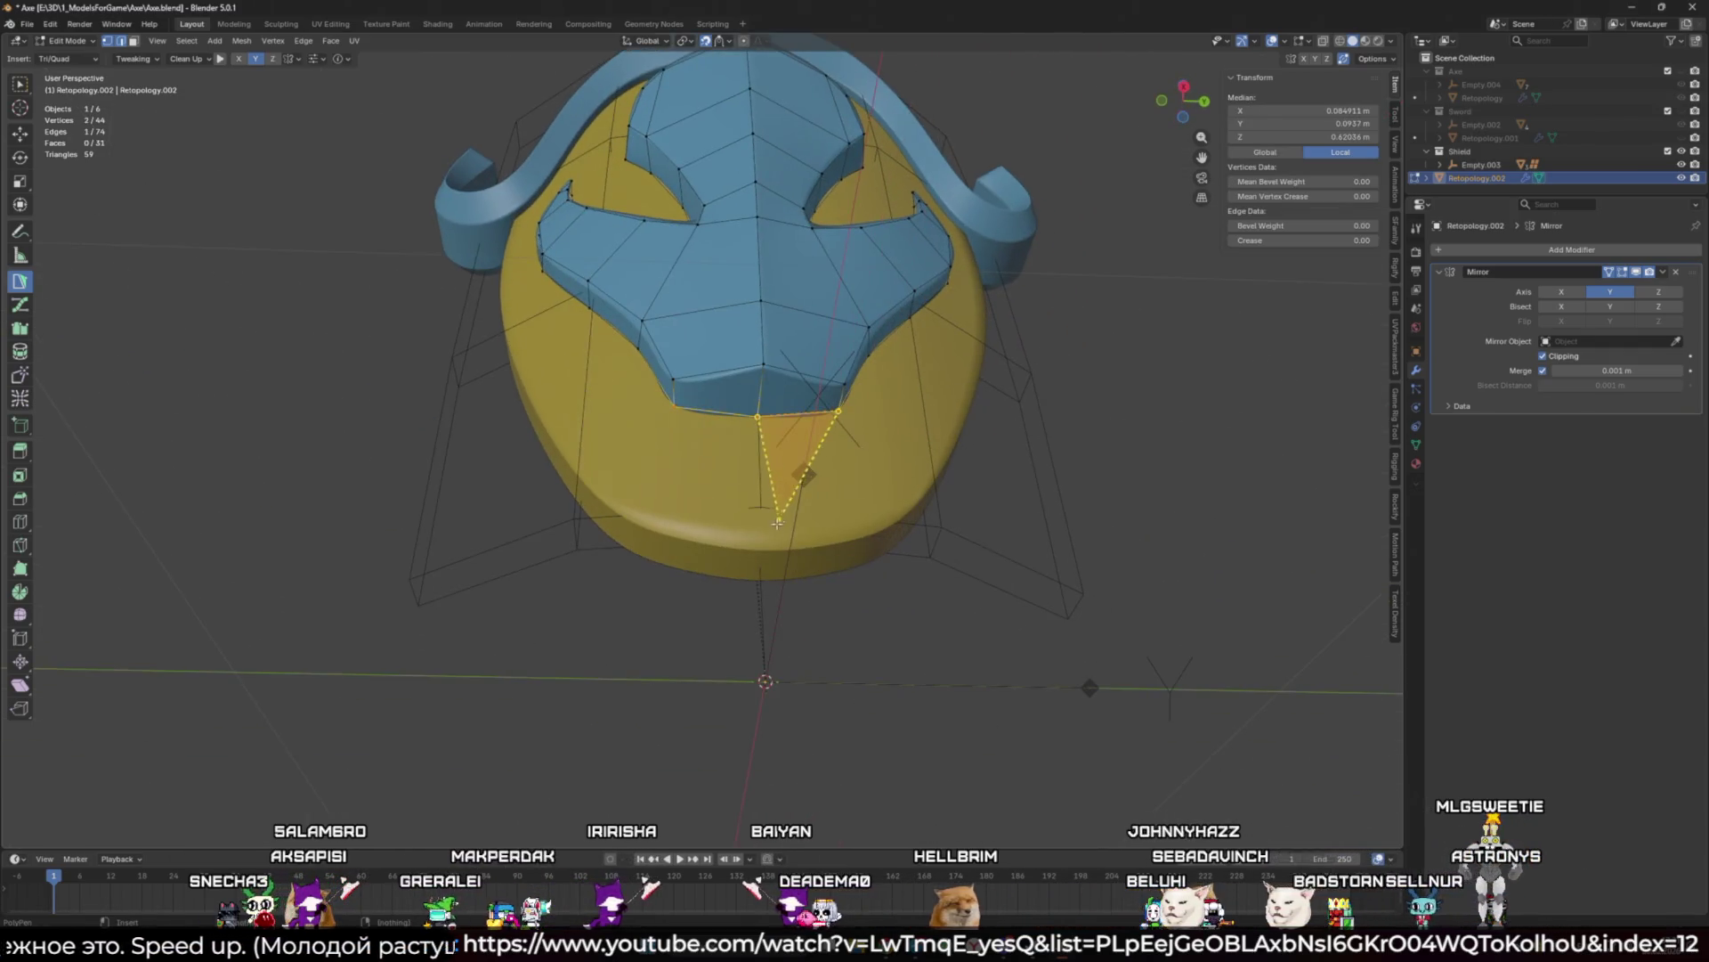
pyautogui.keyDown('ctrl'); pyautogui.moveTo(761, 531); pyautogui.dragTo(757, 539); pyautogui.keyUp('ctrl')
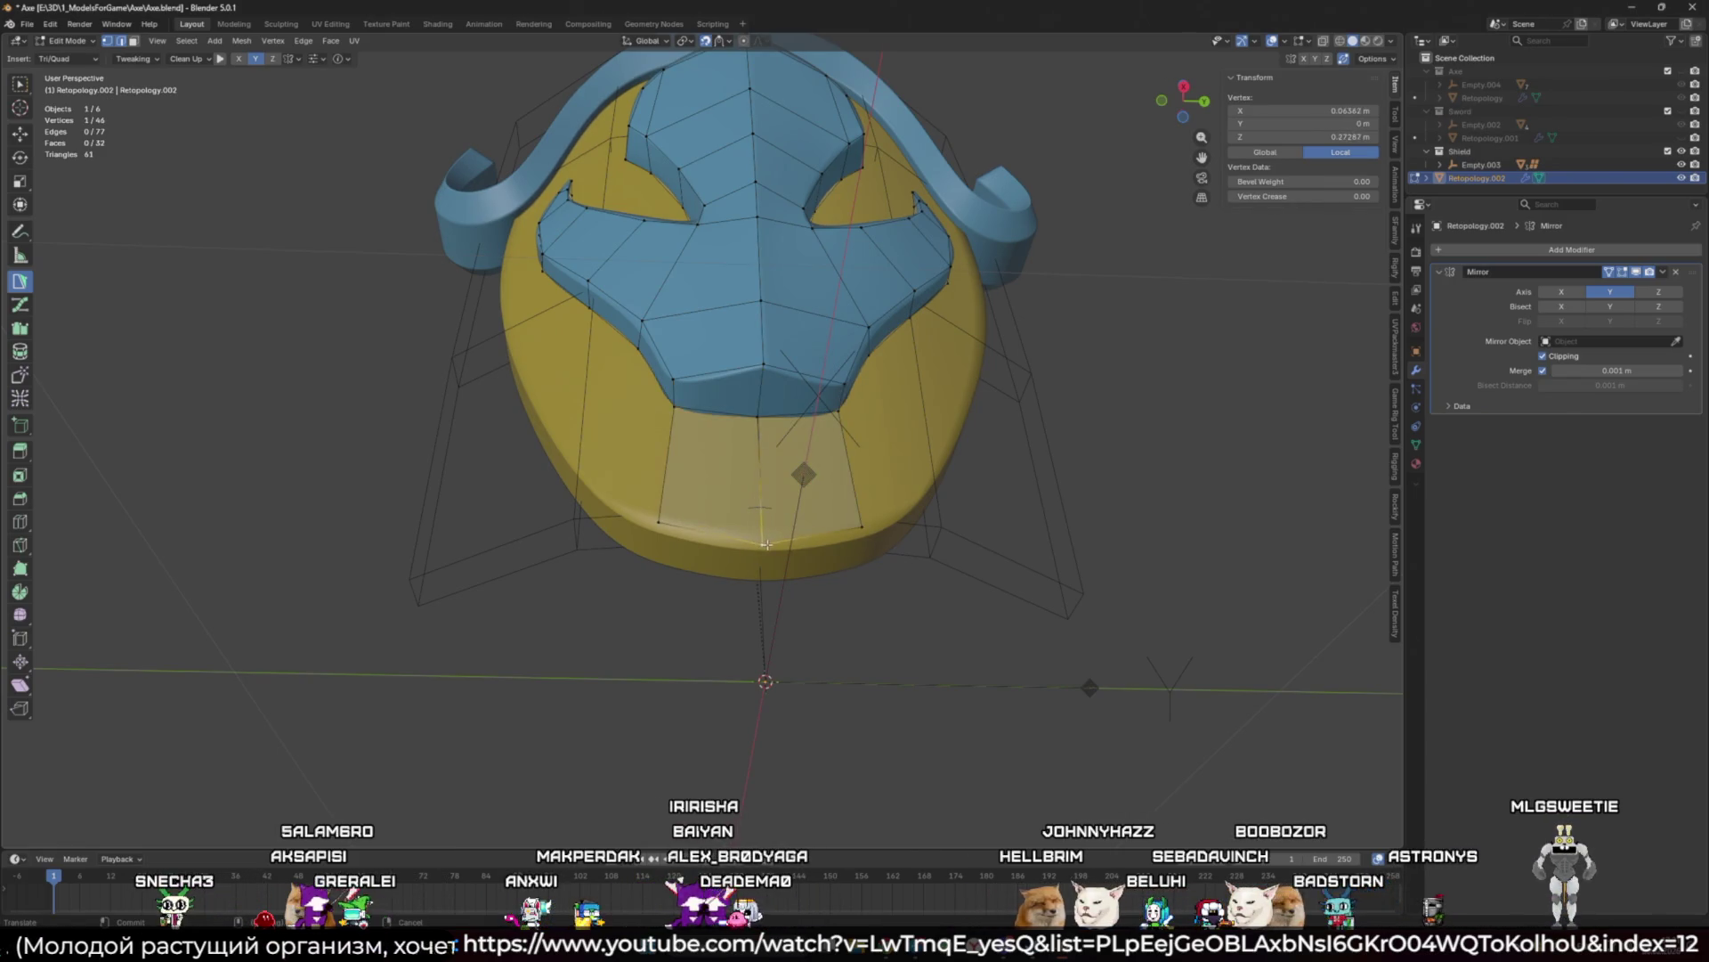
pyautogui.click(848, 514)
pyautogui.moveTo(849, 515); pyautogui.dragTo(842, 545, button='middle')
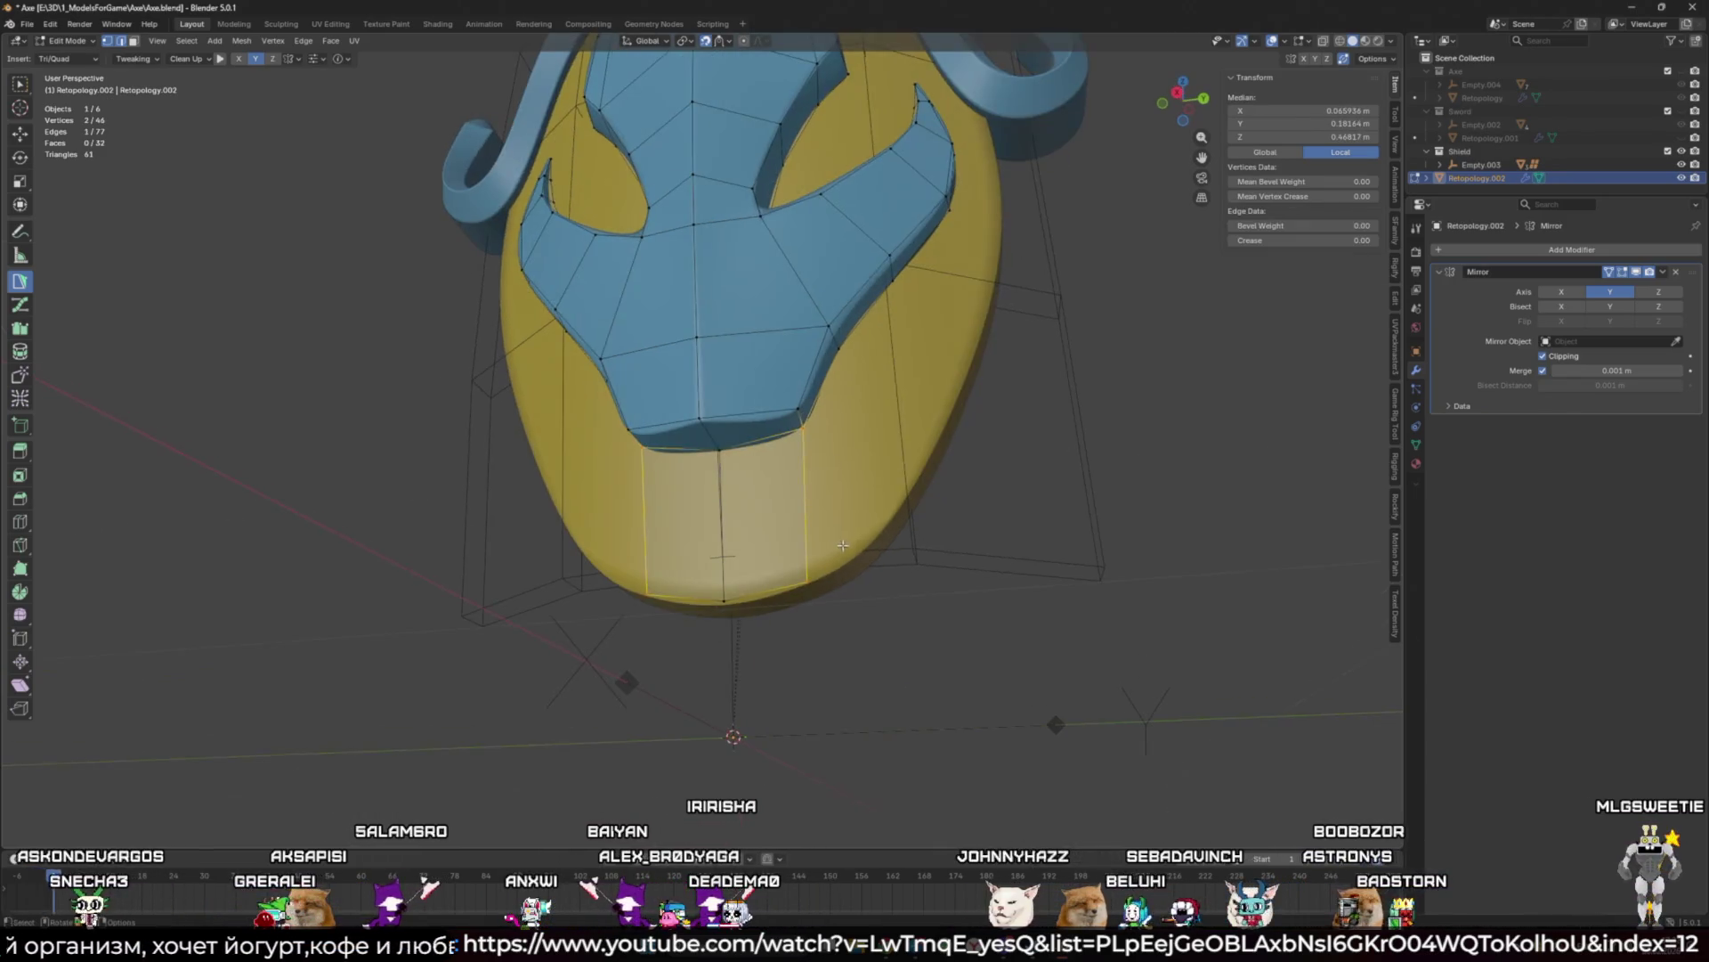
pyautogui.keyDown('ctrl'); pyautogui.click(870, 541); pyautogui.keyUp('ctrl')
pyautogui.keyDown('ctrl'); pyautogui.click(843, 363); pyautogui.keyUp('ctrl')
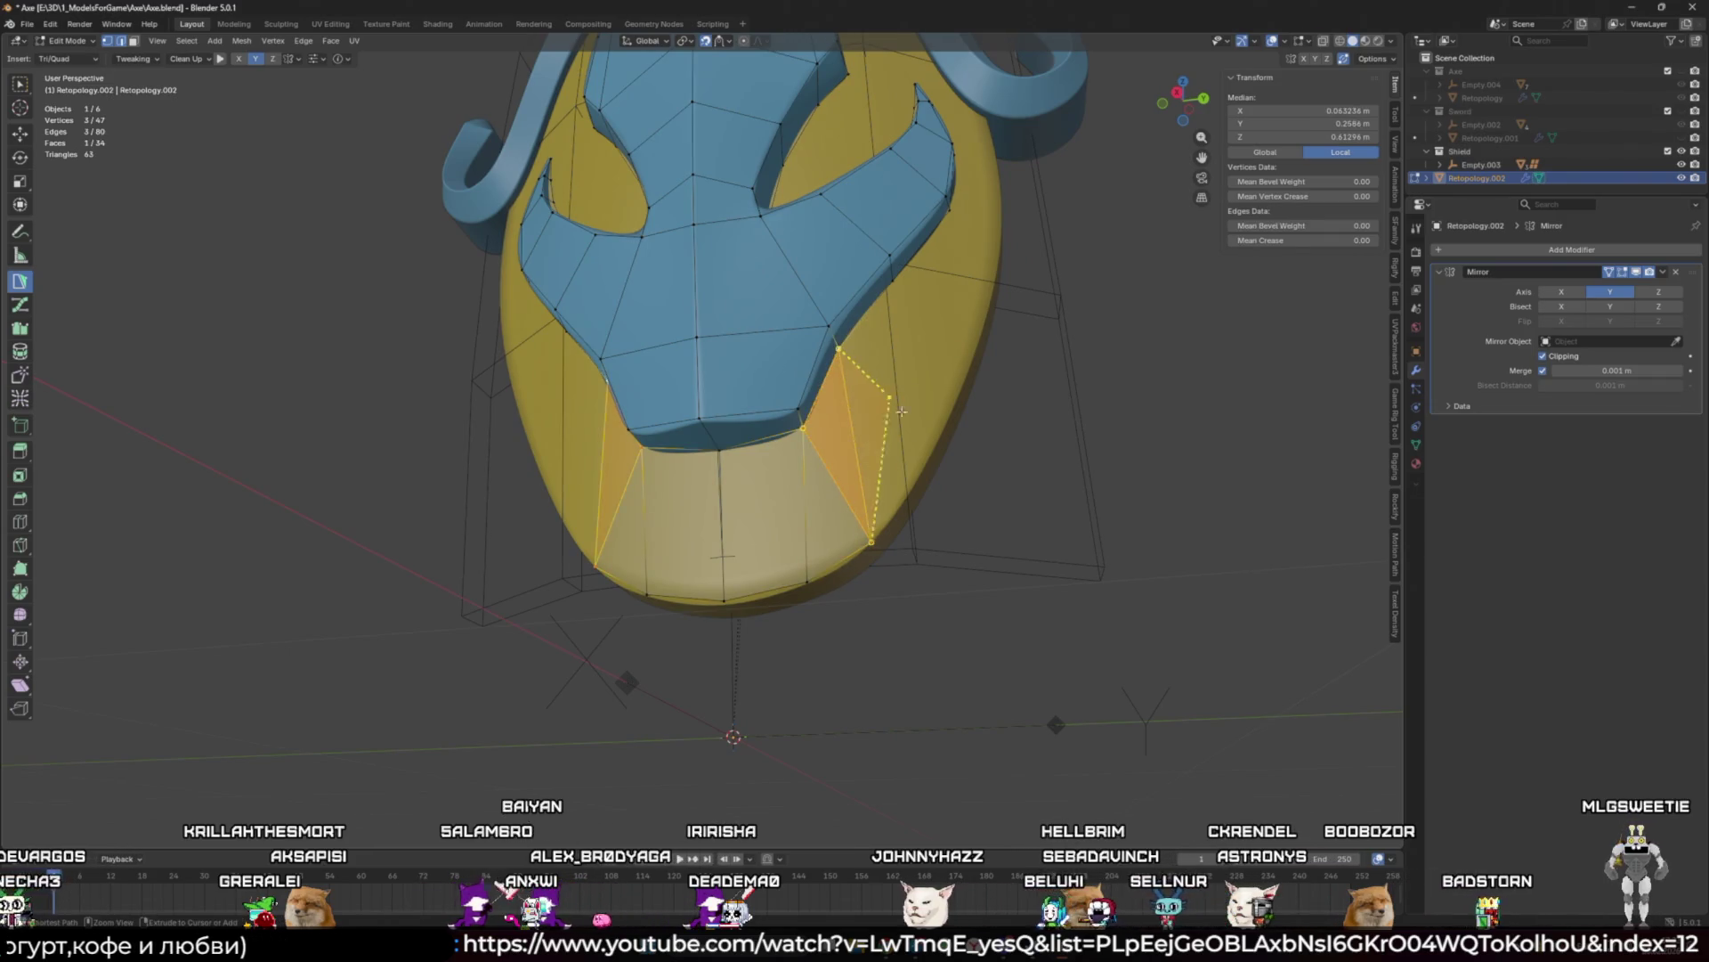
pyautogui.moveTo(868, 554); pyautogui.dragTo(878, 536)
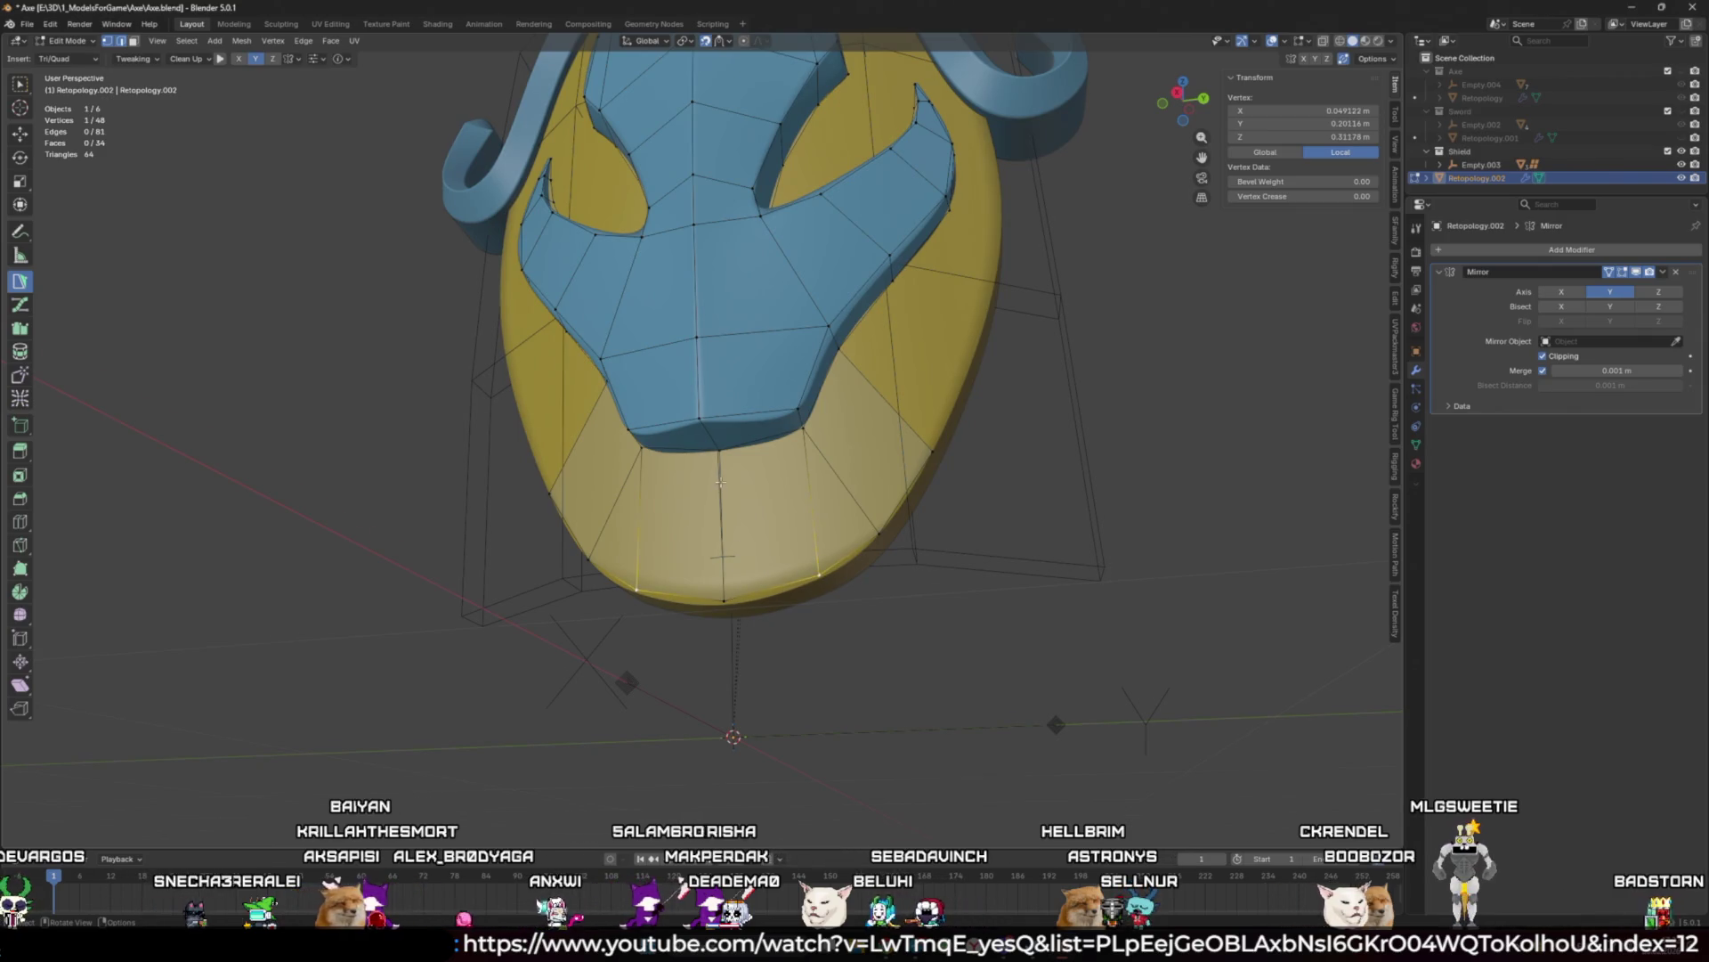
pyautogui.moveTo(720, 482); pyautogui.dragTo(772, 382, button='middle')
pyautogui.moveTo(772, 383); pyautogui.dragTo(762, 380)
pyautogui.scroll(4, 855, 571)
pyautogui.moveTo(914, 785); pyautogui.dragTo(939, 795)
# Step: Add triangle faces to fill out the lower front strip
pyautogui.keyDown('shift'); pyautogui.click(828, 353); pyautogui.keyUp('shift')
pyautogui.moveTo(828, 354)
pyautogui.mouseDown(button='middle')
pyautogui.moveTo(722, 379)
pyautogui.moveTo(846, 412)
pyautogui.moveTo(767, 551)
pyautogui.mouseUp(button='middle')
pyautogui.scroll(4, 828, 356)
pyautogui.scroll(-4, 826, 358)
pyautogui.click(784, 534)
pyautogui.keyDown('ctrl'); pyautogui.click(789, 367); pyautogui.keyUp('ctrl')
pyautogui.keyDown('ctrl'); pyautogui.click(904, 401); pyautogui.keyUp('ctrl')
# Step: Build quads and a capping triangle up the horn's neck
pyautogui.moveTo(904, 400)
pyautogui.mouseDown(button='middle')
pyautogui.moveTo(748, 431)
pyautogui.moveTo(815, 478)
pyautogui.moveTo(873, 344)
pyautogui.moveTo(688, 323)
pyautogui.moveTo(699, 473)
pyautogui.mouseUp(button='middle')
pyautogui.keyDown('ctrl'); pyautogui.click(802, 463); pyautogui.keyUp('ctrl')
pyautogui.keyDown('ctrl'); pyautogui.click(856, 364); pyautogui.keyUp('ctrl')
pyautogui.keyDown('ctrl'); pyautogui.click(706, 293); pyautogui.keyUp('ctrl')
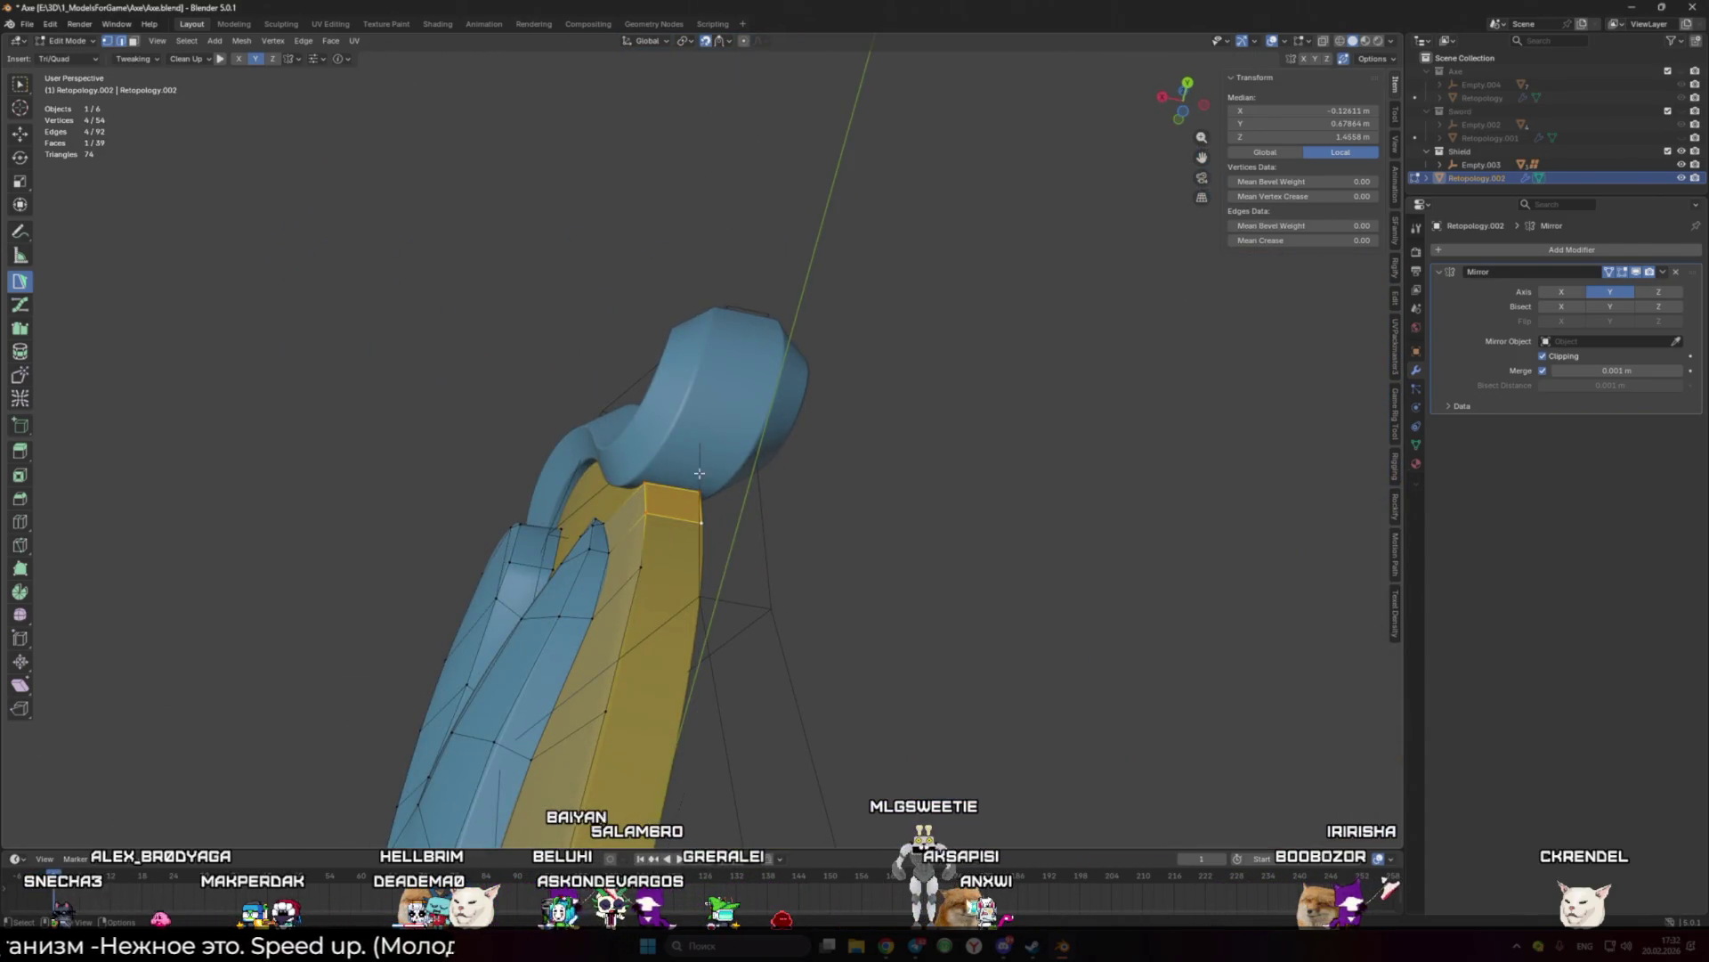
pyautogui.keyDown('ctrl'); pyautogui.click(682, 413); pyautogui.keyUp('ctrl')
pyautogui.moveTo(682, 412)
pyautogui.mouseDown(button='middle')
pyautogui.moveTo(651, 457)
pyautogui.moveTo(569, 462)
pyautogui.moveTo(561, 507)
pyautogui.moveTo(727, 426)
pyautogui.mouseUp(button='middle')
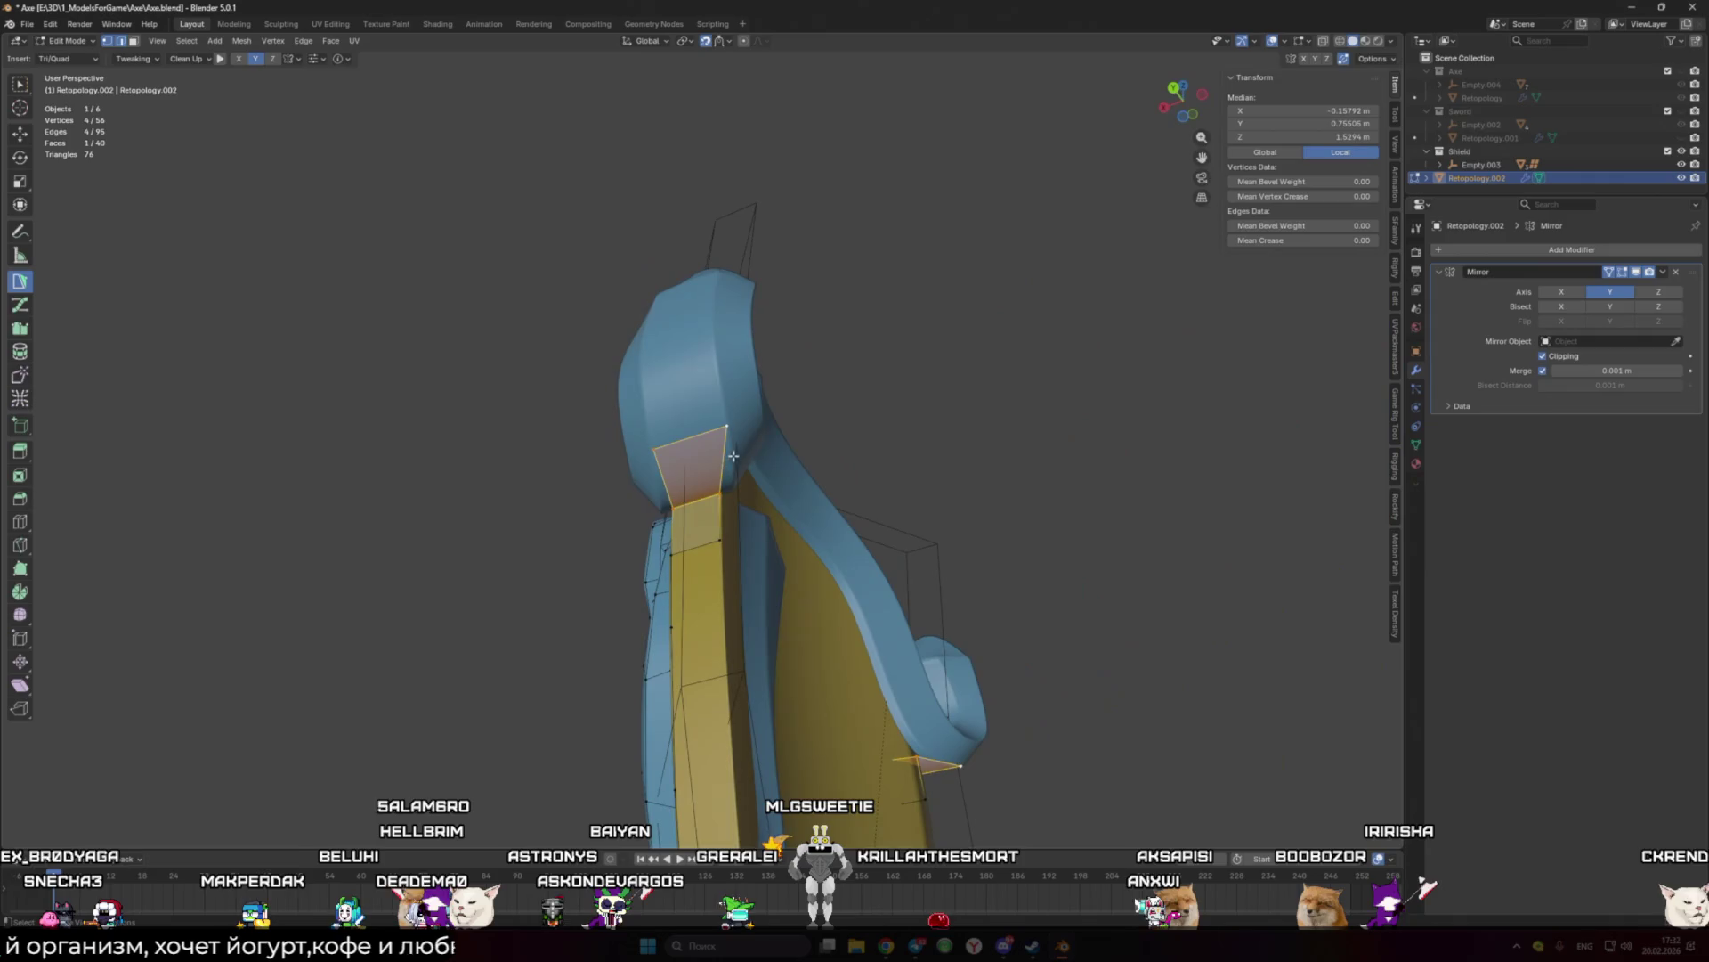
# Step: Extend Poly Build faces up along the horn toward the curled hook
pyautogui.keyDown('ctrl'); pyautogui.click(690, 340); pyautogui.keyUp('ctrl')
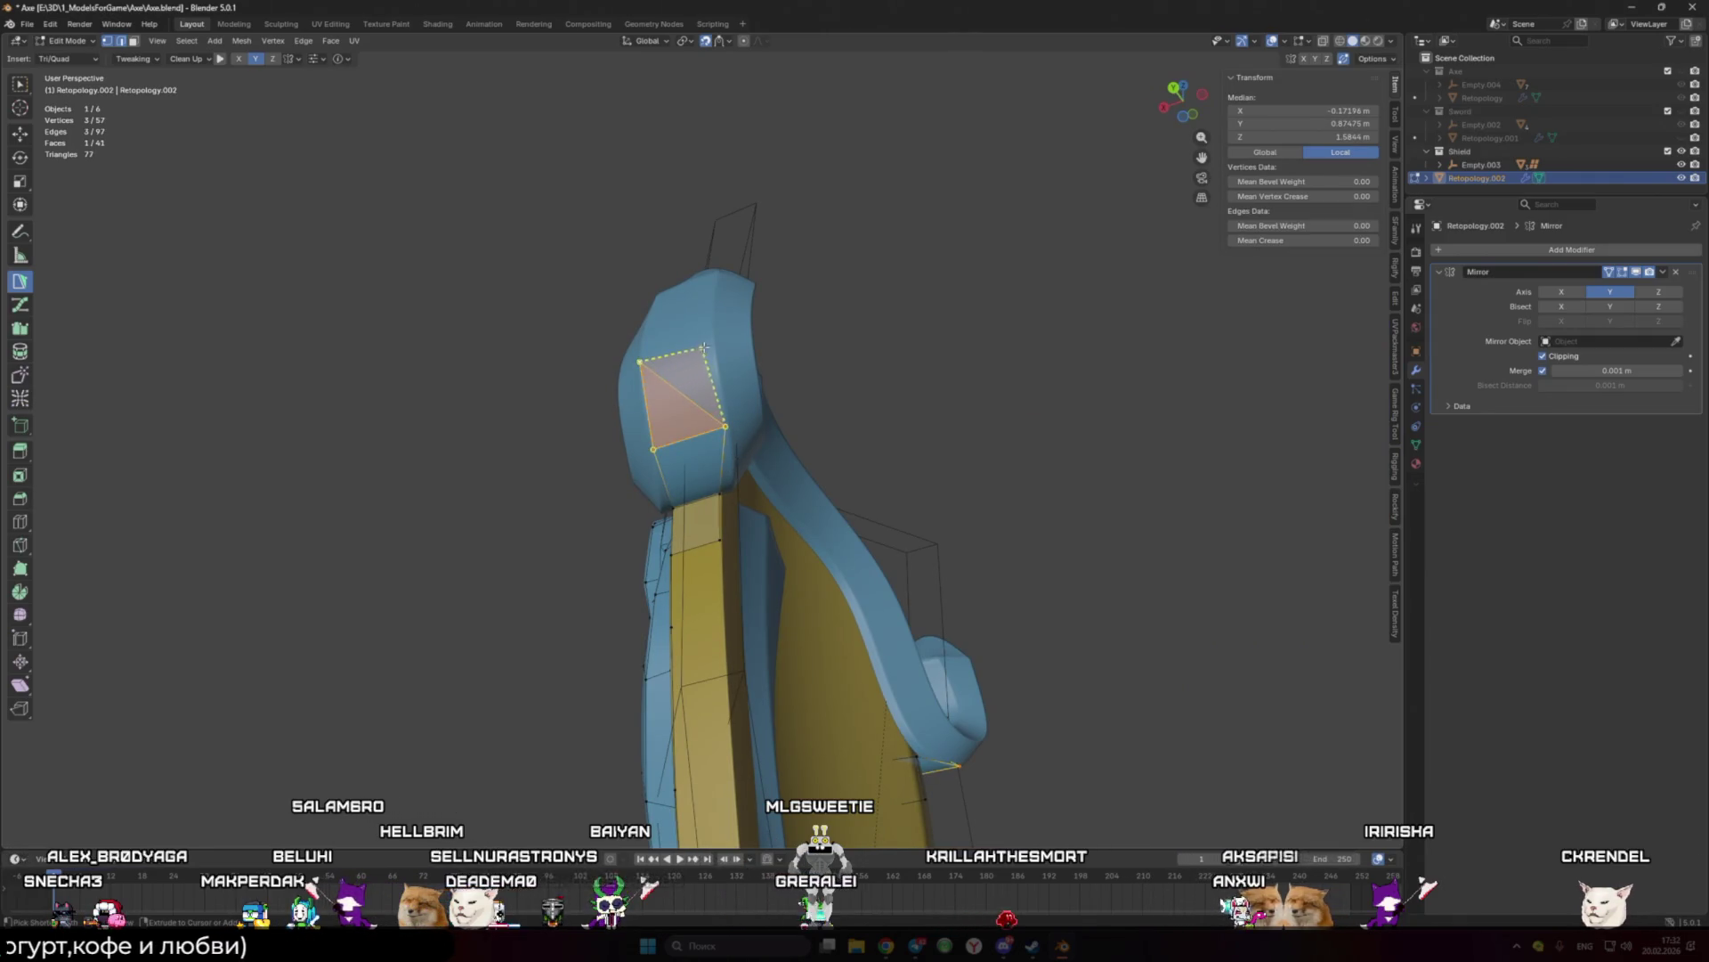
pyautogui.moveTo(690, 340)
pyautogui.mouseDown(button='middle')
pyautogui.moveTo(708, 360)
pyautogui.moveTo(749, 324)
pyautogui.moveTo(725, 343)
pyautogui.moveTo(772, 345)
pyautogui.moveTo(750, 359)
pyautogui.moveTo(748, 344)
pyautogui.moveTo(656, 319)
pyautogui.mouseUp(button='middle')
pyautogui.keyDown('ctrl'); pyautogui.click(707, 360); pyautogui.keyUp('ctrl')
pyautogui.keyDown('ctrl'); pyautogui.click(725, 343); pyautogui.keyUp('ctrl')
pyautogui.keyDown('ctrl'); pyautogui.click(748, 347); pyautogui.keyUp('ctrl')
pyautogui.keyDown('ctrl'); pyautogui.click(748, 343); pyautogui.keyUp('ctrl')
pyautogui.click(748, 344)
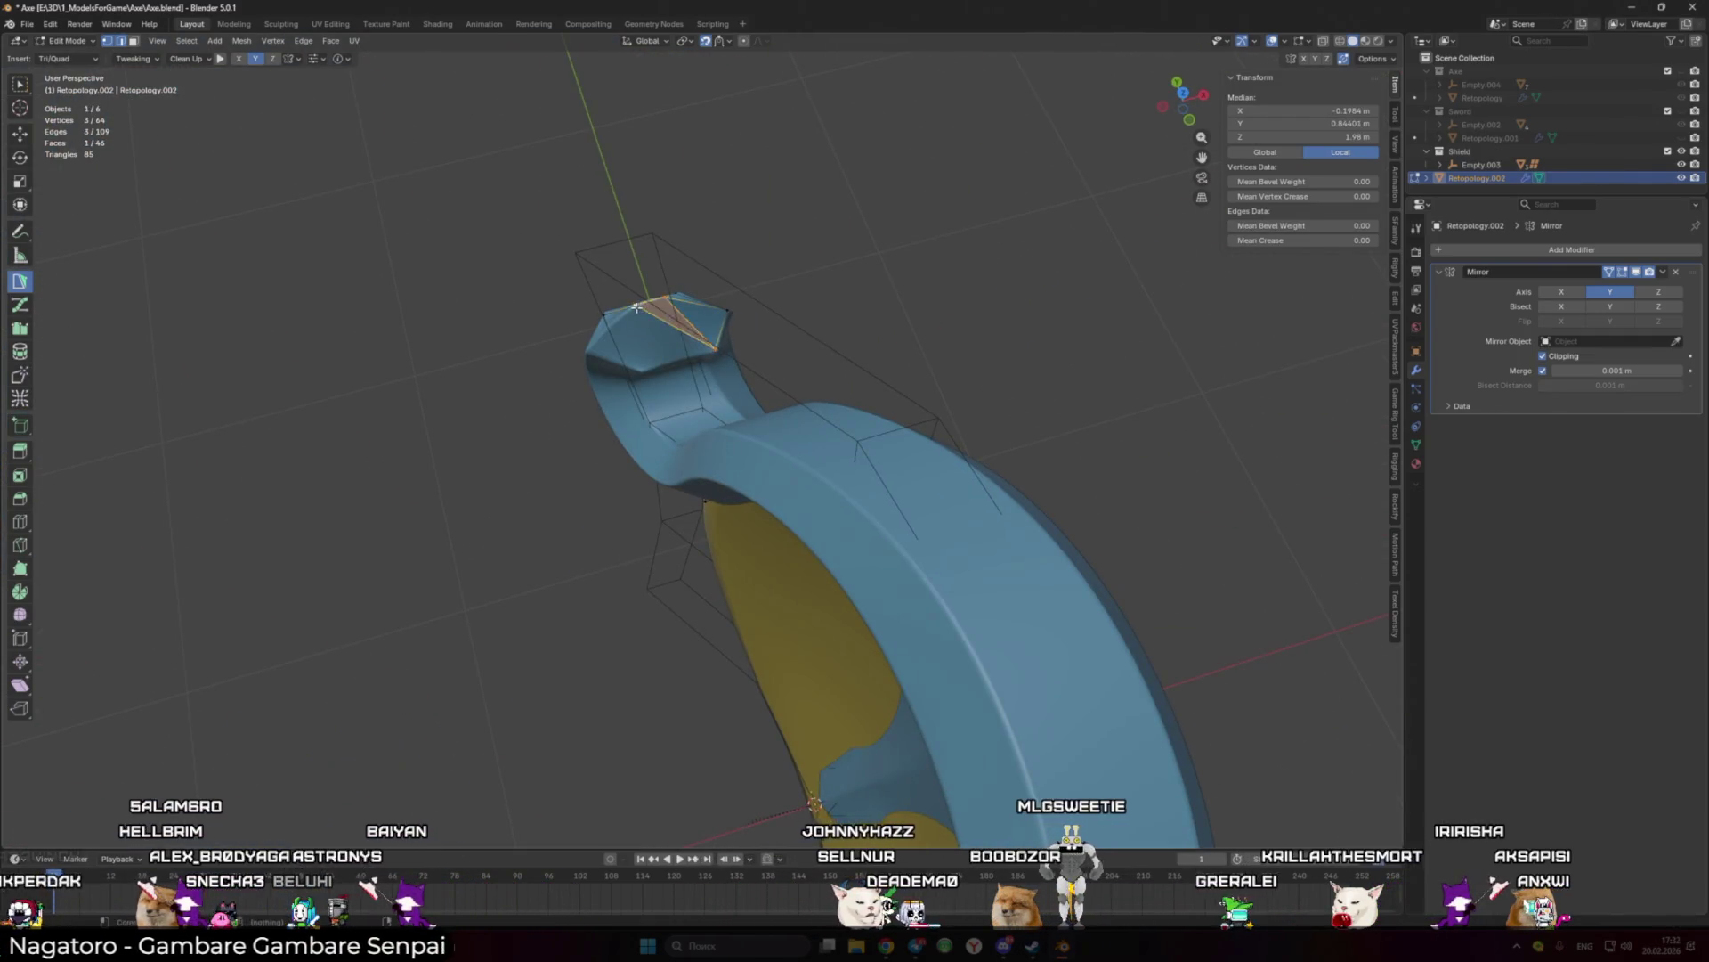
# Step: Build triangle faces at the spike's tip
pyautogui.click(642, 364)
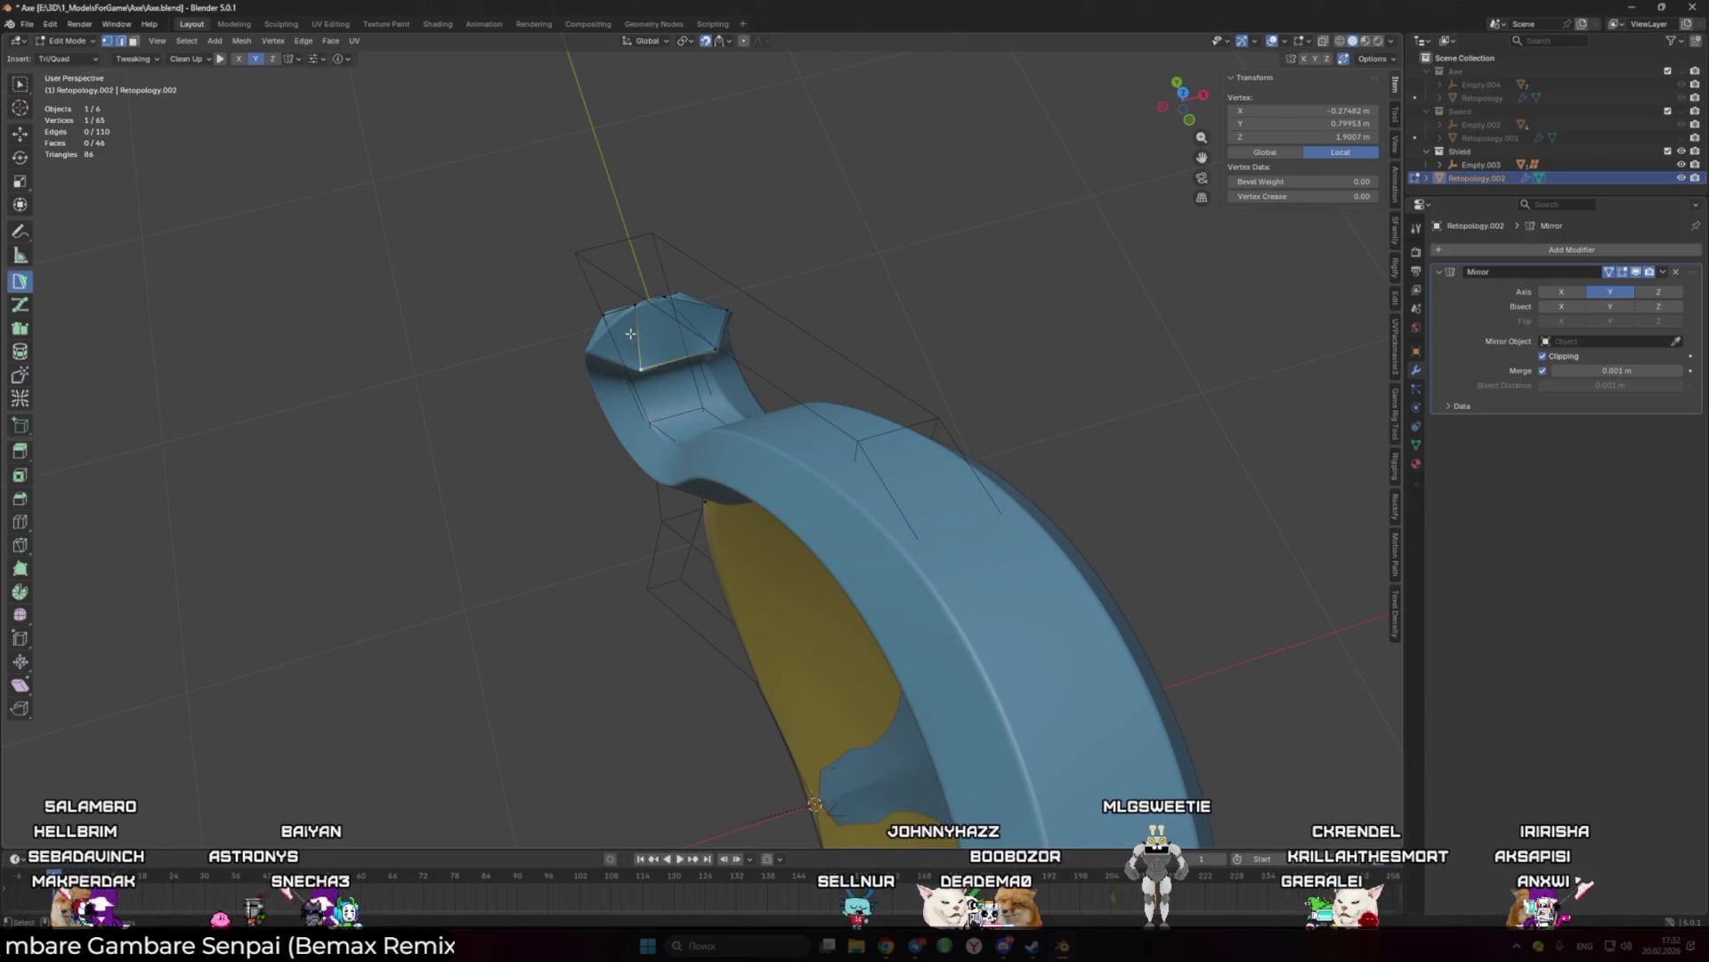
pyautogui.click(632, 333)
pyautogui.moveTo(629, 341)
pyautogui.mouseDown(button='middle')
pyautogui.moveTo(592, 365)
pyautogui.moveTo(693, 354)
pyautogui.moveTo(613, 395)
pyautogui.mouseUp(button='middle')
pyautogui.click(592, 365)
pyautogui.click(636, 390)
pyautogui.keyDown('shift'); pyautogui.click(613, 396); pyautogui.keyUp('shift')
pyautogui.keyDown('ctrl'); pyautogui.click(650, 299); pyautogui.keyUp('ctrl')
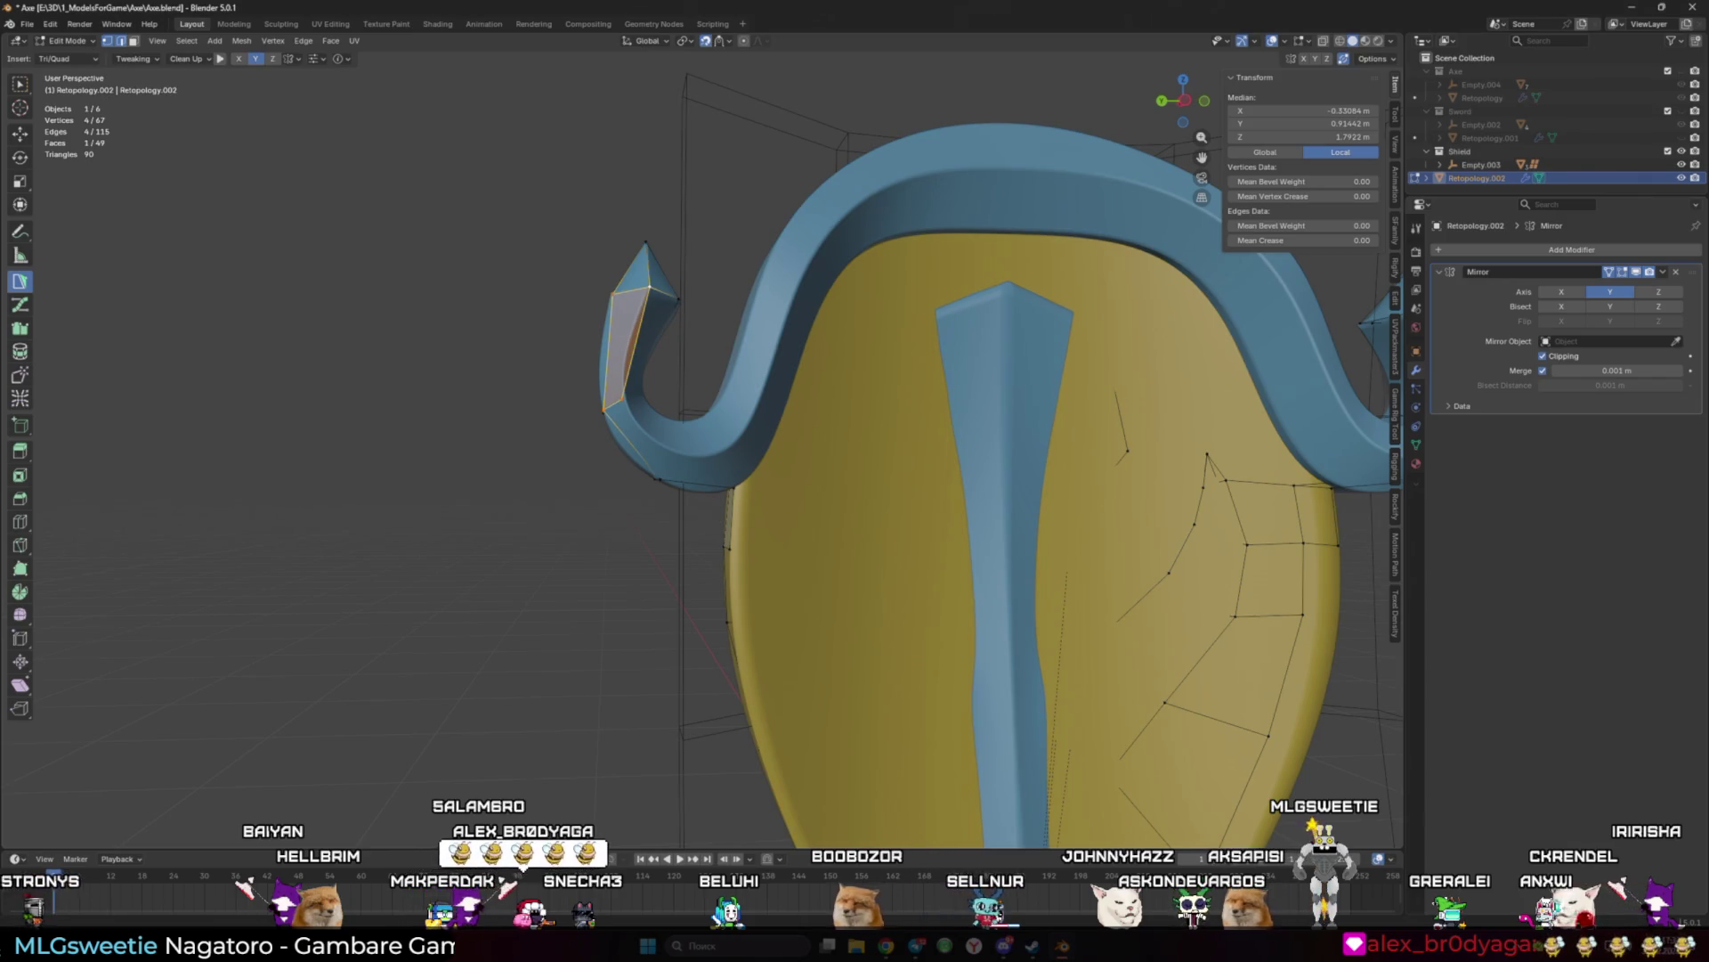
# Step: Undo the last spike change and try a Ctrl+R loop cut across the spike
pyautogui.scroll(-3, 730, 454)
pyautogui.moveTo(672, 416)
pyautogui.mouseDown(button='middle')
pyautogui.moveTo(815, 505)
pyautogui.moveTo(746, 491)
pyautogui.mouseUp(button='middle')
pyautogui.scroll(4, 746, 491)
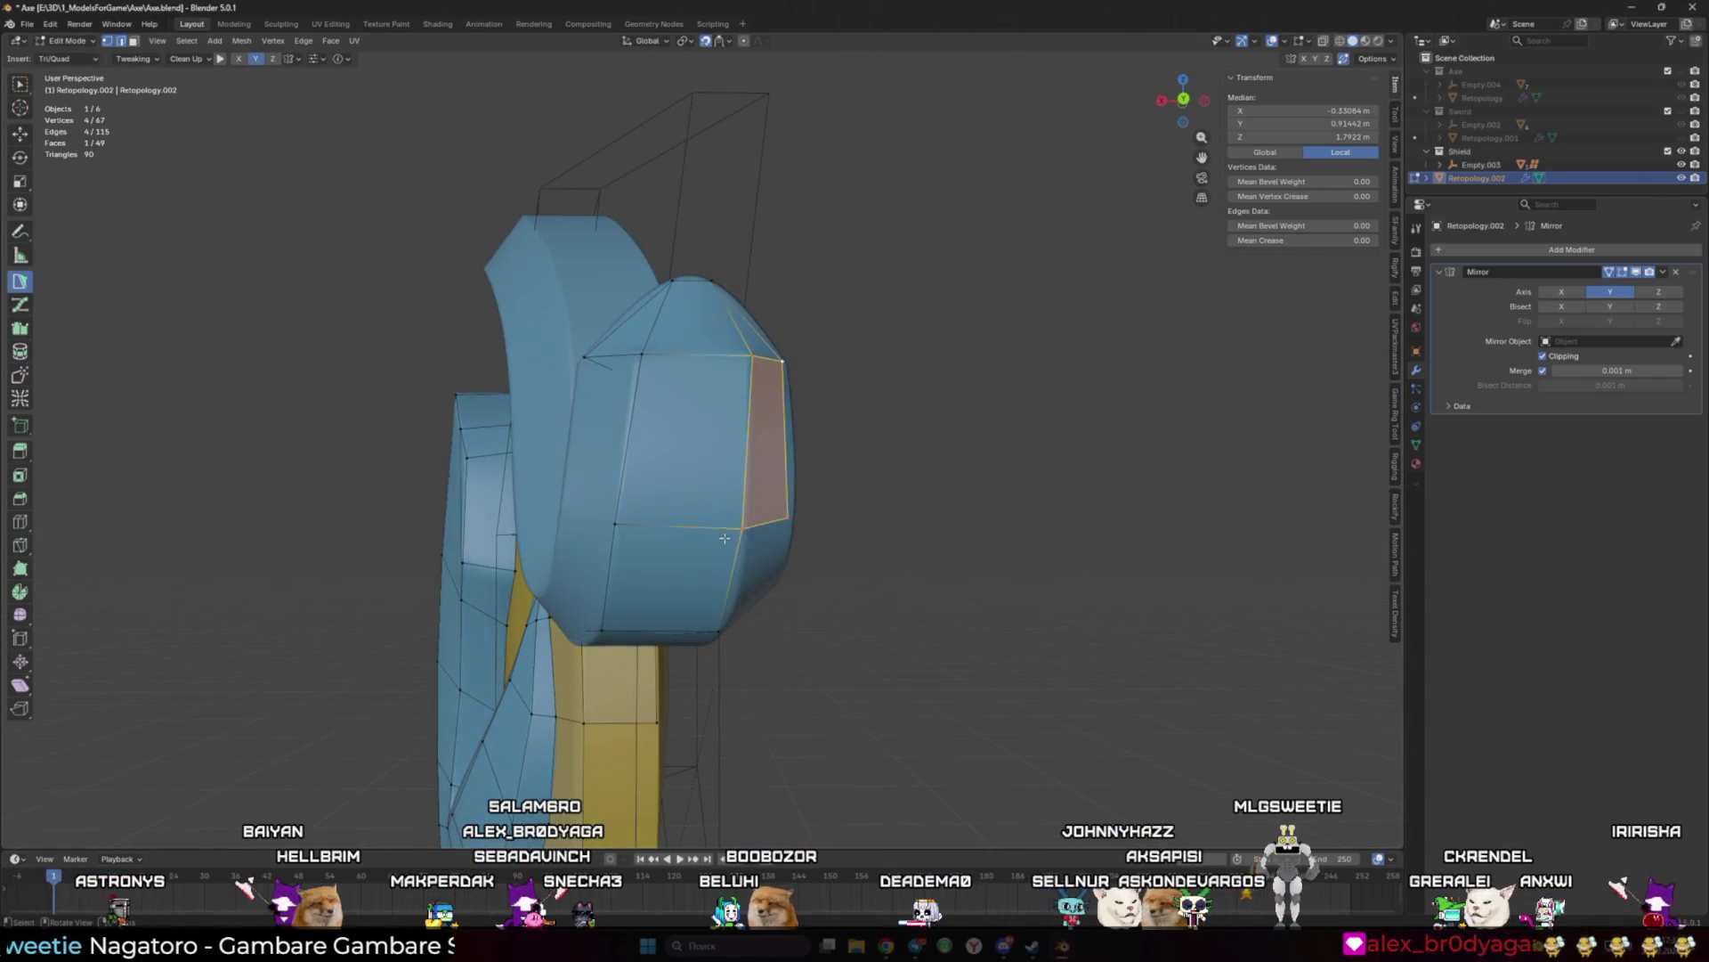
pyautogui.hotkey('ctrl', 'z')
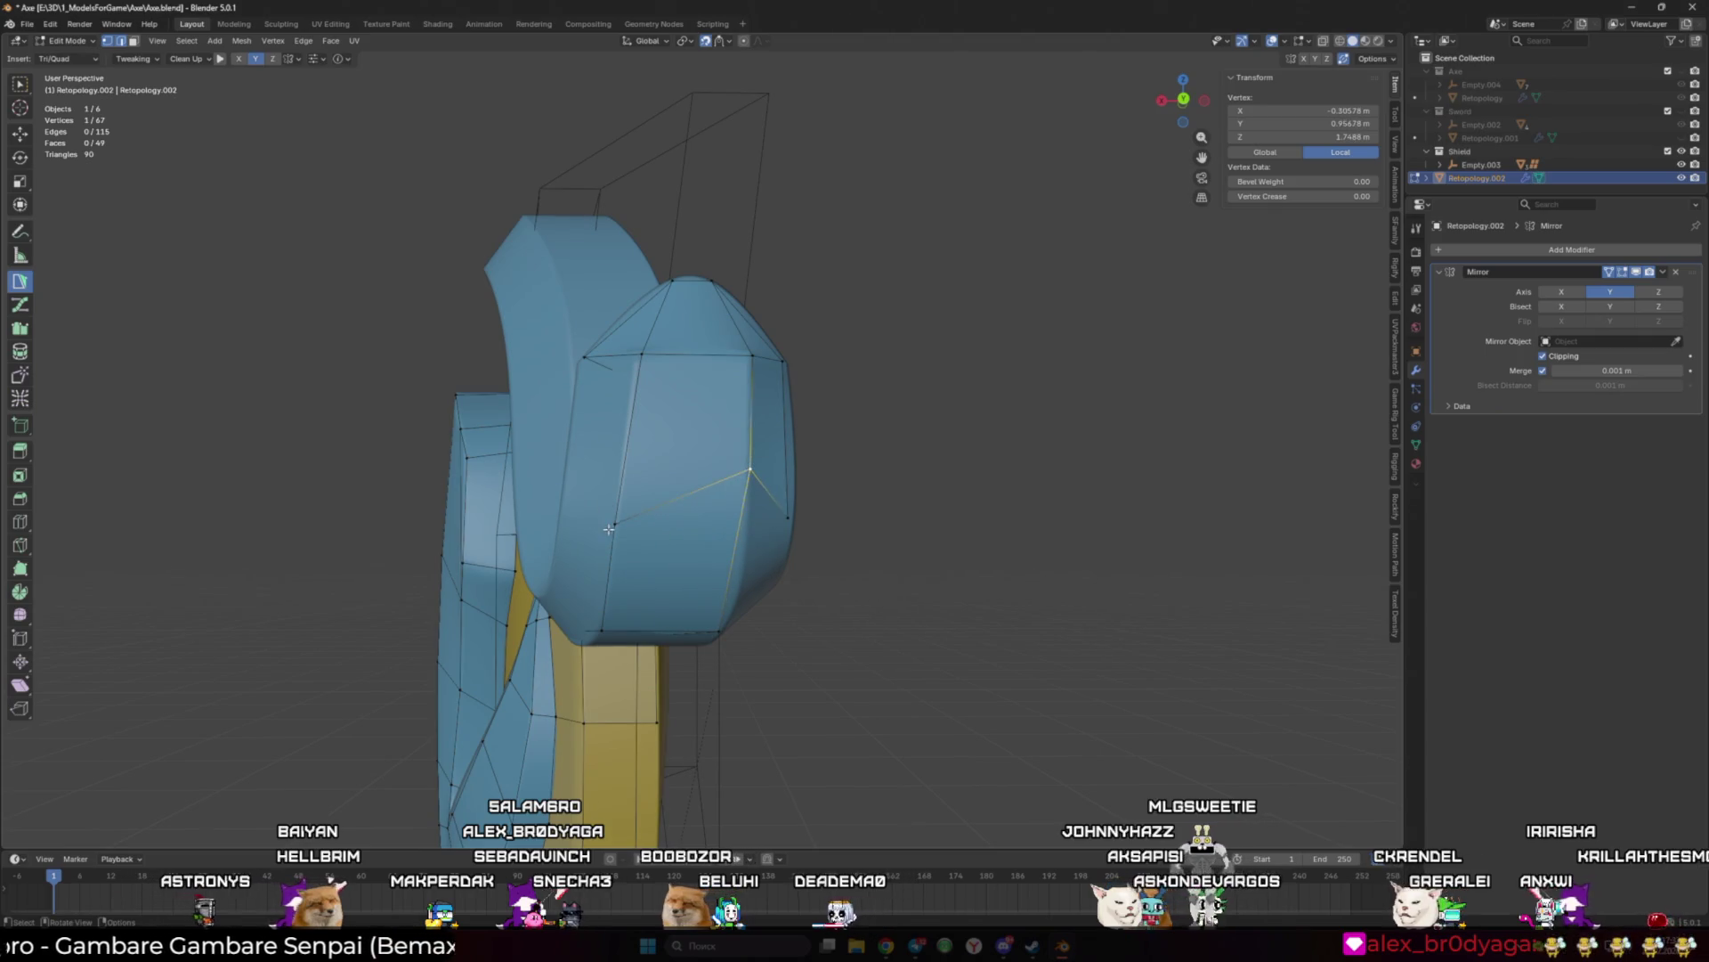
pyautogui.moveTo(625, 460)
pyautogui.mouseDown(button='middle')
pyautogui.moveTo(657, 506)
pyautogui.moveTo(576, 547)
pyautogui.mouseUp(button='middle')
pyautogui.scroll(1, 657, 506)
pyautogui.hotkey('ctrl', 'r')
pyautogui.click(576, 547)
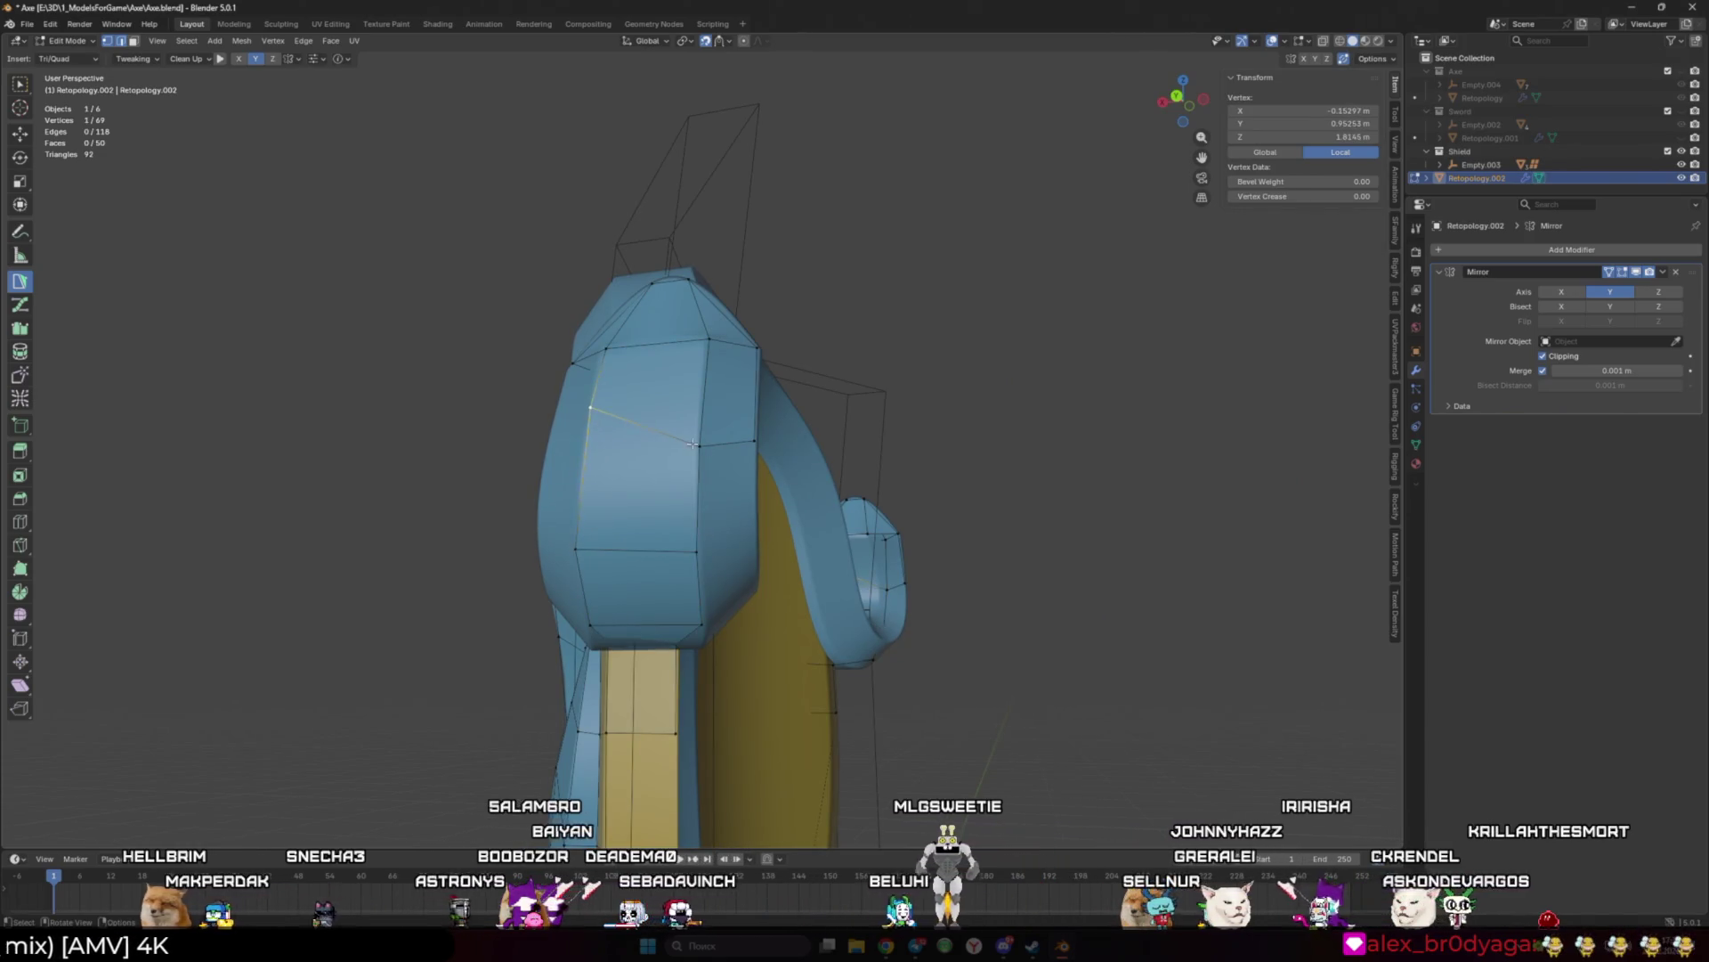
# Step: Add a triangle on the hook and extrude a quad from its boundary edge
pyautogui.moveTo(699, 428); pyautogui.dragTo(623, 499, button='middle')
pyautogui.keyDown('shift'); pyautogui.click(601, 442); pyautogui.keyUp('shift')
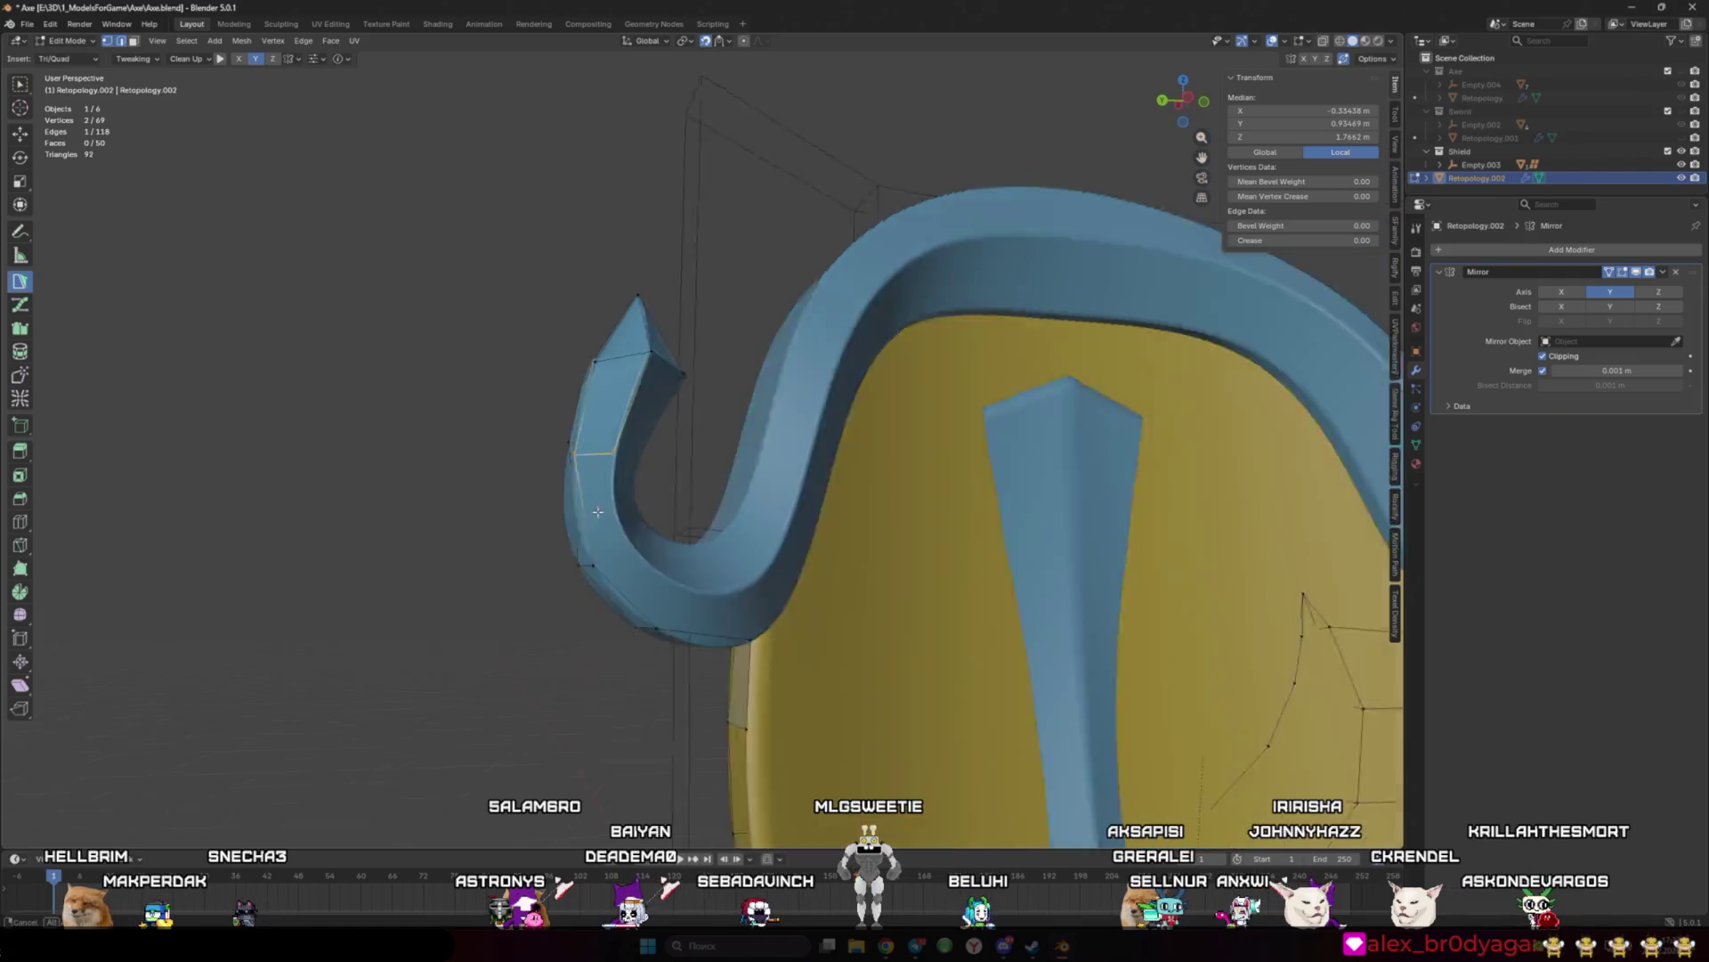
pyautogui.scroll(1, 616, 561)
pyautogui.click(616, 561)
pyautogui.moveTo(602, 545)
pyautogui.mouseDown(button='middle')
pyautogui.moveTo(593, 557)
pyautogui.moveTo(619, 538)
pyautogui.mouseUp(button='middle')
pyautogui.keyDown('shift'); pyautogui.click(605, 444); pyautogui.keyUp('shift')
pyautogui.moveTo(605, 443); pyautogui.dragTo(569, 516, button='middle')
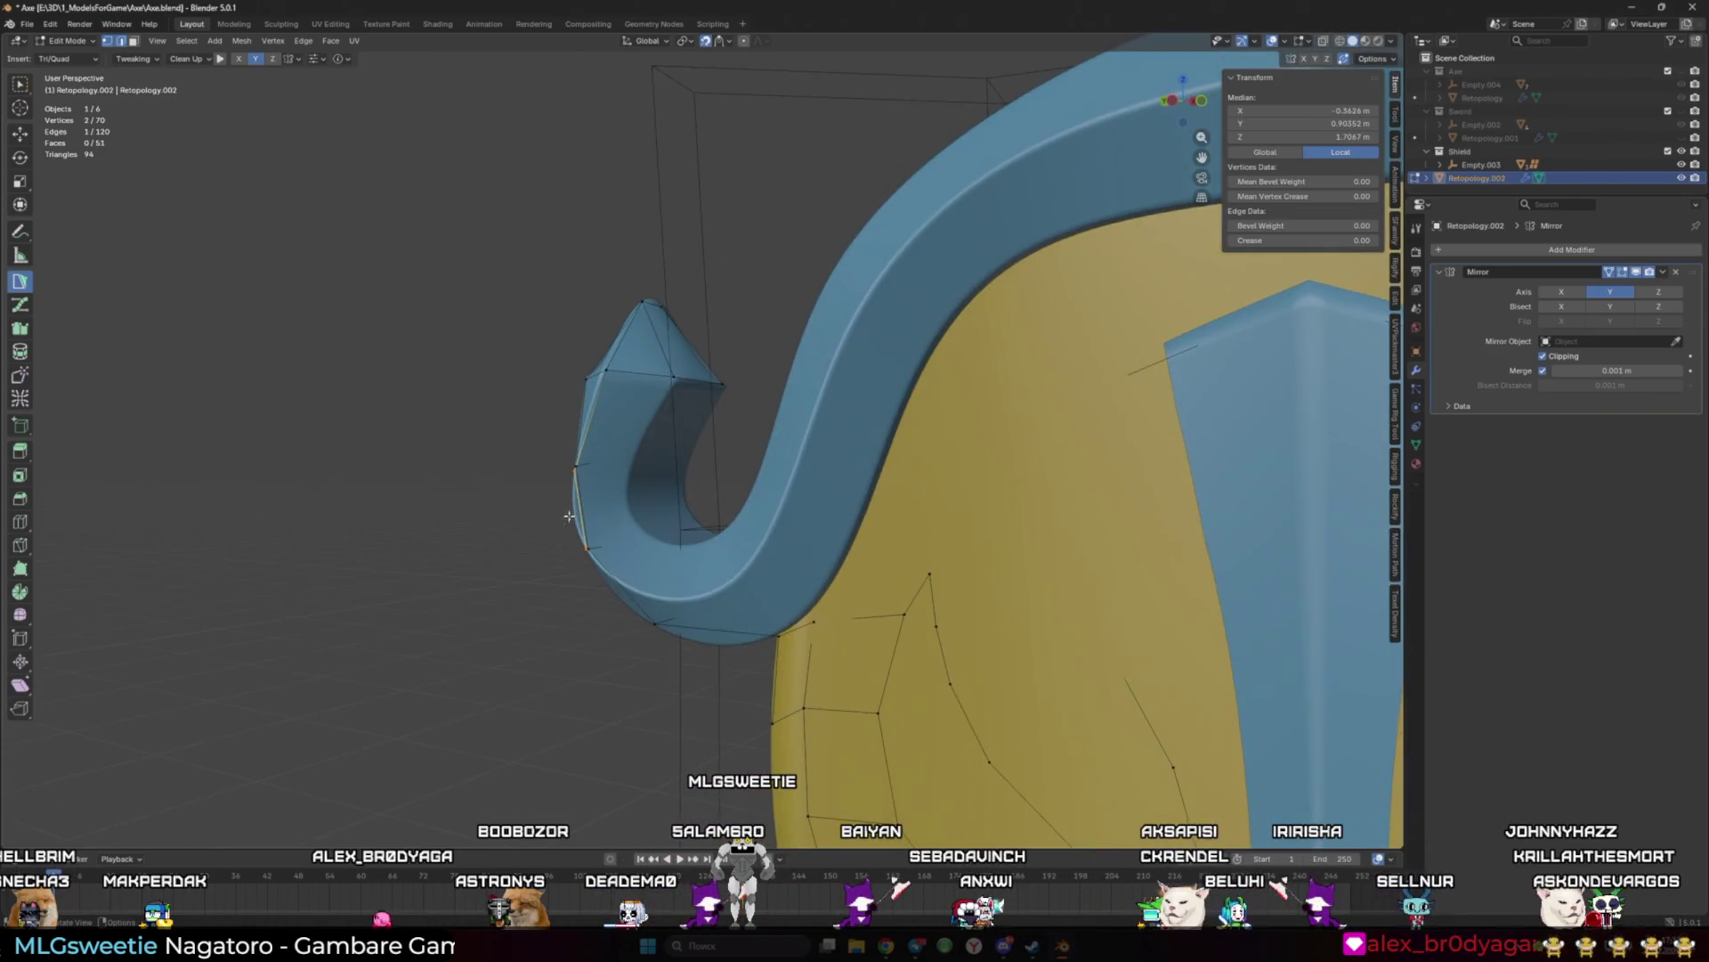
pyautogui.moveTo(600, 418); pyautogui.dragTo(698, 417)
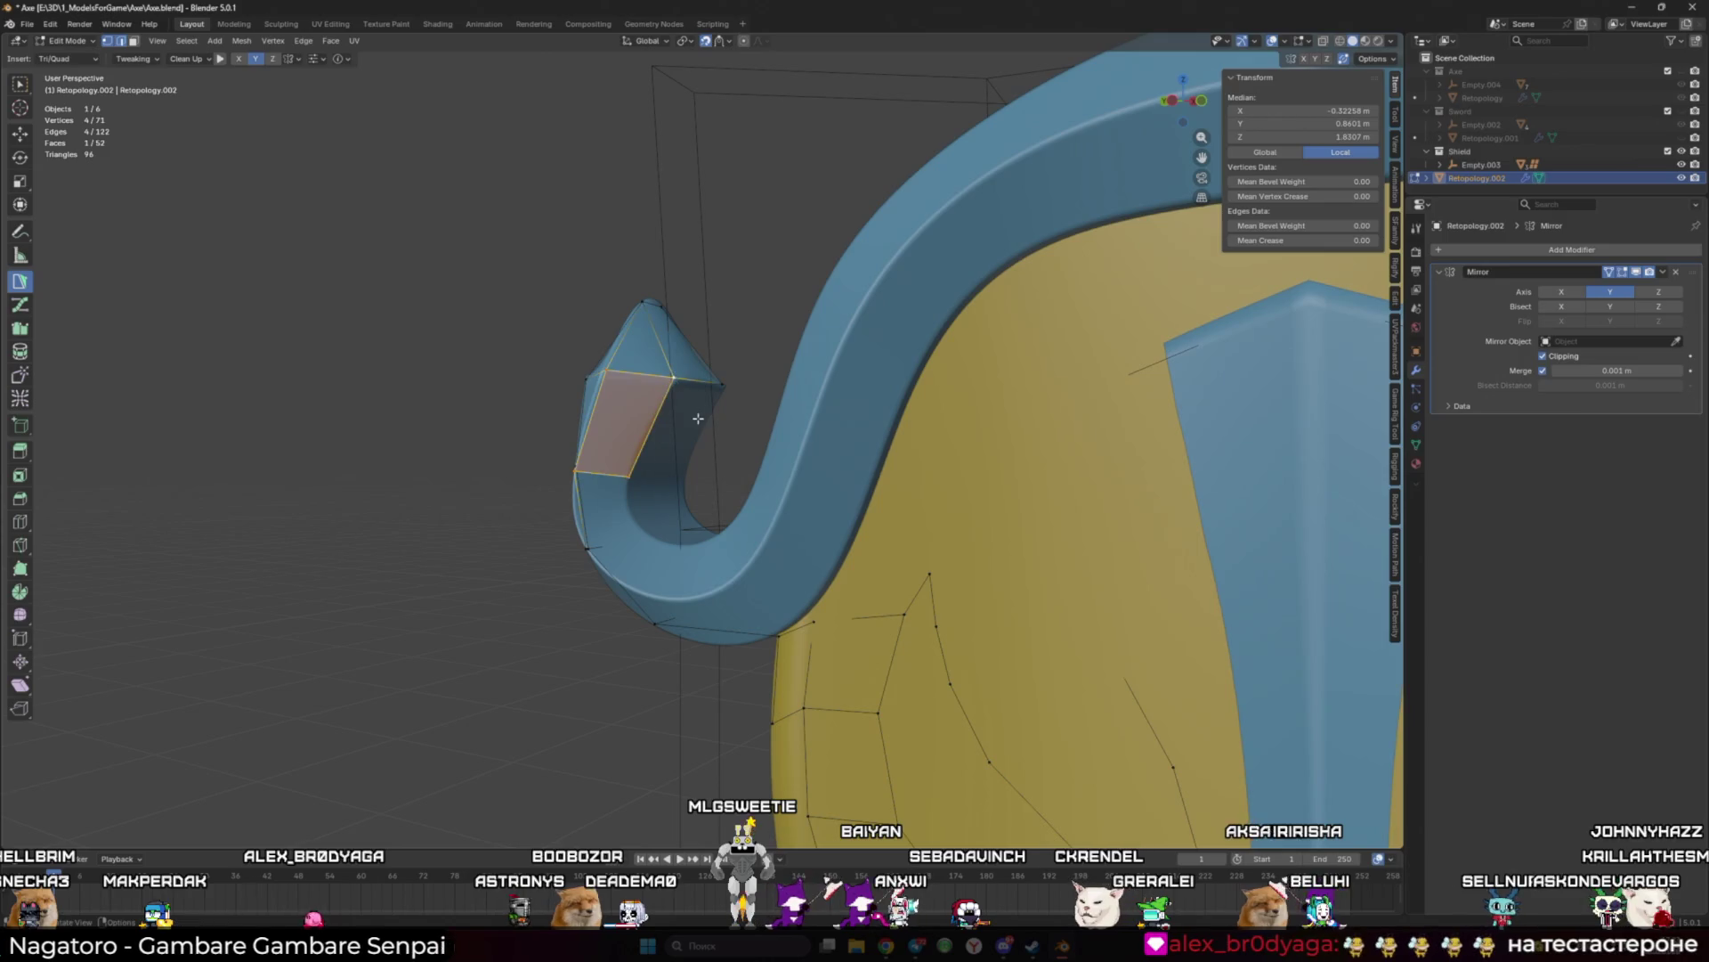
# Step: Add quads and triangles along the hook's edge, underside and bend
pyautogui.keyDown('ctrl'); pyautogui.click(635, 527); pyautogui.keyUp('ctrl')
pyautogui.moveTo(634, 527)
pyautogui.mouseDown(button='middle')
pyautogui.moveTo(623, 547)
pyautogui.moveTo(674, 552)
pyautogui.moveTo(659, 534)
pyautogui.moveTo(715, 519)
pyautogui.moveTo(613, 503)
pyautogui.mouseUp(button='middle')
pyautogui.keyDown('ctrl'); pyautogui.click(674, 547); pyautogui.keyUp('ctrl')
pyautogui.keyDown('ctrl'); pyautogui.click(602, 560); pyautogui.keyUp('ctrl')
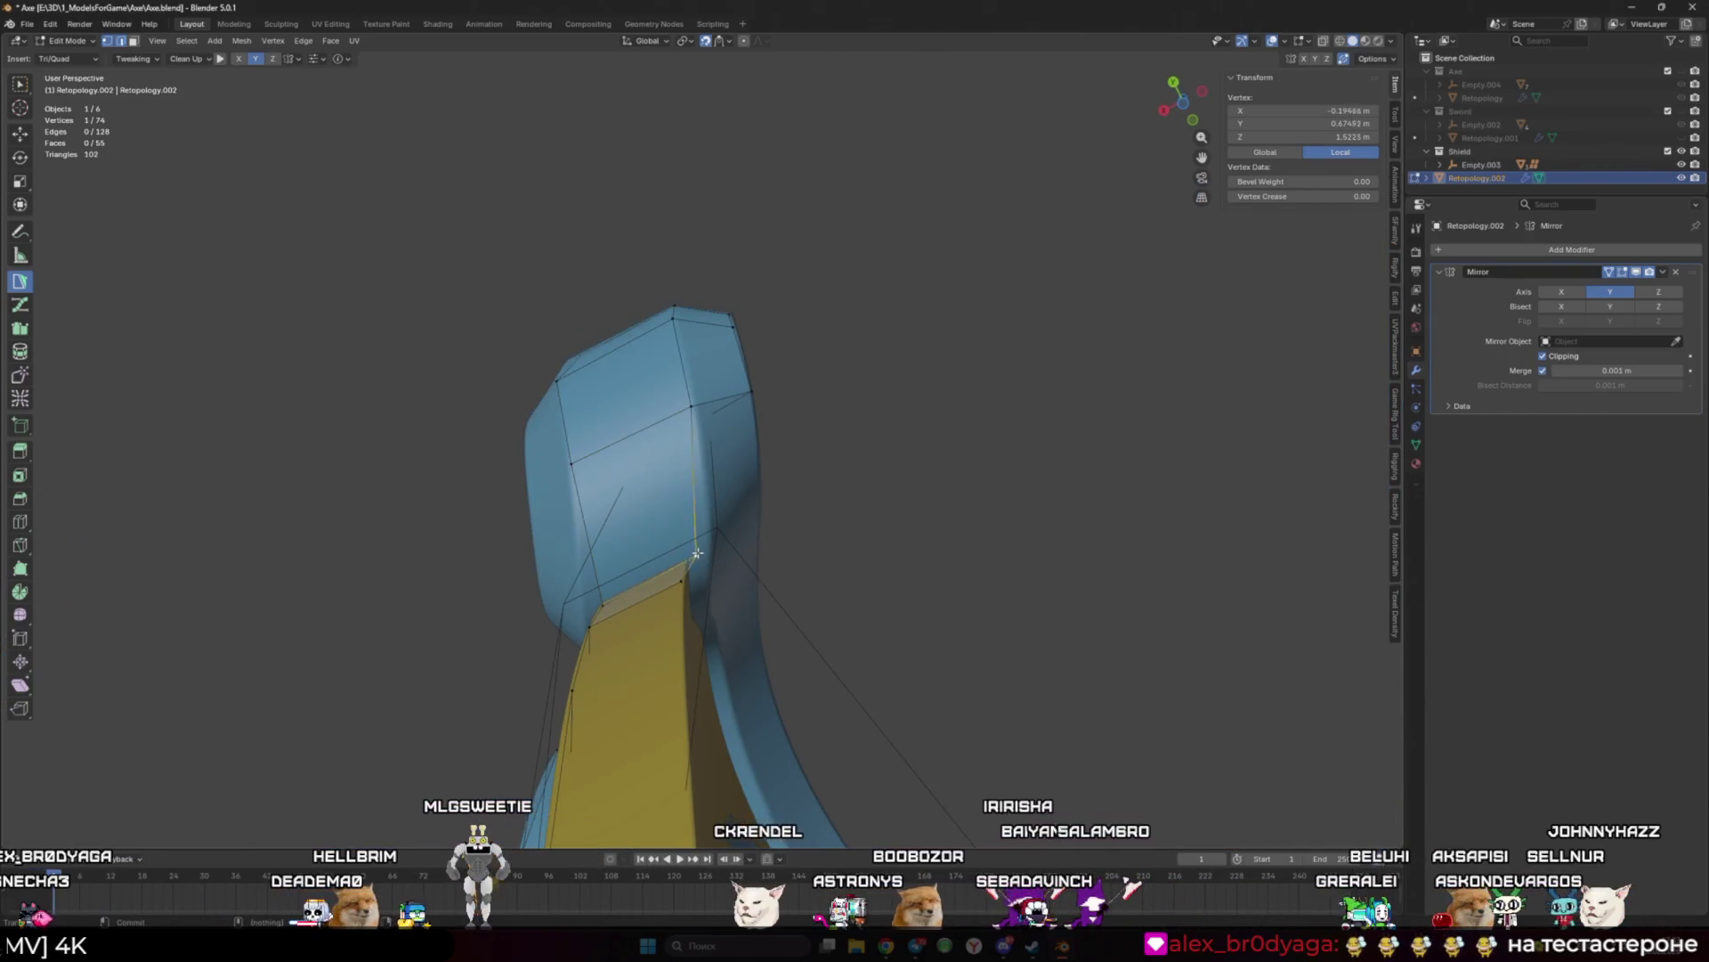
pyautogui.keyDown('ctrl'); pyautogui.click(711, 474); pyautogui.keyUp('ctrl')
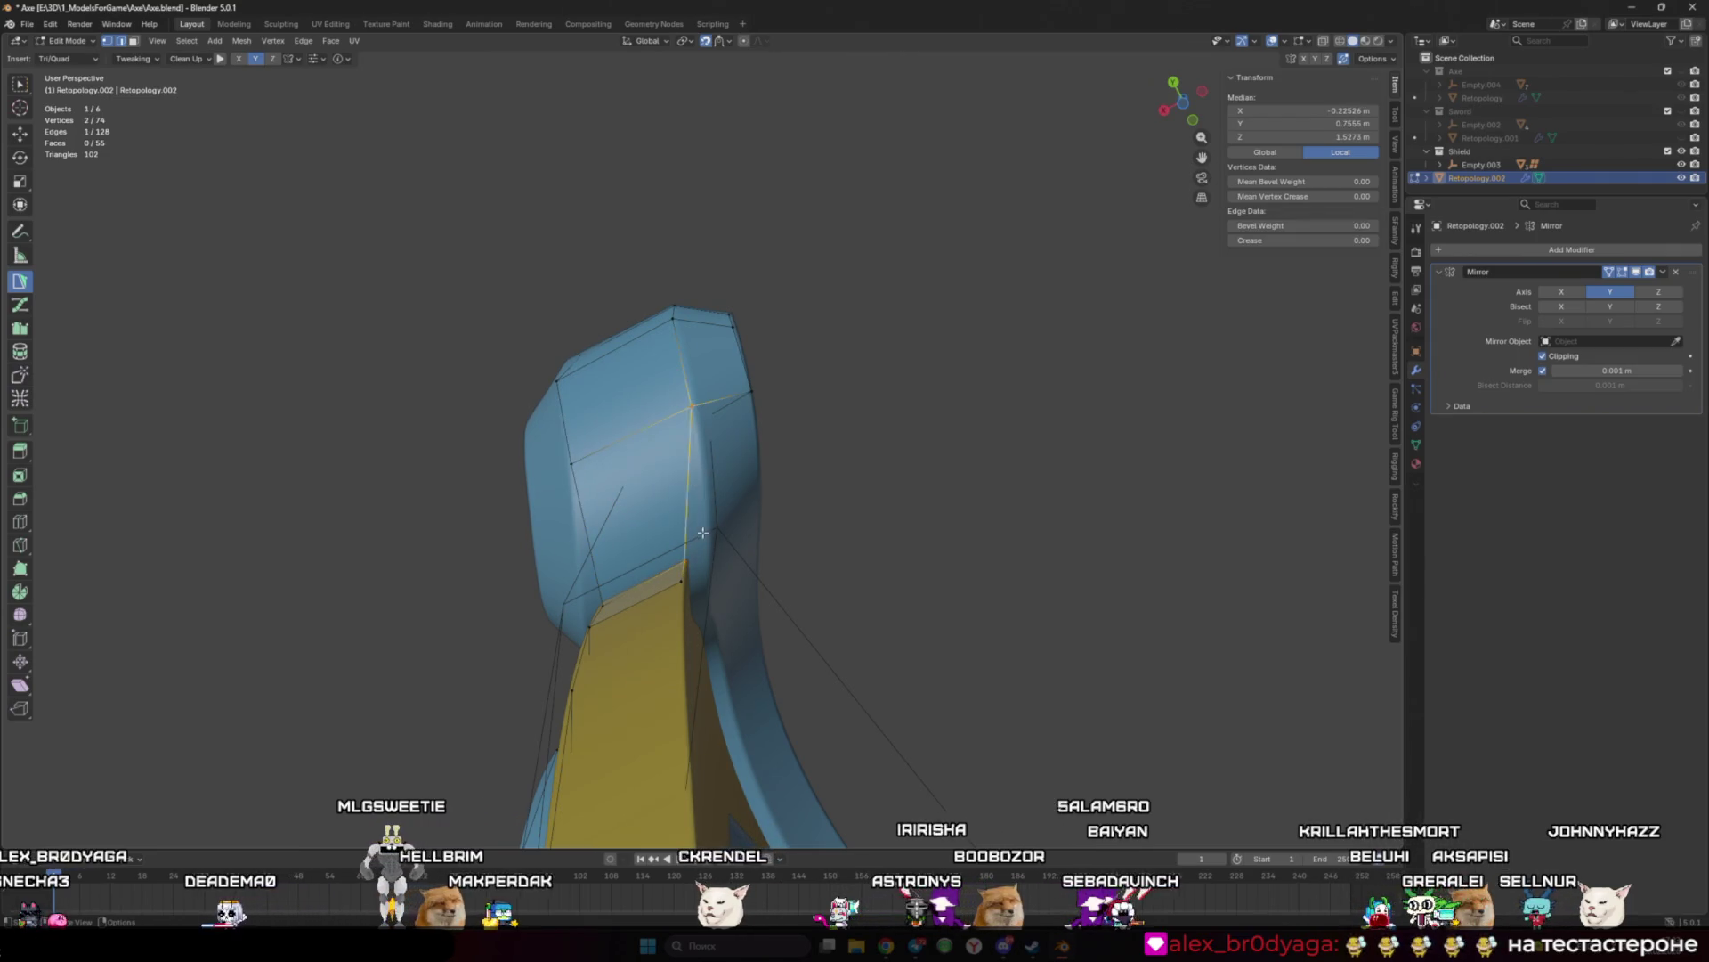
pyautogui.moveTo(710, 473)
pyautogui.mouseDown(button='middle')
pyautogui.moveTo(747, 566)
pyautogui.moveTo(736, 524)
pyautogui.moveTo(723, 636)
pyautogui.mouseUp(button='middle')
pyautogui.keyDown('ctrl'); pyautogui.click(747, 566); pyautogui.keyUp('ctrl')
pyautogui.keyDown('ctrl'); pyautogui.click(736, 587); pyautogui.keyUp('ctrl')
# Step: Add a face and a triangle near the hook's tip
pyautogui.click(735, 587)
pyautogui.keyDown('shift'); pyautogui.click(696, 538); pyautogui.keyUp('shift')
pyautogui.moveTo(696, 538)
pyautogui.mouseDown(button='middle')
pyautogui.moveTo(698, 397)
pyautogui.moveTo(788, 451)
pyautogui.moveTo(791, 501)
pyautogui.mouseUp(button='middle')
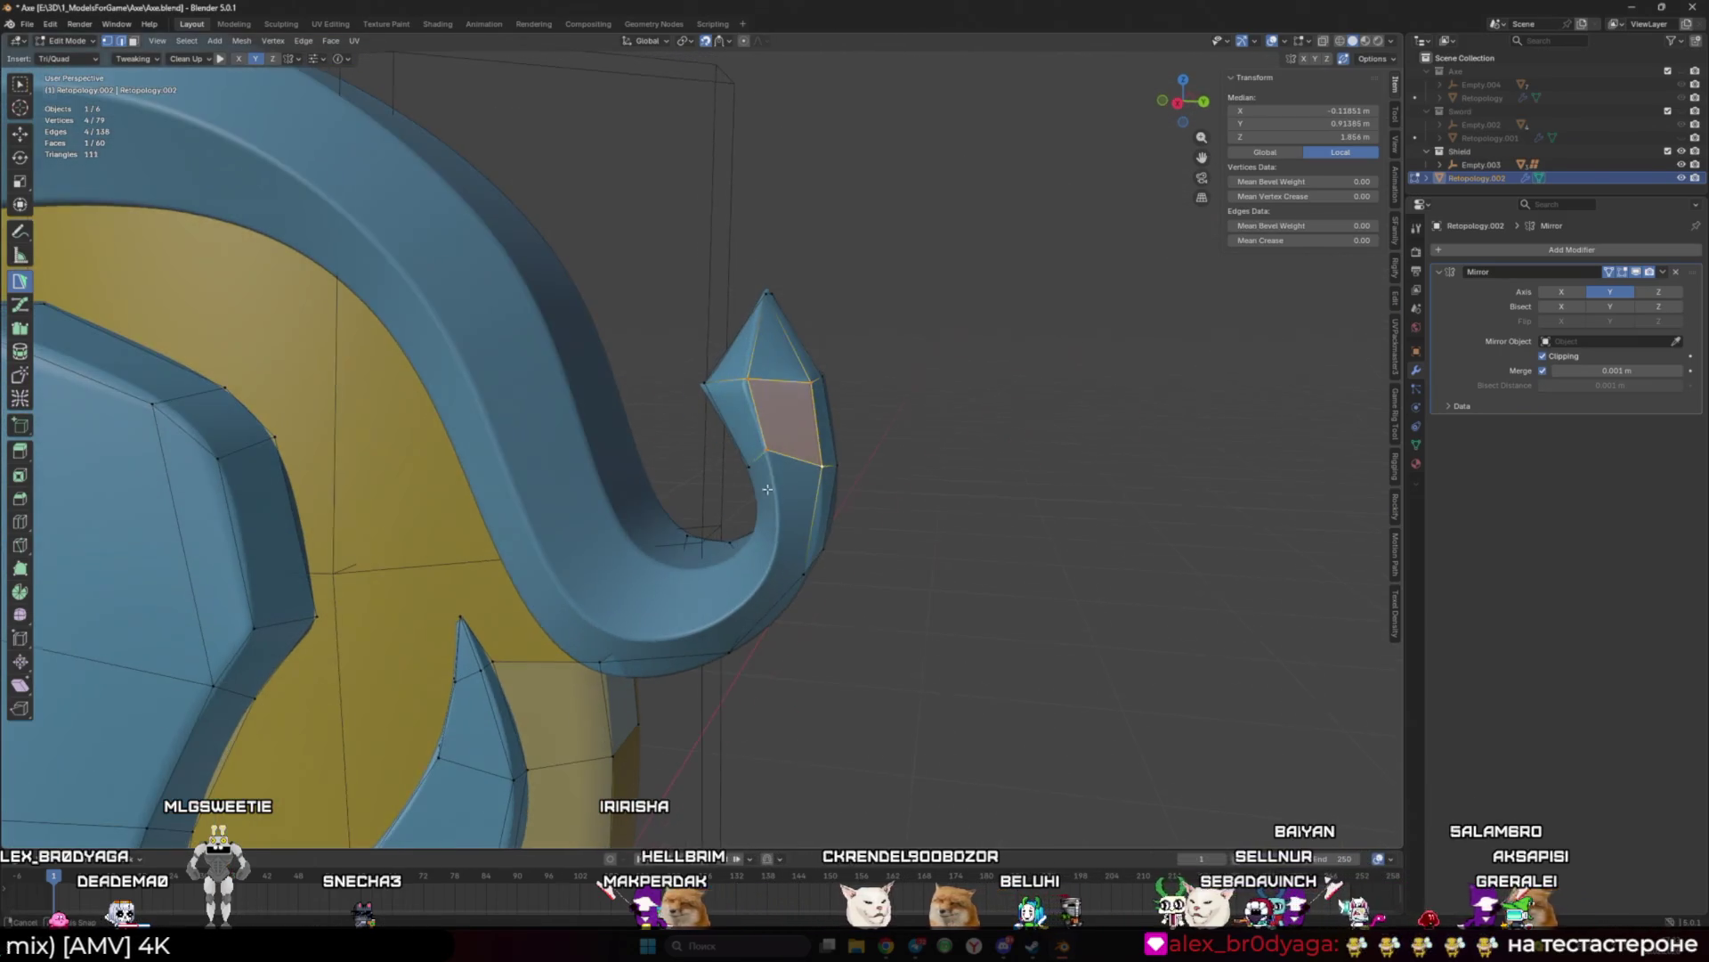
pyautogui.click(792, 504)
pyautogui.keyDown('ctrl'); pyautogui.click(795, 561); pyautogui.keyUp('ctrl')
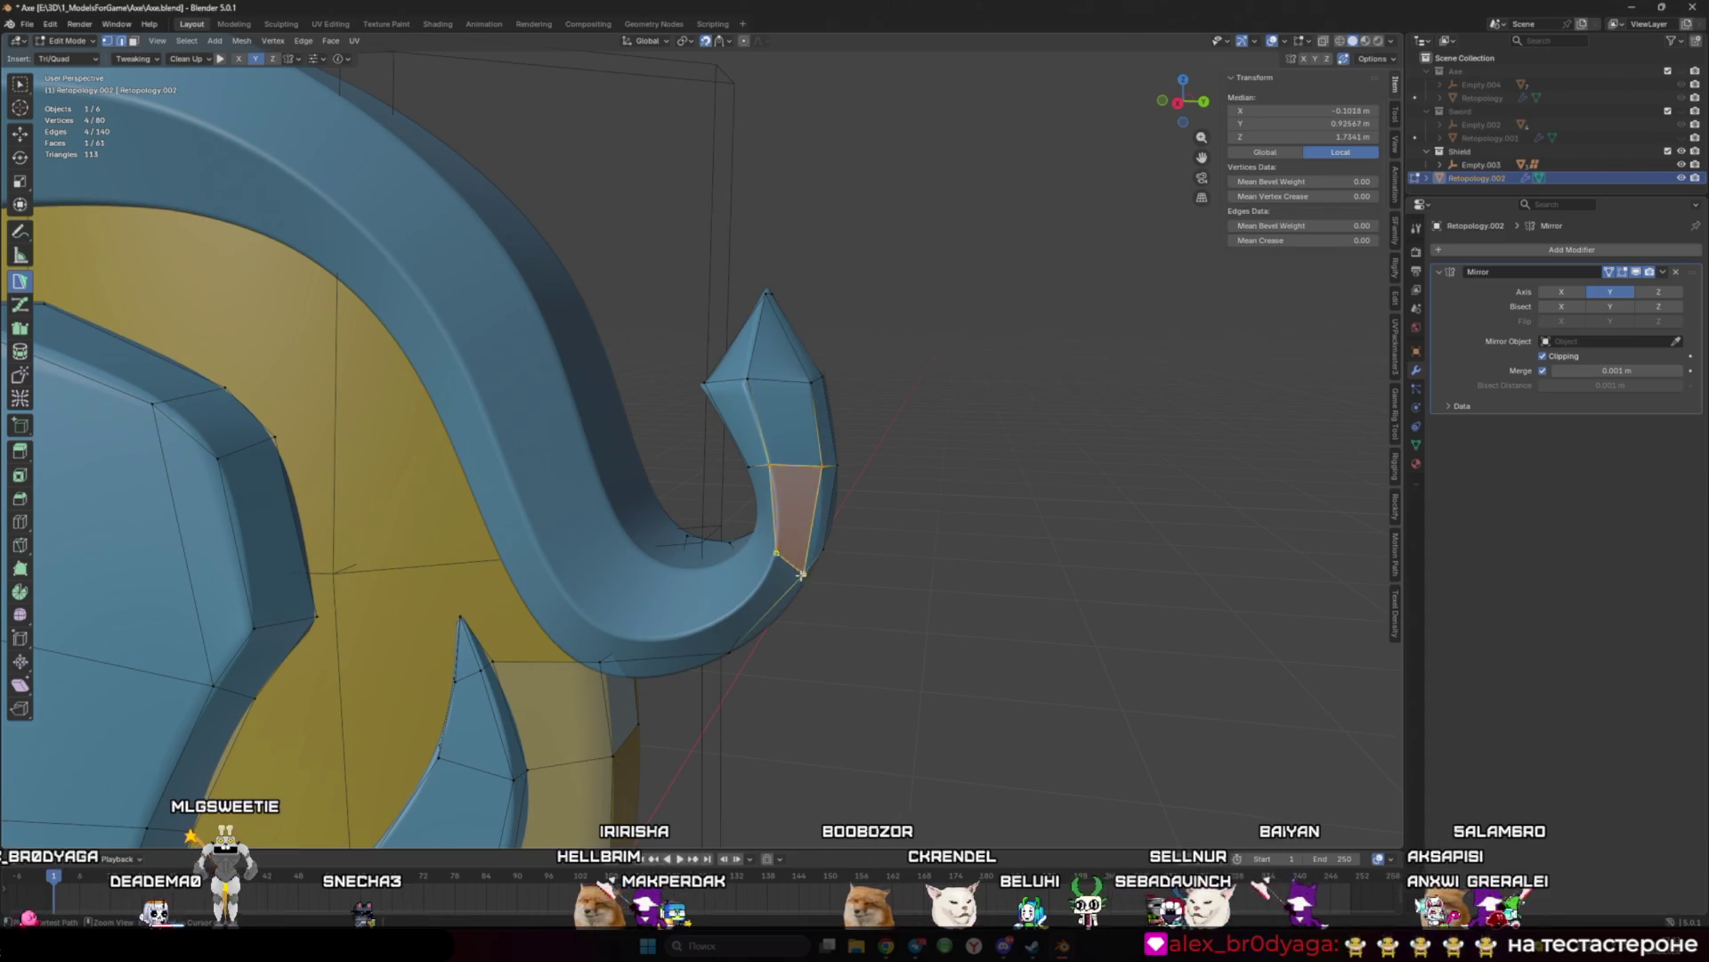
pyautogui.moveTo(795, 561); pyautogui.dragTo(815, 523, button='middle')
pyautogui.moveTo(789, 454); pyautogui.dragTo(739, 372, button='middle')
# Step: Build two more faces on the hook from a chosen edge
pyautogui.click(737, 367)
pyautogui.moveTo(789, 441)
pyautogui.mouseDown(button='middle')
pyautogui.moveTo(789, 526)
pyautogui.moveTo(779, 503)
pyautogui.moveTo(725, 584)
pyautogui.moveTo(753, 566)
pyautogui.mouseUp(button='middle')
pyautogui.click(789, 534)
pyautogui.click(764, 561)
pyautogui.click(757, 563)
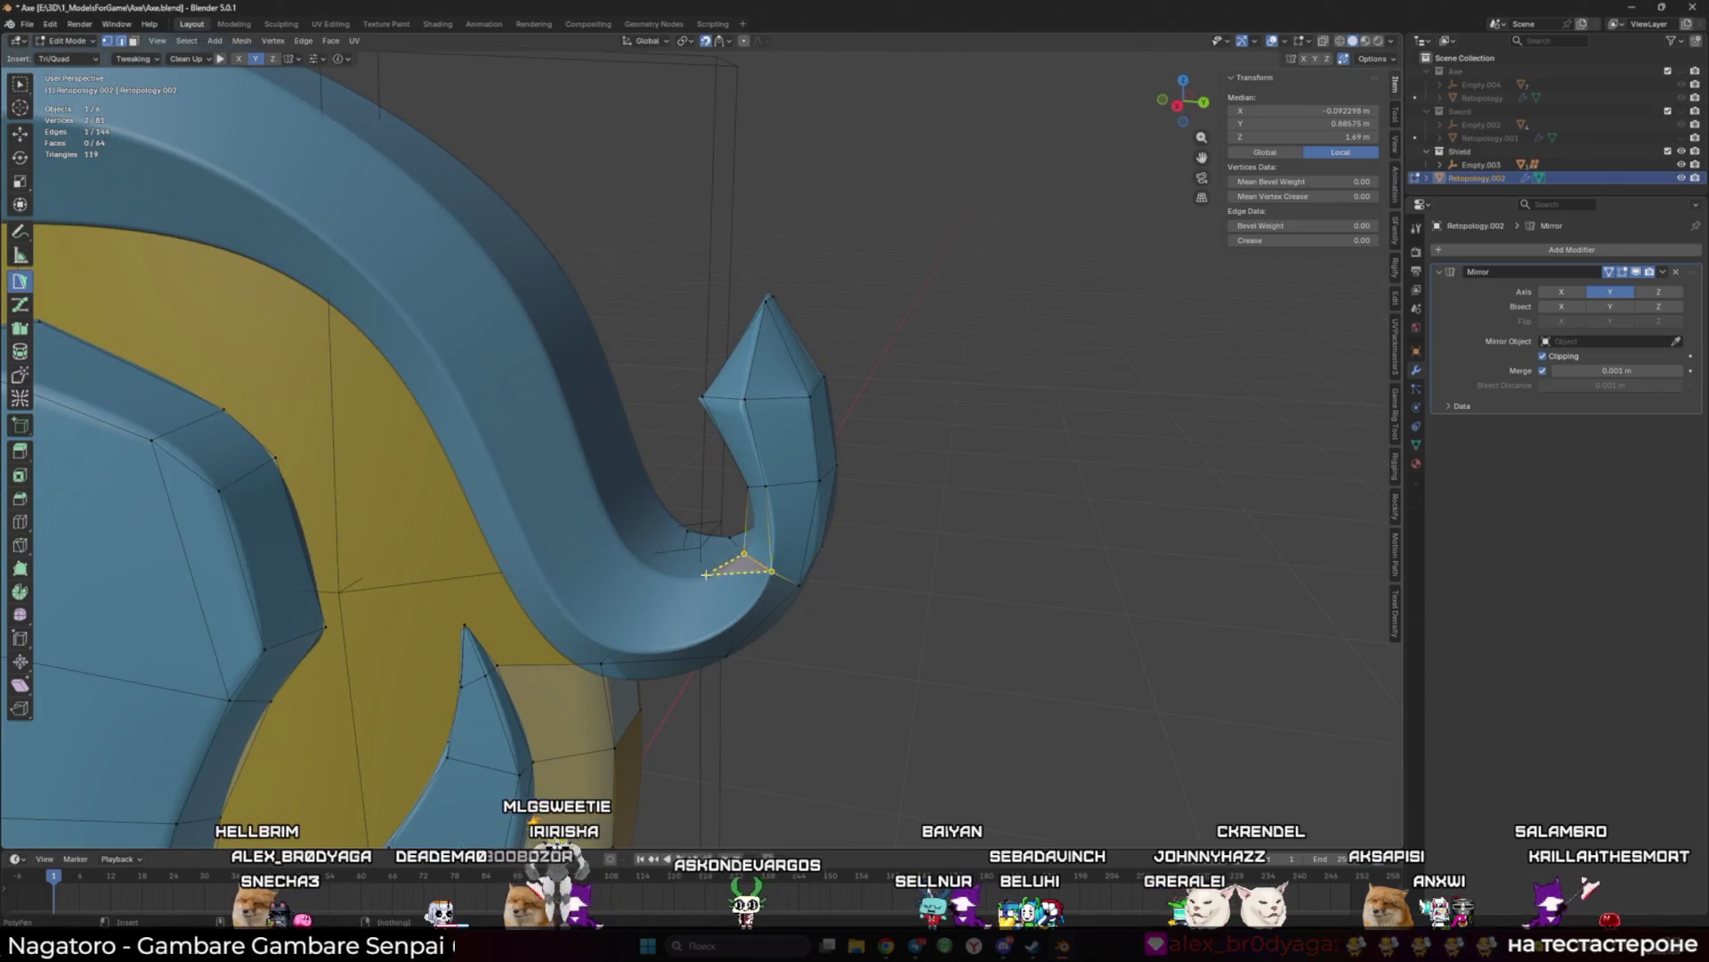
pyautogui.click(726, 631)
pyautogui.moveTo(727, 631)
pyautogui.mouseDown(button='middle')
pyautogui.moveTo(726, 474)
pyautogui.moveTo(812, 518)
pyautogui.mouseUp(button='middle')
pyautogui.click(708, 516)
# Step: Cut an edge loop across the hook, move a vertex, then undo the extra loop
pyautogui.moveTo(787, 590)
pyautogui.mouseDown(button='middle')
pyautogui.moveTo(743, 382)
pyautogui.moveTo(748, 415)
pyautogui.mouseUp(button='middle')
pyautogui.hotkey('ctrl', 'r')
pyautogui.click(757, 434)
pyautogui.click(742, 382)
pyautogui.press('g')
pyautogui.hotkey('ctrl', 'r')
pyautogui.click(748, 416)
pyautogui.hotkey('ctrl', 'z')
# Step: Delete the bad face and build a new face from a rim edge
pyautogui.rightClick(811, 532)
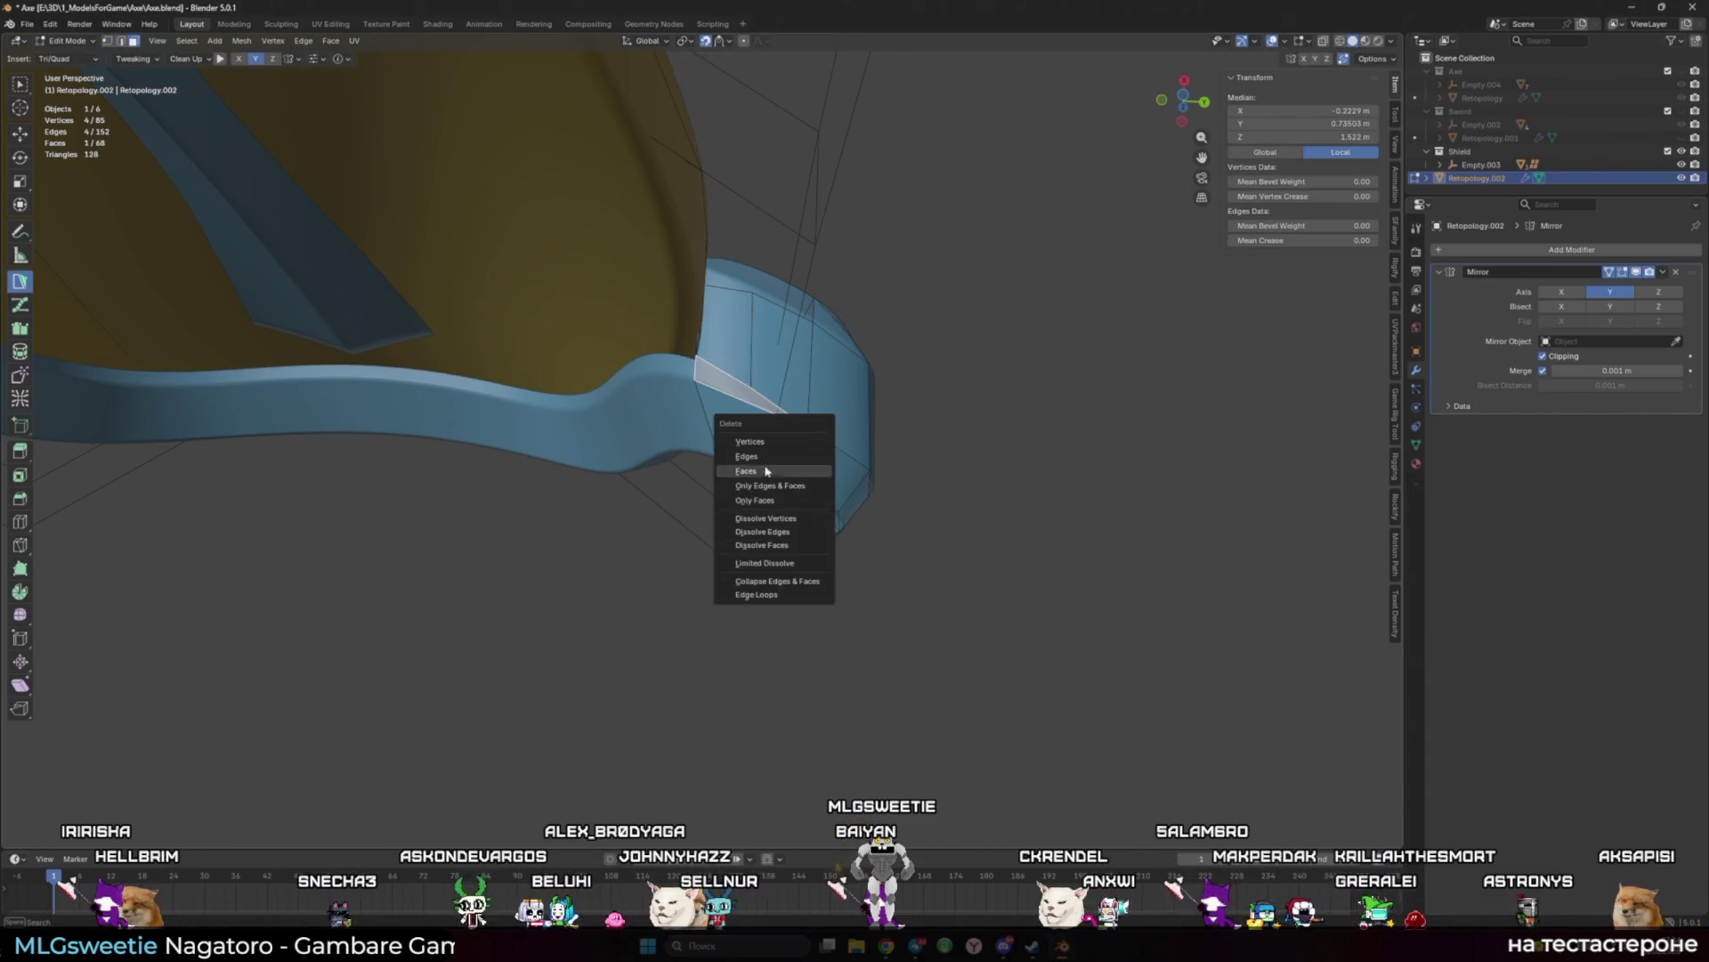
pyautogui.click(763, 469)
pyautogui.click(756, 409)
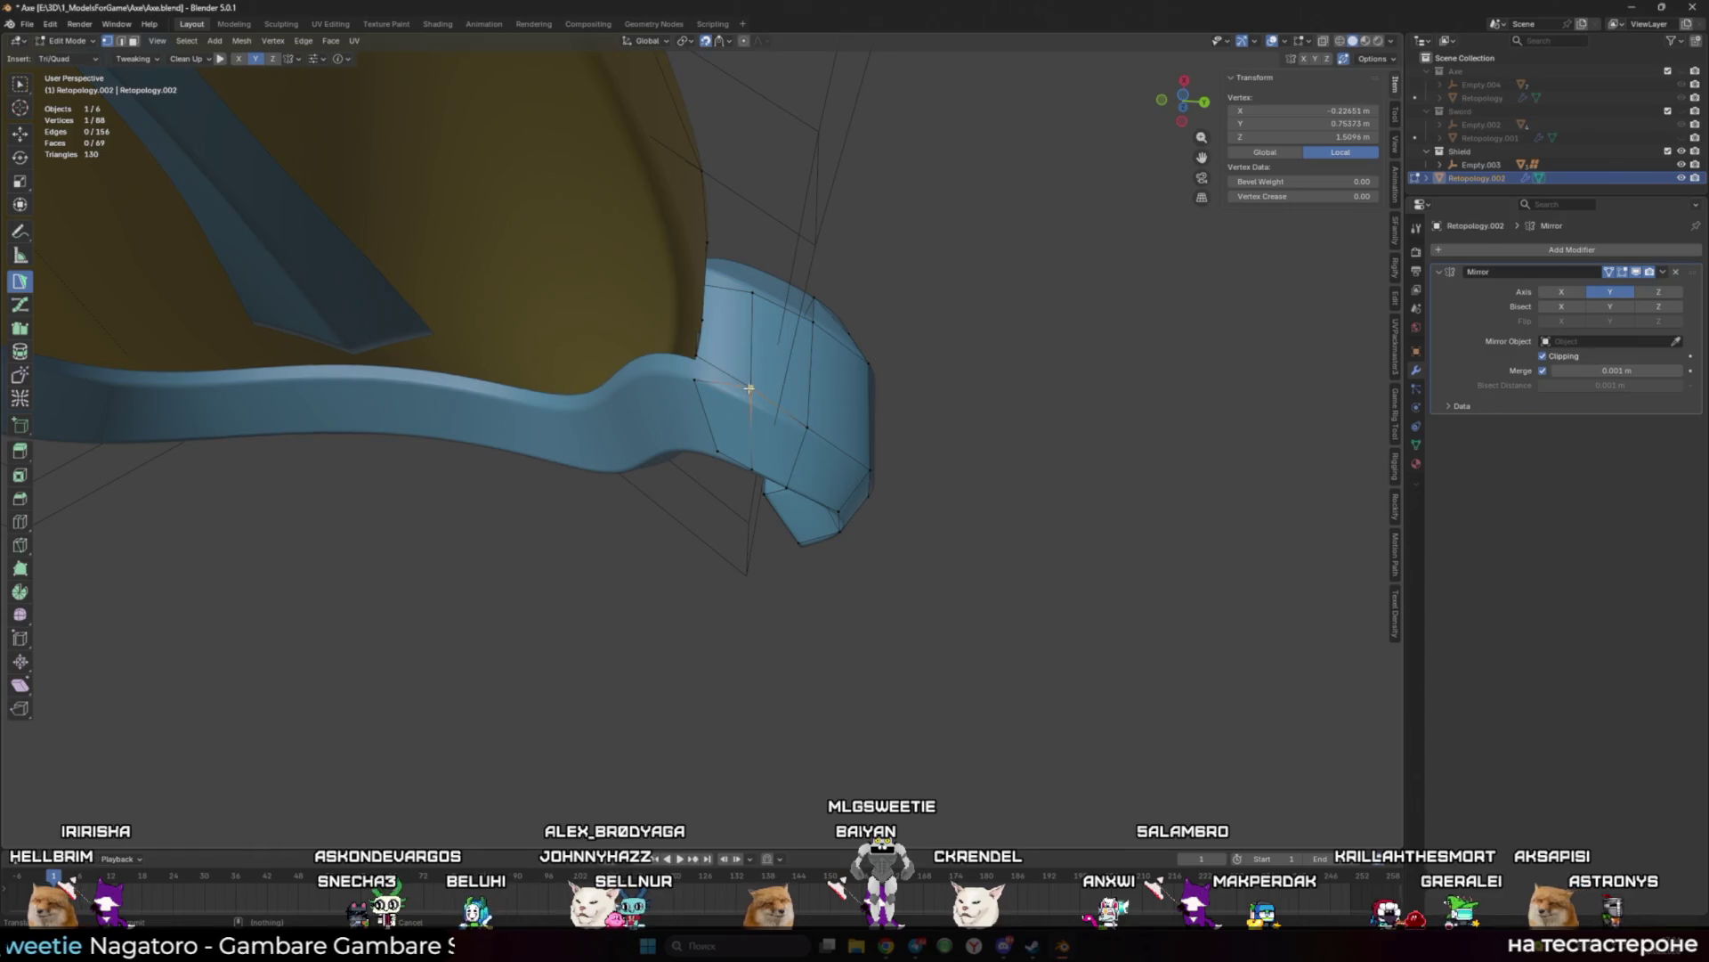
pyautogui.moveTo(777, 344); pyautogui.dragTo(802, 443, button='middle')
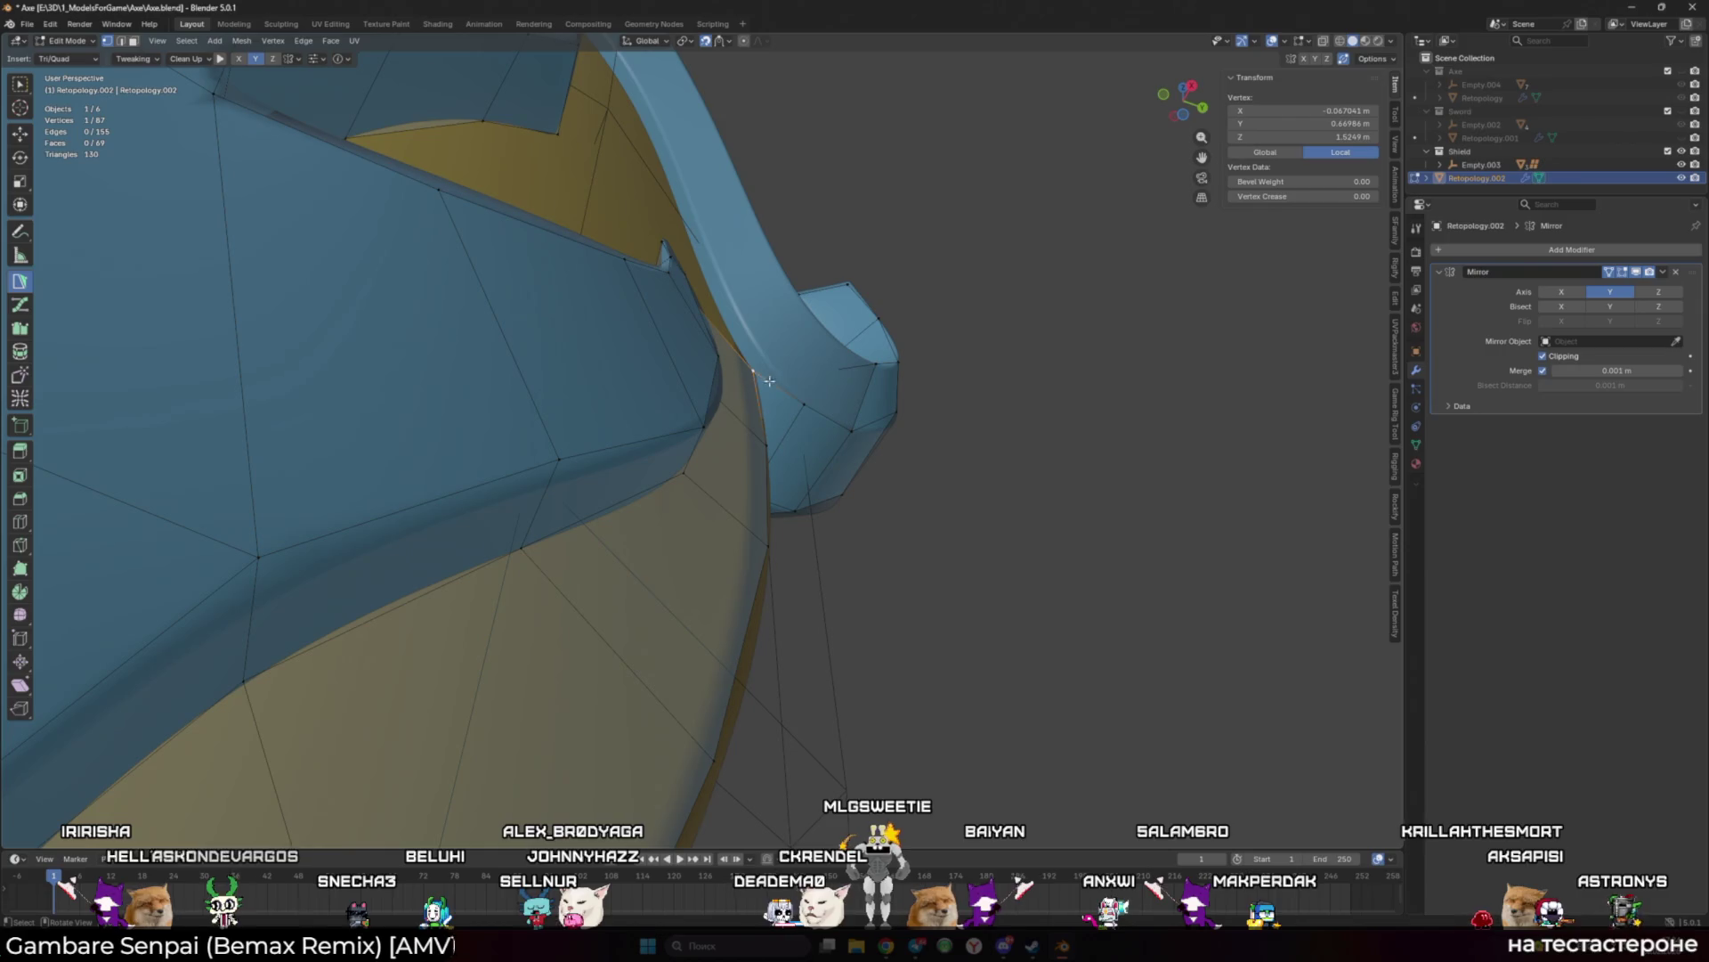
pyautogui.keyDown('shift'); pyautogui.click(778, 391); pyautogui.keyUp('shift')
pyautogui.keyDown('ctrl'); pyautogui.click(766, 359); pyautogui.keyUp('ctrl')
pyautogui.moveTo(765, 360); pyautogui.dragTo(695, 386, button='middle')
# Step: Reposition rim vertices, then add three quads and a triangle on the hook
pyautogui.moveTo(691, 381); pyautogui.dragTo(686, 389)
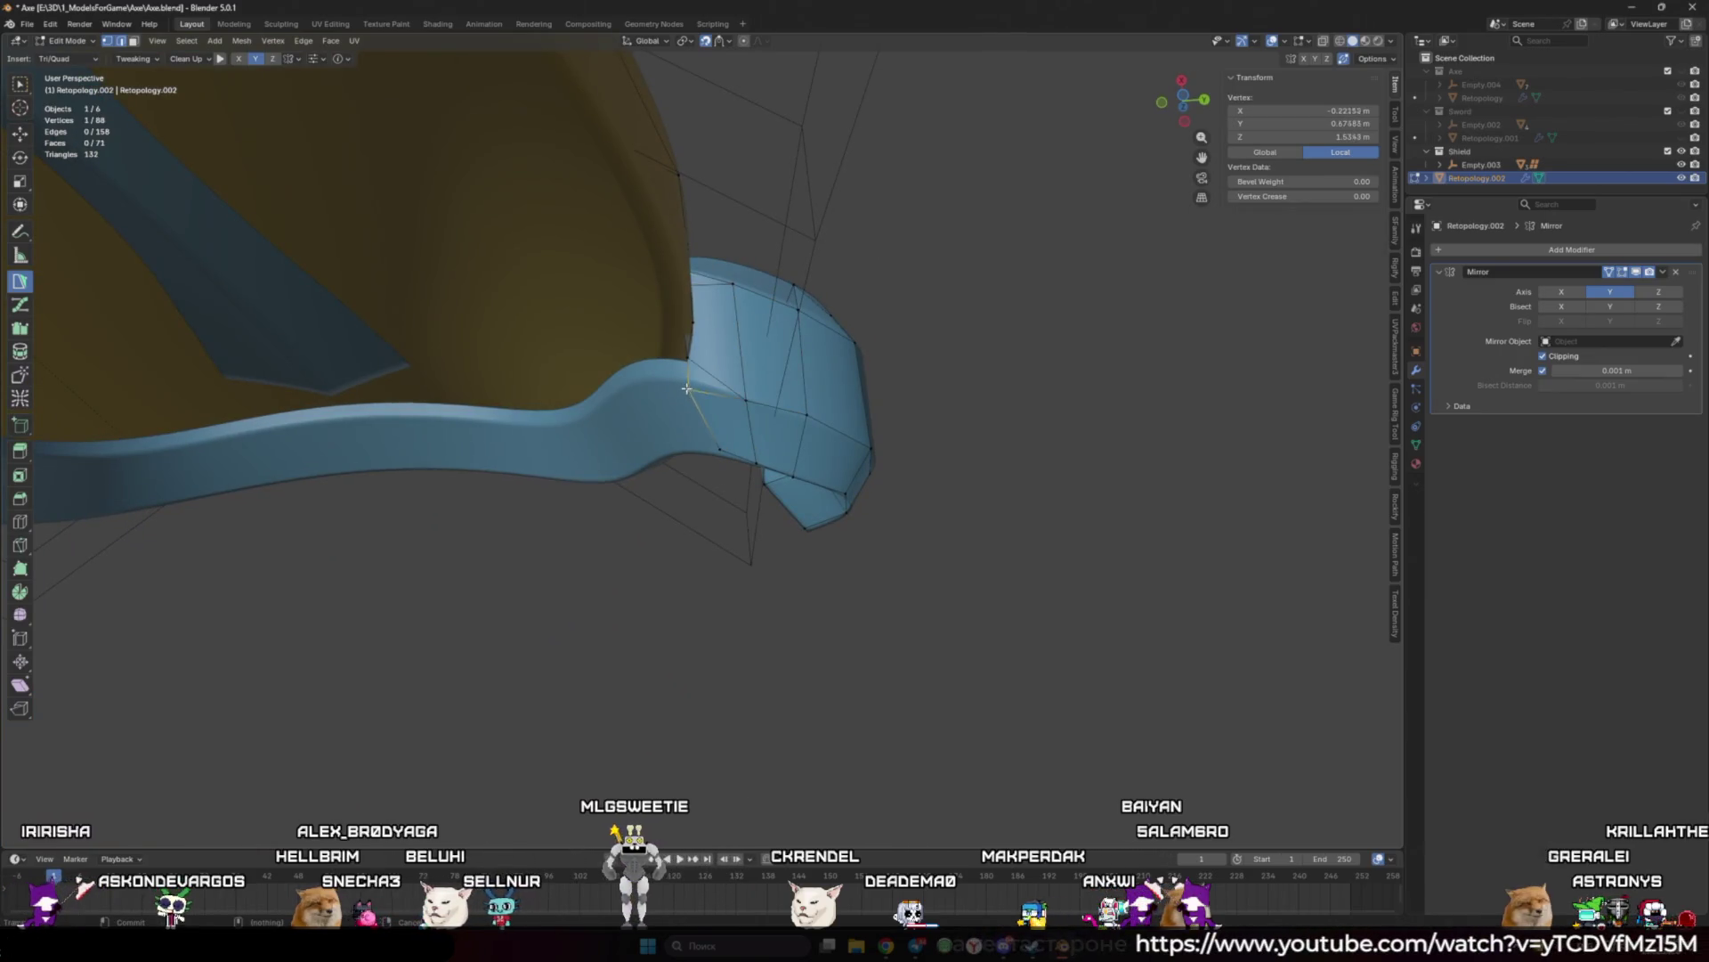
pyautogui.moveTo(742, 422); pyautogui.dragTo(722, 426, button='middle')
pyautogui.moveTo(721, 426); pyautogui.dragTo(703, 439)
pyautogui.moveTo(703, 439)
pyautogui.mouseDown(button='middle')
pyautogui.moveTo(759, 455)
pyautogui.moveTo(772, 521)
pyautogui.moveTo(668, 469)
pyautogui.moveTo(758, 433)
pyautogui.moveTo(748, 415)
pyautogui.mouseUp(button='middle')
pyautogui.keyDown('ctrl'); pyautogui.click(777, 526); pyautogui.keyUp('ctrl')
pyautogui.keyDown('ctrl'); pyautogui.click(669, 469); pyautogui.keyUp('ctrl')
pyautogui.keyDown('ctrl'); pyautogui.click(755, 441); pyautogui.keyUp('ctrl')
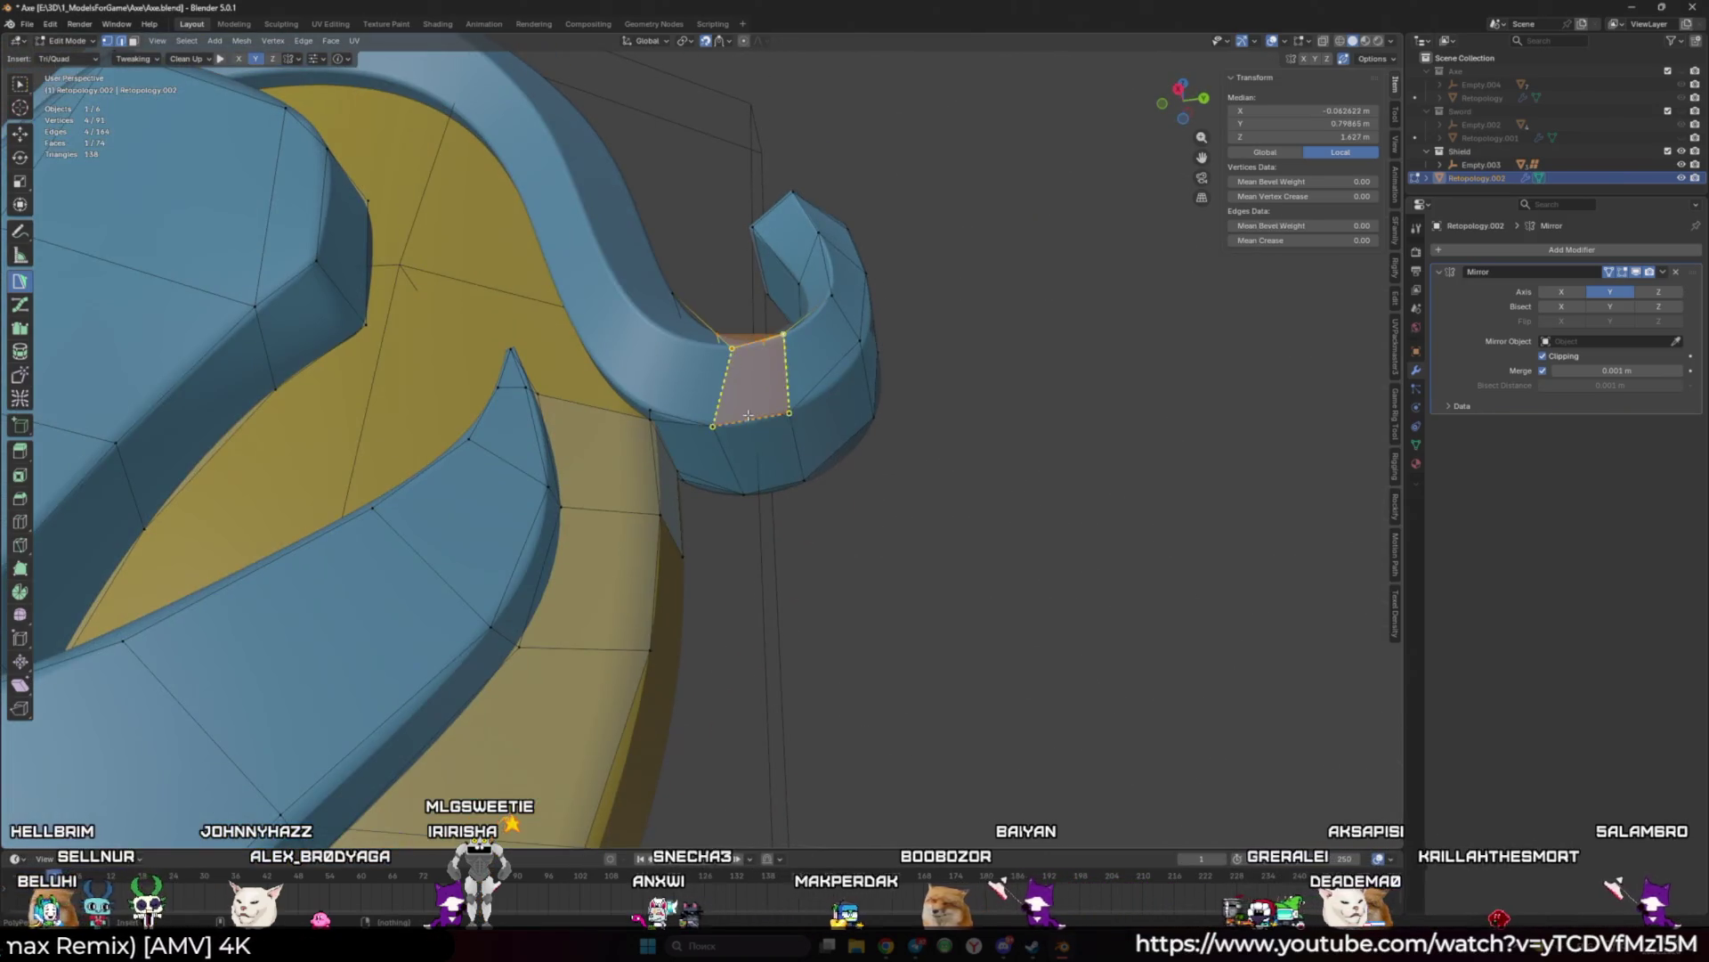
pyautogui.keyDown('ctrl'); pyautogui.click(665, 380); pyautogui.keyUp('ctrl')
# Step: Add a neighbouring face, then move an edge and merge it into one vertex with M
pyautogui.moveTo(672, 339)
pyautogui.mouseDown(button='middle')
pyautogui.moveTo(654, 570)
pyautogui.moveTo(458, 466)
pyautogui.moveTo(378, 545)
pyautogui.moveTo(713, 454)
pyautogui.moveTo(703, 396)
pyautogui.moveTo(679, 465)
pyautogui.mouseUp(button='middle')
pyautogui.keyDown('ctrl'); pyautogui.click(653, 579); pyautogui.keyUp('ctrl')
pyautogui.click(713, 454)
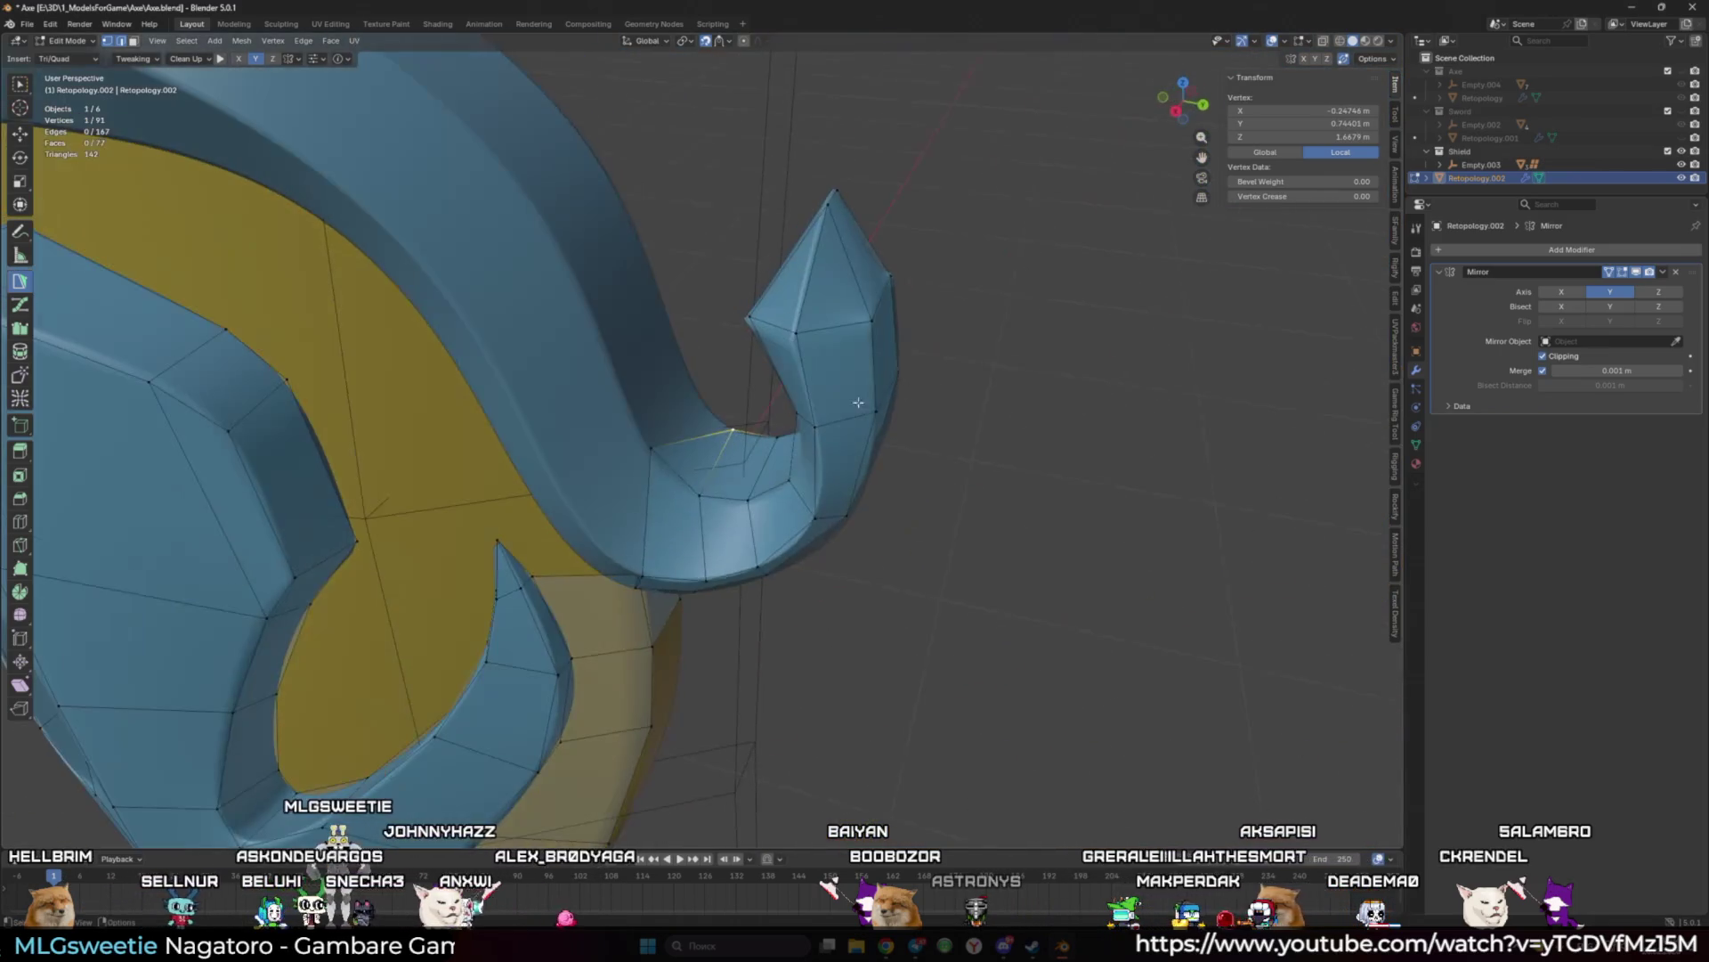
pyautogui.keyDown('shift'); pyautogui.click(679, 465); pyautogui.keyUp('shift')
pyautogui.moveTo(690, 481); pyautogui.dragTo(657, 453)
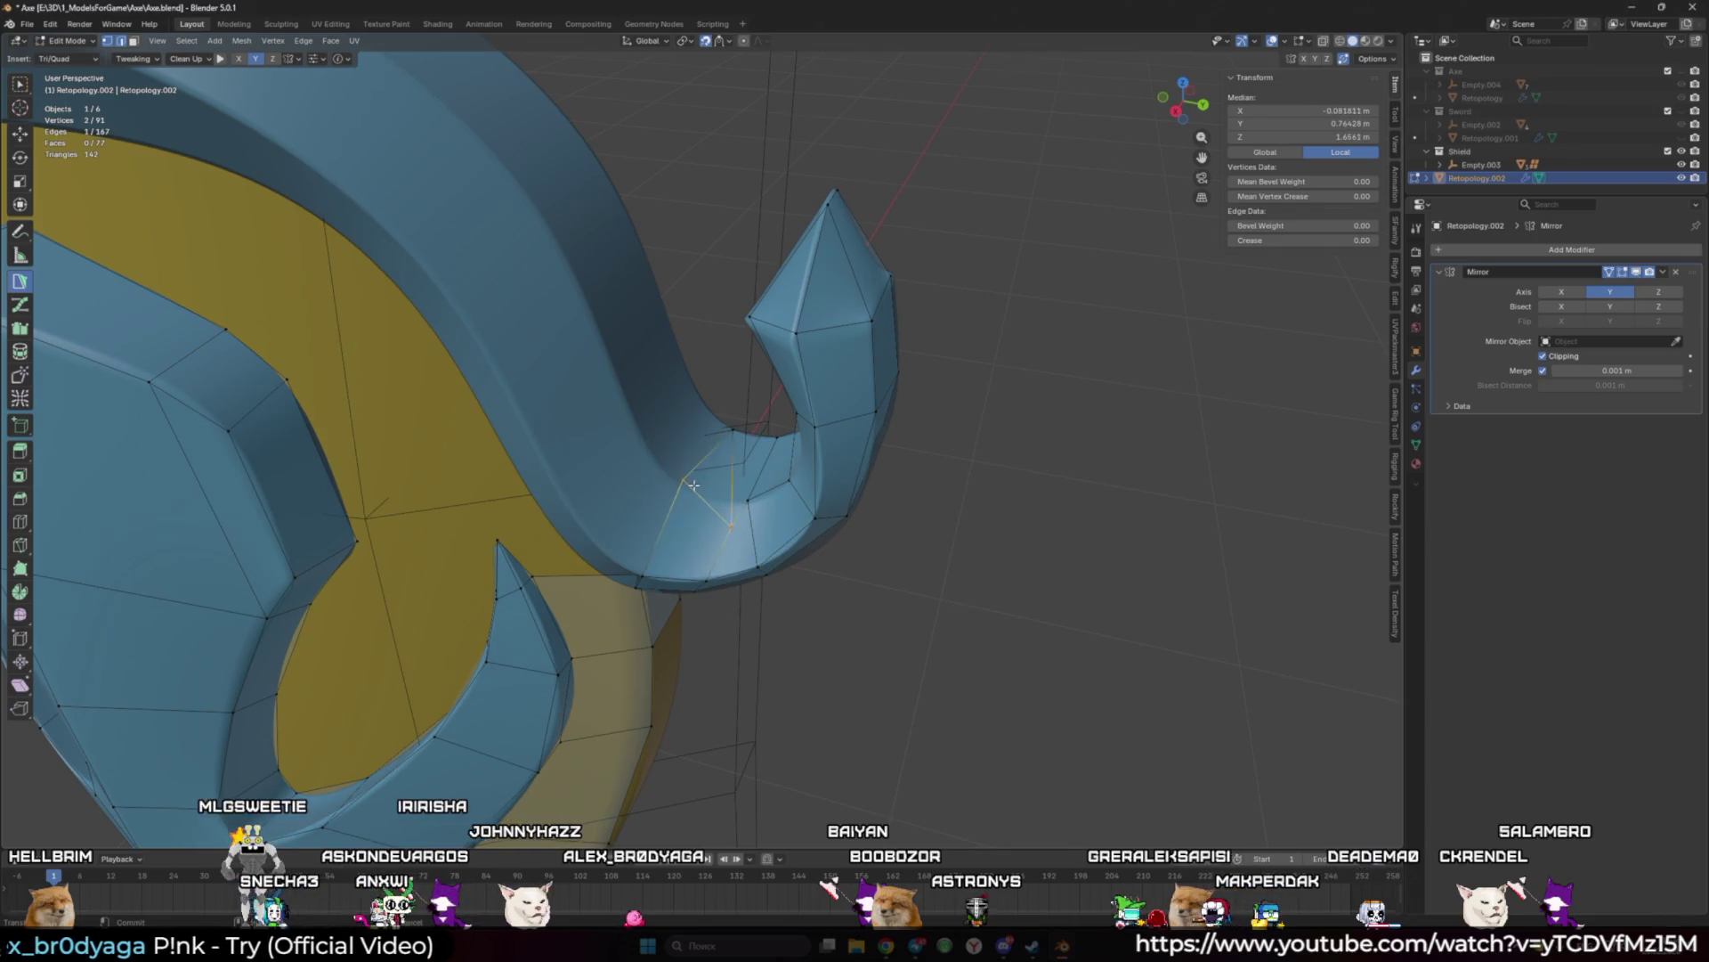
pyautogui.press('m')
pyautogui.moveTo(720, 469)
pyautogui.mouseDown(button='middle')
pyautogui.moveTo(623, 465)
pyautogui.moveTo(558, 410)
pyautogui.mouseUp(button='middle')
# Step: Build triangles and a quad along the hook's inner edge, pulling the last triangle into a quad
pyautogui.keyDown('ctrl'); pyautogui.click(590, 472); pyautogui.keyUp('ctrl')
pyautogui.keyDown('ctrl'); pyautogui.click(626, 461); pyautogui.keyUp('ctrl')
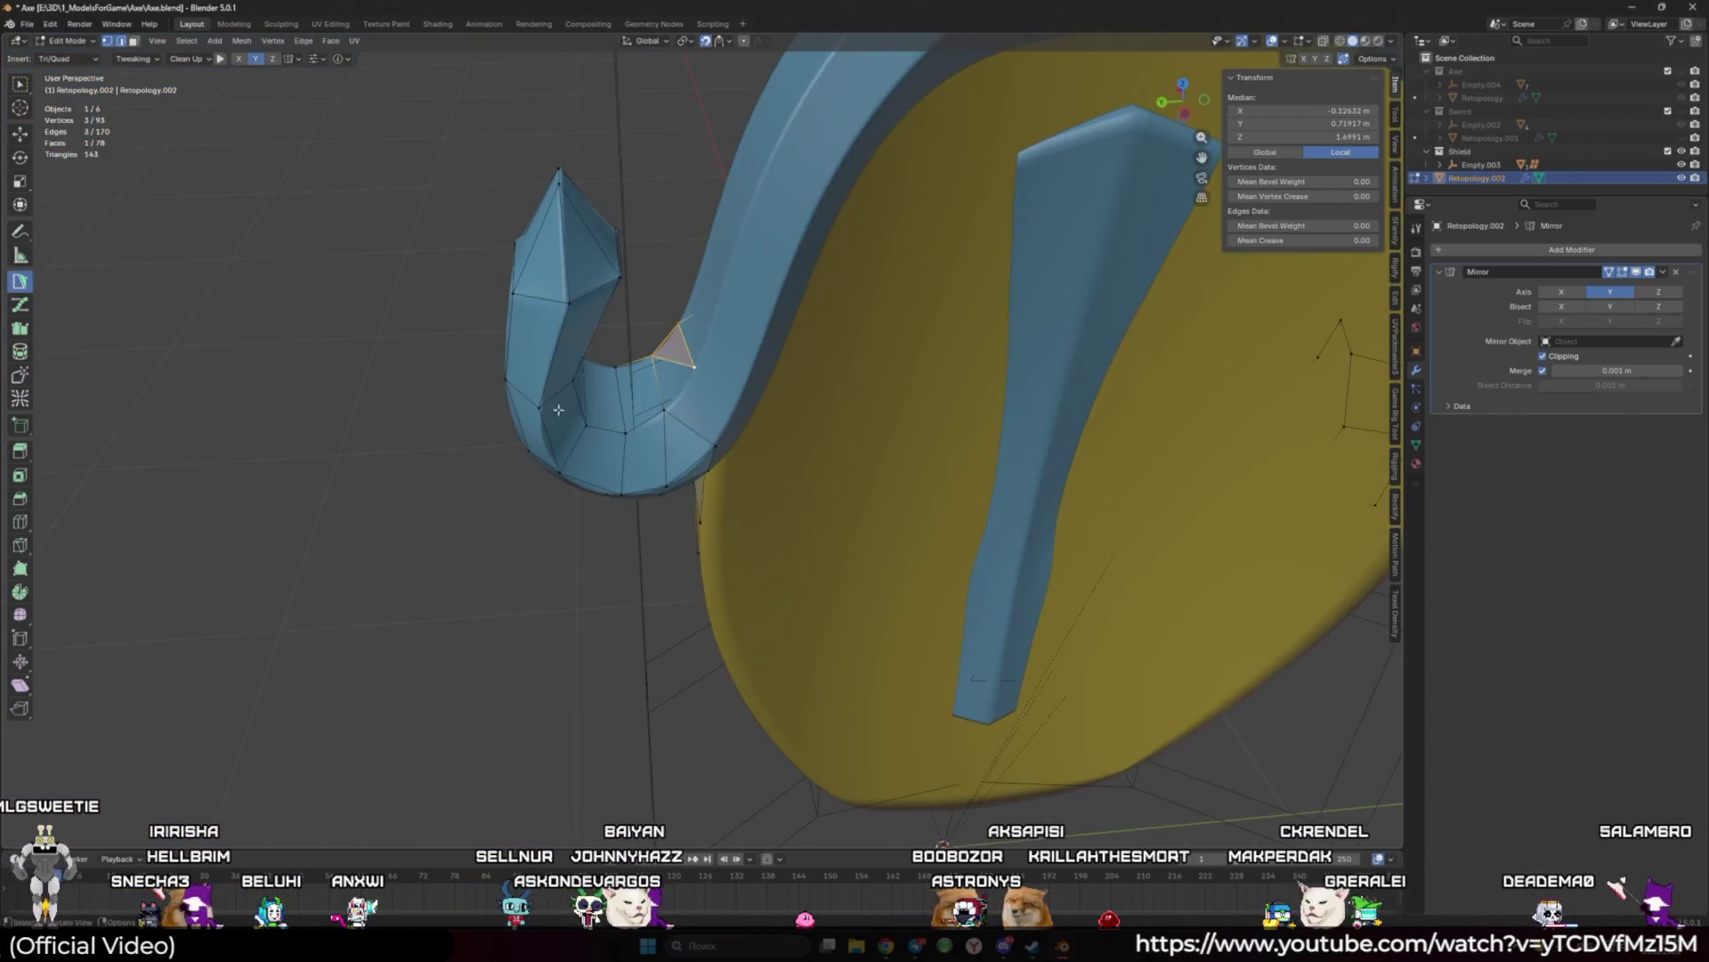
pyautogui.keyDown('ctrl'); pyautogui.click(717, 430); pyautogui.keyUp('ctrl')
pyautogui.moveTo(716, 429); pyautogui.dragTo(783, 467, button='middle')
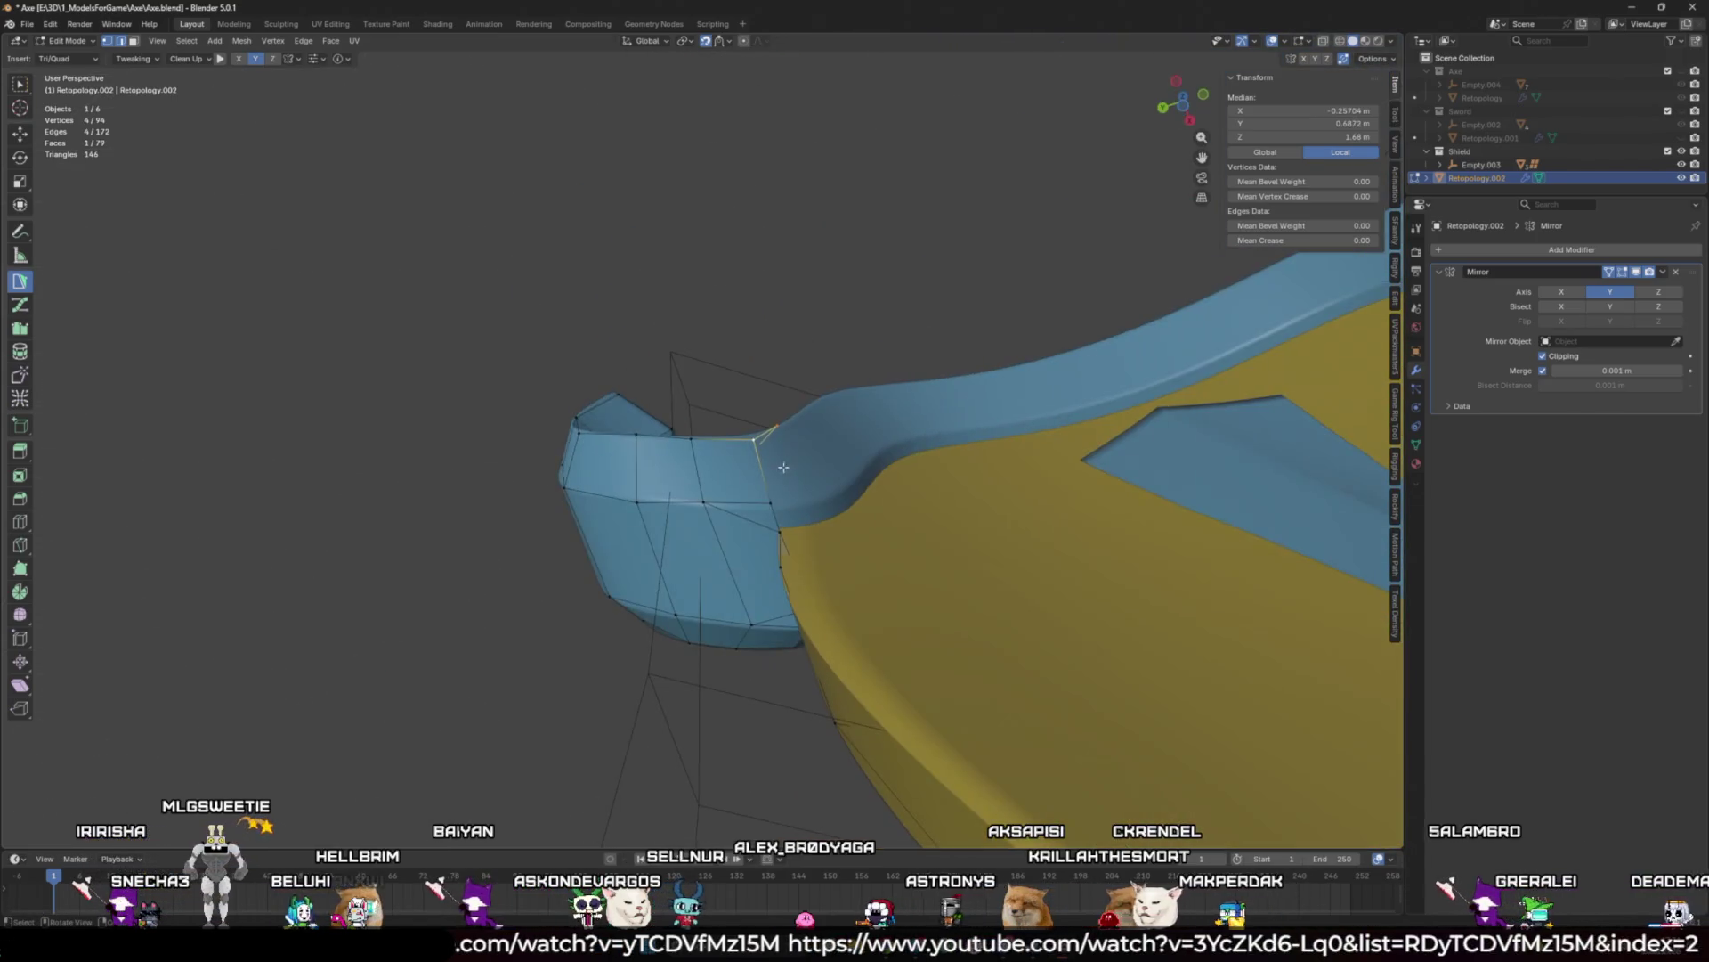
pyautogui.keyDown('ctrl'); pyautogui.click(851, 480); pyautogui.keyUp('ctrl')
pyautogui.keyDown('ctrl'); pyautogui.moveTo(788, 424); pyautogui.dragTo(780, 424); pyautogui.keyUp('ctrl')
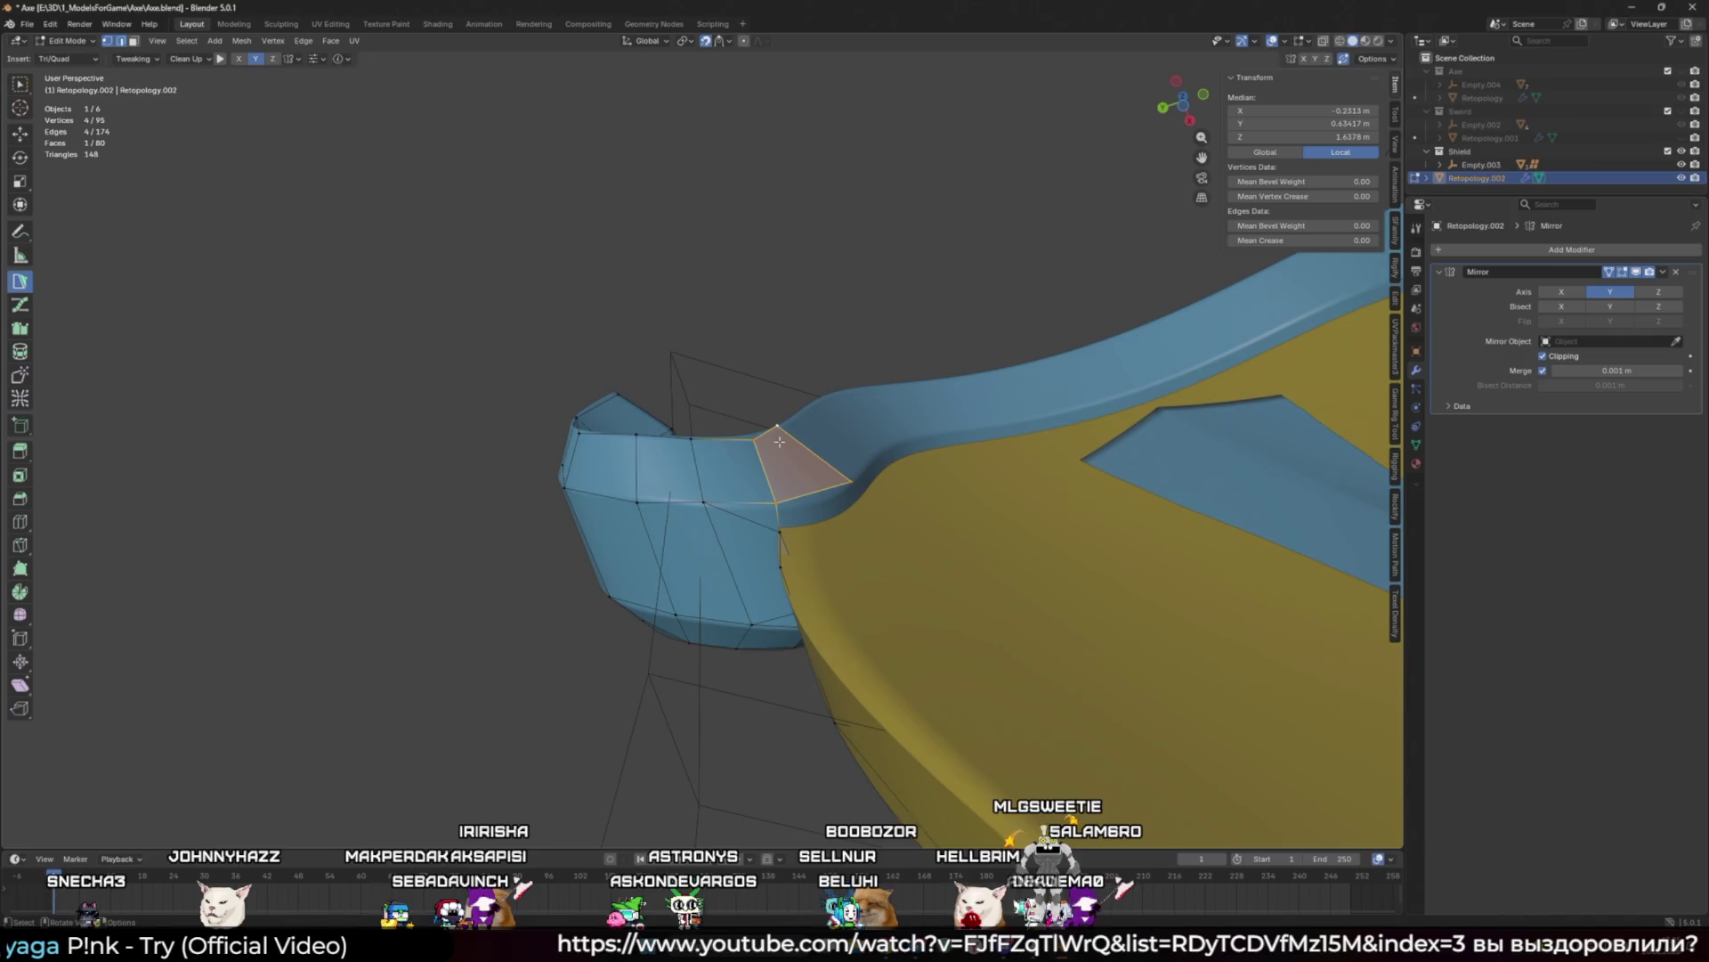
# Step: Build one new face from an edge at the hook's base against the shield rim
pyautogui.moveTo(779, 440)
pyautogui.mouseDown(button='middle')
pyautogui.moveTo(773, 524)
pyautogui.moveTo(797, 488)
pyautogui.mouseUp(button='middle')
pyautogui.click(806, 481)
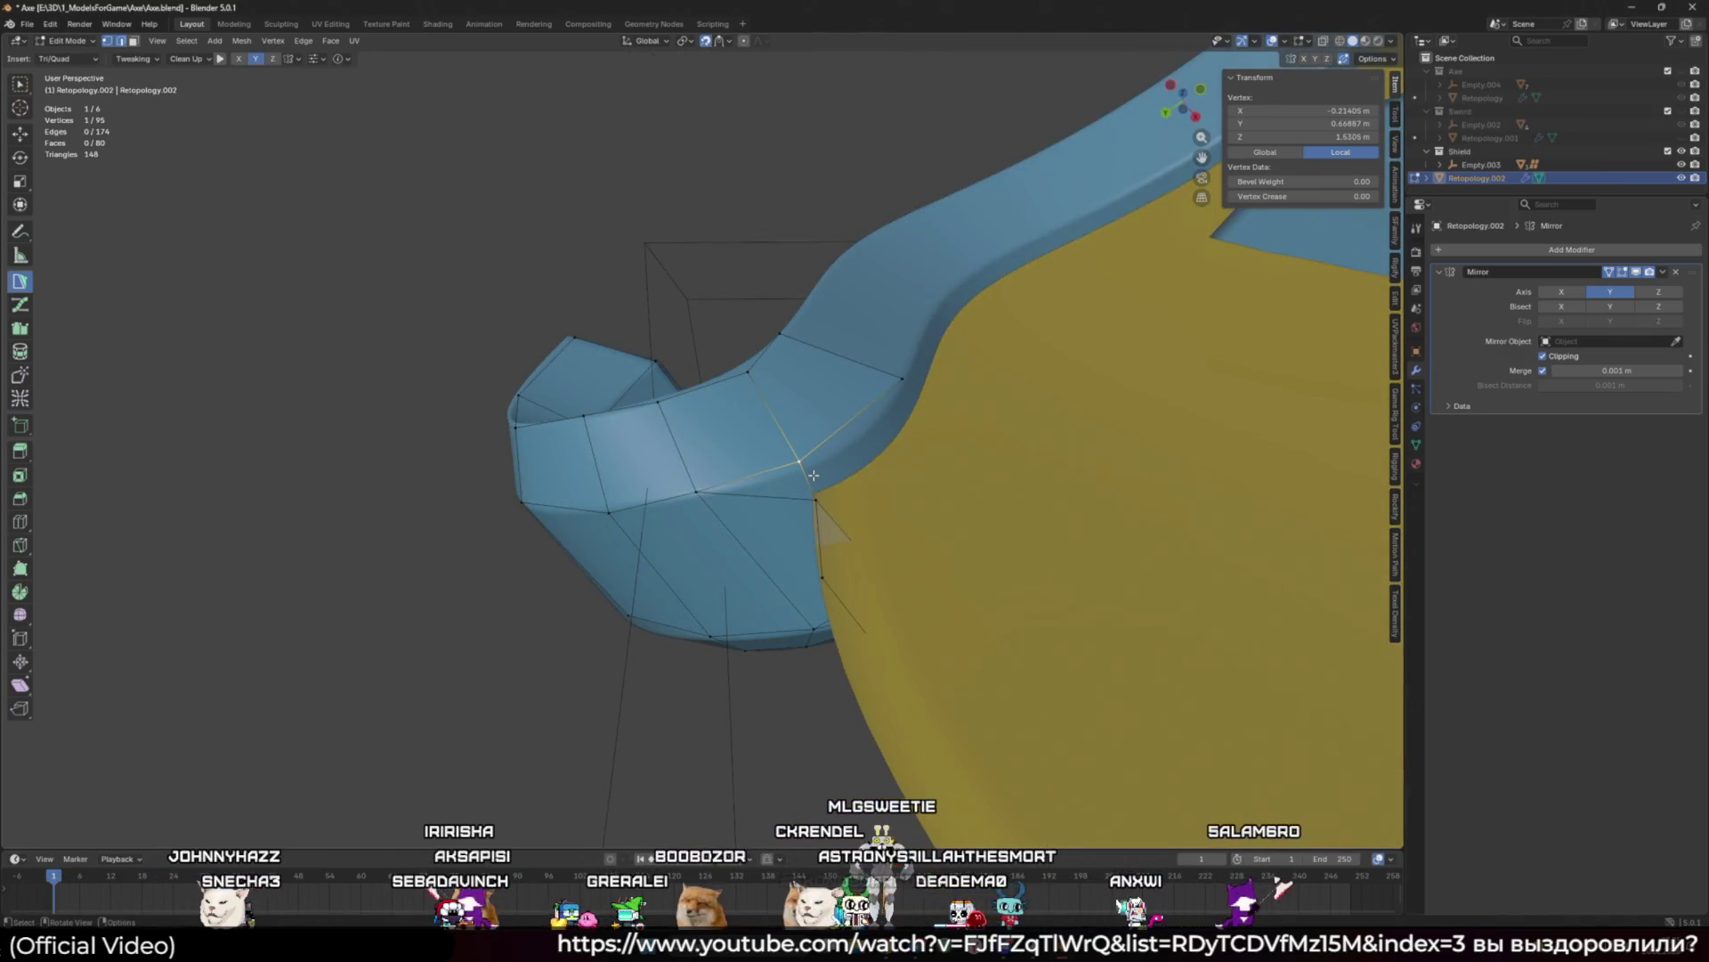
pyautogui.click(915, 413)
pyautogui.moveTo(915, 412)
pyautogui.mouseDown(button='middle')
pyautogui.moveTo(772, 607)
pyautogui.moveTo(705, 607)
pyautogui.mouseUp(button='middle')
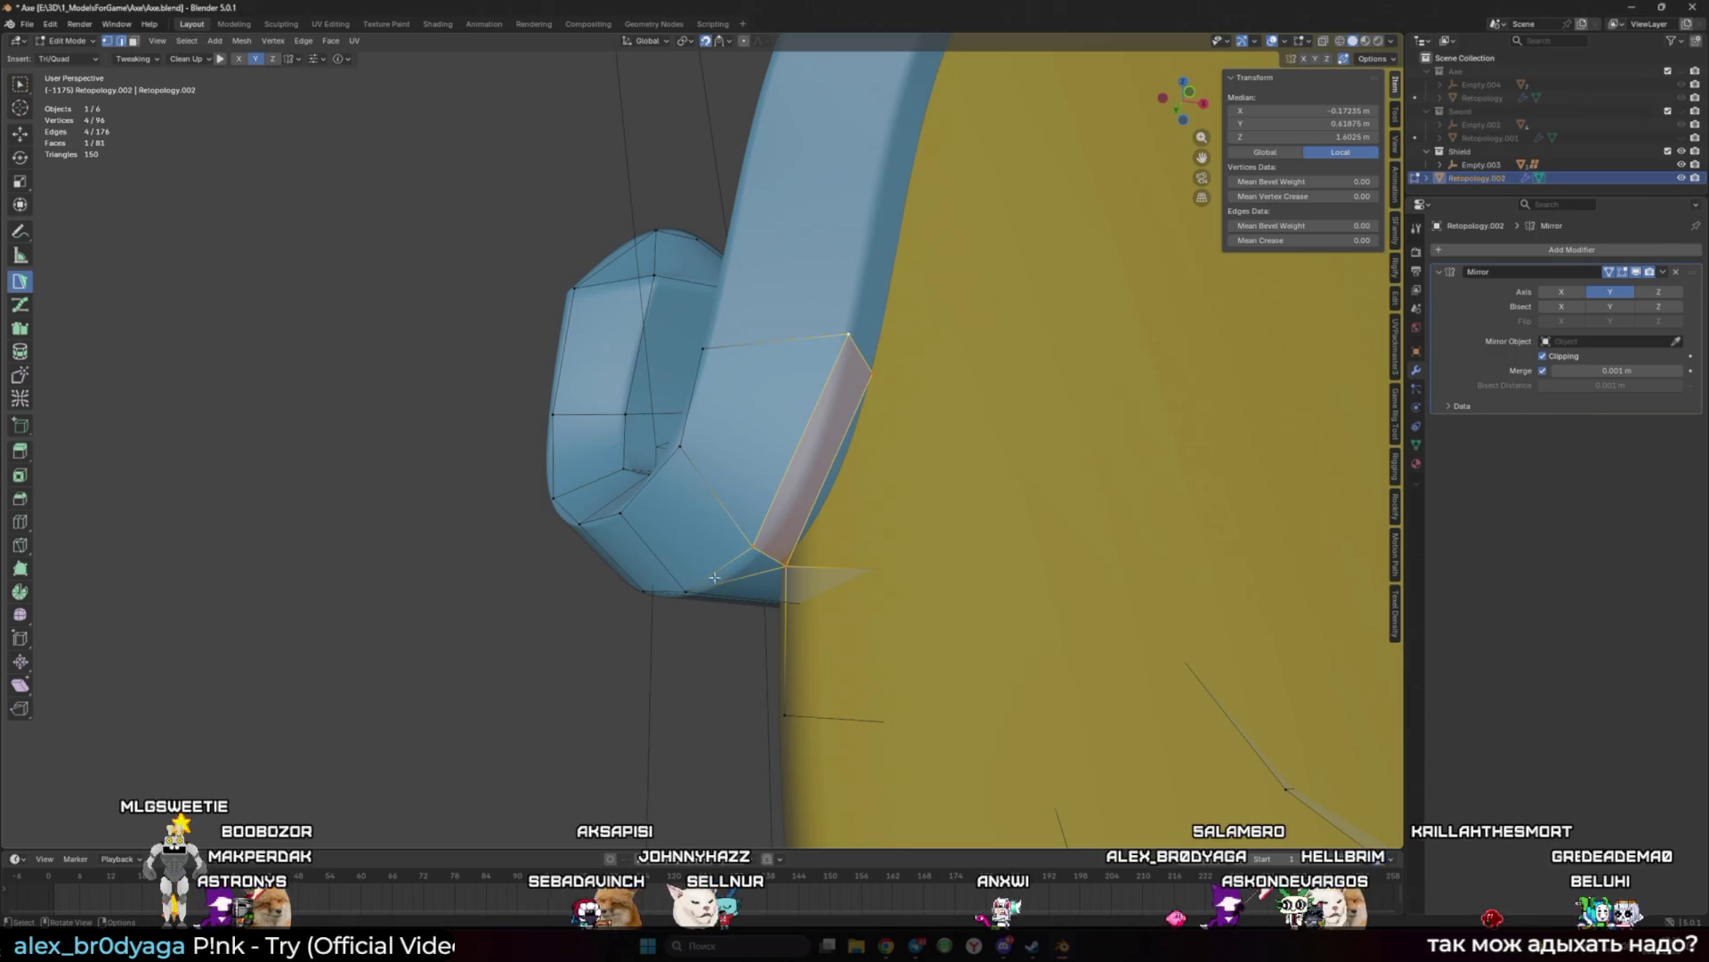
# Step: Nudge a vertex down-left and build a quad at the hook base
pyautogui.click(894, 603)
pyautogui.moveTo(894, 604); pyautogui.dragTo(910, 490, button='middle')
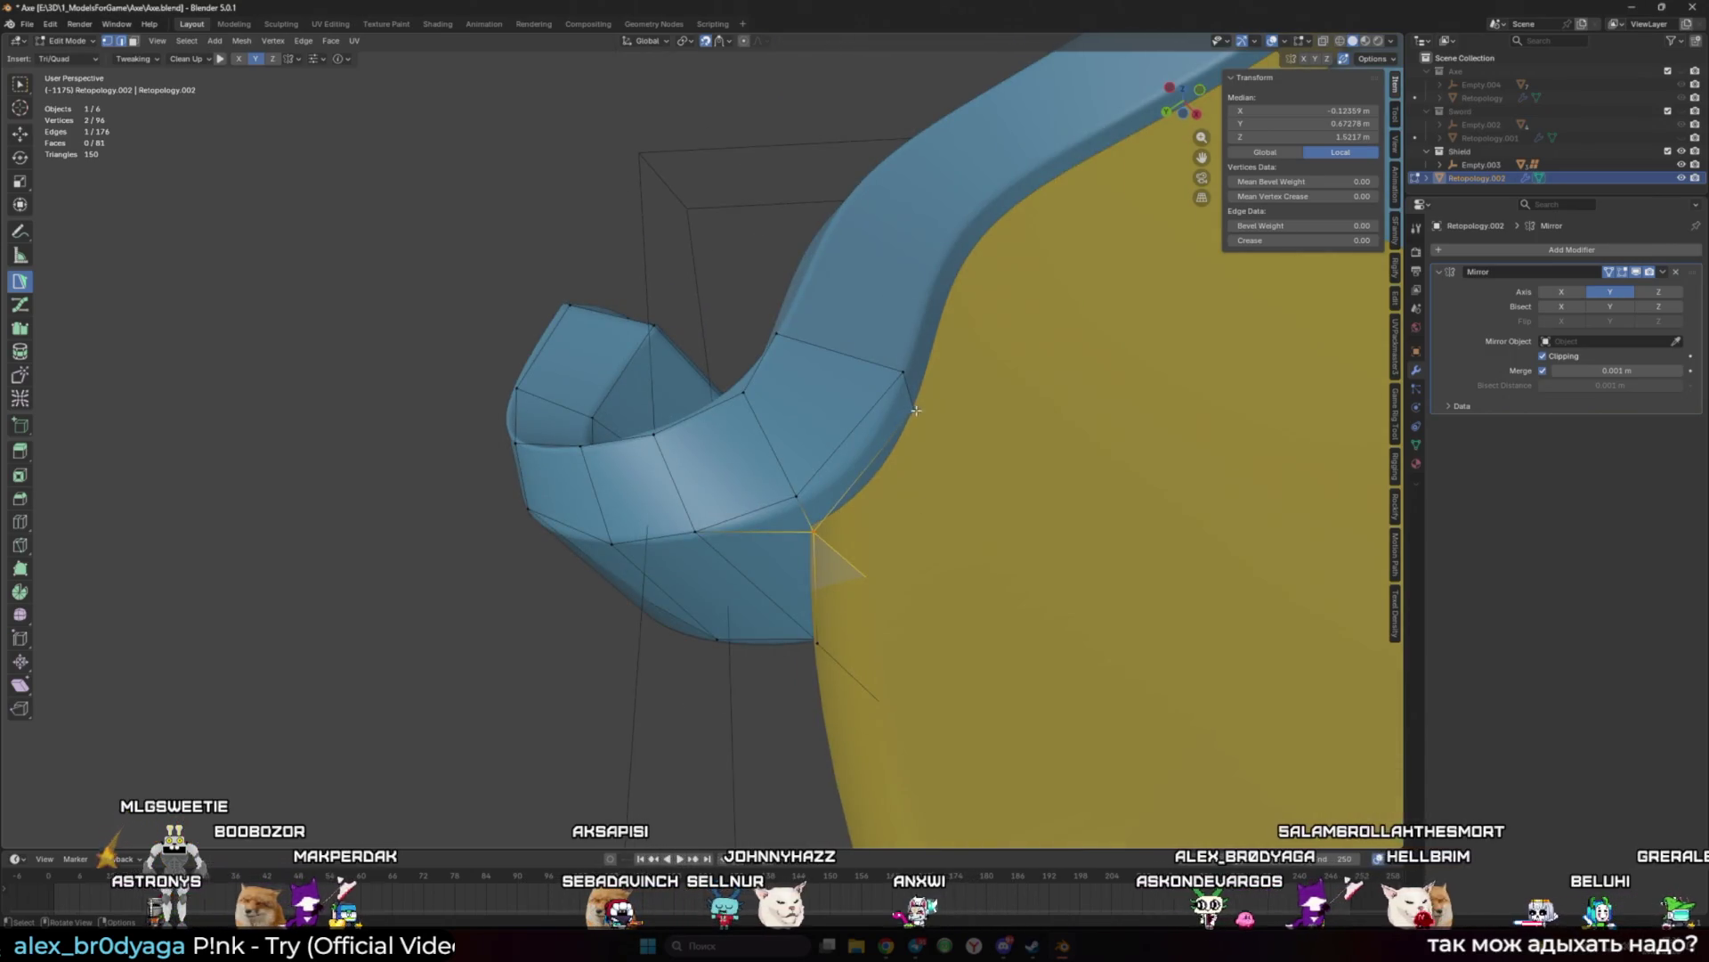
pyautogui.moveTo(916, 411); pyautogui.dragTo(895, 455)
pyautogui.moveTo(862, 449)
pyautogui.mouseDown(button='middle')
pyautogui.moveTo(805, 485)
pyautogui.moveTo(866, 589)
pyautogui.mouseUp(button='middle')
pyautogui.keyDown('shift'); pyautogui.click(810, 485); pyautogui.keyUp('shift')
pyautogui.keyDown('ctrl'); pyautogui.click(854, 469); pyautogui.keyUp('ctrl')
# Step: Place a new vertex to close a face further down the rim
pyautogui.keyDown('shift'); pyautogui.click(801, 461); pyautogui.keyUp('shift')
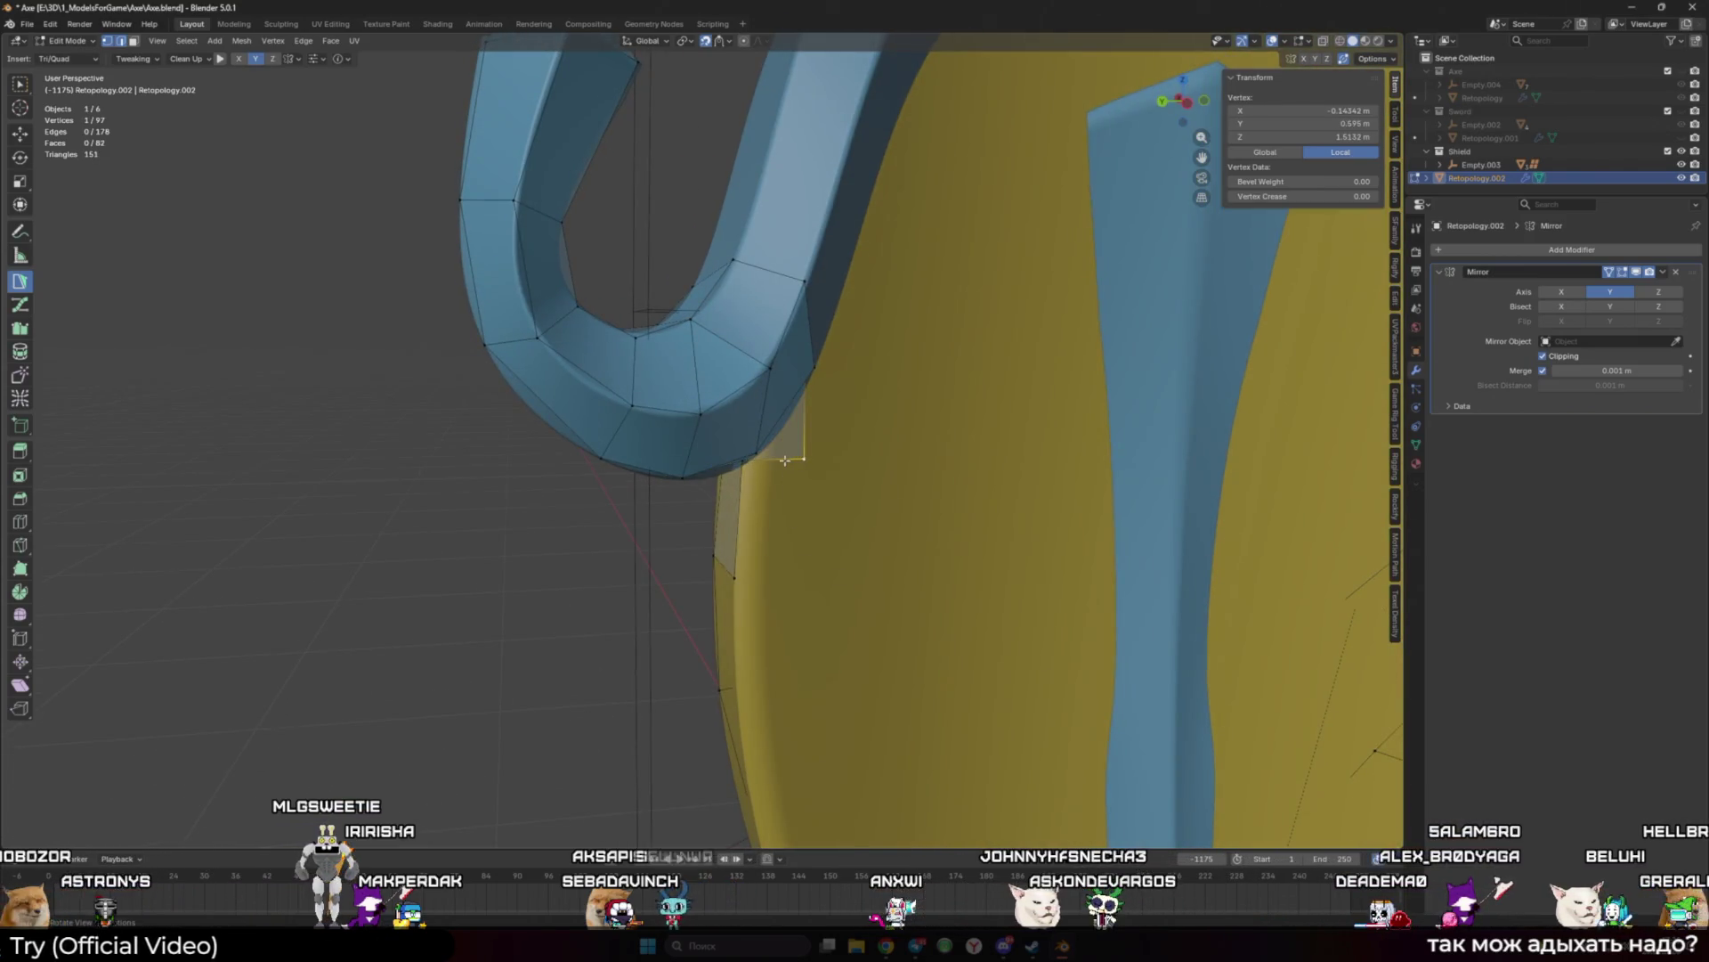
pyautogui.moveTo(788, 470)
pyautogui.mouseDown(button='middle')
pyautogui.moveTo(996, 587)
pyautogui.moveTo(858, 455)
pyautogui.moveTo(1126, 477)
pyautogui.moveTo(891, 534)
pyautogui.mouseUp(button='middle')
pyautogui.click(855, 464)
pyautogui.click(854, 450)
pyautogui.keyDown('shift'); pyautogui.click(756, 629); pyautogui.keyUp('shift')
pyautogui.click(846, 631)
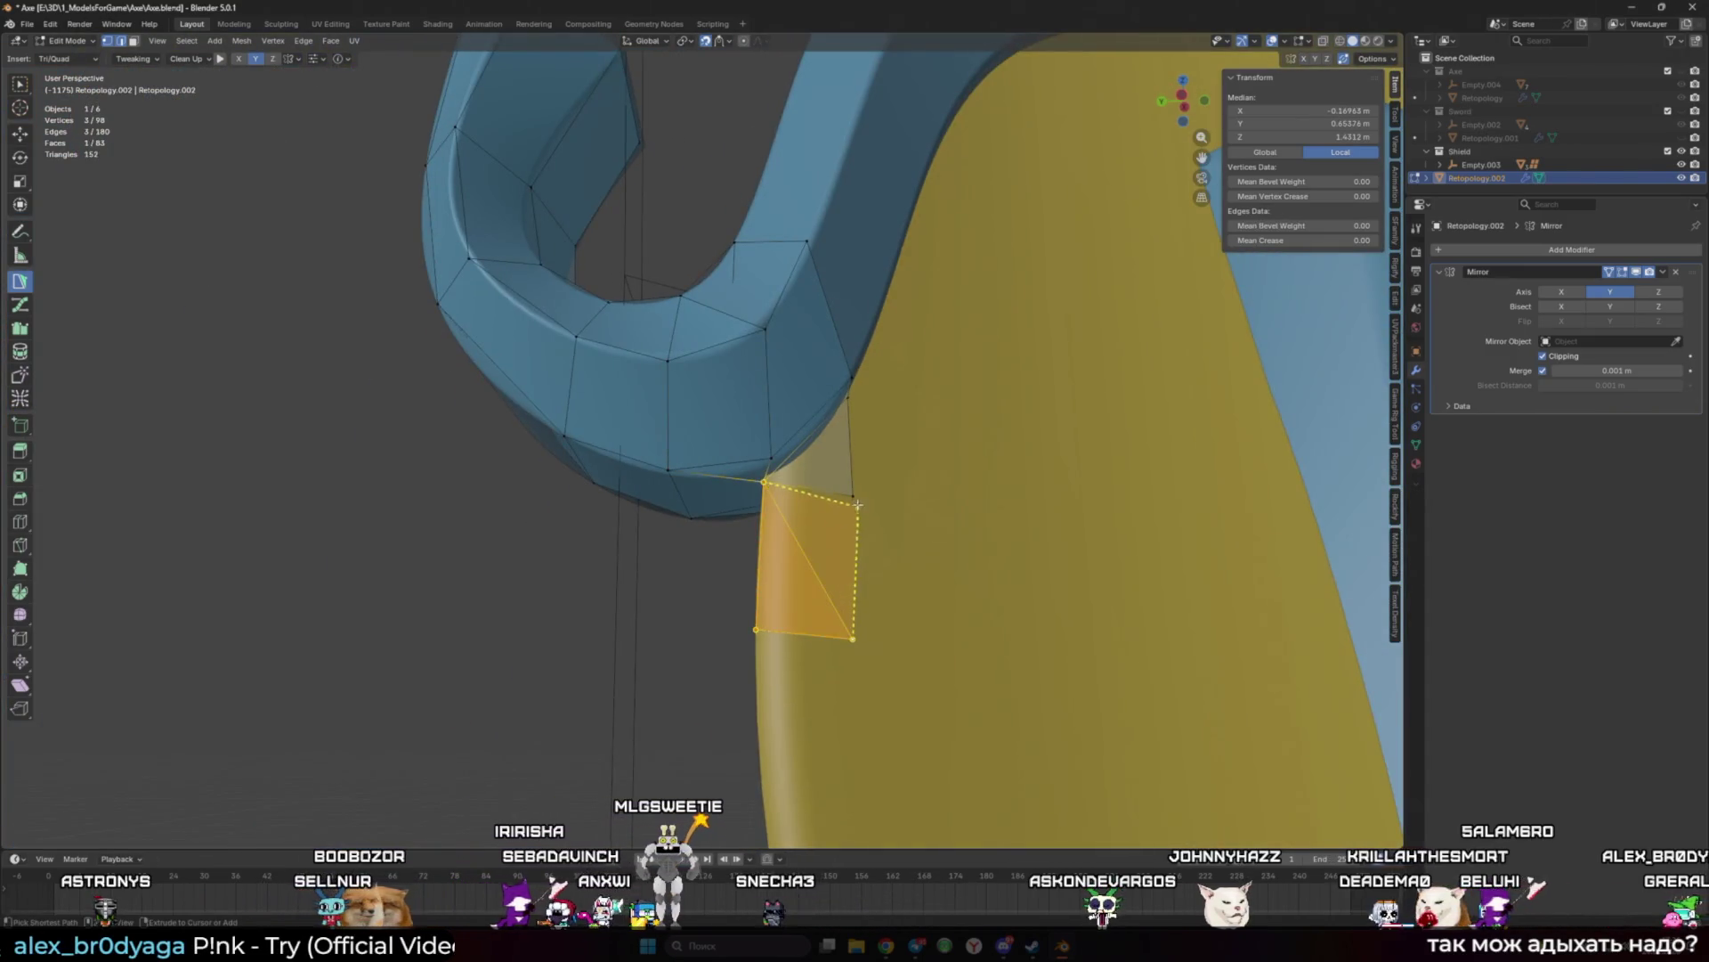
pyautogui.moveTo(841, 579); pyautogui.dragTo(821, 480, button='middle')
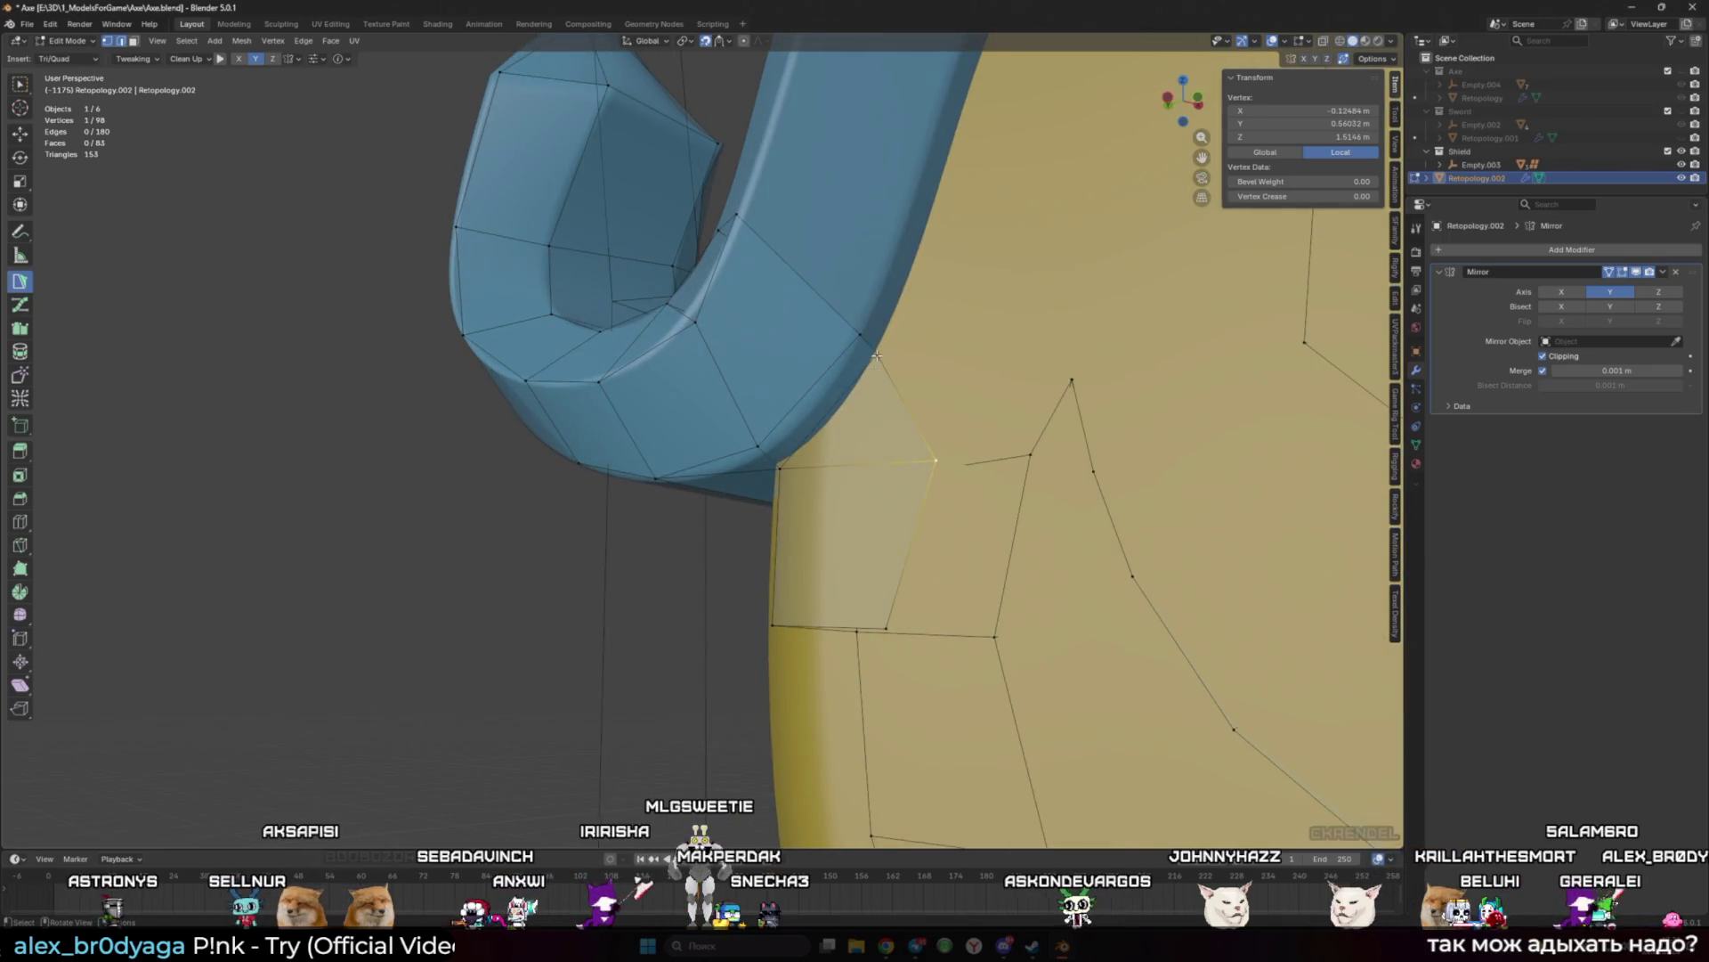
pyautogui.click(880, 634)
# Step: Add a triangle and a face on the shield's left rim
pyautogui.moveTo(881, 634); pyautogui.dragTo(727, 527, button='middle')
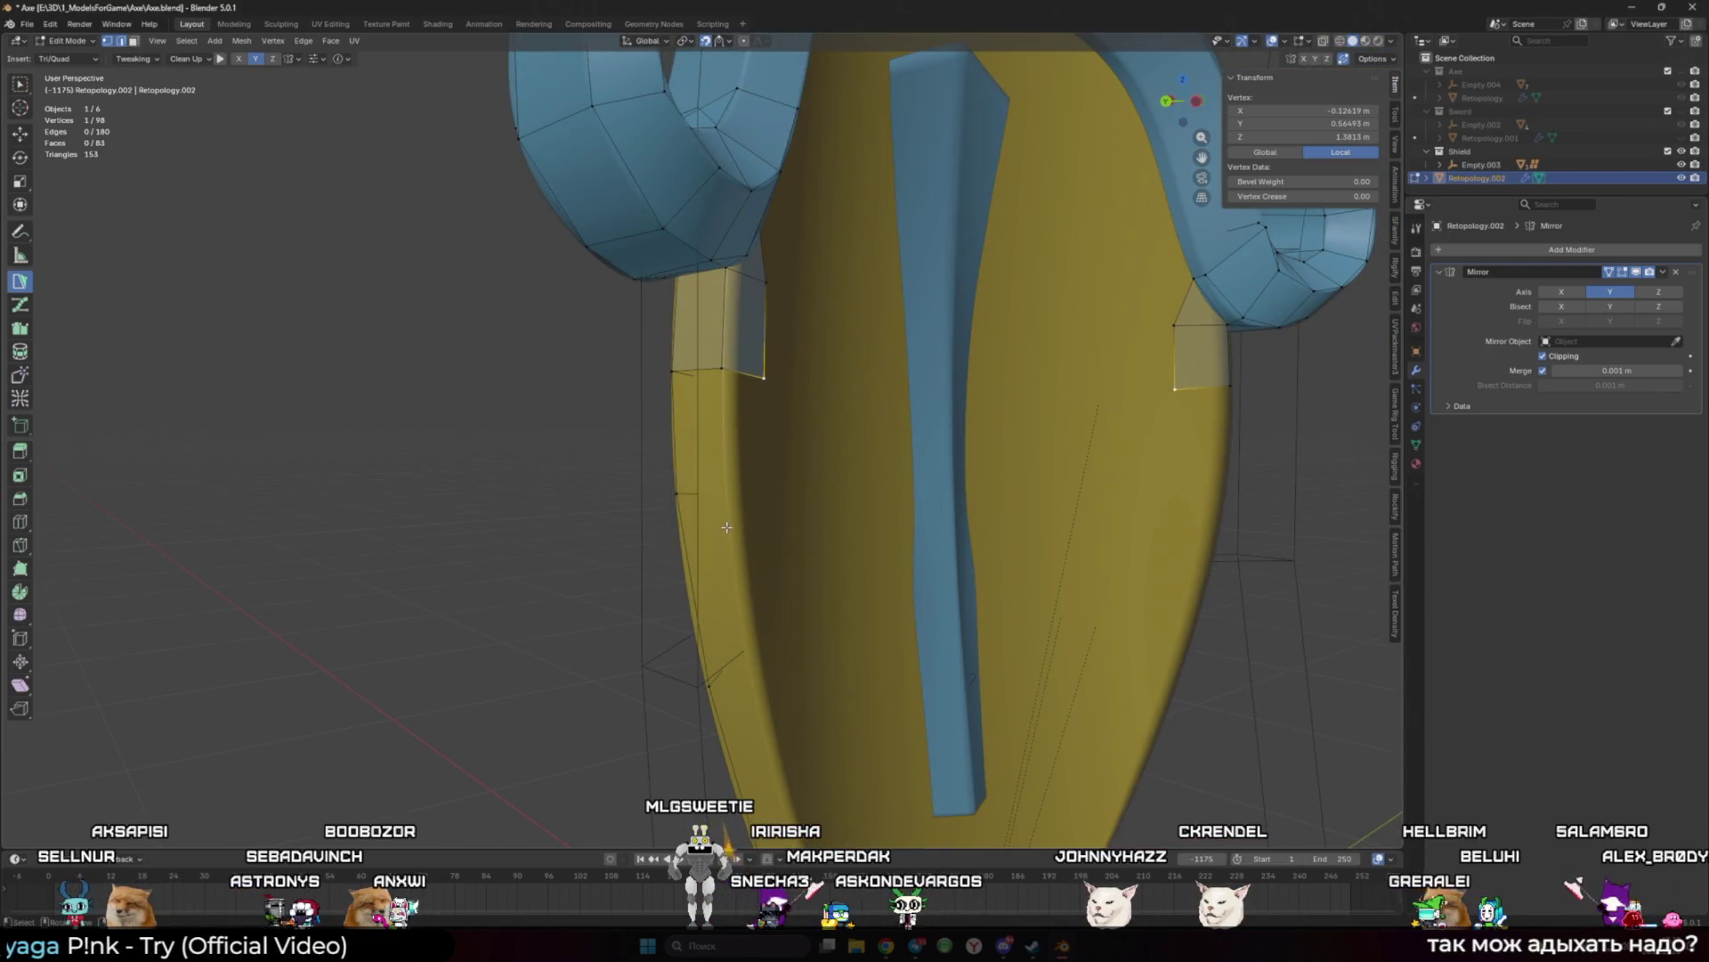
pyautogui.moveTo(629, 442)
pyautogui.mouseDown(button='middle')
pyautogui.moveTo(639, 494)
pyautogui.moveTo(766, 463)
pyautogui.mouseUp(button='middle')
pyautogui.click(641, 499)
pyautogui.click(784, 500)
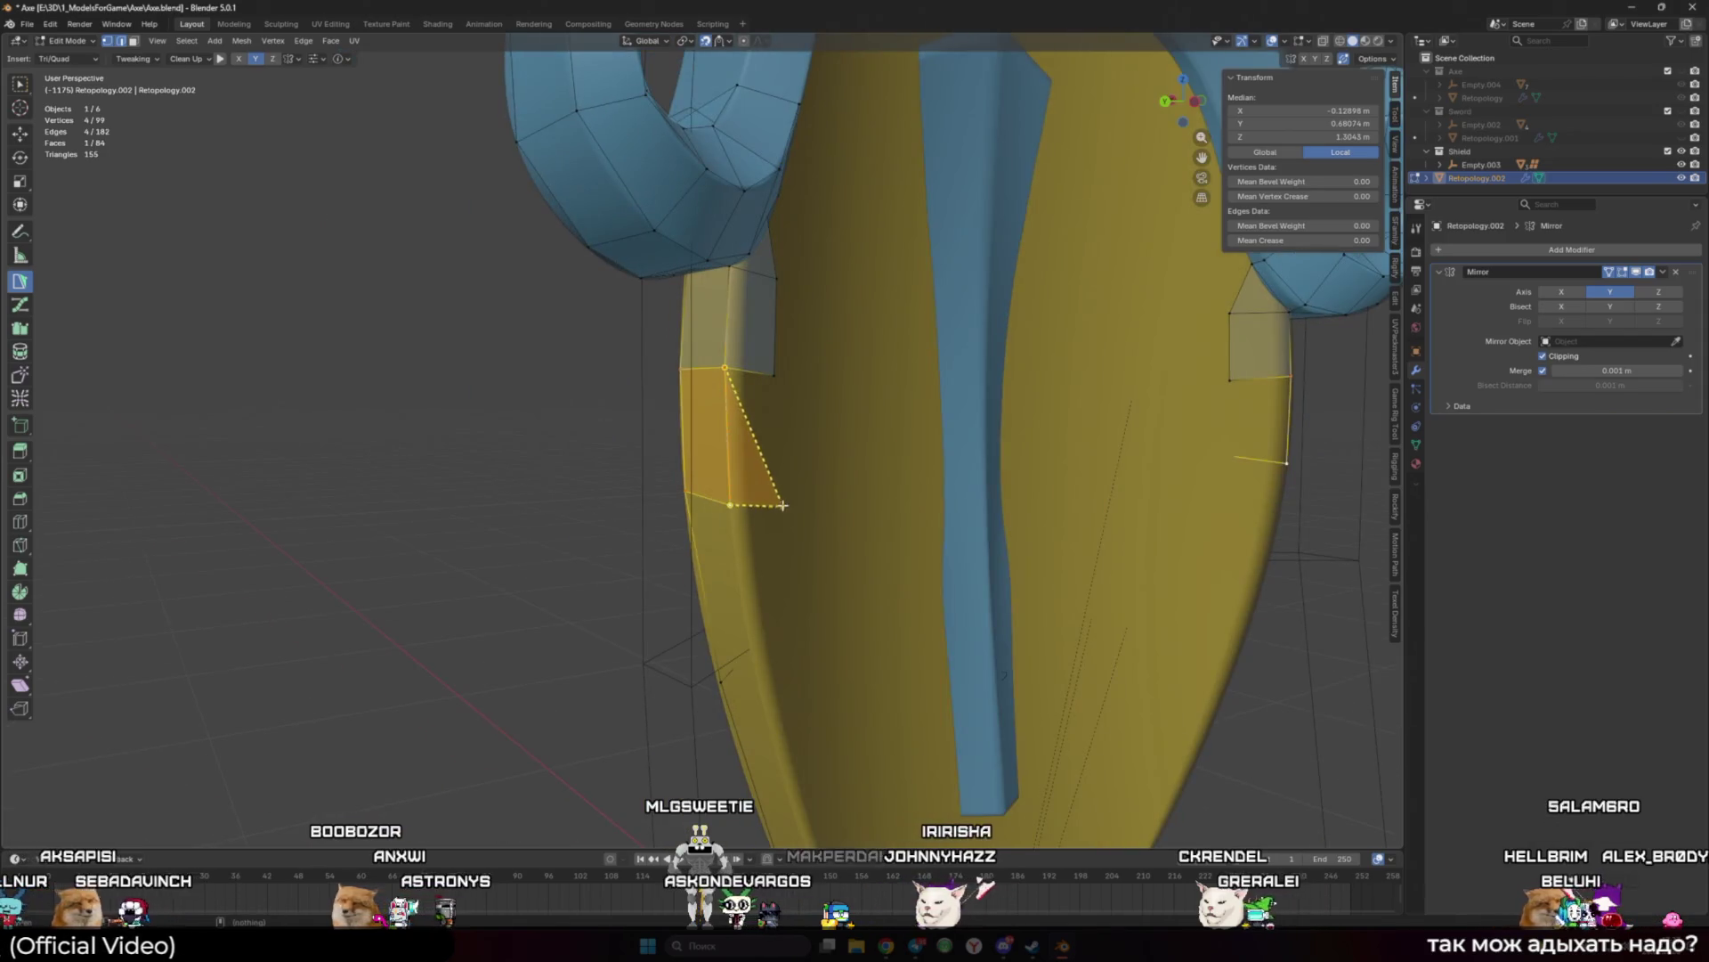
pyautogui.moveTo(775, 382)
pyautogui.mouseDown(button='middle')
pyautogui.moveTo(713, 471)
pyautogui.moveTo(741, 524)
pyautogui.mouseUp(button='middle')
pyautogui.click(713, 472)
pyautogui.moveTo(756, 365)
pyautogui.mouseDown(button='middle')
pyautogui.moveTo(695, 534)
pyautogui.moveTo(643, 547)
pyautogui.mouseUp(button='middle')
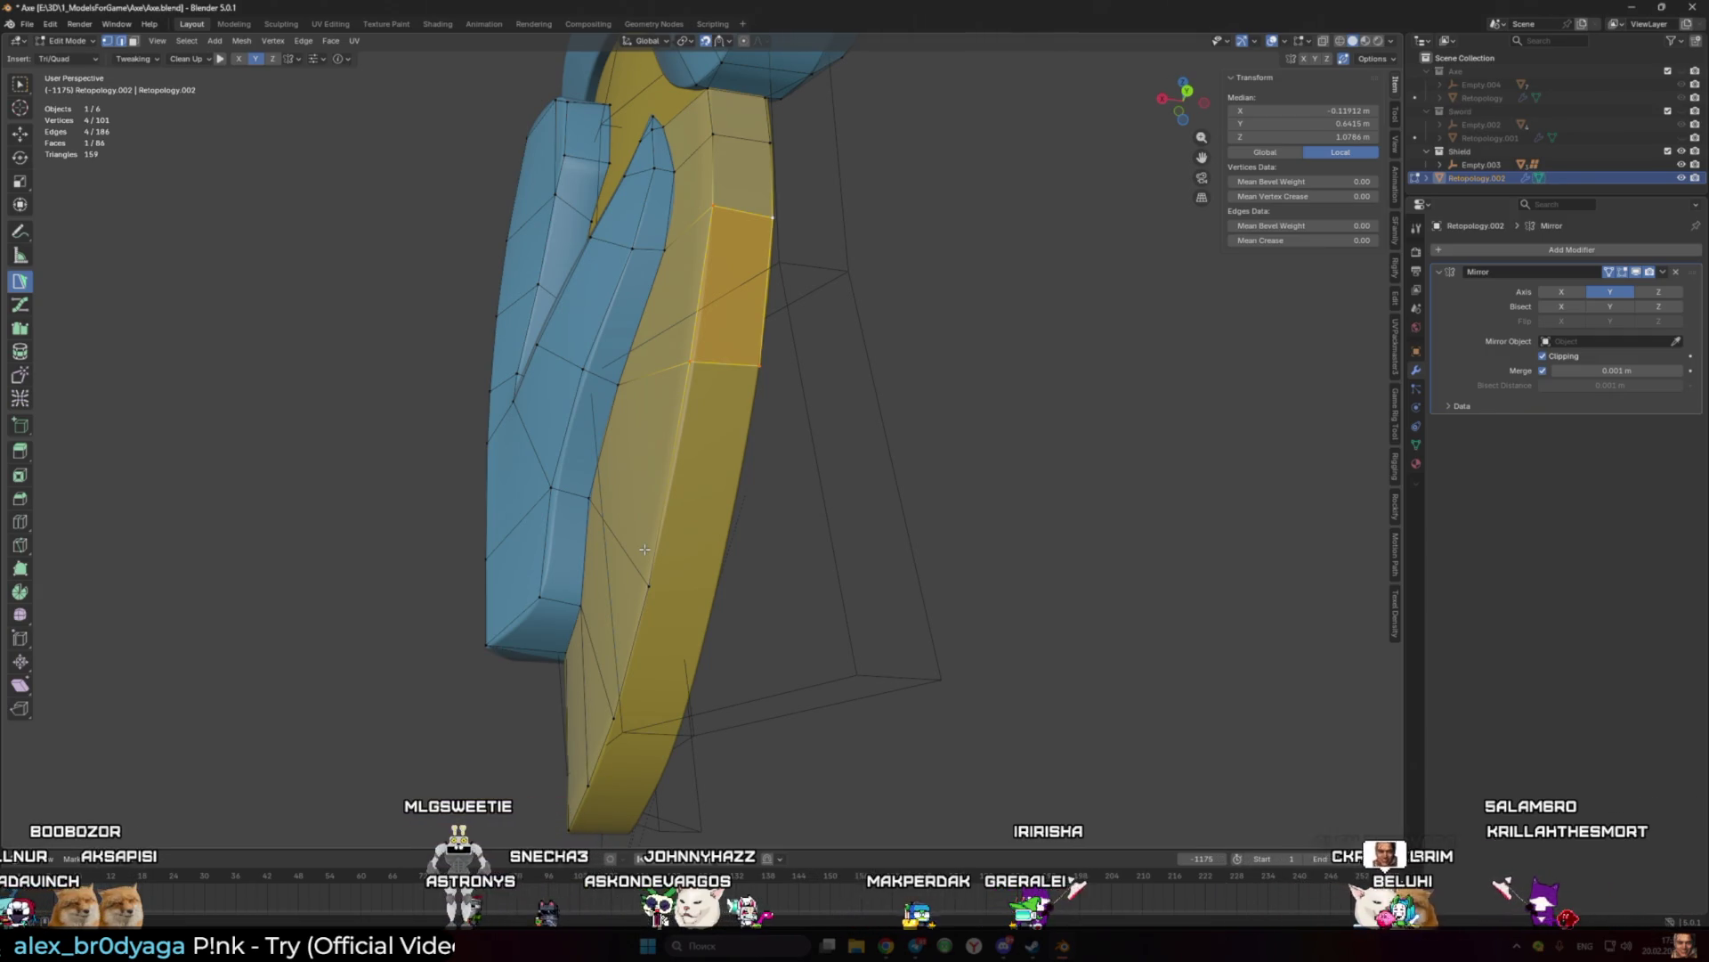
# Step: Add a quad on the rim's side, raise a vertex with G, and add a triangle
pyautogui.moveTo(645, 550)
pyautogui.mouseDown(button='middle')
pyautogui.moveTo(730, 463)
pyautogui.moveTo(730, 592)
pyautogui.moveTo(770, 264)
pyautogui.mouseUp(button='middle')
pyautogui.keyDown('ctrl'); pyautogui.click(655, 590); pyautogui.keyUp('ctrl')
pyautogui.click(730, 594)
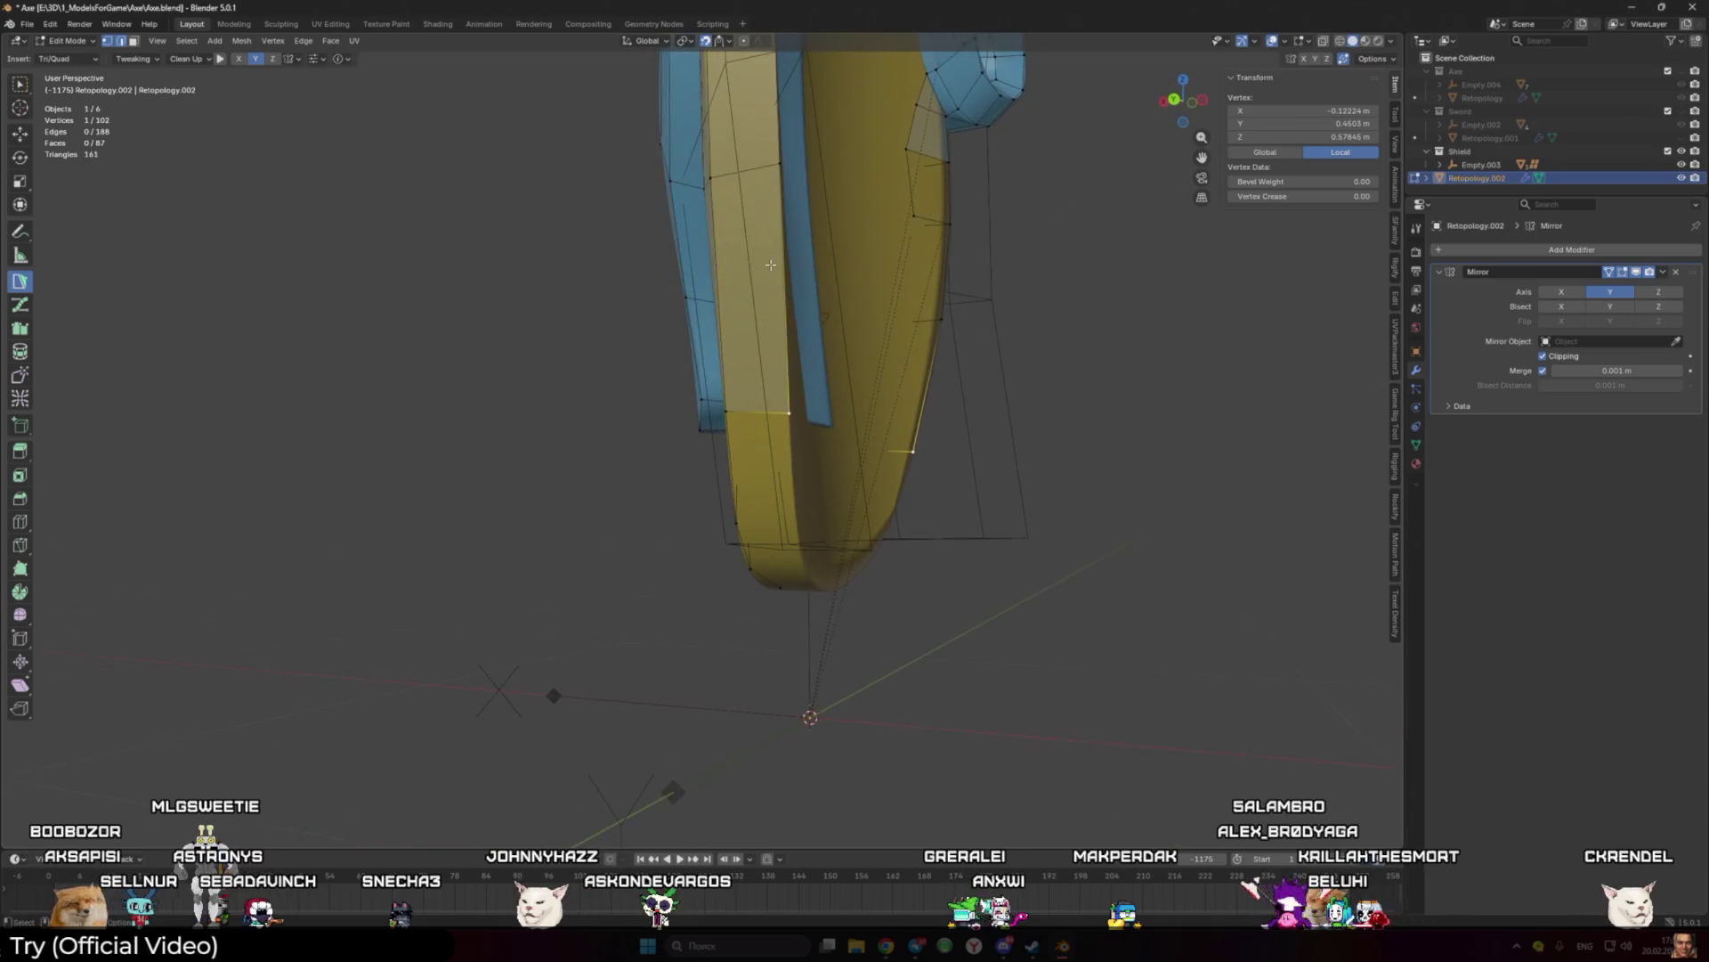
pyautogui.press('g')
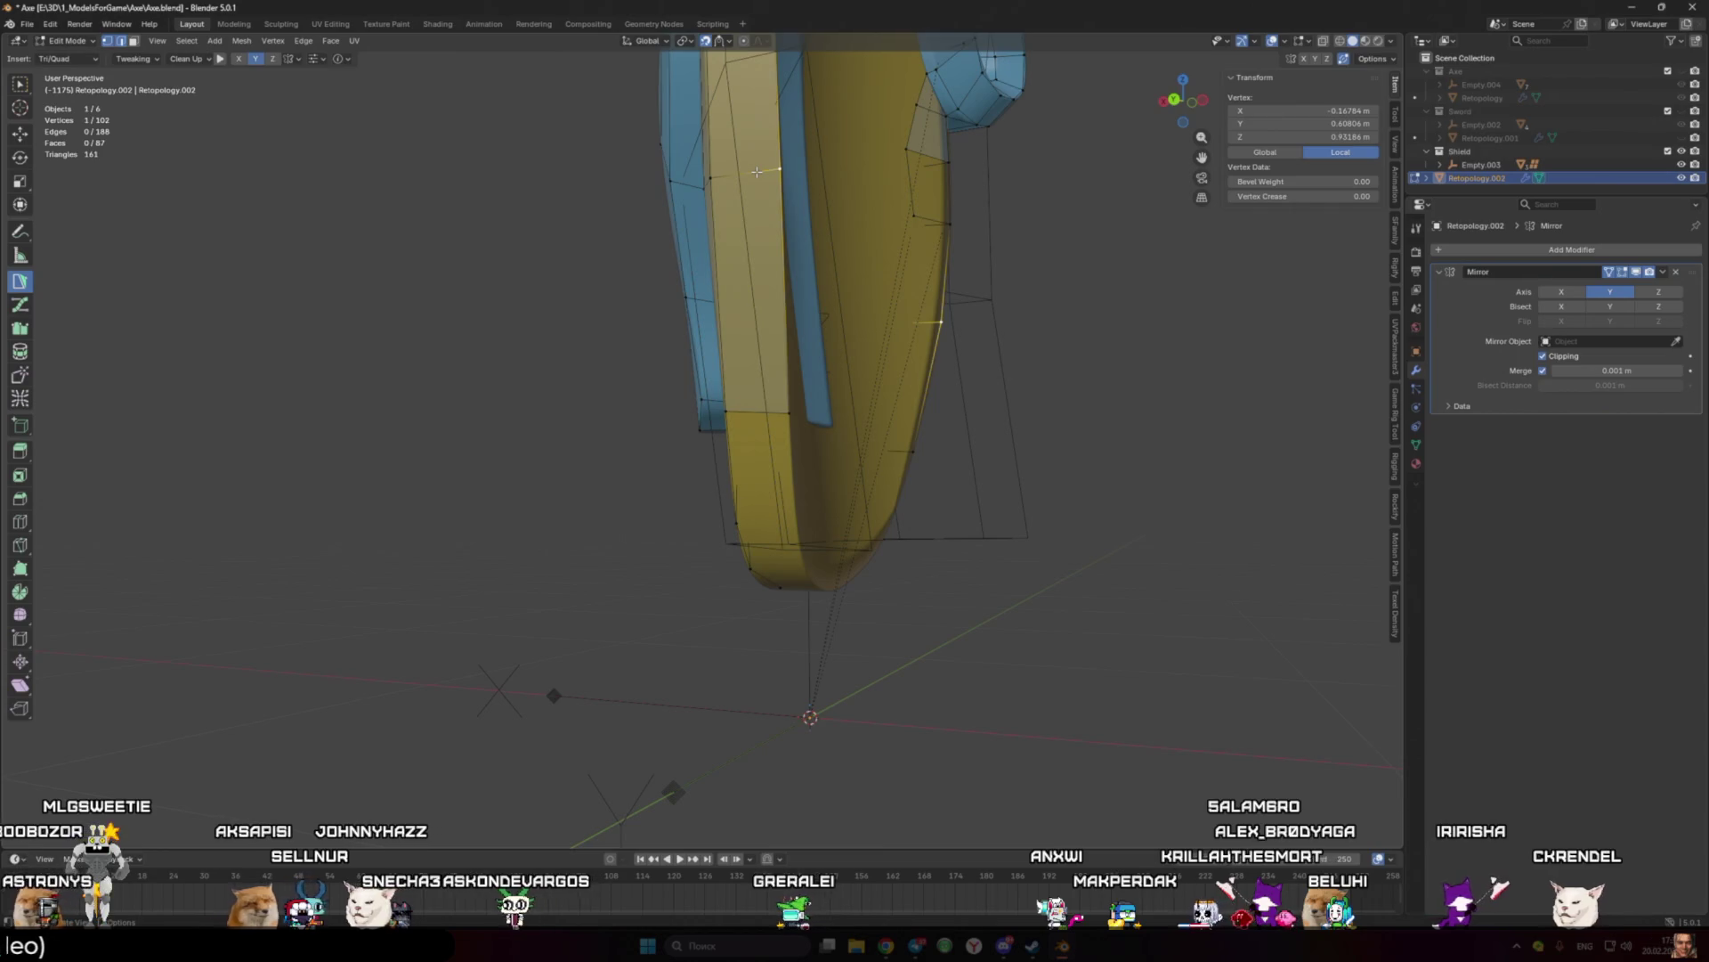
pyautogui.moveTo(840, 183)
pyautogui.mouseDown(button='middle')
pyautogui.moveTo(833, 477)
pyautogui.moveTo(693, 560)
pyautogui.moveTo(669, 604)
pyautogui.moveTo(612, 536)
pyautogui.mouseUp(button='middle')
pyautogui.keyDown('ctrl'); pyautogui.click(784, 481); pyautogui.keyUp('ctrl')
# Step: Add new vertices and faces in the gap between the face plate and the horns
pyautogui.keyDown('ctrl'); pyautogui.click(669, 604); pyautogui.keyUp('ctrl')
pyautogui.keyDown('ctrl'); pyautogui.click(613, 536); pyautogui.keyUp('ctrl')
pyautogui.keyDown('ctrl'); pyautogui.click(636, 594); pyautogui.keyUp('ctrl')
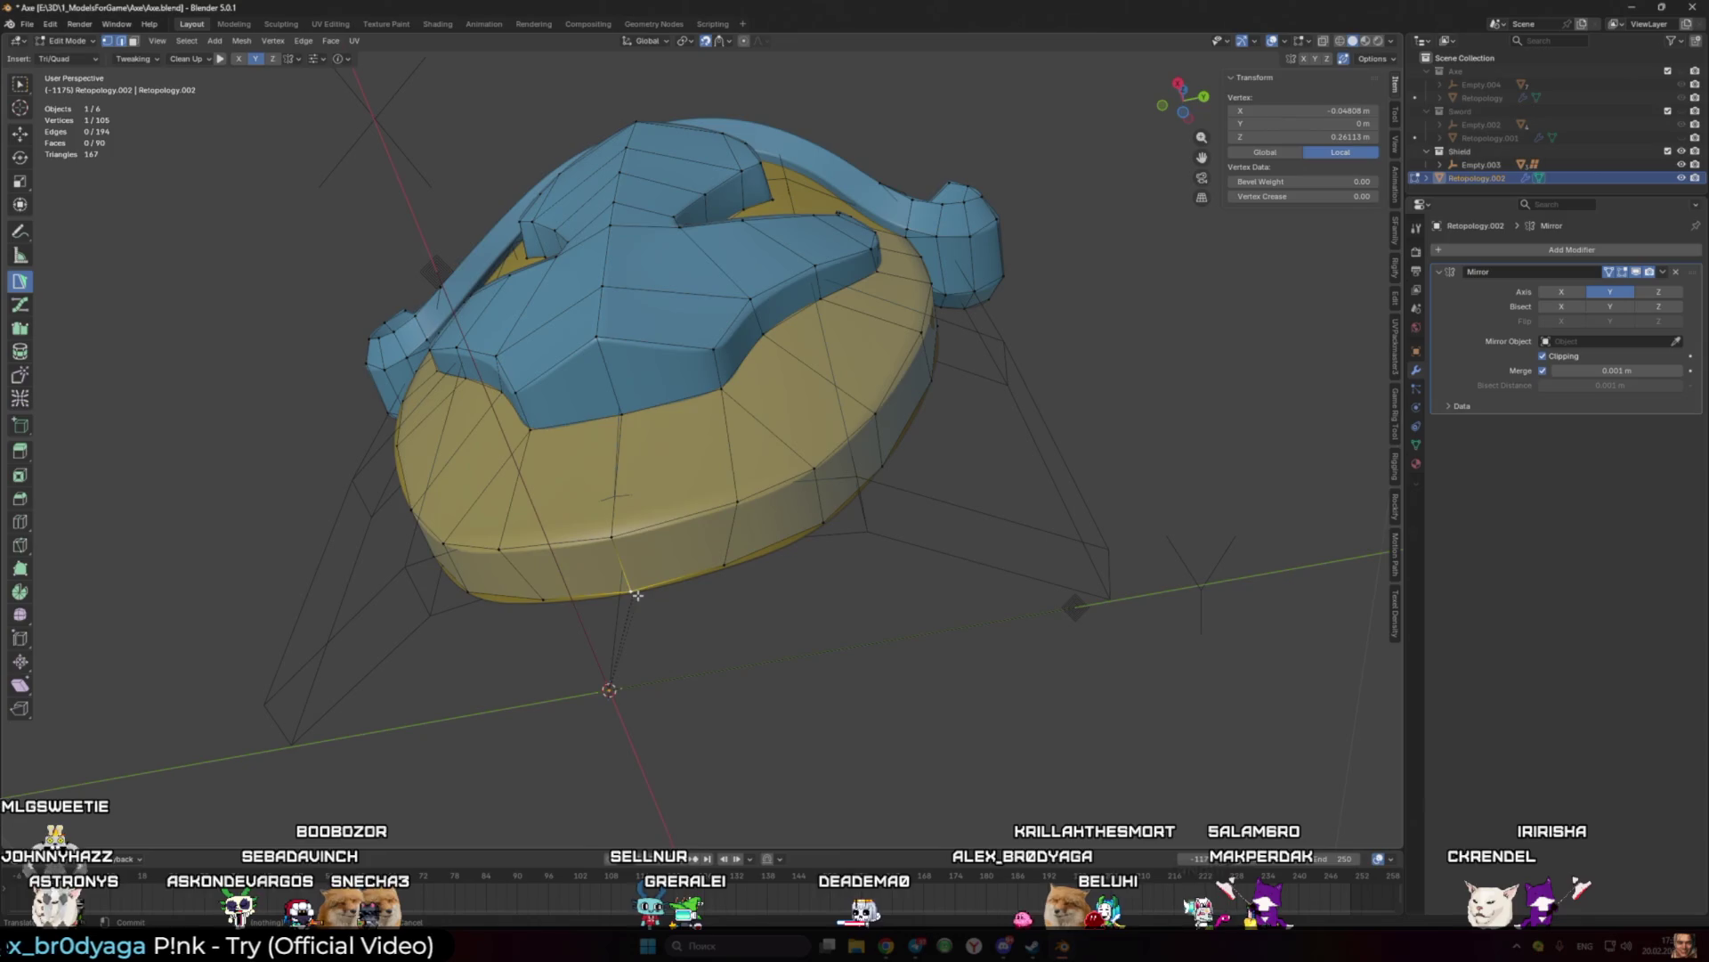
# Step: Fill the band beneath the rim with a triangle and a quad face, nudging a vertex left
pyautogui.moveTo(756, 546); pyautogui.dragTo(792, 602, button='middle')
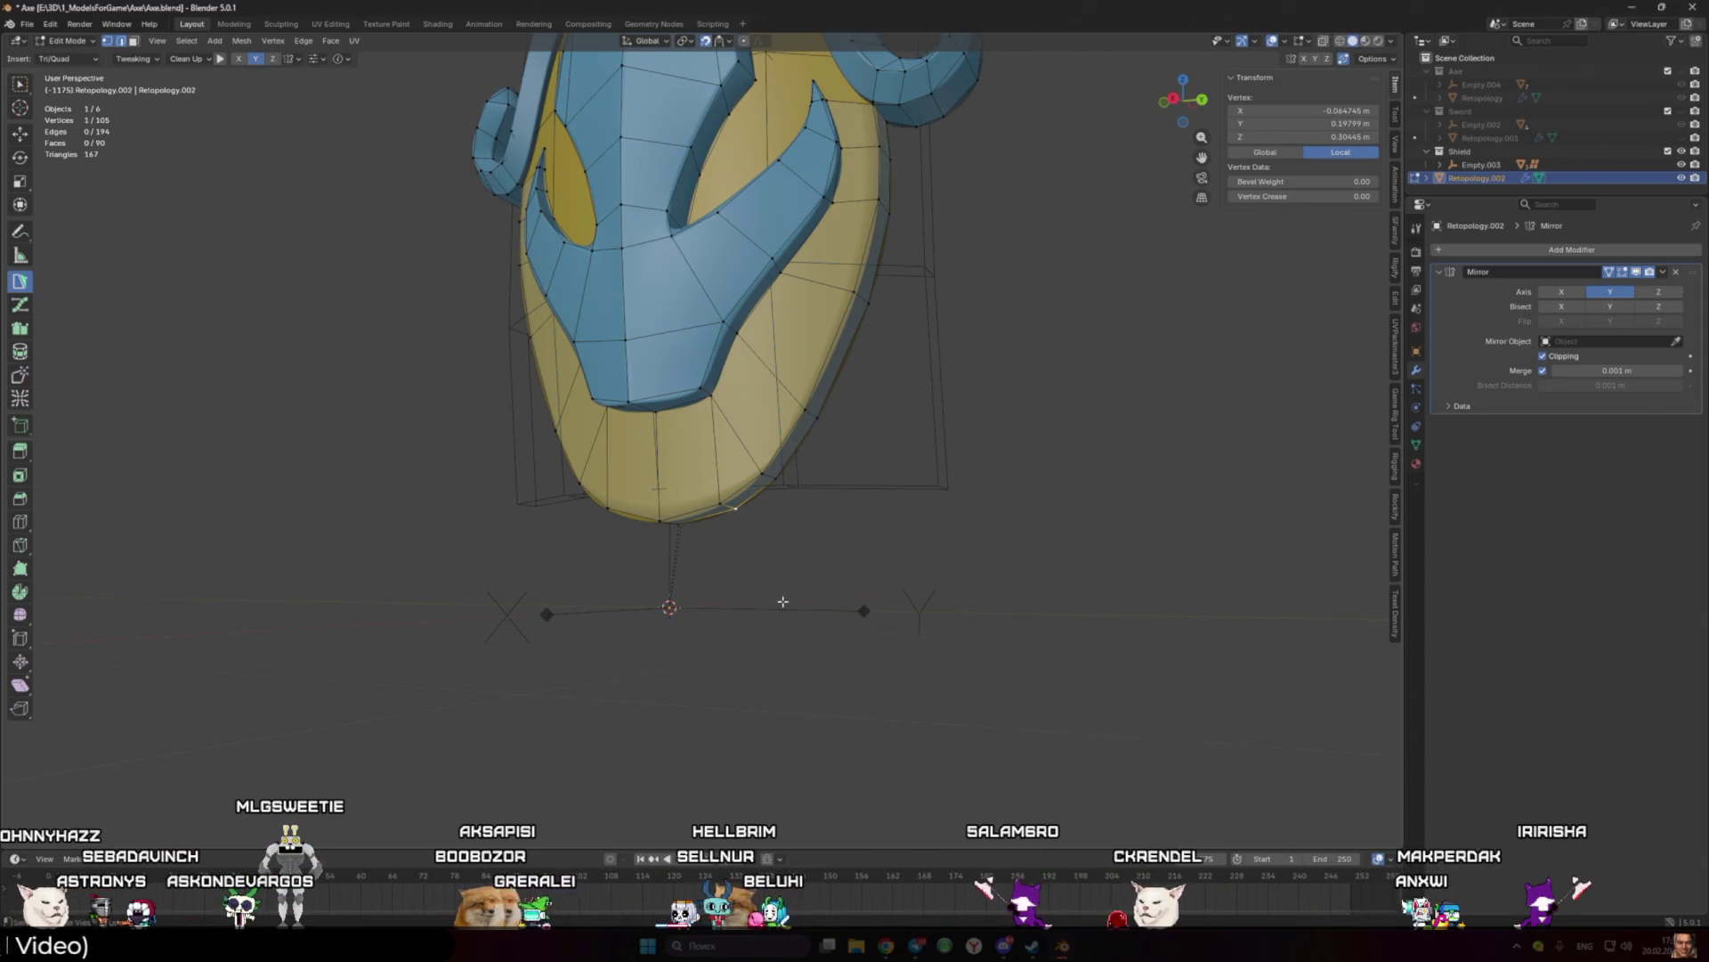
pyautogui.scroll(3, 783, 602)
pyautogui.moveTo(783, 602)
pyautogui.mouseDown(button='middle')
pyautogui.moveTo(740, 279)
pyautogui.moveTo(772, 392)
pyautogui.moveTo(935, 365)
pyautogui.moveTo(883, 348)
pyautogui.moveTo(751, 422)
pyautogui.moveTo(847, 450)
pyautogui.moveTo(820, 469)
pyautogui.moveTo(731, 414)
pyautogui.mouseUp(button='middle')
pyautogui.scroll(2, 883, 349)
pyautogui.press('f')
pyautogui.click(820, 469)
pyautogui.keyDown('ctrl'); pyautogui.click(795, 399); pyautogui.keyUp('ctrl')
pyautogui.moveTo(795, 399); pyautogui.dragTo(835, 407, button='middle')
pyautogui.press('f')
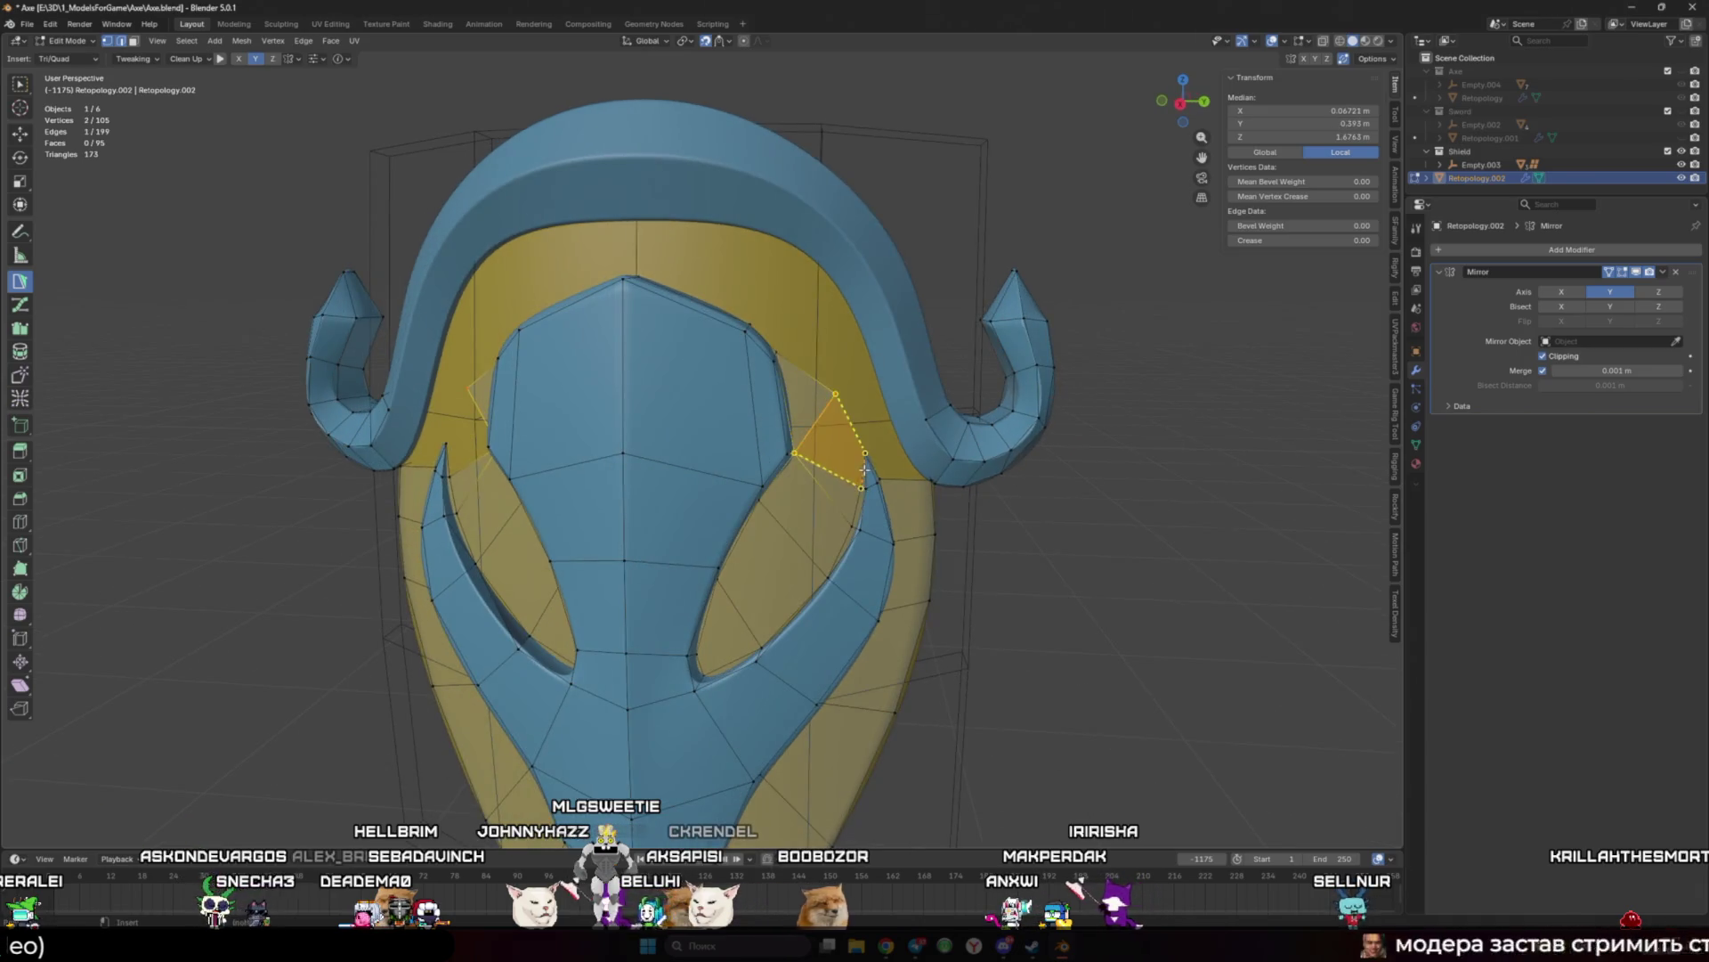
pyautogui.moveTo(838, 396); pyautogui.dragTo(828, 394)
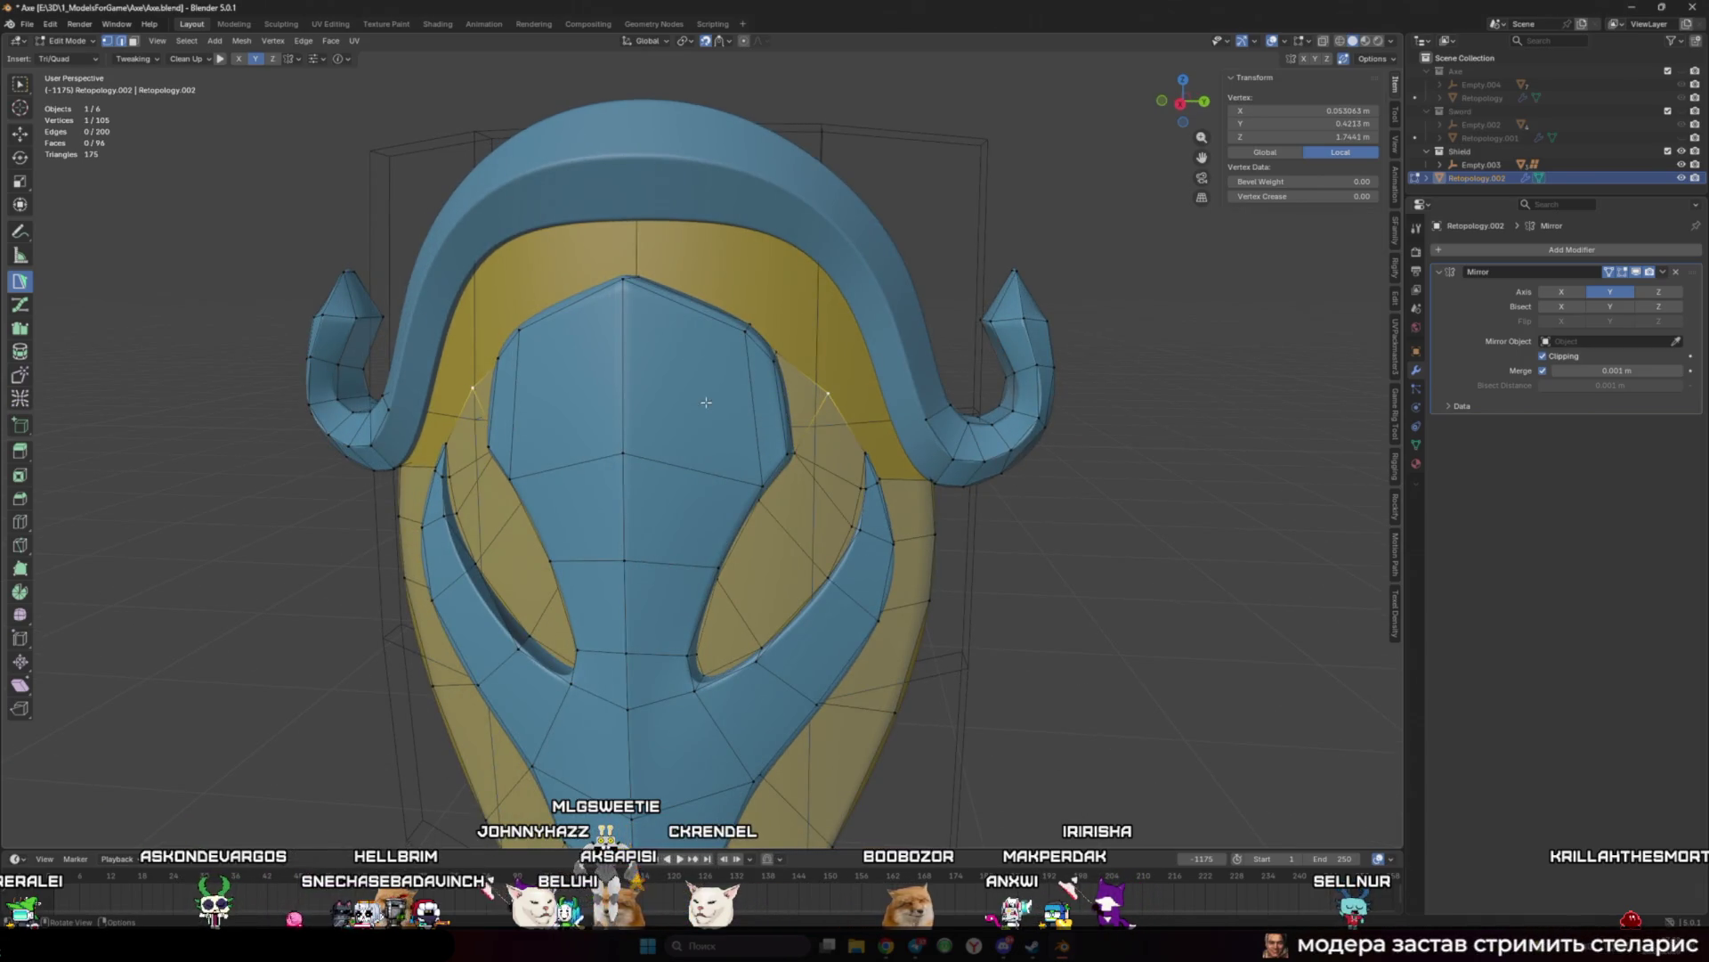
# Step: Build a face at the shield's top centre and reposition its top vertex
pyautogui.keyDown('shift'); pyautogui.moveTo(706, 403); pyautogui.dragTo(813, 434, button='middle'); pyautogui.keyUp('shift')
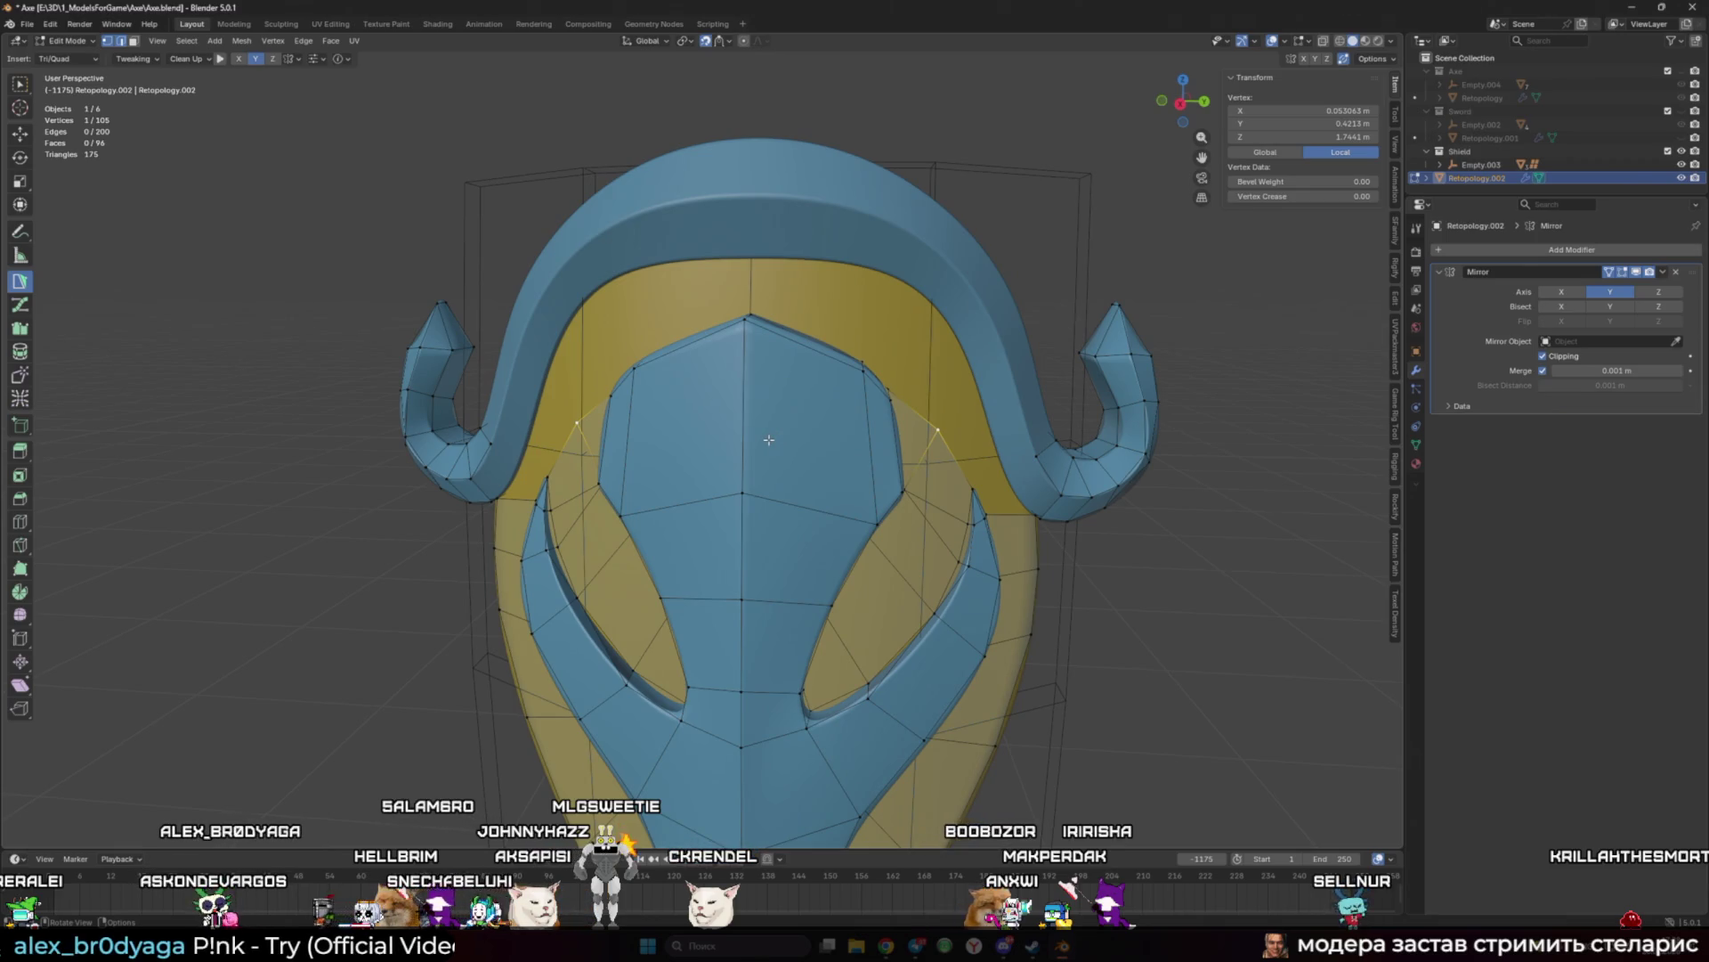
pyautogui.moveTo(889, 401); pyautogui.dragTo(801, 415, button='middle')
pyautogui.keyDown('shift'); pyautogui.click(800, 414); pyautogui.keyUp('shift')
pyautogui.scroll(2, 800, 415)
pyautogui.click(753, 344)
pyautogui.moveTo(813, 391)
pyautogui.keyDown('shift'); pyautogui.mouseDown(button='middle')
pyautogui.moveTo(800, 434)
pyautogui.moveTo(850, 369)
pyautogui.mouseUp(button='middle'); pyautogui.keyUp('shift')
pyautogui.moveTo(850, 370); pyautogui.dragTo(704, 357)
pyautogui.moveTo(704, 357)
pyautogui.mouseDown(button='middle')
pyautogui.moveTo(820, 343)
pyautogui.moveTo(809, 407)
pyautogui.moveTo(748, 436)
pyautogui.moveTo(783, 418)
pyautogui.mouseUp(button='middle')
# Step: Add a triangle face next to the rim and pick a vertex on its top edge
pyautogui.keyDown('shift'); pyautogui.click(742, 441); pyautogui.keyUp('shift')
pyautogui.keyDown('ctrl'); pyautogui.click(927, 394); pyautogui.keyUp('ctrl')
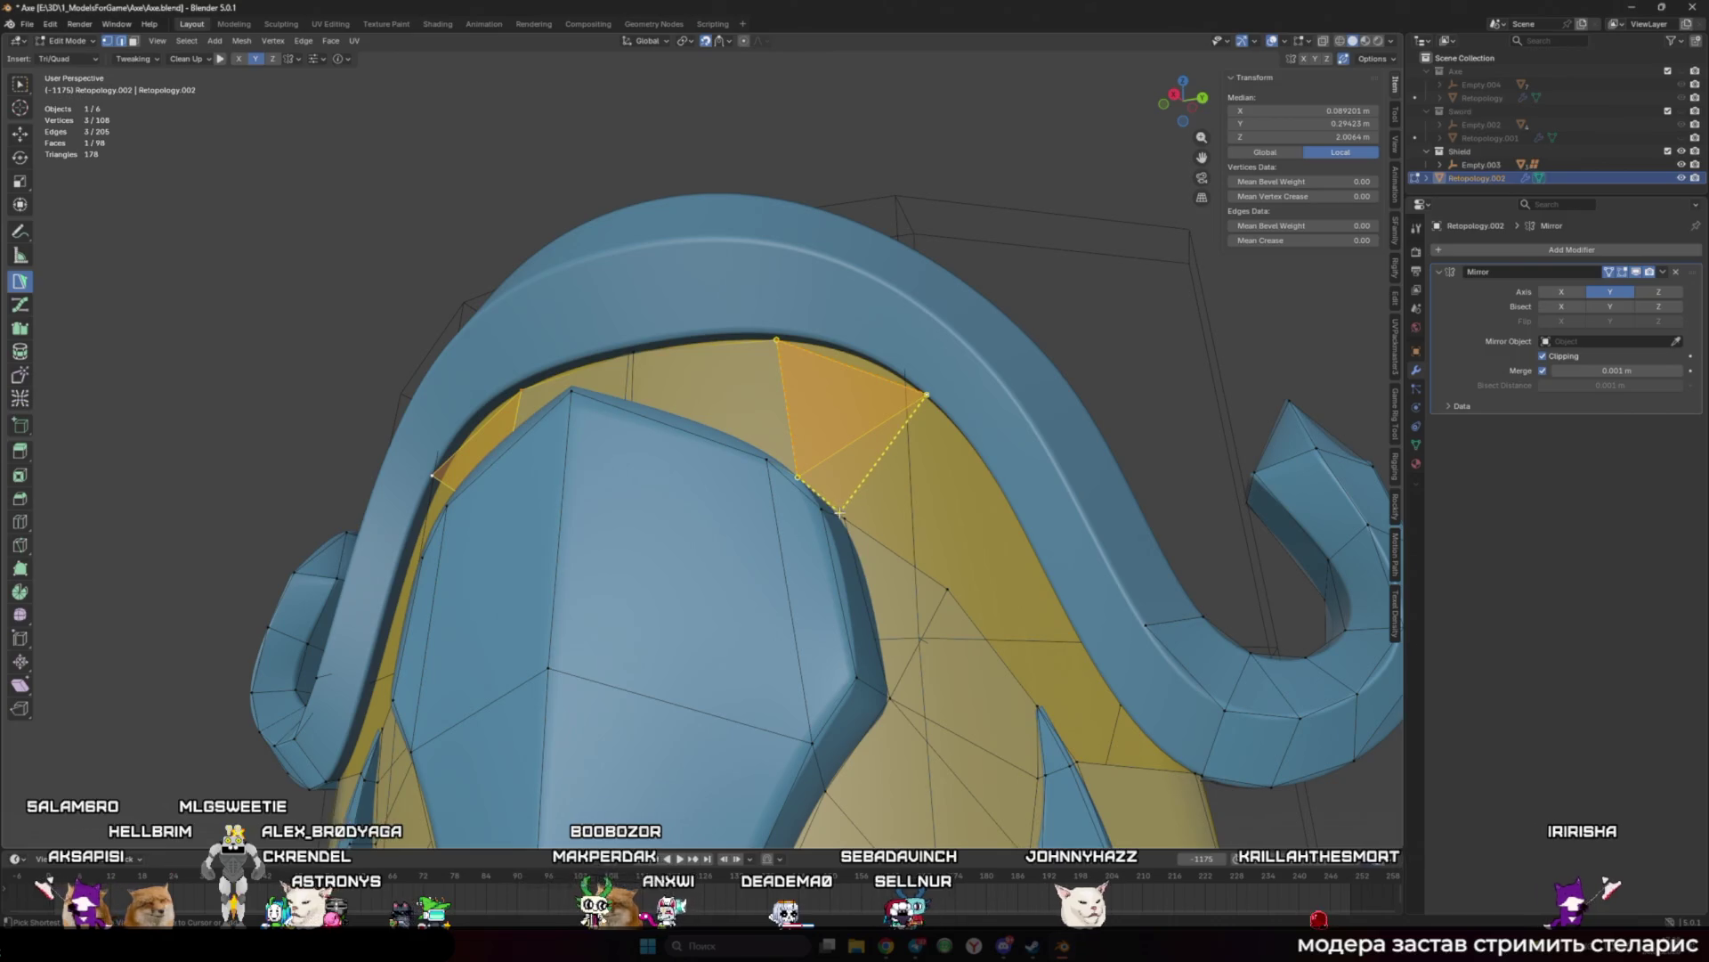
pyautogui.click(789, 339)
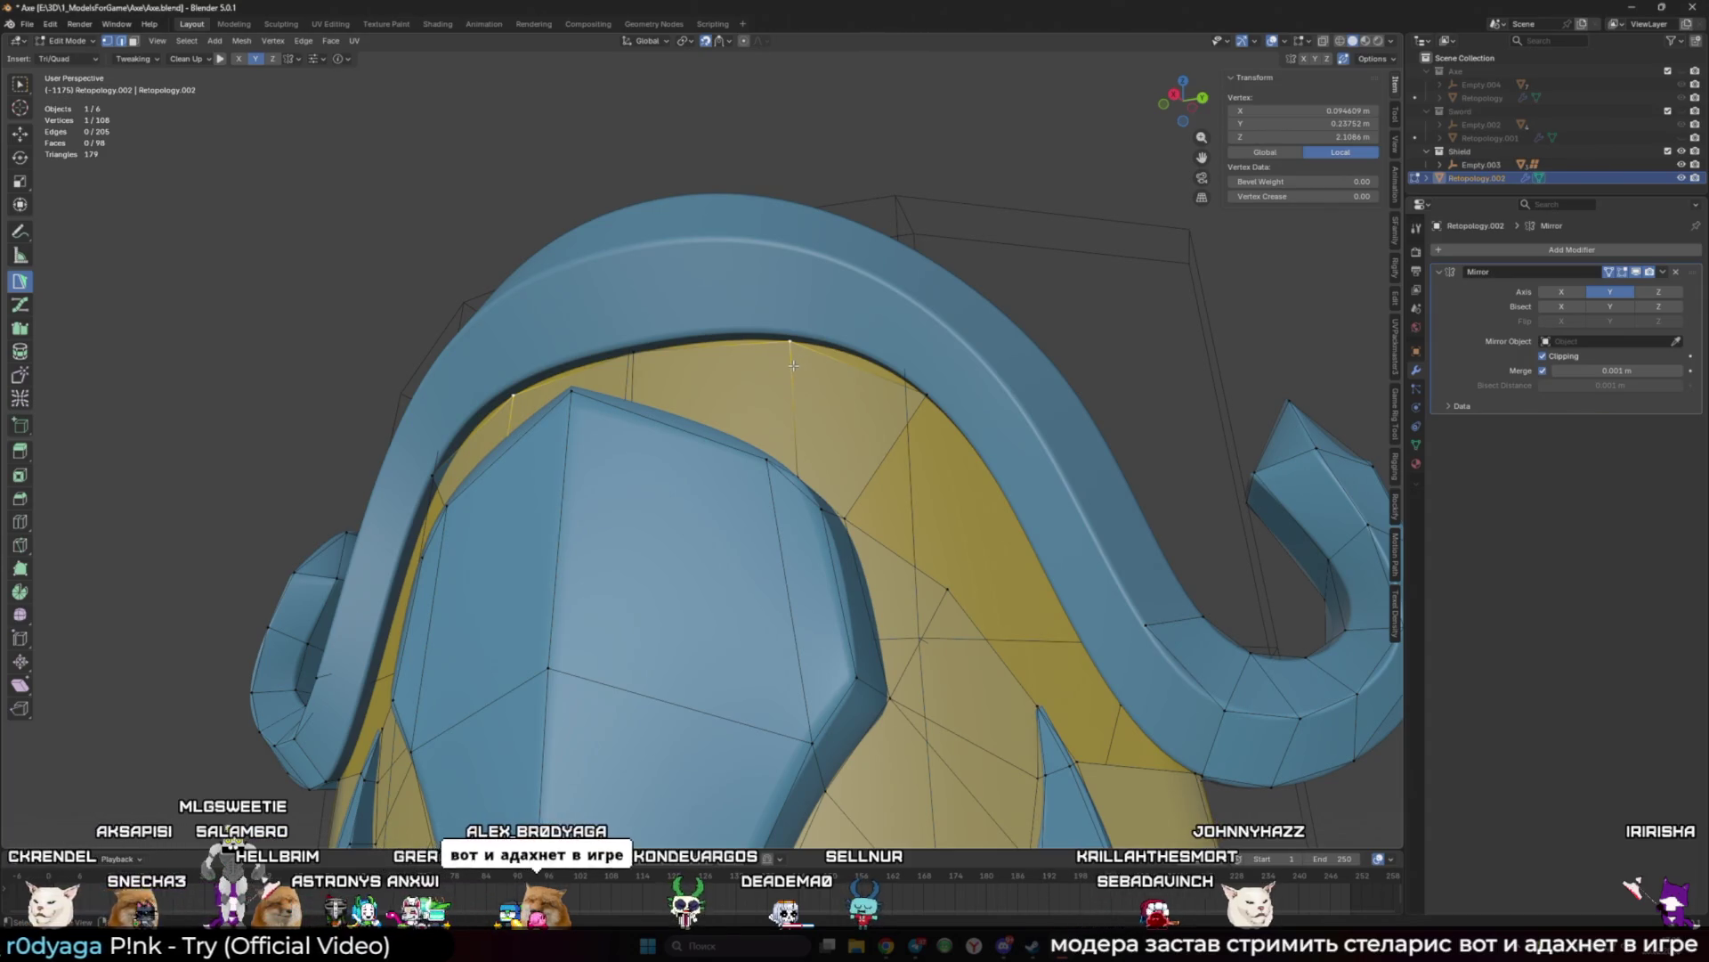
pyautogui.scroll(-3, 795, 362)
pyautogui.moveTo(795, 362)
pyautogui.mouseDown(button='middle')
pyautogui.moveTo(941, 299)
pyautogui.moveTo(643, 444)
pyautogui.moveTo(753, 455)
pyautogui.mouseUp(button='middle')
pyautogui.scroll(3, 845, 343)
pyautogui.scroll(3, 941, 299)
pyautogui.scroll(-3, 643, 443)
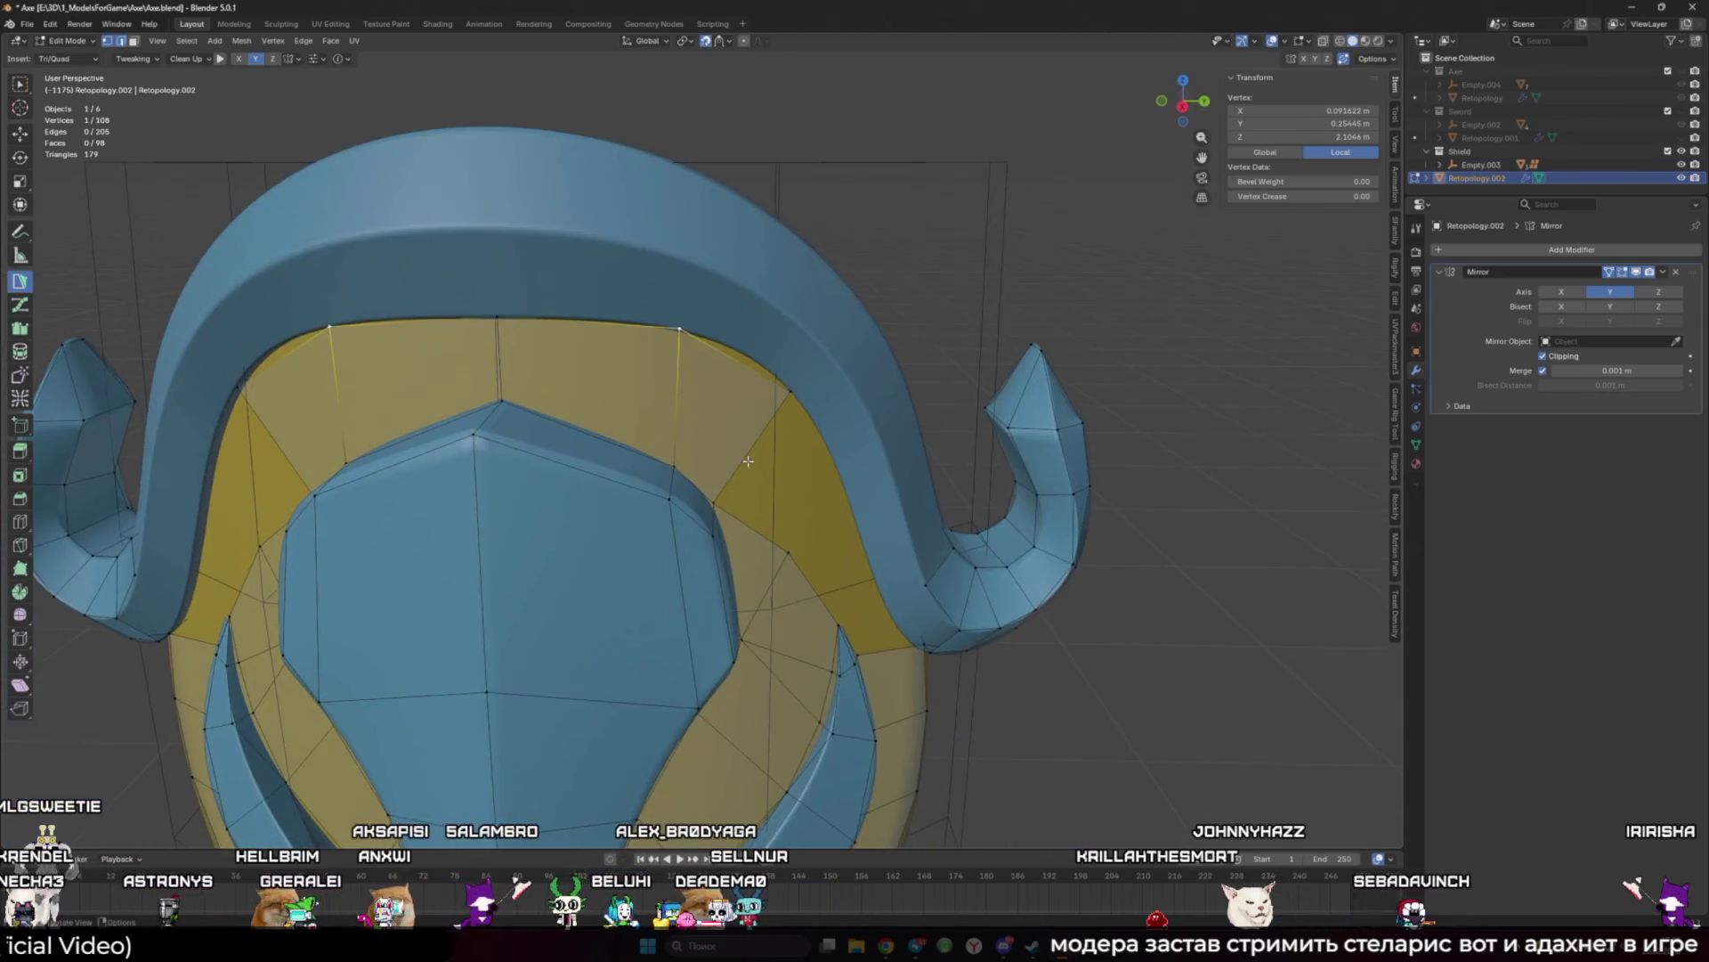
# Step: Add a quad and a triangle face along the top rim
pyautogui.click(753, 455)
pyautogui.scroll(2, 753, 455)
pyautogui.moveTo(797, 575); pyautogui.dragTo(833, 529, button='middle')
pyautogui.click(832, 530)
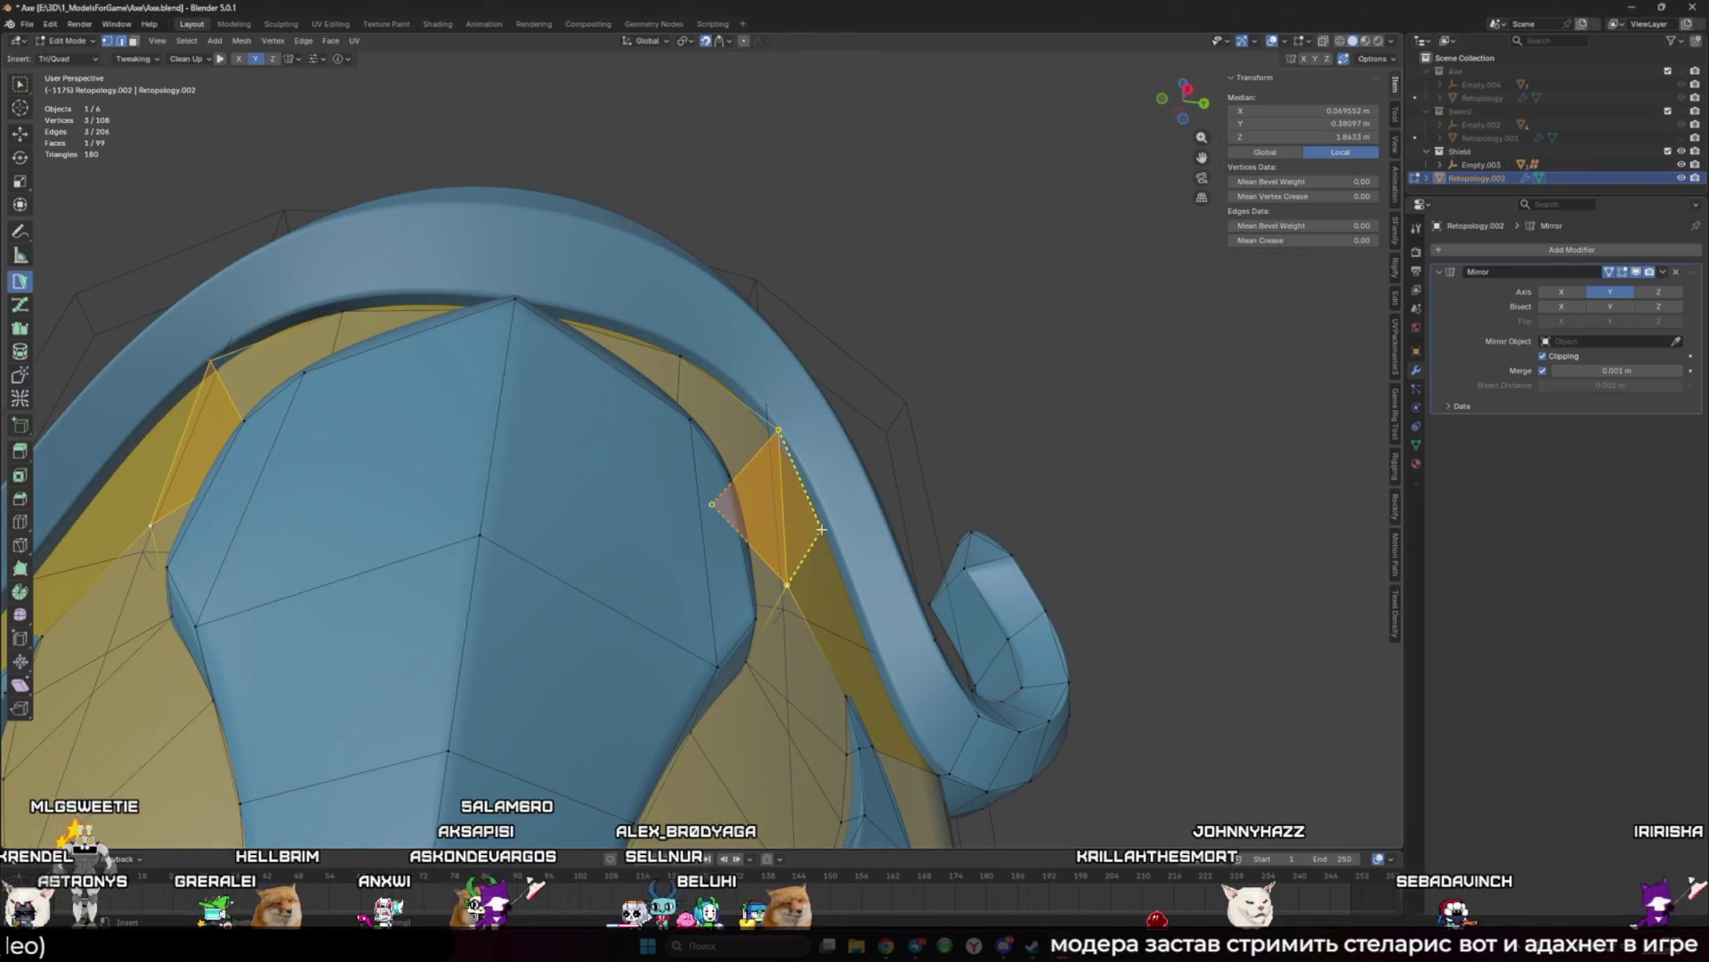
pyautogui.click(847, 693)
pyautogui.click(879, 659)
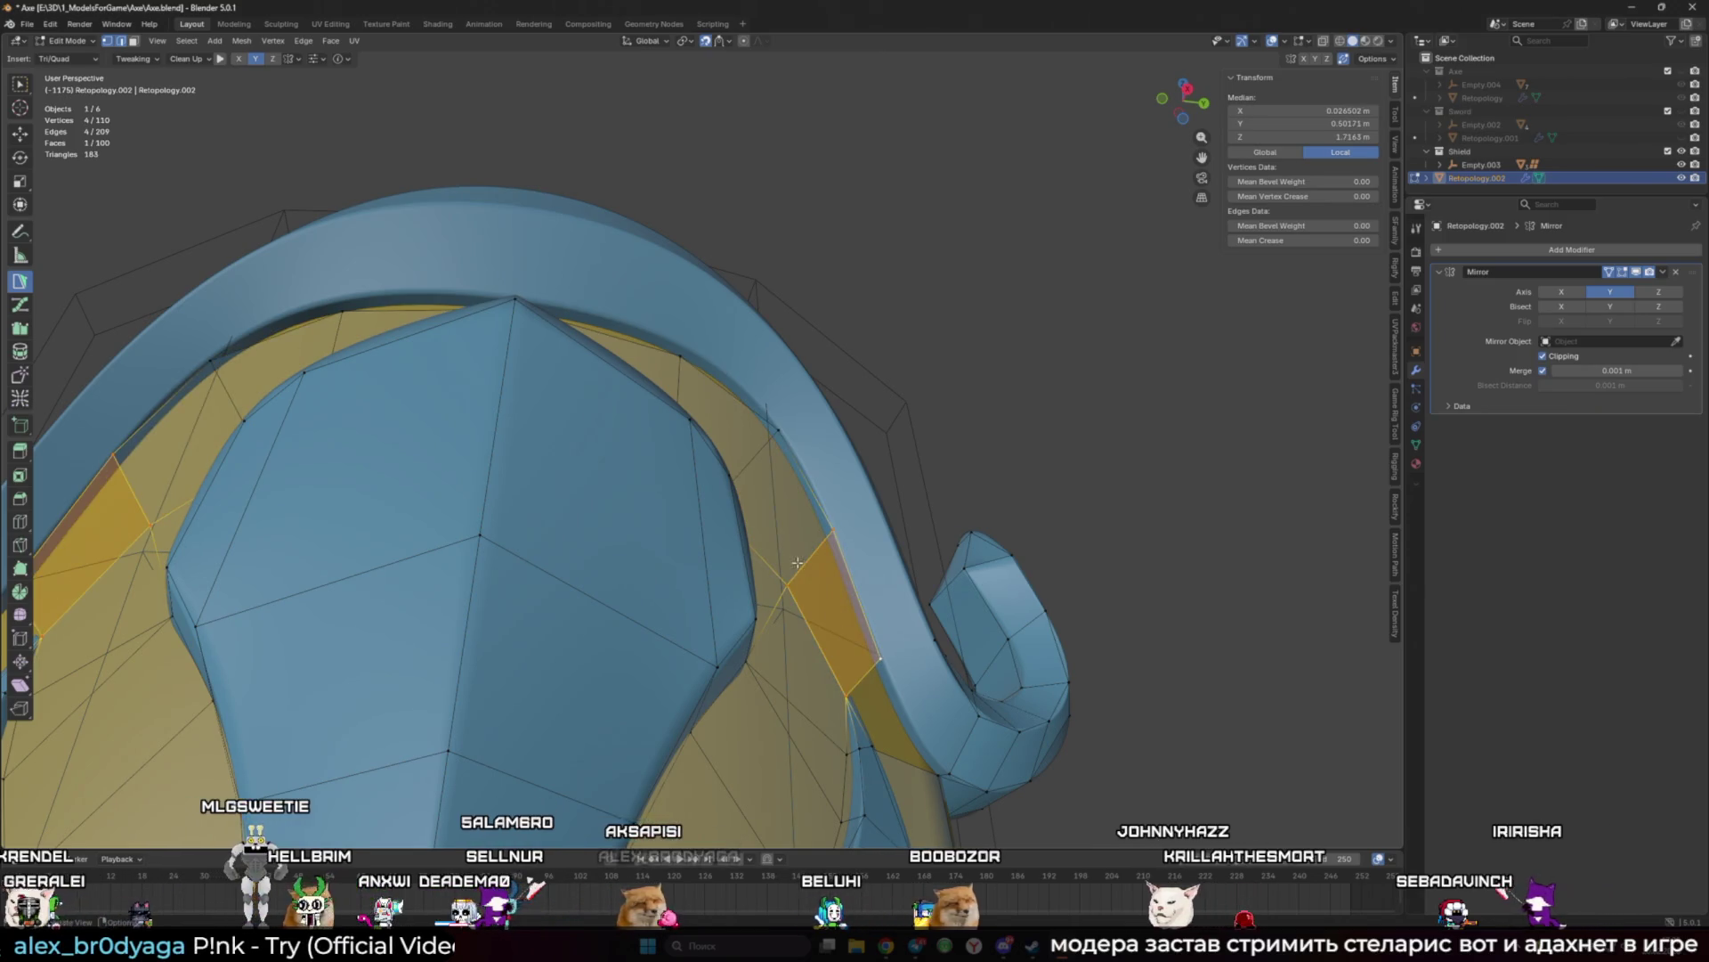
pyautogui.moveTo(879, 659); pyautogui.dragTo(684, 488, button='middle')
# Step: Extend two quads upward from the top edge, adjusting their vertices
pyautogui.keyDown('ctrl'); pyautogui.click(643, 351); pyautogui.keyUp('ctrl')
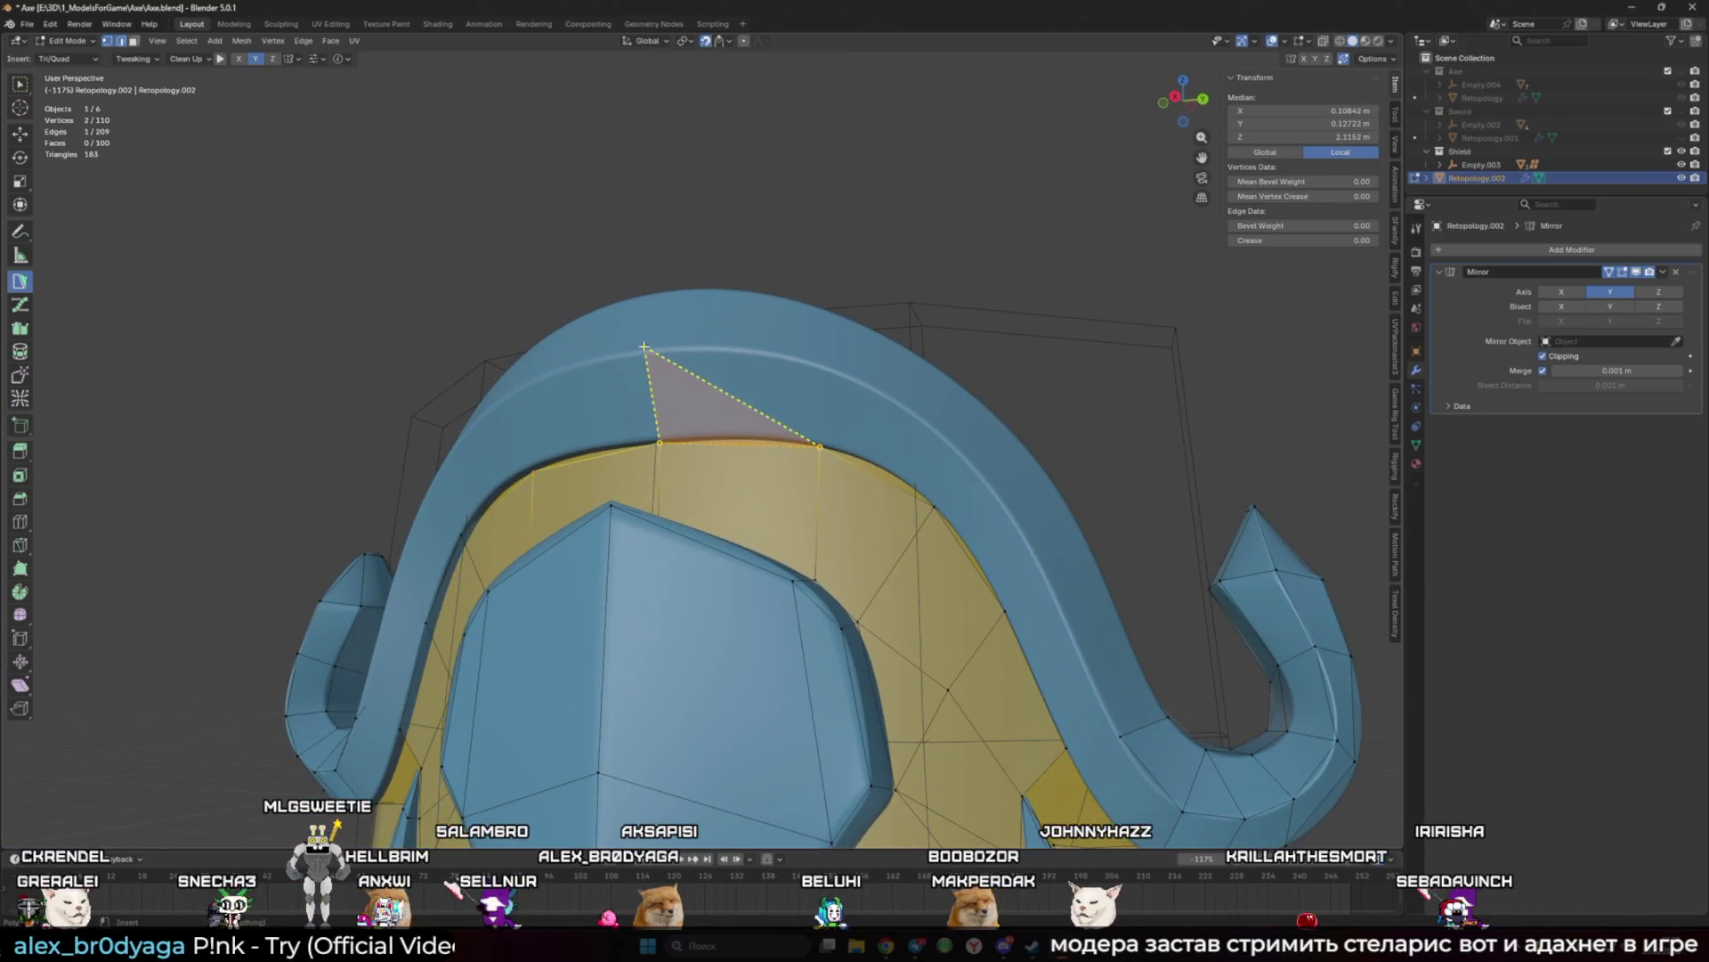
pyautogui.keyDown('ctrl'); pyautogui.click(812, 365); pyautogui.keyUp('ctrl')
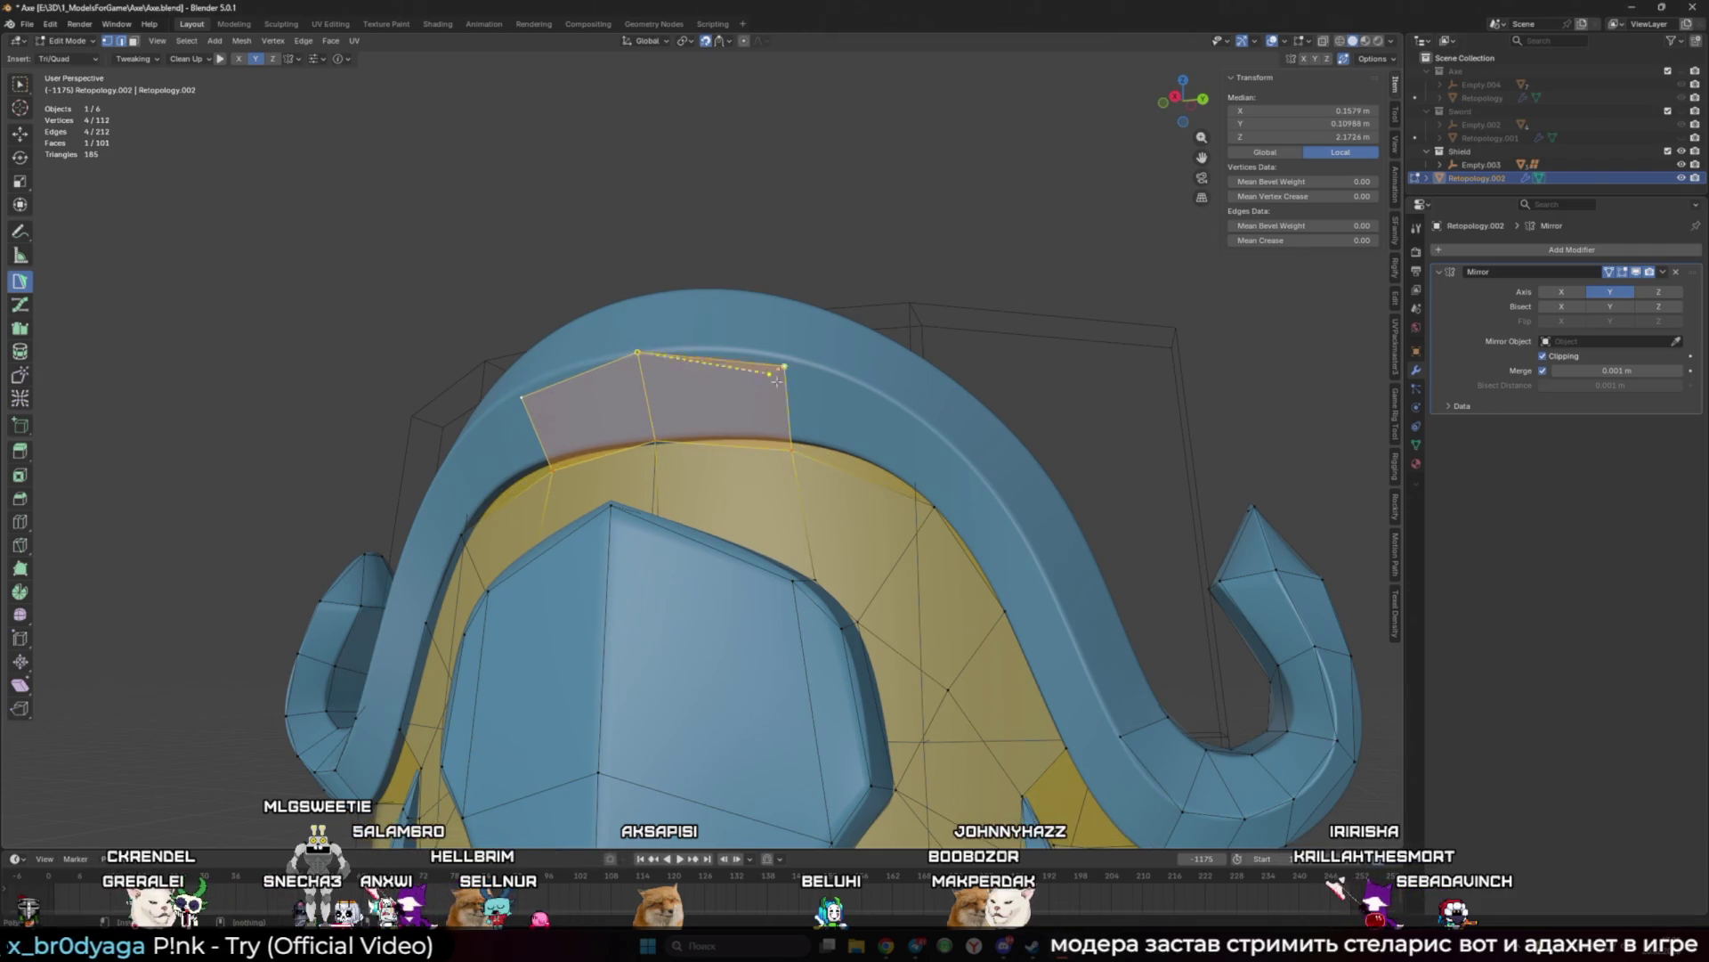
pyautogui.moveTo(819, 442); pyautogui.dragTo(809, 442)
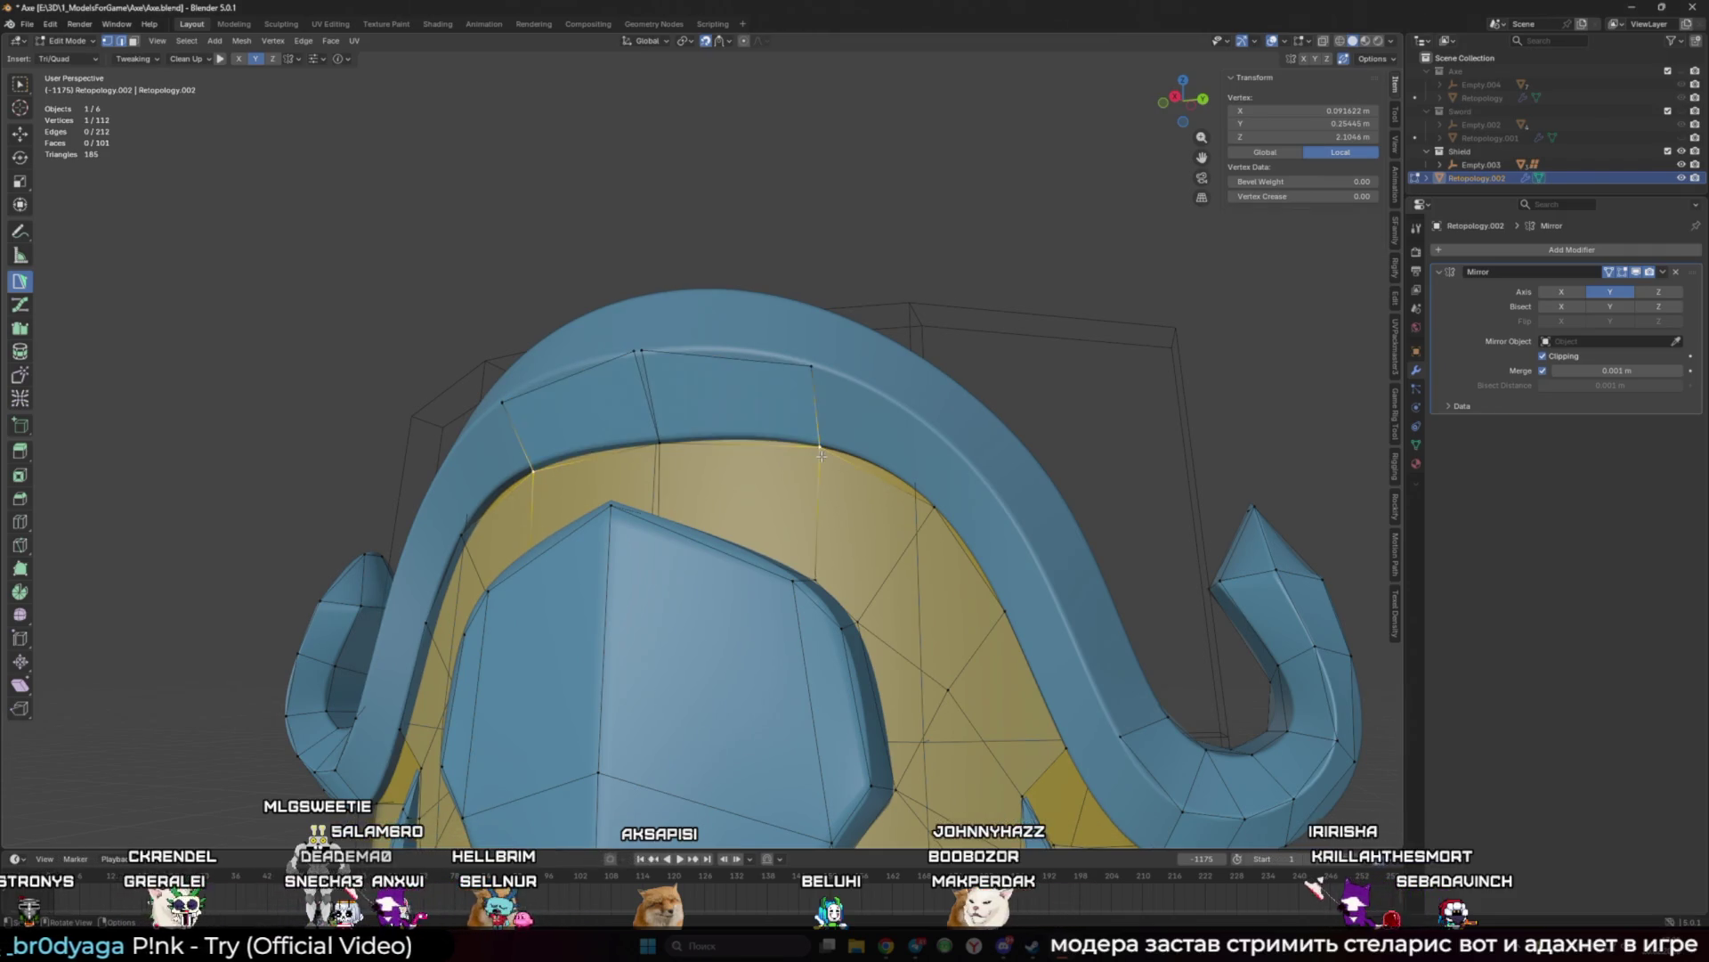
pyautogui.click(729, 361)
pyautogui.scroll(-5, 729, 362)
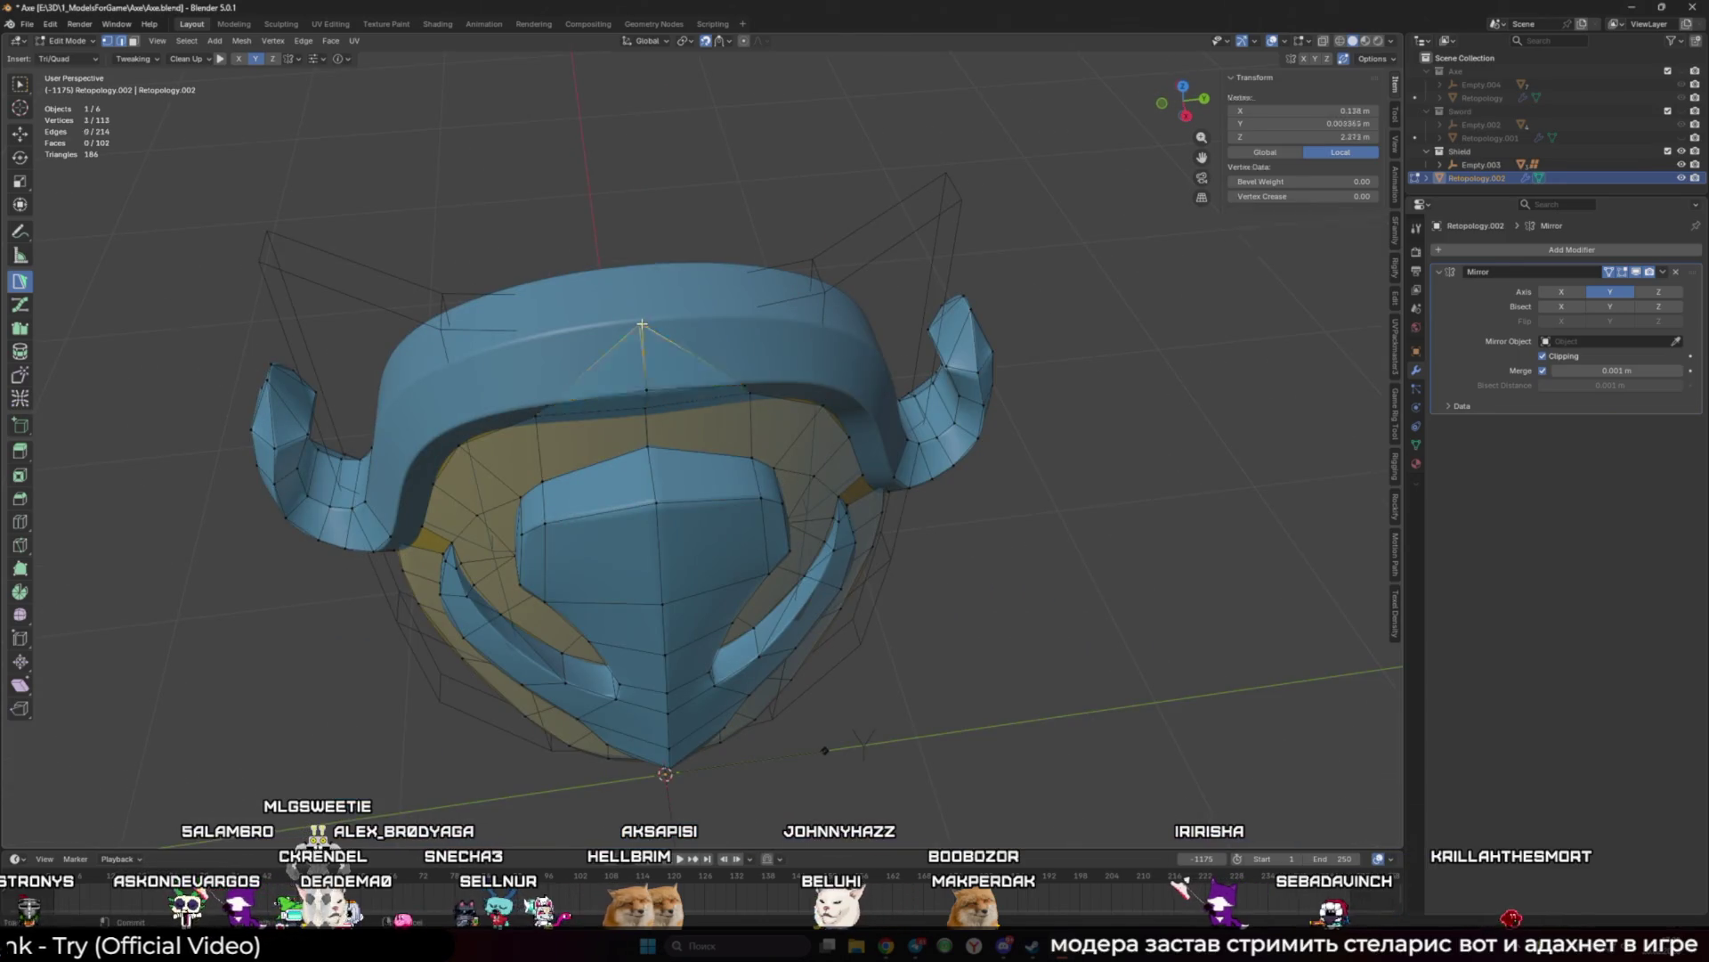
pyautogui.keyDown('ctrl'); pyautogui.click(676, 326); pyautogui.keyUp('ctrl')
pyautogui.moveTo(675, 326); pyautogui.dragTo(717, 322)
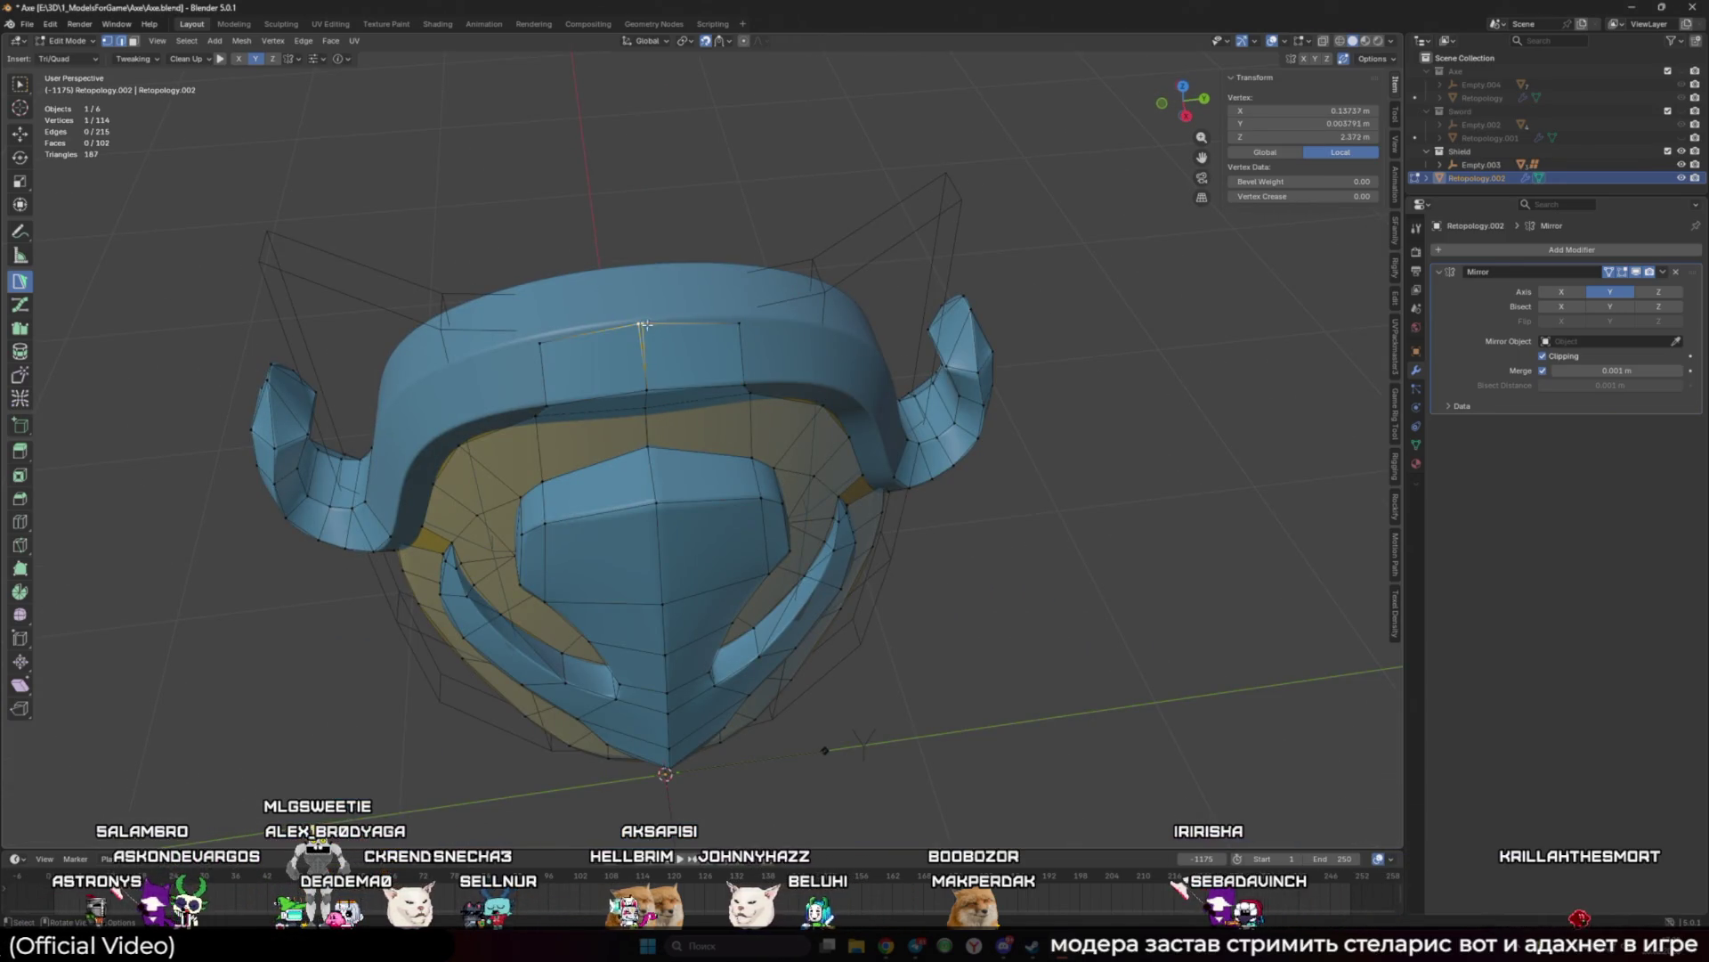
# Step: Add quads over the rim's top and inner side
pyautogui.moveTo(717, 321); pyautogui.dragTo(694, 294, button='middle')
pyautogui.keyDown('ctrl'); pyautogui.click(688, 287); pyautogui.keyUp('ctrl')
pyautogui.click(689, 287)
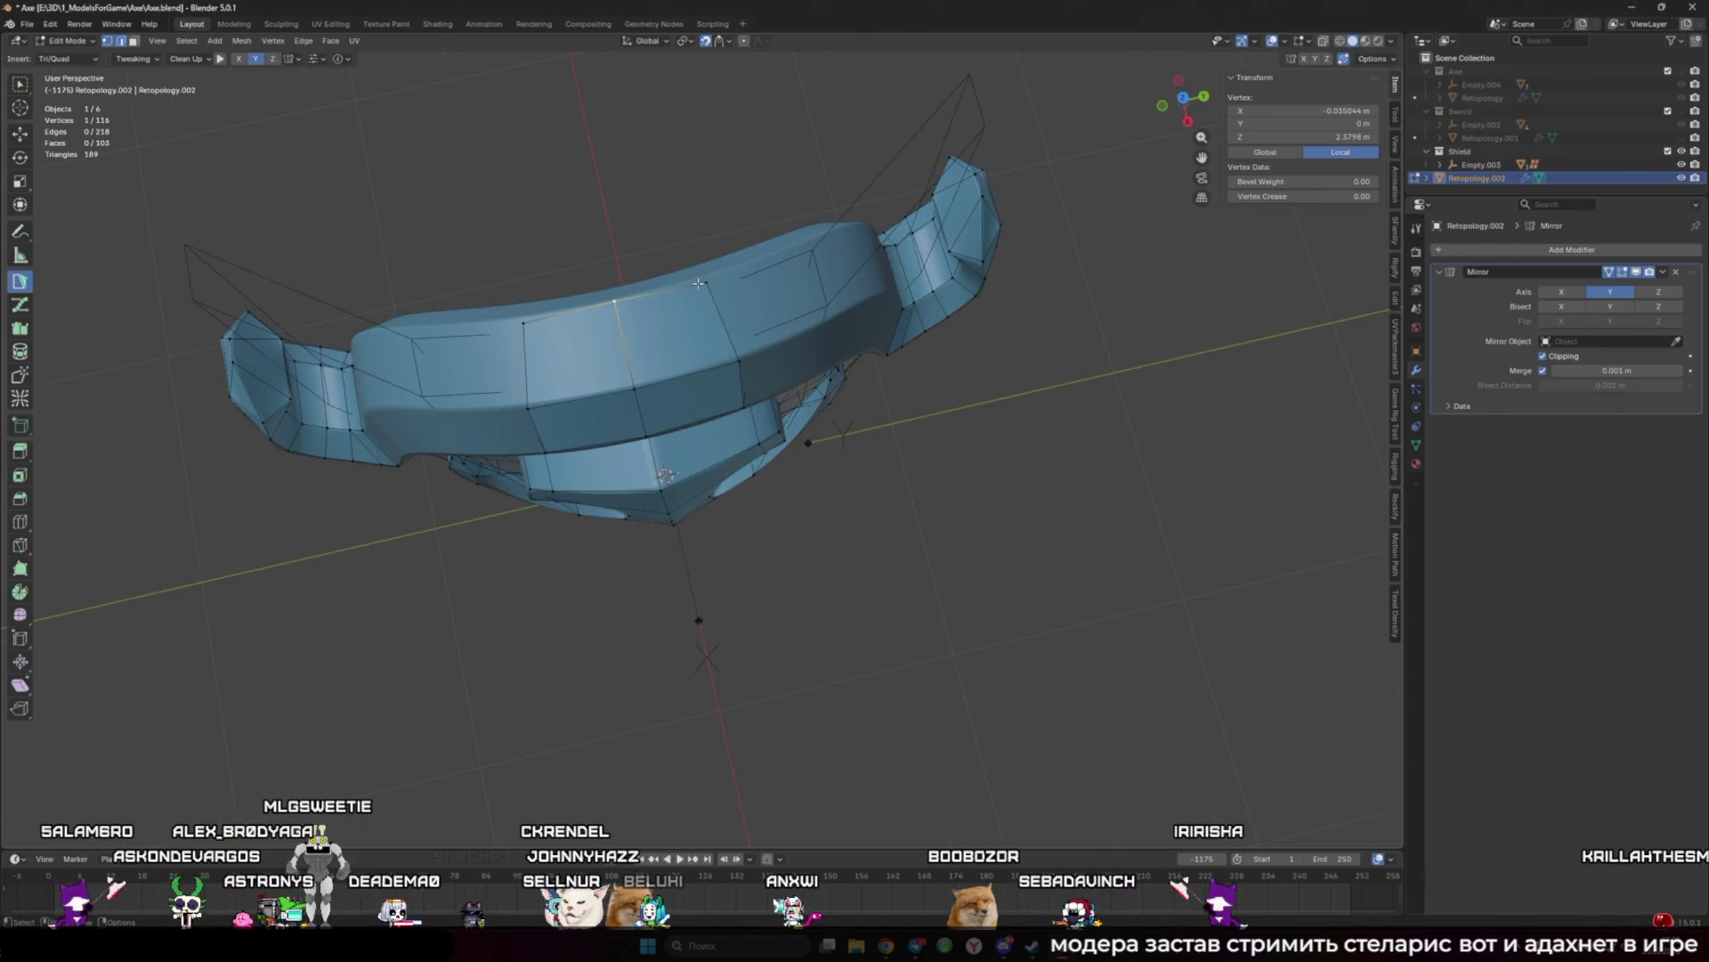
pyautogui.moveTo(623, 374)
pyautogui.mouseDown(button='middle')
pyautogui.moveTo(511, 492)
pyautogui.moveTo(693, 398)
pyautogui.mouseUp(button='middle')
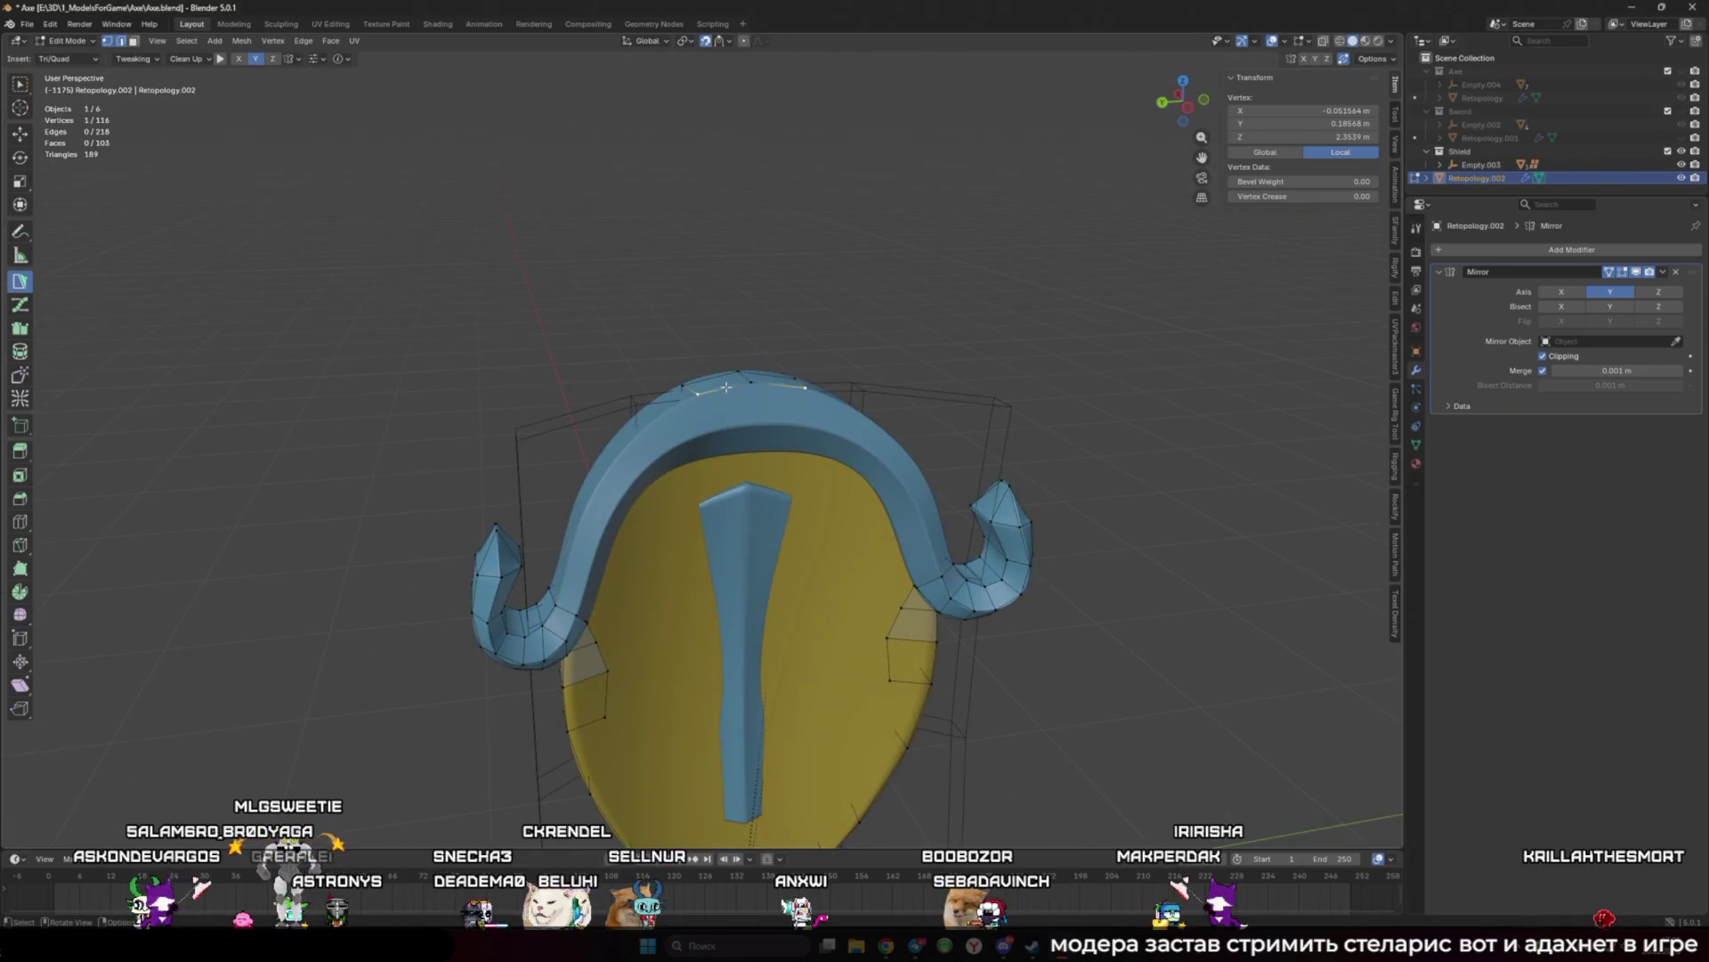
pyautogui.scroll(2, 693, 398)
pyautogui.keyDown('ctrl'); pyautogui.click(694, 396); pyautogui.keyUp('ctrl')
pyautogui.keyDown('ctrl'); pyautogui.click(703, 441); pyautogui.keyUp('ctrl')
pyautogui.scroll(-3, 719, 521)
# Step: Add a quad below the rim and snap its inner vertex onto the mirror centre line
pyautogui.moveTo(719, 521)
pyautogui.mouseDown(button='middle')
pyautogui.moveTo(734, 494)
pyautogui.moveTo(837, 516)
pyautogui.moveTo(748, 543)
pyautogui.mouseUp(button='middle')
pyautogui.scroll(2, 743, 552)
pyautogui.keyDown('ctrl'); pyautogui.click(726, 563); pyautogui.keyUp('ctrl')
pyautogui.moveTo(739, 565); pyautogui.dragTo(742, 565)
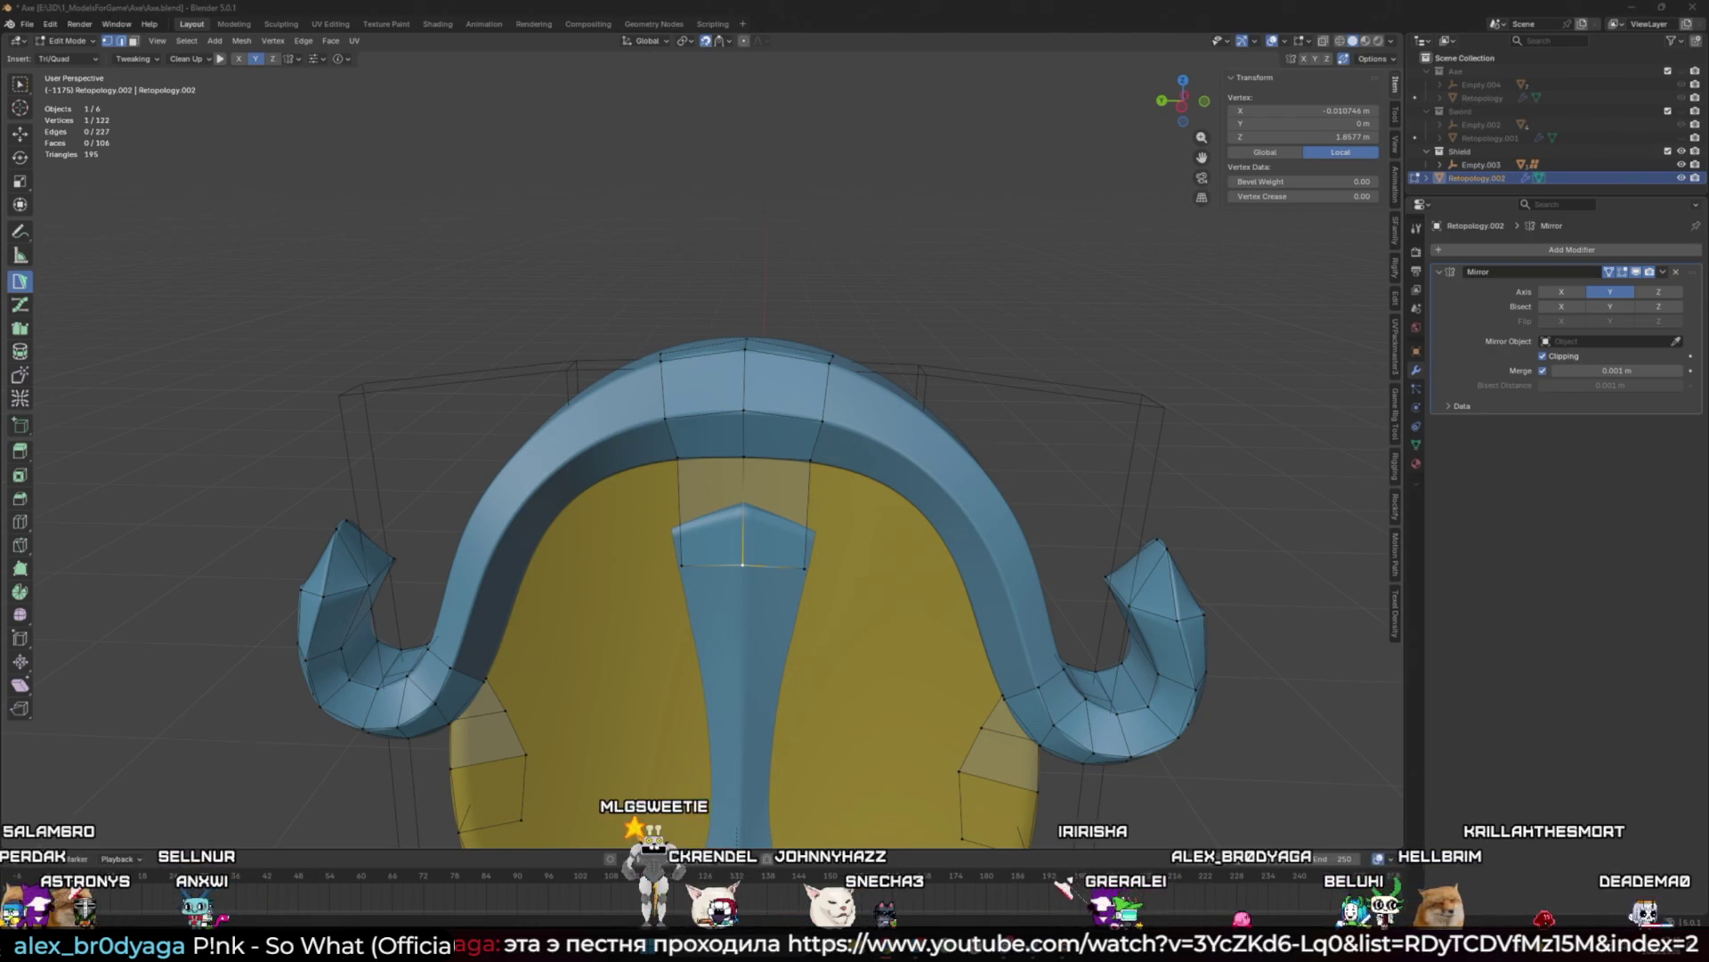
pyautogui.hotkey('alt', 'Tab')
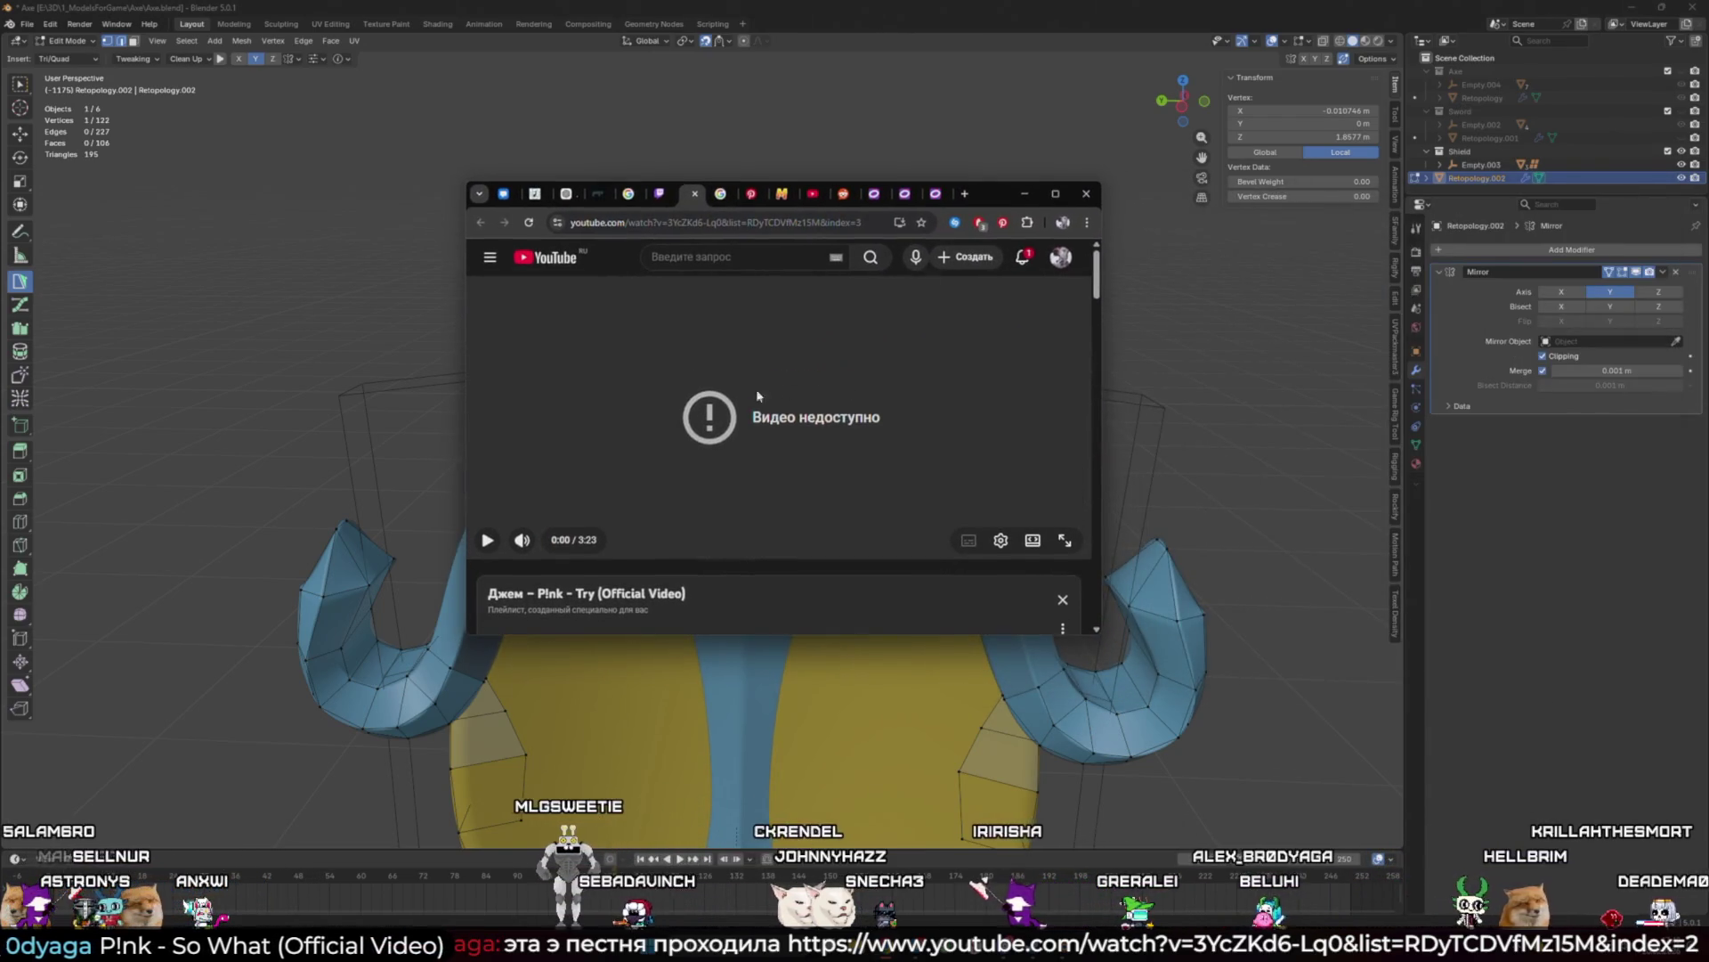
pyautogui.hotkey('alt', 'Tab')
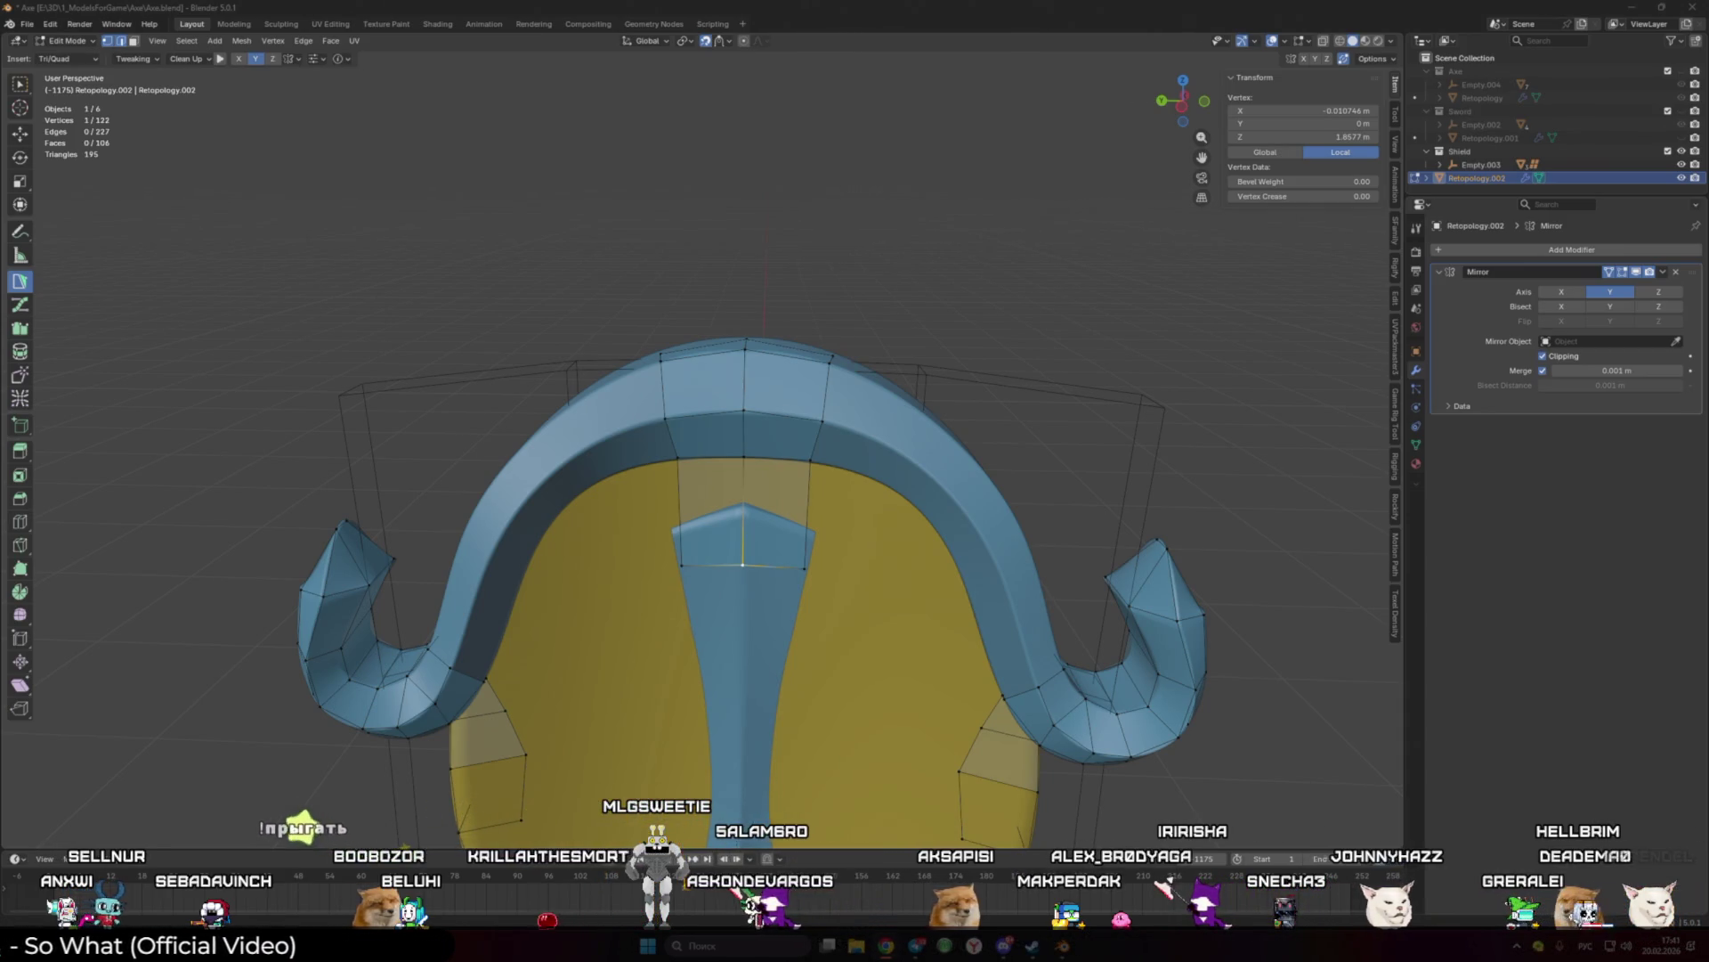
pyautogui.click(1265, 733)
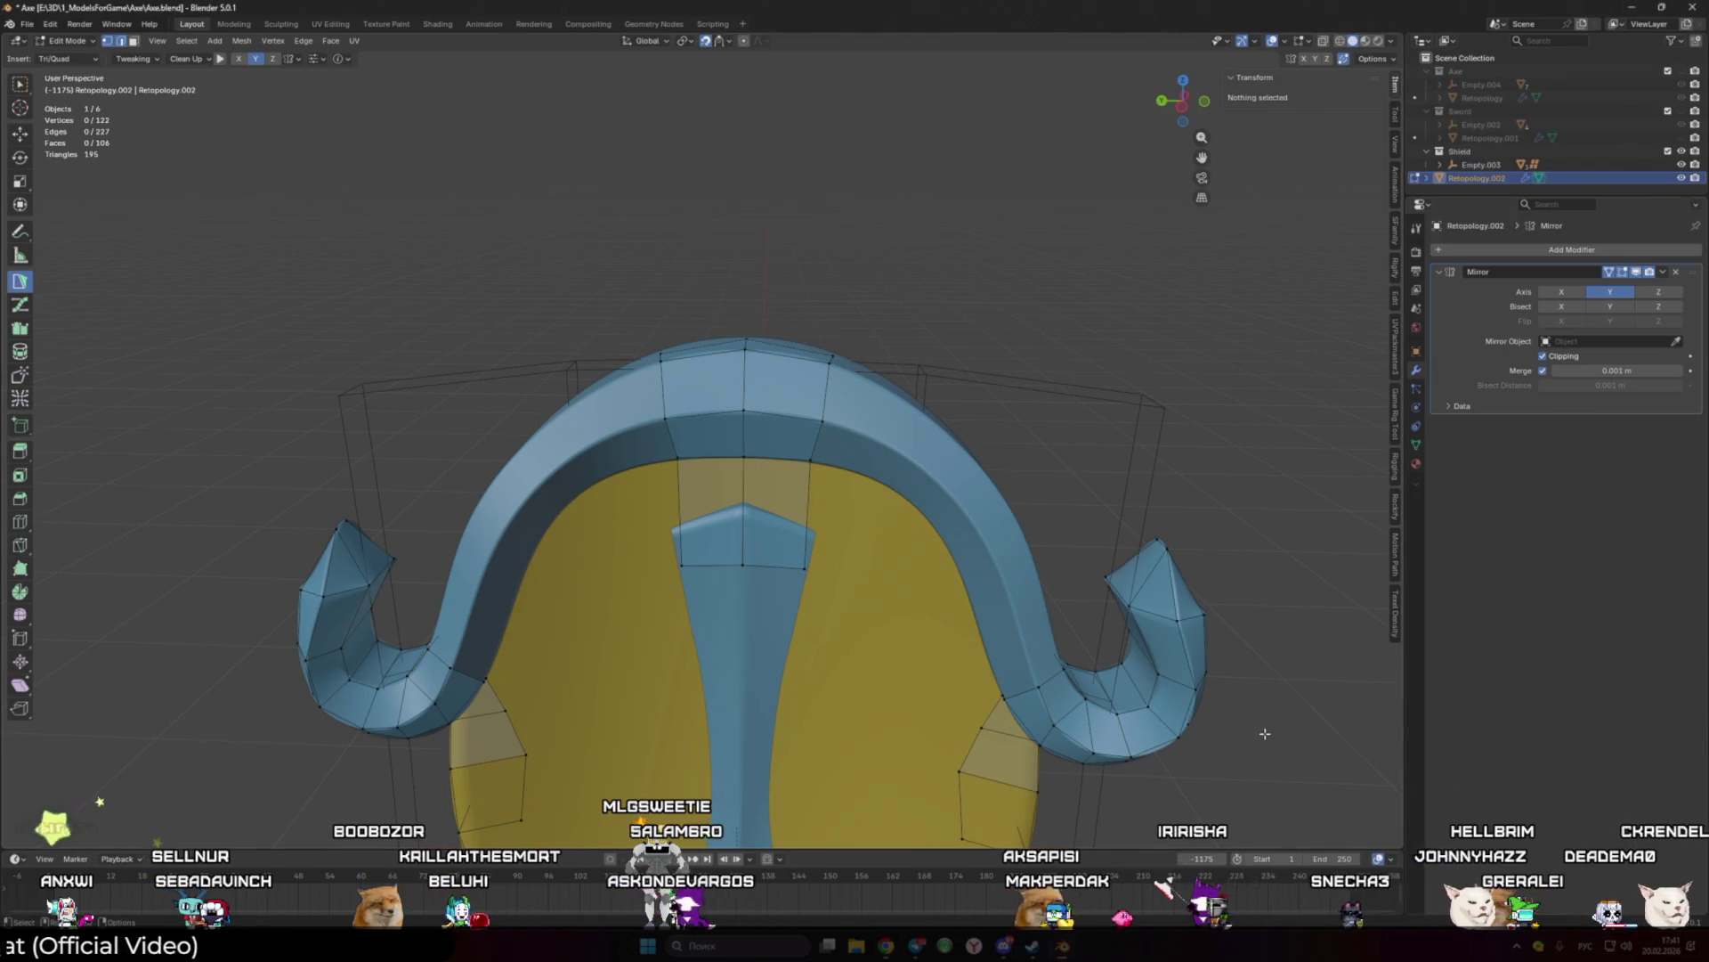
# Step: Extrude two quads down the central blue spike and adjust their corner vertices
pyautogui.scroll(-3, 919, 673)
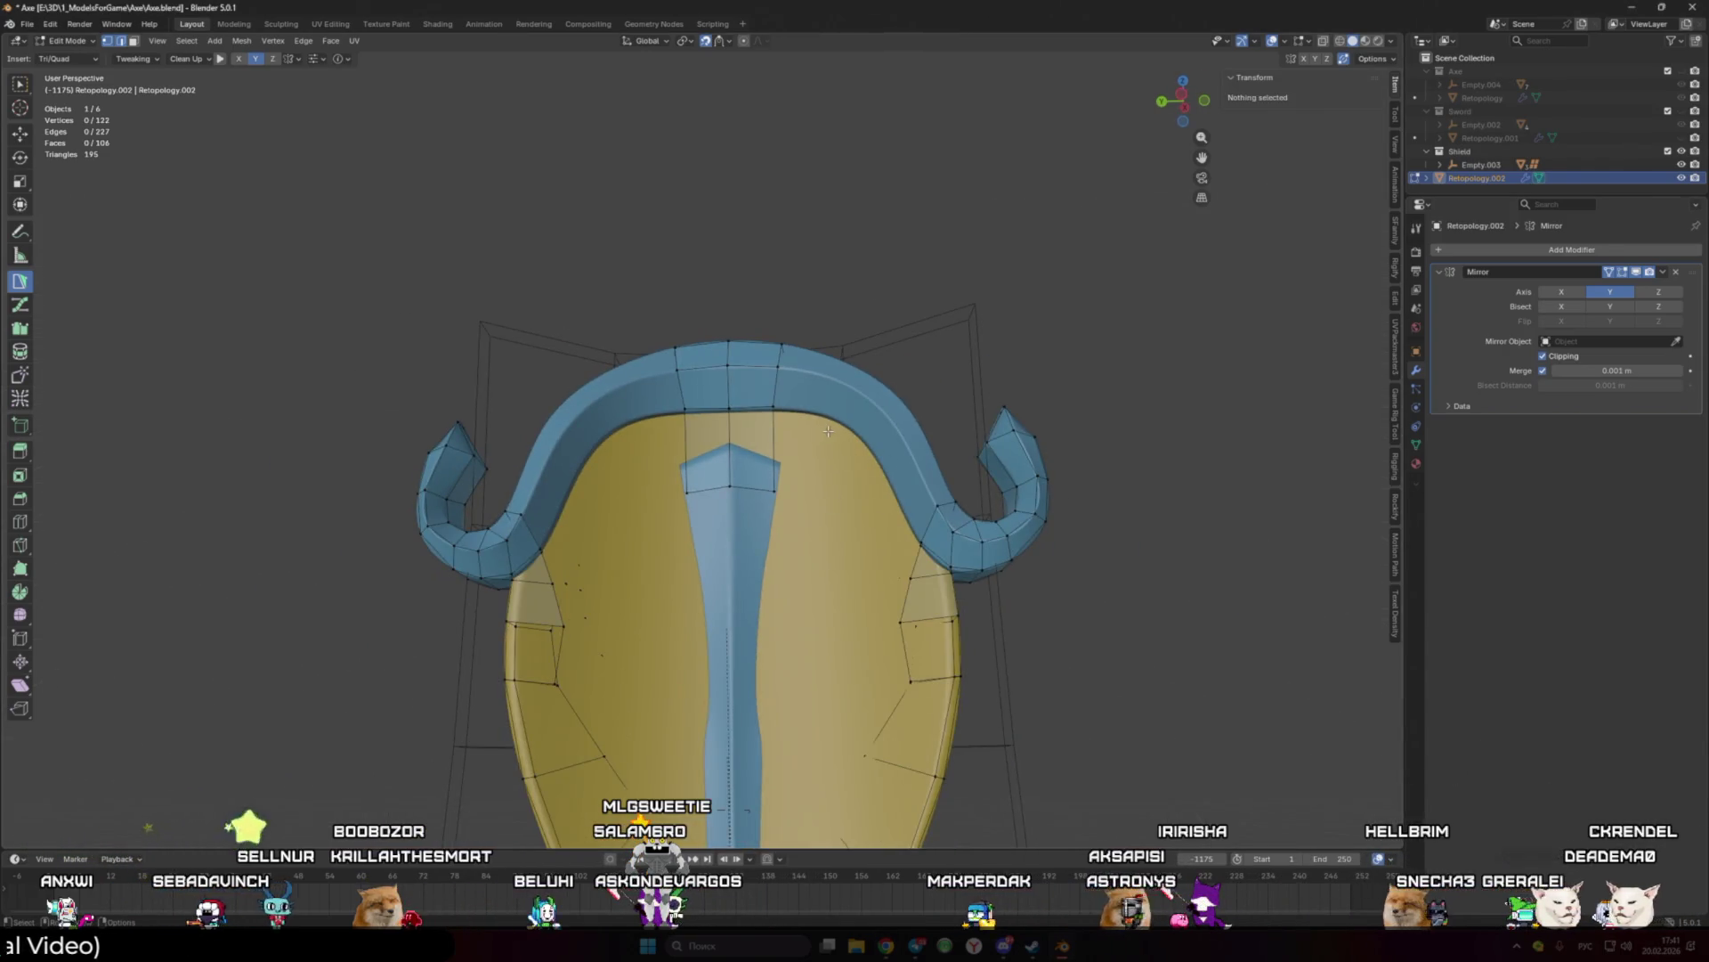
pyautogui.scroll(3, 828, 431)
pyautogui.click(750, 374)
pyautogui.scroll(1, 750, 374)
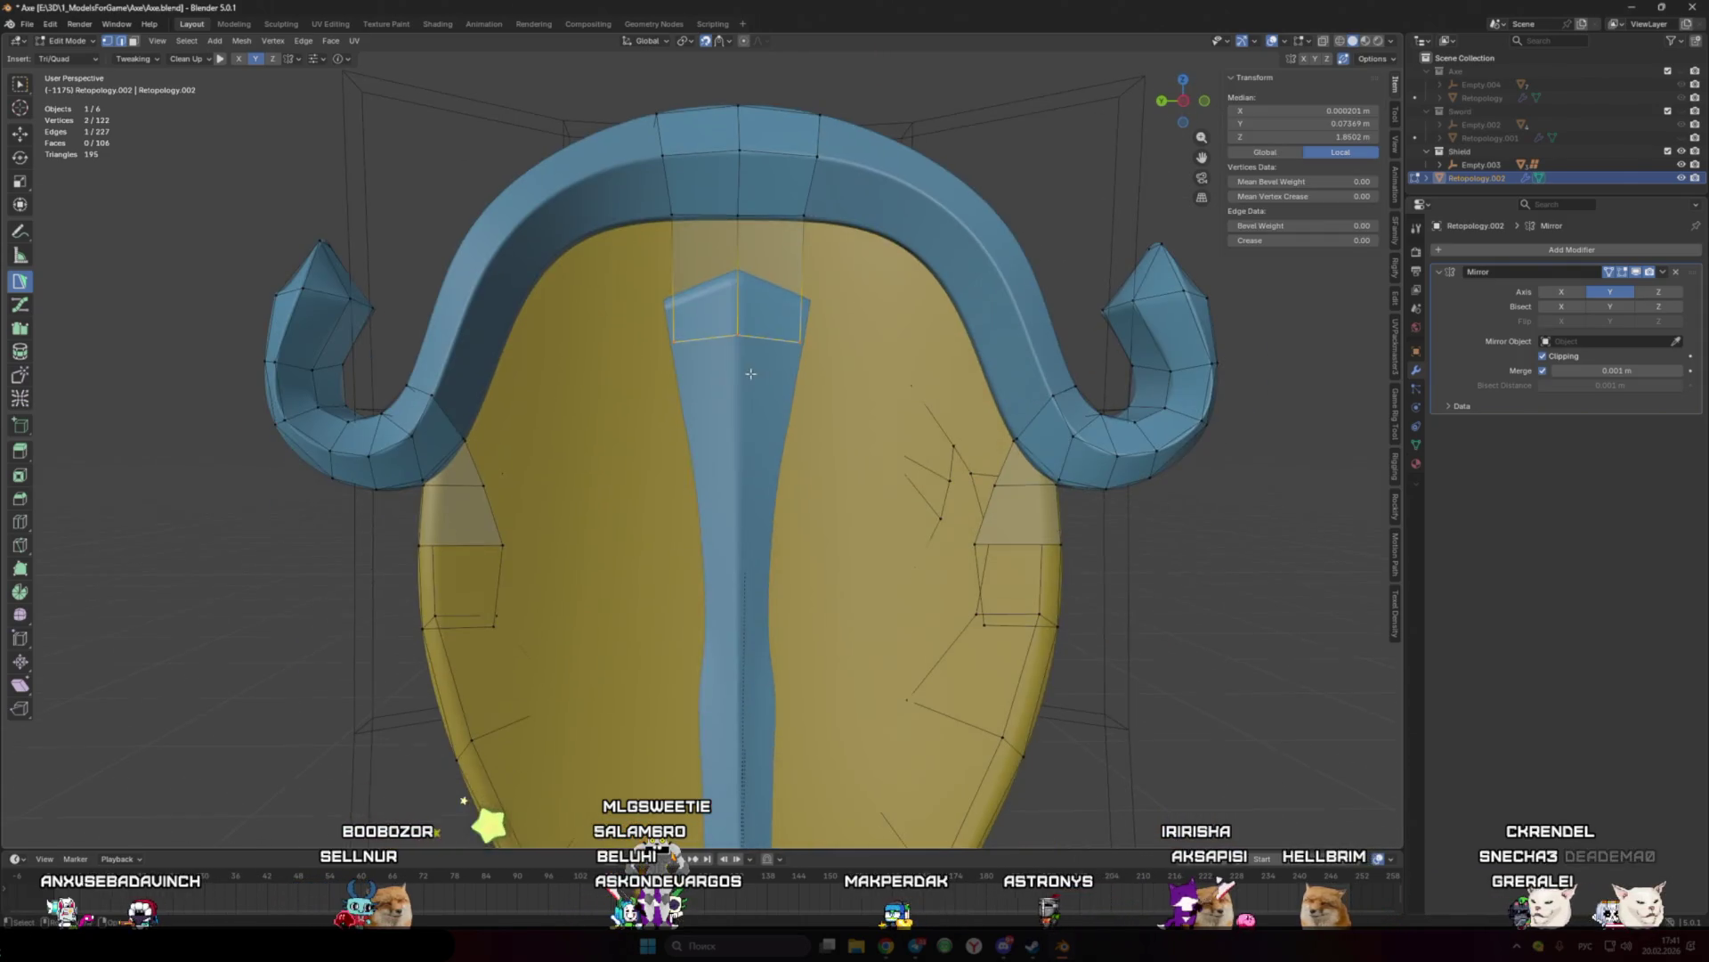
pyautogui.keyDown('ctrl'); pyautogui.click(732, 456); pyautogui.keyUp('ctrl')
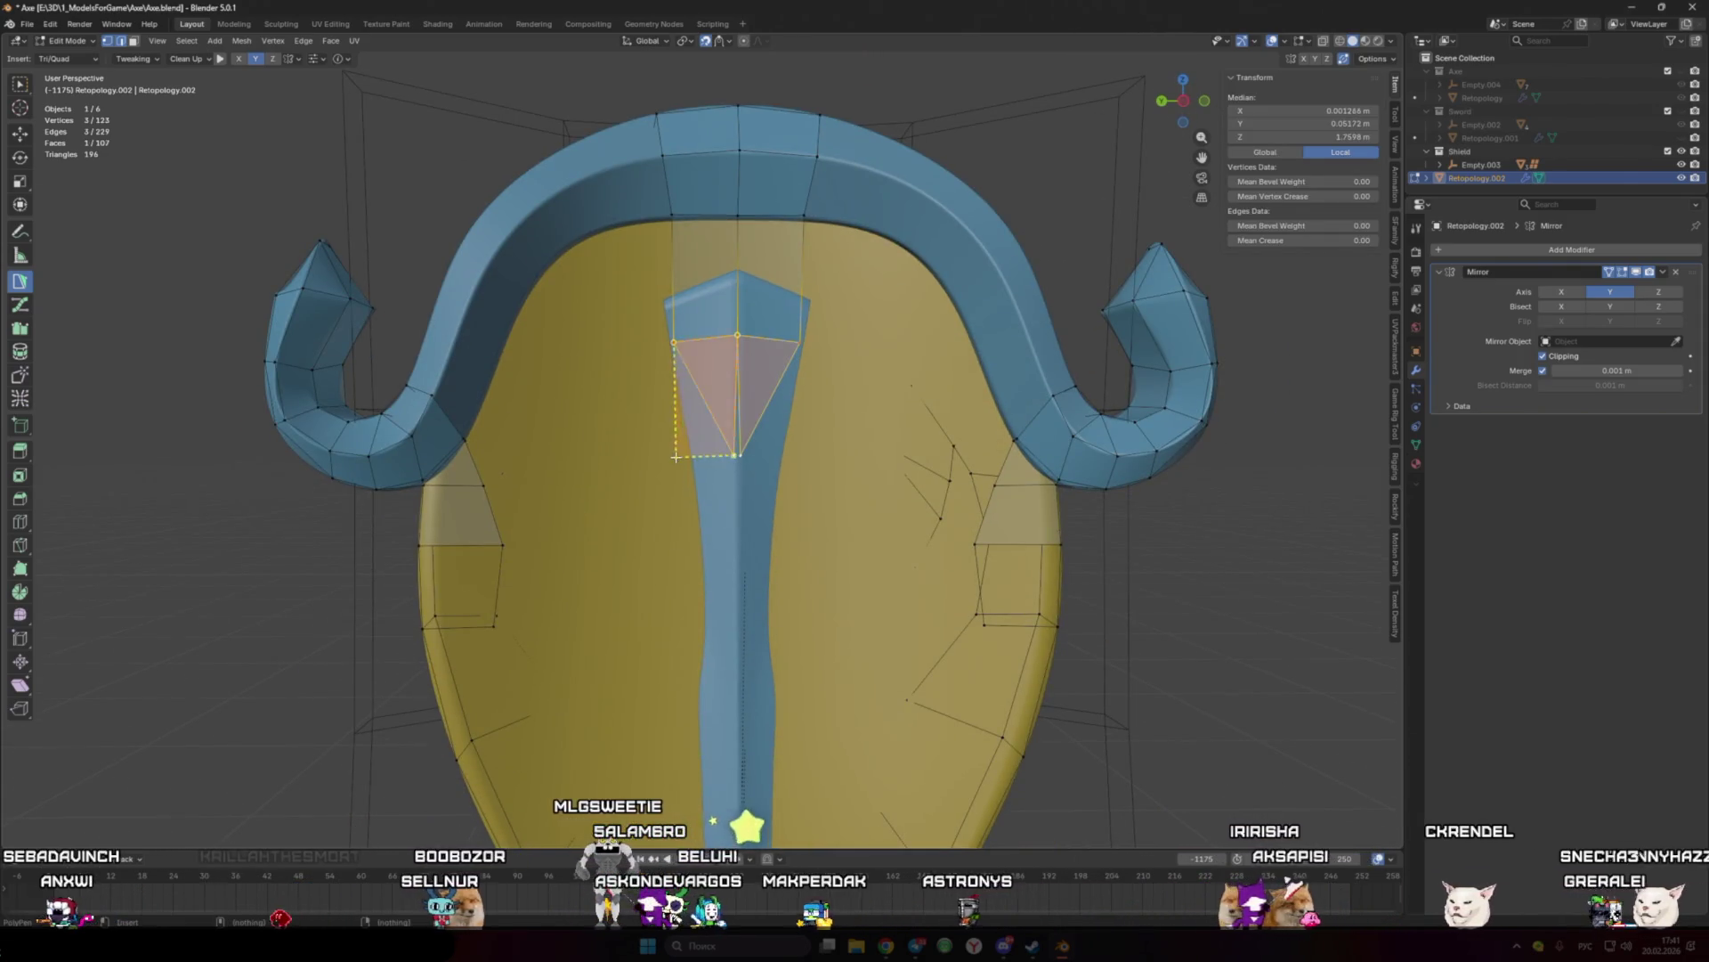
pyautogui.keyDown('ctrl'); pyautogui.click(735, 540); pyautogui.keyUp('ctrl')
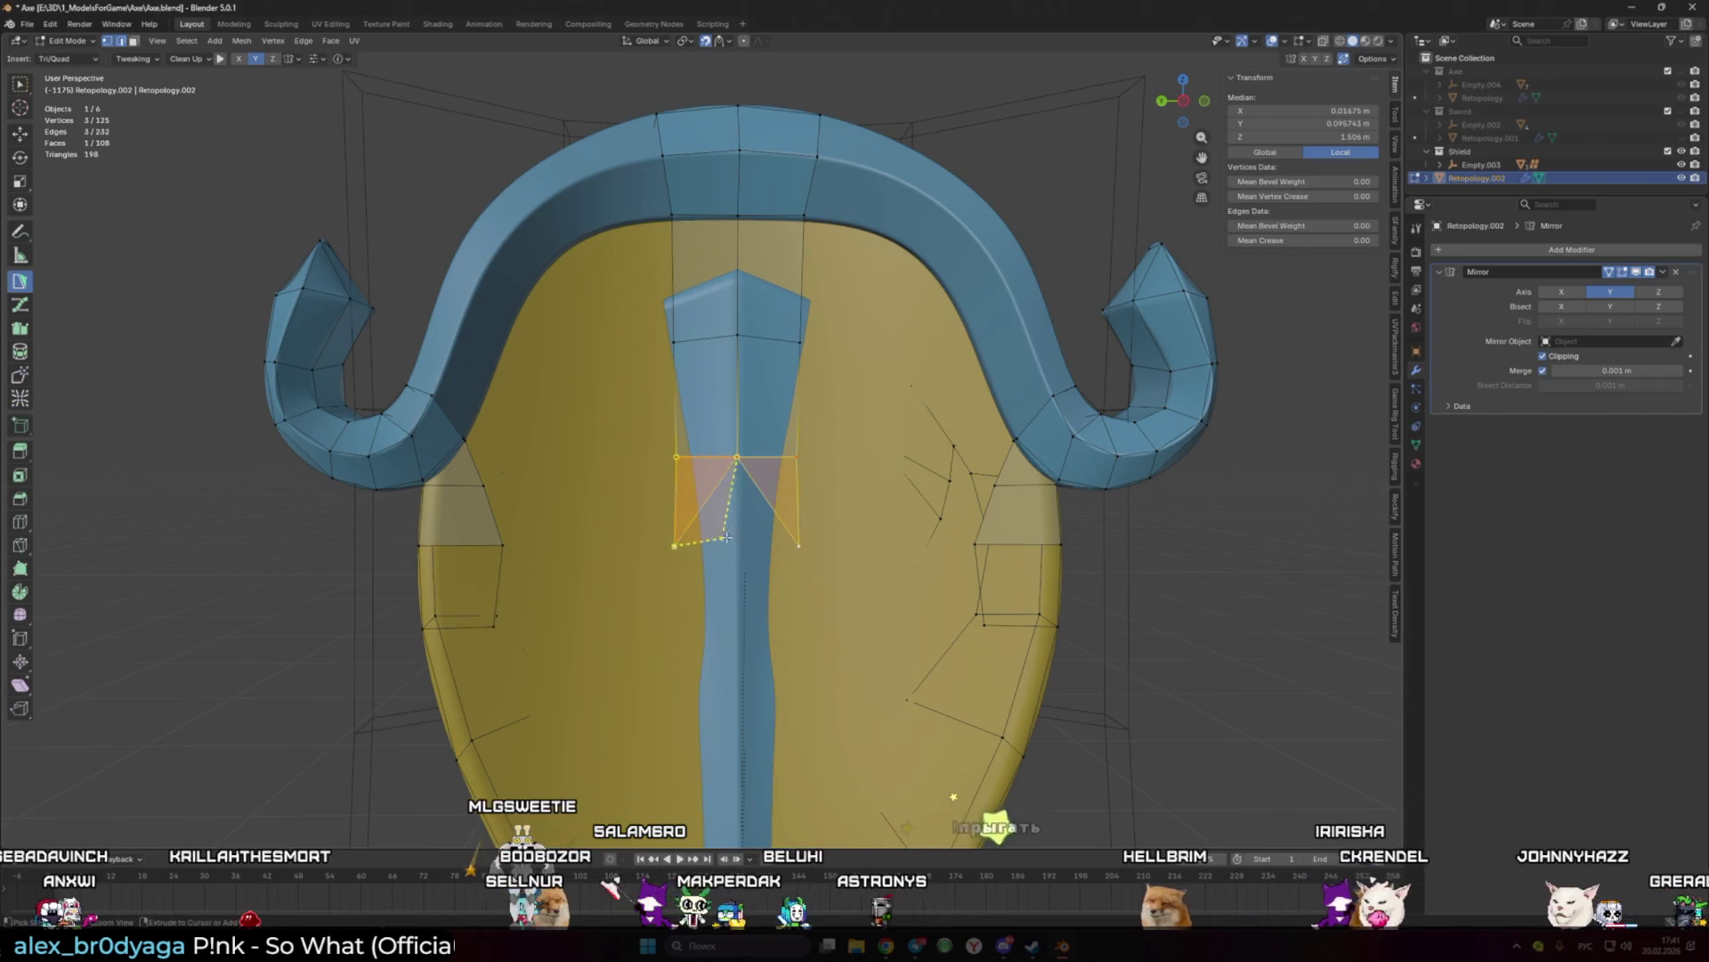
pyautogui.moveTo(736, 540); pyautogui.dragTo(745, 541)
pyautogui.moveTo(677, 516)
pyautogui.mouseDown(button='middle')
pyautogui.moveTo(641, 512)
pyautogui.moveTo(713, 525)
pyautogui.mouseUp(button='middle')
pyautogui.moveTo(719, 527); pyautogui.dragTo(720, 528)
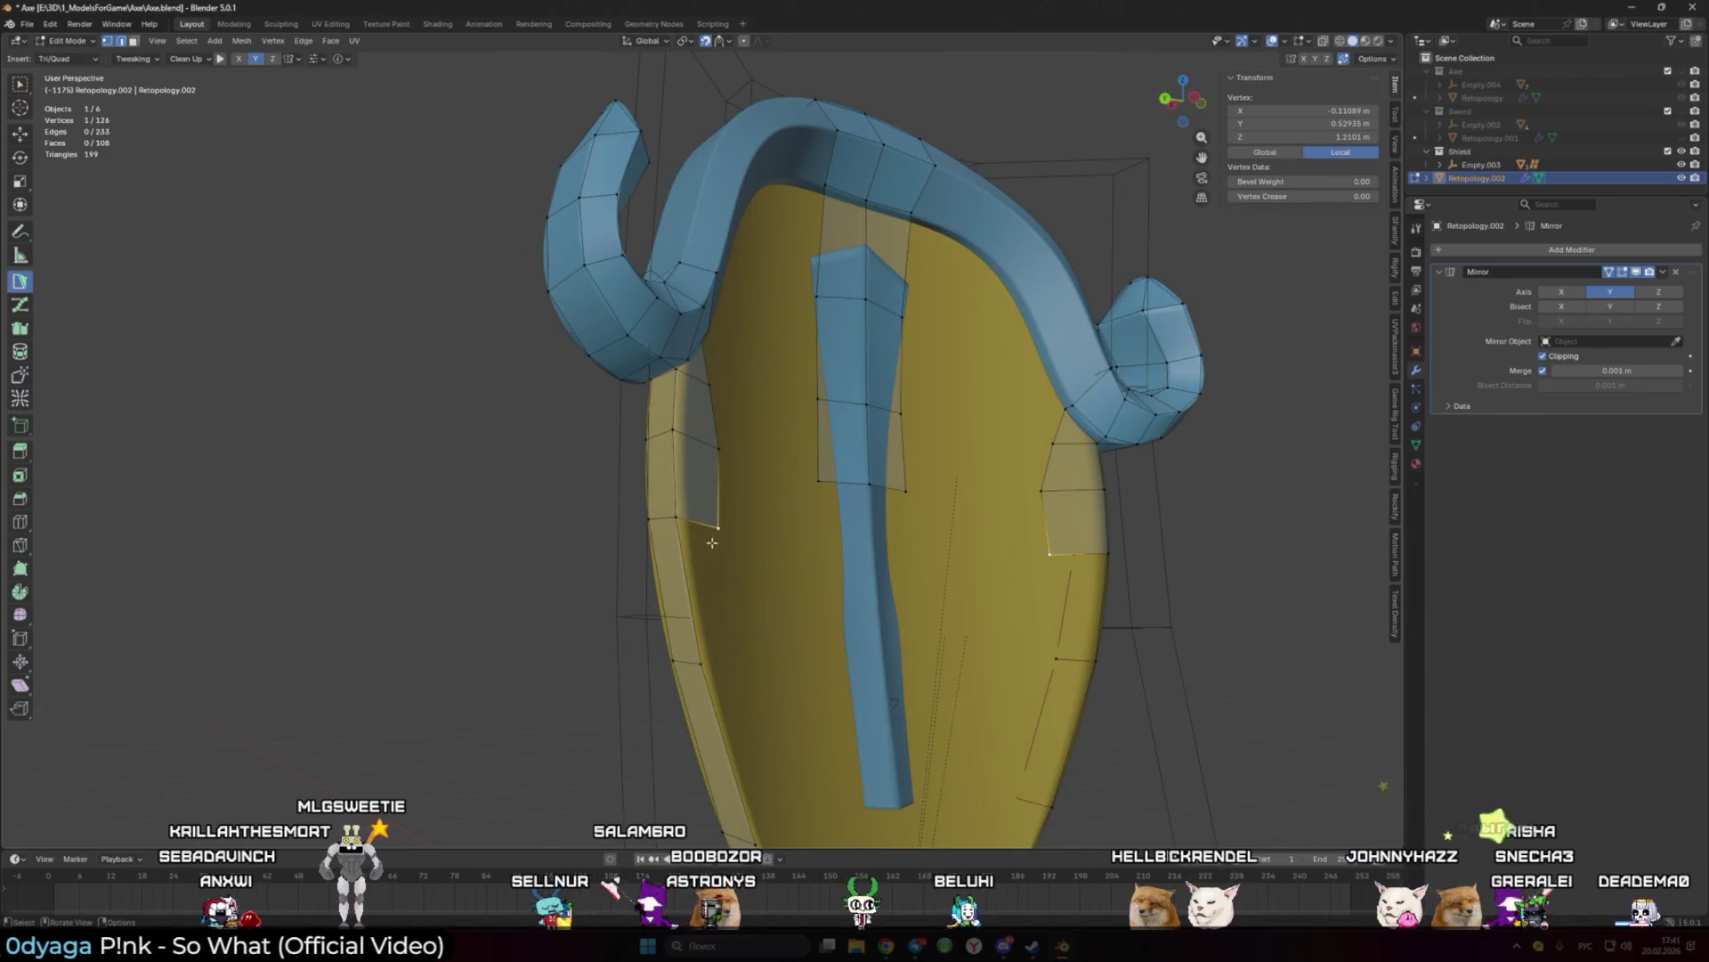
pyautogui.moveTo(713, 542); pyautogui.dragTo(690, 499, button='middle')
pyautogui.scroll(2, 681, 463)
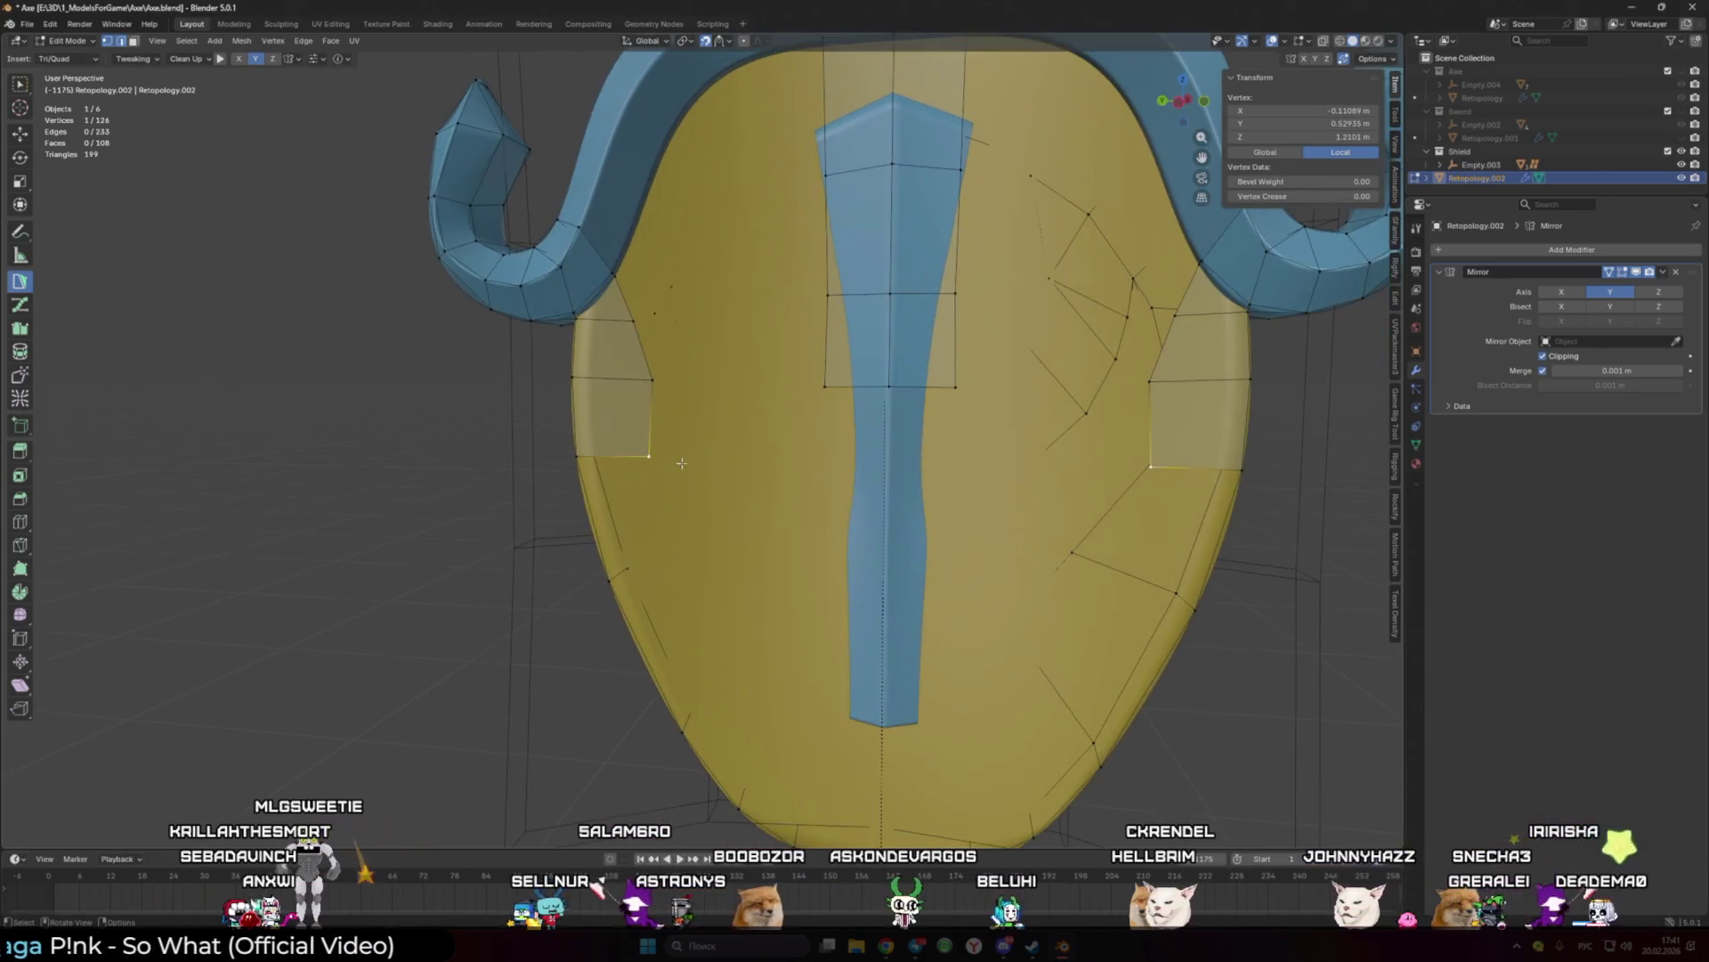
# Step: Extend two quads up the rim edge beside the left horn
pyautogui.keyDown('shift'); pyautogui.click(656, 307); pyautogui.keyUp('shift')
pyautogui.moveTo(655, 307); pyautogui.dragTo(613, 333, button='middle')
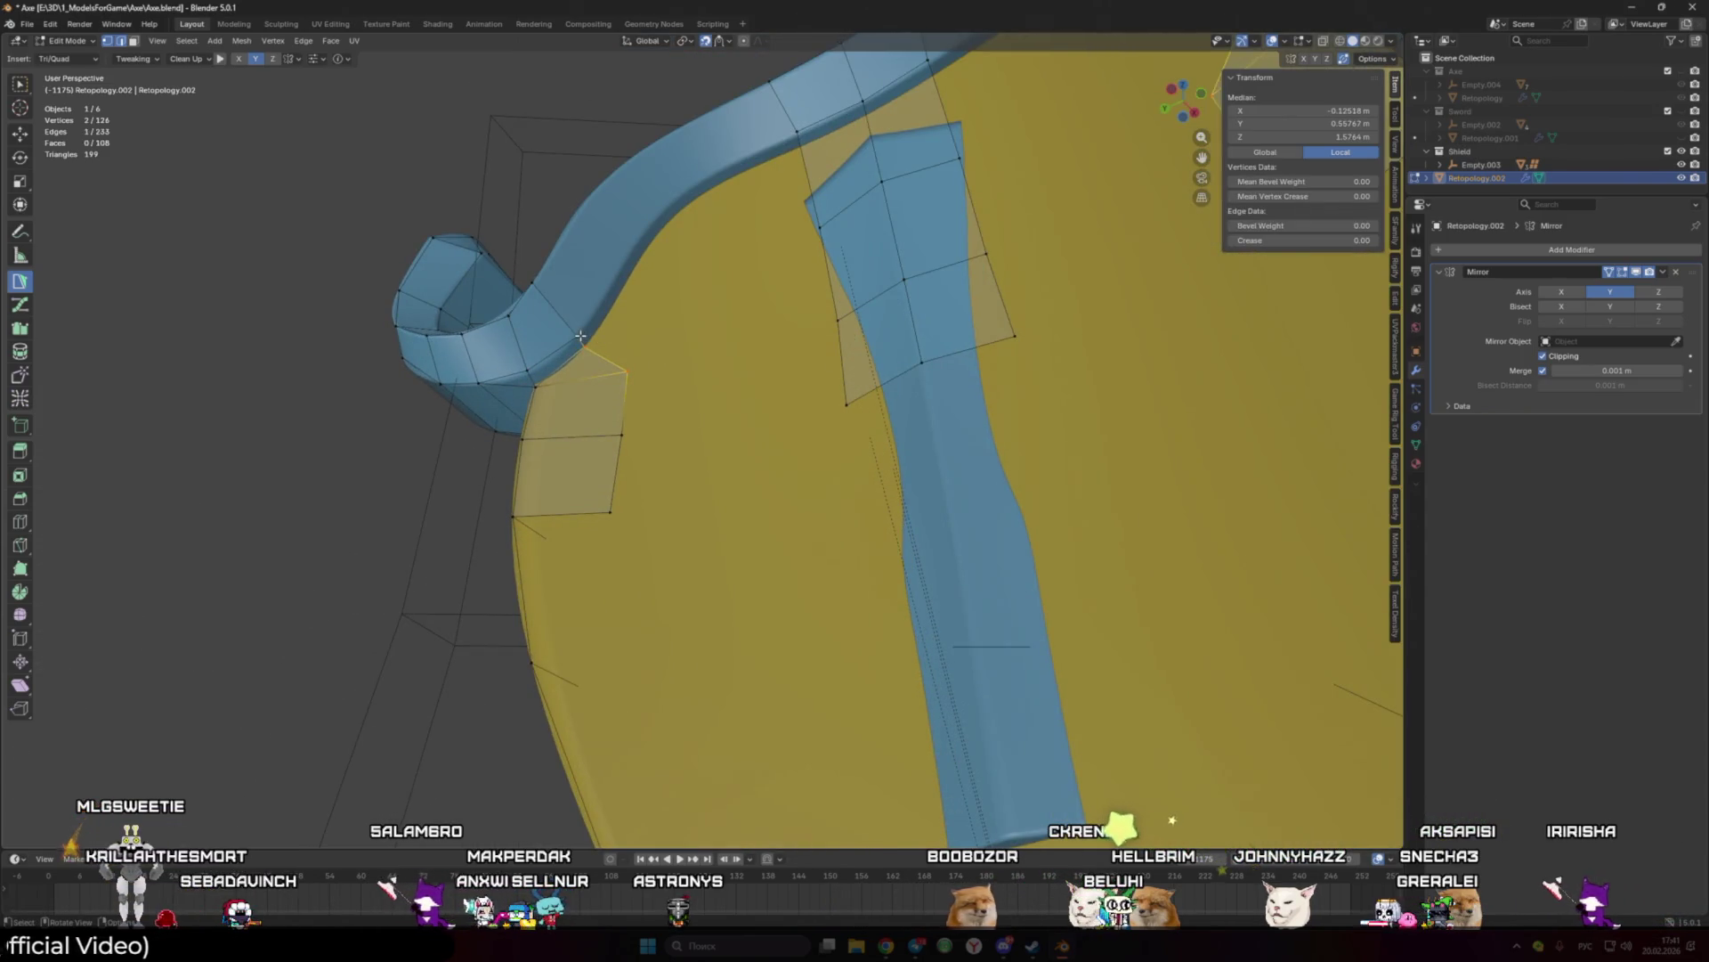
pyautogui.moveTo(581, 338); pyautogui.dragTo(584, 341)
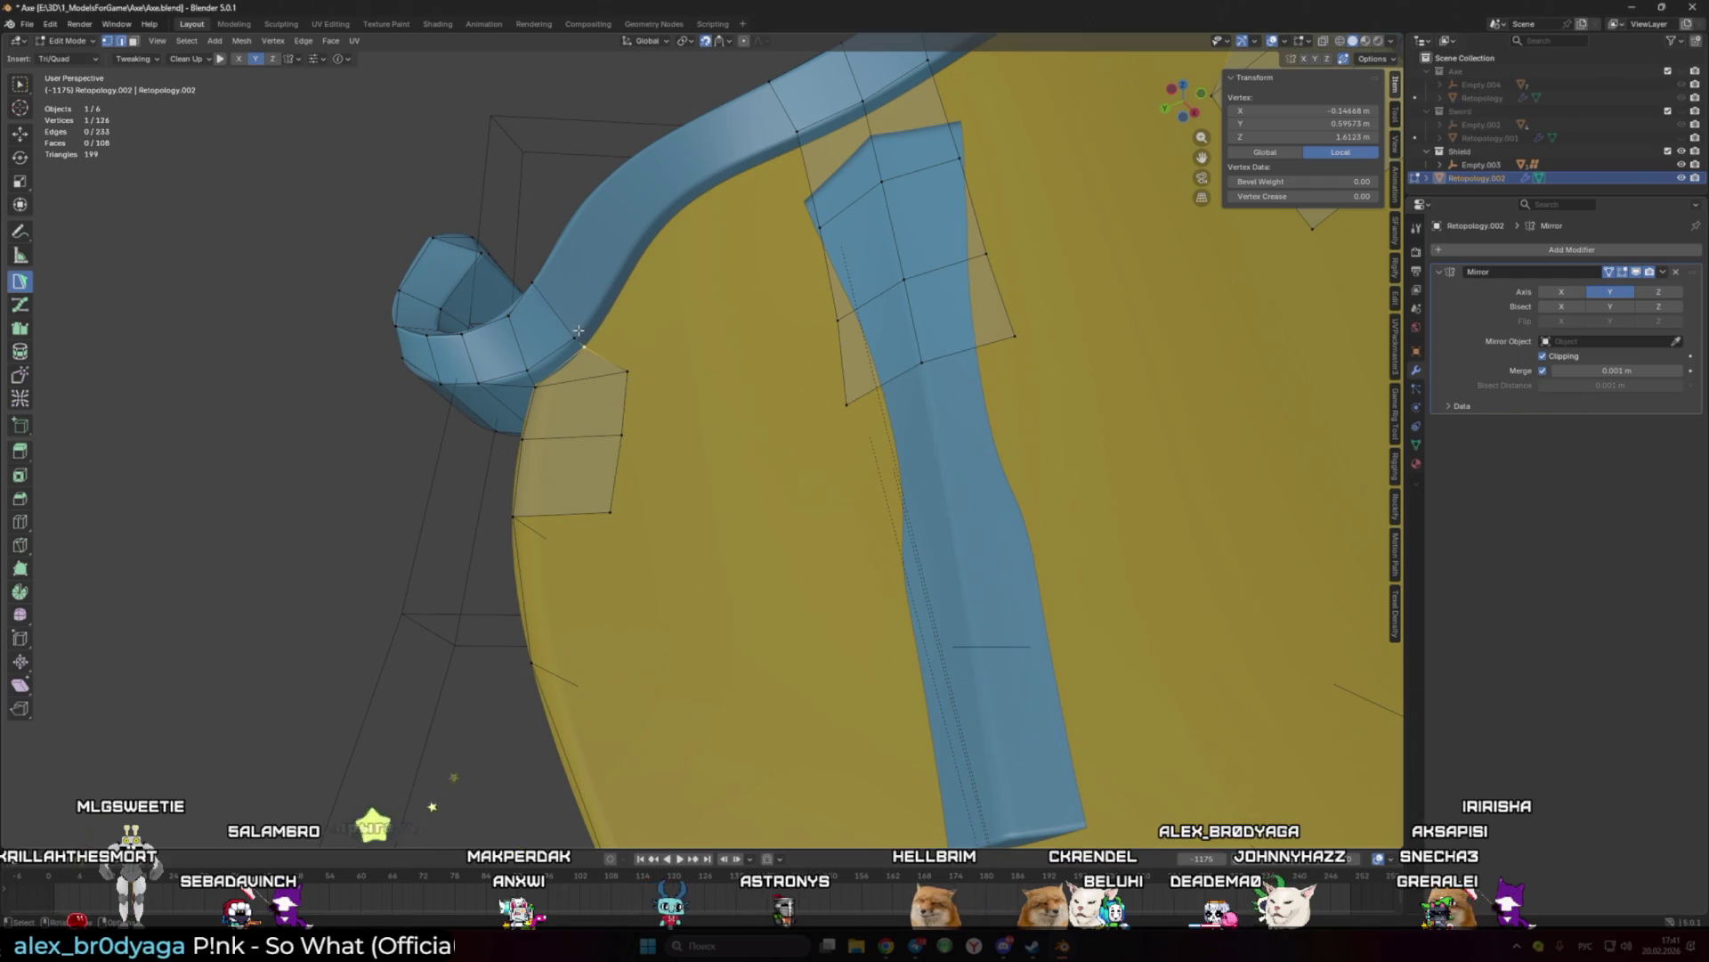
pyautogui.keyDown('shift'); pyautogui.click(588, 327); pyautogui.keyUp('shift')
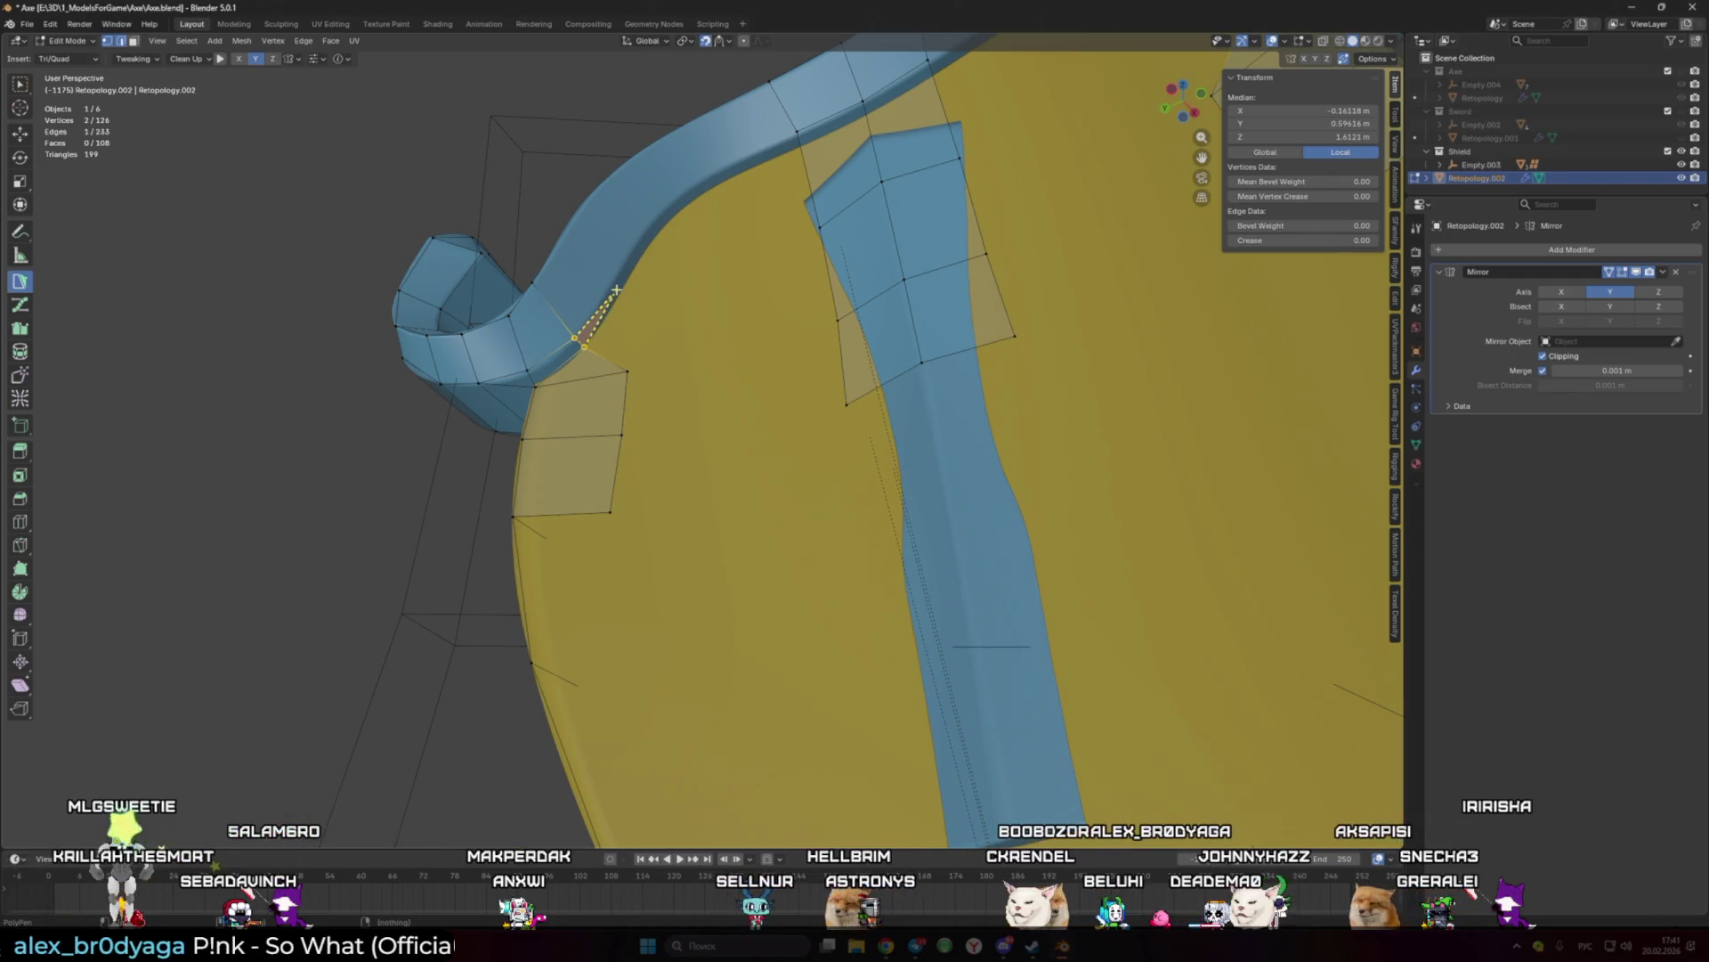
pyautogui.moveTo(594, 309)
pyautogui.mouseDown(button='middle')
pyautogui.moveTo(569, 294)
pyautogui.moveTo(606, 347)
pyautogui.mouseUp(button='middle')
pyautogui.moveTo(605, 348)
pyautogui.keyDown('ctrl'); pyautogui.mouseDown()
pyautogui.moveTo(624, 221)
pyautogui.moveTo(668, 178)
pyautogui.moveTo(700, 223)
pyautogui.mouseUp(); pyautogui.keyUp('ctrl')
pyautogui.moveTo(700, 223)
pyautogui.mouseDown(button='middle')
pyautogui.moveTo(664, 211)
pyautogui.moveTo(624, 294)
pyautogui.mouseUp(button='middle')
pyautogui.click(574, 343)
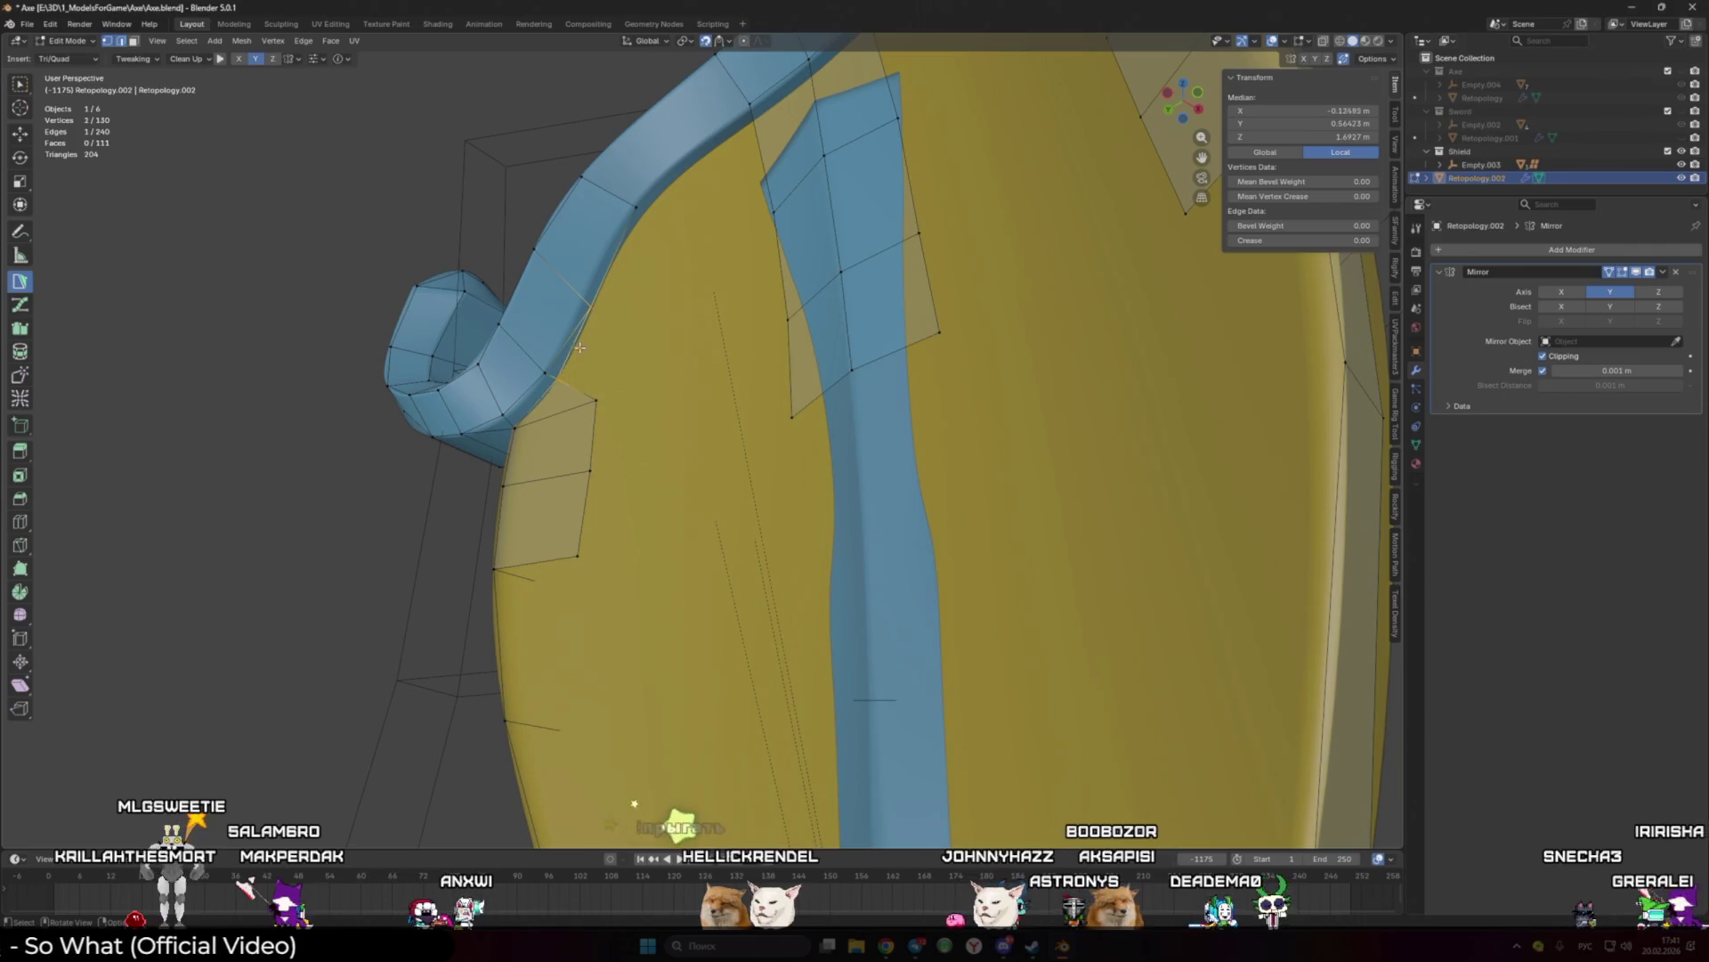
# Step: Add more faces up the rim edge and fill a quad between existing vertices
pyautogui.keyDown('ctrl'); pyautogui.click(597, 399); pyautogui.keyUp('ctrl')
pyautogui.keyDown('ctrl'); pyautogui.click(663, 267); pyautogui.keyUp('ctrl')
pyautogui.keyDown('ctrl'); pyautogui.moveTo(663, 267); pyautogui.dragTo(684, 211); pyautogui.keyUp('ctrl')
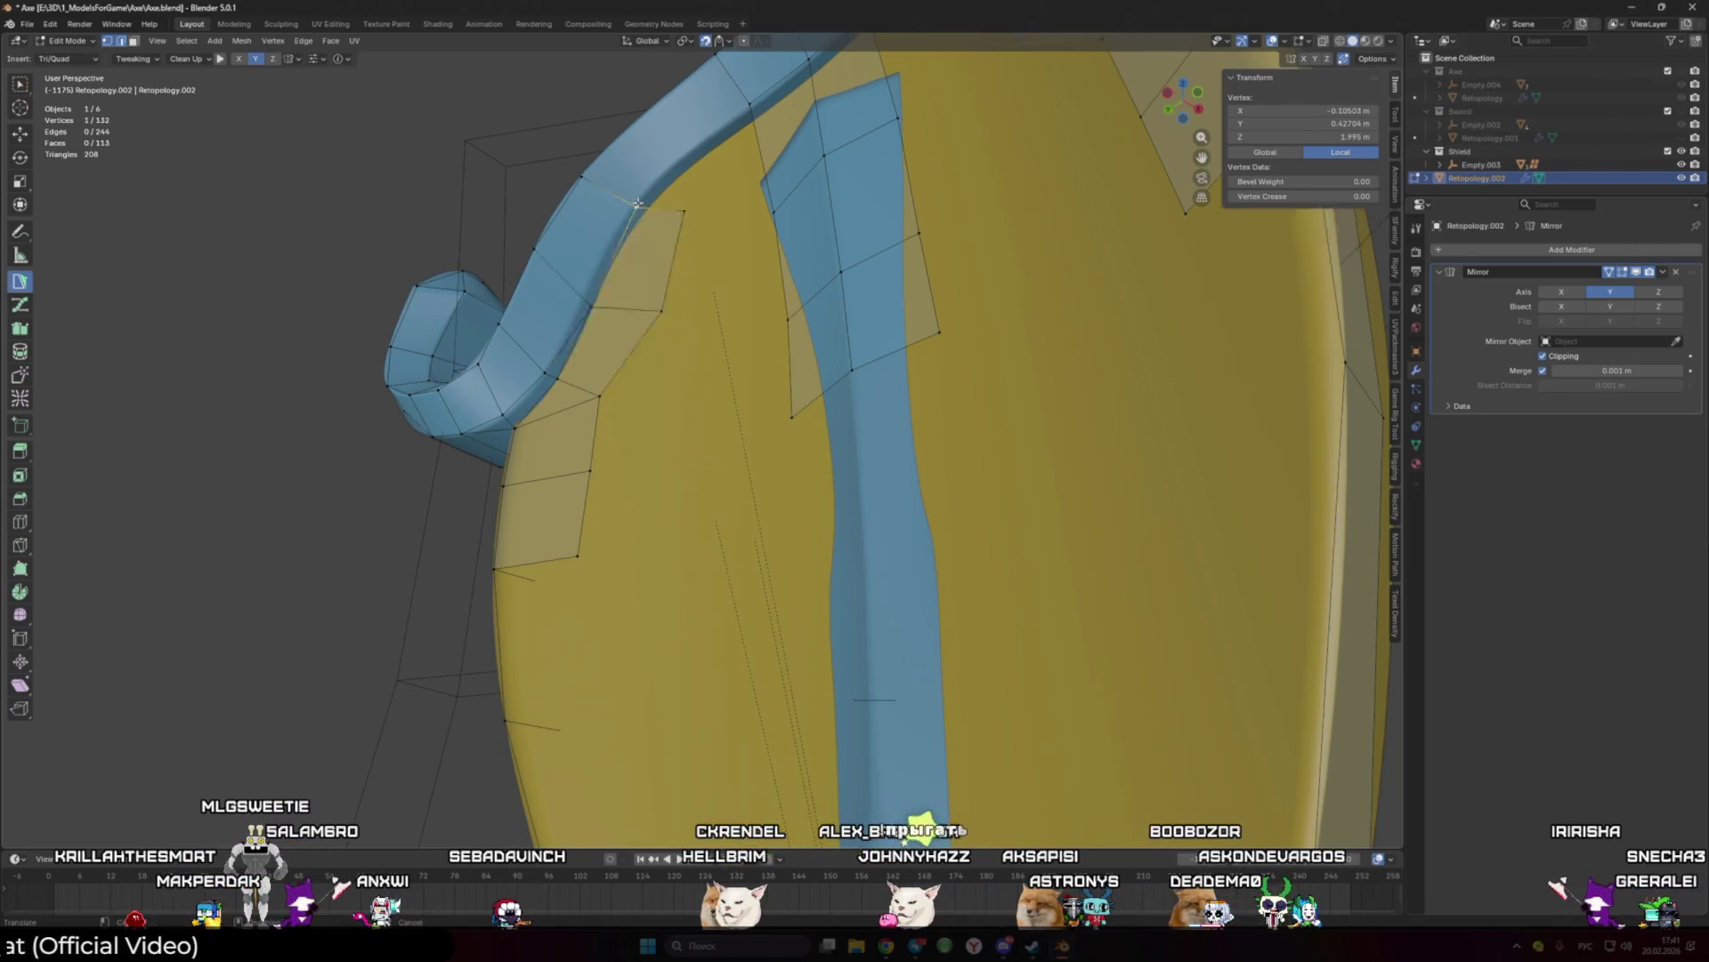
pyautogui.moveTo(751, 146); pyautogui.dragTo(798, 262, button='middle')
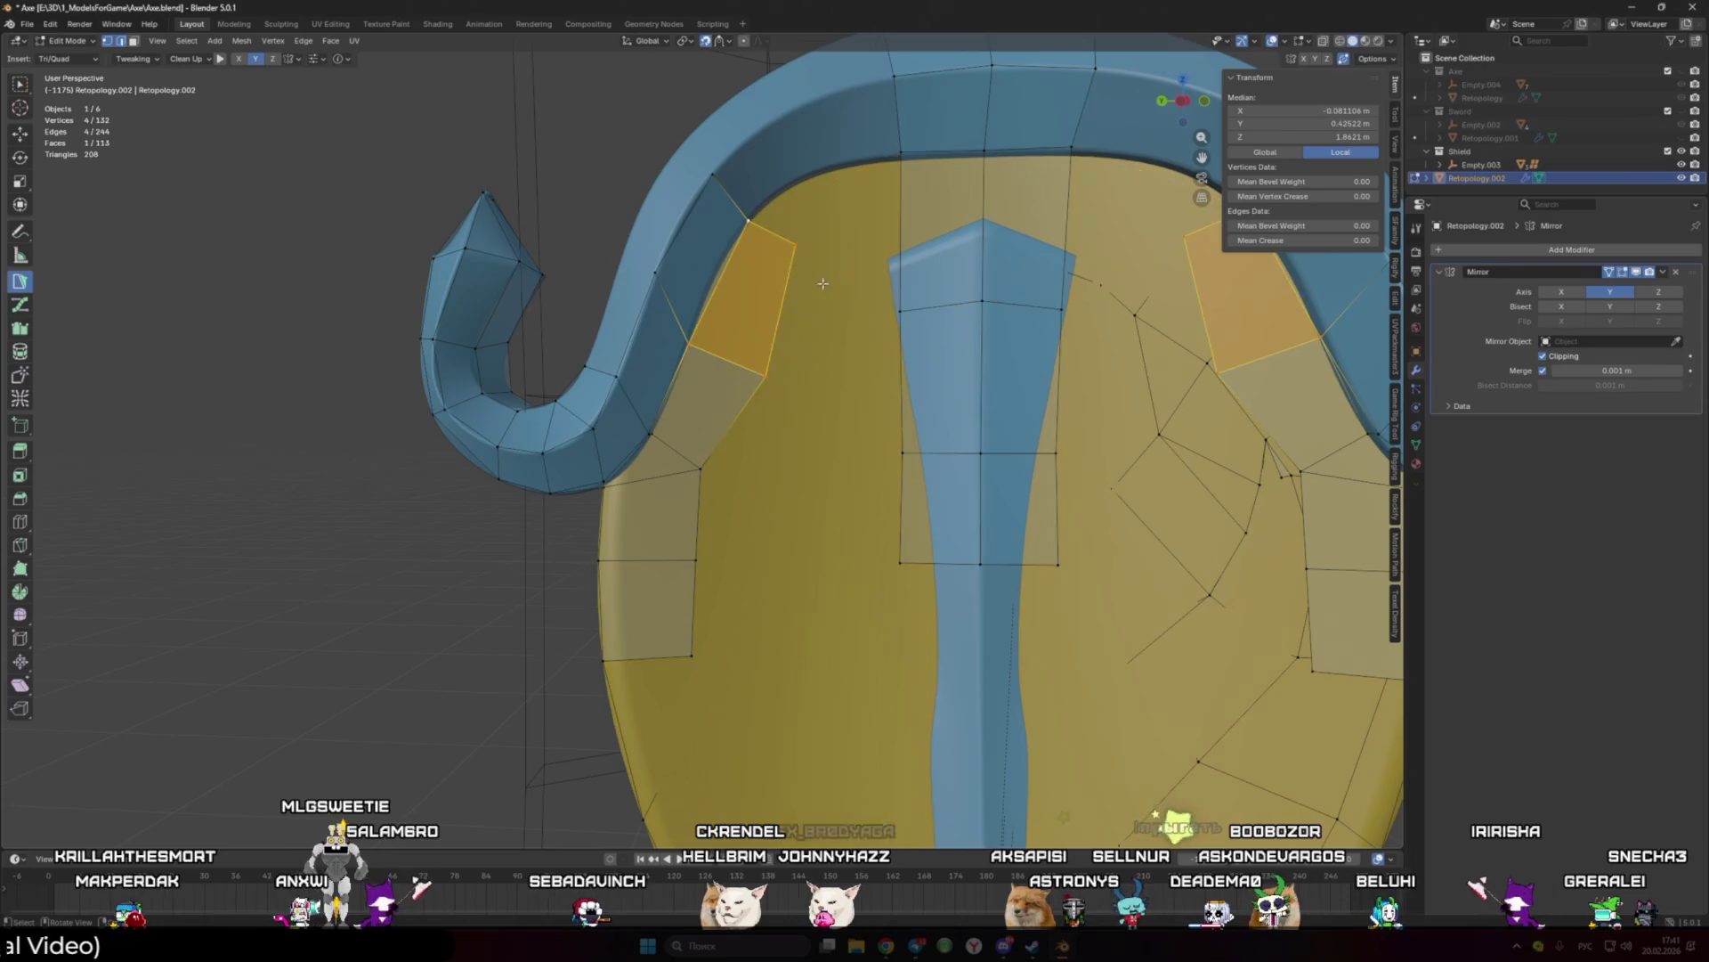
pyautogui.click(811, 245)
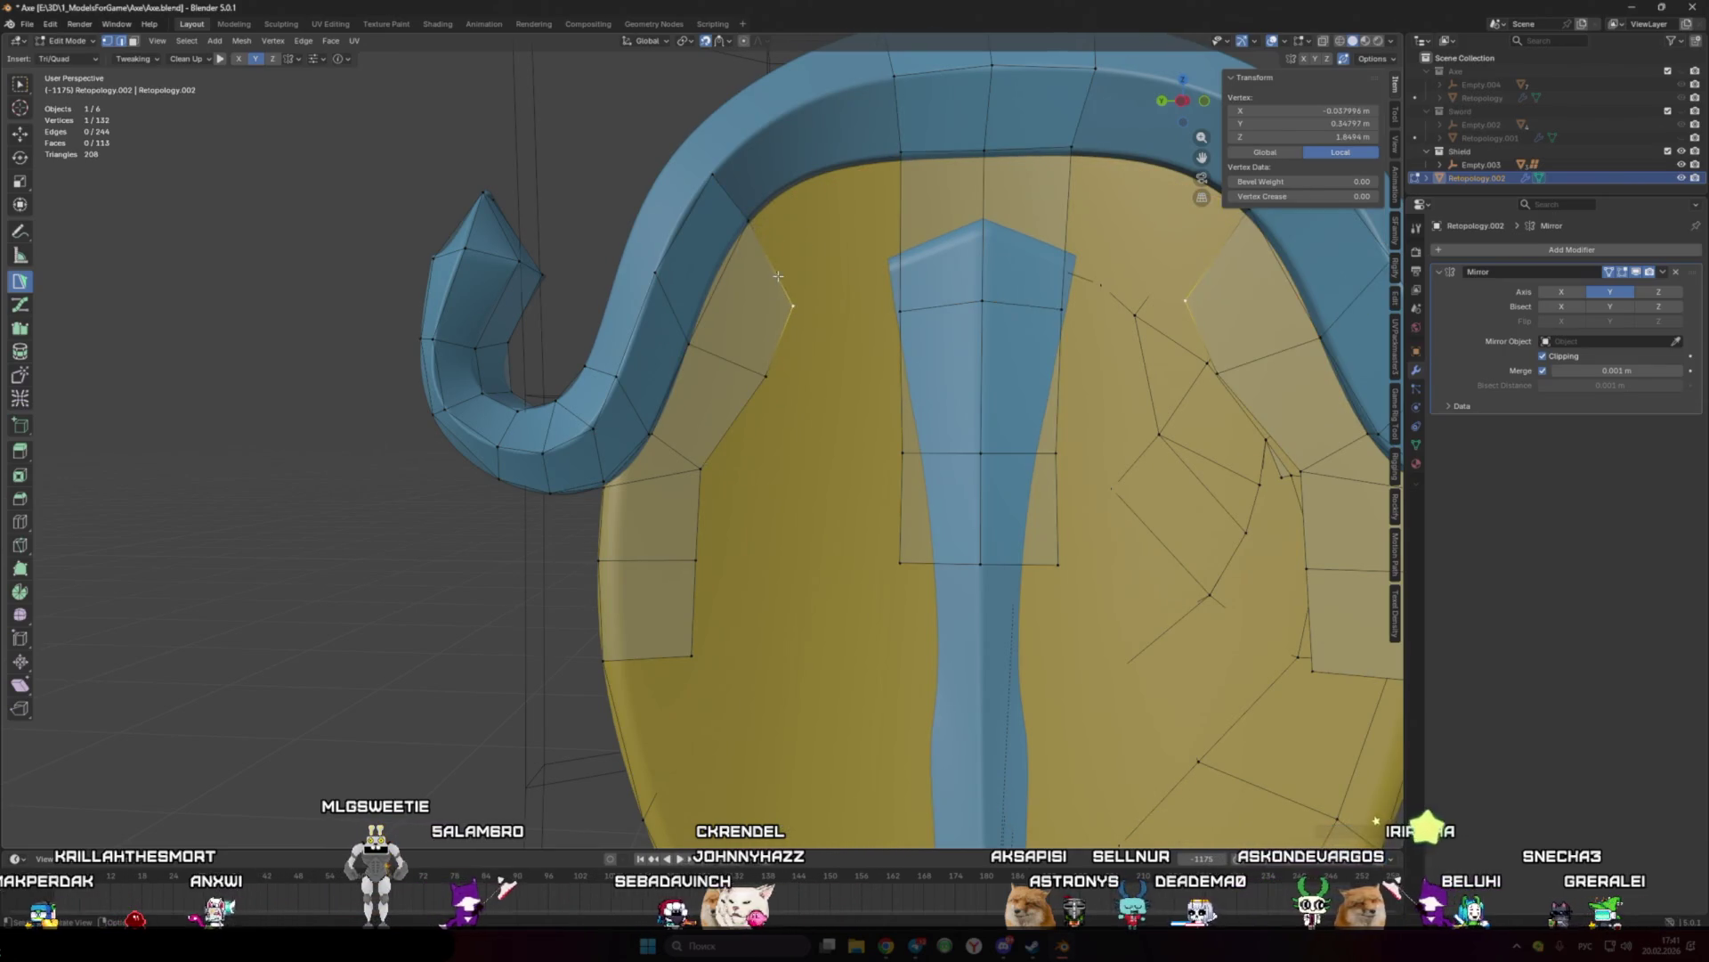
pyautogui.keyDown('ctrl'); pyautogui.click(881, 226); pyautogui.keyUp('ctrl')
# Step: Reshape the lower front panels beside the ridge by moving their corner vertices
pyautogui.moveTo(766, 376); pyautogui.dragTo(757, 389)
pyautogui.moveTo(908, 464)
pyautogui.mouseDown()
pyautogui.moveTo(907, 441)
pyautogui.moveTo(986, 427)
pyautogui.mouseUp()
pyautogui.moveTo(910, 312); pyautogui.dragTo(989, 258)
pyautogui.moveTo(926, 409)
pyautogui.mouseDown()
pyautogui.moveTo(925, 379)
pyautogui.moveTo(887, 378)
pyautogui.mouseUp()
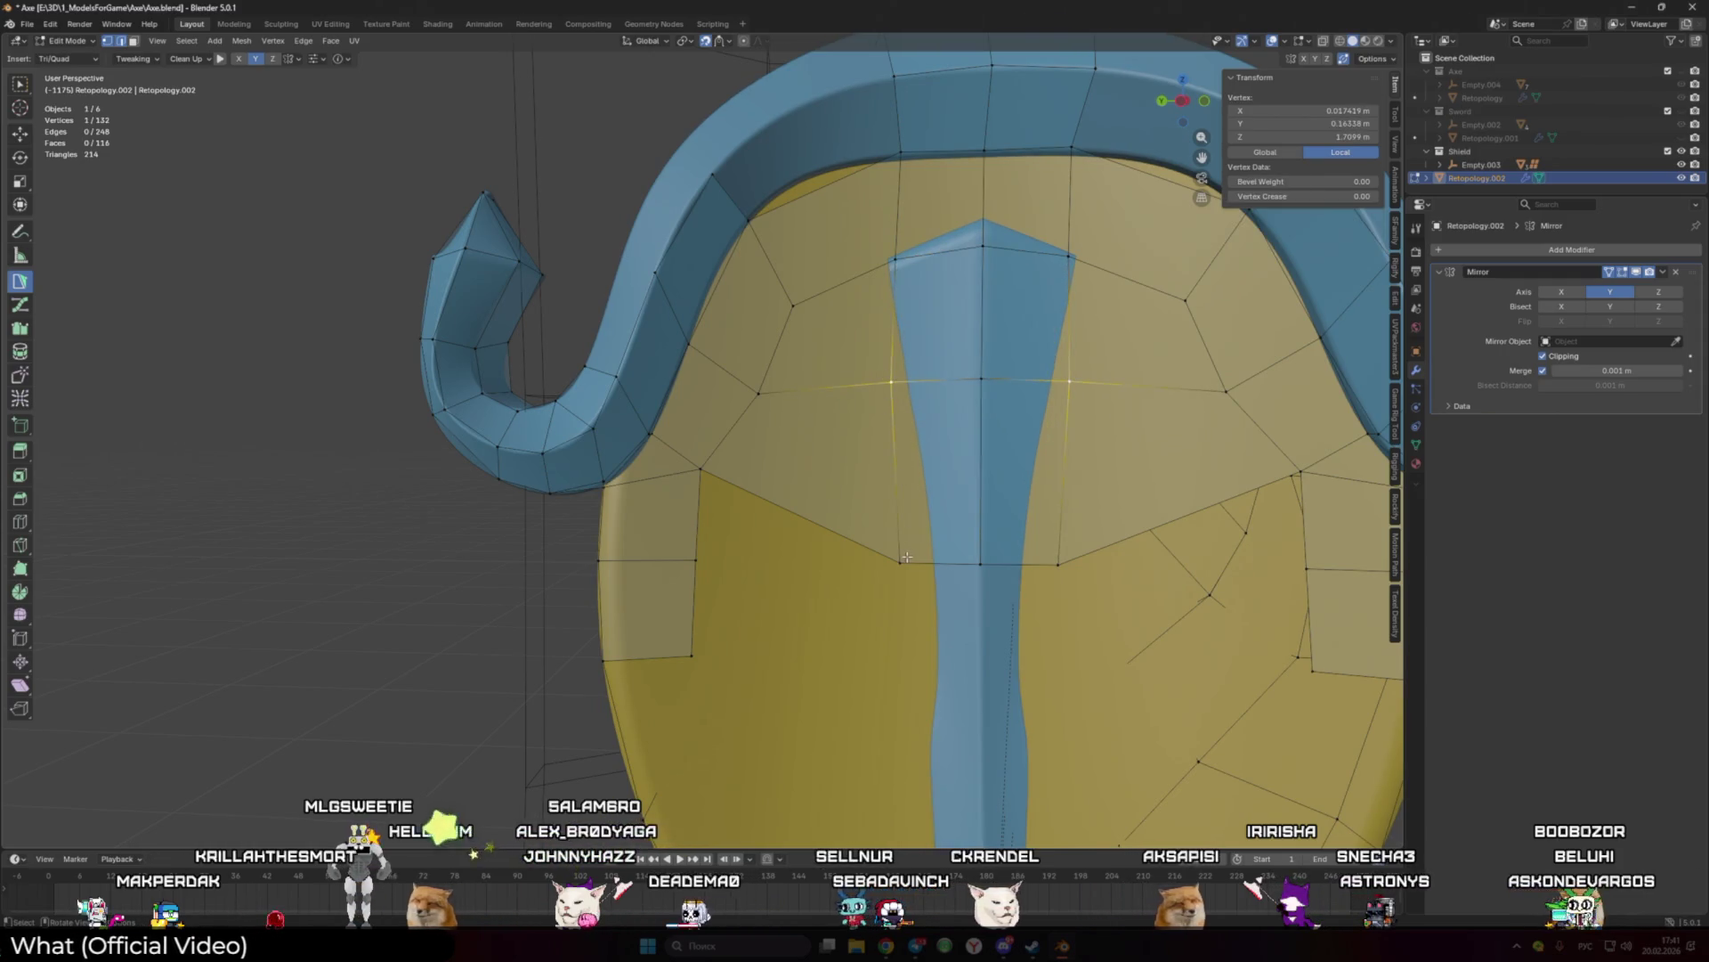
pyautogui.moveTo(893, 560); pyautogui.dragTo(908, 525)
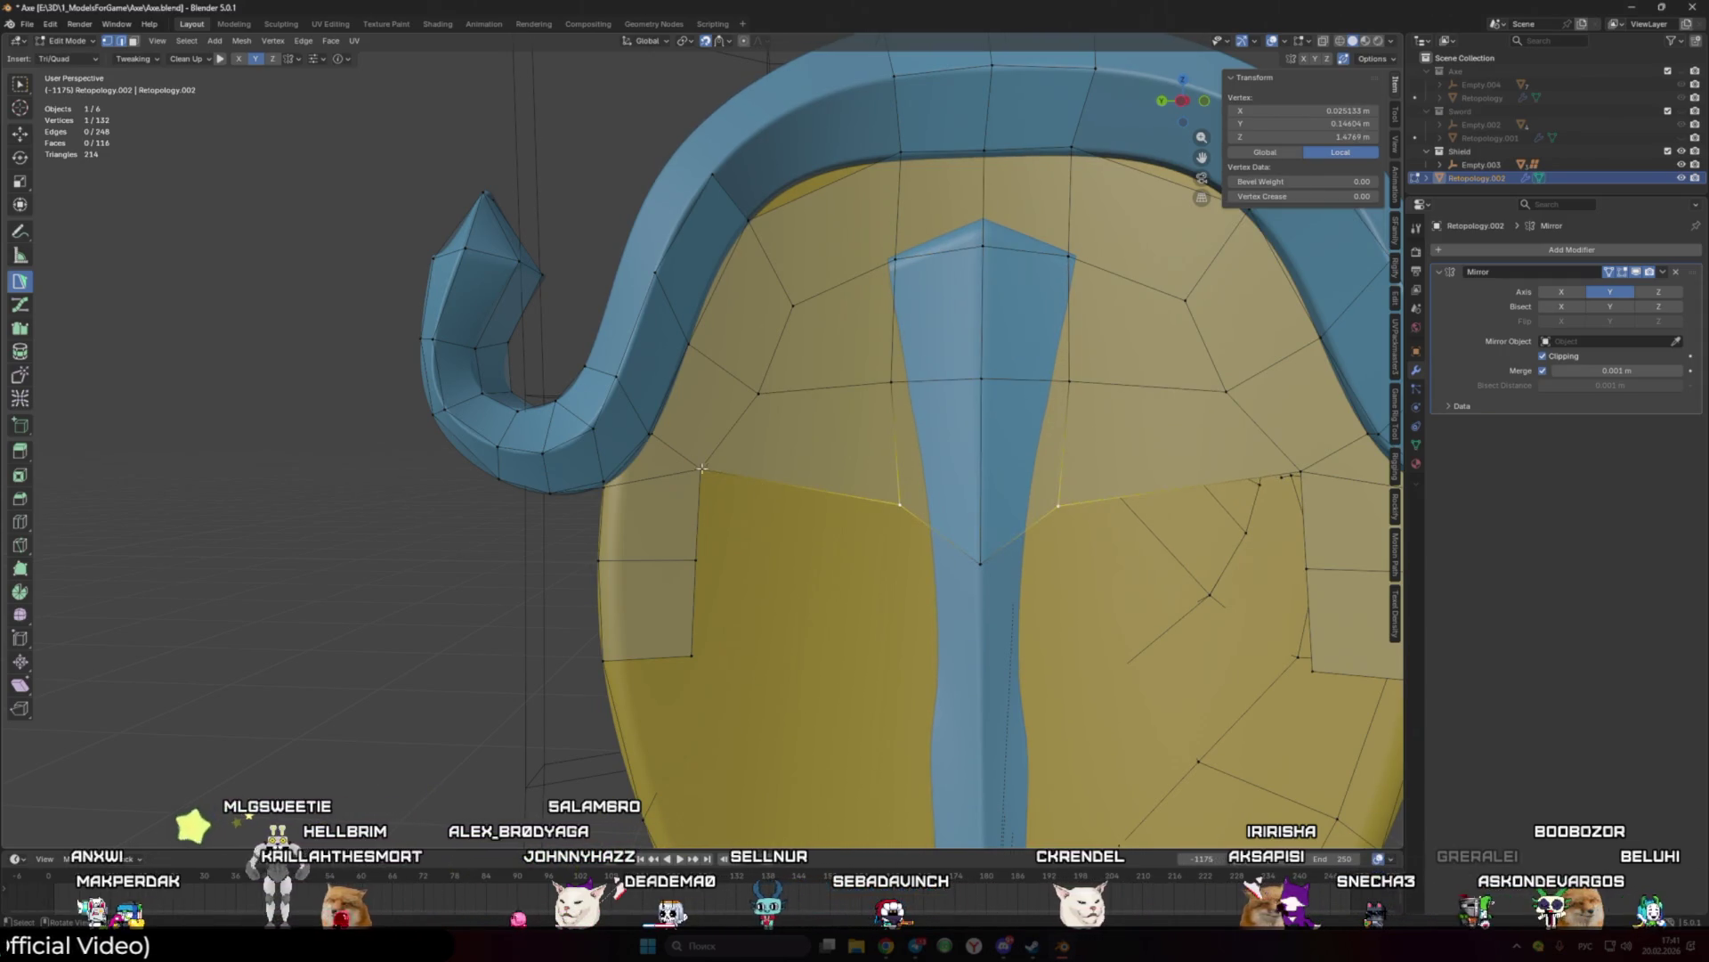
pyautogui.moveTo(695, 560); pyautogui.dragTo(710, 586)
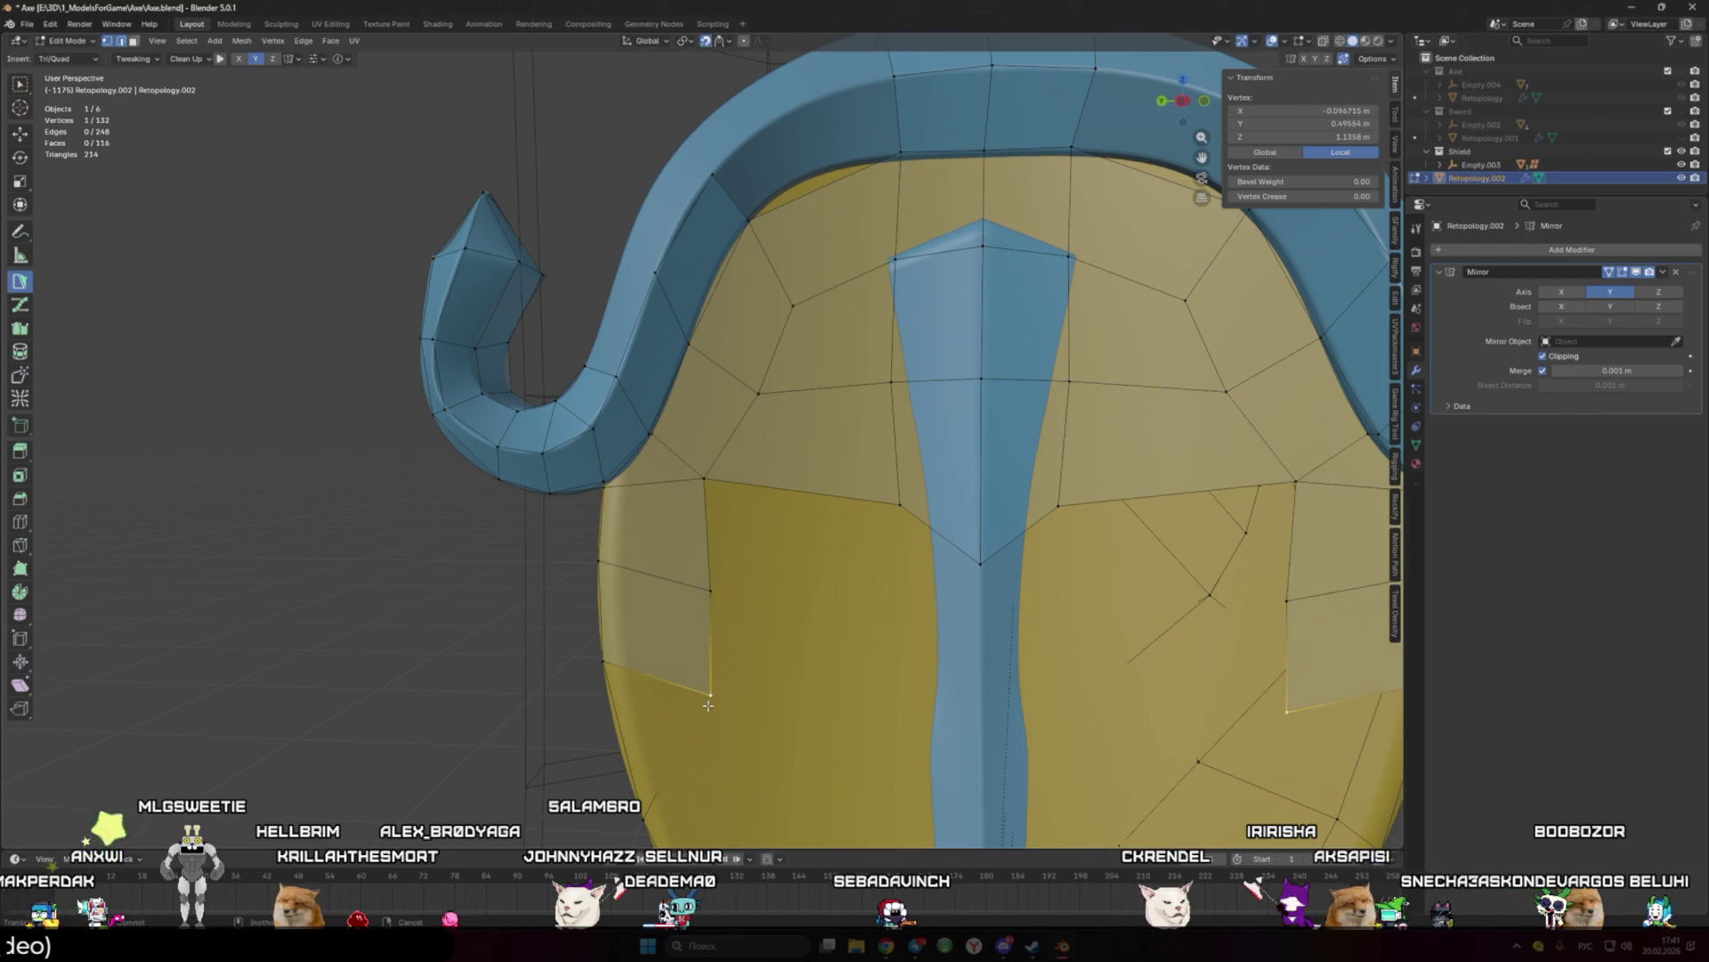
# Step: Select a vertex on the left front panel and a second vertex to connect
pyautogui.scroll(-5, 706, 622)
pyautogui.moveTo(706, 622)
pyautogui.mouseDown(button='middle')
pyautogui.moveTo(813, 656)
pyautogui.moveTo(753, 670)
pyautogui.mouseUp(button='middle')
pyautogui.scroll(4, 752, 670)
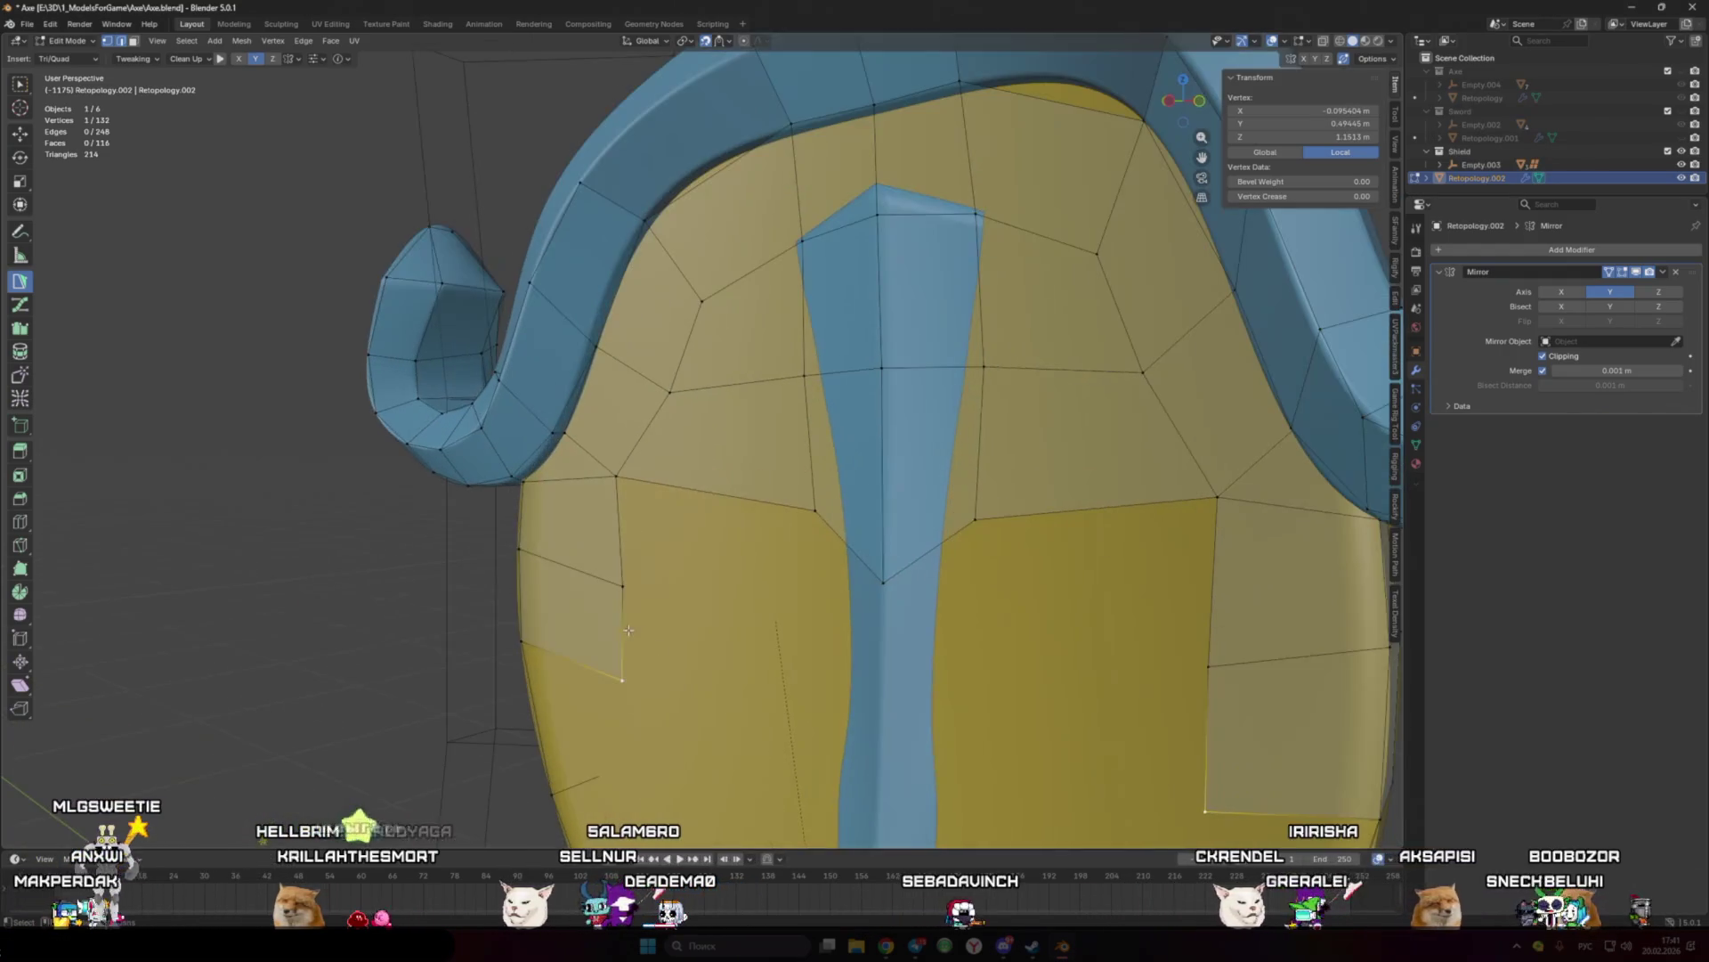
pyautogui.click(643, 594)
pyautogui.scroll(-5, 643, 595)
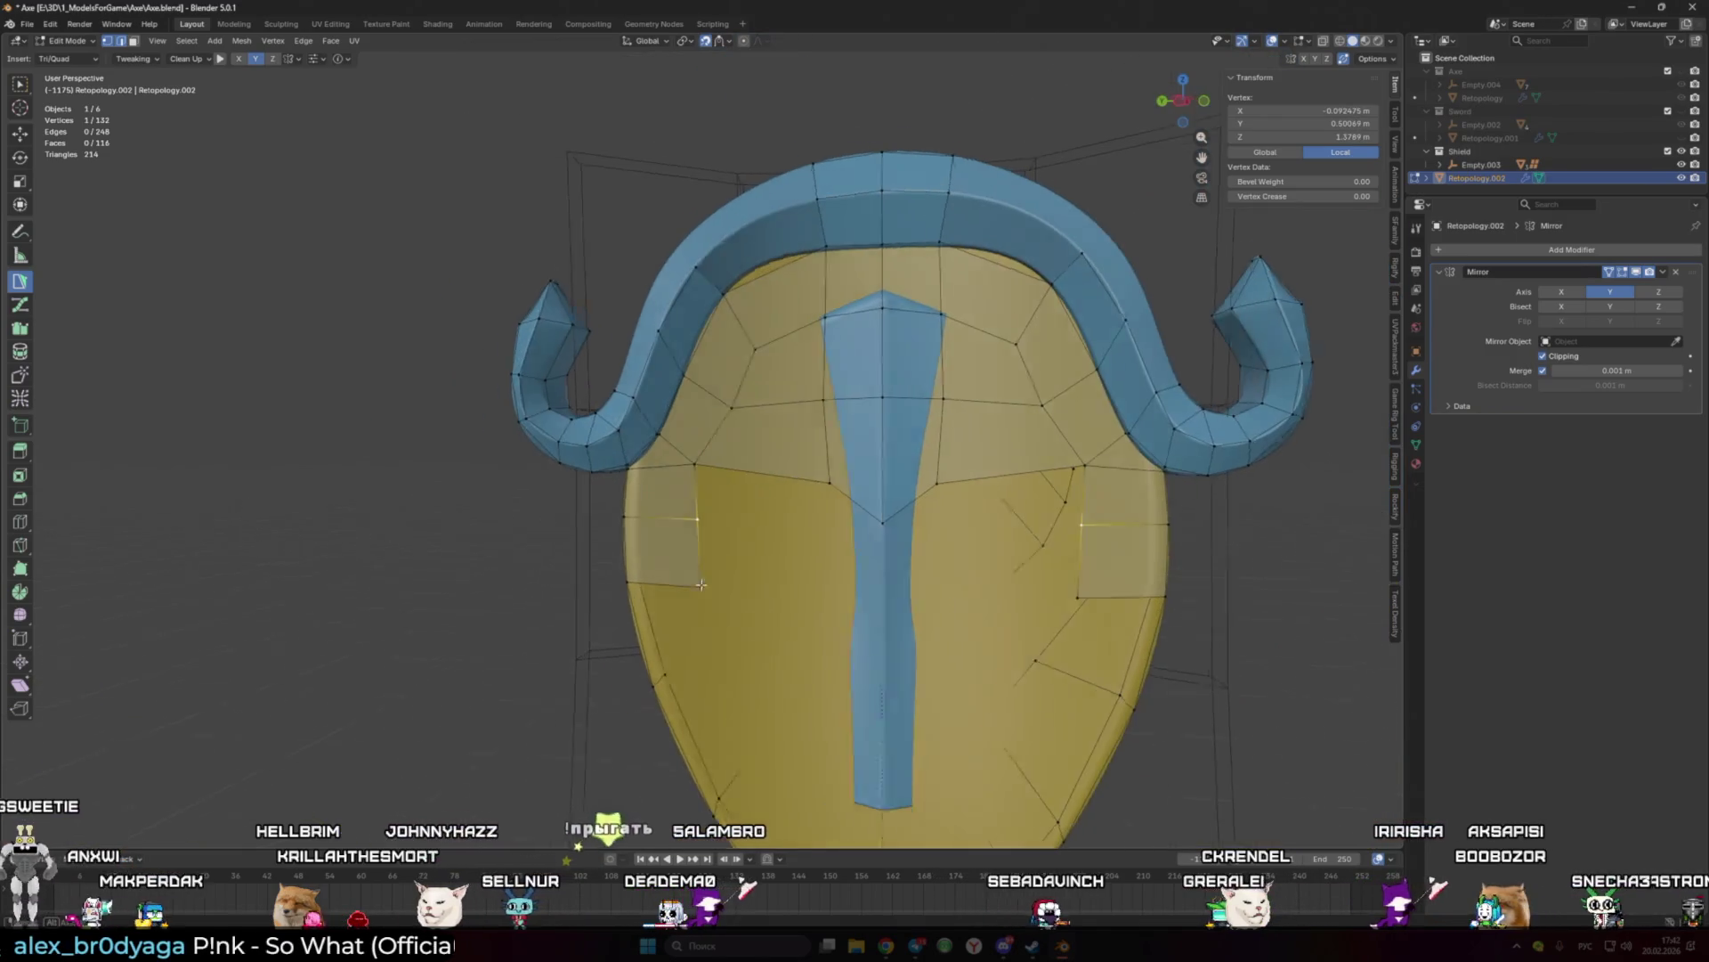
pyautogui.scroll(3, 876, 381)
pyautogui.keyDown('shift'); pyautogui.click(855, 362); pyautogui.keyUp('shift')
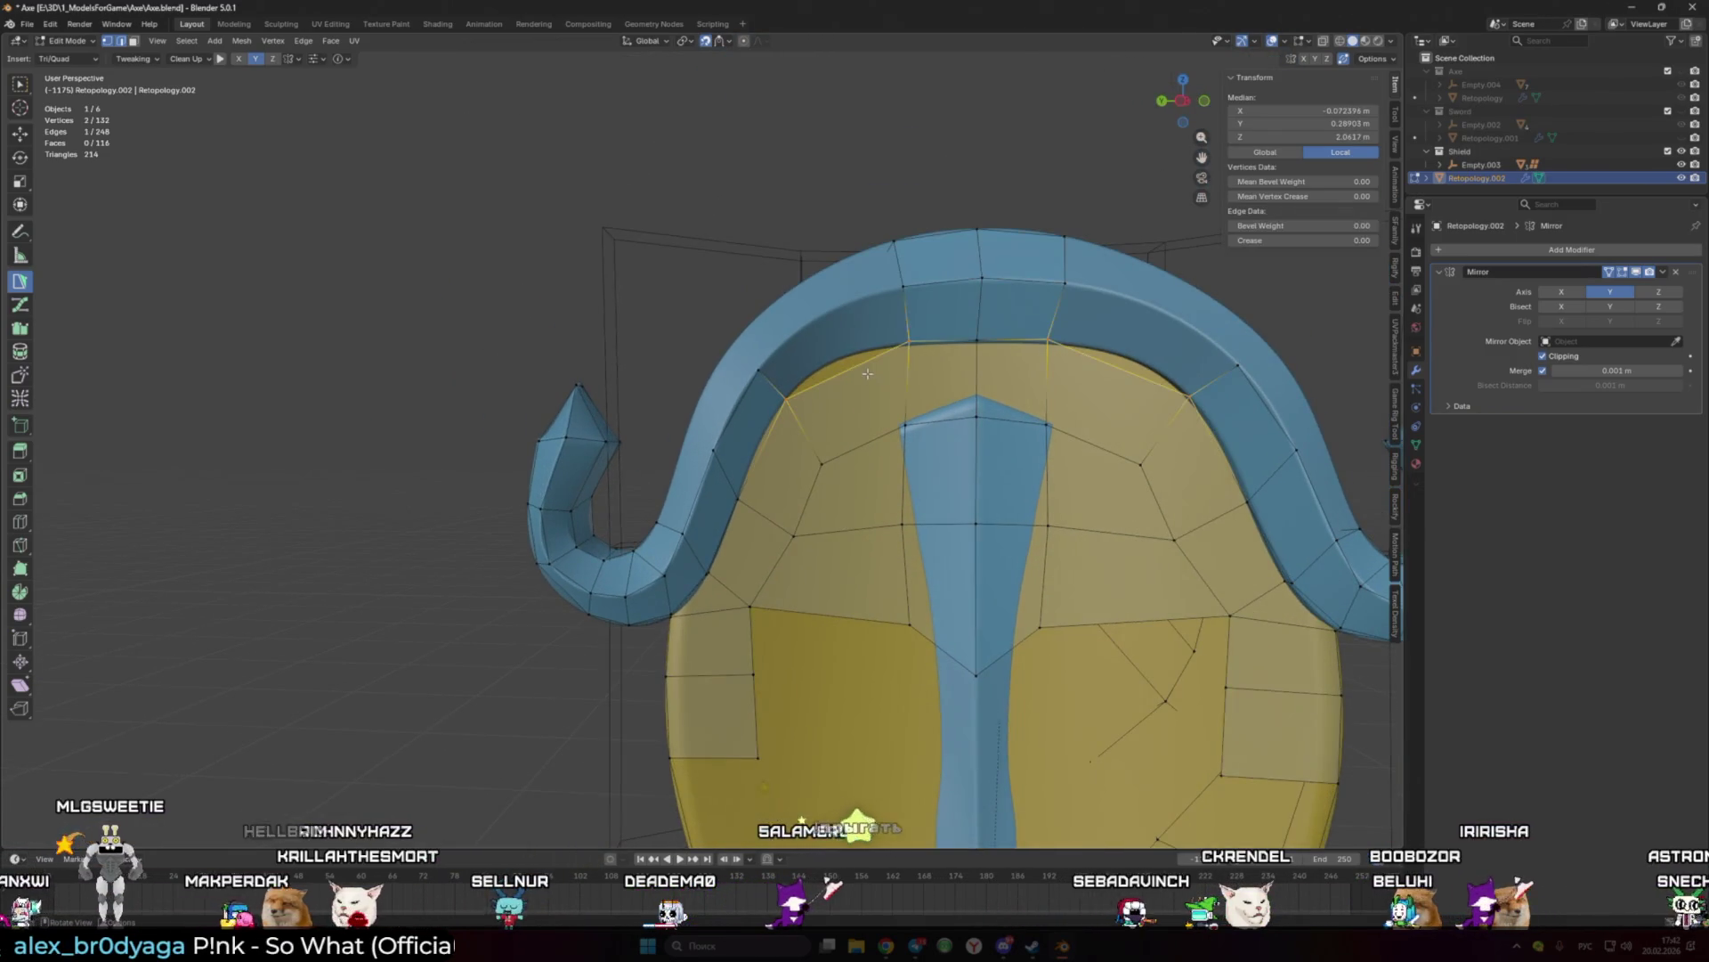
# Step: Join the two vertices with a new edge and extrude a rim-top edge into a face
pyautogui.press('j')
pyautogui.click(908, 290)
pyautogui.moveTo(908, 290); pyautogui.dragTo(873, 406, button='middle')
pyautogui.keyDown('shift'); pyautogui.click(874, 406); pyautogui.keyUp('shift')
pyautogui.moveTo(874, 406); pyautogui.dragTo(878, 400)
# Step: Add another face on the rim arch and reposition its new vertex
pyautogui.moveTo(878, 400)
pyautogui.mouseDown(button='middle')
pyautogui.moveTo(884, 386)
pyautogui.moveTo(798, 332)
pyautogui.mouseUp(button='middle')
pyautogui.click(885, 386)
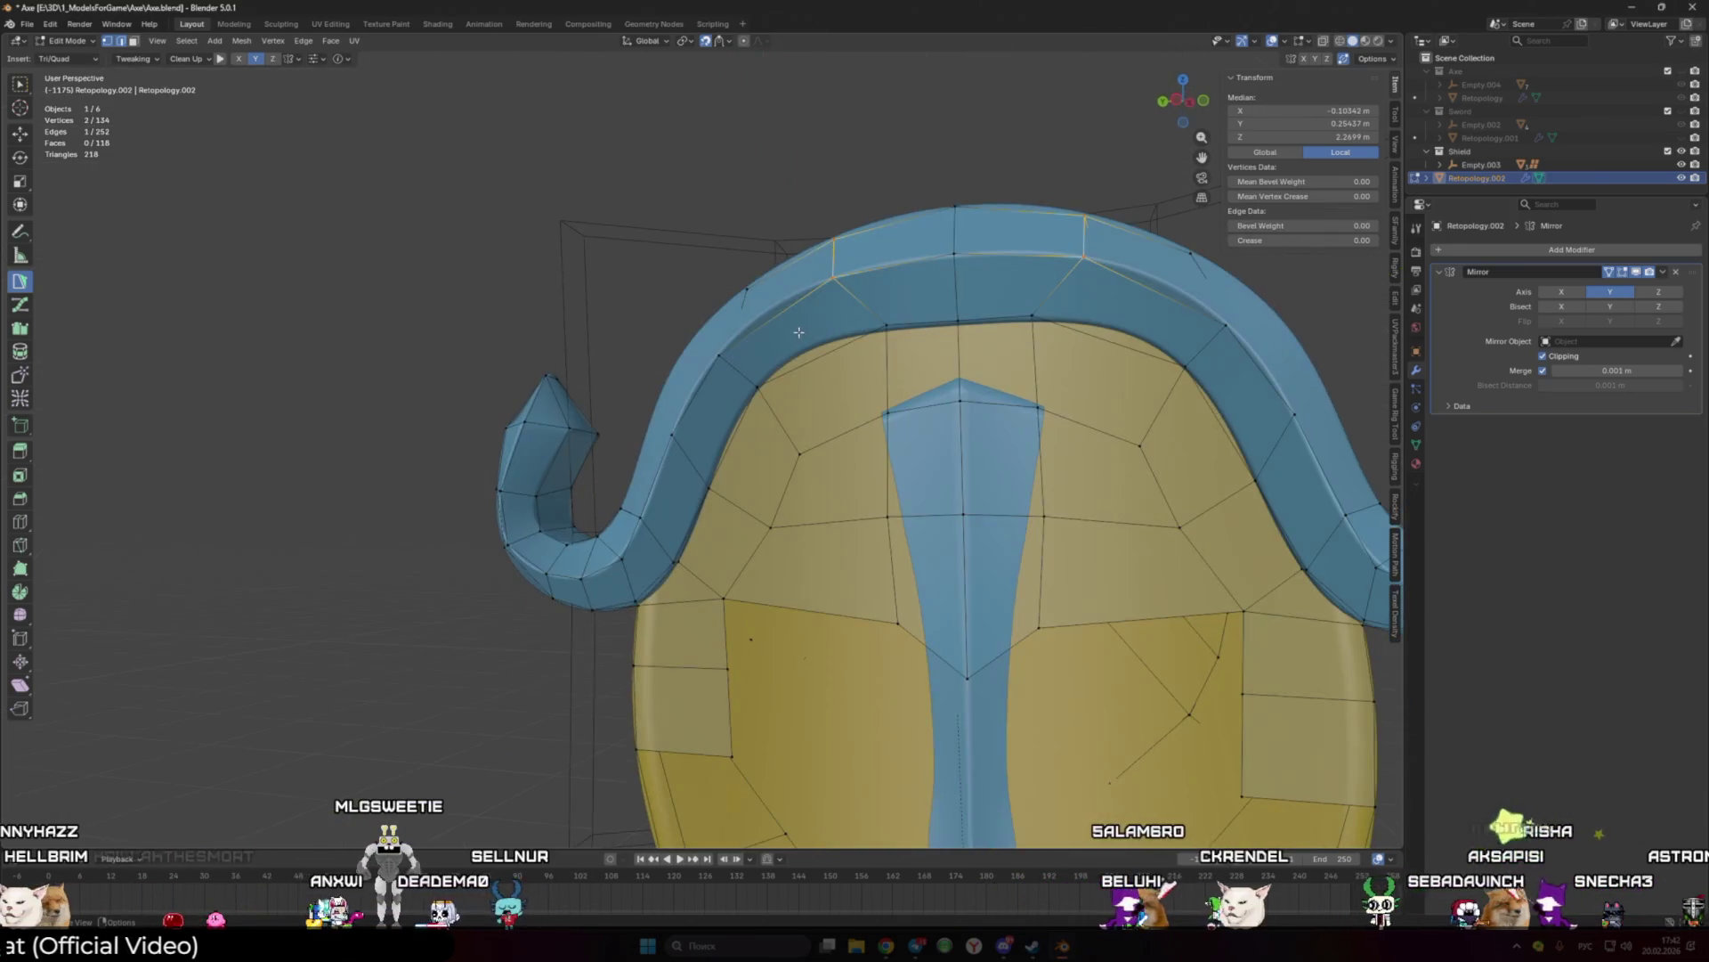
pyautogui.keyDown('ctrl'); pyautogui.click(832, 265); pyautogui.keyUp('ctrl')
pyautogui.moveTo(832, 264)
pyautogui.mouseDown(button='middle')
pyautogui.moveTo(778, 443)
pyautogui.moveTo(755, 431)
pyautogui.mouseUp(button='middle')
pyautogui.moveTo(754, 431)
pyautogui.mouseDown()
pyautogui.moveTo(764, 407)
pyautogui.moveTo(798, 441)
pyautogui.mouseUp()
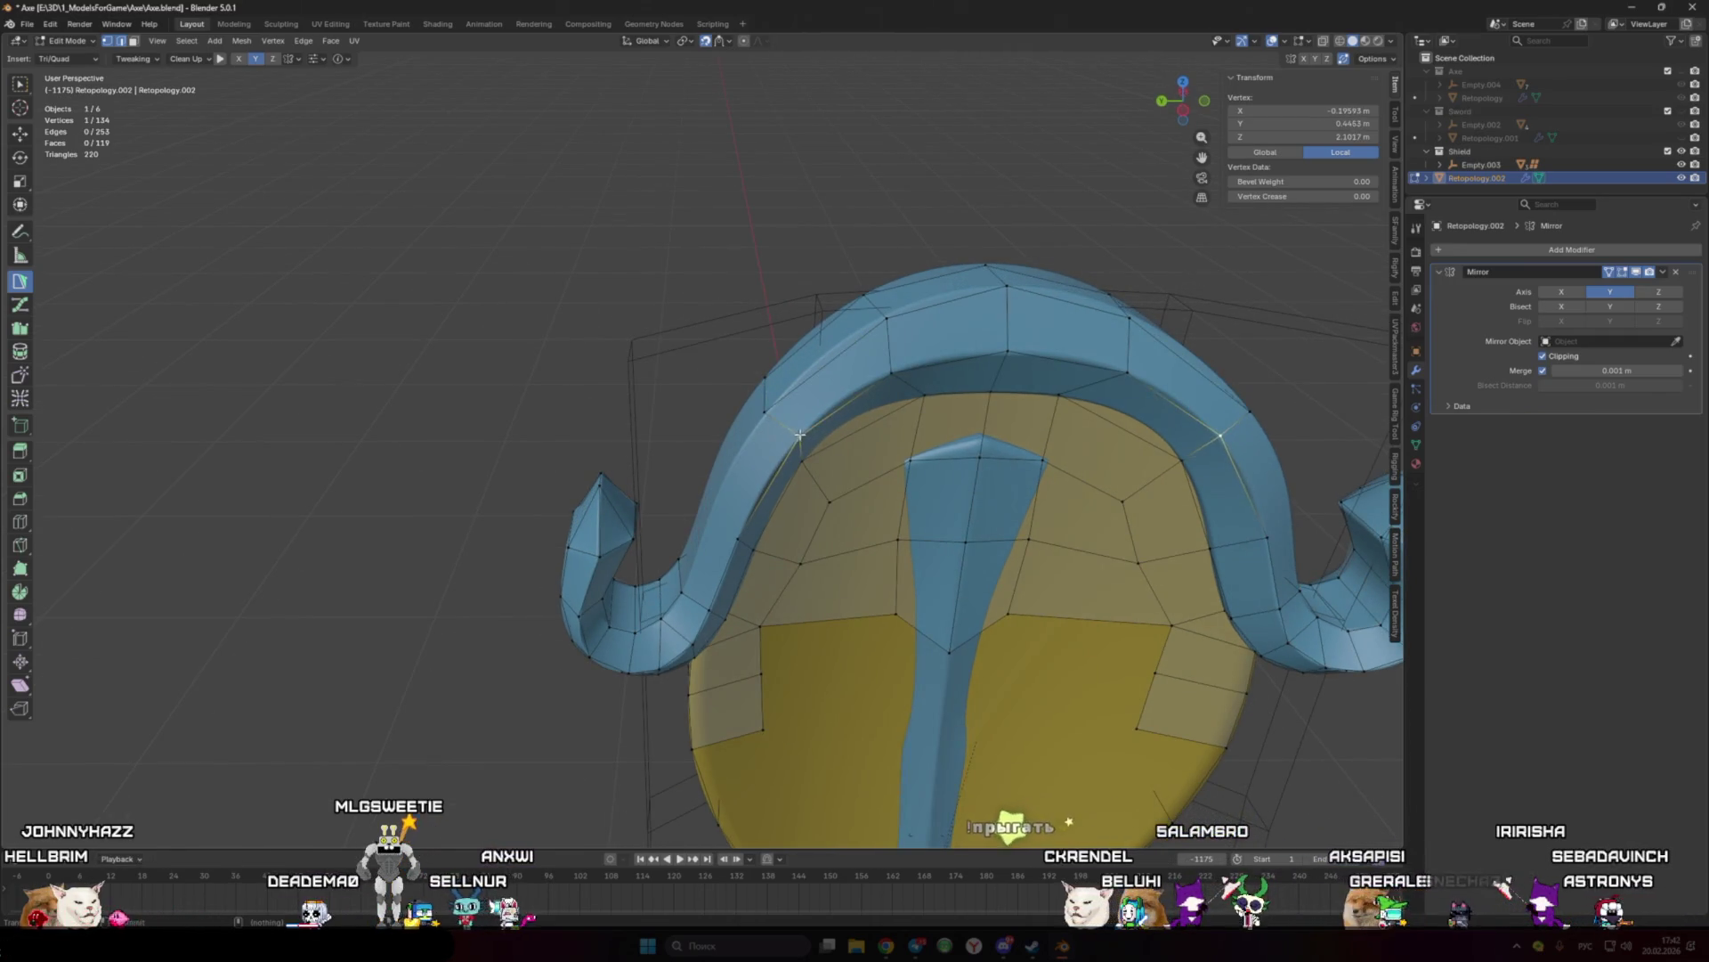
pyautogui.moveTo(798, 440); pyautogui.dragTo(788, 419, button='middle')
pyautogui.moveTo(788, 419)
pyautogui.mouseDown()
pyautogui.moveTo(791, 389)
pyautogui.moveTo(737, 482)
pyautogui.mouseUp()
# Step: Build triangle and quad faces along the rim's outer side, moving the lower vertex down-left
pyautogui.keyDown('ctrl'); pyautogui.click(708, 460); pyautogui.keyUp('ctrl')
pyautogui.moveTo(708, 459)
pyautogui.mouseDown(button='middle')
pyautogui.moveTo(817, 481)
pyautogui.moveTo(746, 400)
pyautogui.mouseUp(button='middle')
pyautogui.keyDown('ctrl'); pyautogui.click(817, 481); pyautogui.keyUp('ctrl')
pyautogui.keyDown('ctrl'); pyautogui.click(808, 394); pyautogui.keyUp('ctrl')
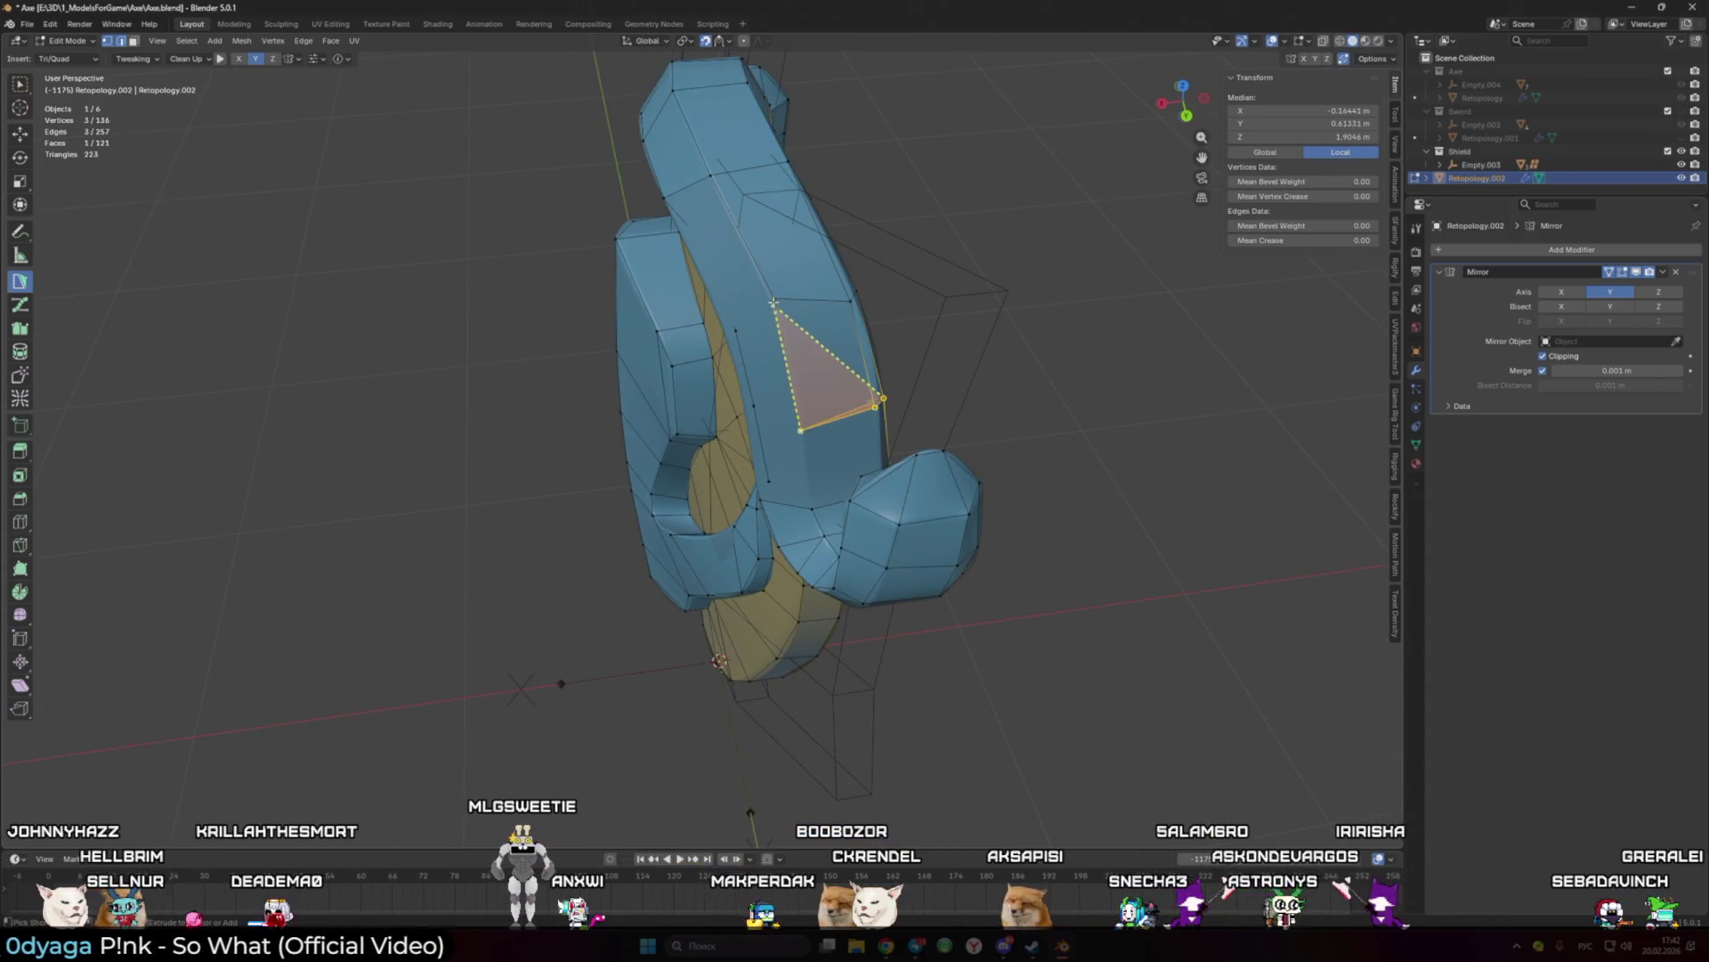
pyautogui.keyDown('ctrl'); pyautogui.click(791, 324); pyautogui.keyUp('ctrl')
pyautogui.moveTo(790, 324); pyautogui.dragTo(811, 356, button='middle')
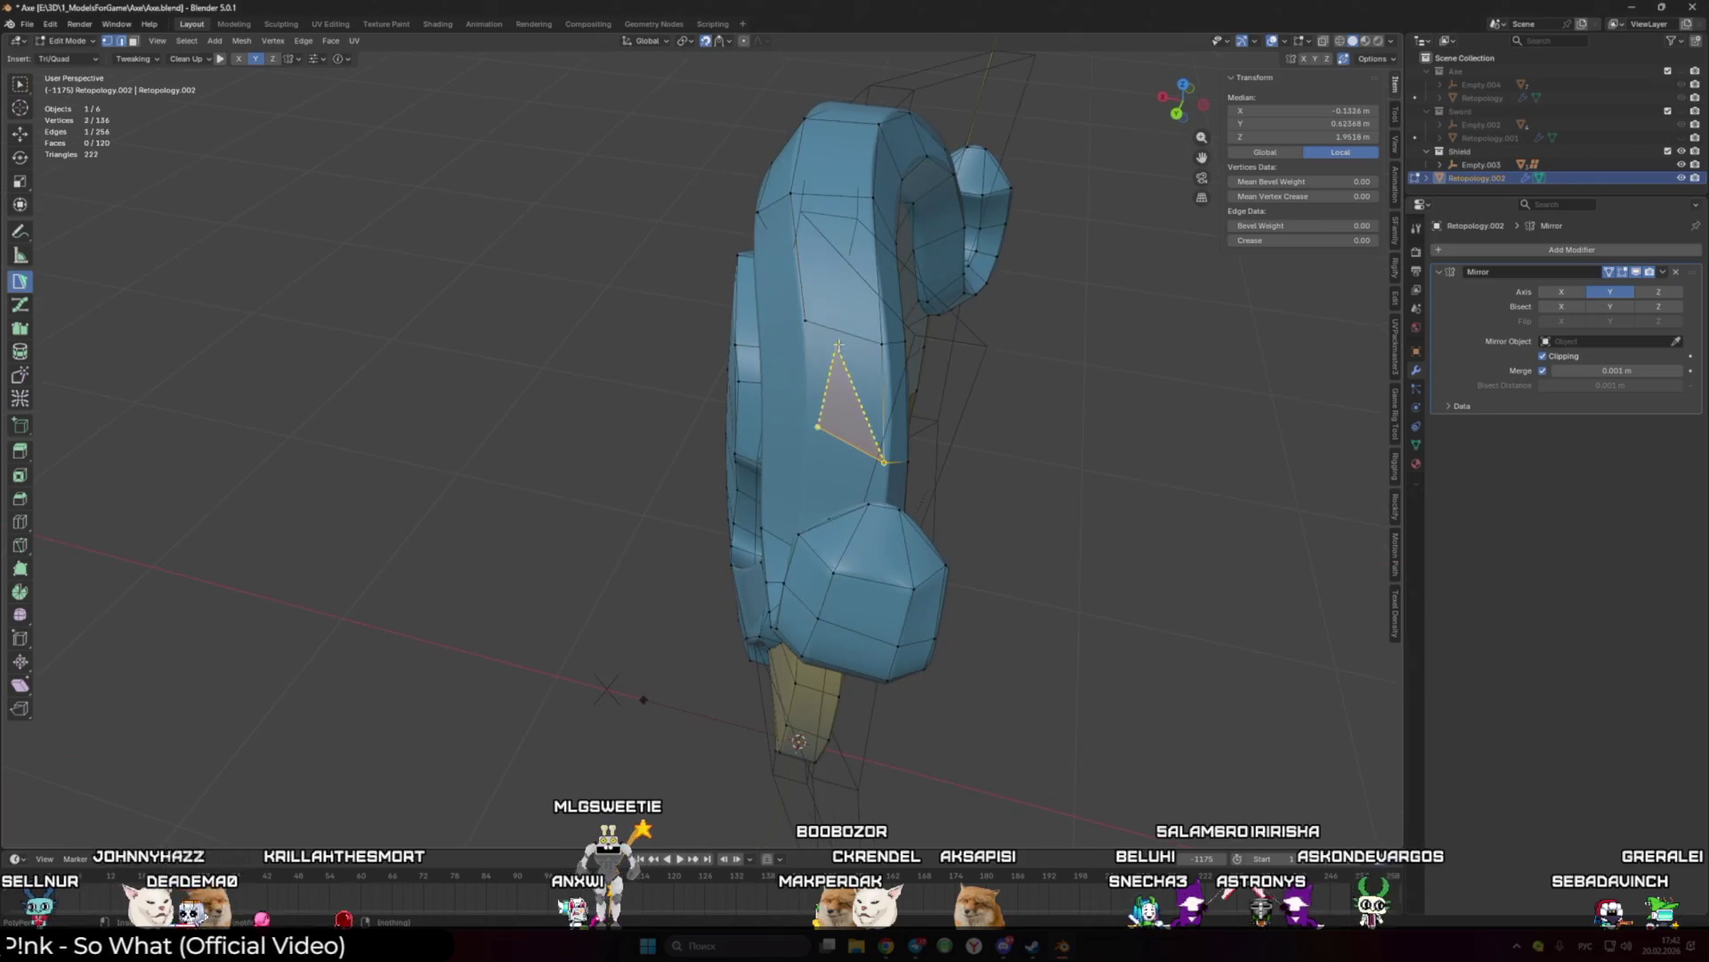
pyautogui.moveTo(816, 430); pyautogui.dragTo(802, 465)
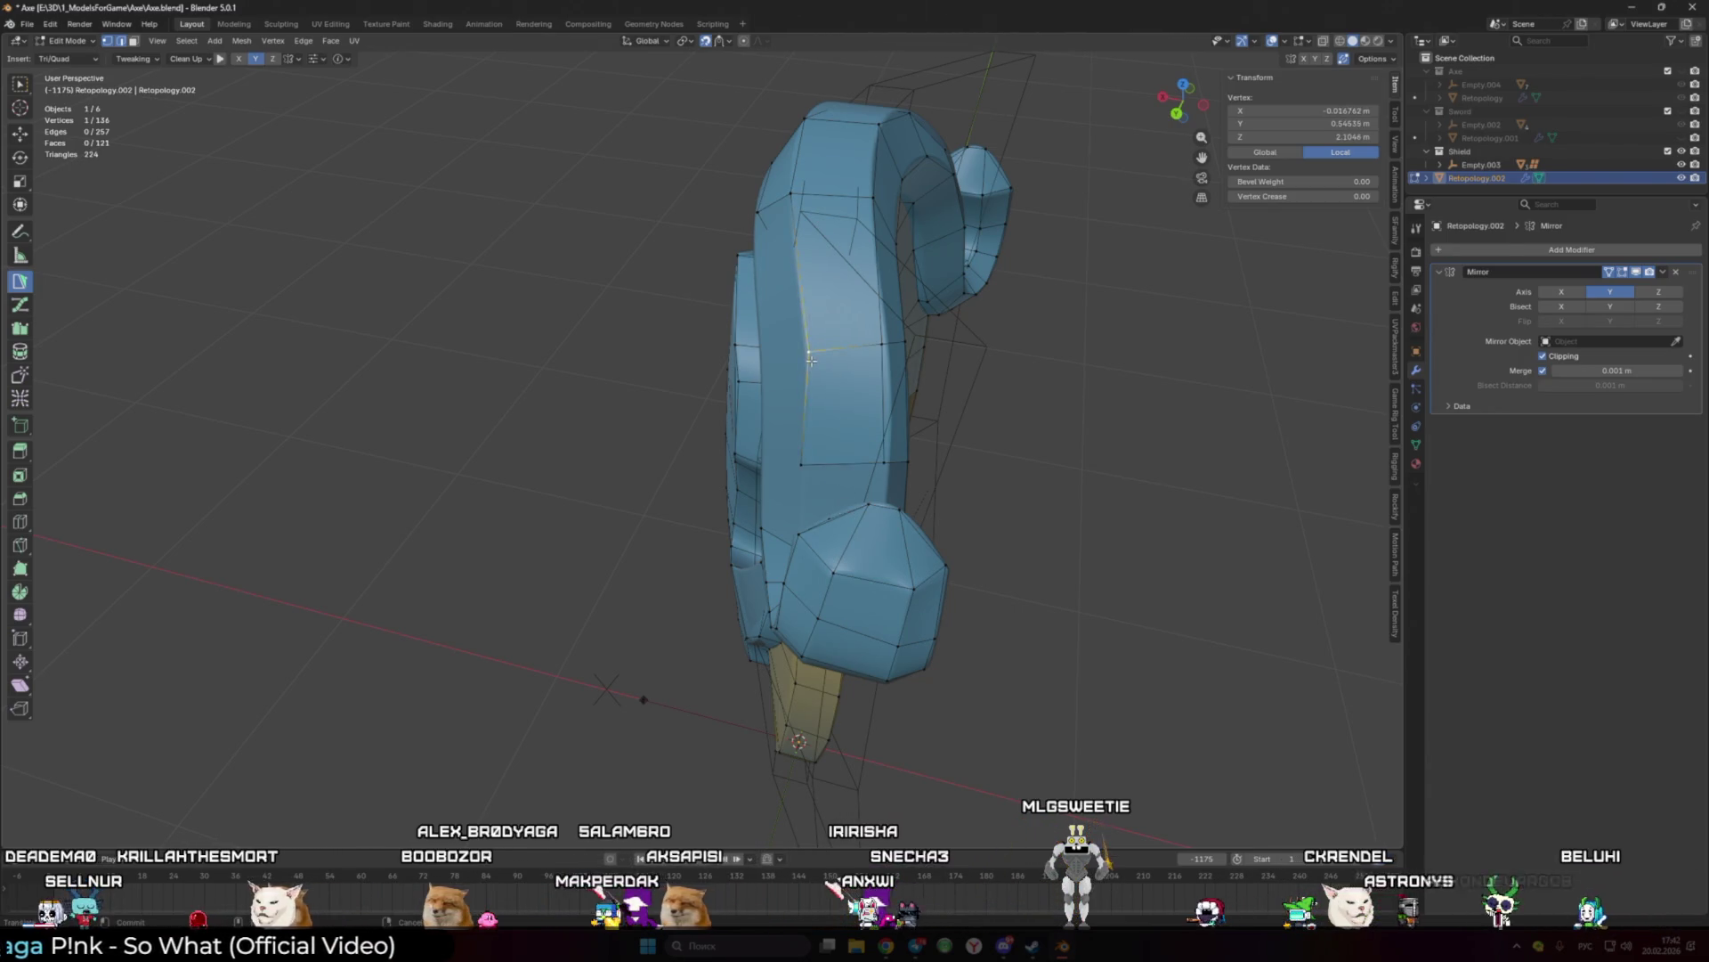
# Step: Add triangle faces along the inner rim edge and under the rim on the front view
pyautogui.moveTo(801, 286); pyautogui.dragTo(881, 328, button='middle')
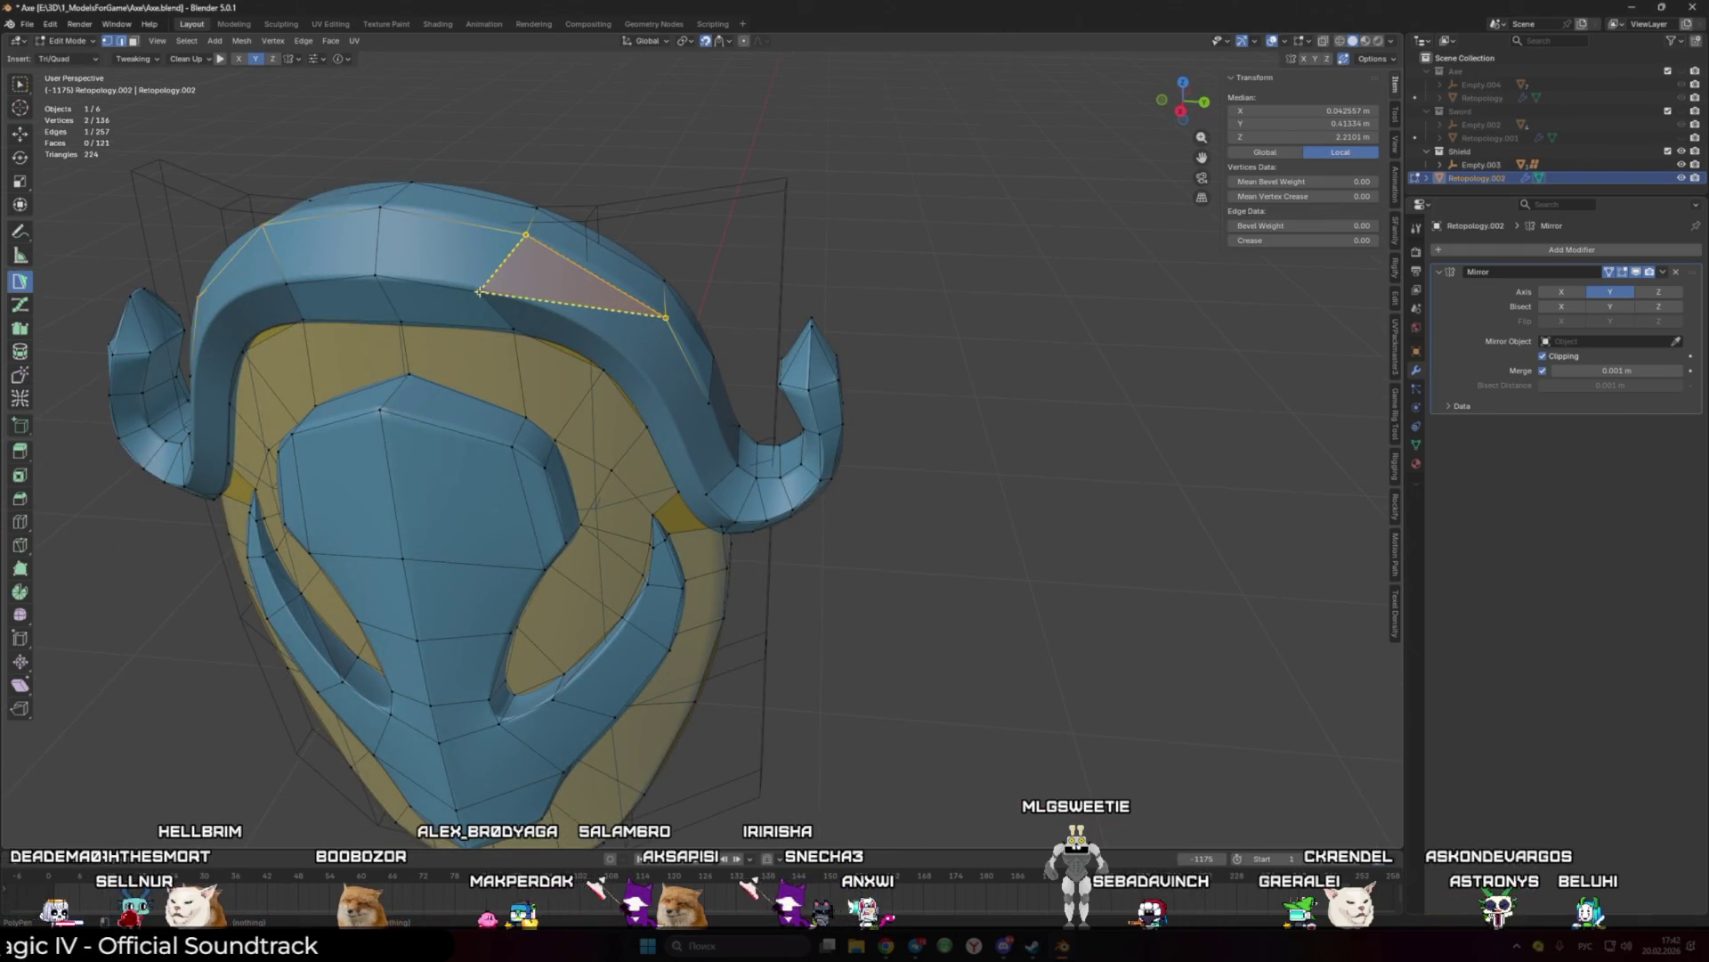
pyautogui.keyDown('ctrl'); pyautogui.click(621, 343); pyautogui.keyUp('ctrl')
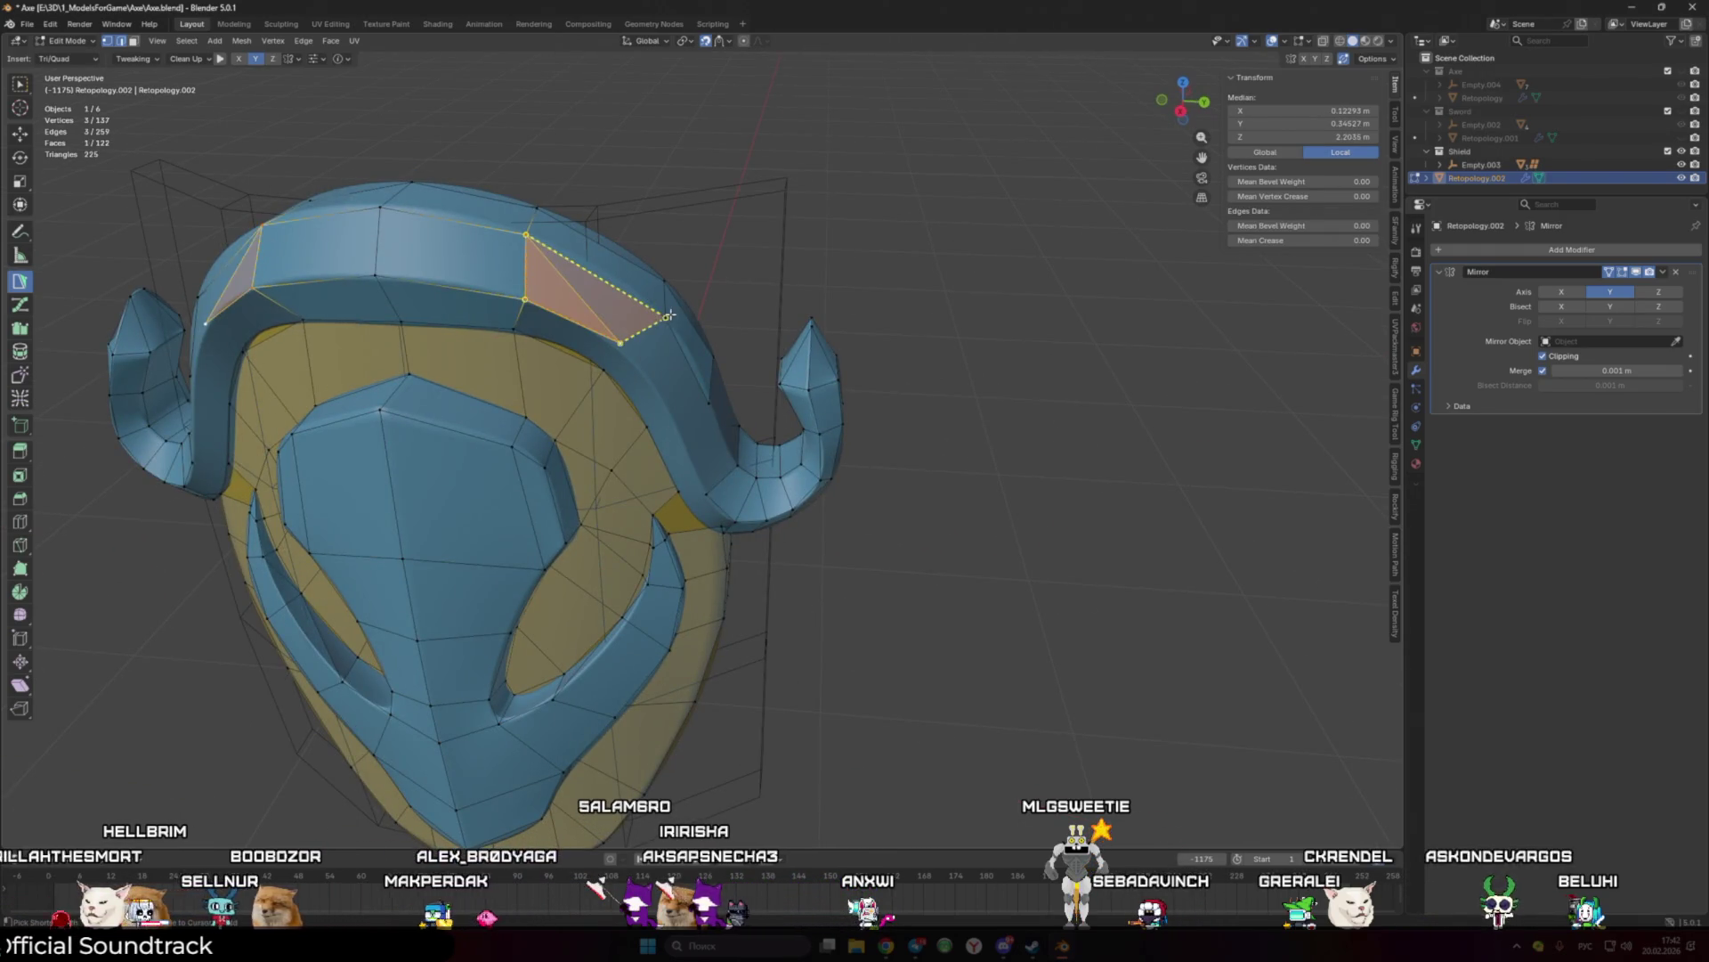
pyautogui.keyDown('ctrl'); pyautogui.click(673, 415); pyautogui.keyUp('ctrl')
pyautogui.keyDown('ctrl'); pyautogui.click(678, 413); pyautogui.keyUp('ctrl')
pyautogui.scroll(3, 623, 401)
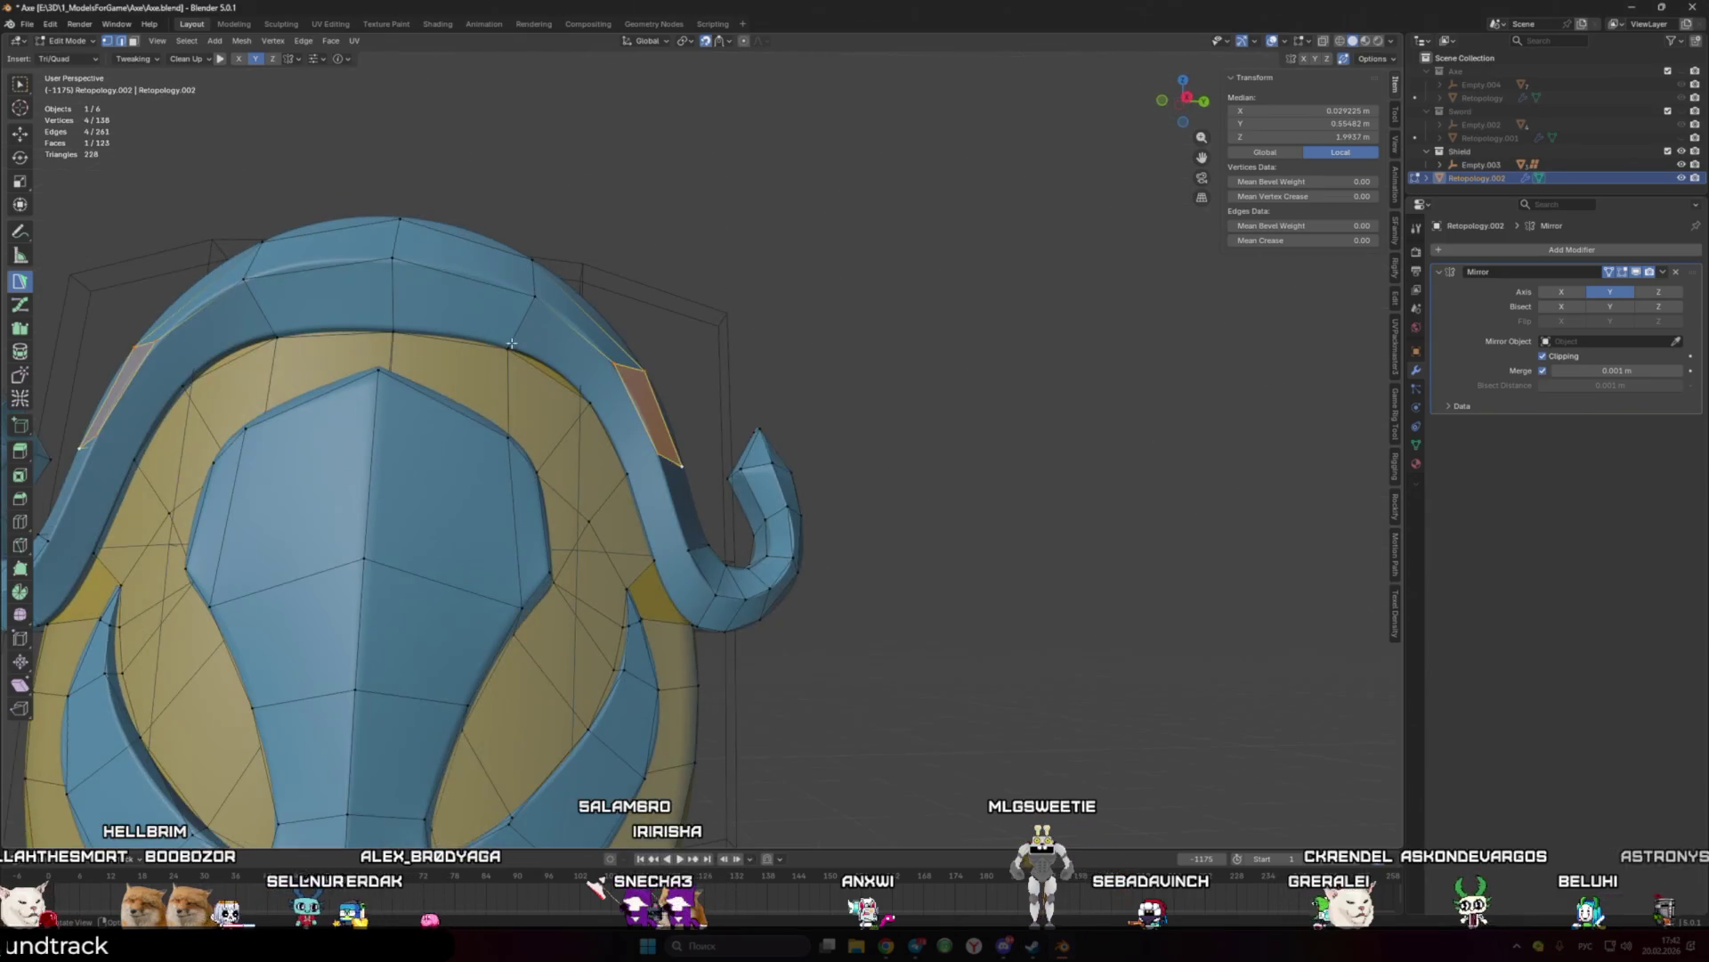
pyautogui.keyDown('ctrl'); pyautogui.click(628, 432); pyautogui.keyUp('ctrl')
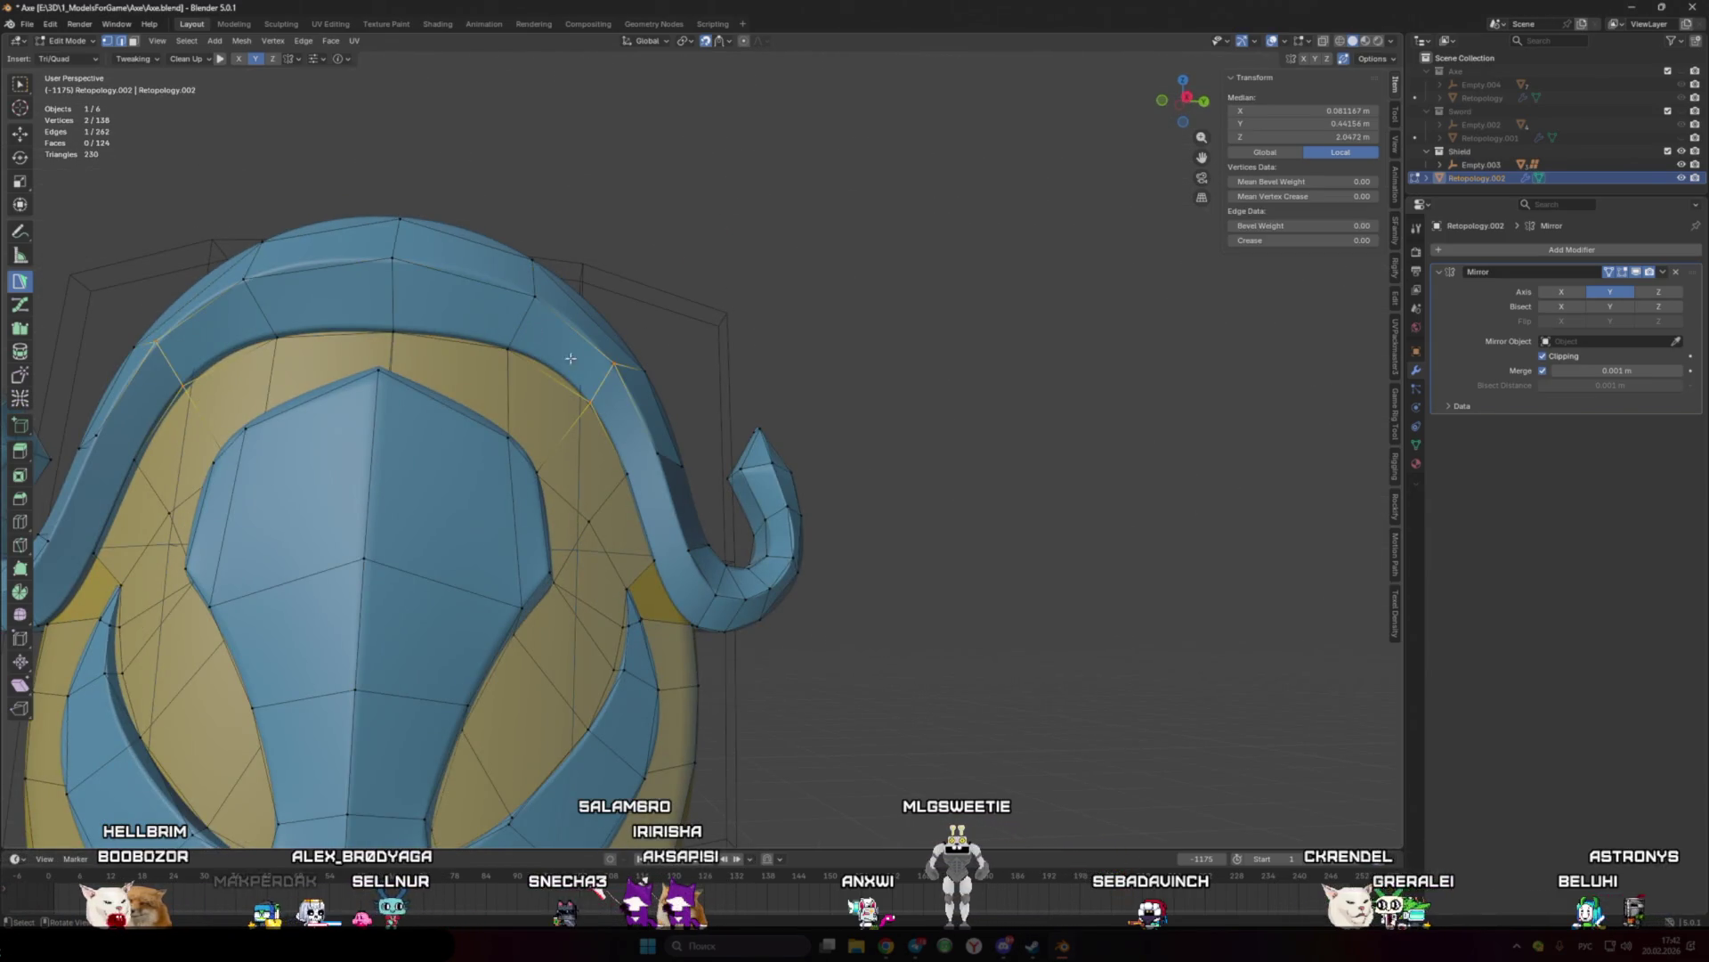
pyautogui.scroll(1, 663, 467)
pyautogui.keyDown('ctrl'); pyautogui.click(669, 488); pyautogui.keyUp('ctrl')
# Step: Fill the gap beside the rim edge with a quad and add a face at the horn's inner rim
pyautogui.moveTo(670, 471); pyautogui.dragTo(732, 482, button='middle')
pyautogui.click(732, 482)
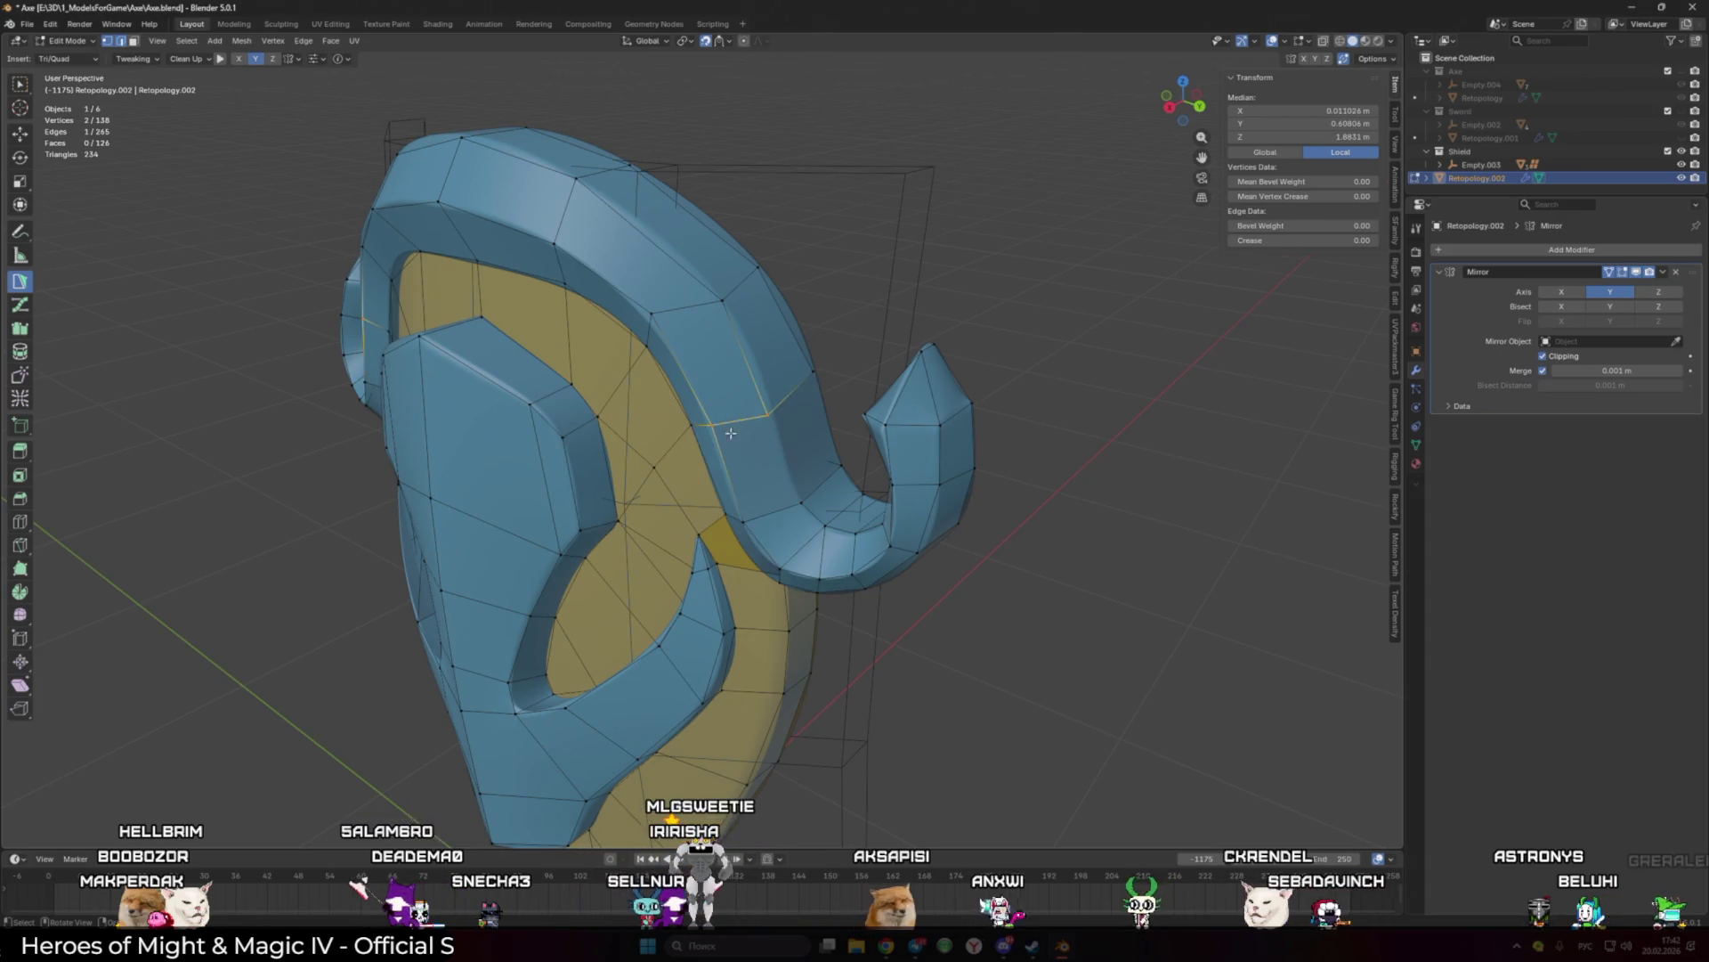
pyautogui.moveTo(768, 419); pyautogui.dragTo(773, 412)
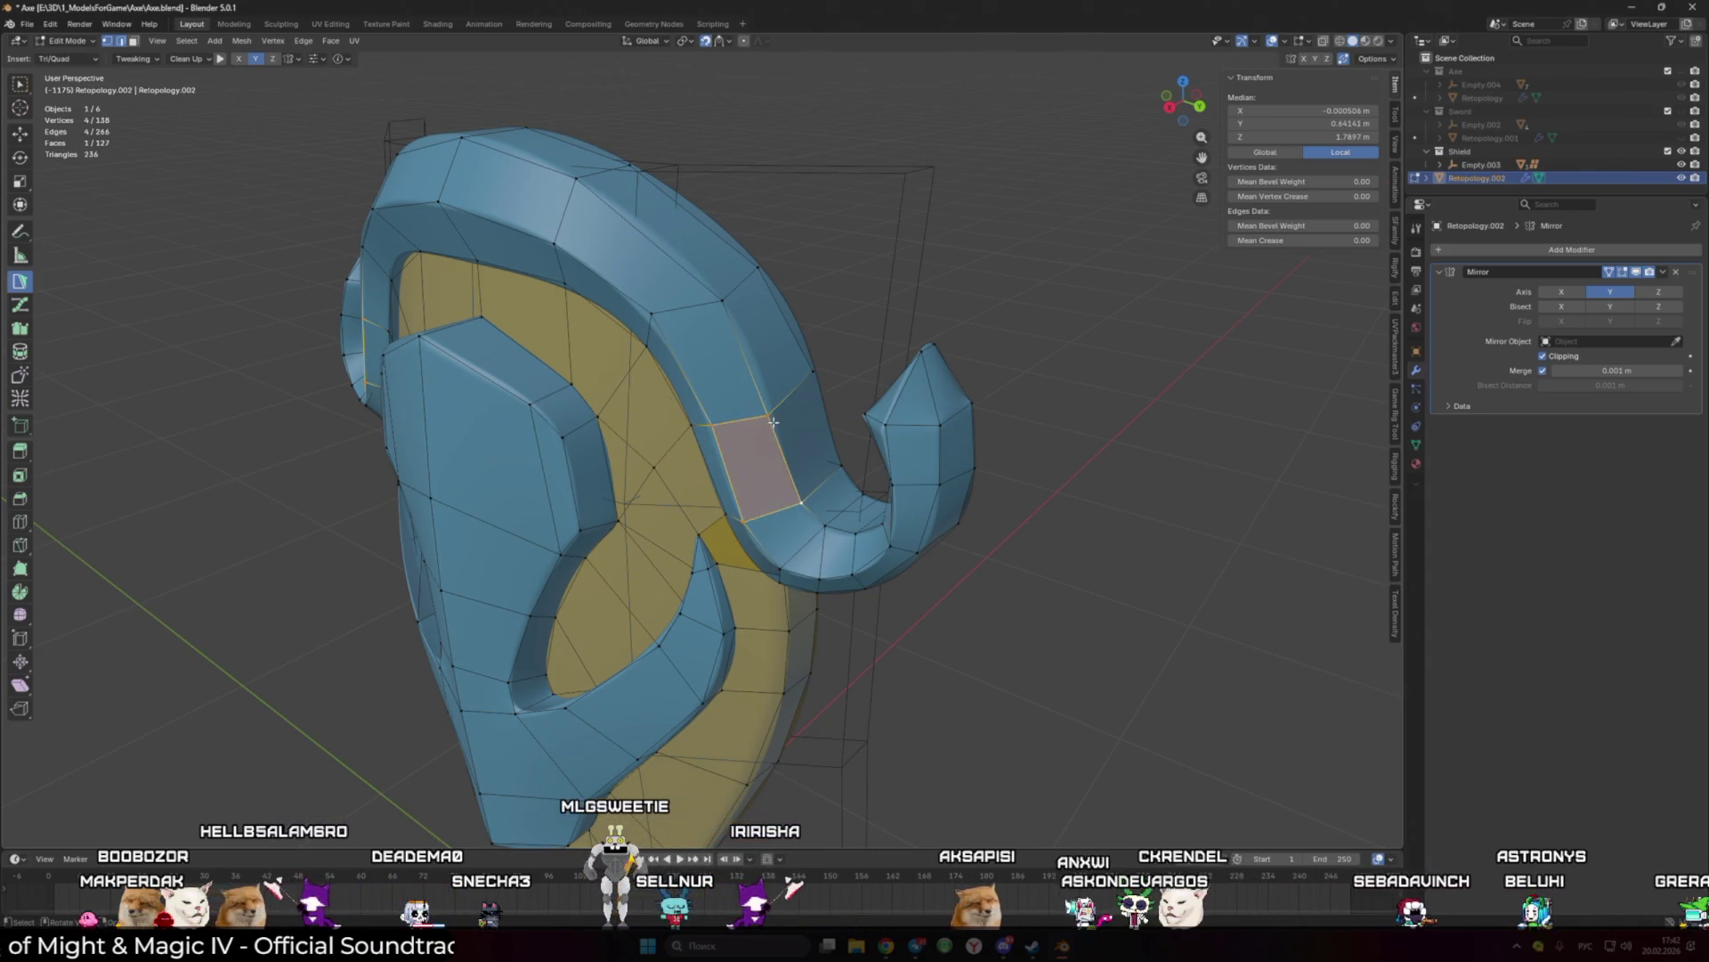
pyautogui.moveTo(652, 316); pyautogui.dragTo(659, 402, button='middle')
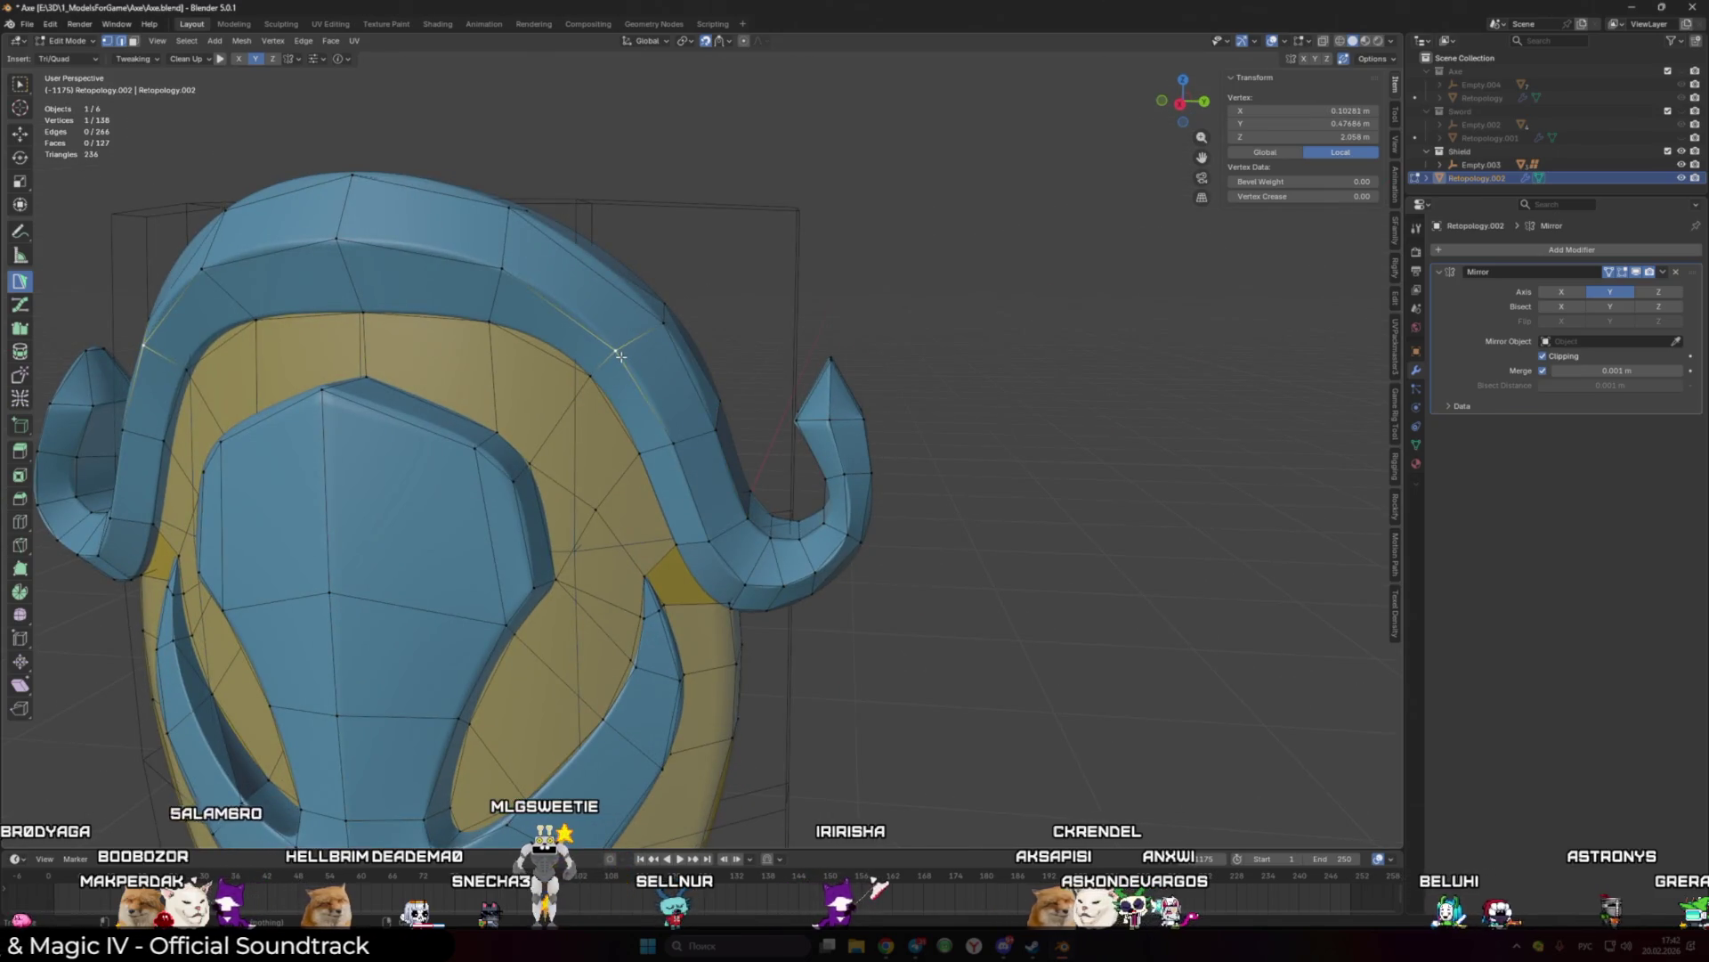
pyautogui.scroll(10, 659, 402)
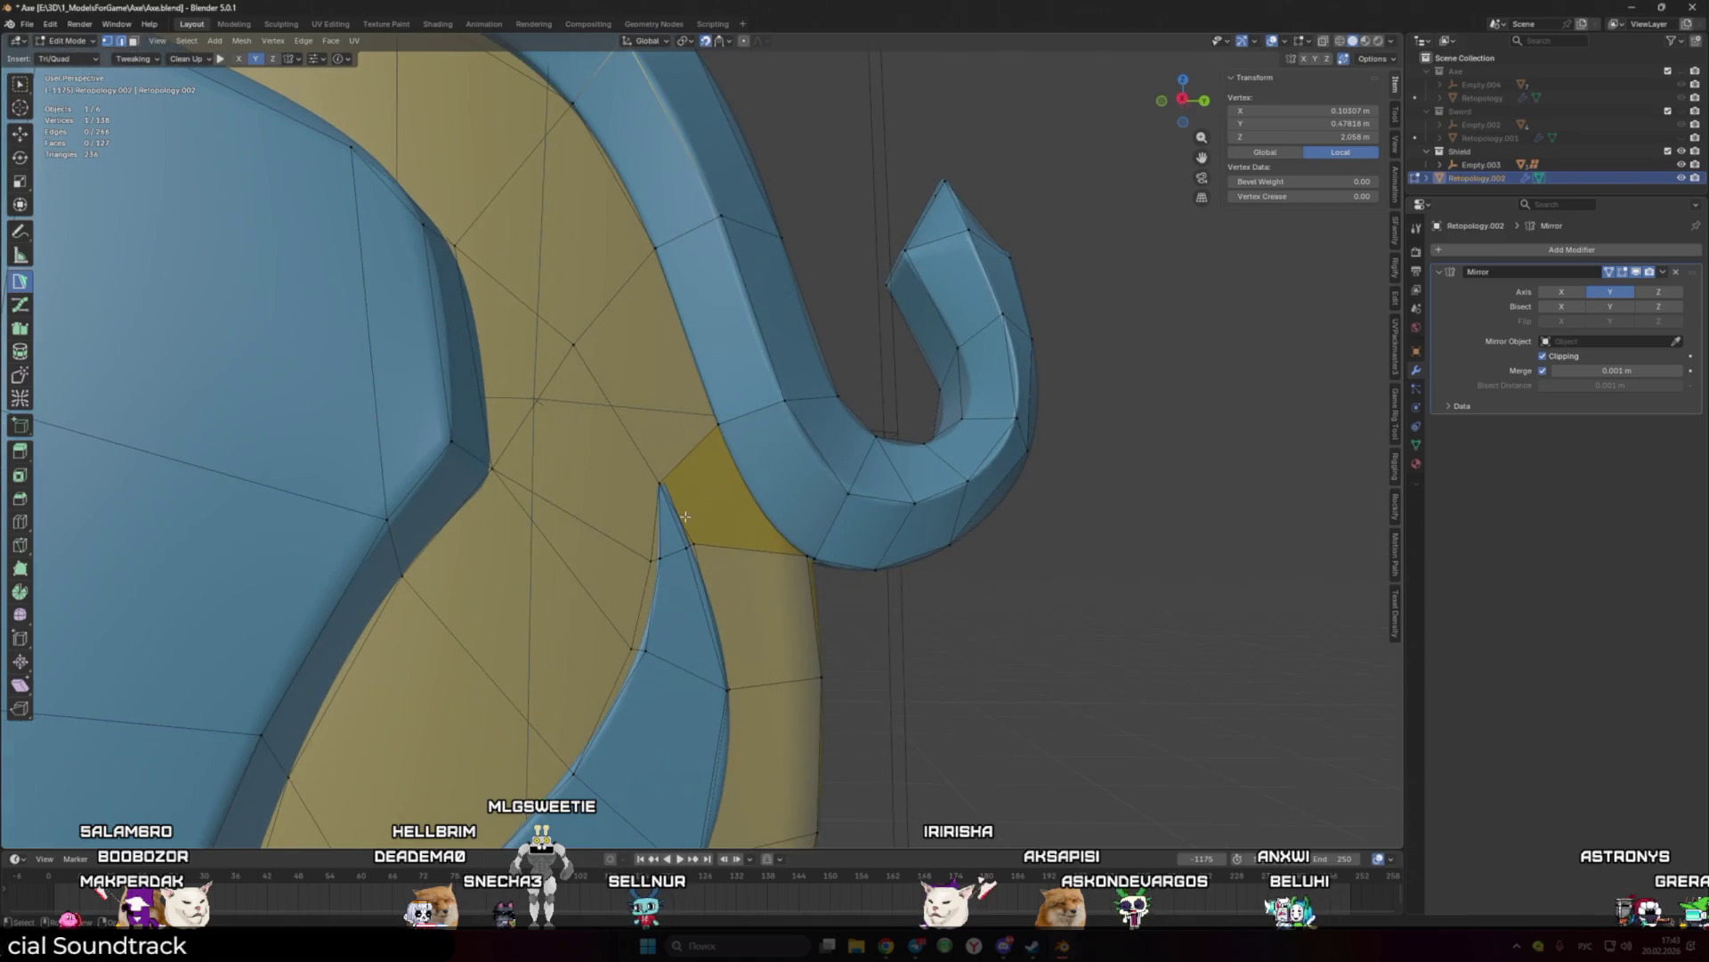
pyautogui.keyDown('shift'); pyautogui.click(718, 509); pyautogui.keyUp('shift')
pyautogui.moveTo(719, 508)
pyautogui.mouseDown(button='middle')
pyautogui.moveTo(753, 536)
pyautogui.moveTo(712, 489)
pyautogui.mouseUp(button='middle')
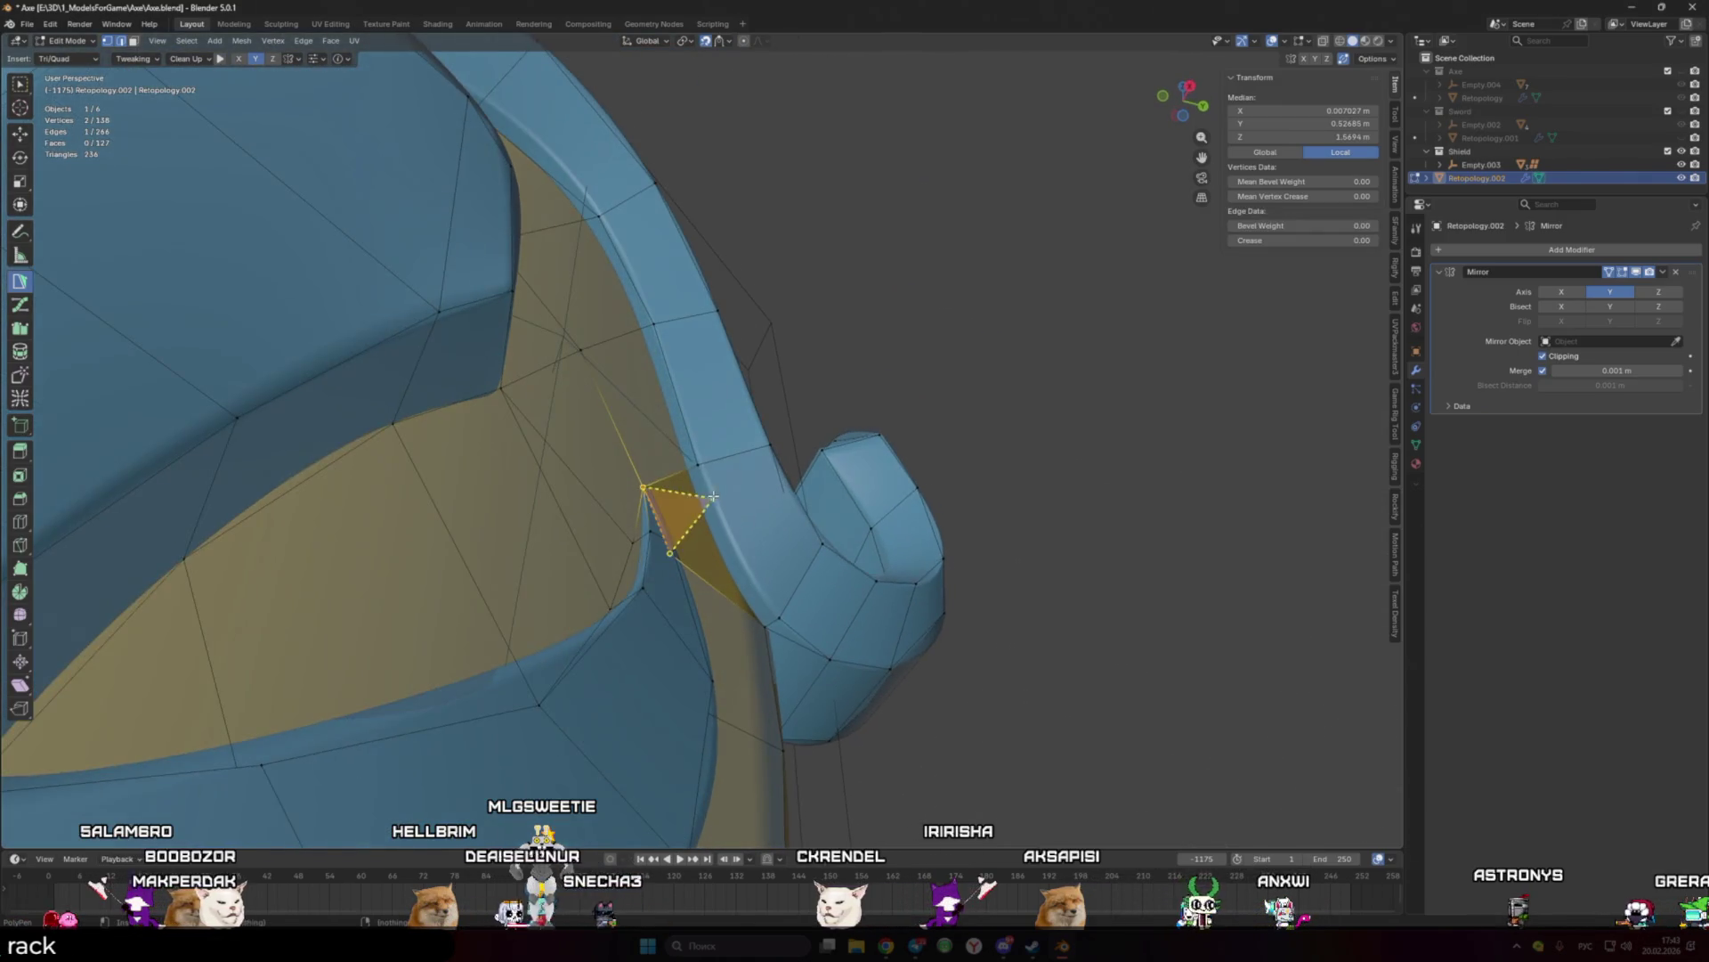
pyautogui.keyDown('ctrl'); pyautogui.click(698, 465); pyautogui.keyUp('ctrl')
# Step: Adjust a horn-base vertex and build a quad face at the horn base
pyautogui.click(774, 621)
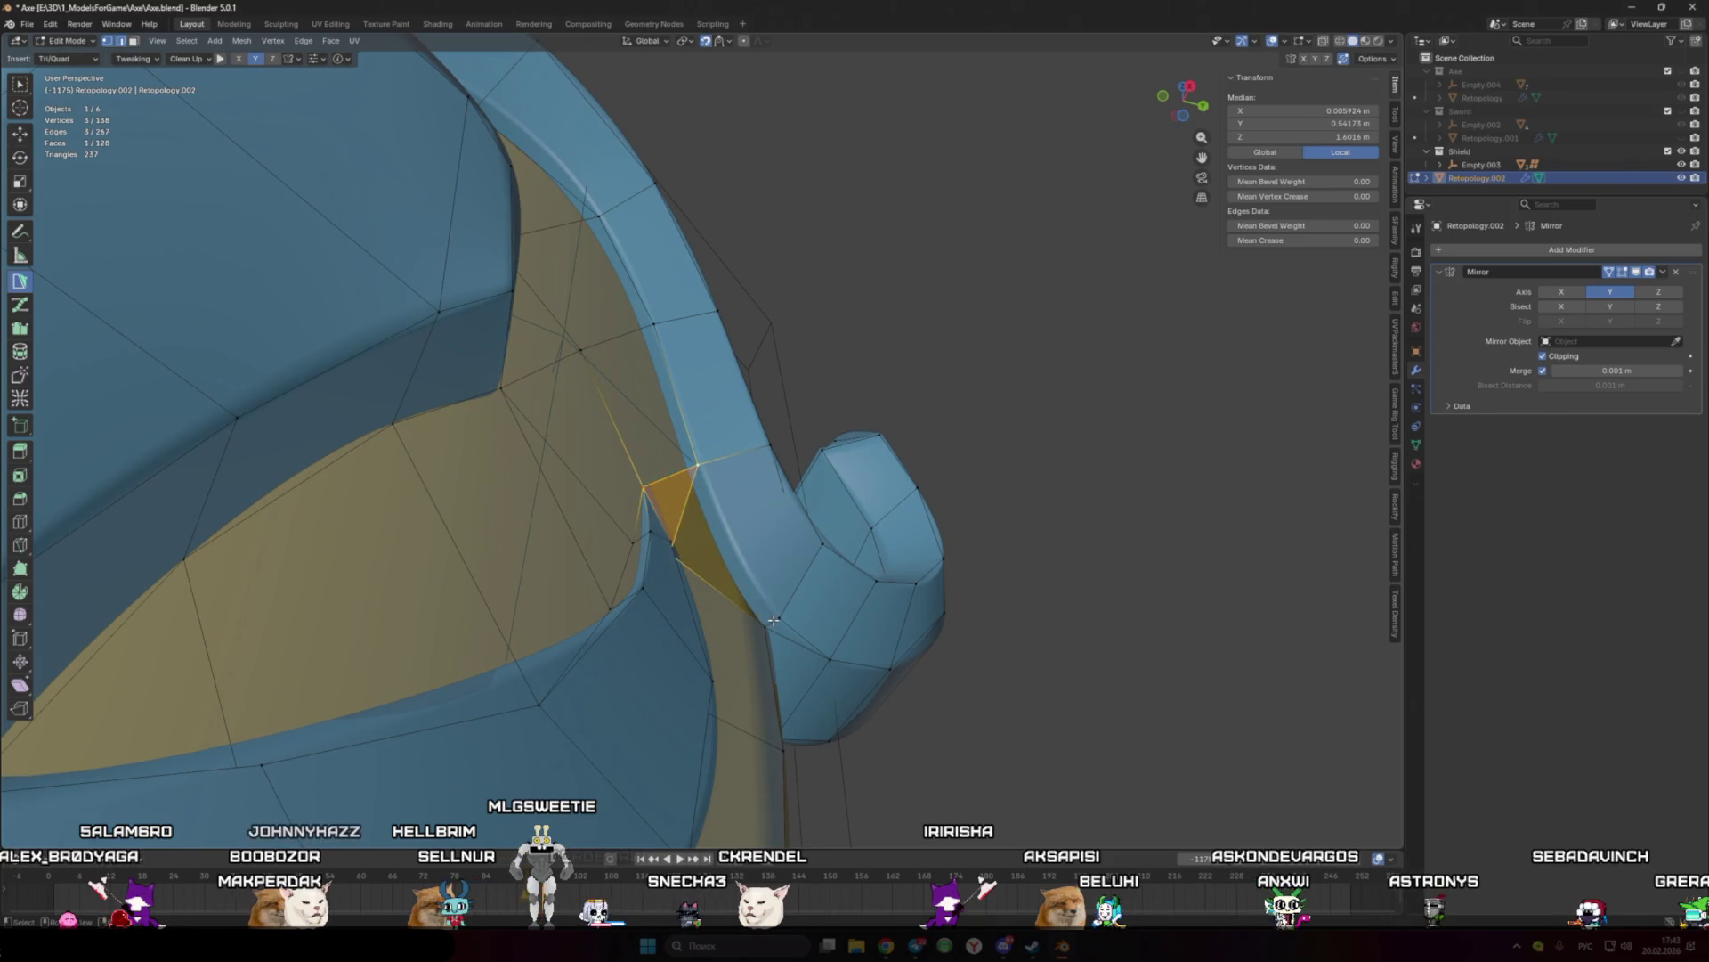
pyautogui.moveTo(783, 618); pyautogui.dragTo(776, 626)
pyautogui.click(772, 626)
pyautogui.moveTo(772, 627)
pyautogui.mouseDown(button='middle')
pyautogui.moveTo(801, 614)
pyautogui.moveTo(771, 616)
pyautogui.moveTo(818, 497)
pyautogui.moveTo(901, 530)
pyautogui.moveTo(948, 577)
pyautogui.moveTo(1033, 555)
pyautogui.mouseUp(button='middle')
pyautogui.keyDown('ctrl'); pyautogui.click(771, 616); pyautogui.keyUp('ctrl')
pyautogui.scroll(-4, 818, 497)
# Step: Smooth-shade the entire retopology mesh, then clear the selection
pyautogui.press('a')
pyautogui.hotkey('alt', 'a')
pyautogui.press('a')
pyautogui.rightClick(949, 579)
pyautogui.click(949, 584)
pyautogui.hotkey('alt', 'a')
pyautogui.scroll(2, 987, 601)
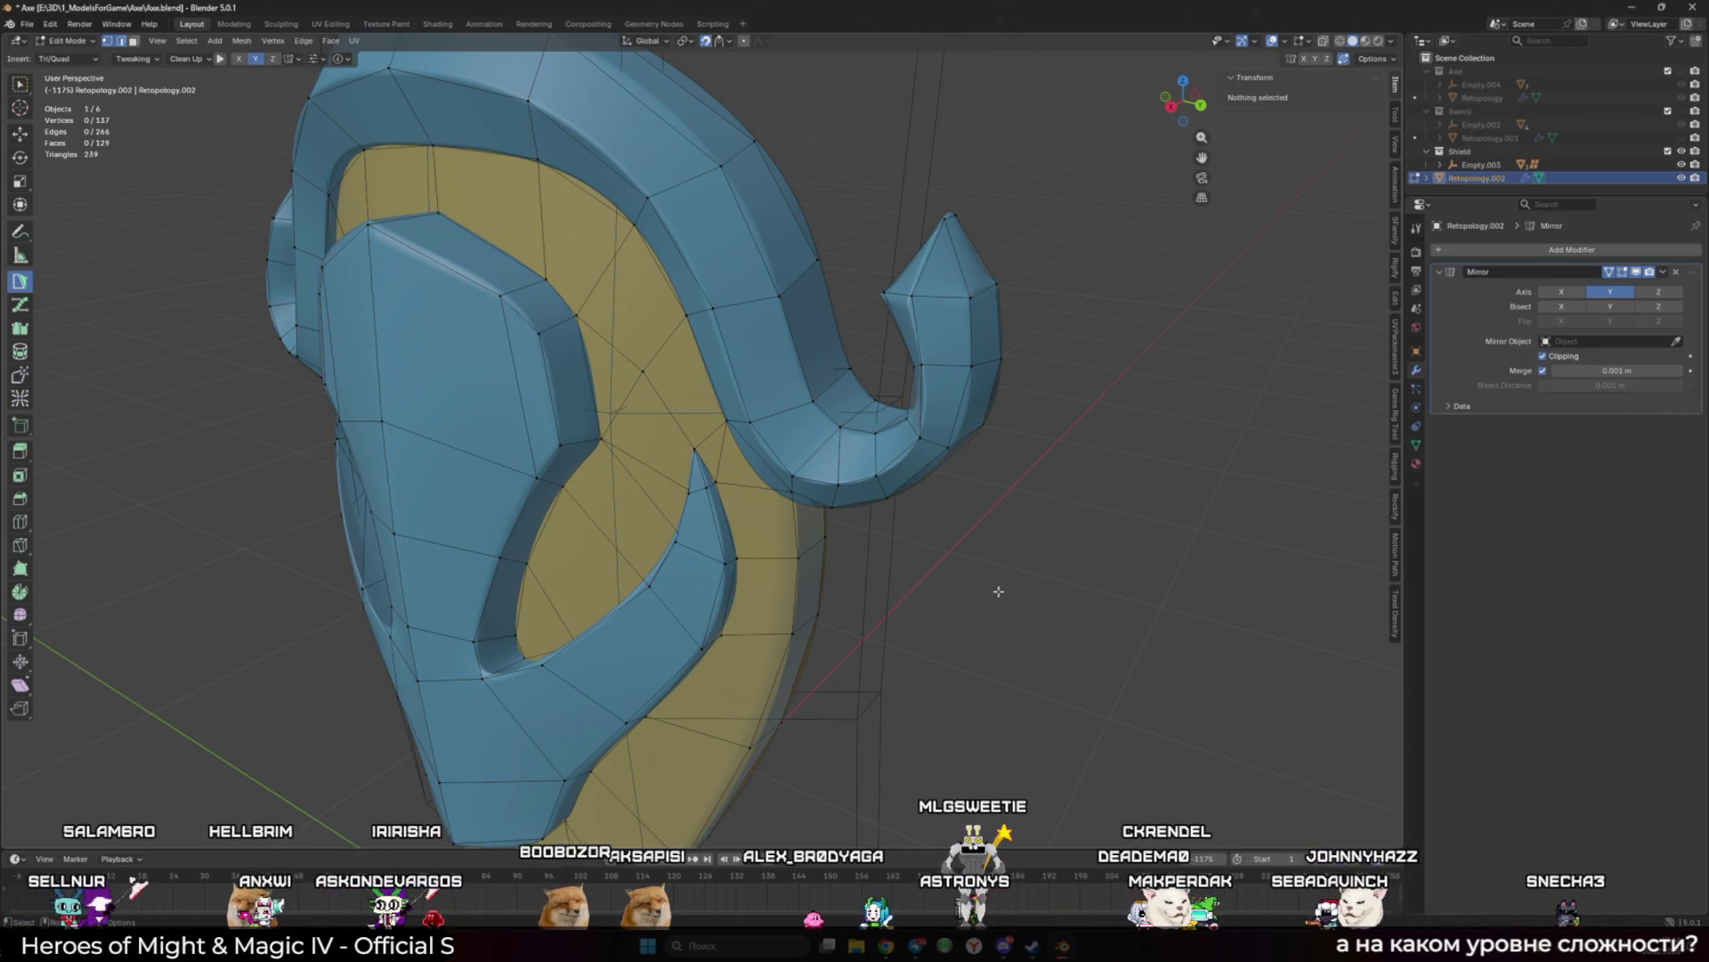
# Step: Merge stray vertices along the crescent edge into their neighbours toward the horn base
pyautogui.scroll(3, 998, 591)
pyautogui.moveTo(999, 591)
pyautogui.mouseDown(button='middle')
pyautogui.moveTo(775, 614)
pyautogui.moveTo(878, 611)
pyautogui.moveTo(767, 572)
pyautogui.moveTo(727, 594)
pyautogui.moveTo(677, 552)
pyautogui.mouseUp(button='middle')
pyautogui.moveTo(668, 534); pyautogui.dragTo(658, 470)
pyautogui.moveTo(664, 543); pyautogui.dragTo(655, 460)
pyautogui.moveTo(659, 472); pyautogui.dragTo(687, 450, button='middle')
pyautogui.moveTo(685, 445); pyautogui.dragTo(720, 477)
# Step: Restore the previously built faces via undo/redo and add a new triangle on the crescent edge
pyautogui.moveTo(716, 494)
pyautogui.mouseDown(button='middle')
pyautogui.moveTo(762, 459)
pyautogui.moveTo(730, 561)
pyautogui.mouseUp(button='middle')
pyautogui.scroll(3, 730, 561)
pyautogui.scroll(4, 730, 561)
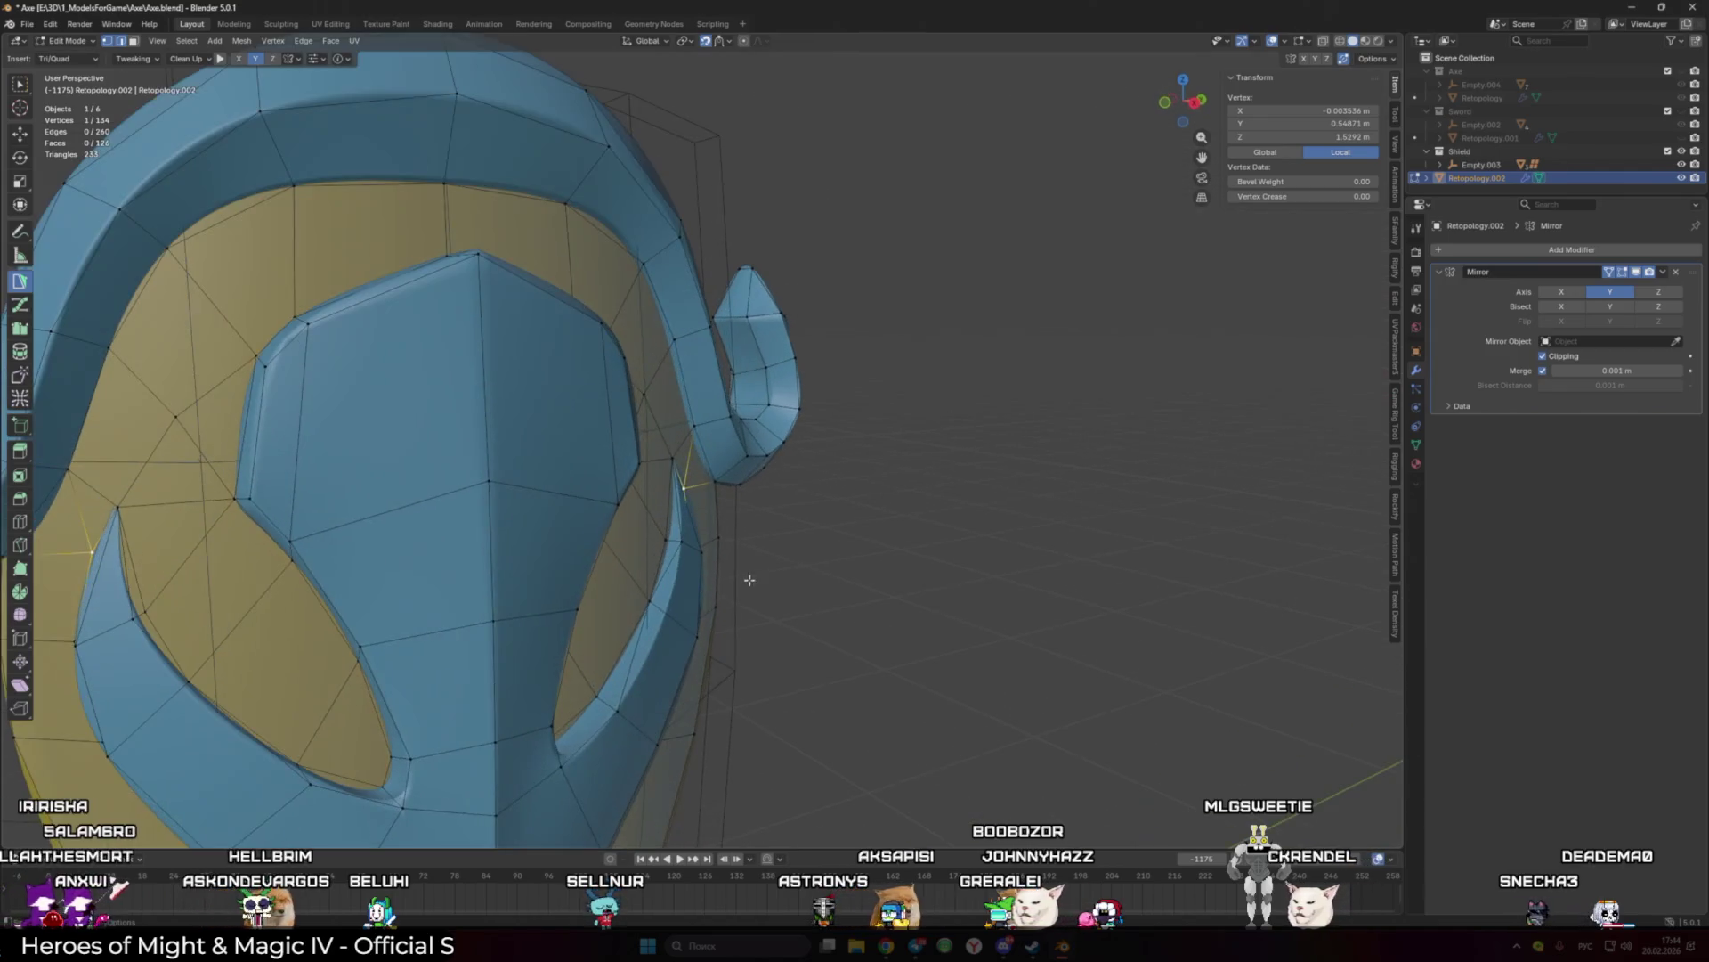
pyautogui.keyDown('ctrl'); pyautogui.click(693, 601); pyautogui.keyUp('ctrl')
pyautogui.hotkey('ctrl', 'z')
pyautogui.hotkey('ctrl', 'z')
pyautogui.hotkey('ctrl', 'z')
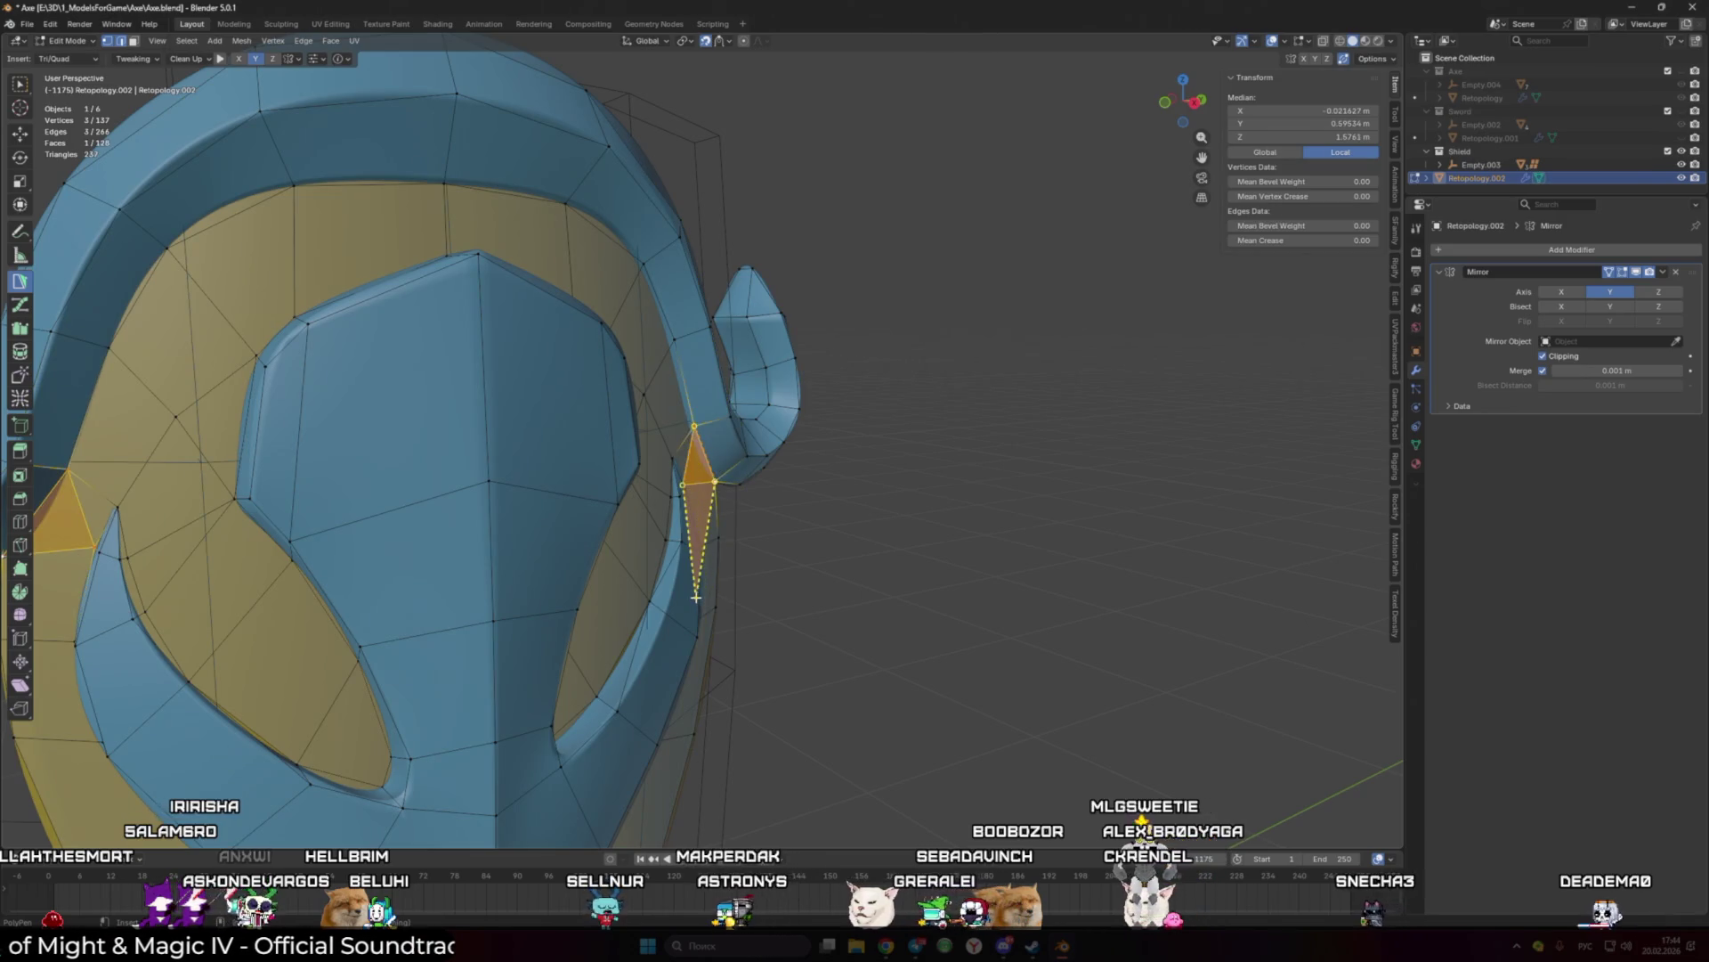
pyautogui.hotkey('ctrl', 'z')
pyautogui.hotkey('ctrl', 'z')
pyautogui.hotkey('ctrl', 'z')
pyautogui.moveTo(696, 597)
pyautogui.mouseDown(button='middle')
pyautogui.moveTo(712, 597)
pyautogui.moveTo(685, 610)
pyautogui.moveTo(668, 588)
pyautogui.mouseUp(button='middle')
pyautogui.keyDown('ctrl'); pyautogui.click(667, 584); pyautogui.keyUp('ctrl')
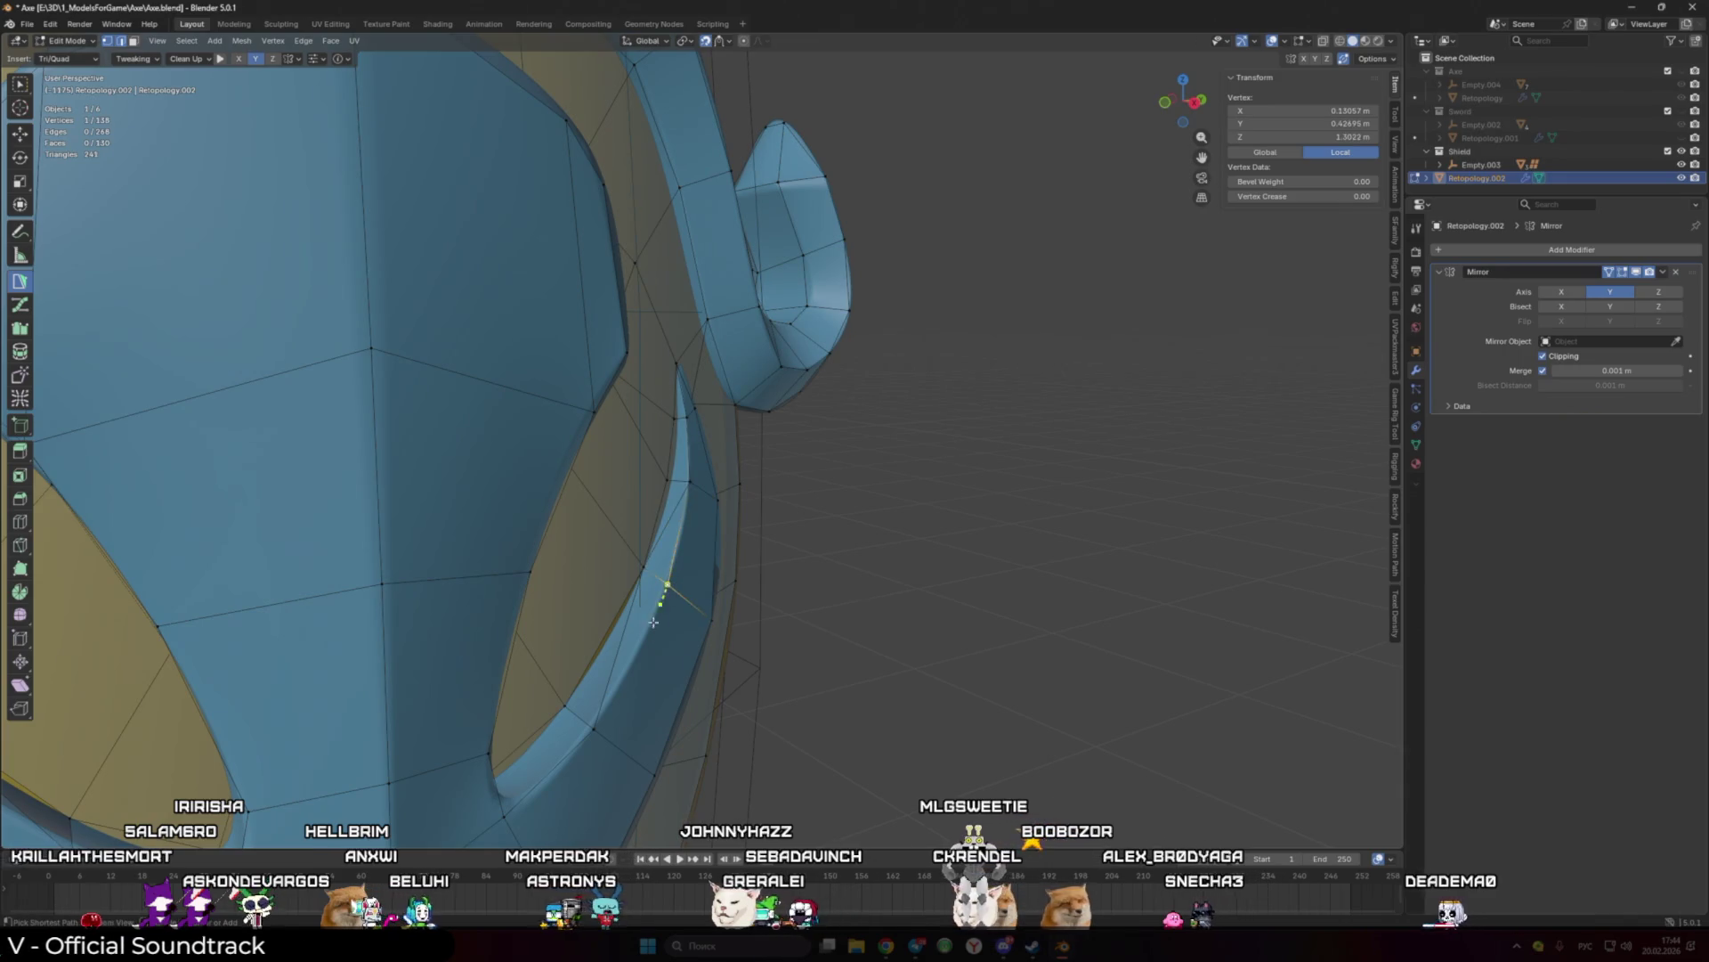
pyautogui.keyDown('ctrl'); pyautogui.click(597, 714); pyautogui.keyUp('ctrl')
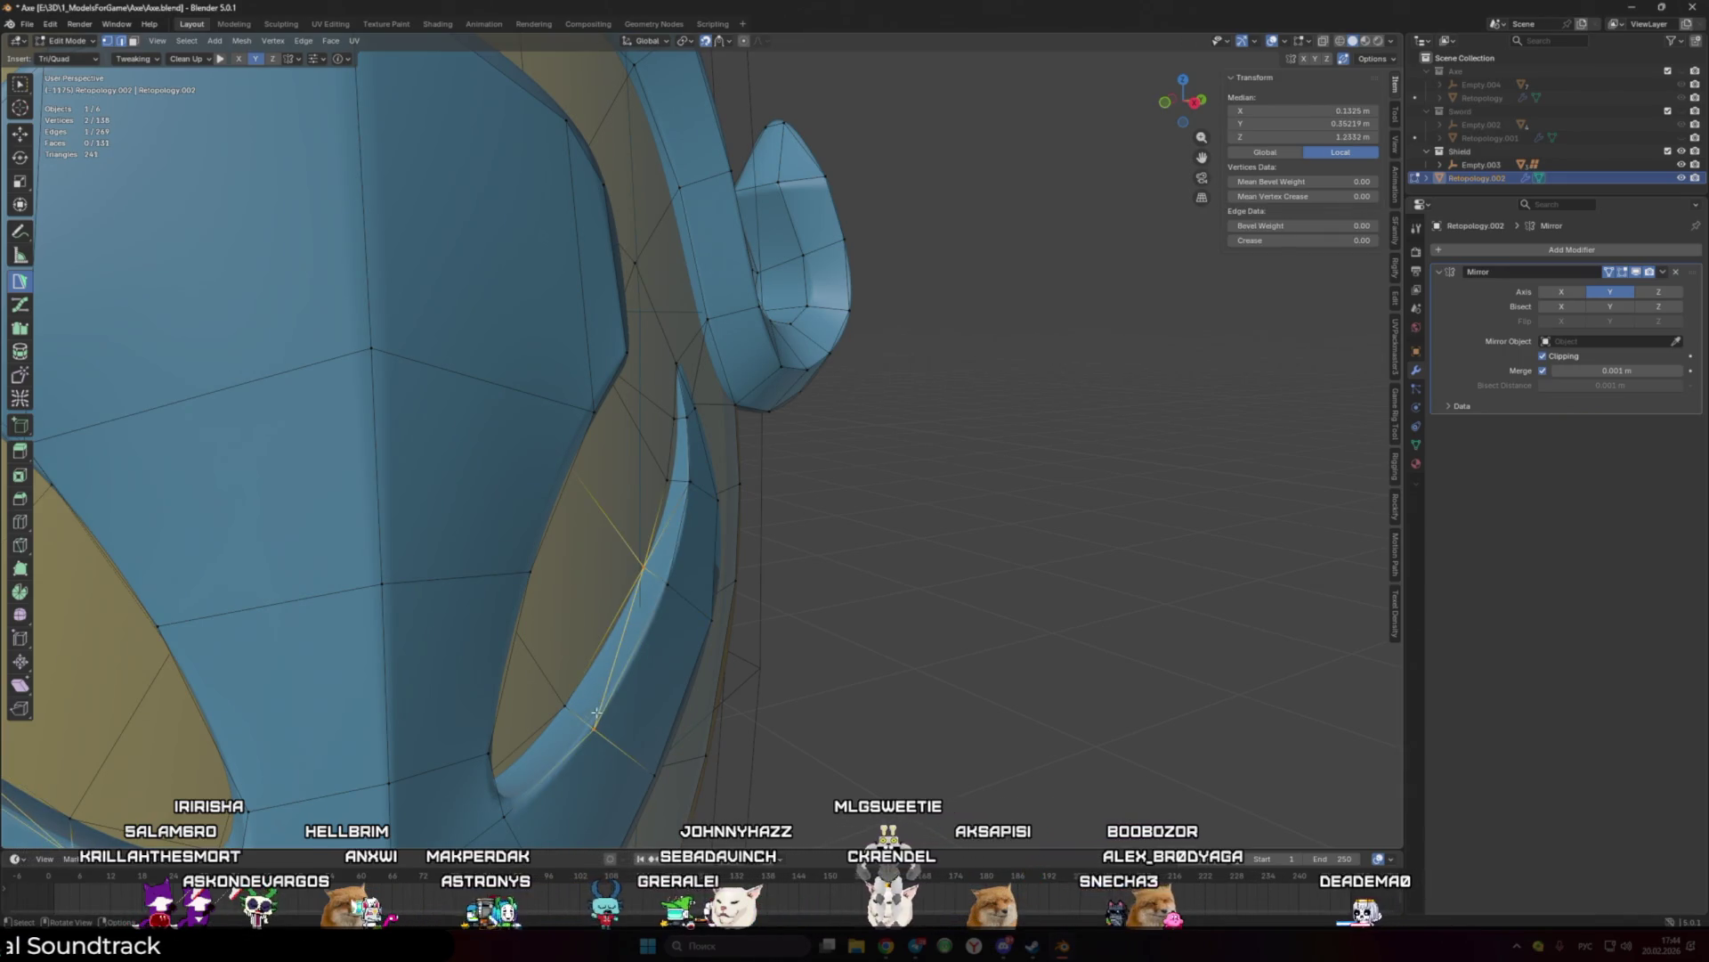
# Step: Recalculate the whole mesh's normals to face outward
pyautogui.press('a')
pyautogui.hotkey('alt', 'n')
pyautogui.click(607, 687)
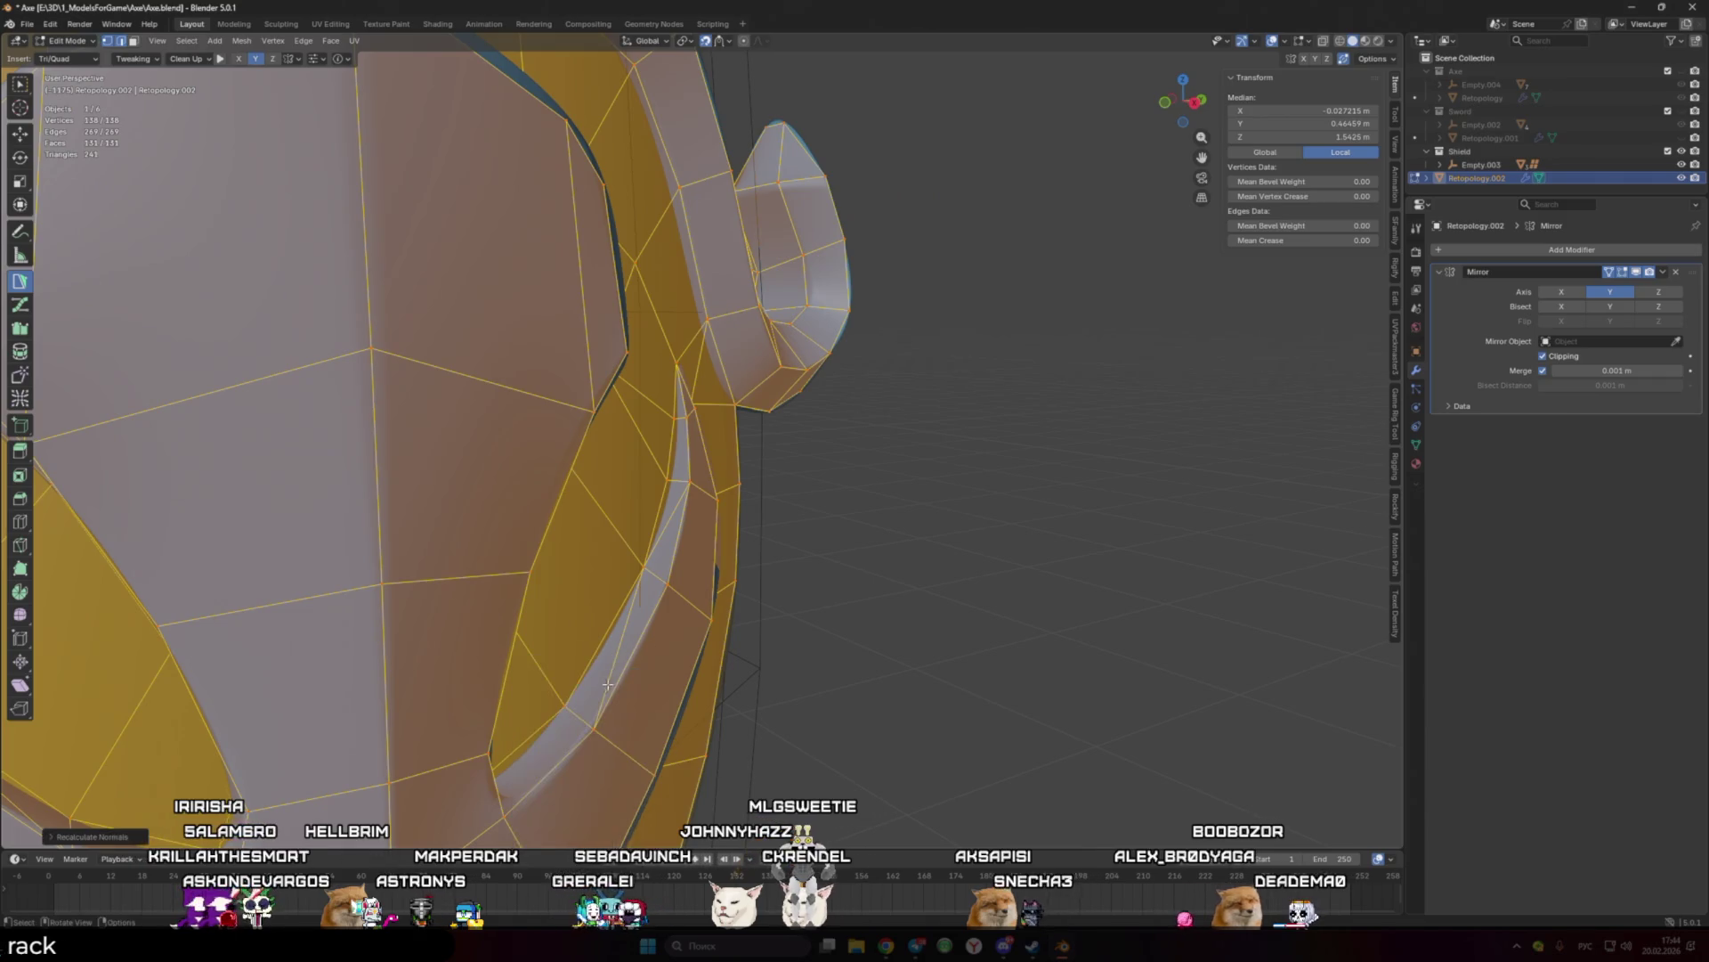
# Step: Dissolve the stray edge on the crescent
pyautogui.click(623, 640)
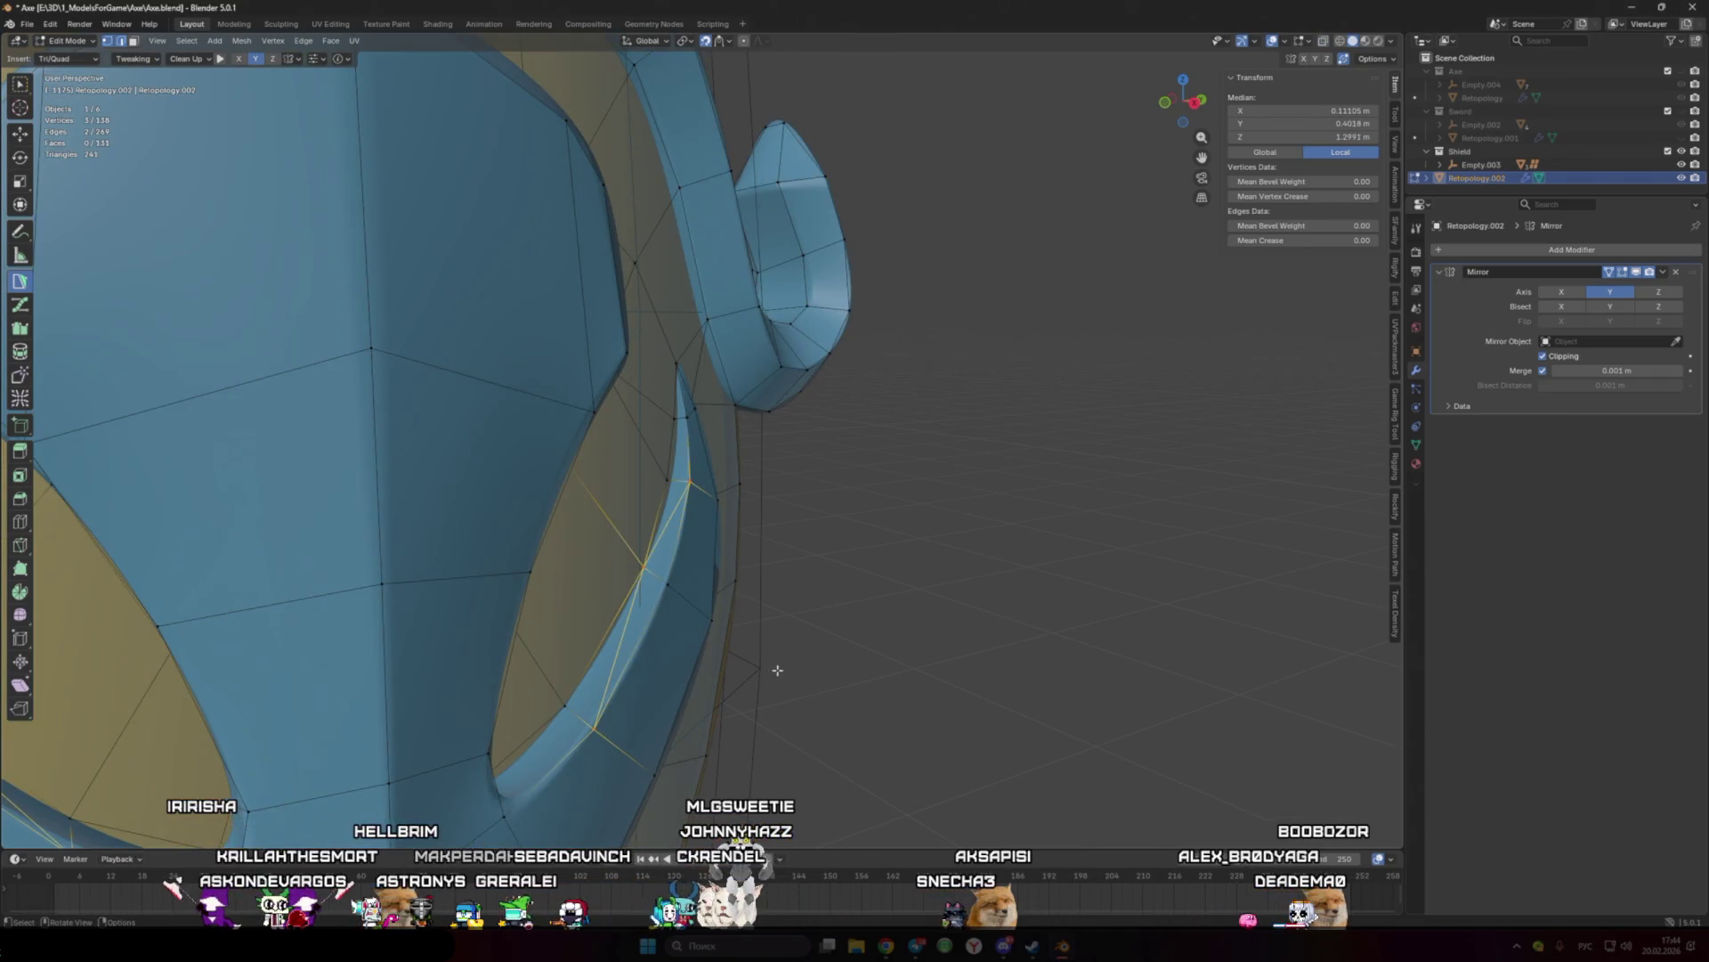
pyautogui.press('x')
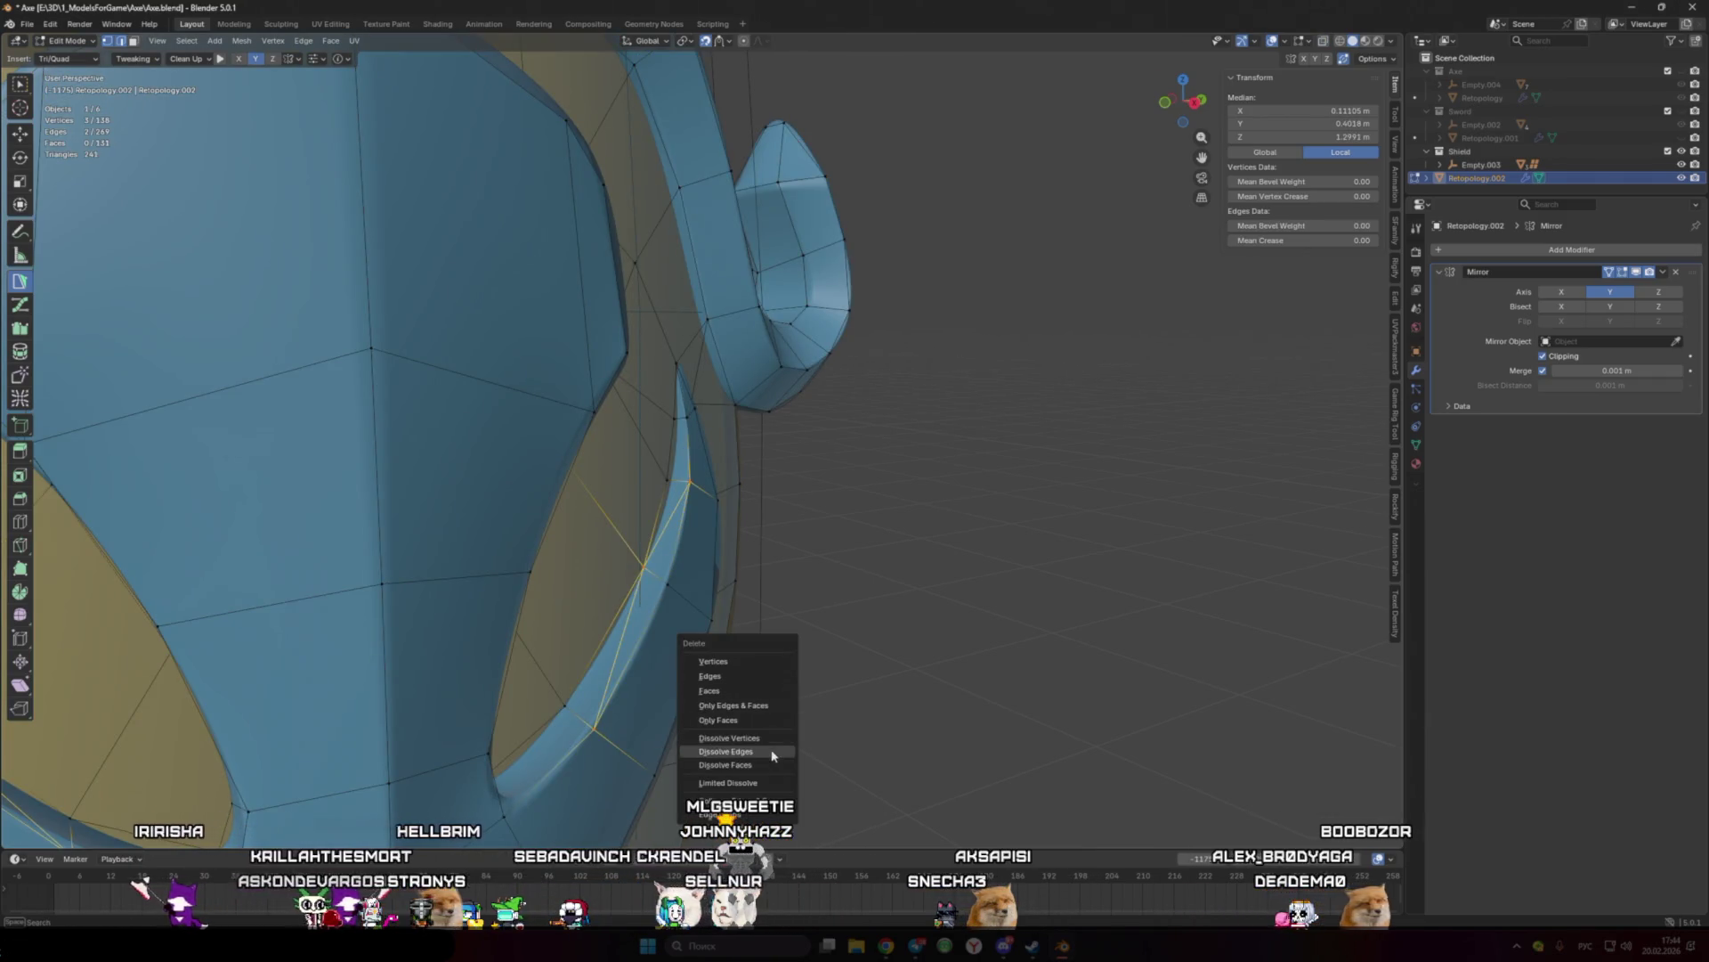
pyautogui.click(772, 753)
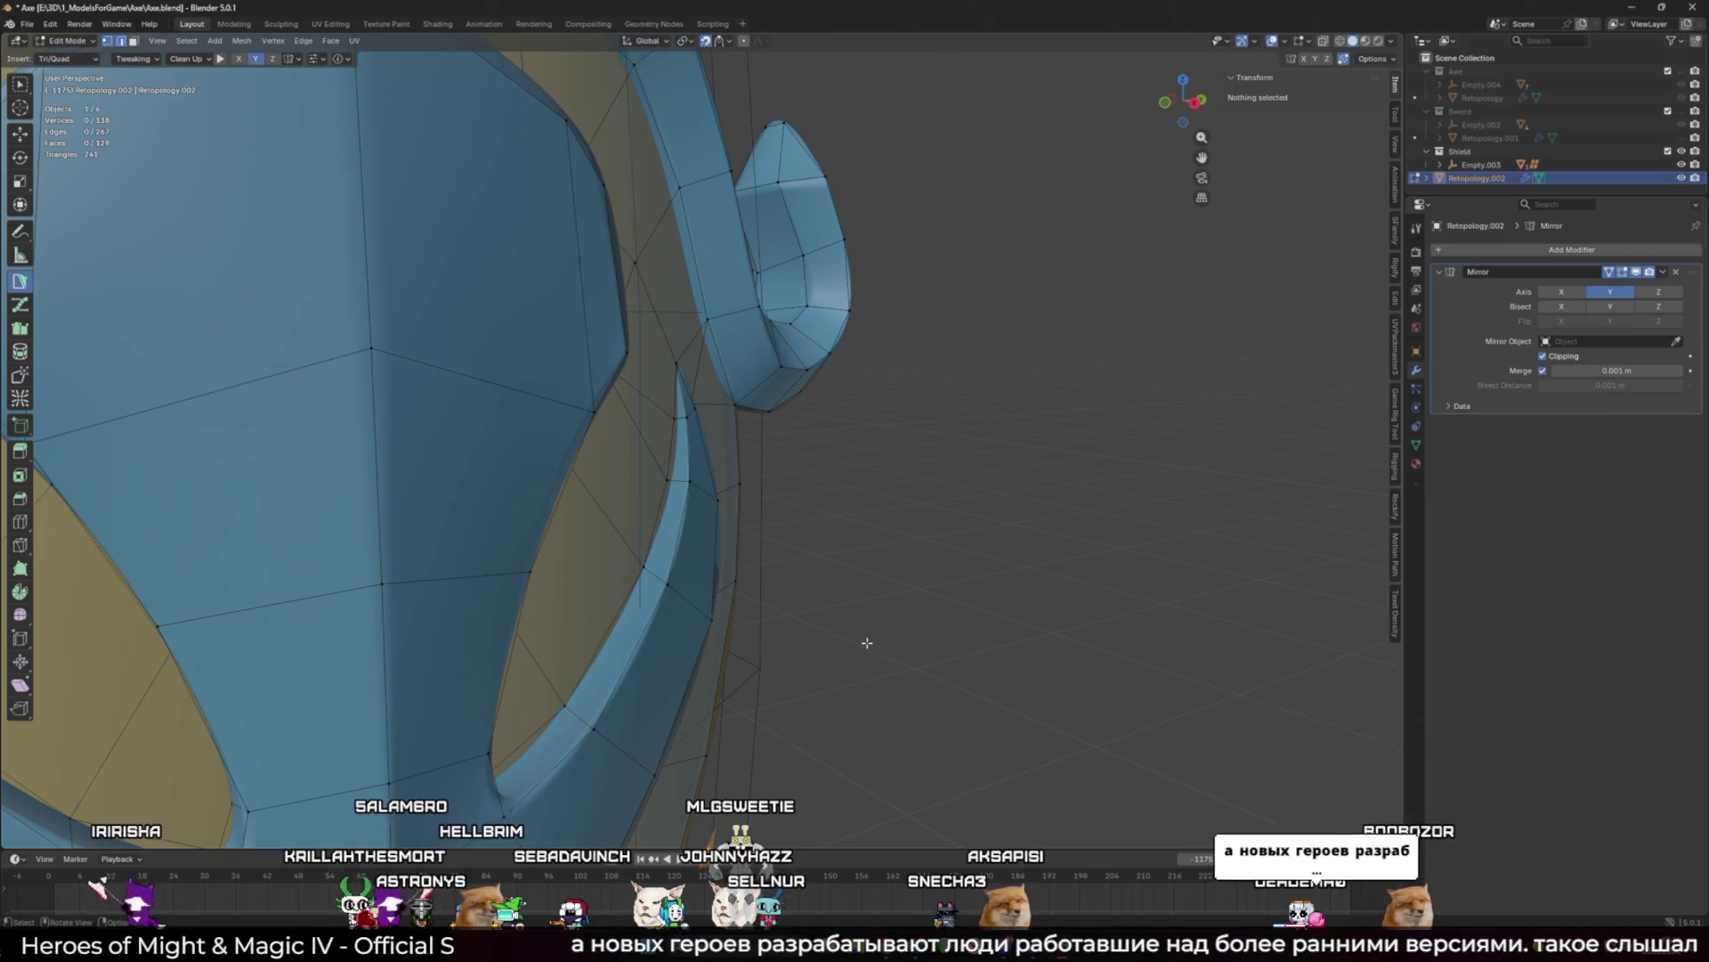
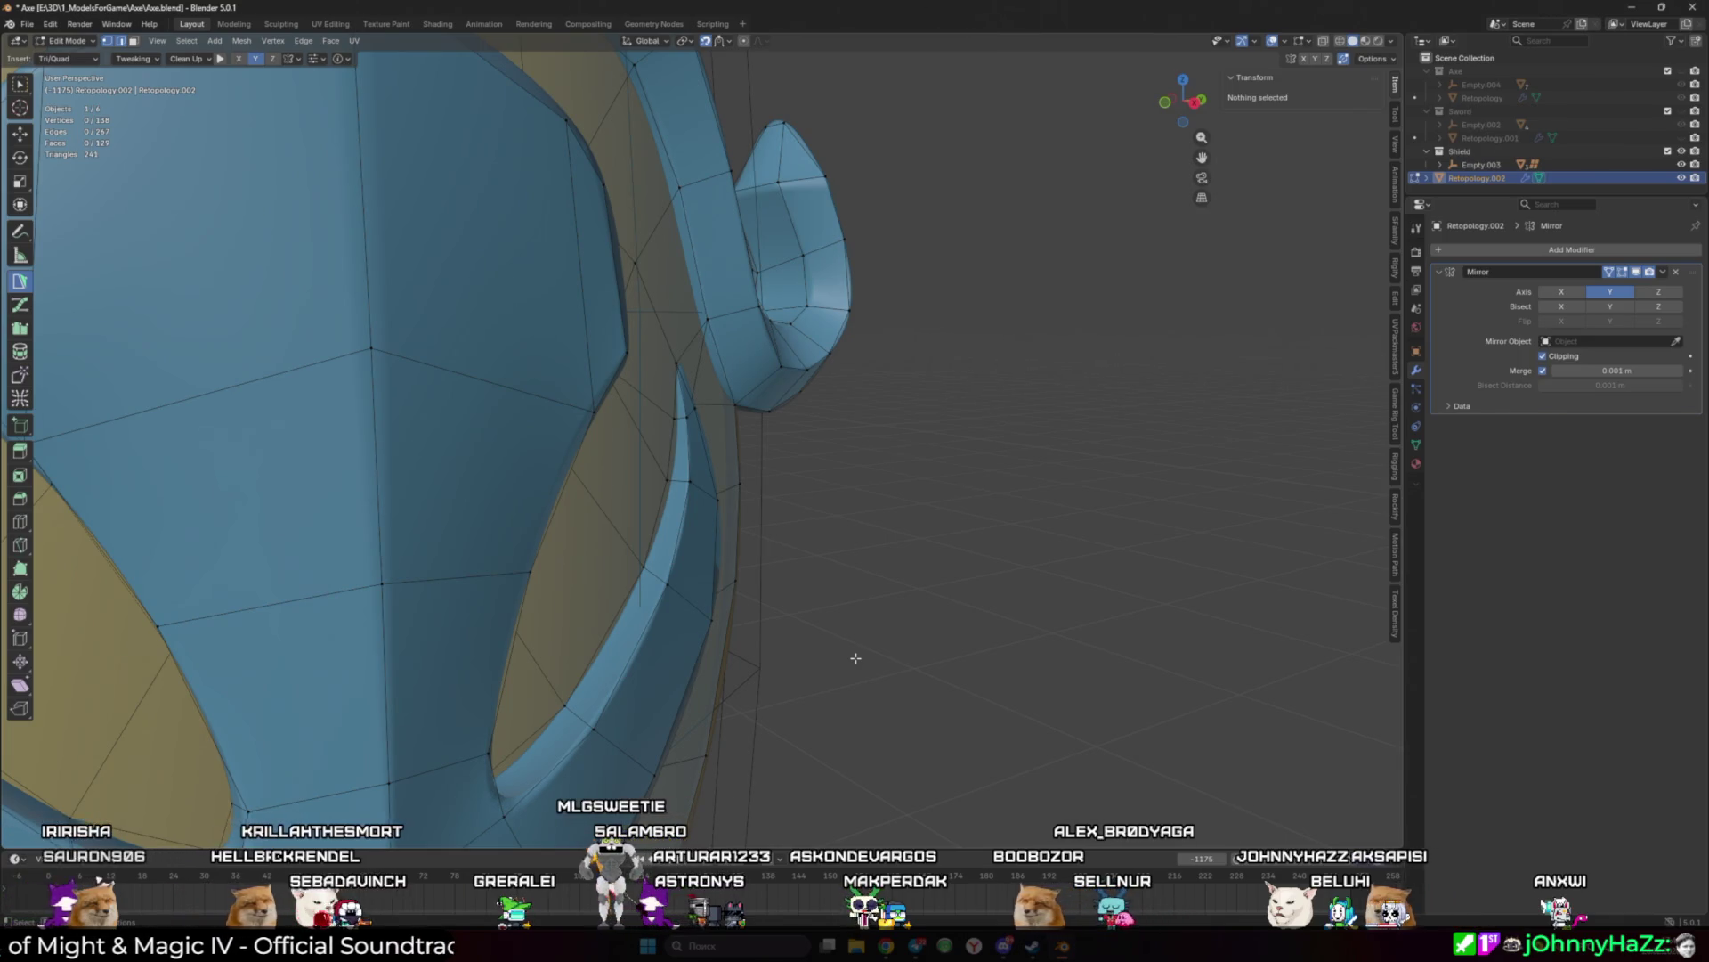
# Step: Select the whole mesh and recalculate normals, then undo back to the earlier state
pyautogui.scroll(-3, 829, 440)
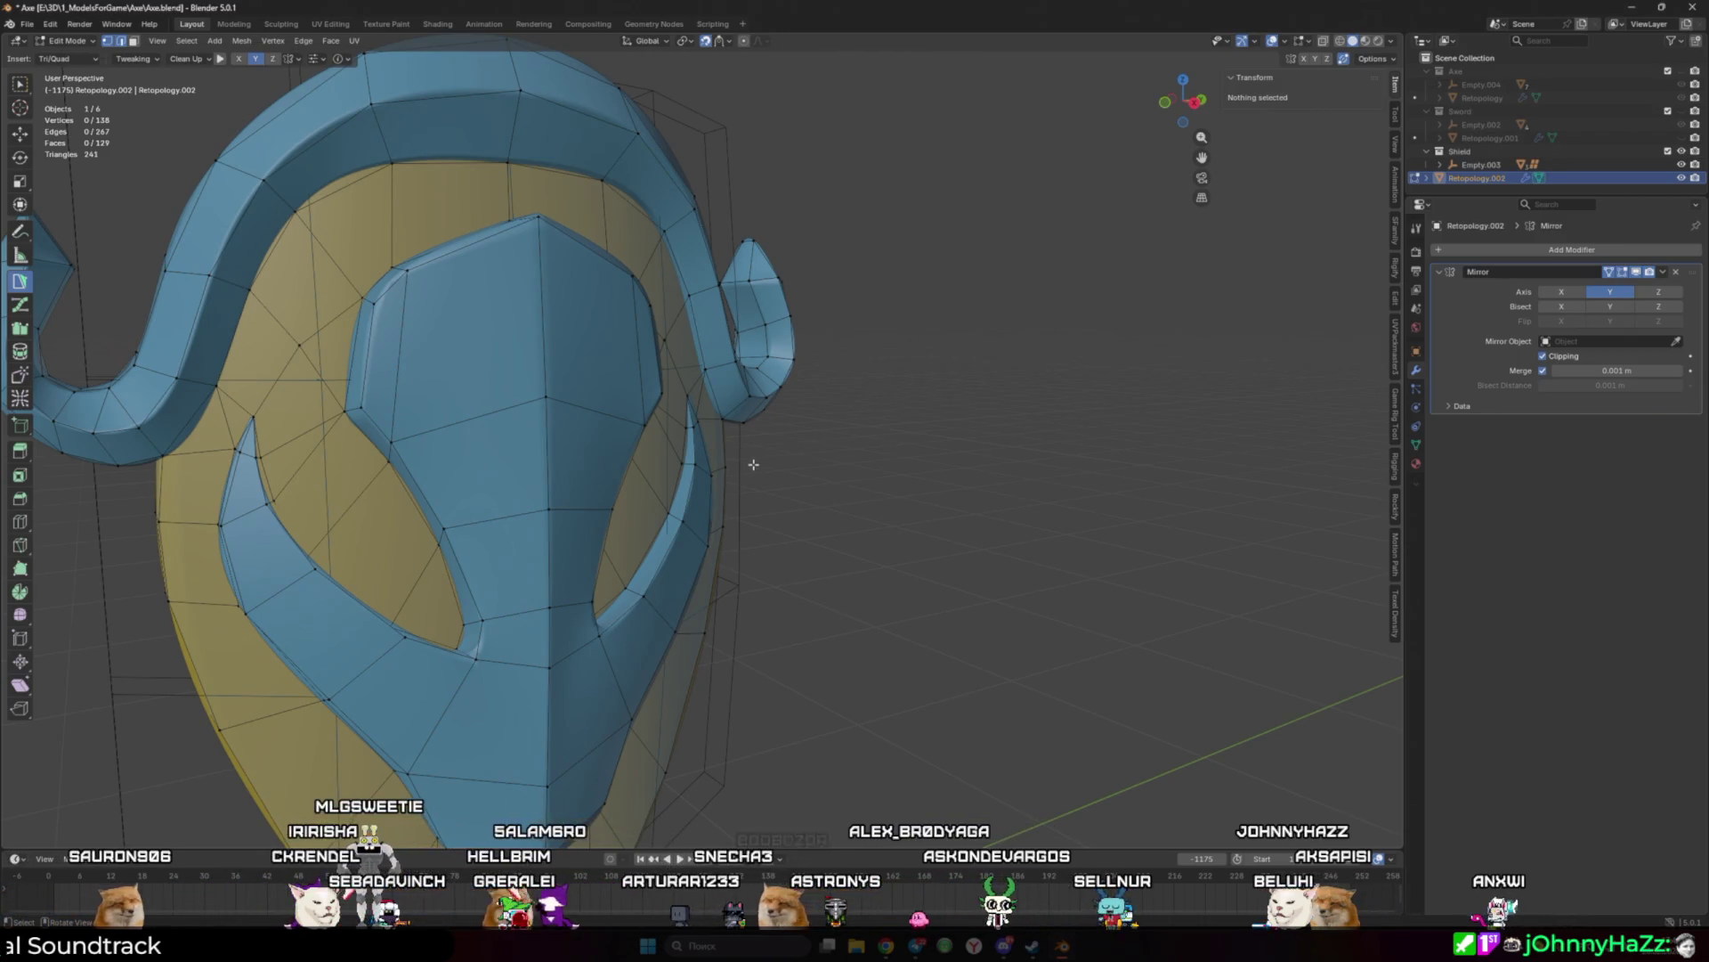
pyautogui.moveTo(798, 457)
pyautogui.mouseDown(button='middle')
pyautogui.moveTo(819, 498)
pyautogui.moveTo(889, 503)
pyautogui.moveTo(806, 499)
pyautogui.mouseUp(button='middle')
pyautogui.press('a')
pyautogui.scroll(4, 754, 492)
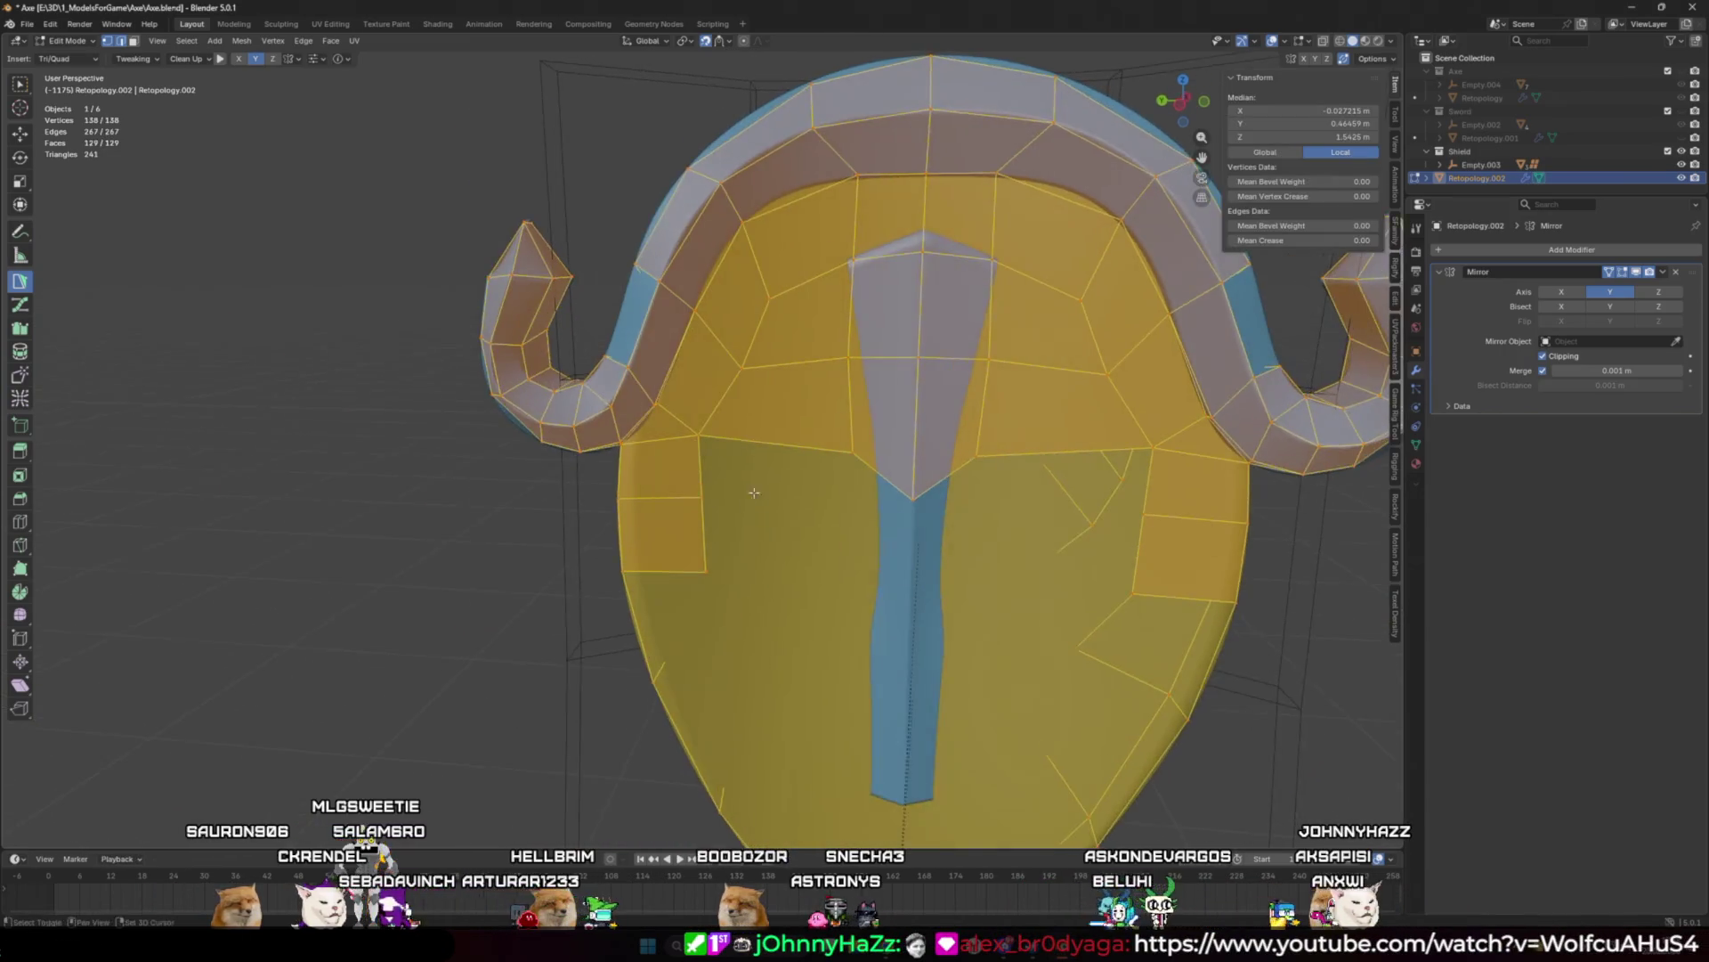
pyautogui.hotkey('alt', 'n')
pyautogui.click(765, 468)
pyautogui.moveTo(765, 467); pyautogui.dragTo(764, 365, button='middle')
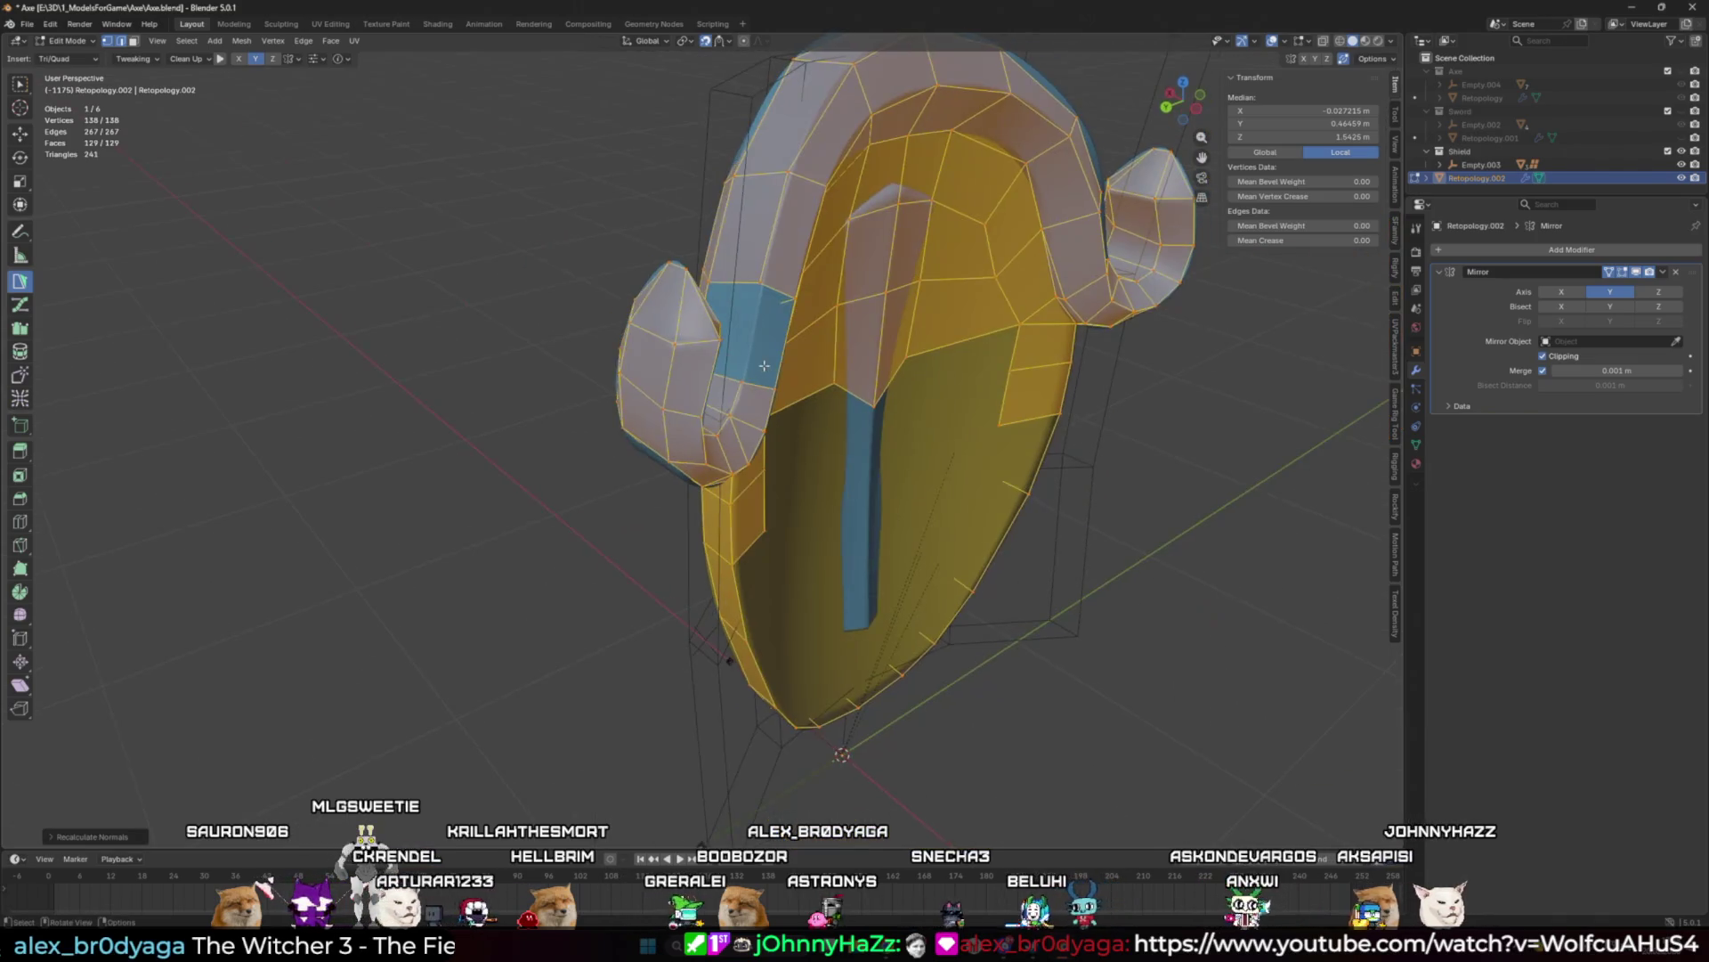
pyautogui.hotkey('ctrl', 'z')
pyautogui.hotkey('ctrl', 'shift', 'z')
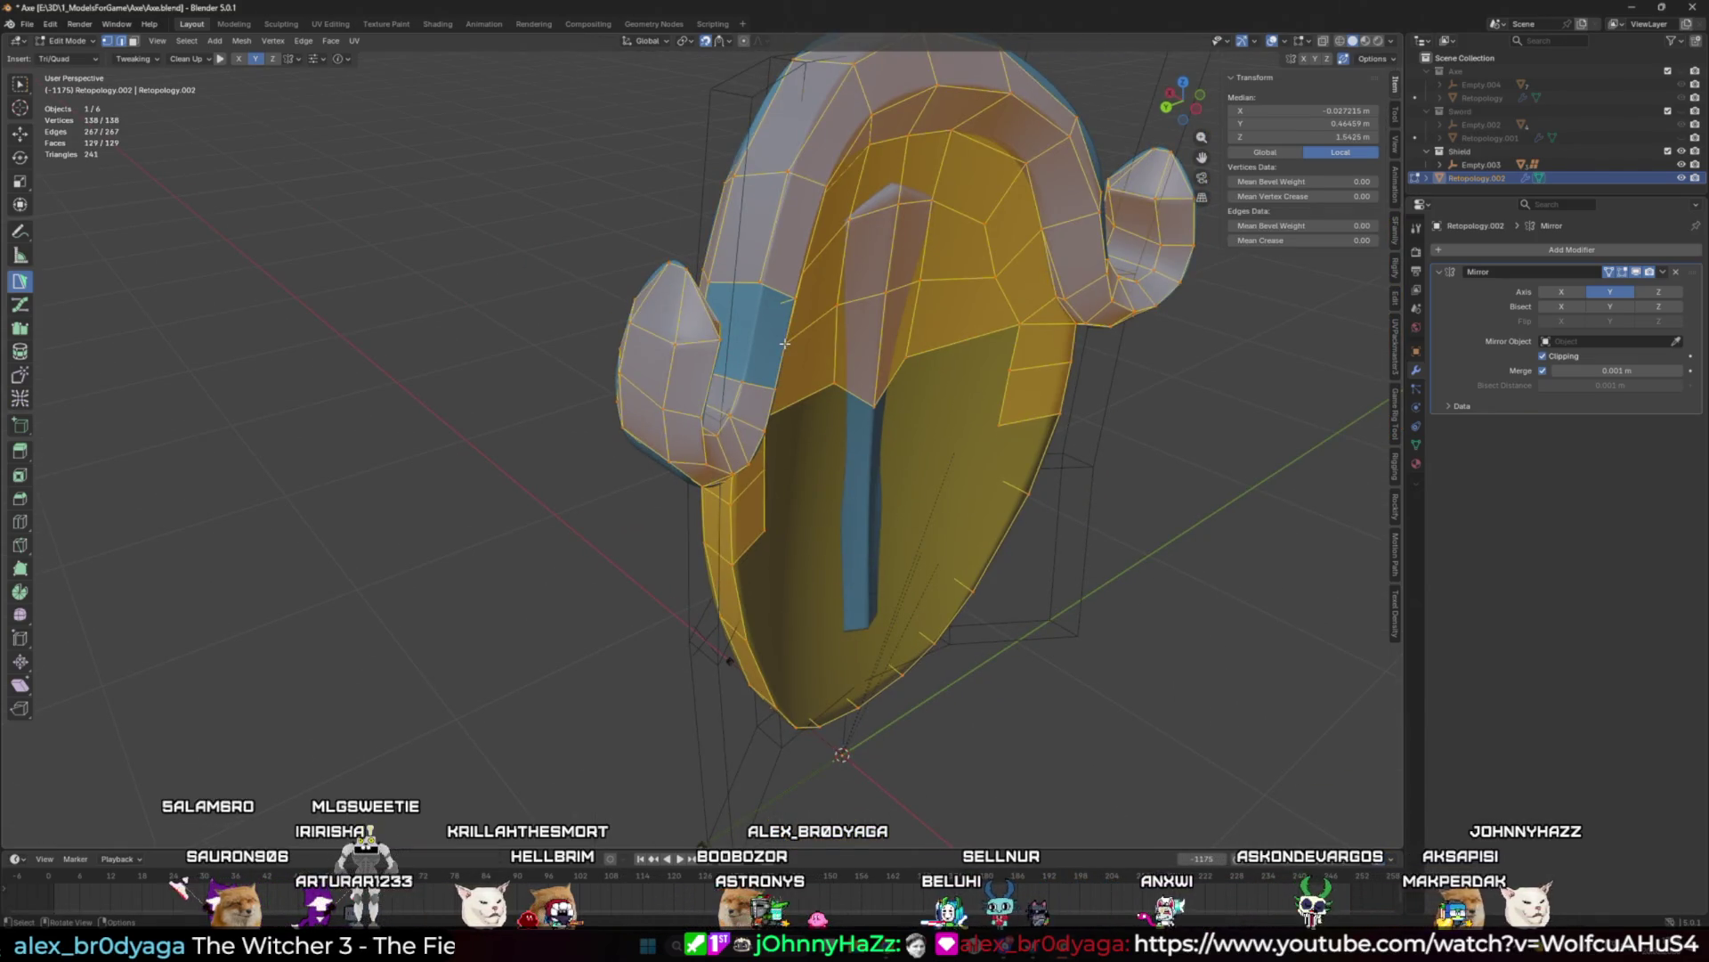
pyautogui.hotkey('ctrl', 'z')
# Step: Snap the extra centre vertex onto the vertex above so it auto-merges, leaving 137 vertices
pyautogui.scroll(2, 746, 378)
pyautogui.scroll(-4, 746, 379)
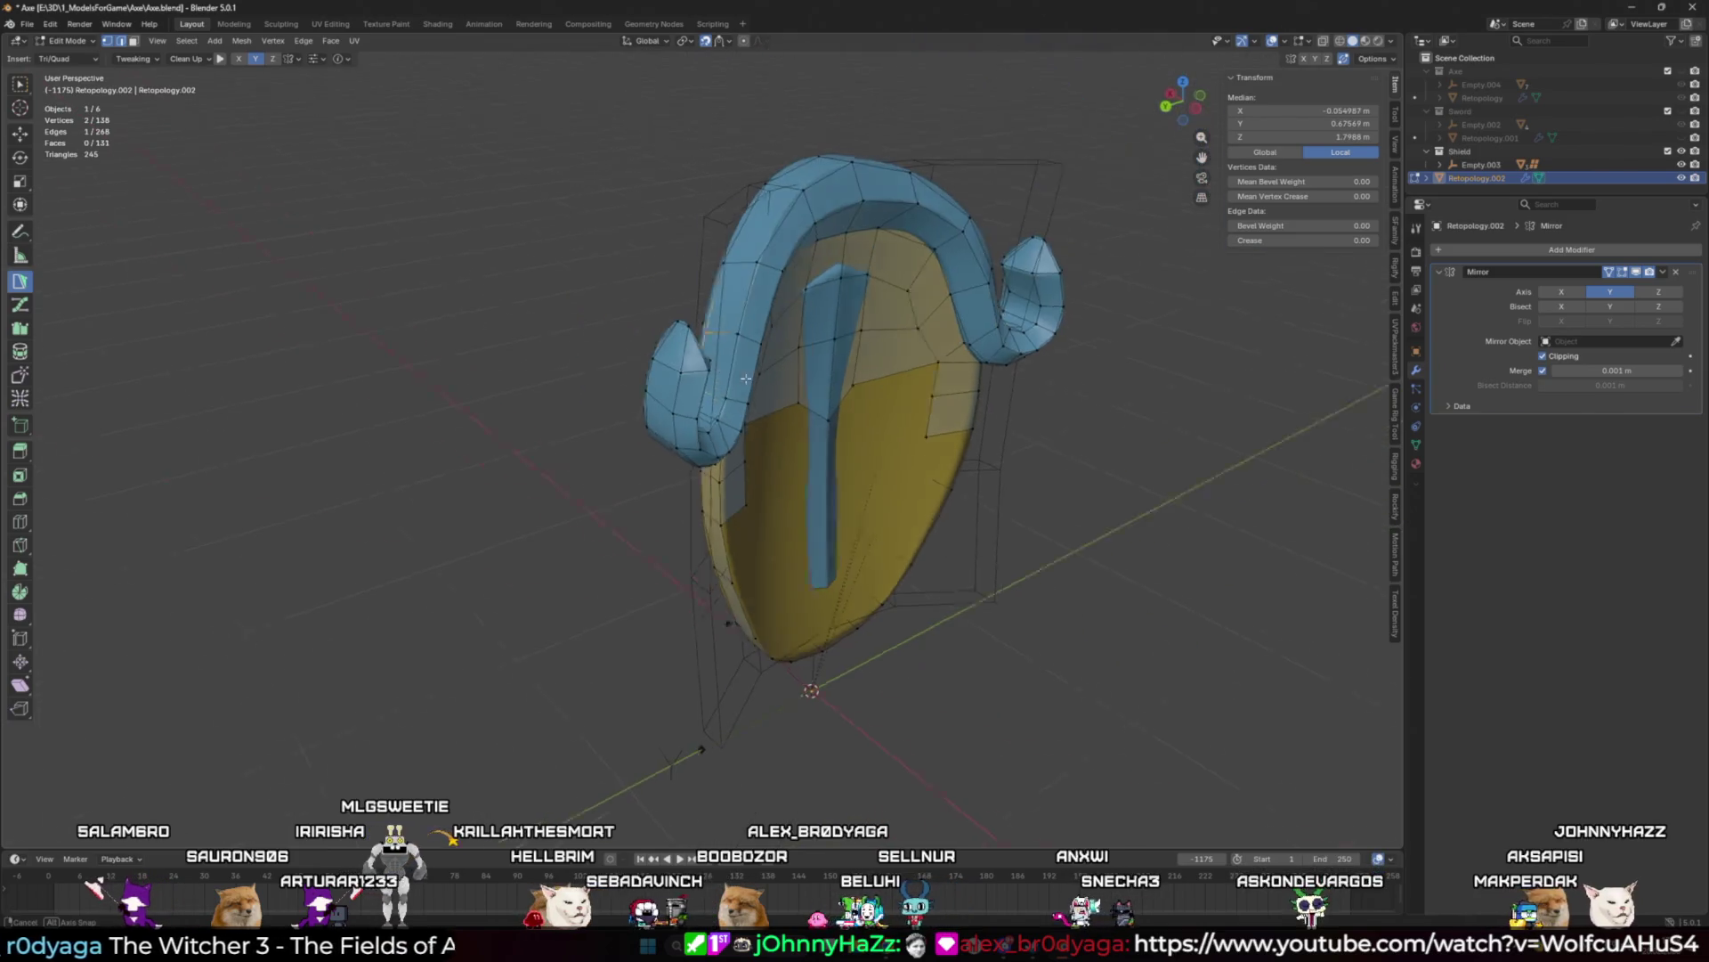
pyautogui.moveTo(746, 379); pyautogui.dragTo(920, 393, button='middle')
pyautogui.scroll(4, 920, 393)
pyautogui.scroll(-4, 744, 420)
pyautogui.scroll(1, 774, 430)
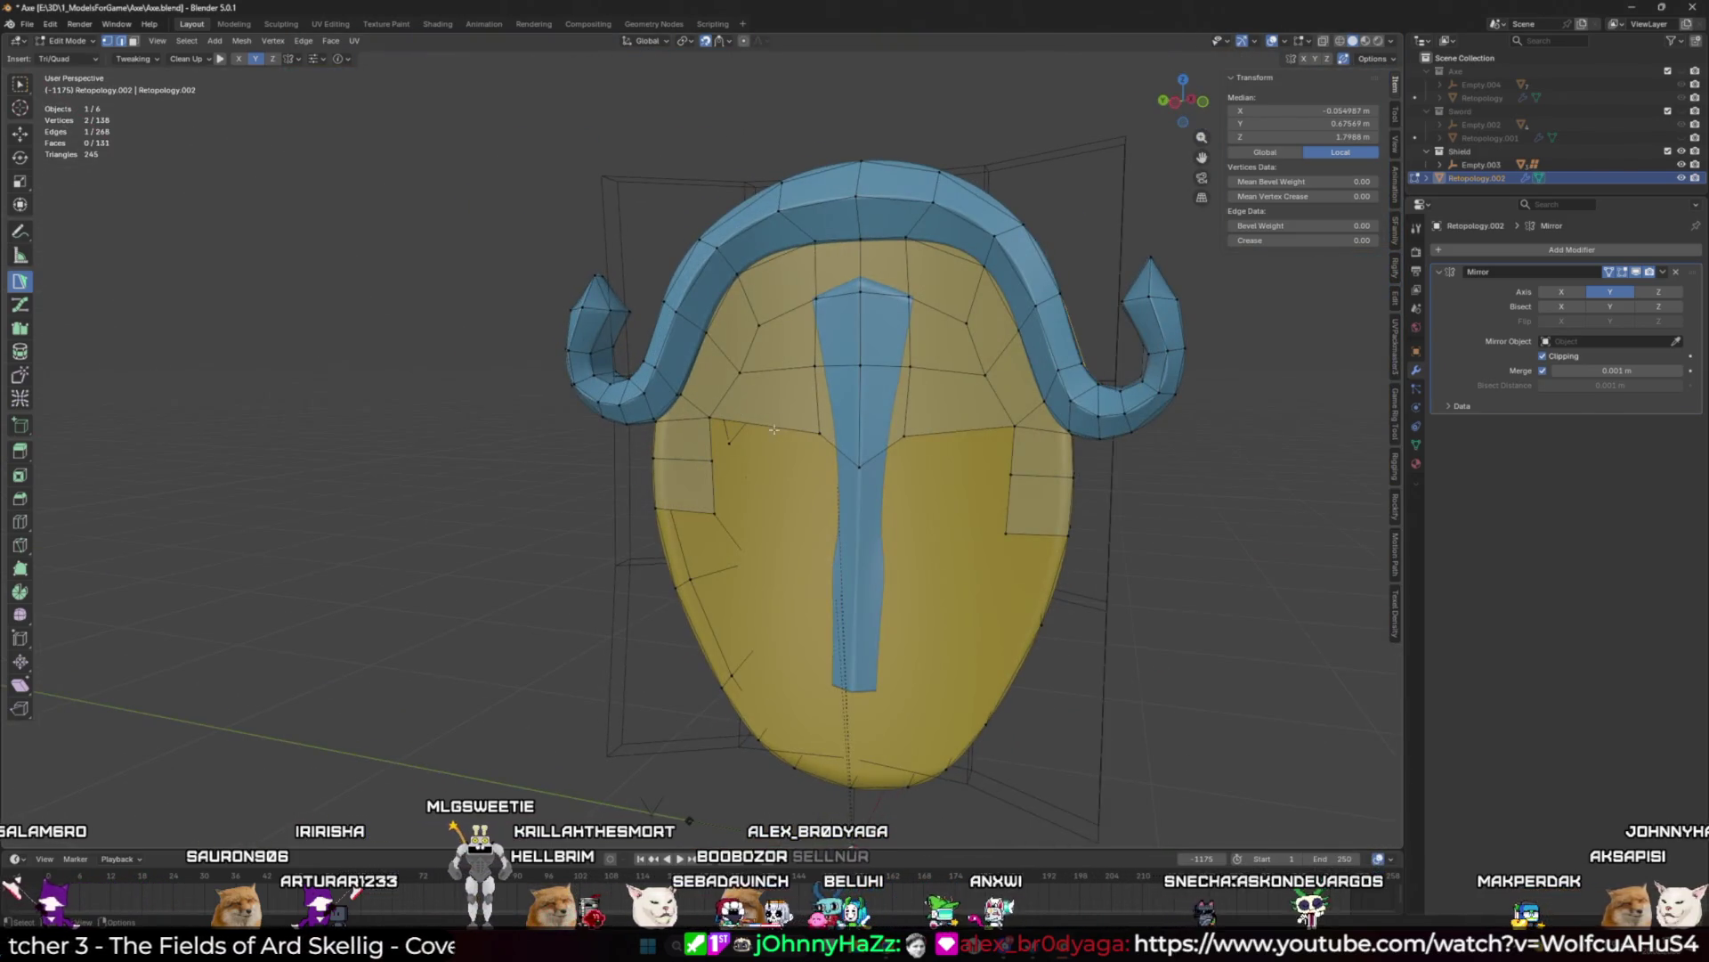
pyautogui.moveTo(860, 465); pyautogui.dragTo(860, 441)
pyautogui.scroll(3, 861, 436)
pyautogui.hotkey('alt', 'a')
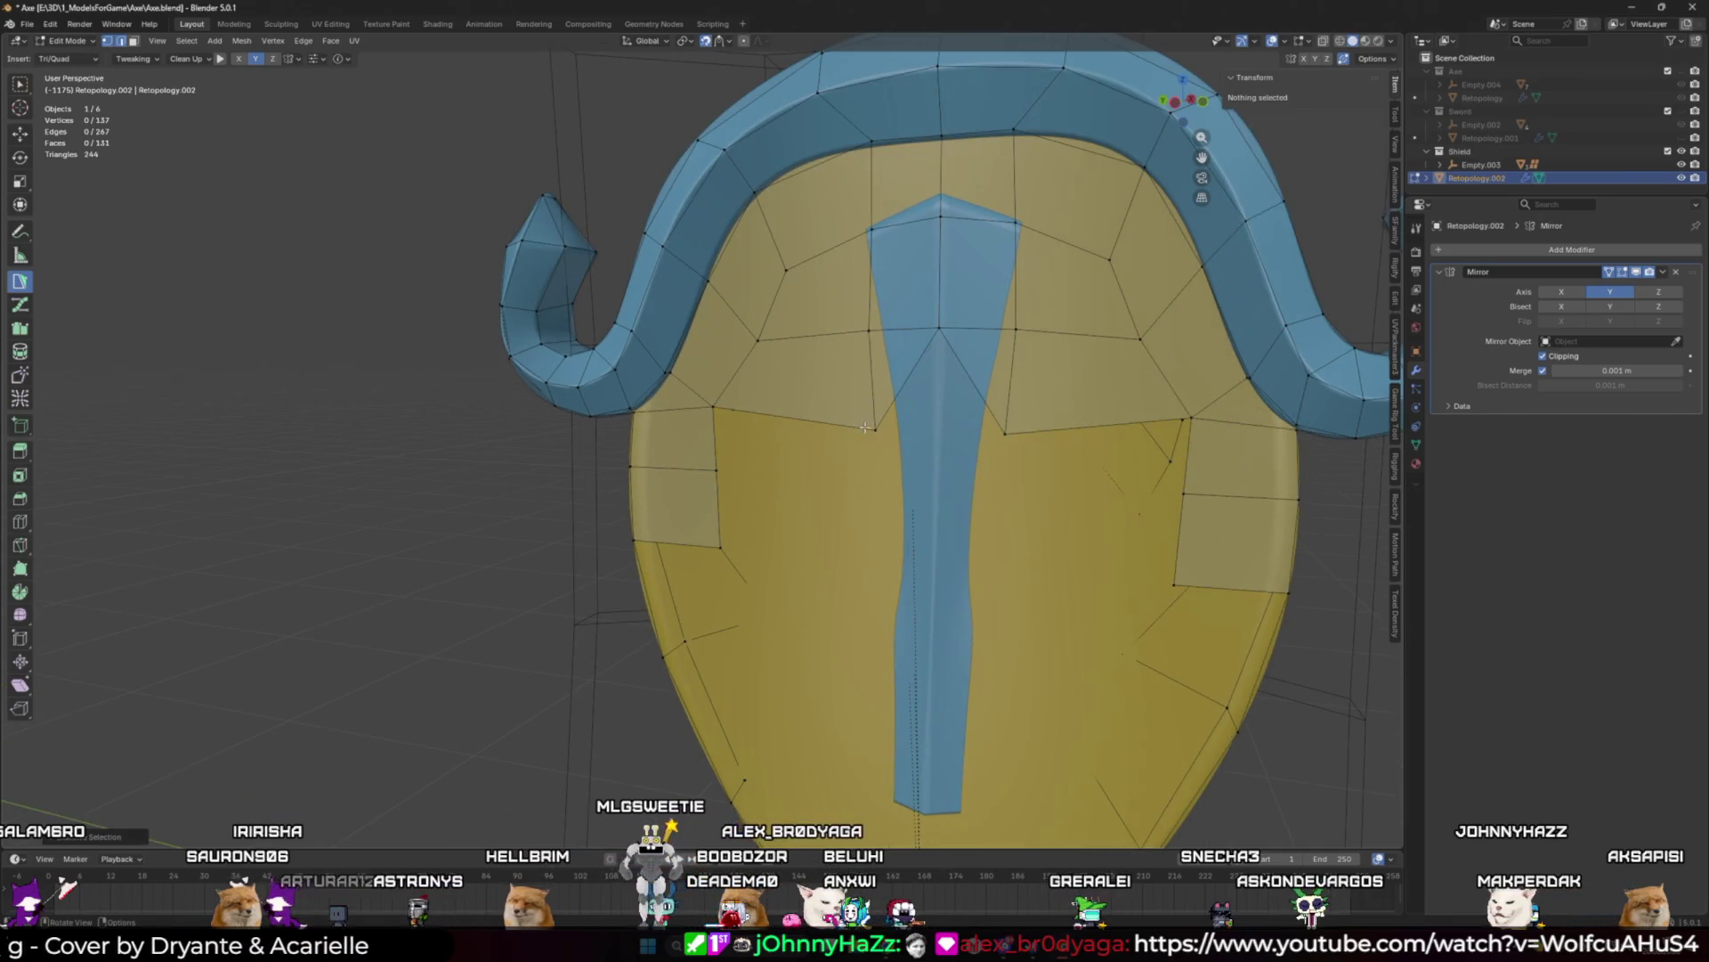
# Step: Insert a vertex on the edge, move it onto the centre line, and reshape the upper side vertices
pyautogui.keyDown('ctrl'); pyautogui.click(895, 399); pyautogui.keyUp('ctrl')
pyautogui.moveTo(897, 398)
pyautogui.mouseDown()
pyautogui.moveTo(947, 433)
pyautogui.moveTo(839, 424)
pyautogui.mouseUp()
pyautogui.moveTo(758, 340); pyautogui.dragTo(764, 328)
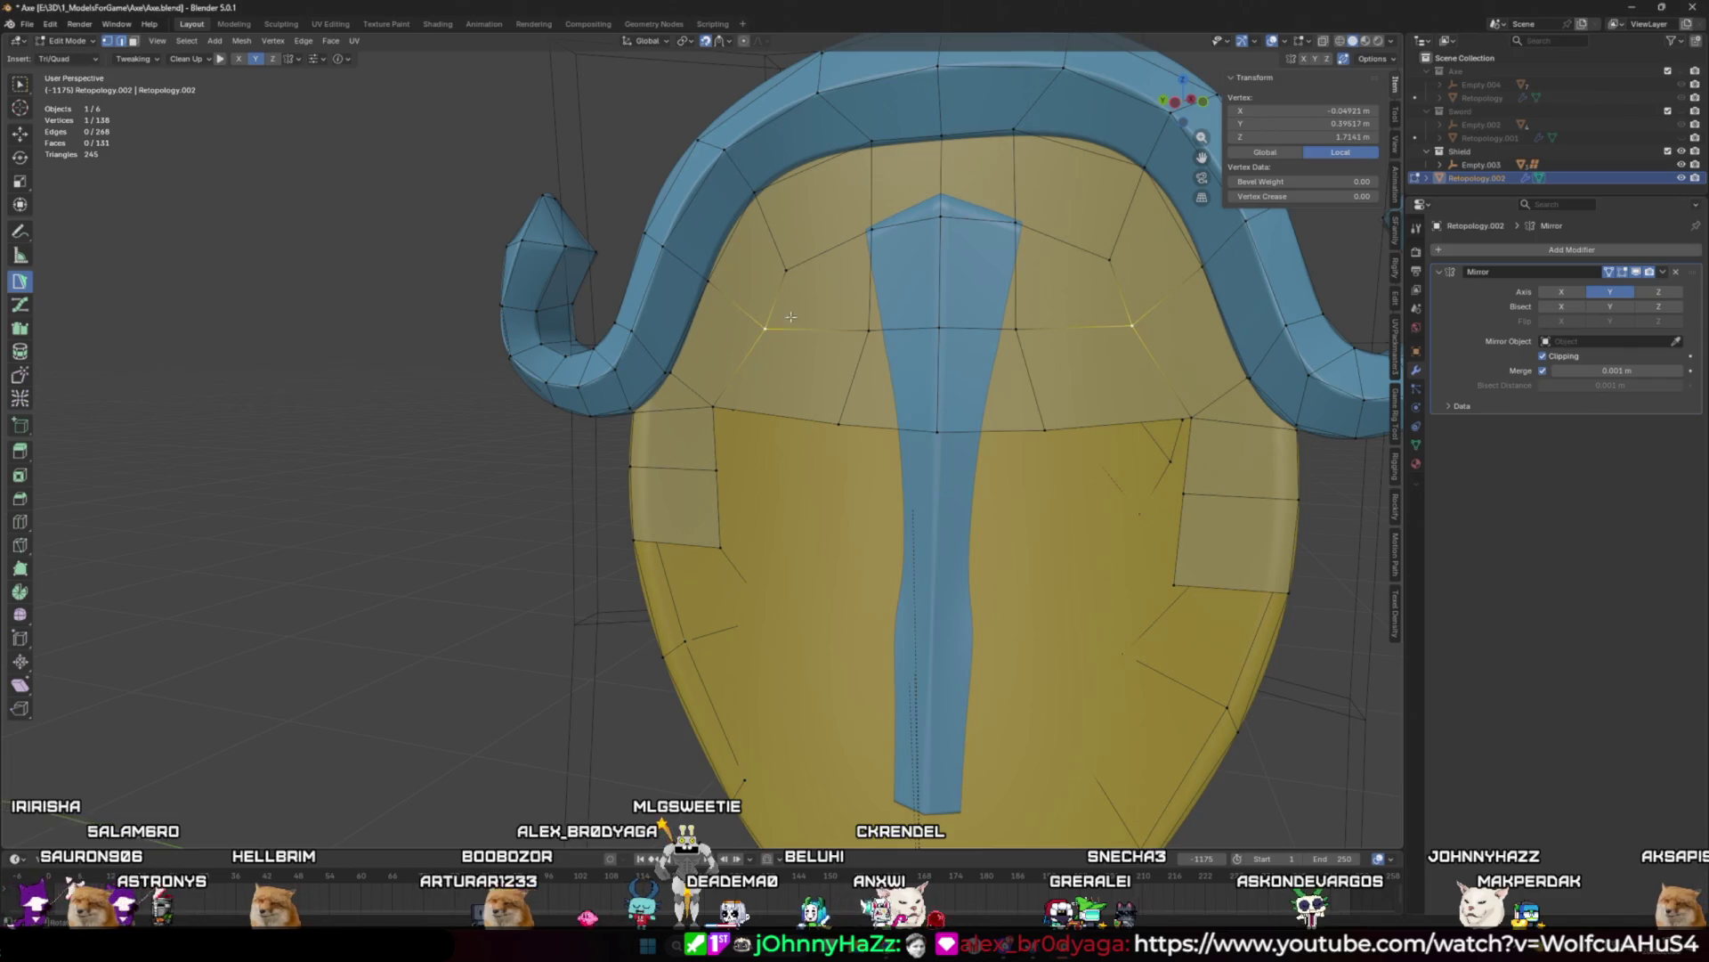
# Step: Build a new triangle face and a mirrored quad off the lower edges beside the blue strip
pyautogui.click(753, 415)
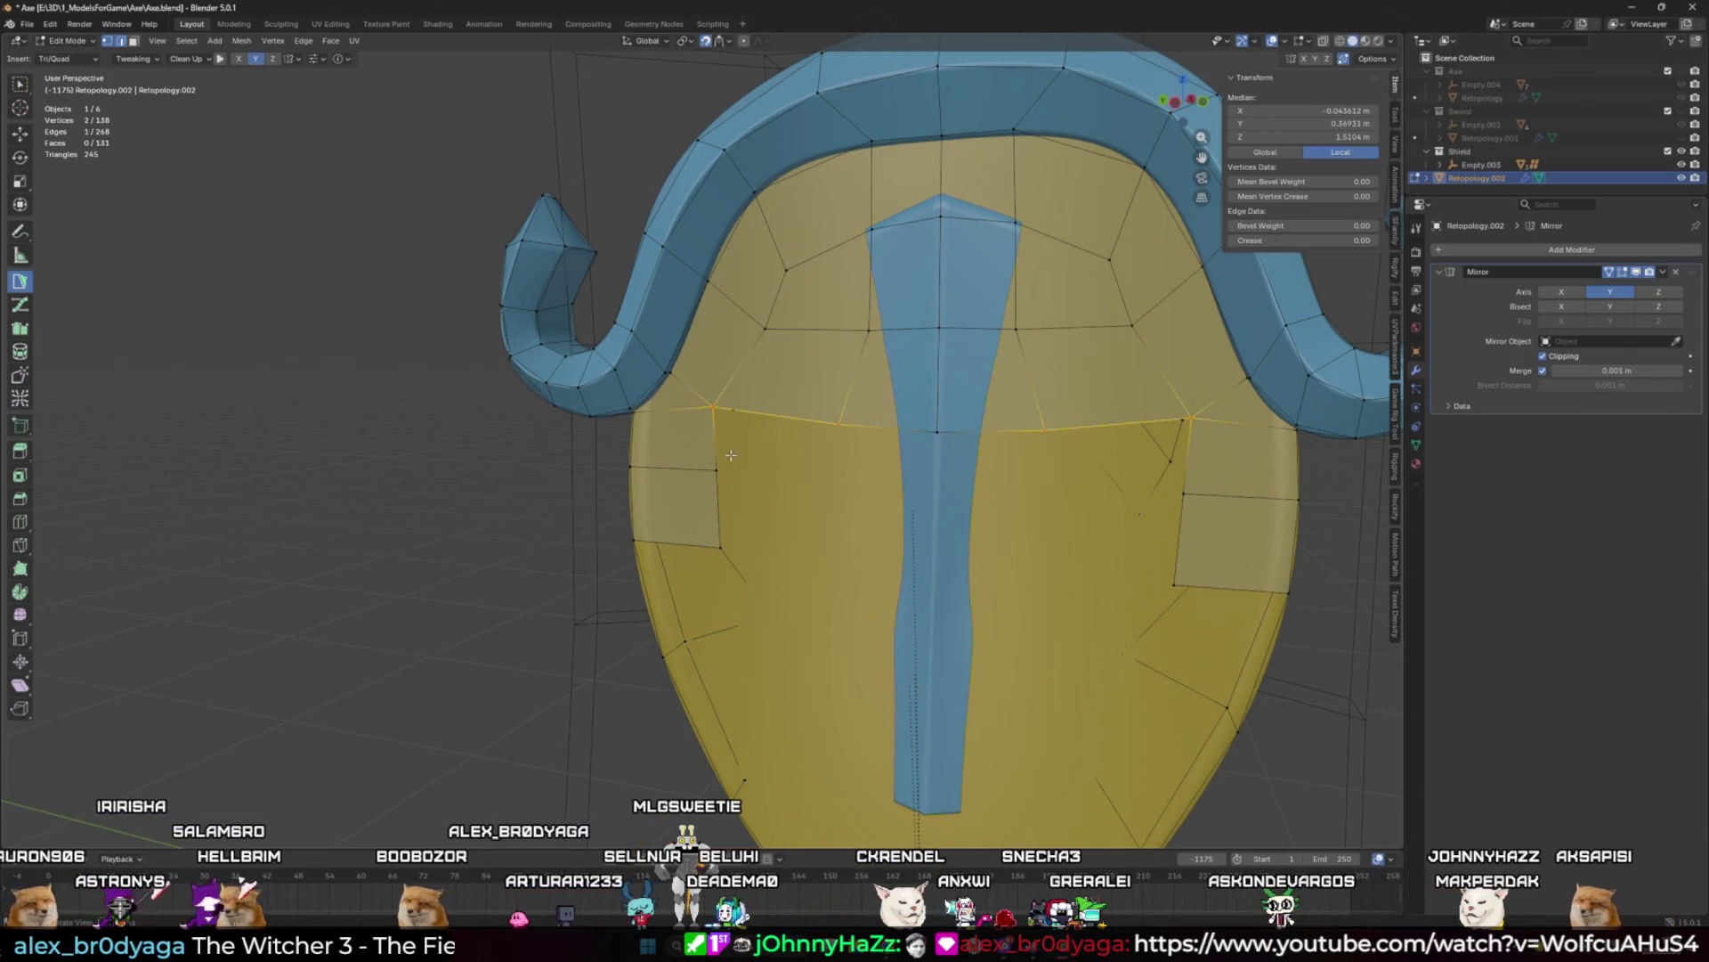
pyautogui.moveTo(774, 416); pyautogui.dragTo(716, 467)
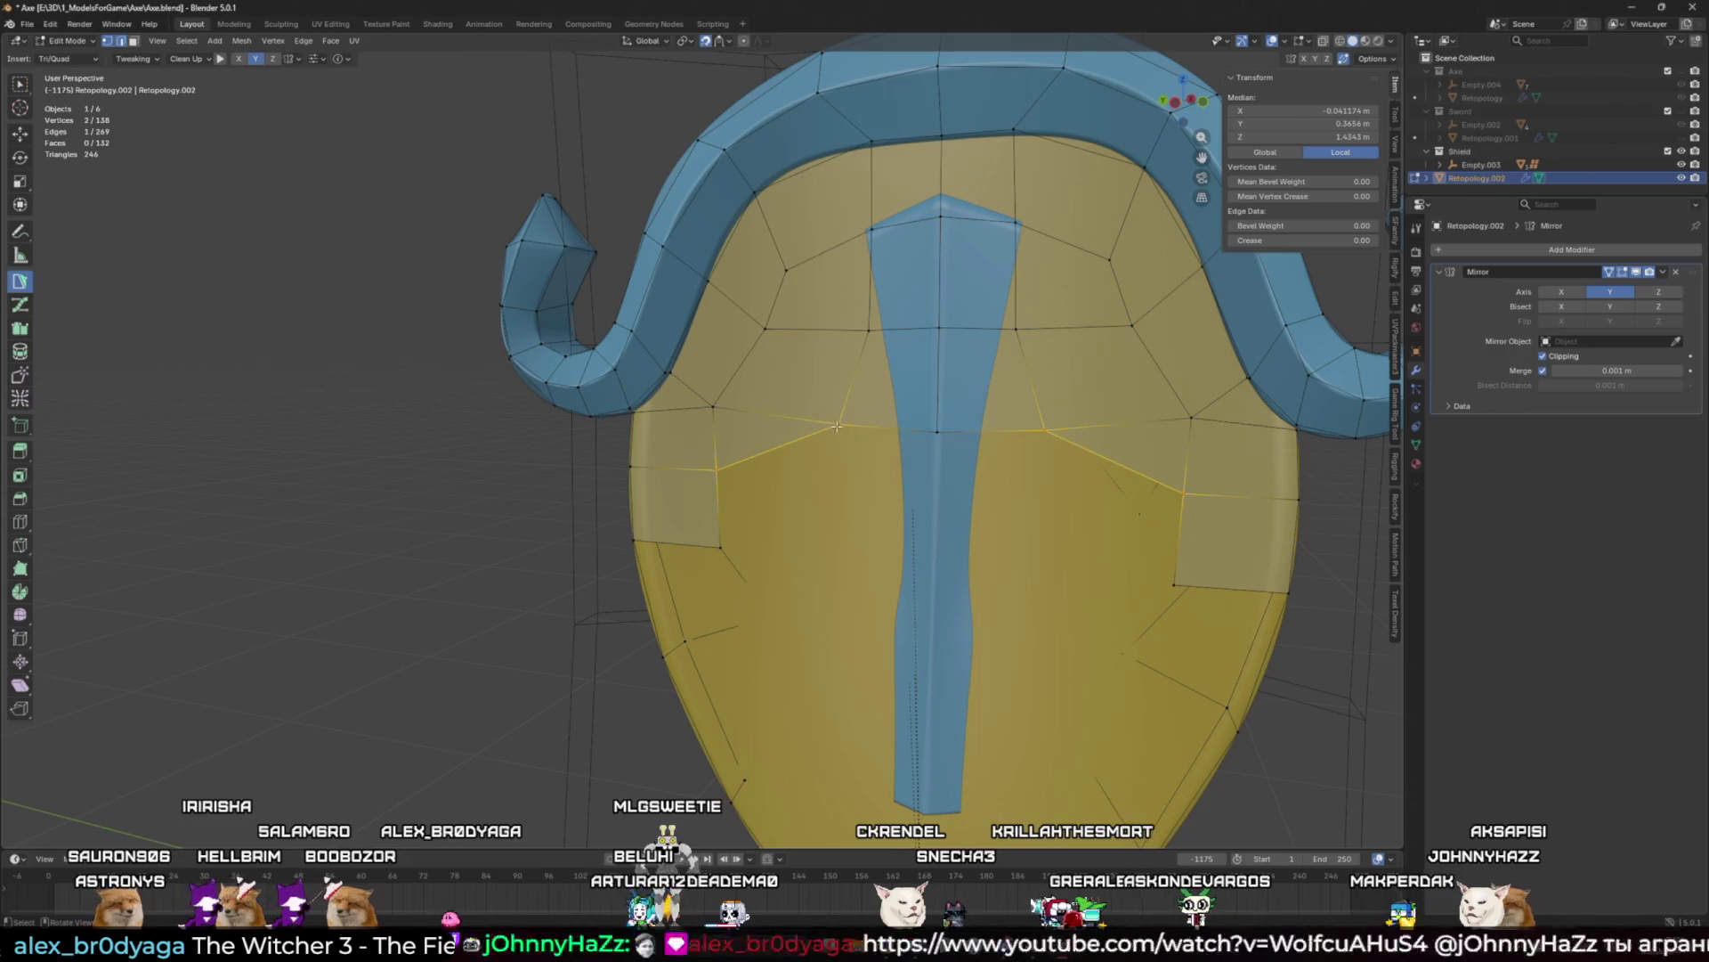
pyautogui.click(837, 426)
pyautogui.moveTo(837, 426); pyautogui.dragTo(786, 448, button='middle')
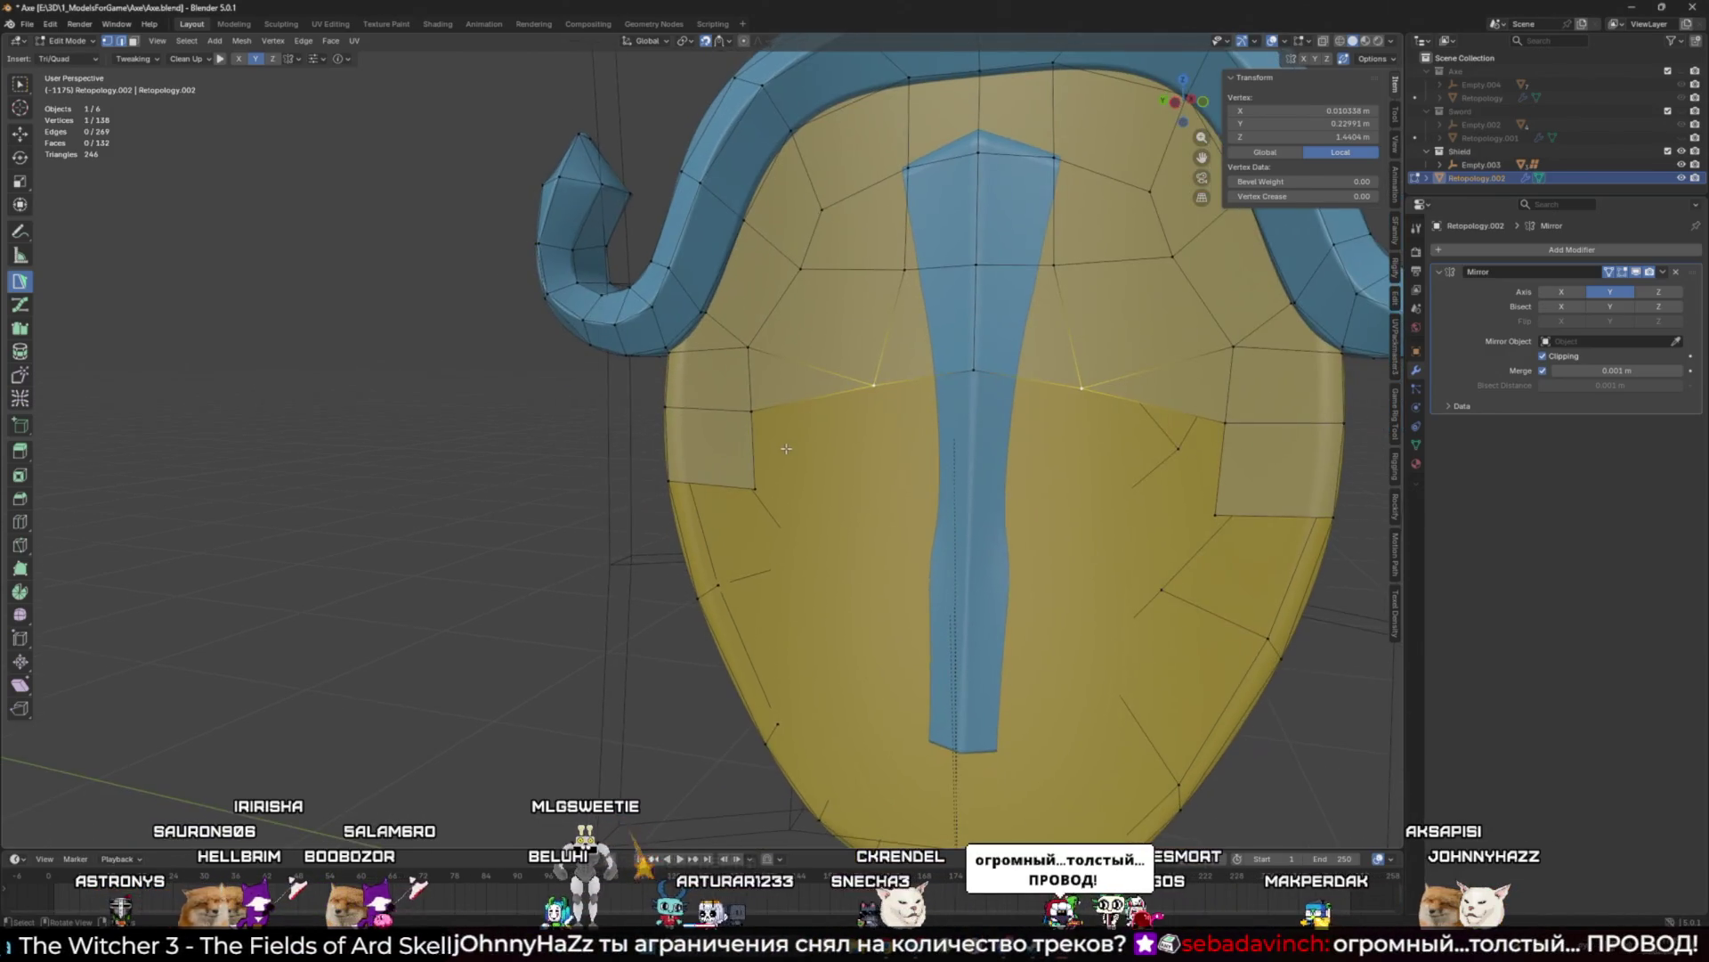
pyautogui.click(787, 409)
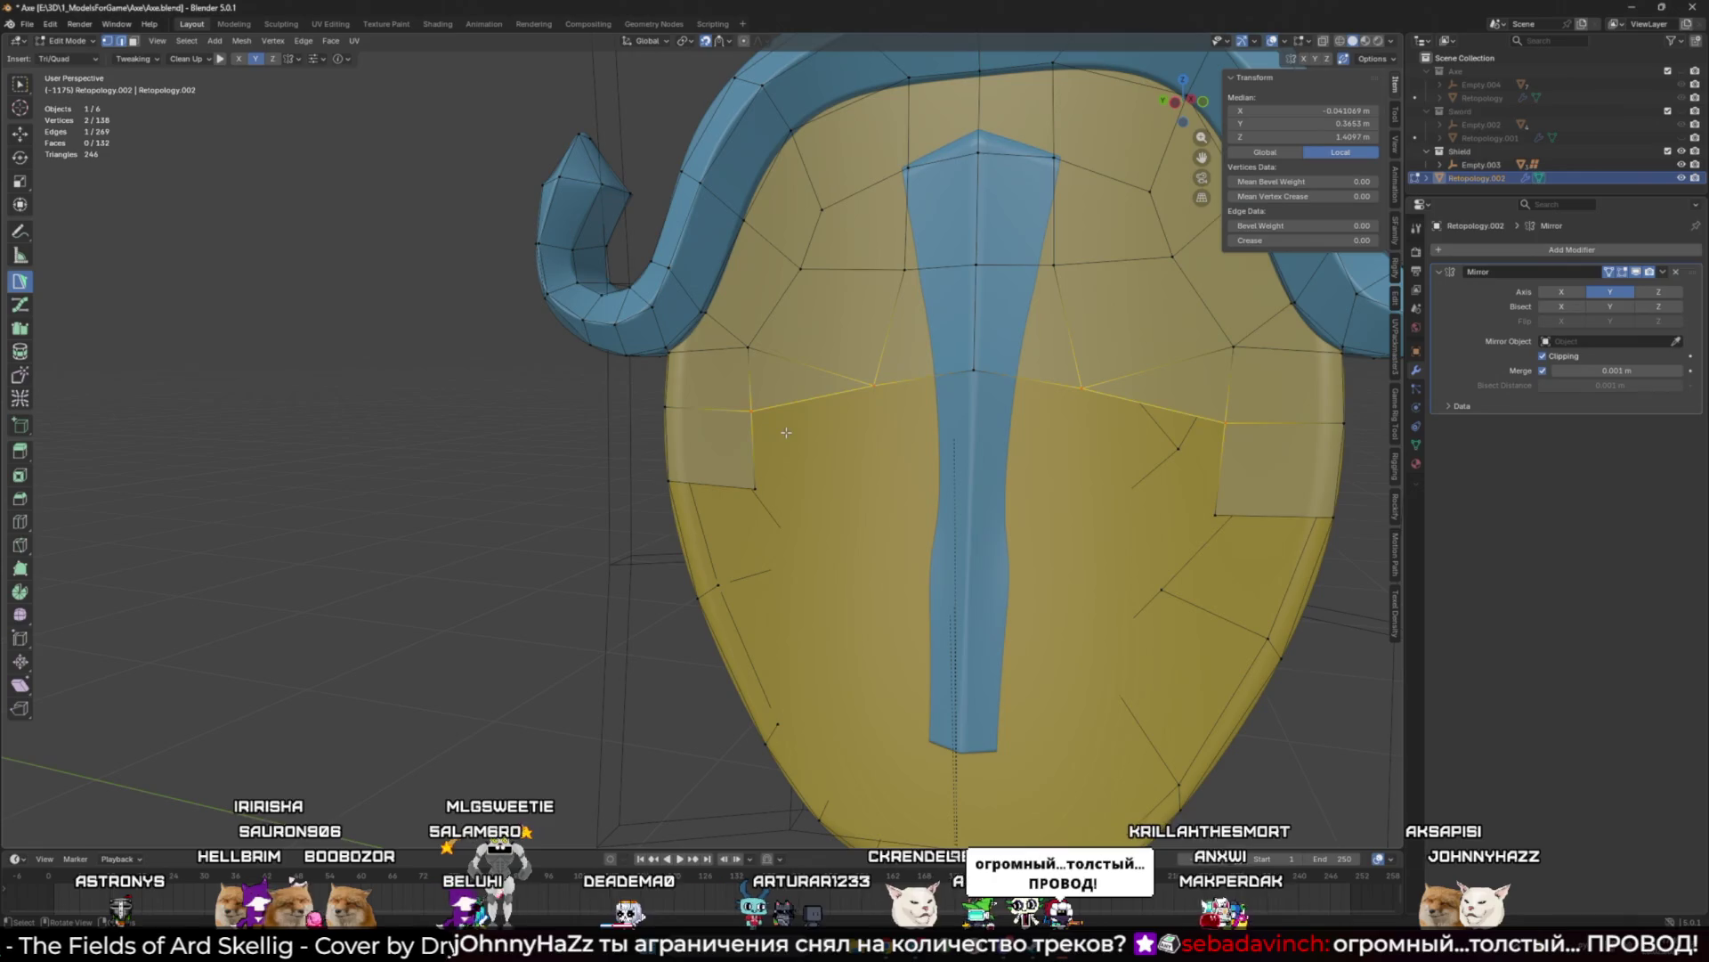
pyautogui.moveTo(783, 457)
pyautogui.mouseDown()
pyautogui.moveTo(846, 419)
pyautogui.moveTo(877, 471)
pyautogui.moveTo(859, 481)
pyautogui.moveTo(879, 491)
pyautogui.mouseUp()
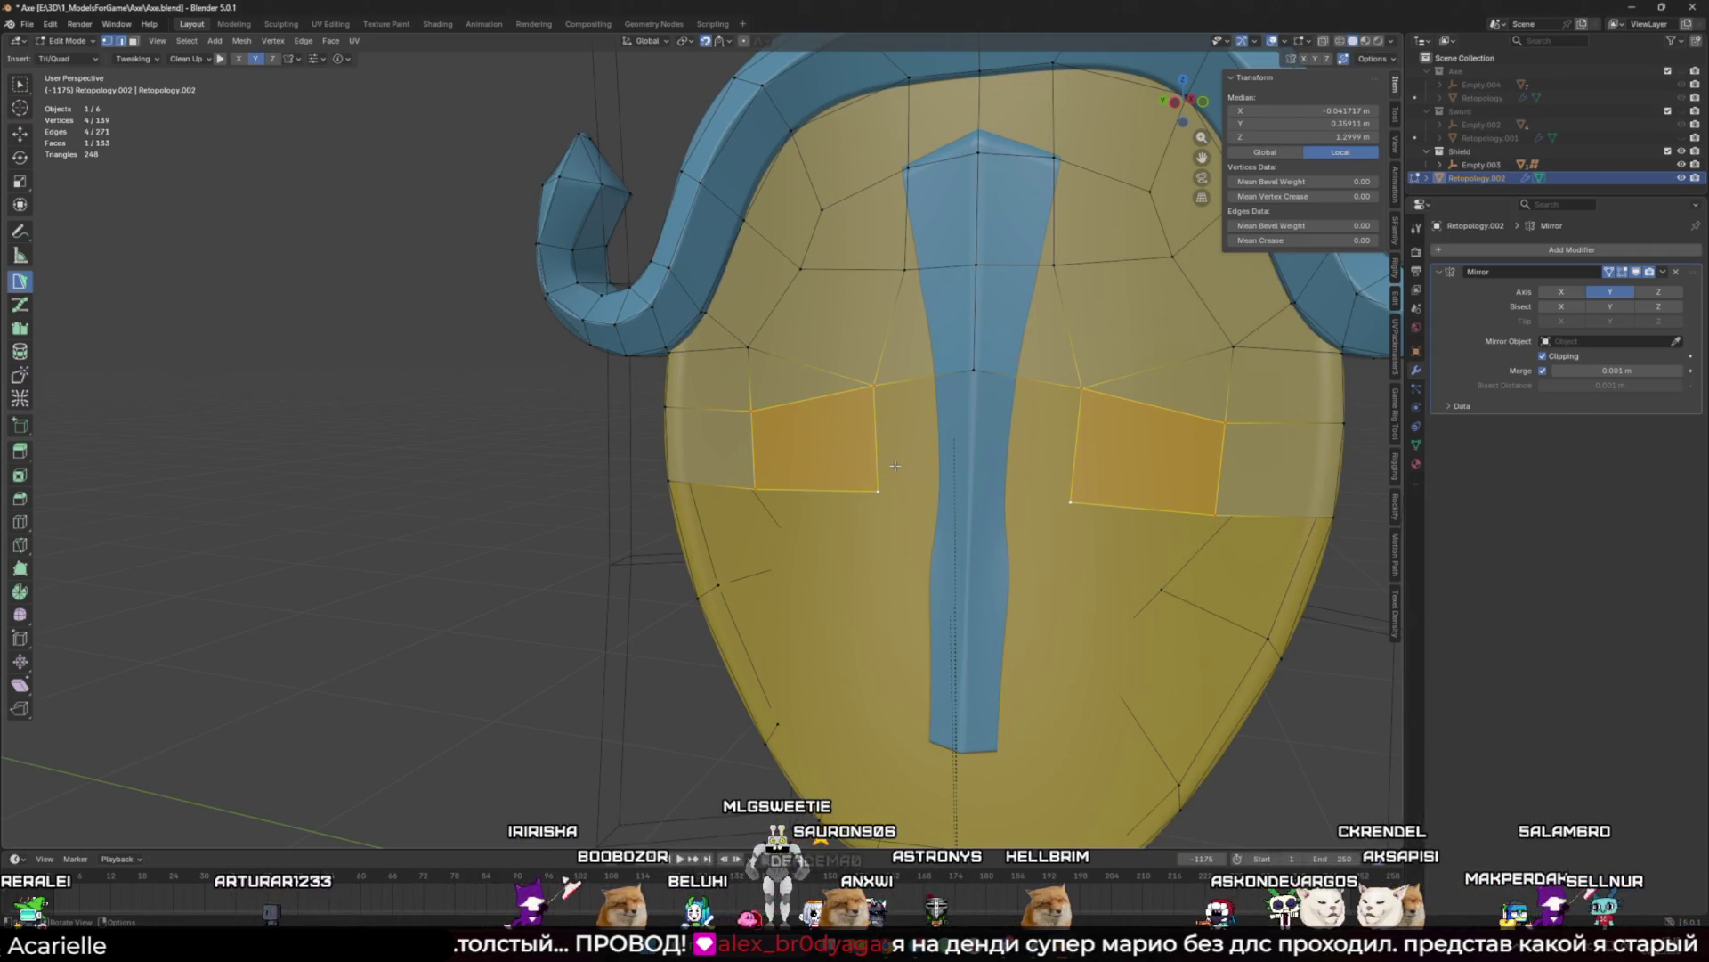
# Step: Add a quad across the centre line, then raise an upper-left vertex and merge it into its neighbour
pyautogui.click(972, 459)
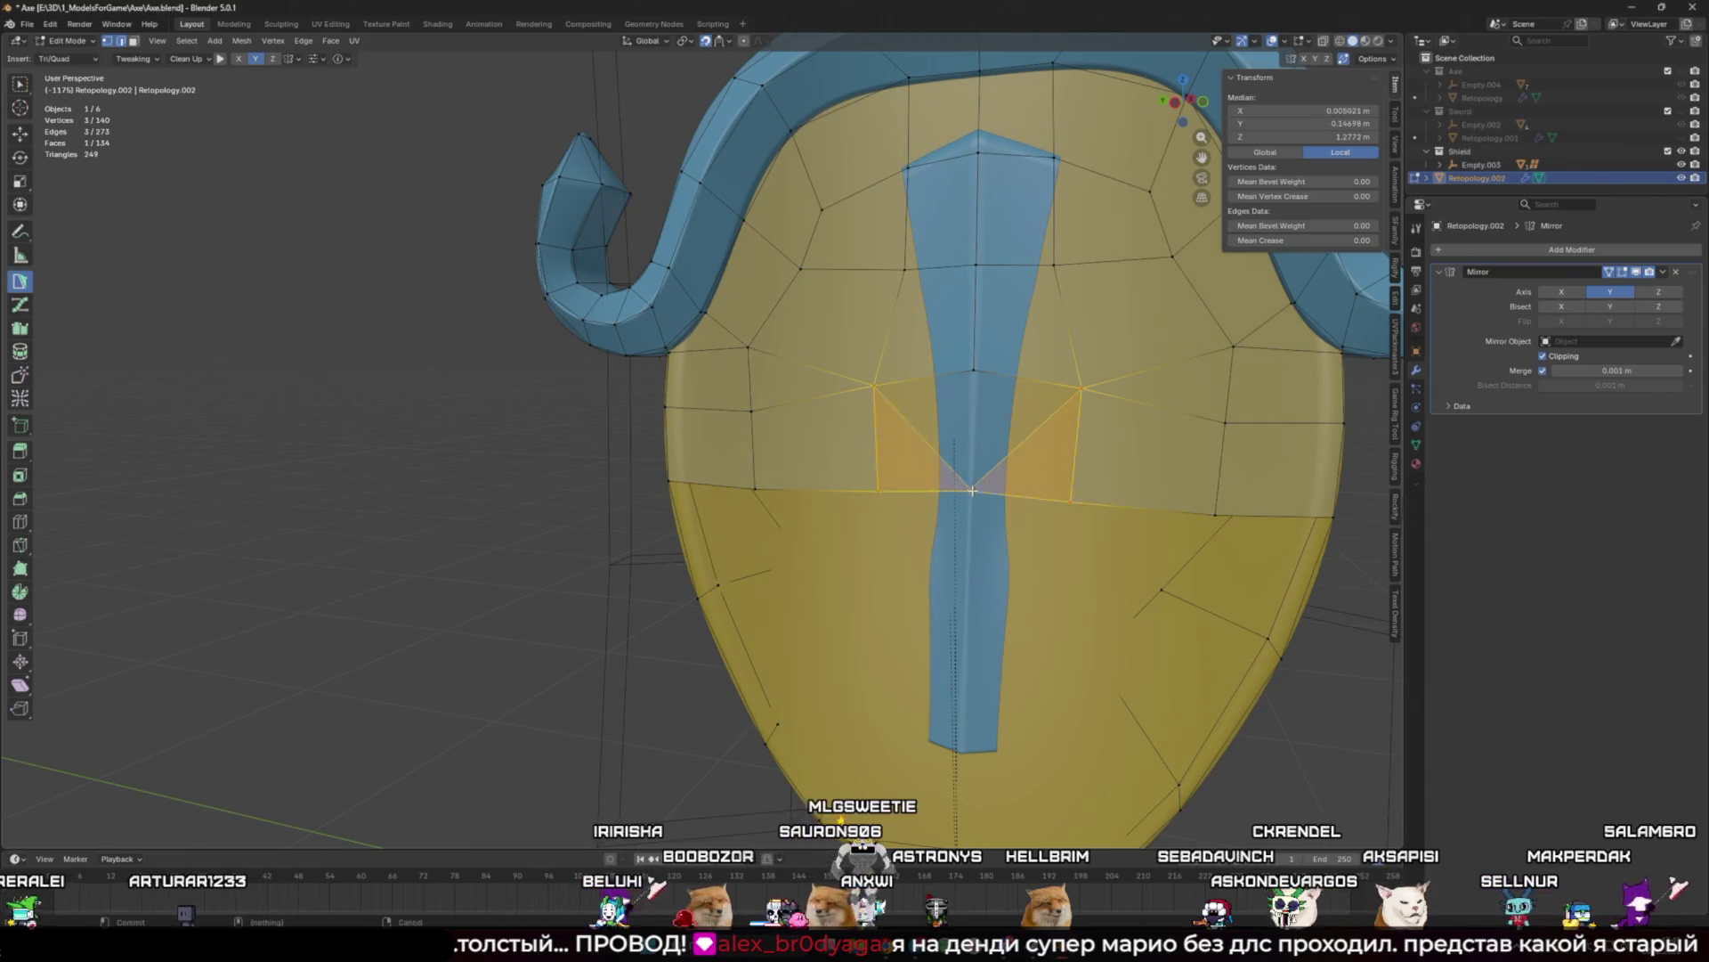
pyautogui.keyDown('ctrl'); pyautogui.click(974, 392); pyautogui.keyUp('ctrl')
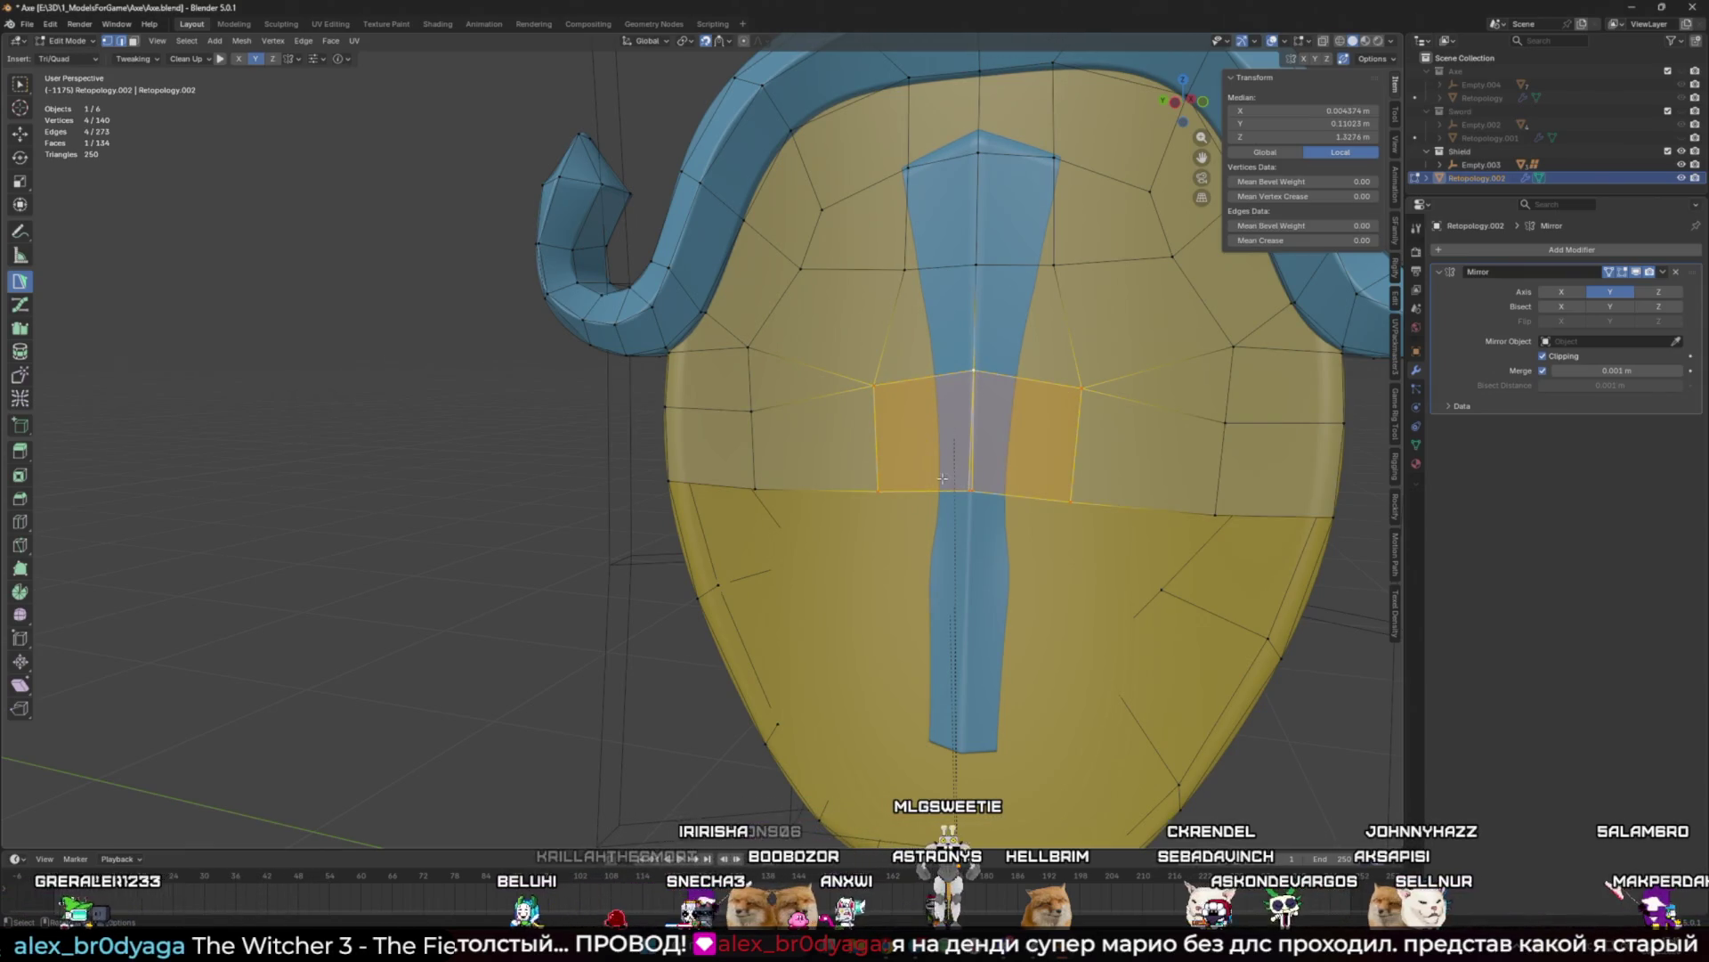
pyautogui.click(874, 480)
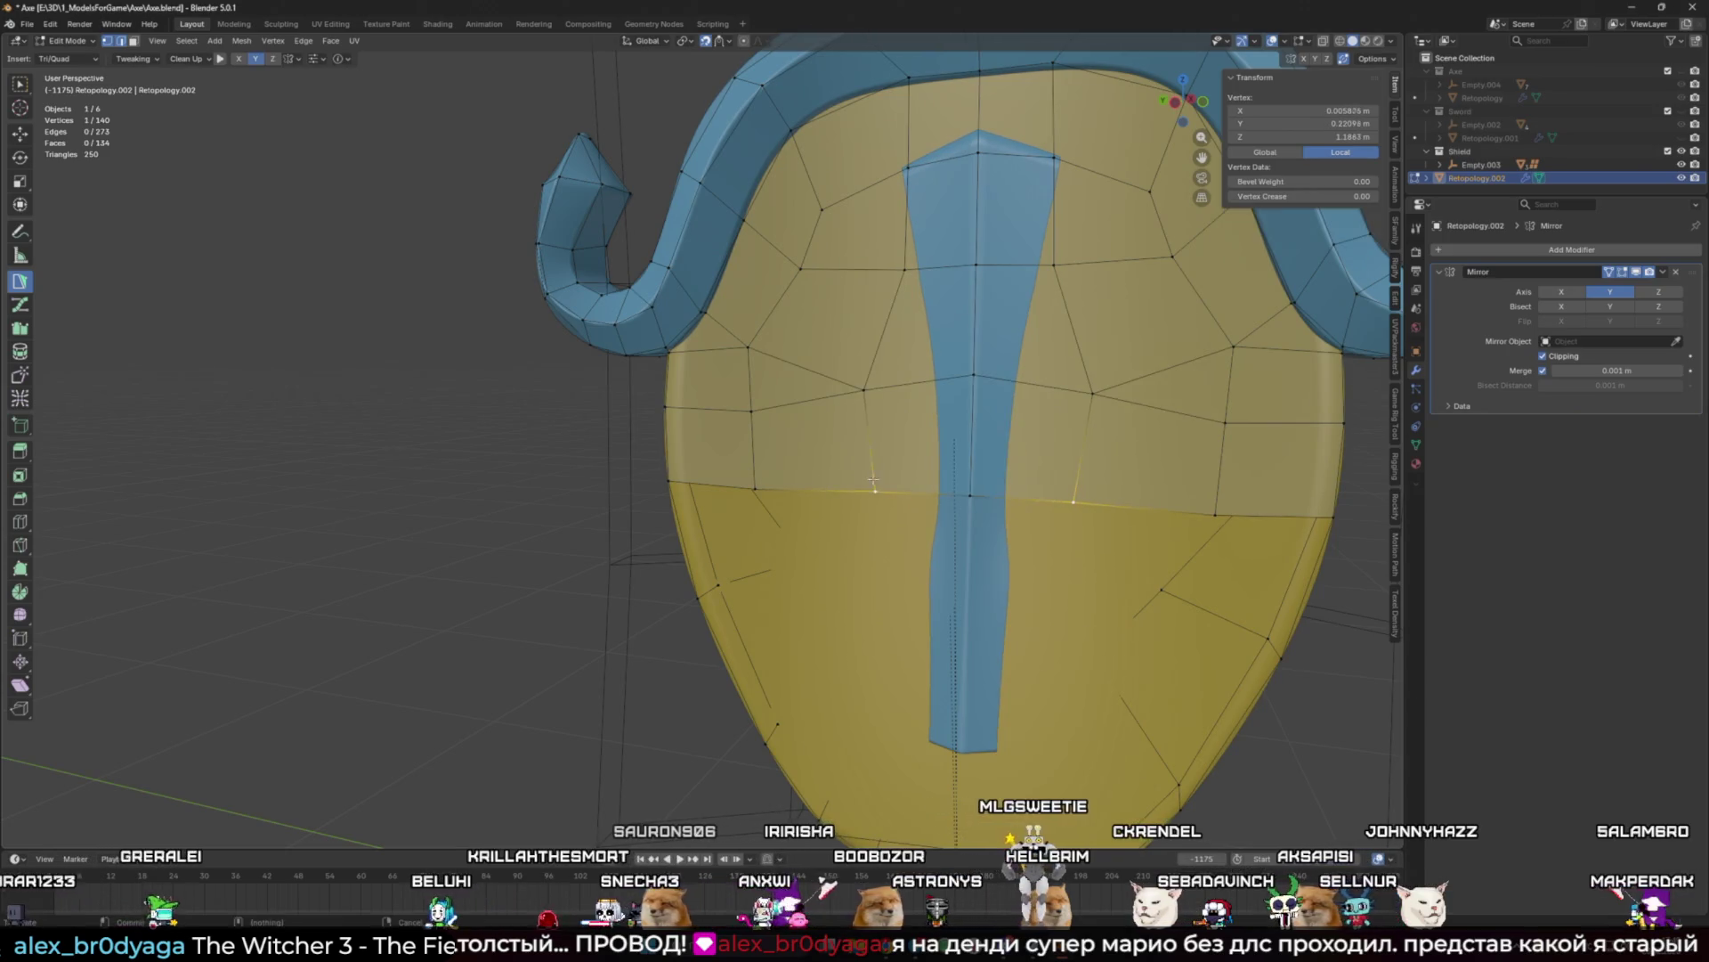
pyautogui.click(864, 390)
pyautogui.moveTo(864, 389)
pyautogui.mouseDown(button='middle')
pyautogui.moveTo(811, 445)
pyautogui.moveTo(873, 383)
pyautogui.moveTo(782, 318)
pyautogui.mouseUp(button='middle')
pyautogui.click(782, 317)
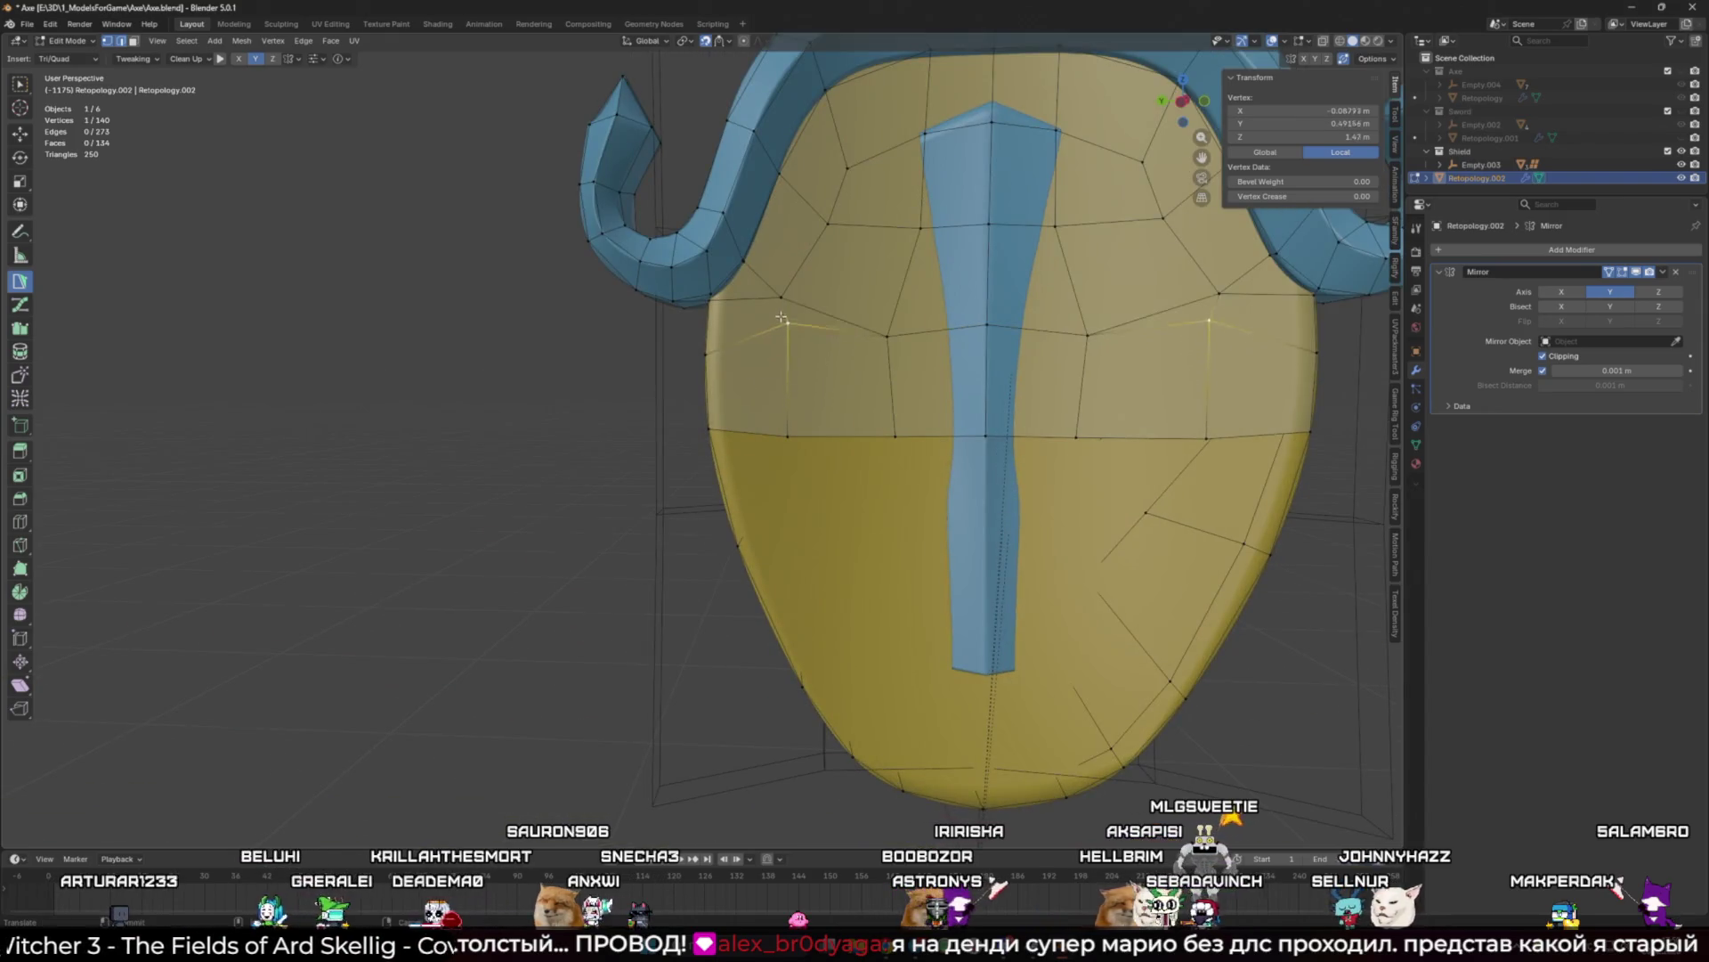
pyautogui.moveTo(782, 317); pyautogui.dragTo(781, 299)
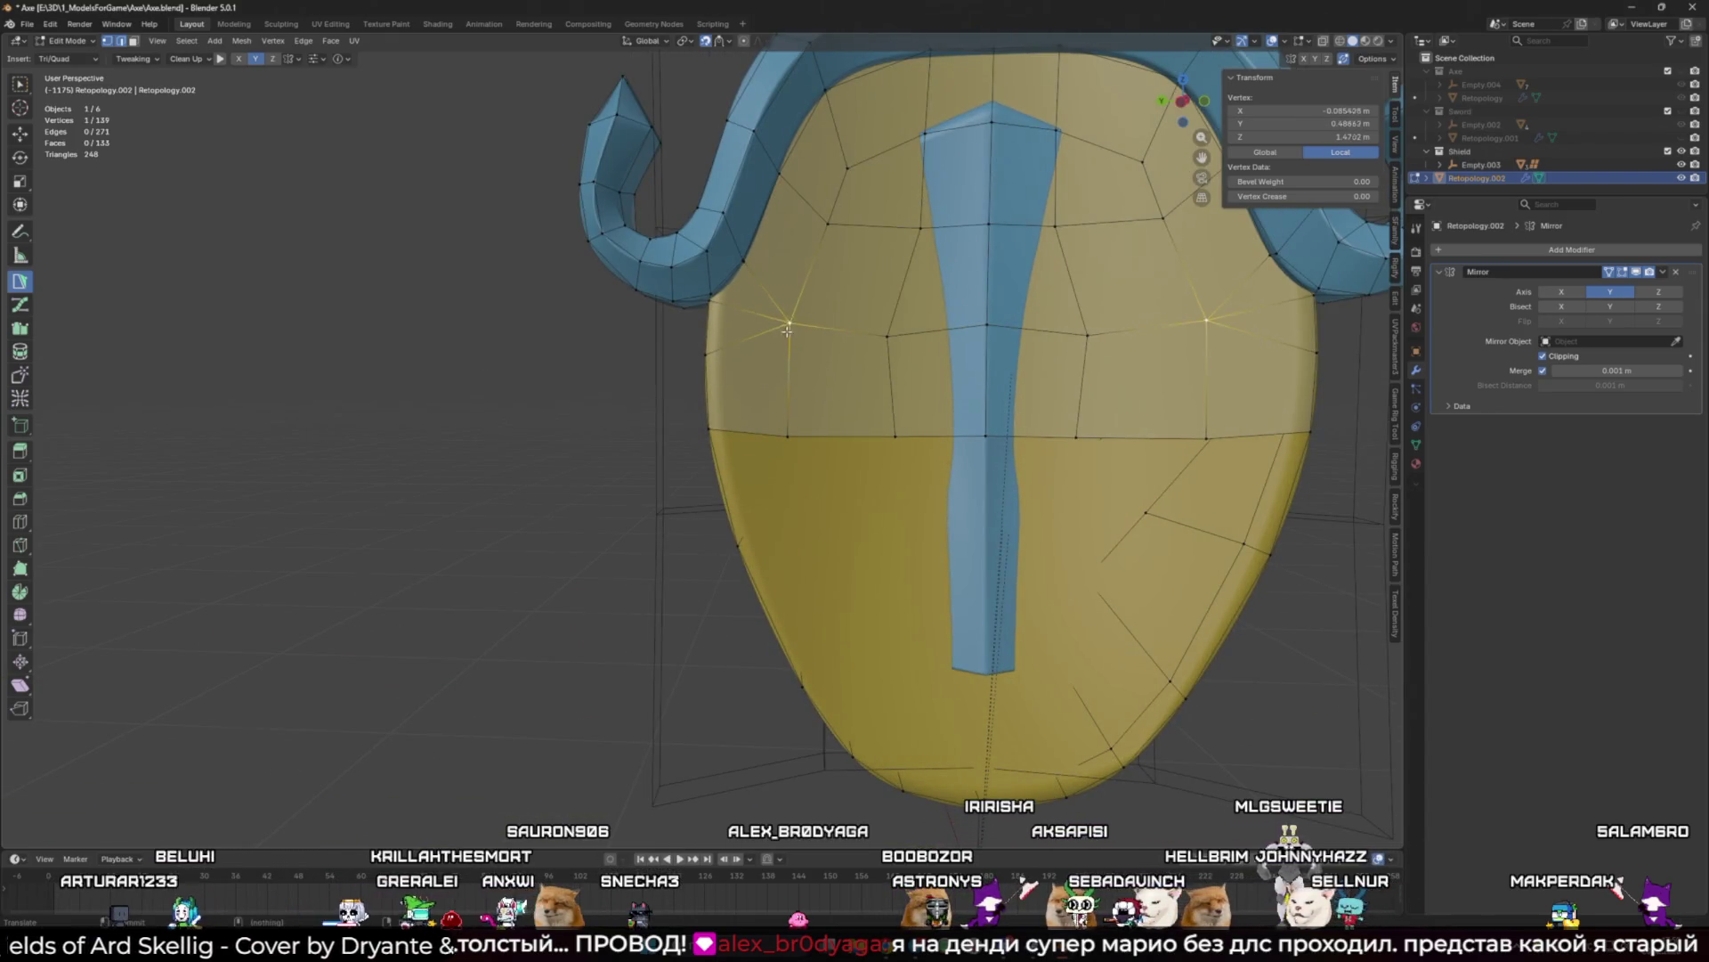
pyautogui.moveTo(801, 343); pyautogui.dragTo(831, 361, button='middle')
pyautogui.scroll(4, 831, 361)
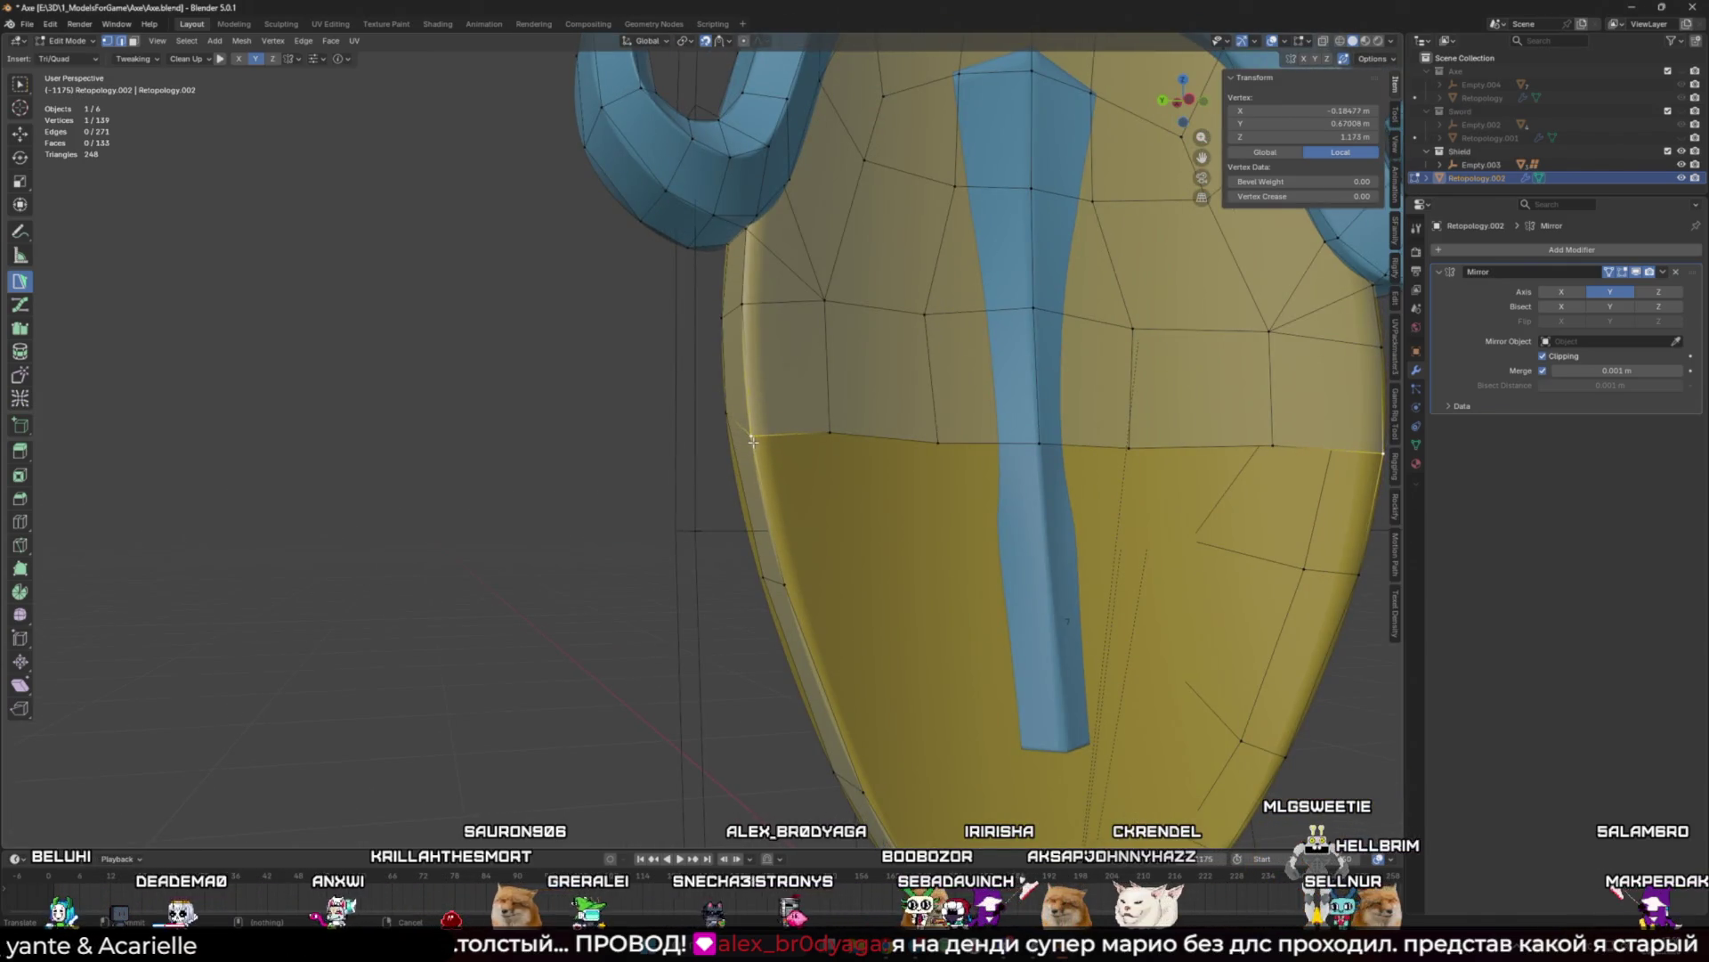
# Step: Add triangle and quad faces down the left side, placing a vertex on the mirror line
pyautogui.keyDown('ctrl'); pyautogui.click(853, 572); pyautogui.keyUp('ctrl')
pyautogui.keyDown('ctrl'); pyautogui.click(830, 432); pyautogui.keyUp('ctrl')
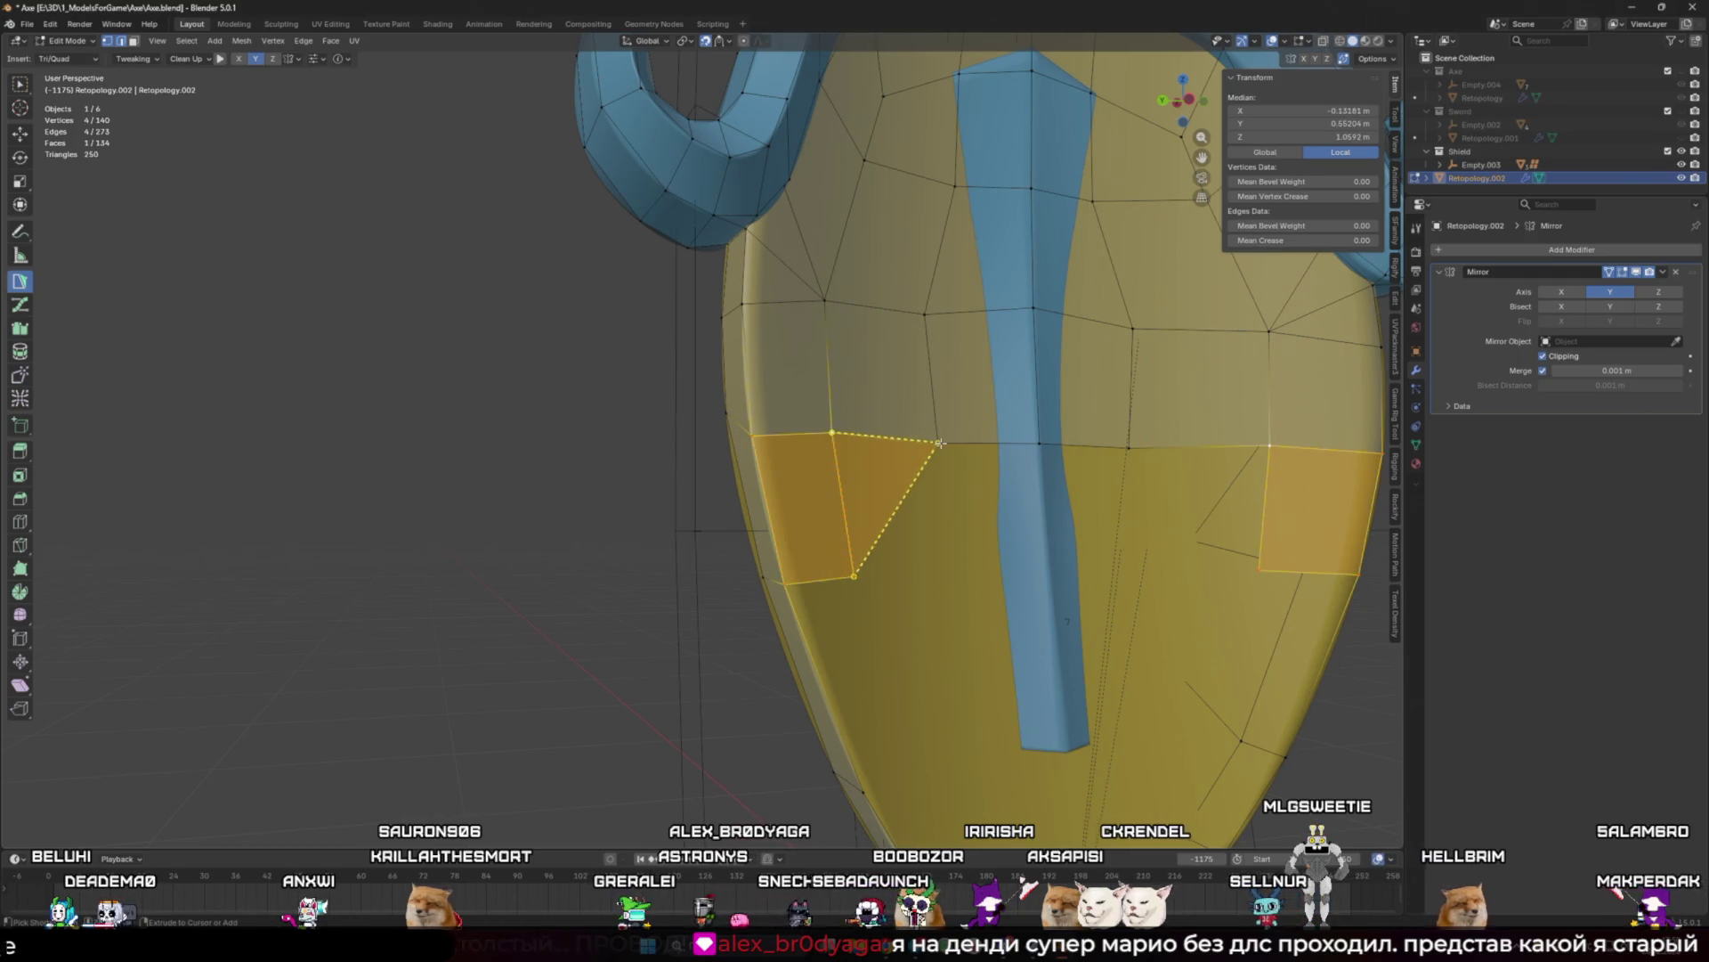
pyautogui.keyDown('ctrl'); pyautogui.click(964, 570); pyautogui.keyUp('ctrl')
pyautogui.keyDown('ctrl'); pyautogui.moveTo(1037, 454); pyautogui.dragTo(1087, 549); pyautogui.keyUp('ctrl')
pyautogui.moveTo(1086, 549); pyautogui.dragTo(1161, 452, button='middle')
pyautogui.moveTo(1161, 452); pyautogui.dragTo(910, 449)
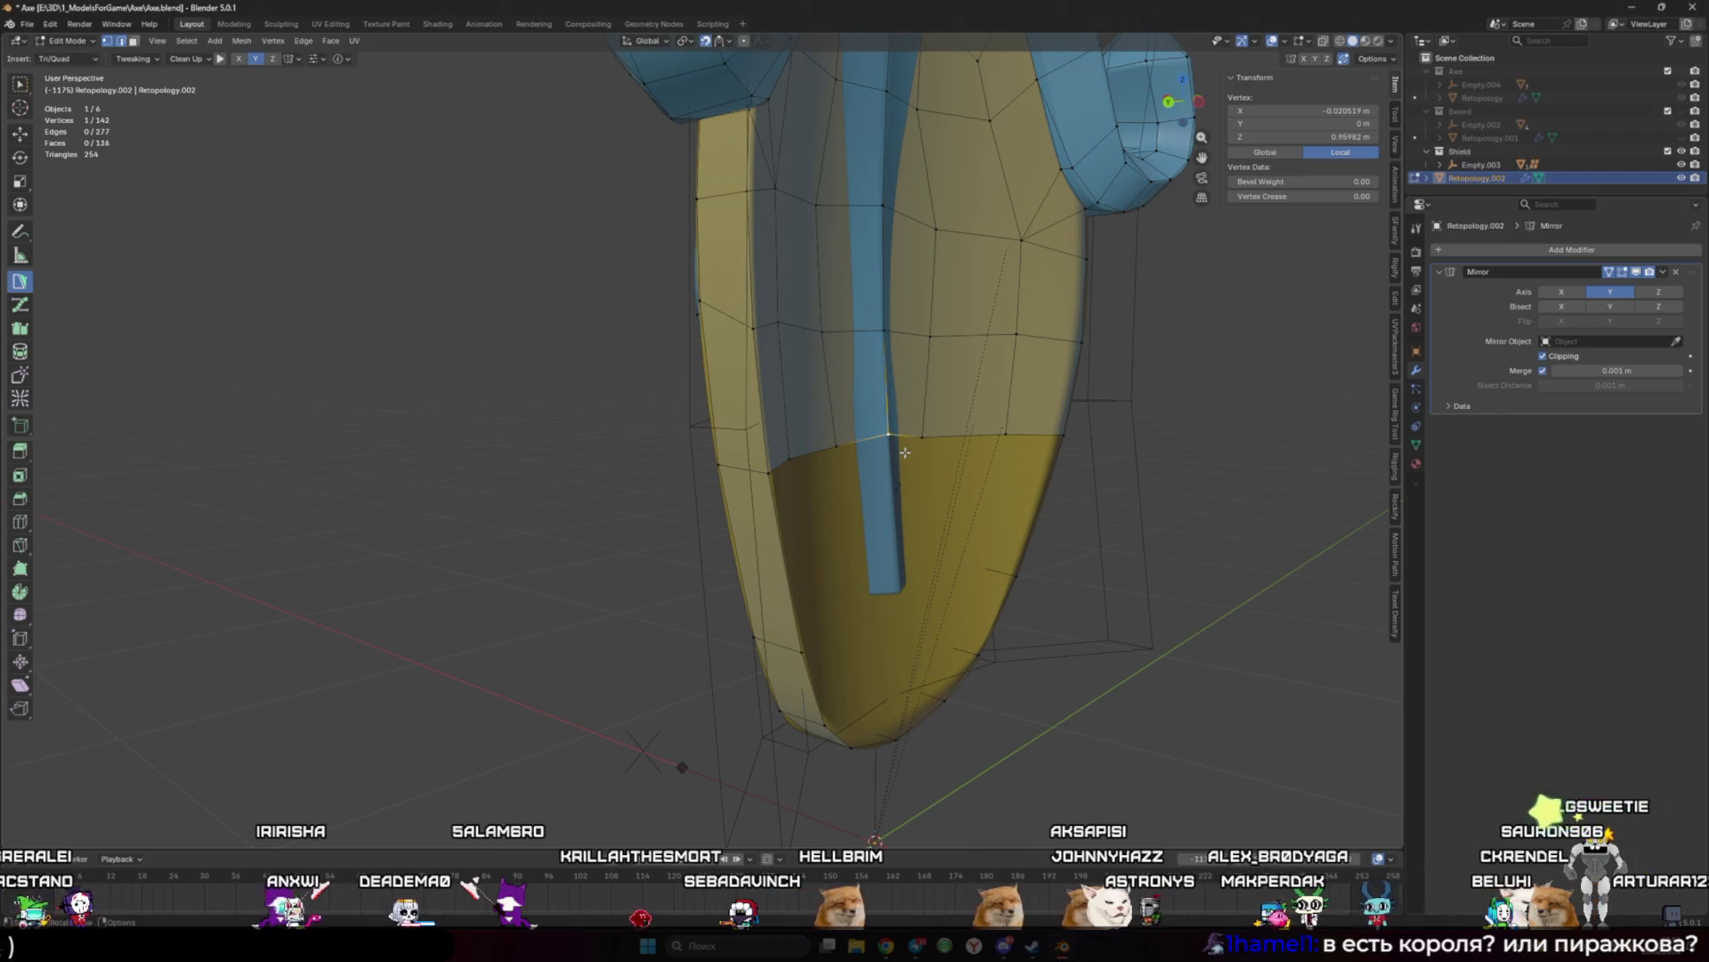
# Step: Nudge the edited vertex slightly while orbiting round to the shield's lower tip
pyautogui.scroll(5, 948, 398)
pyautogui.scroll(-4, 750, 335)
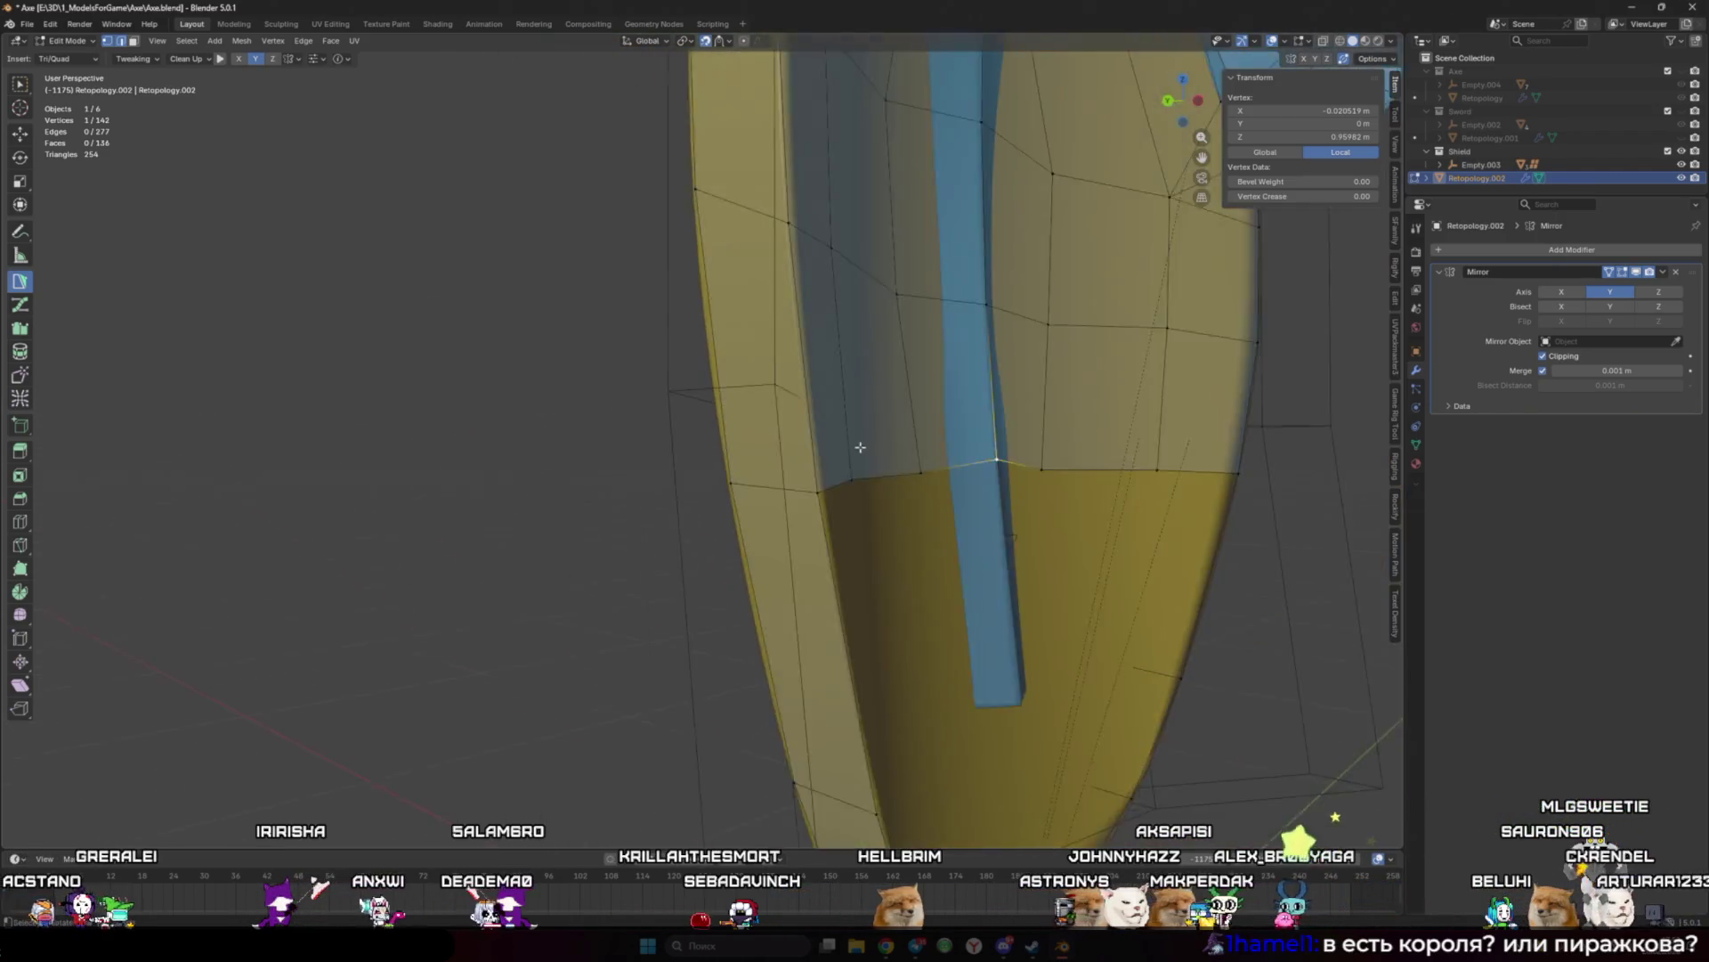
pyautogui.moveTo(751, 336)
pyautogui.mouseDown(button='middle')
pyautogui.moveTo(889, 374)
pyautogui.moveTo(822, 349)
pyautogui.moveTo(755, 259)
pyautogui.mouseUp(button='middle')
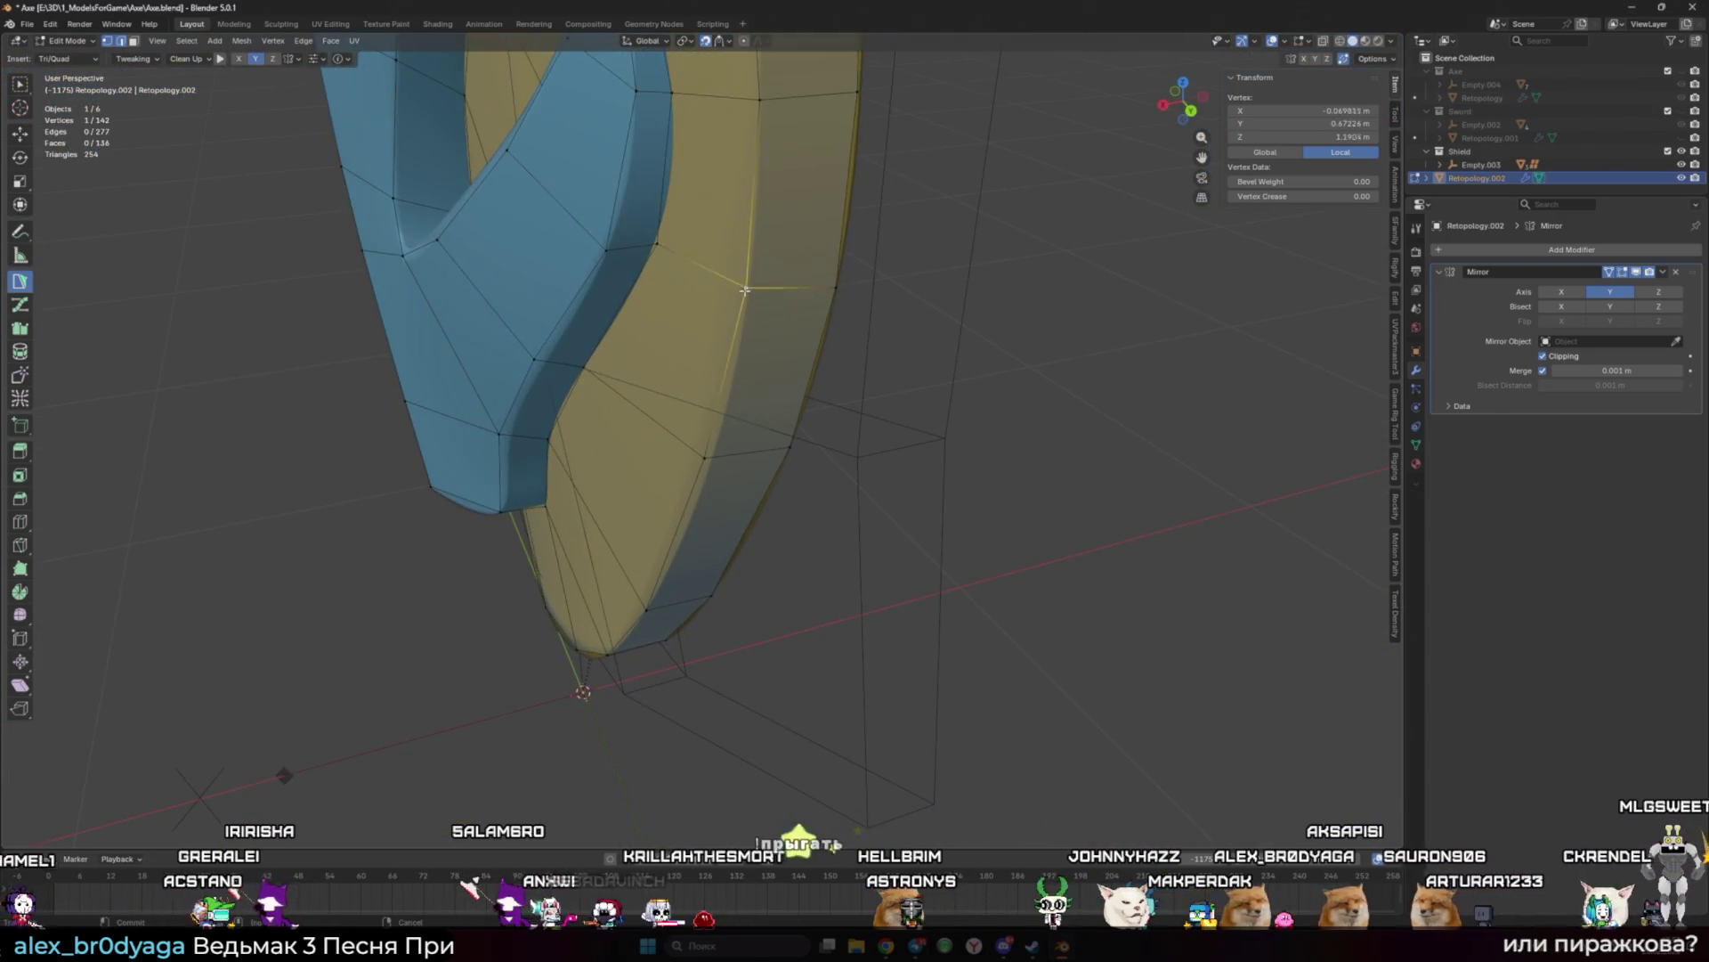
pyautogui.moveTo(745, 289); pyautogui.dragTo(749, 294)
pyautogui.moveTo(750, 293); pyautogui.dragTo(832, 371, button='middle')
pyautogui.scroll(5, 833, 370)
pyautogui.scroll(-2, 802, 427)
pyautogui.moveTo(801, 427); pyautogui.dragTo(775, 534, button='middle')
# Step: Add mirrored quads near the tip up to the centre line and push their vertices outward
pyautogui.moveTo(641, 534); pyautogui.dragTo(793, 531)
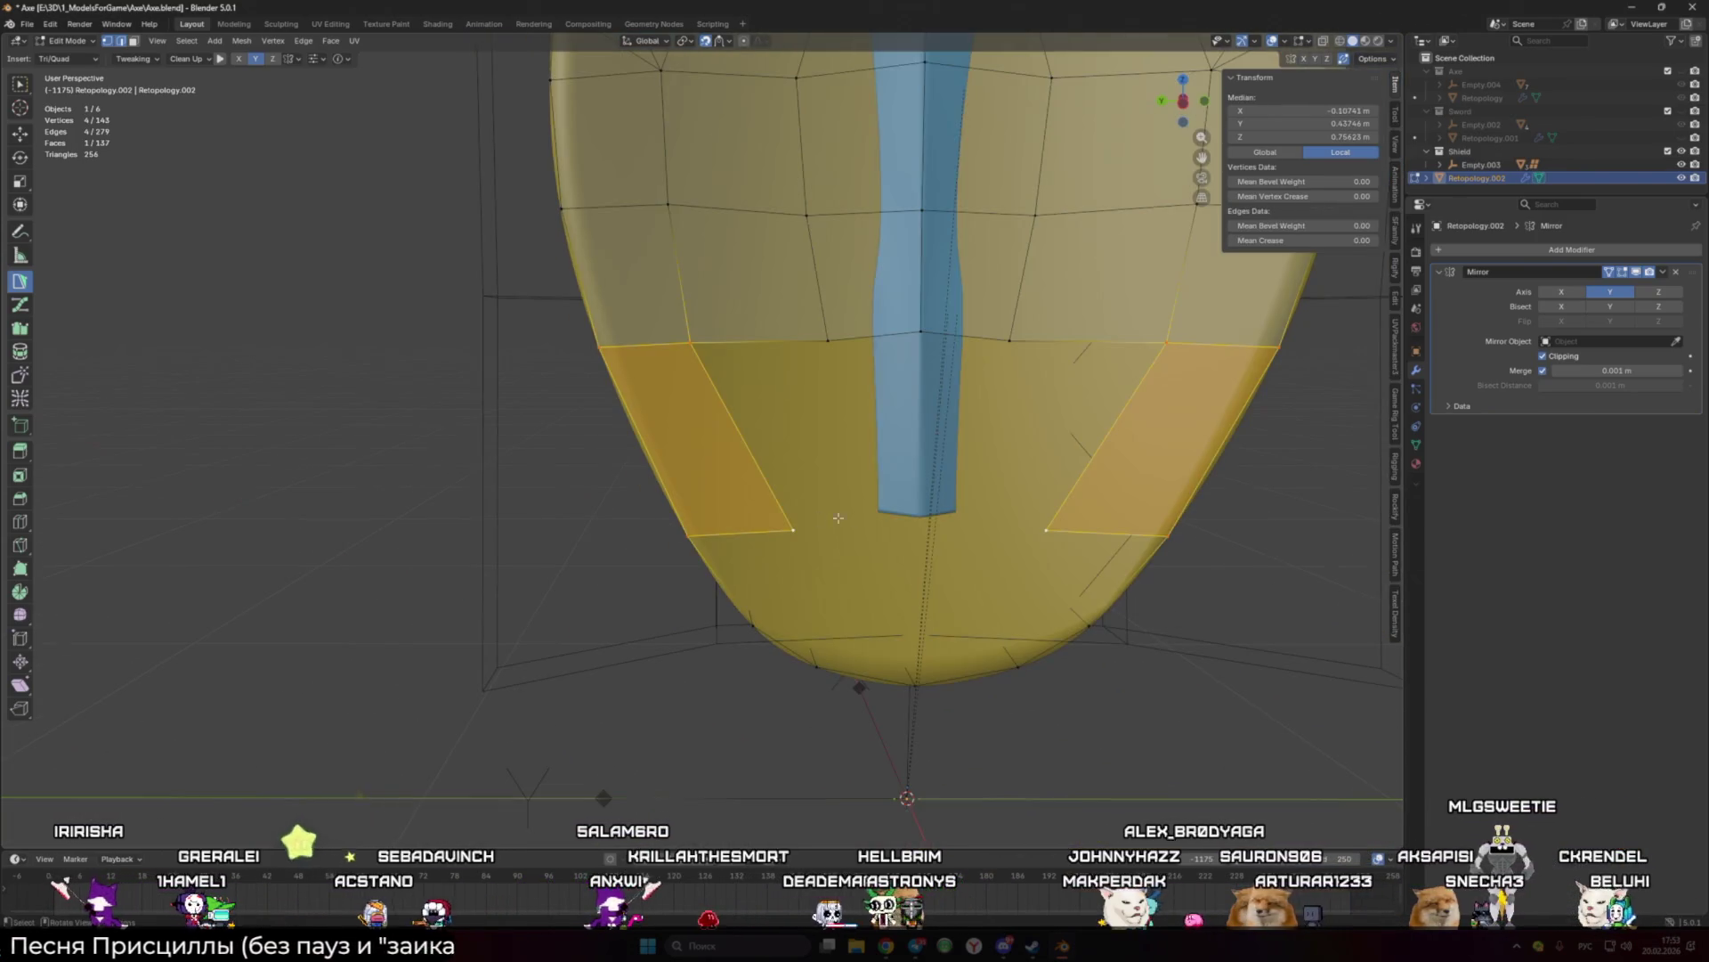
pyautogui.keyDown('ctrl'); pyautogui.click(850, 519); pyautogui.keyUp('ctrl')
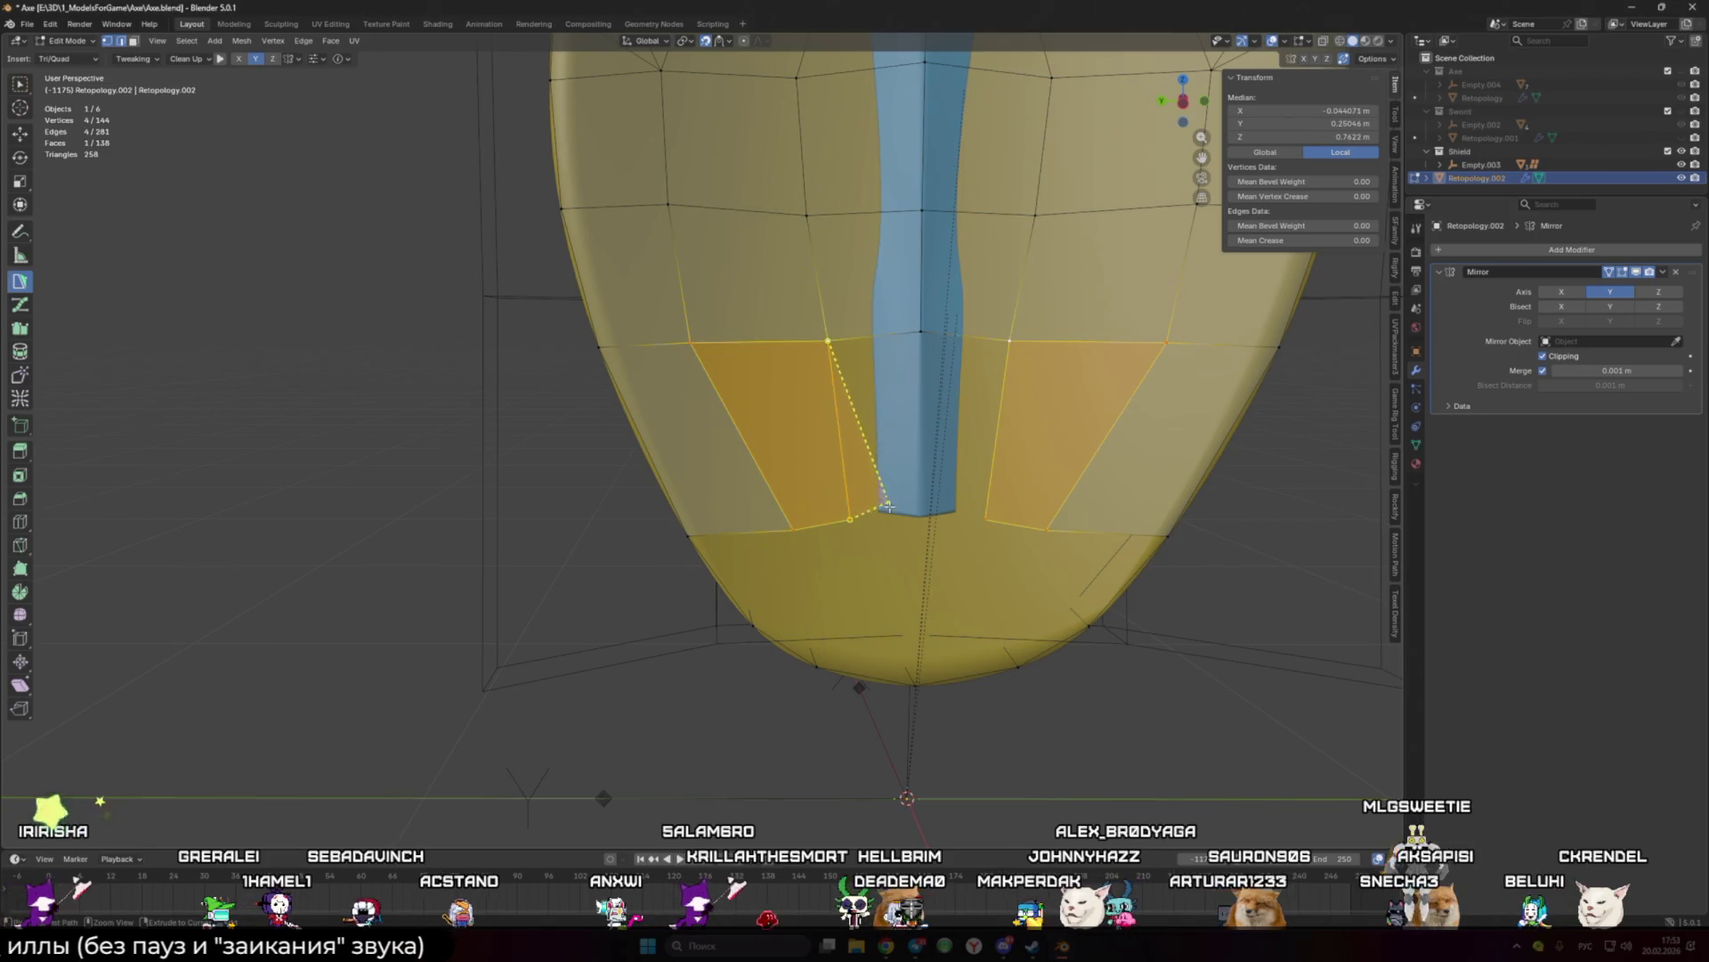
pyautogui.keyDown('ctrl'); pyautogui.click(888, 505); pyautogui.keyUp('ctrl')
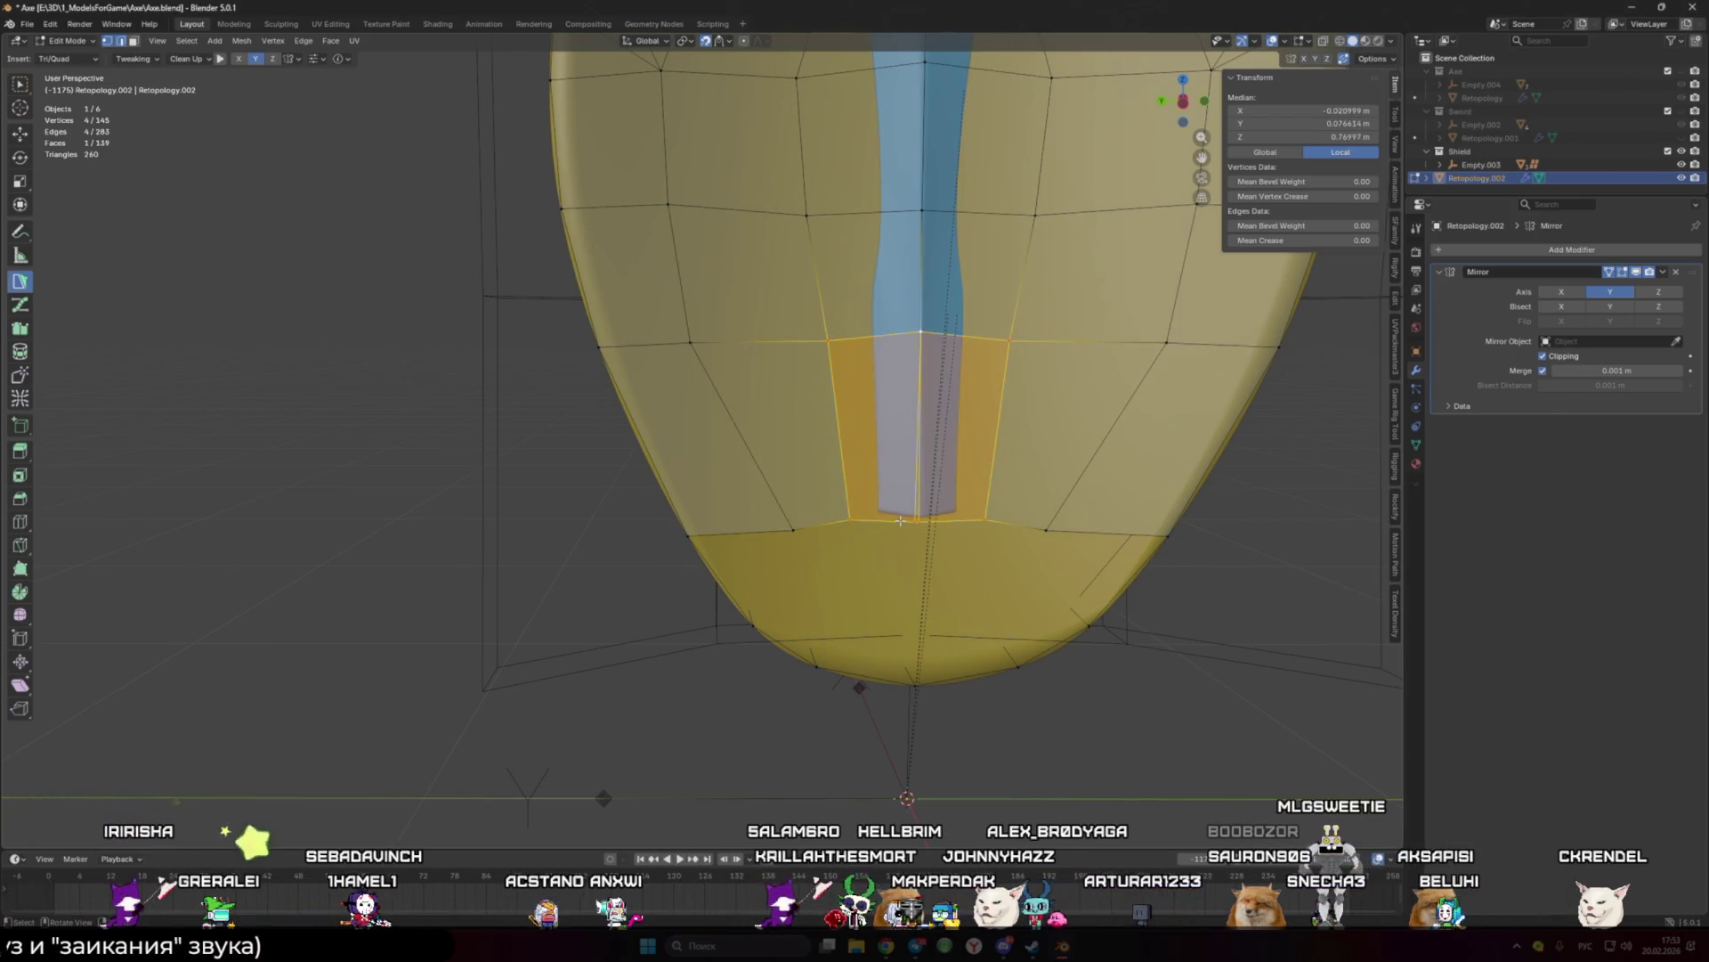
pyautogui.moveTo(901, 520); pyautogui.dragTo(765, 530)
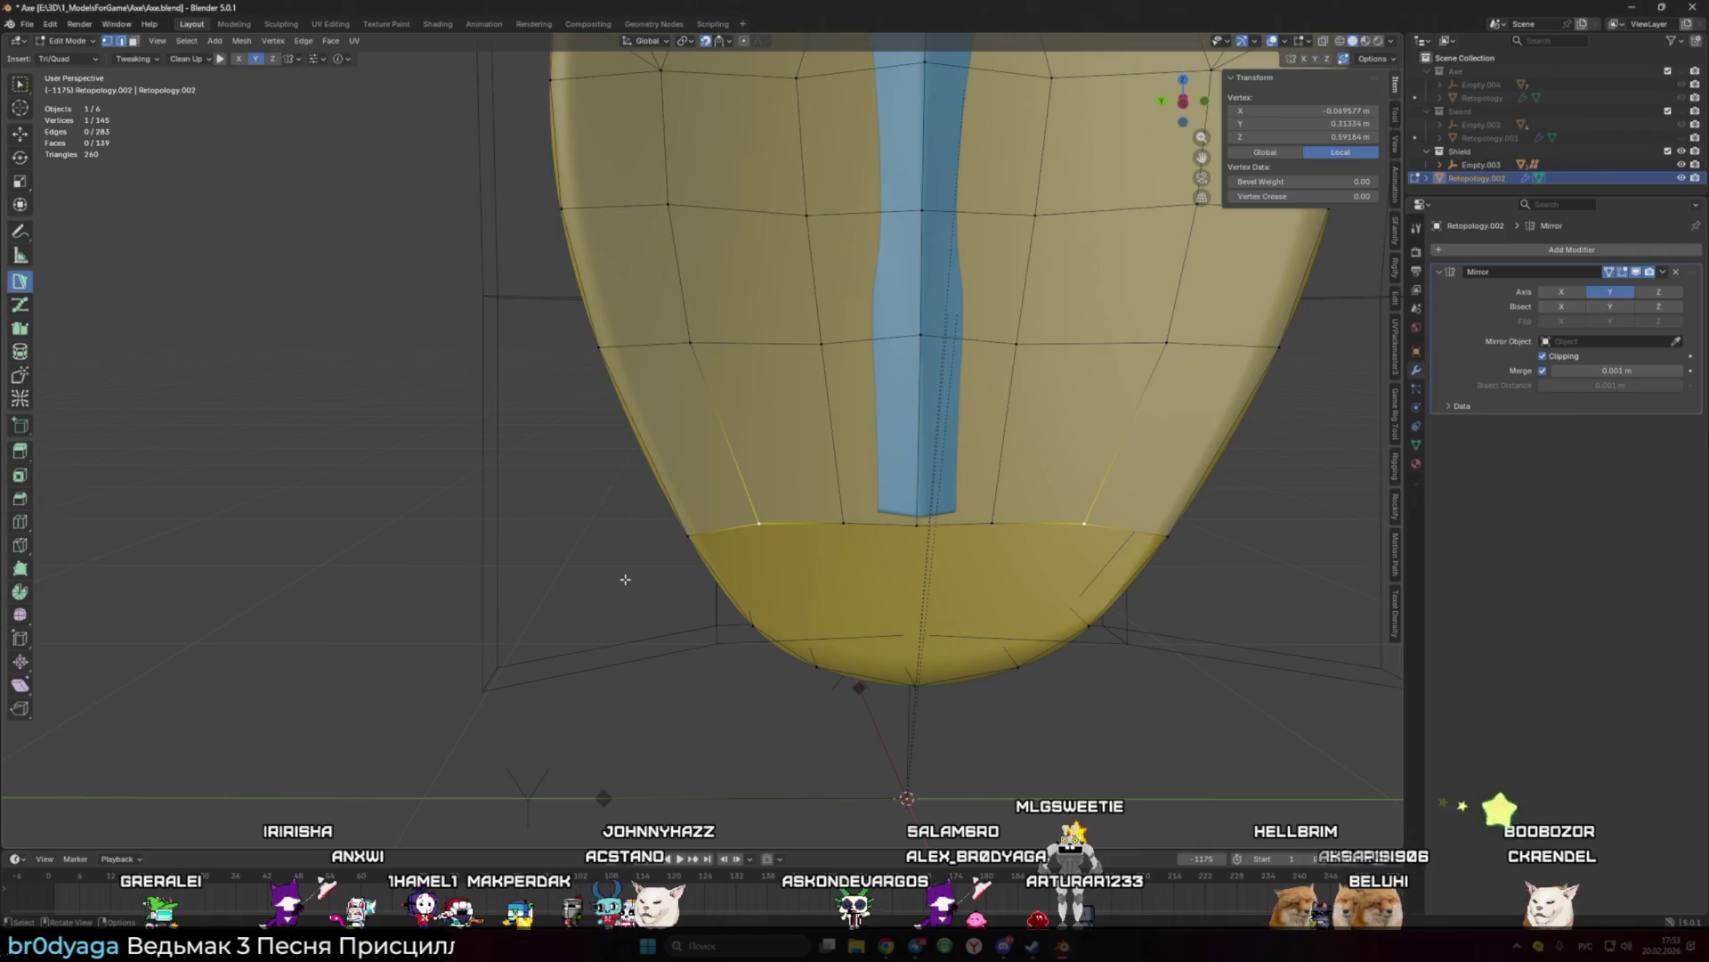
# Step: Reposition the vertices at the blue strip's centre and outer edge so they sit on the surface
pyautogui.moveTo(921, 336); pyautogui.dragTo(923, 339)
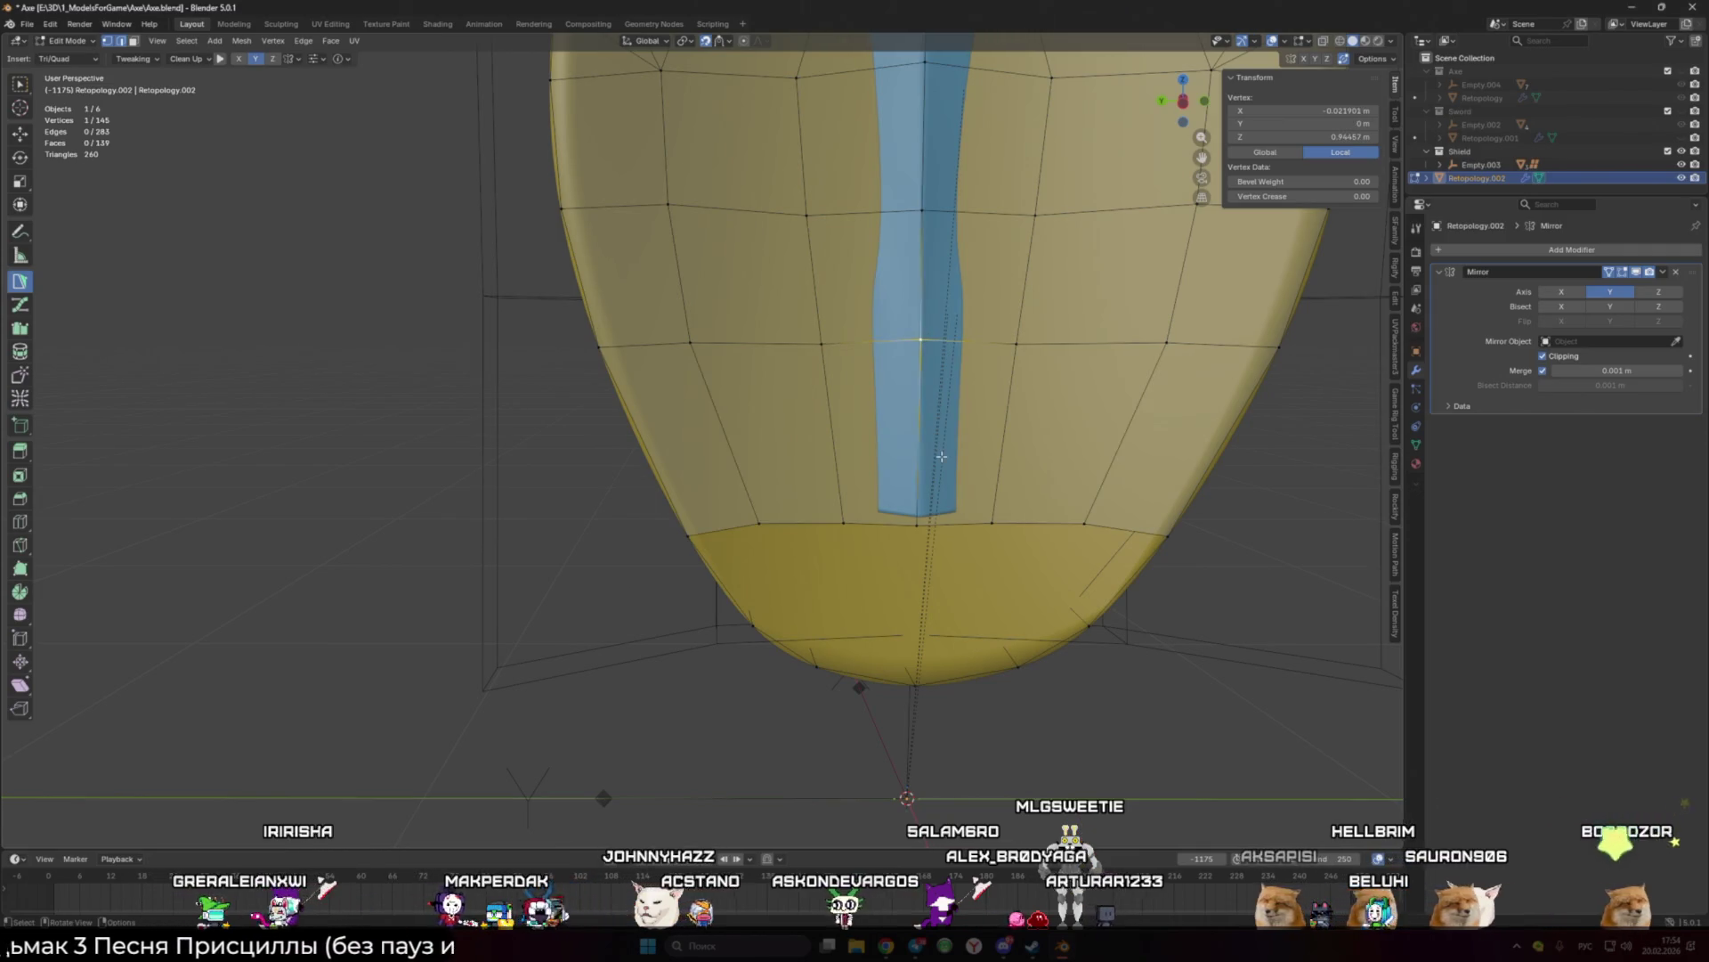
pyautogui.scroll(-3, 941, 455)
pyautogui.scroll(2, 941, 456)
pyautogui.moveTo(941, 456)
pyautogui.mouseDown(button='middle')
pyautogui.moveTo(722, 418)
pyautogui.moveTo(658, 374)
pyautogui.moveTo(686, 338)
pyautogui.mouseUp(button='middle')
pyautogui.moveTo(692, 333); pyautogui.dragTo(652, 357)
pyautogui.moveTo(653, 357); pyautogui.dragTo(614, 384, button='middle')
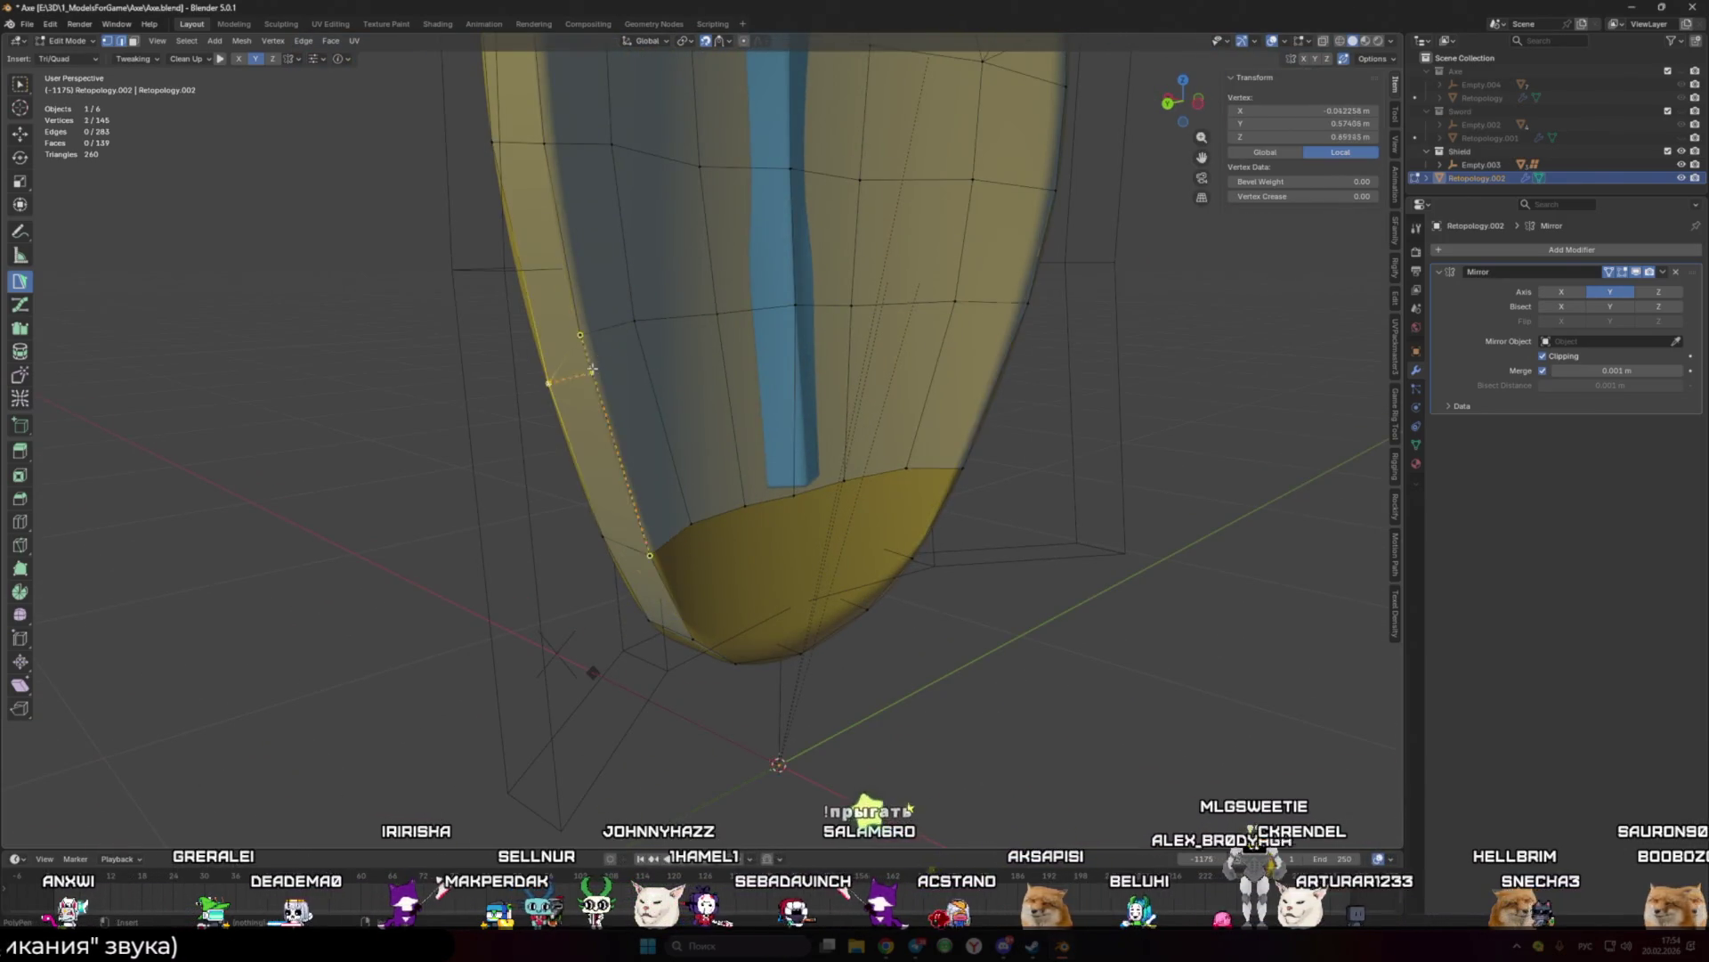
pyautogui.click(592, 337)
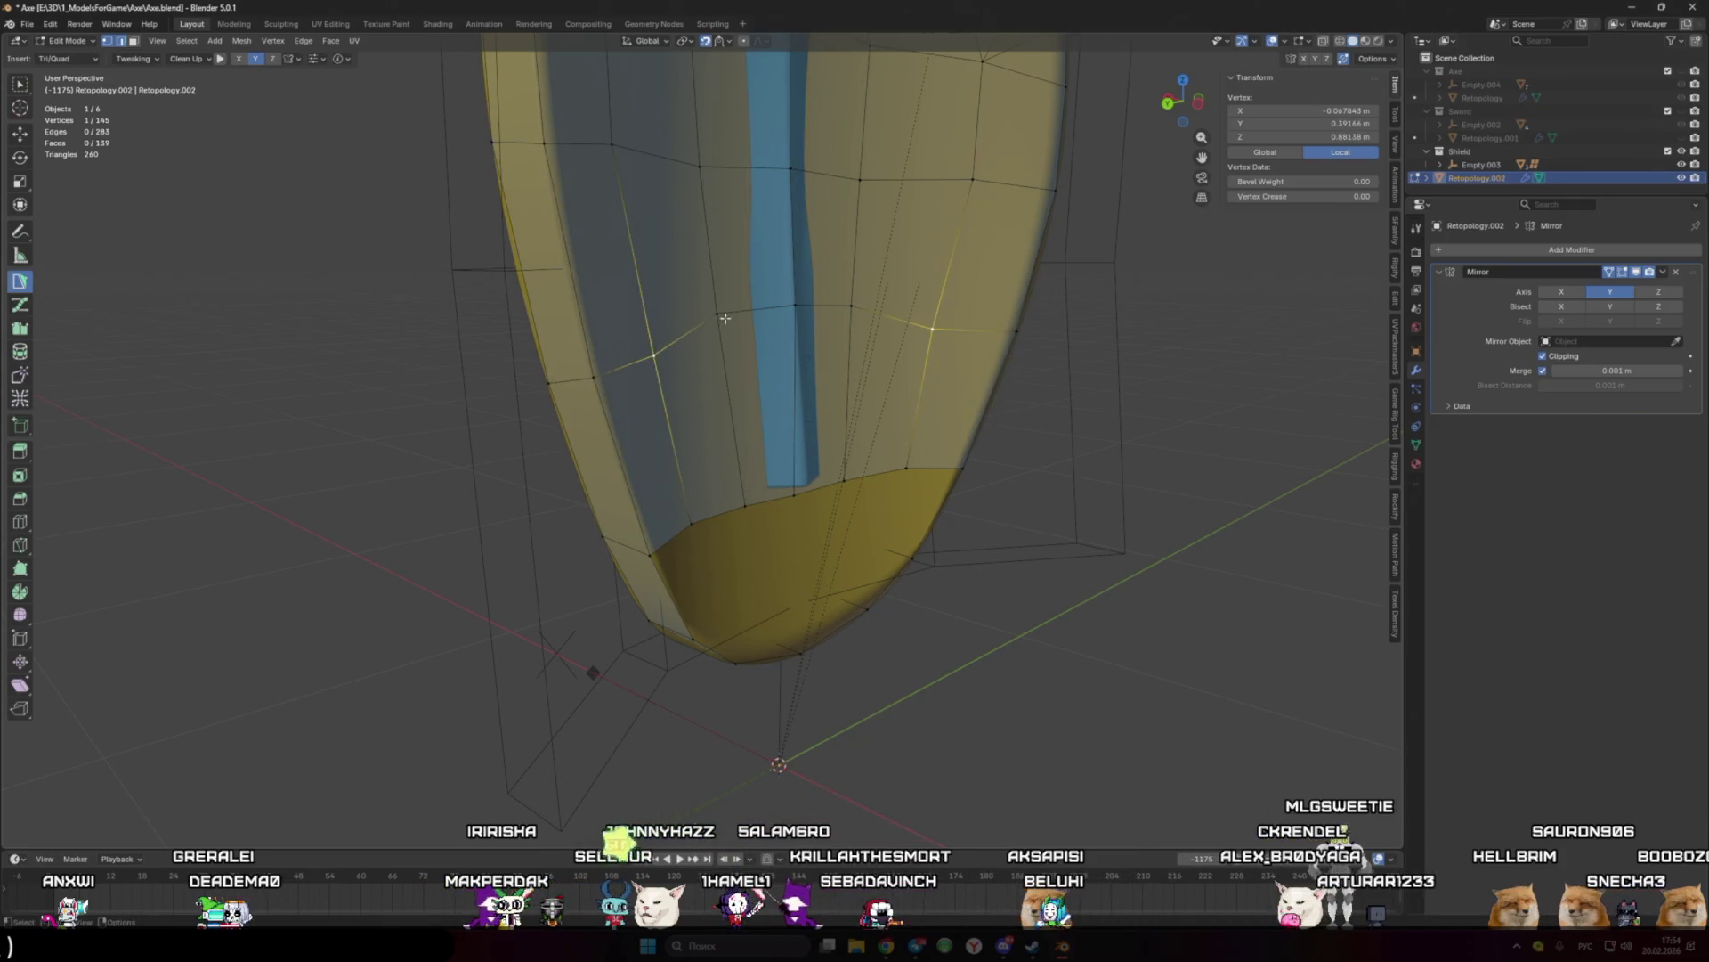
pyautogui.click(795, 306)
pyautogui.moveTo(774, 387)
pyautogui.mouseDown(button='middle')
pyautogui.moveTo(699, 391)
pyautogui.moveTo(649, 431)
pyautogui.moveTo(787, 452)
pyautogui.mouseUp(button='middle')
pyautogui.scroll(-3, 699, 392)
# Step: Add triangle and quad faces near the bottom tip and fill the remaining gap with F
pyautogui.click(647, 430)
pyautogui.keyDown('ctrl'); pyautogui.click(744, 422); pyautogui.keyUp('ctrl')
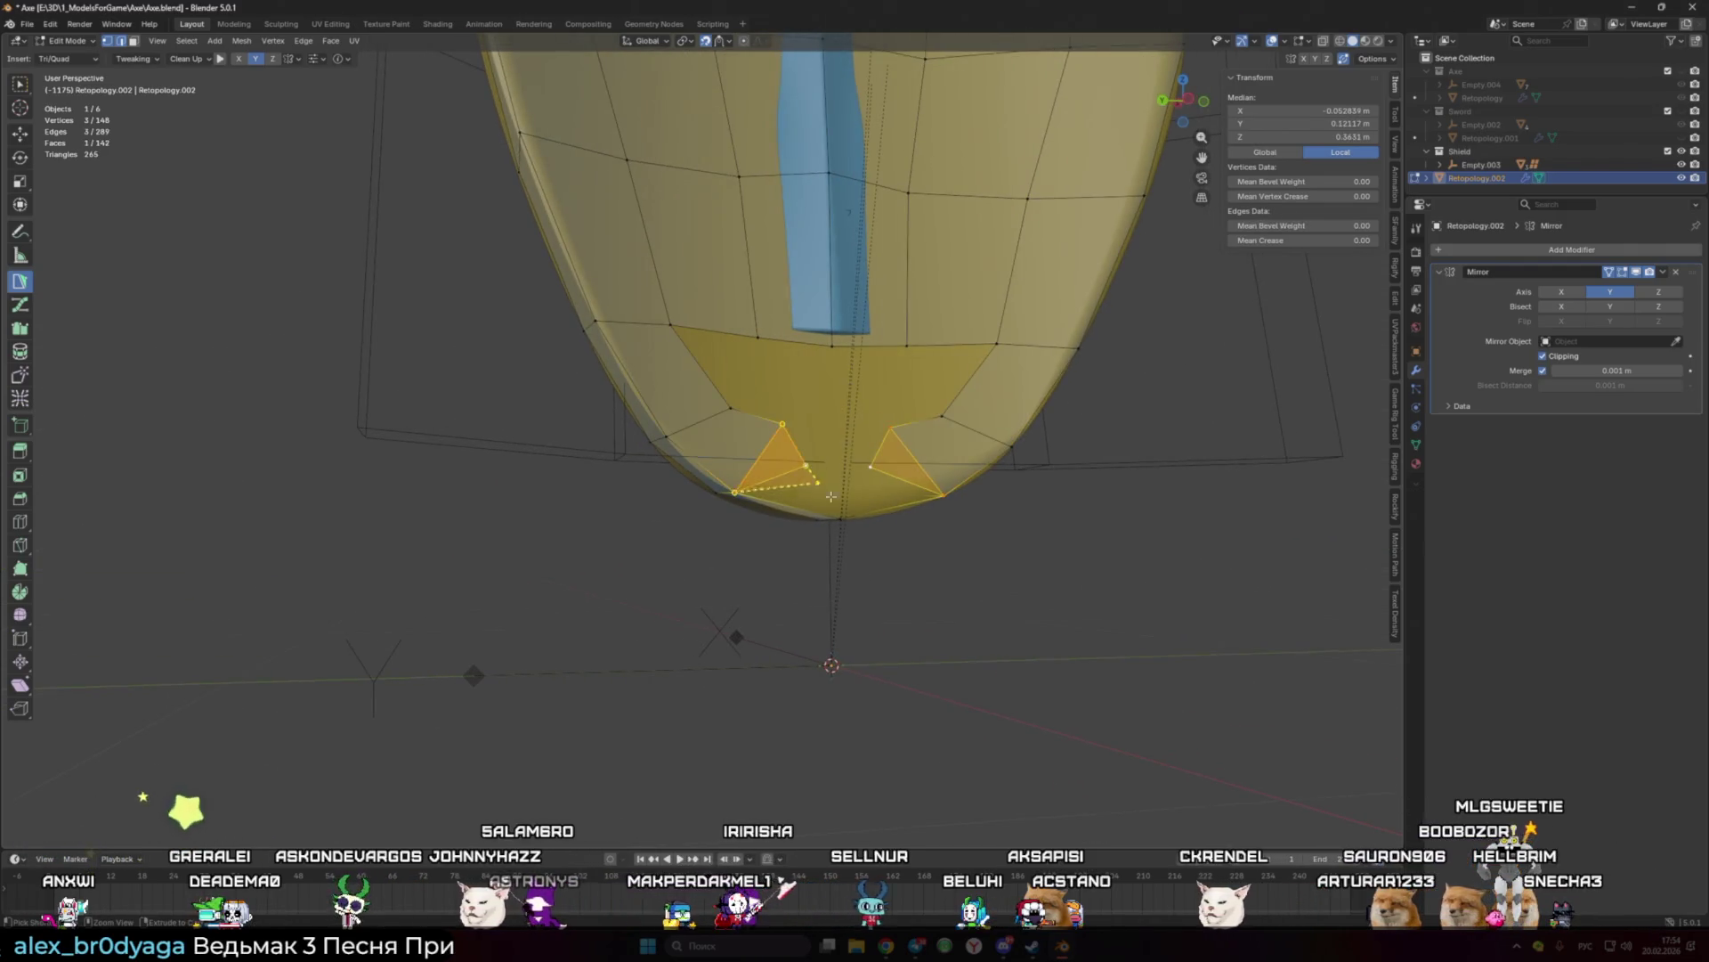
pyautogui.keyDown('ctrl'); pyautogui.click(829, 450); pyautogui.keyUp('ctrl')
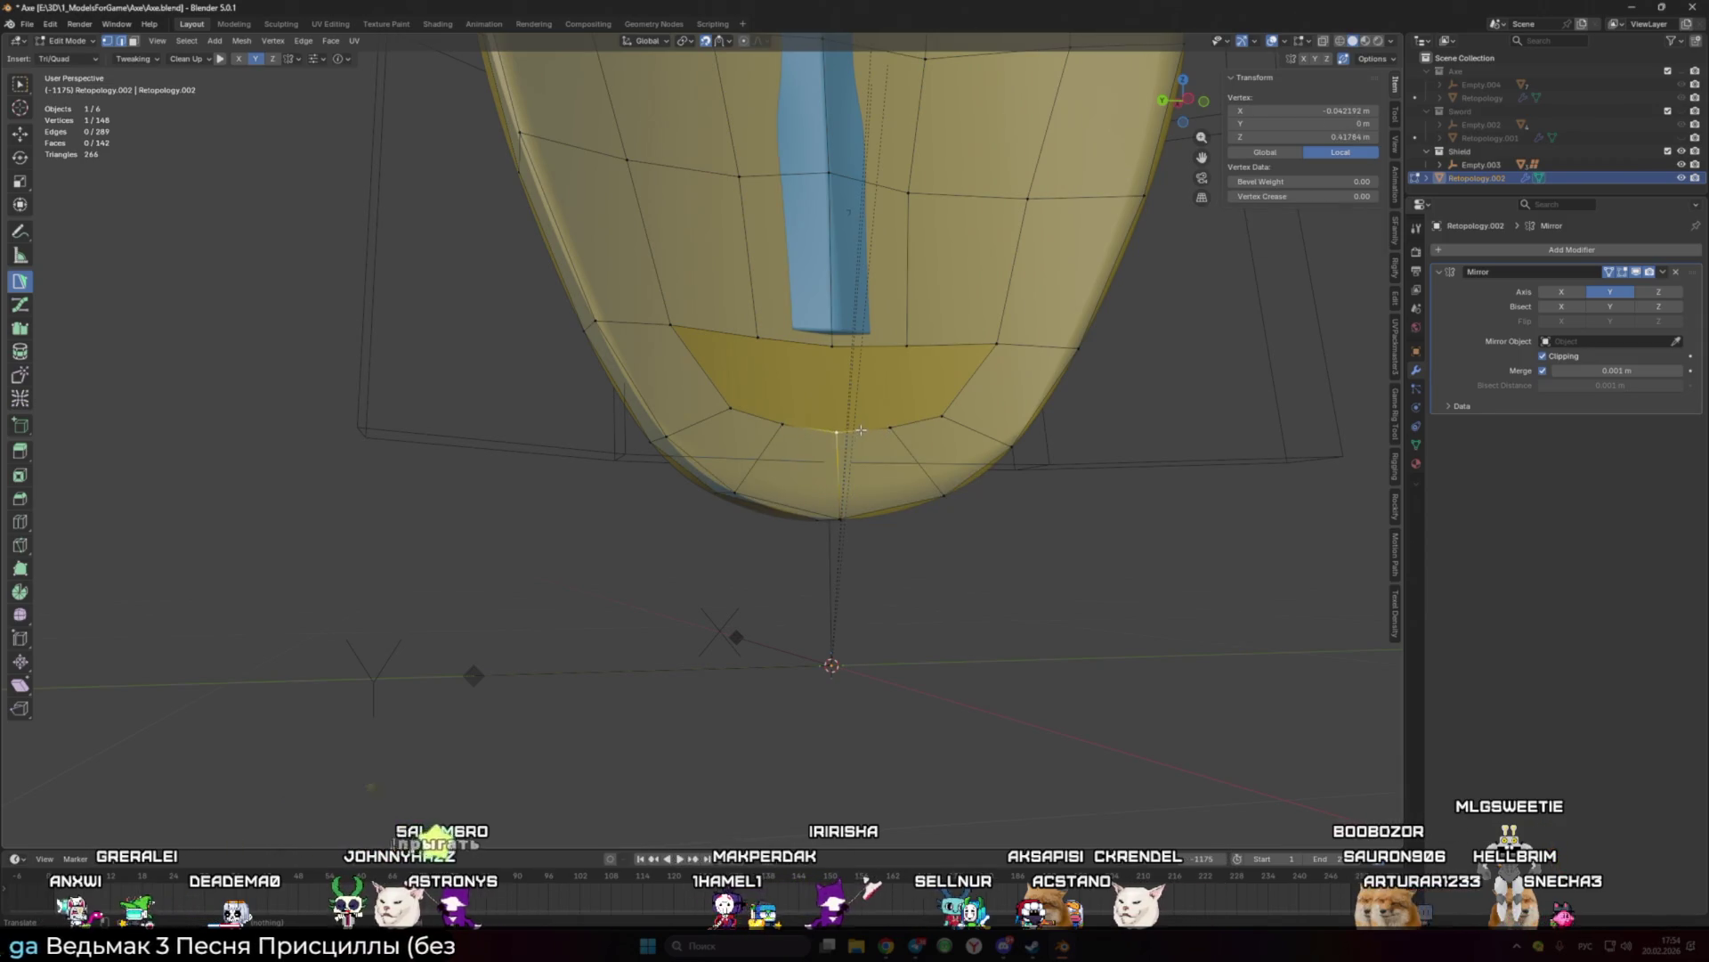
pyautogui.press('f')
pyautogui.press('f')
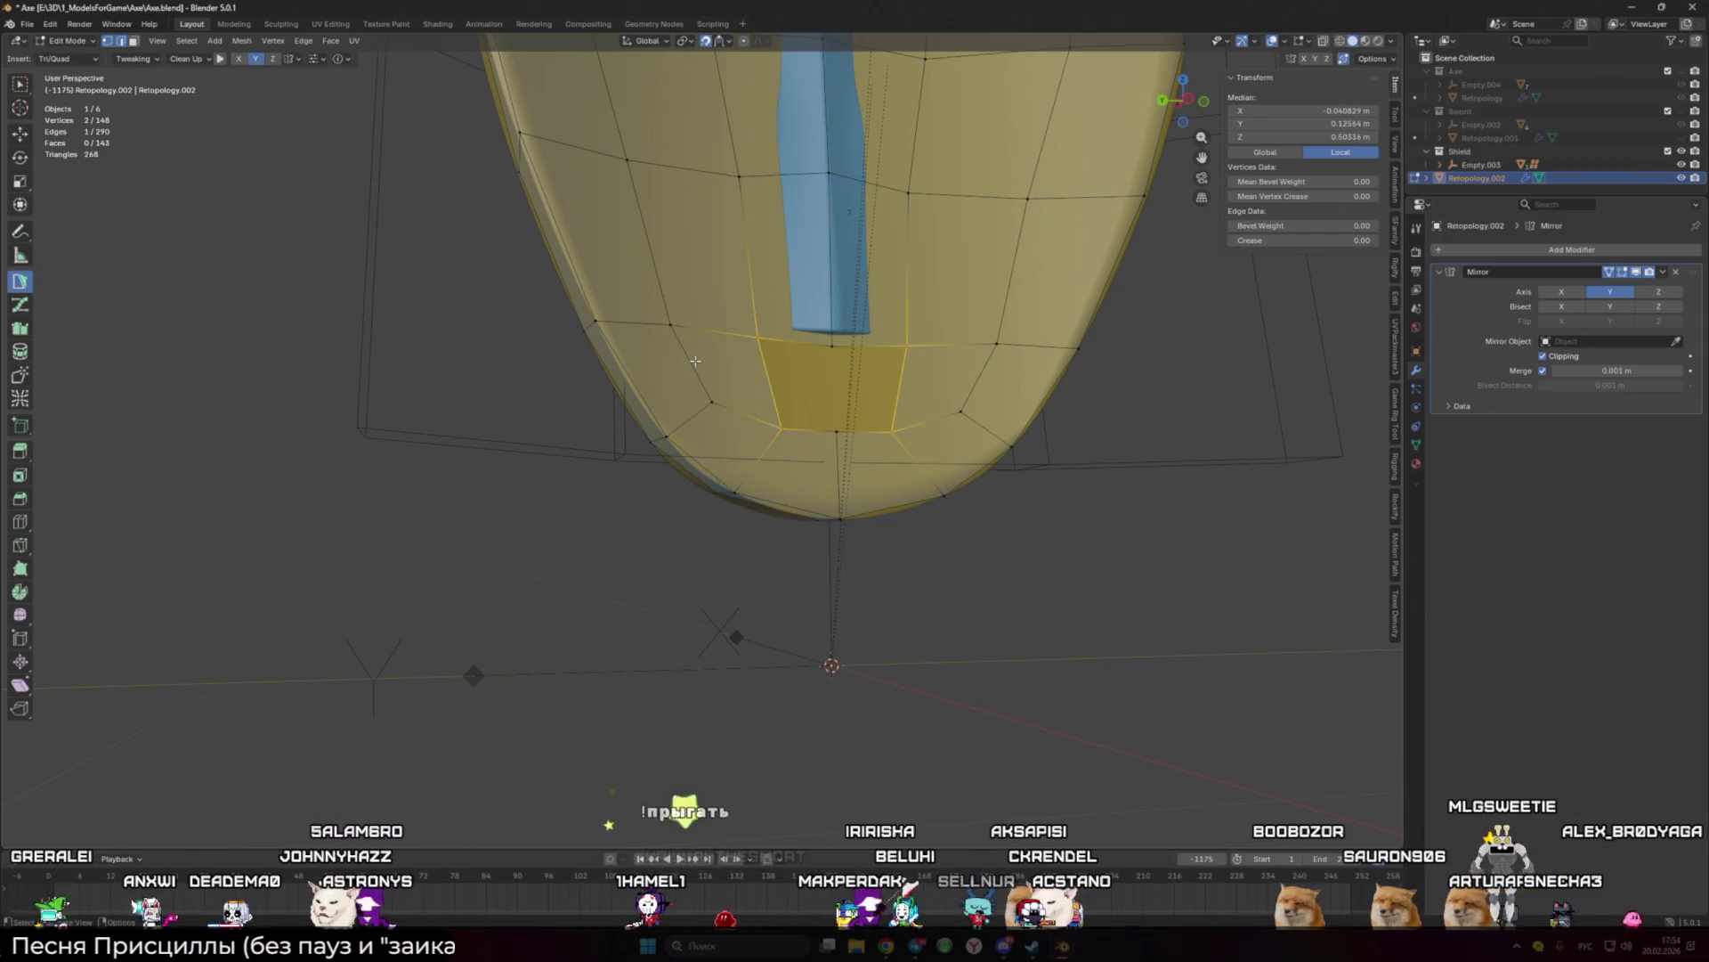
pyautogui.scroll(-4, 716, 406)
pyautogui.moveTo(748, 406)
pyautogui.mouseDown(button='middle')
pyautogui.moveTo(996, 366)
pyautogui.moveTo(729, 430)
pyautogui.moveTo(935, 466)
pyautogui.moveTo(997, 452)
pyautogui.moveTo(1000, 382)
pyautogui.moveTo(1085, 409)
pyautogui.mouseUp(button='middle')
# Step: Select the whole mesh, return to Object Mode, and isolate it in Local View
pyautogui.press('a')
pyautogui.moveTo(717, 341); pyautogui.dragTo(376, 101, button='middle')
pyautogui.scroll(3, 376, 100)
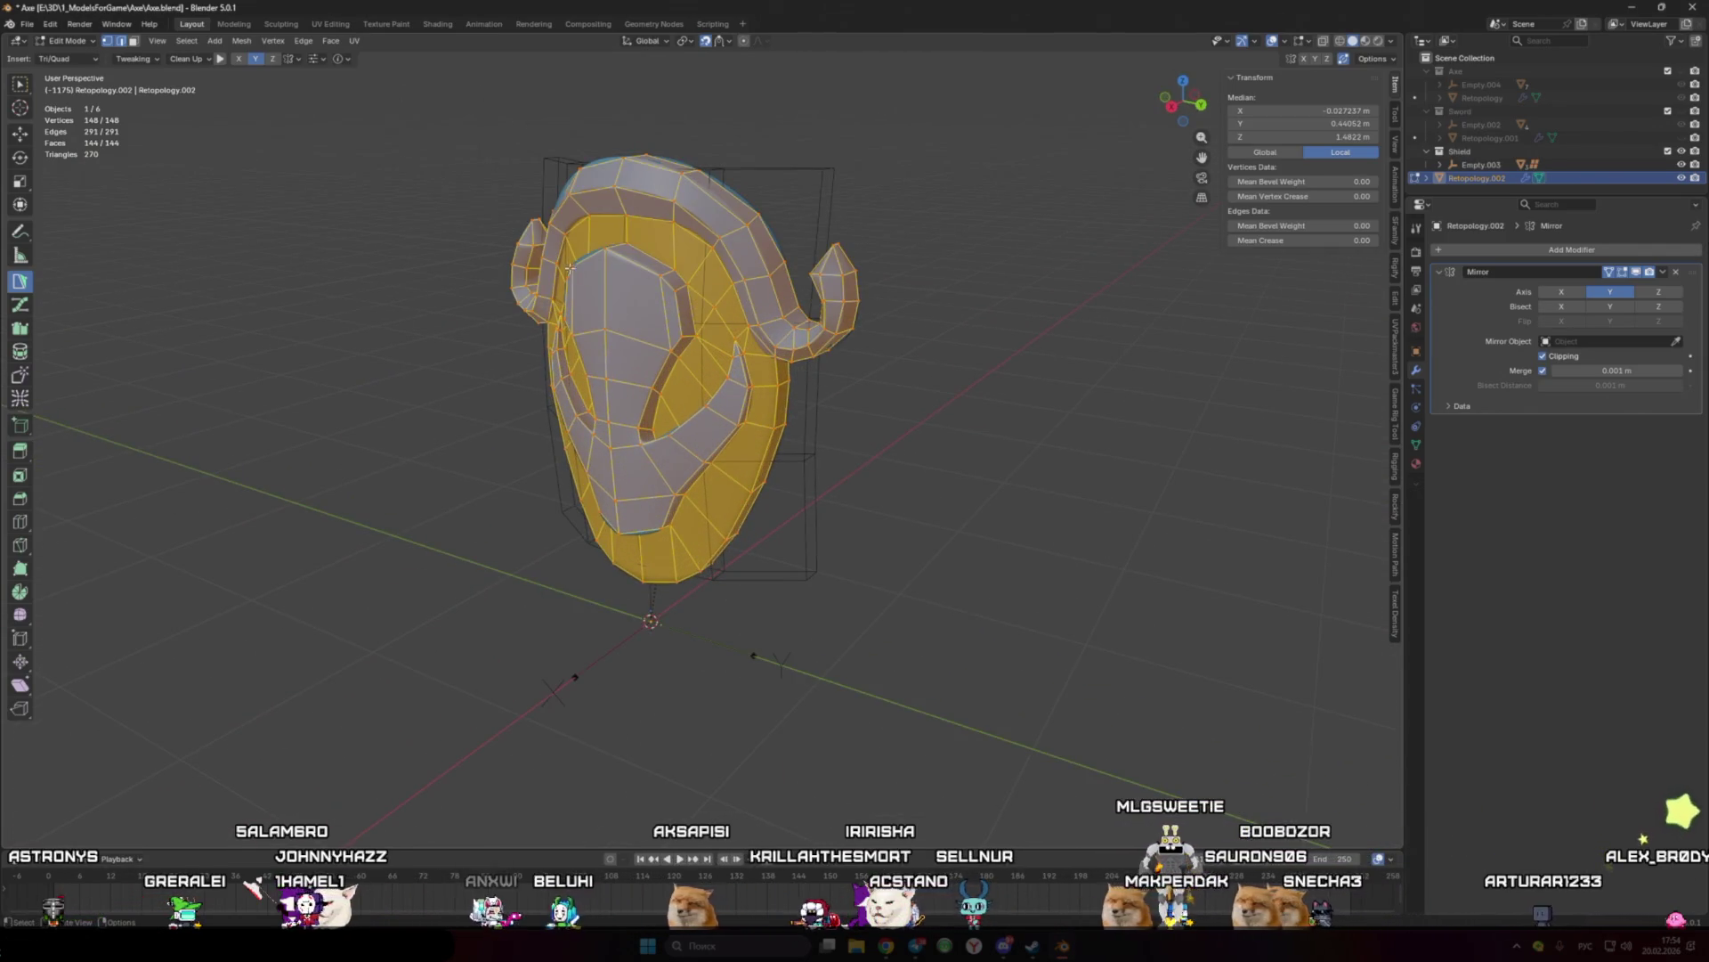
pyautogui.press('Tab')
pyautogui.press('KP_Divide')
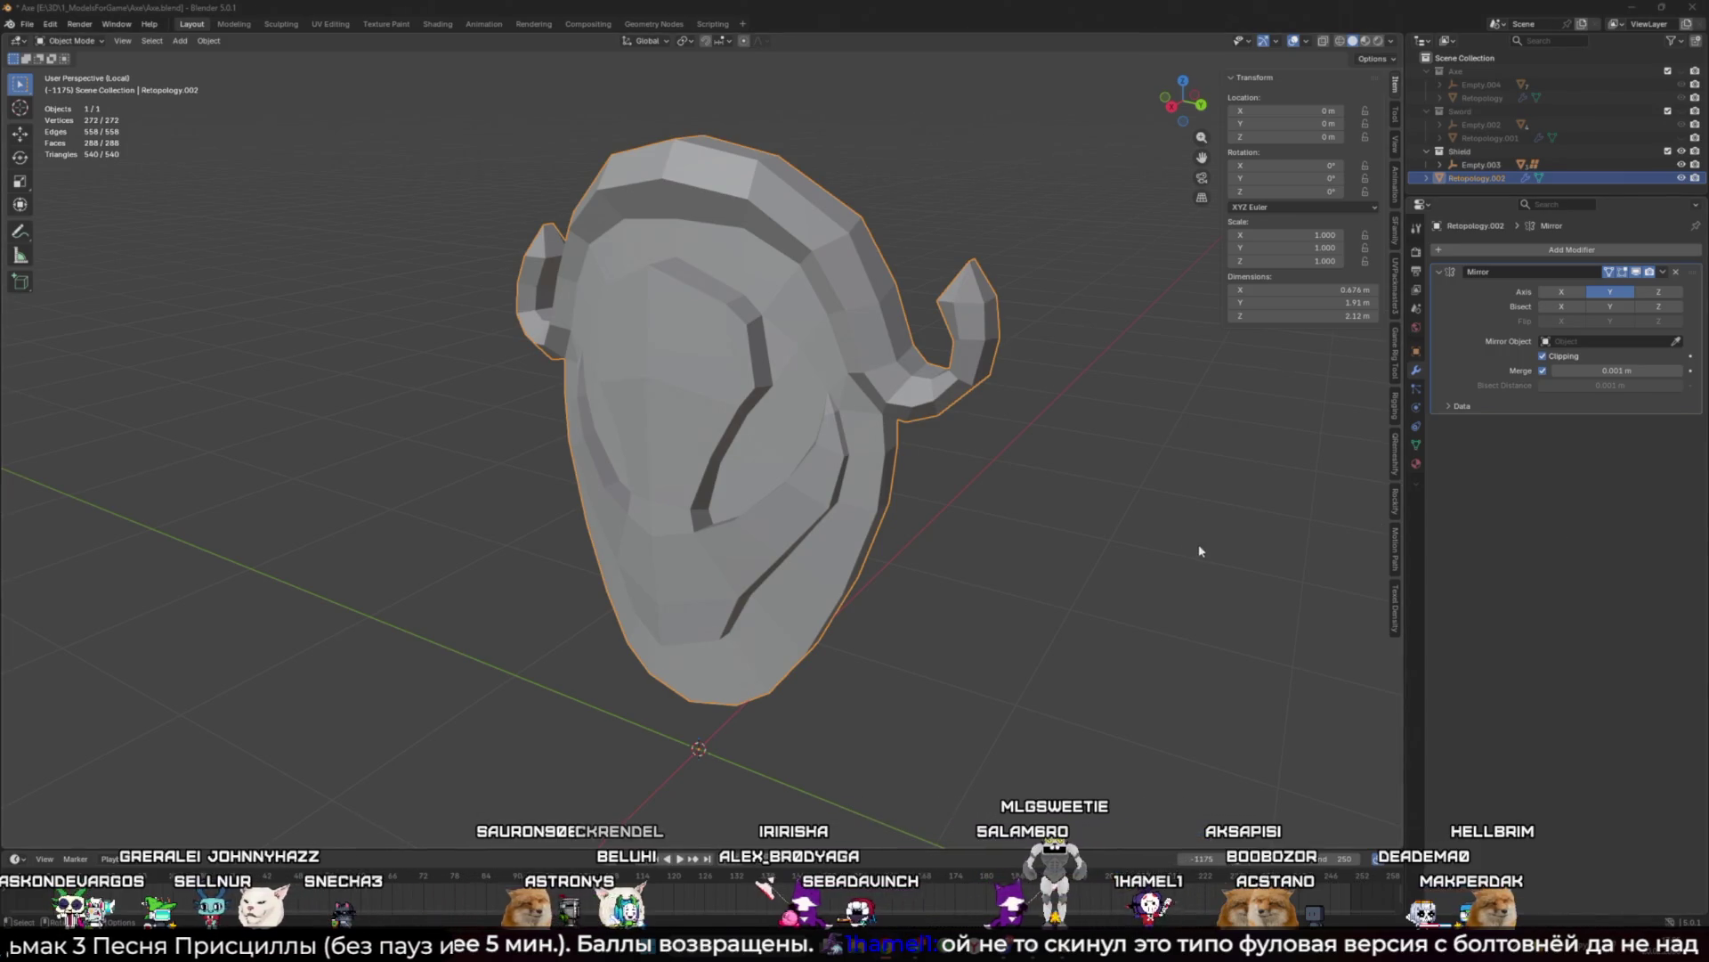
# Step: Check the mesh's checker material, then switch to the UV Editing workspace
pyautogui.moveTo(1015, 543)
pyautogui.mouseDown(button='middle')
pyautogui.moveTo(821, 528)
pyautogui.moveTo(832, 514)
pyautogui.mouseUp(button='middle')
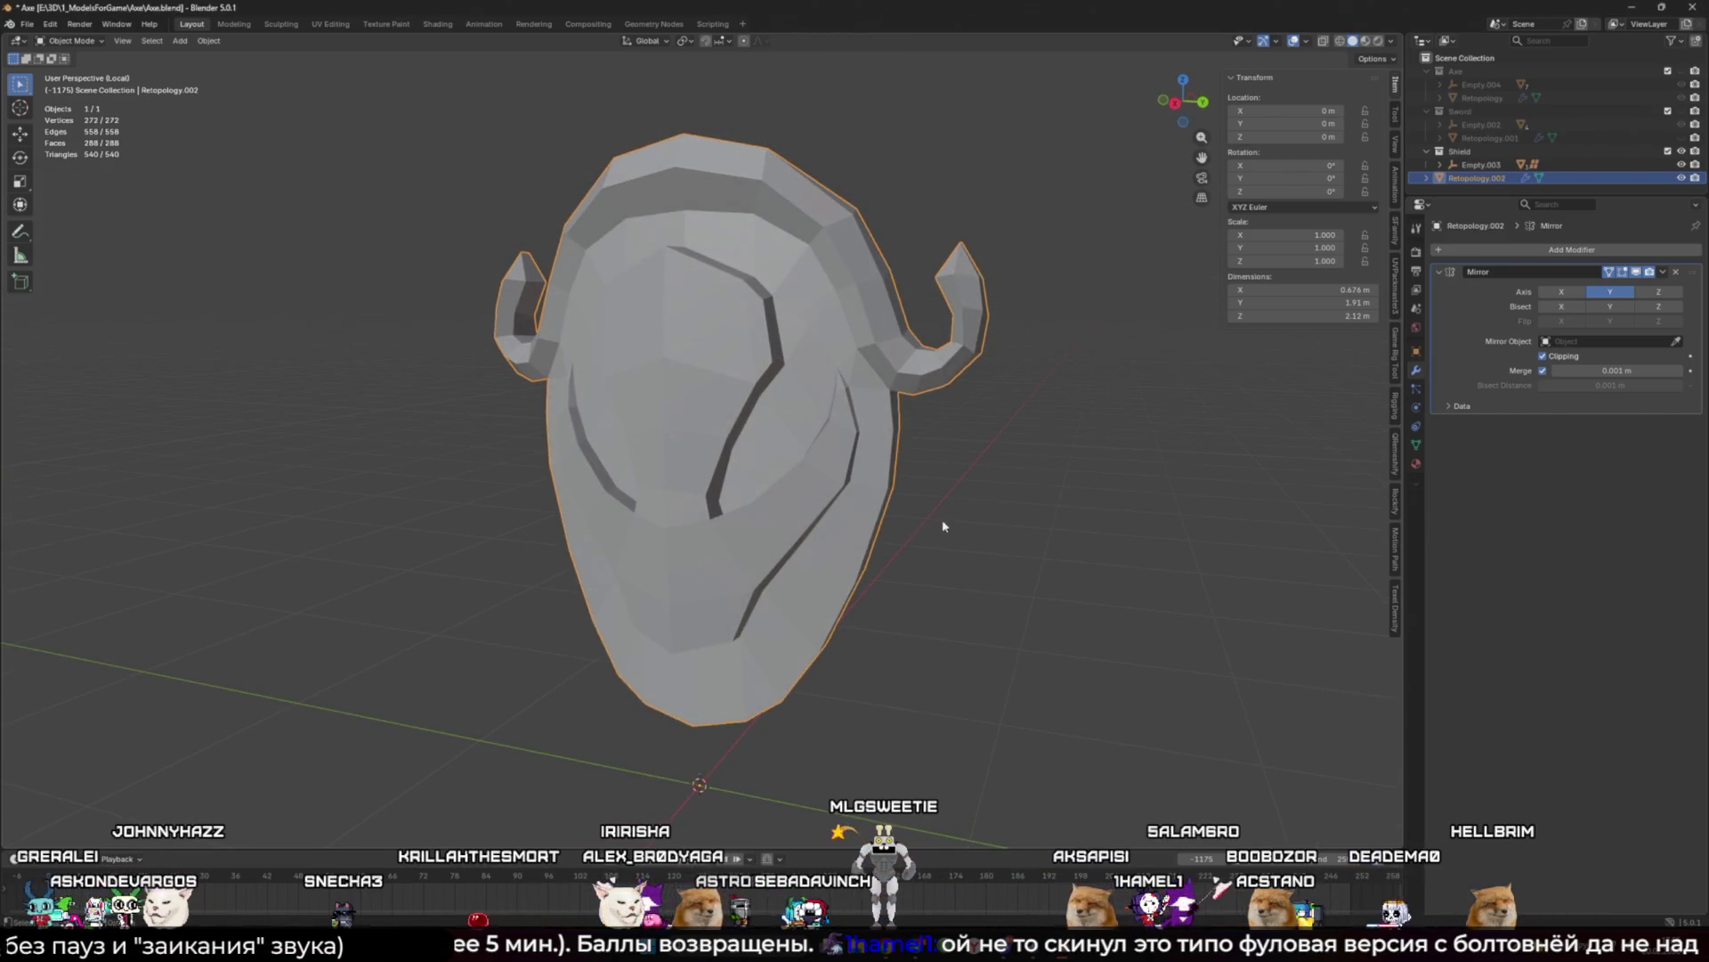
pyautogui.click(1417, 464)
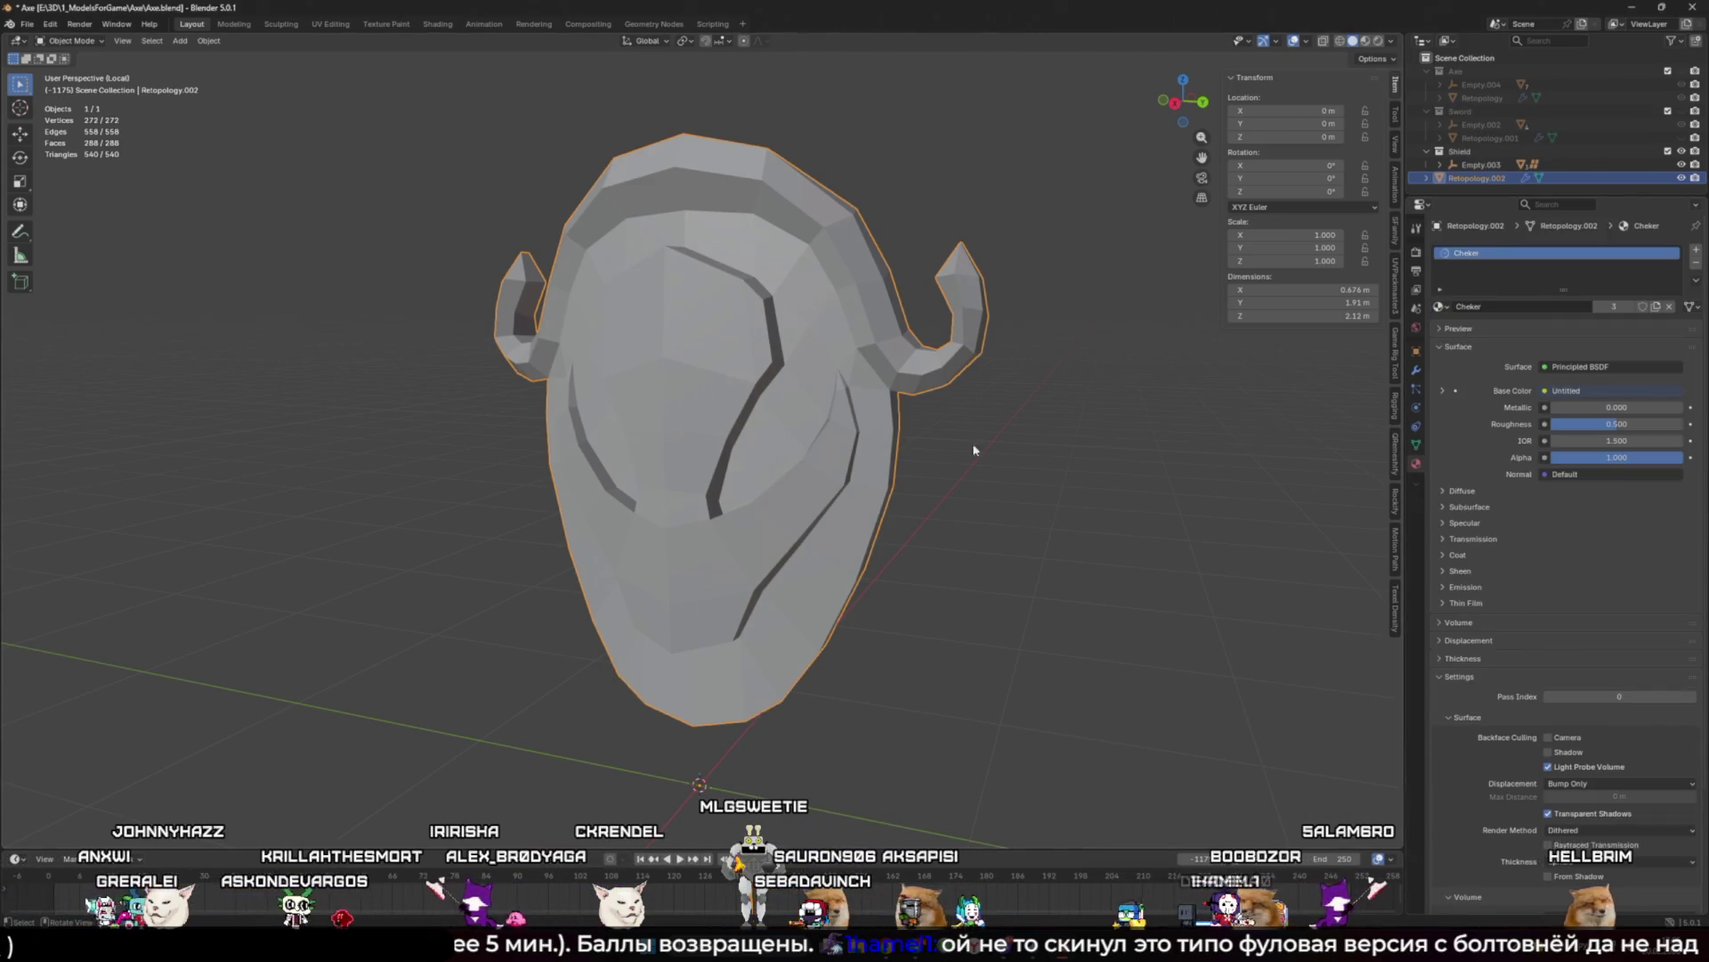
pyautogui.click(329, 24)
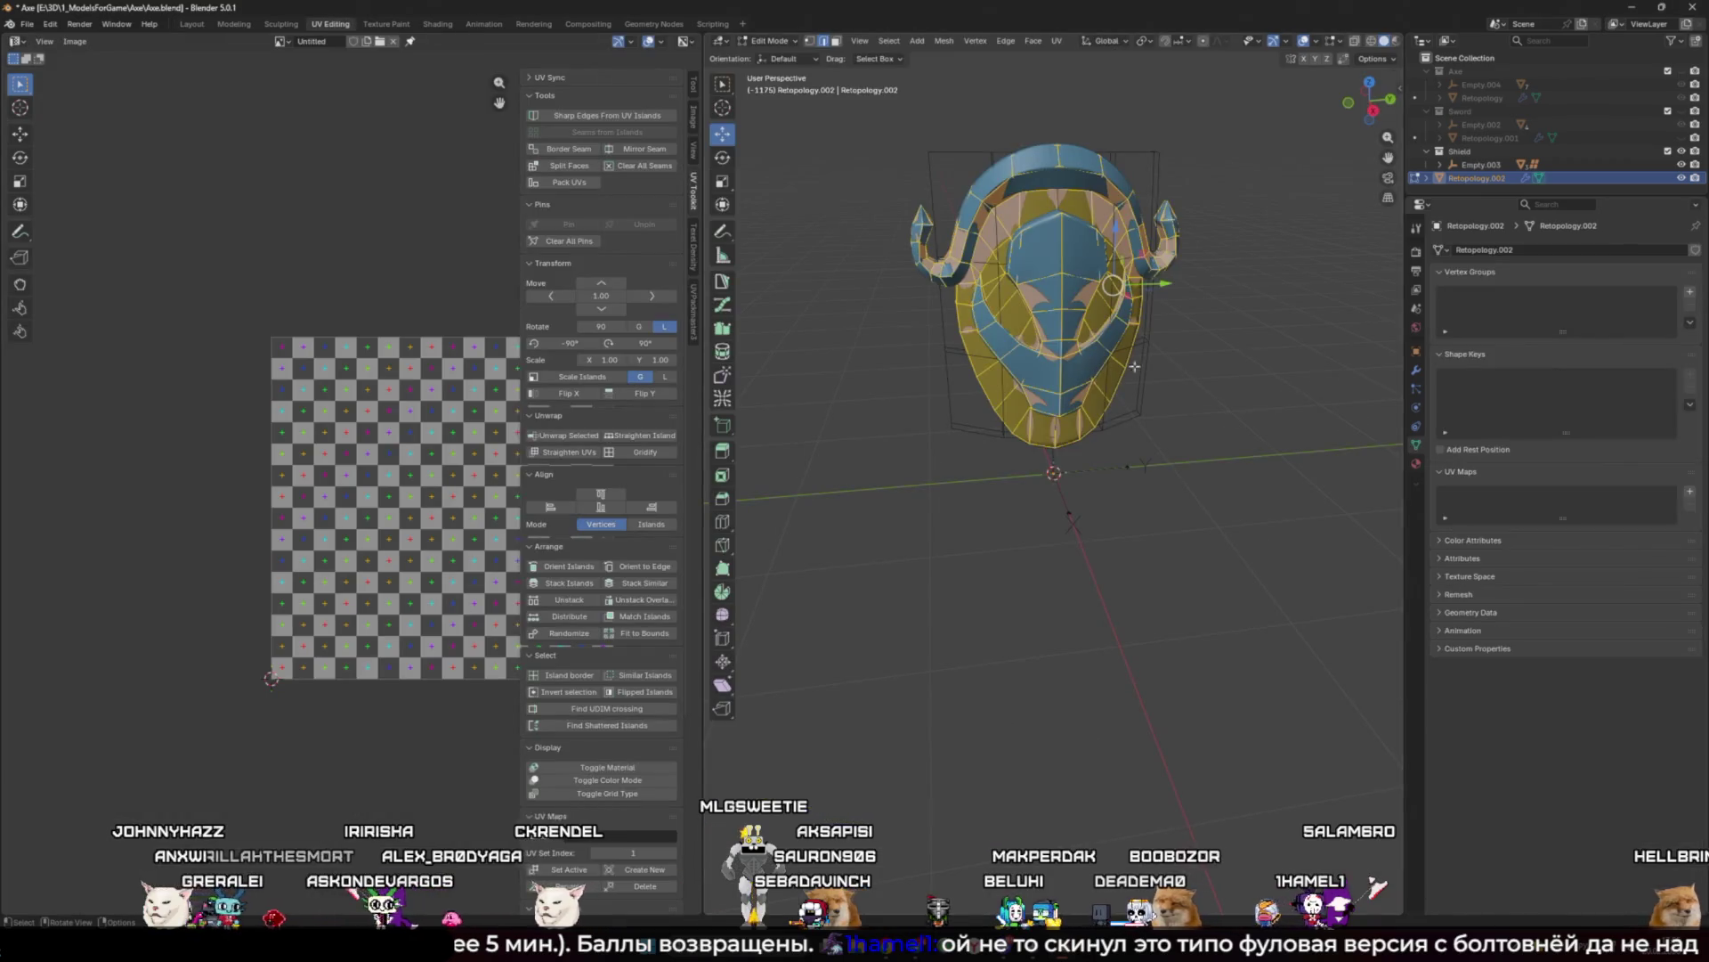
# Step: Add a UV map to the retopology mesh, isolate it, and unwrap it
pyautogui.click(1689, 490)
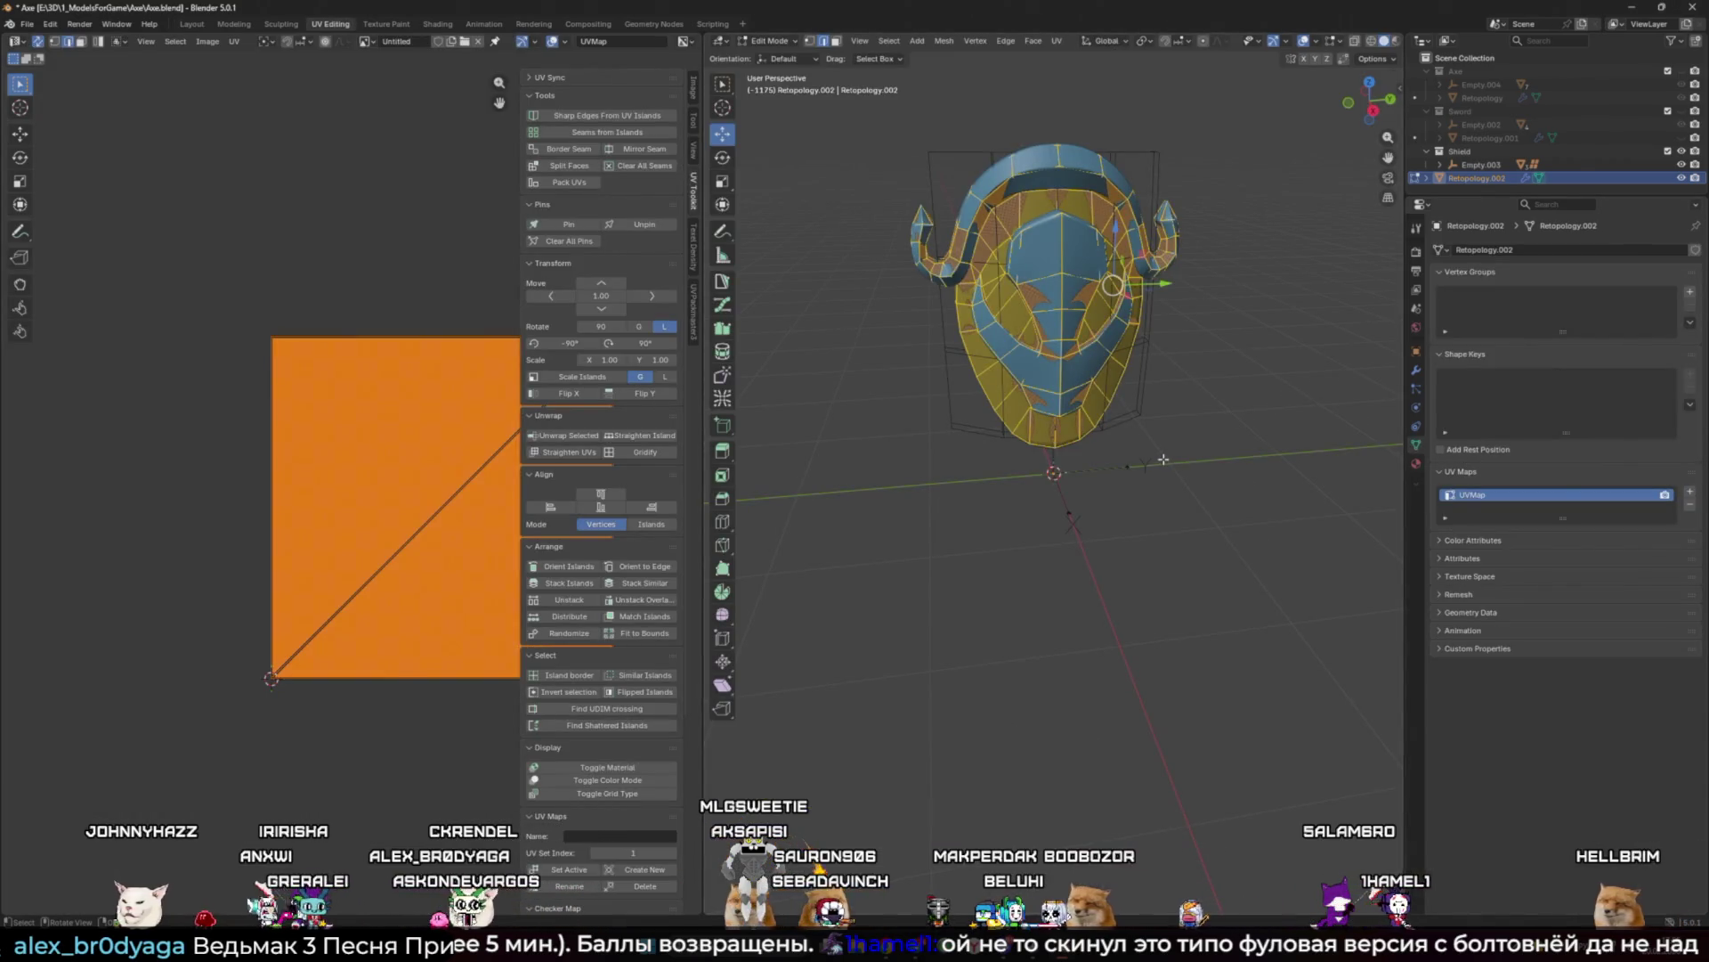
pyautogui.press('KP_Divide')
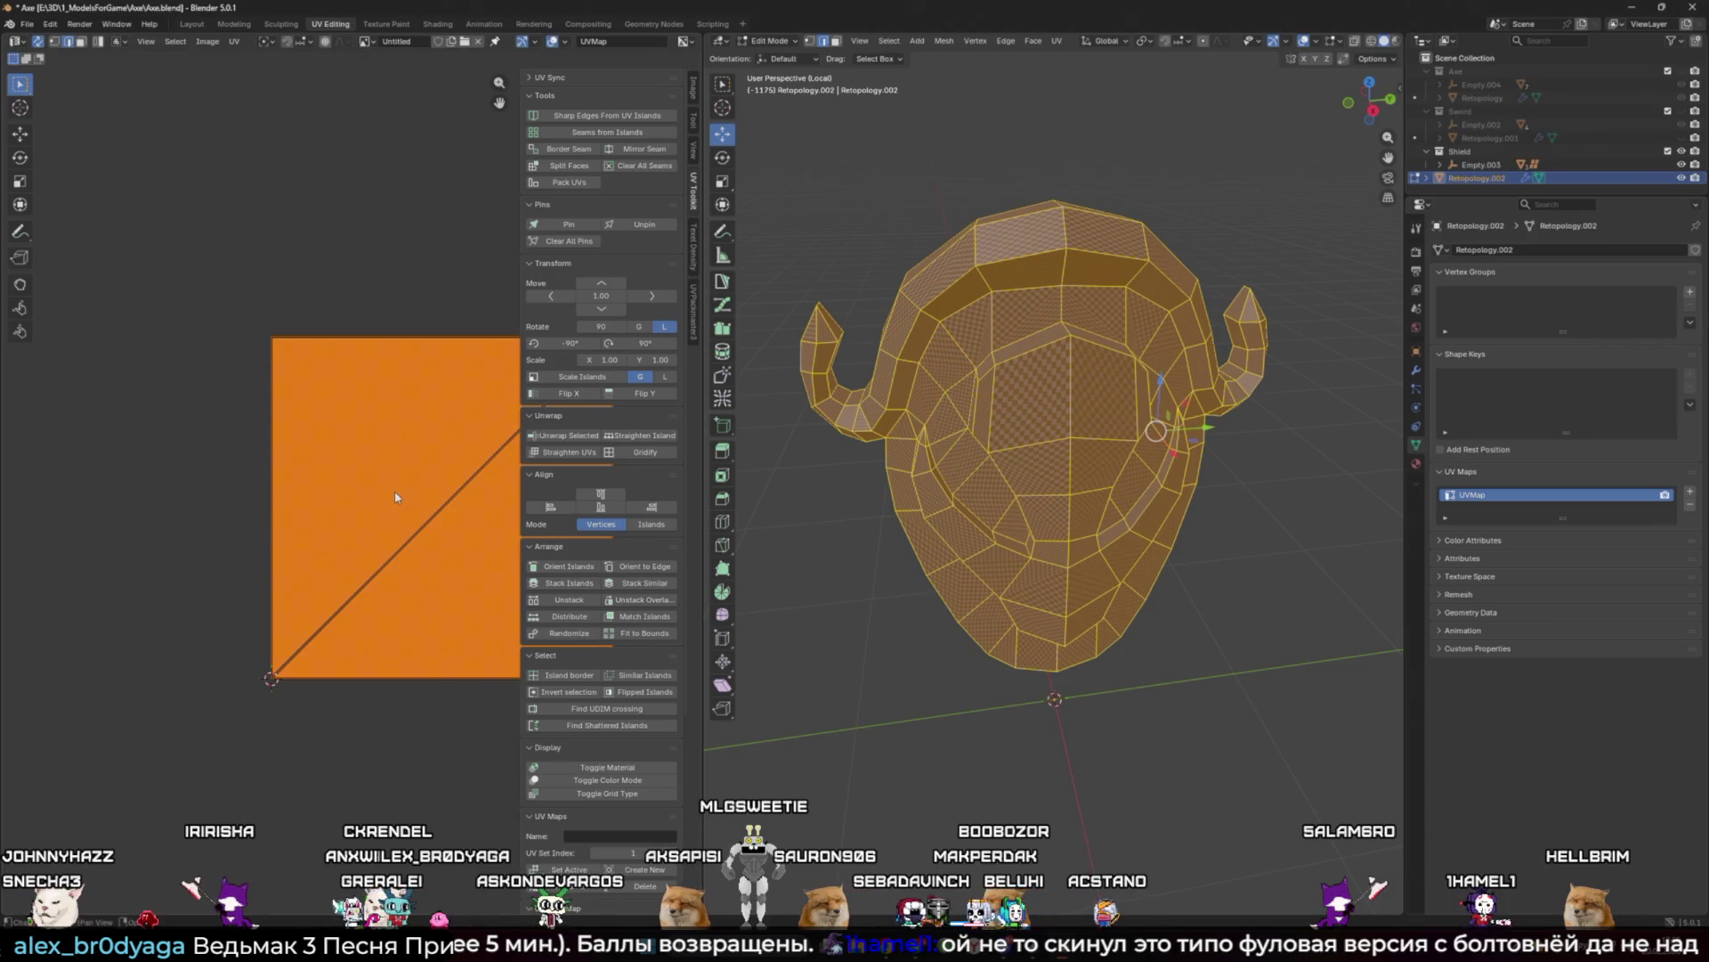
pyautogui.press('u')
pyautogui.click(396, 490)
# Step: Select an edge loop on the unwrapped mesh
pyautogui.moveTo(1157, 445)
pyautogui.mouseDown(button='middle')
pyautogui.moveTo(1060, 285)
pyautogui.moveTo(1090, 363)
pyautogui.mouseUp(button='middle')
pyautogui.scroll(3, 1056, 282)
pyautogui.keyDown('alt'); pyautogui.click(1057, 281); pyautogui.keyUp('alt')
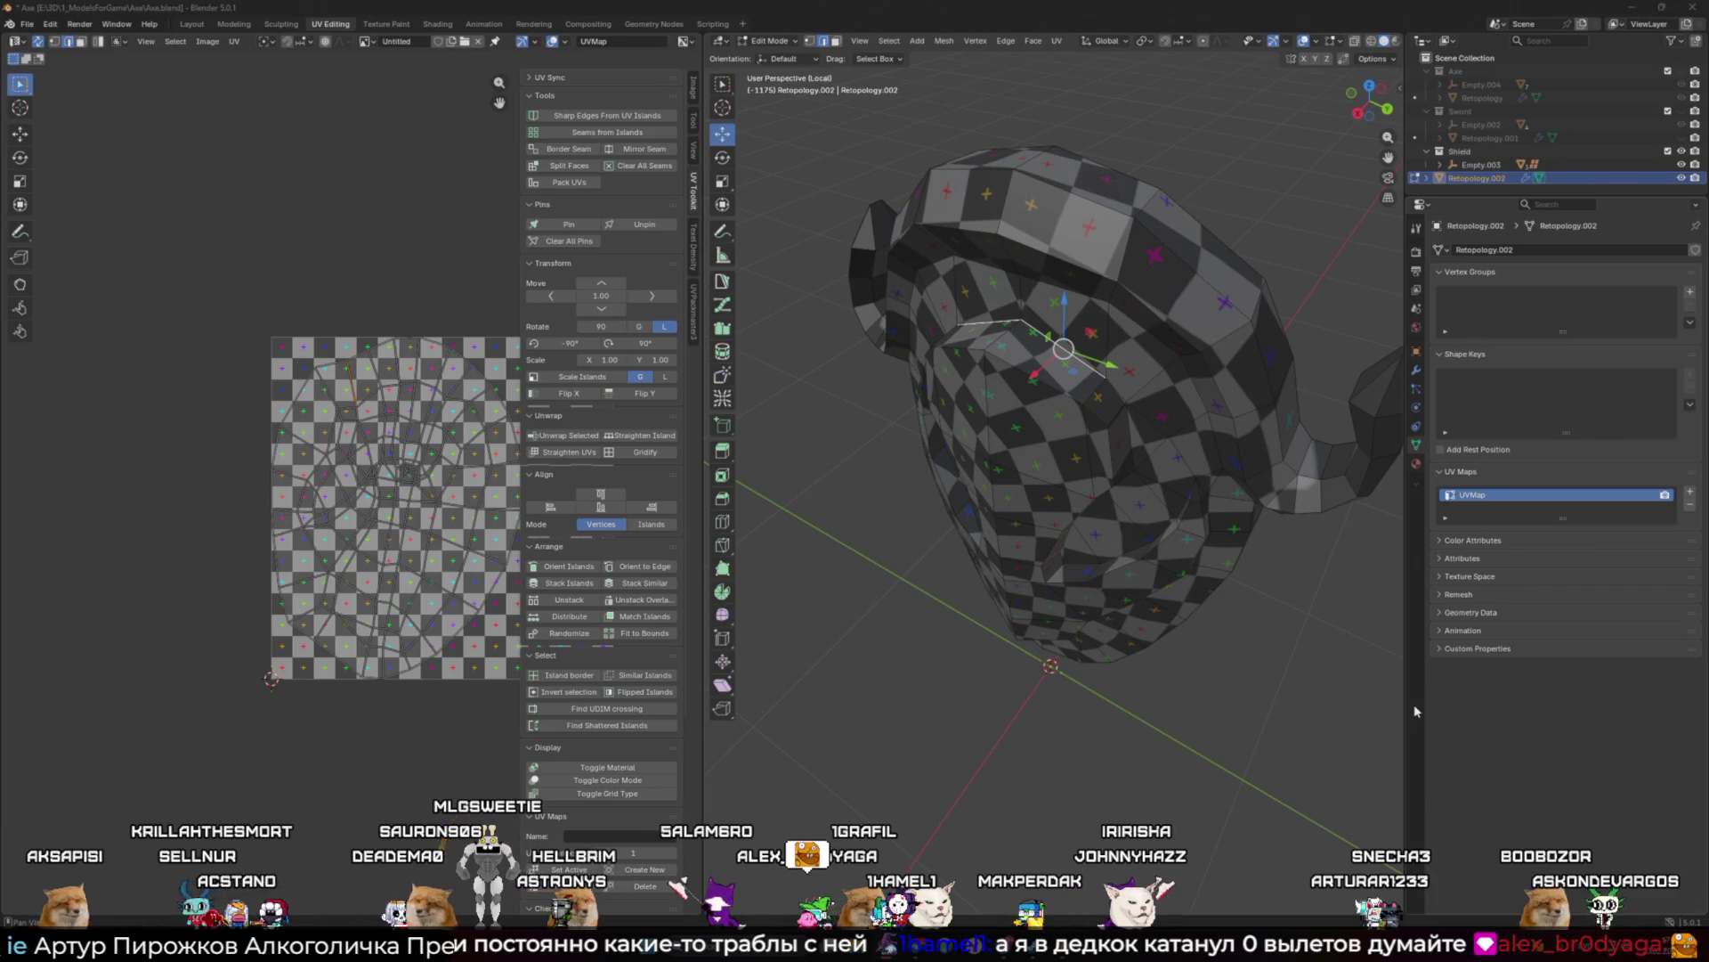
# Step: Orbit and zoom around the mesh to bring the diagonal groove into view
pyautogui.moveTo(1282, 474)
pyautogui.mouseDown(button='middle')
pyautogui.moveTo(1059, 359)
pyautogui.moveTo(1101, 575)
pyautogui.mouseUp(button='middle')
pyautogui.scroll(5, 1128, 540)
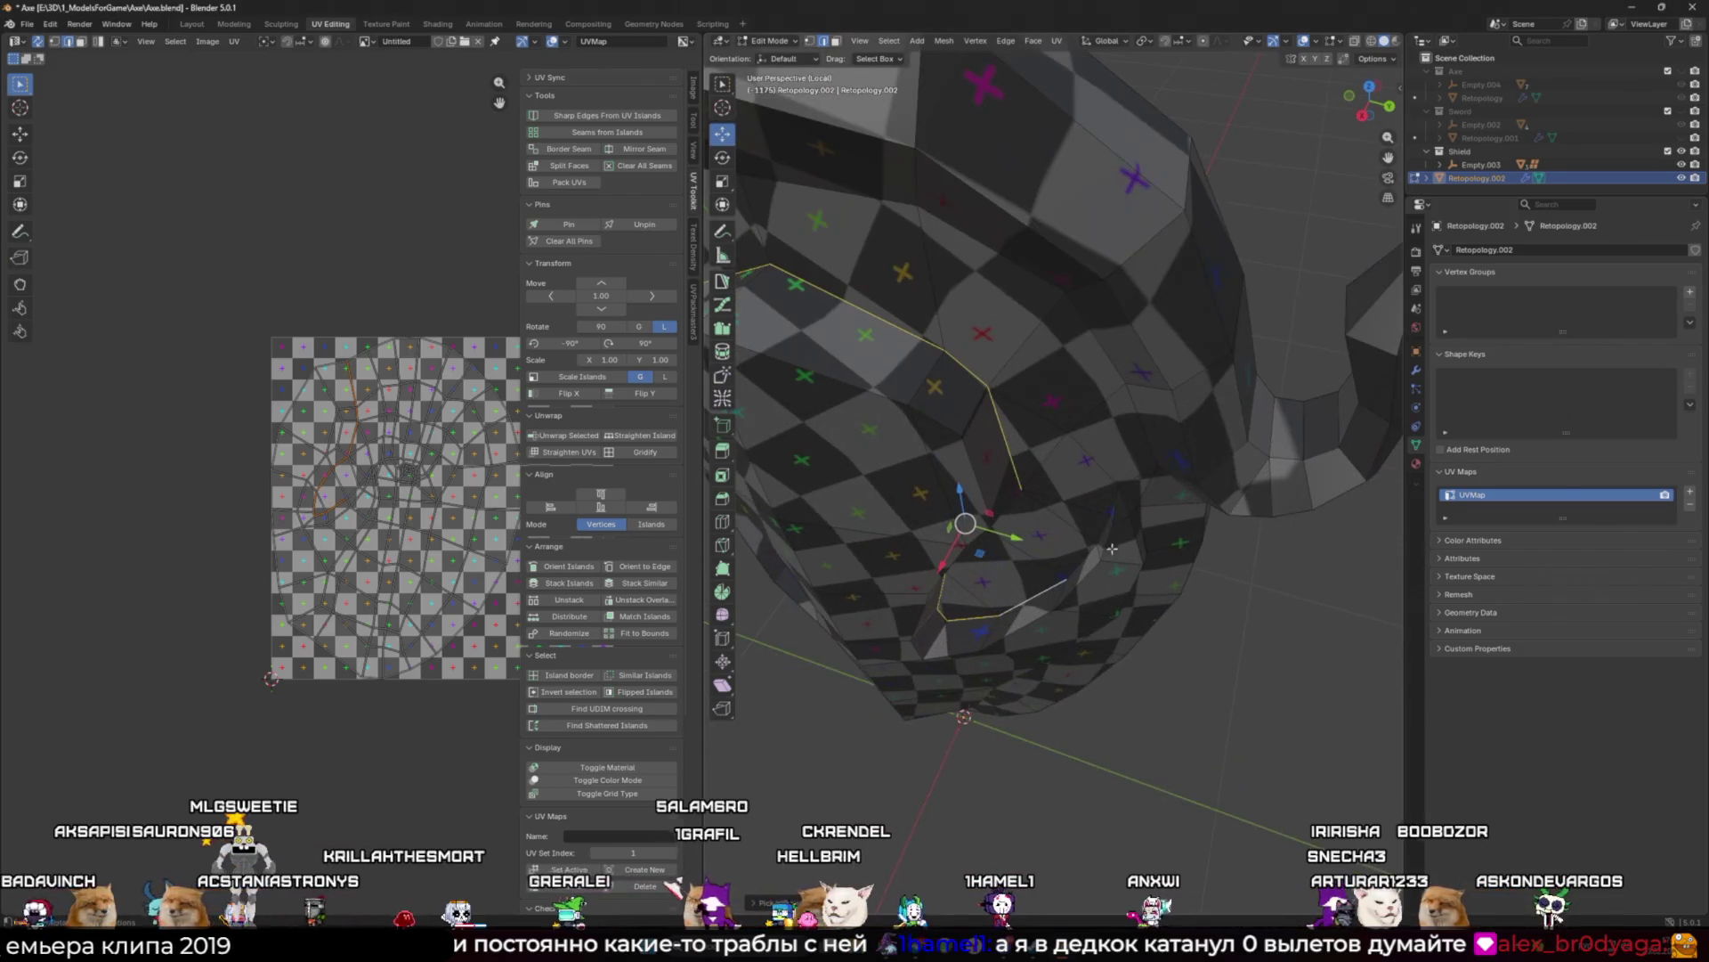
pyautogui.scroll(-2, 1118, 503)
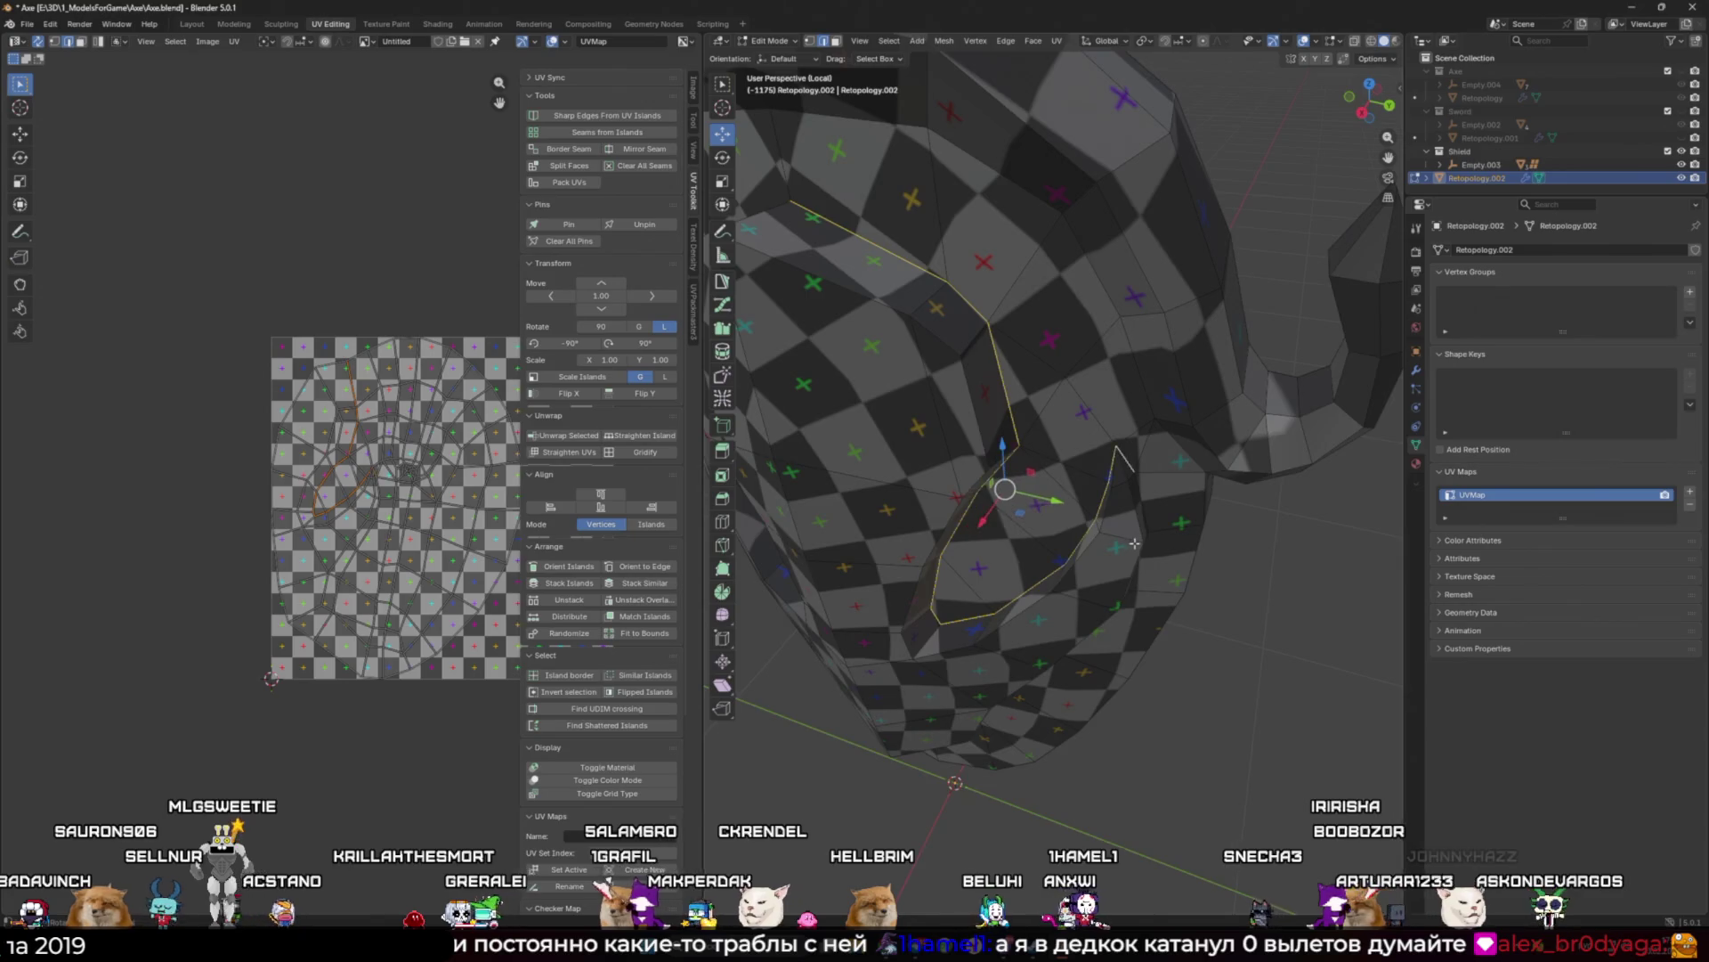
pyautogui.moveTo(1118, 503)
pyautogui.mouseDown(button='middle')
pyautogui.moveTo(966, 570)
pyautogui.moveTo(1046, 552)
pyautogui.mouseUp(button='middle')
pyautogui.scroll(-2, 961, 575)
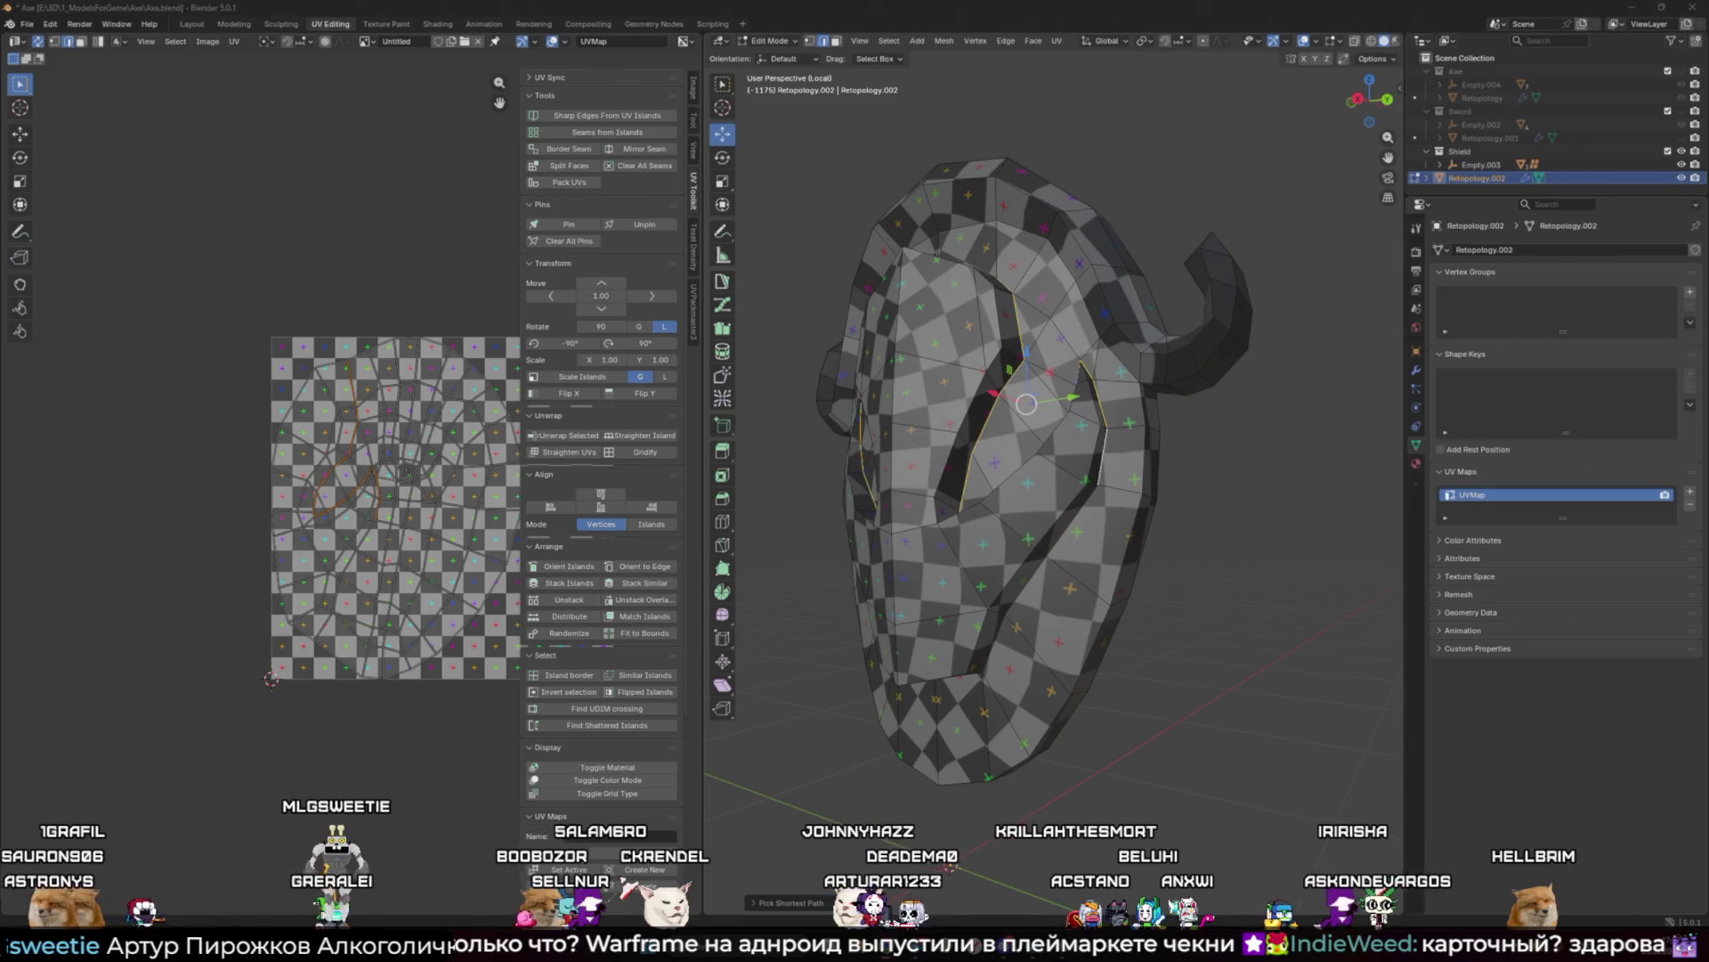
pyautogui.press('super')
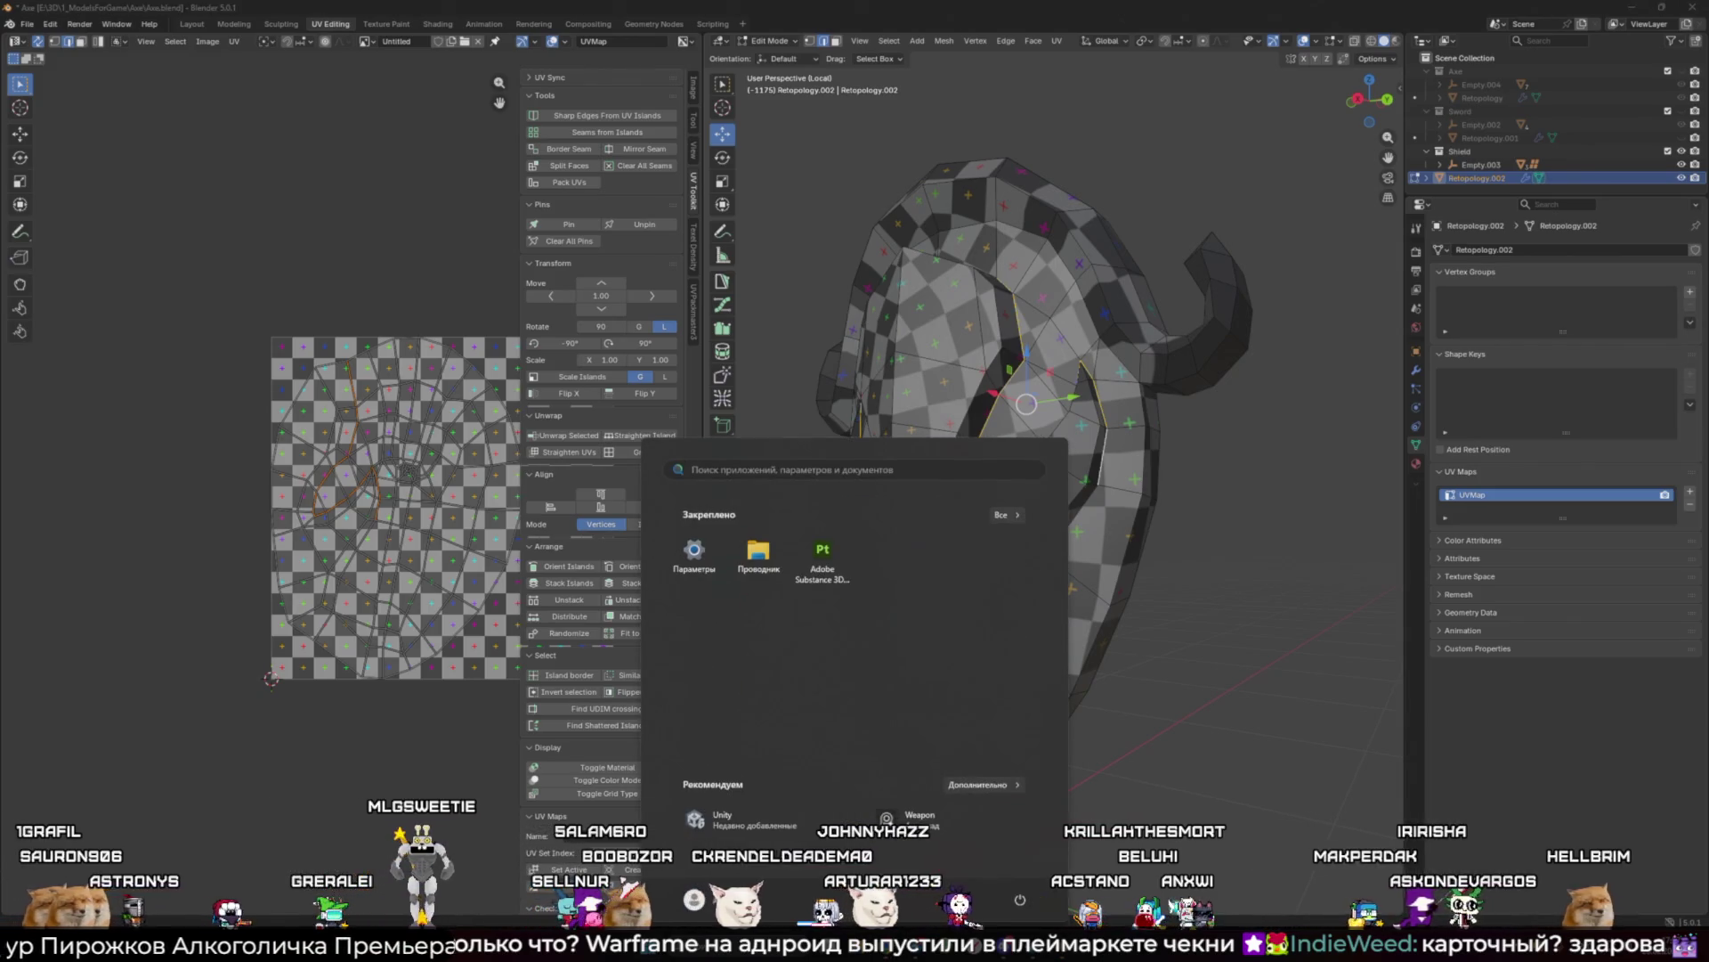
pyautogui.press('super')
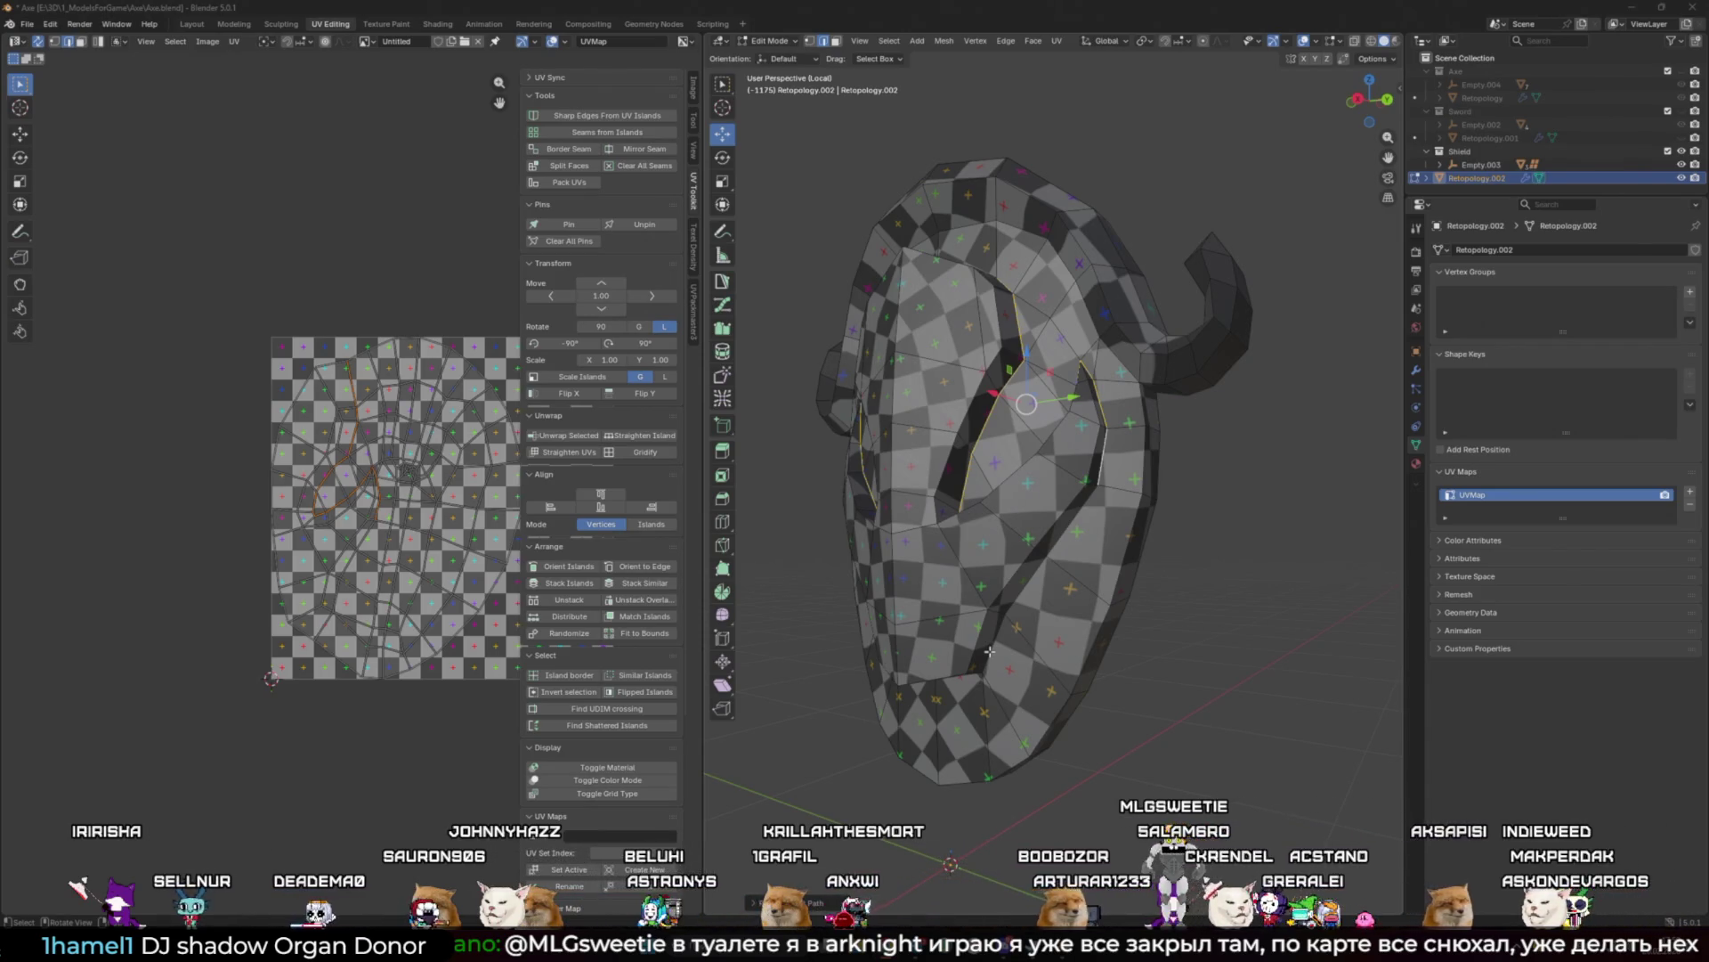
# Step: Mark the selected border edges as seams and unwrap the whole shield mesh
pyautogui.moveTo(989, 651); pyautogui.dragTo(1067, 468, button='middle')
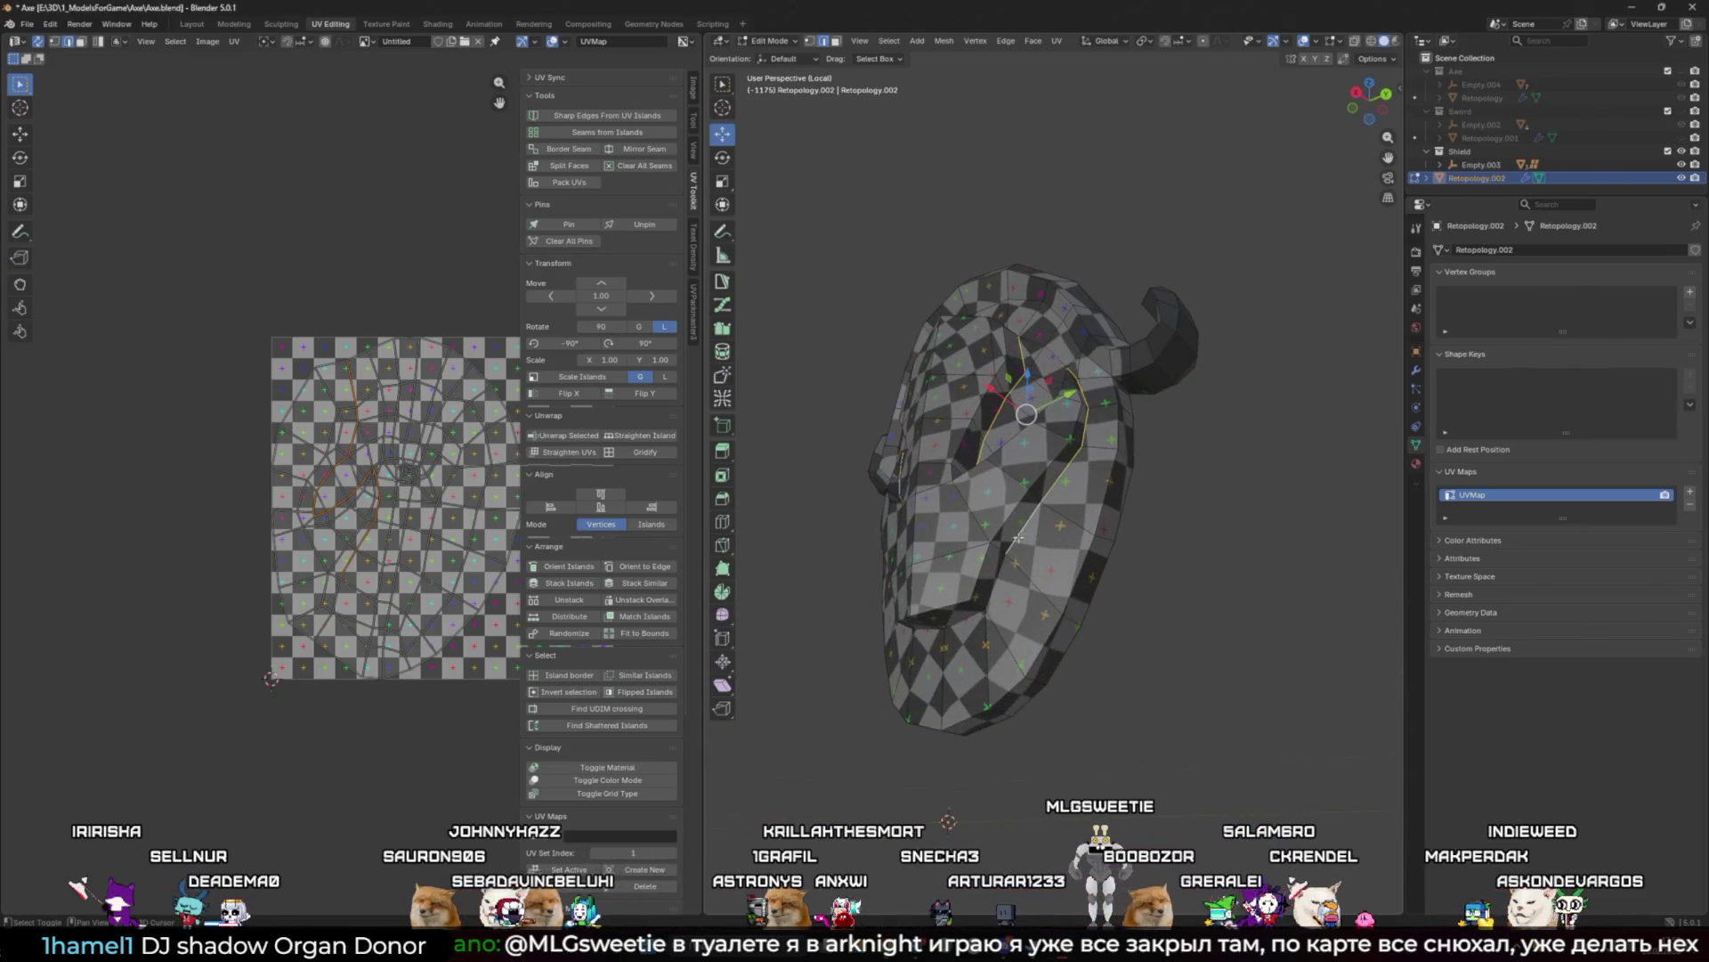
pyautogui.moveTo(1018, 537); pyautogui.dragTo(1037, 476, button='middle')
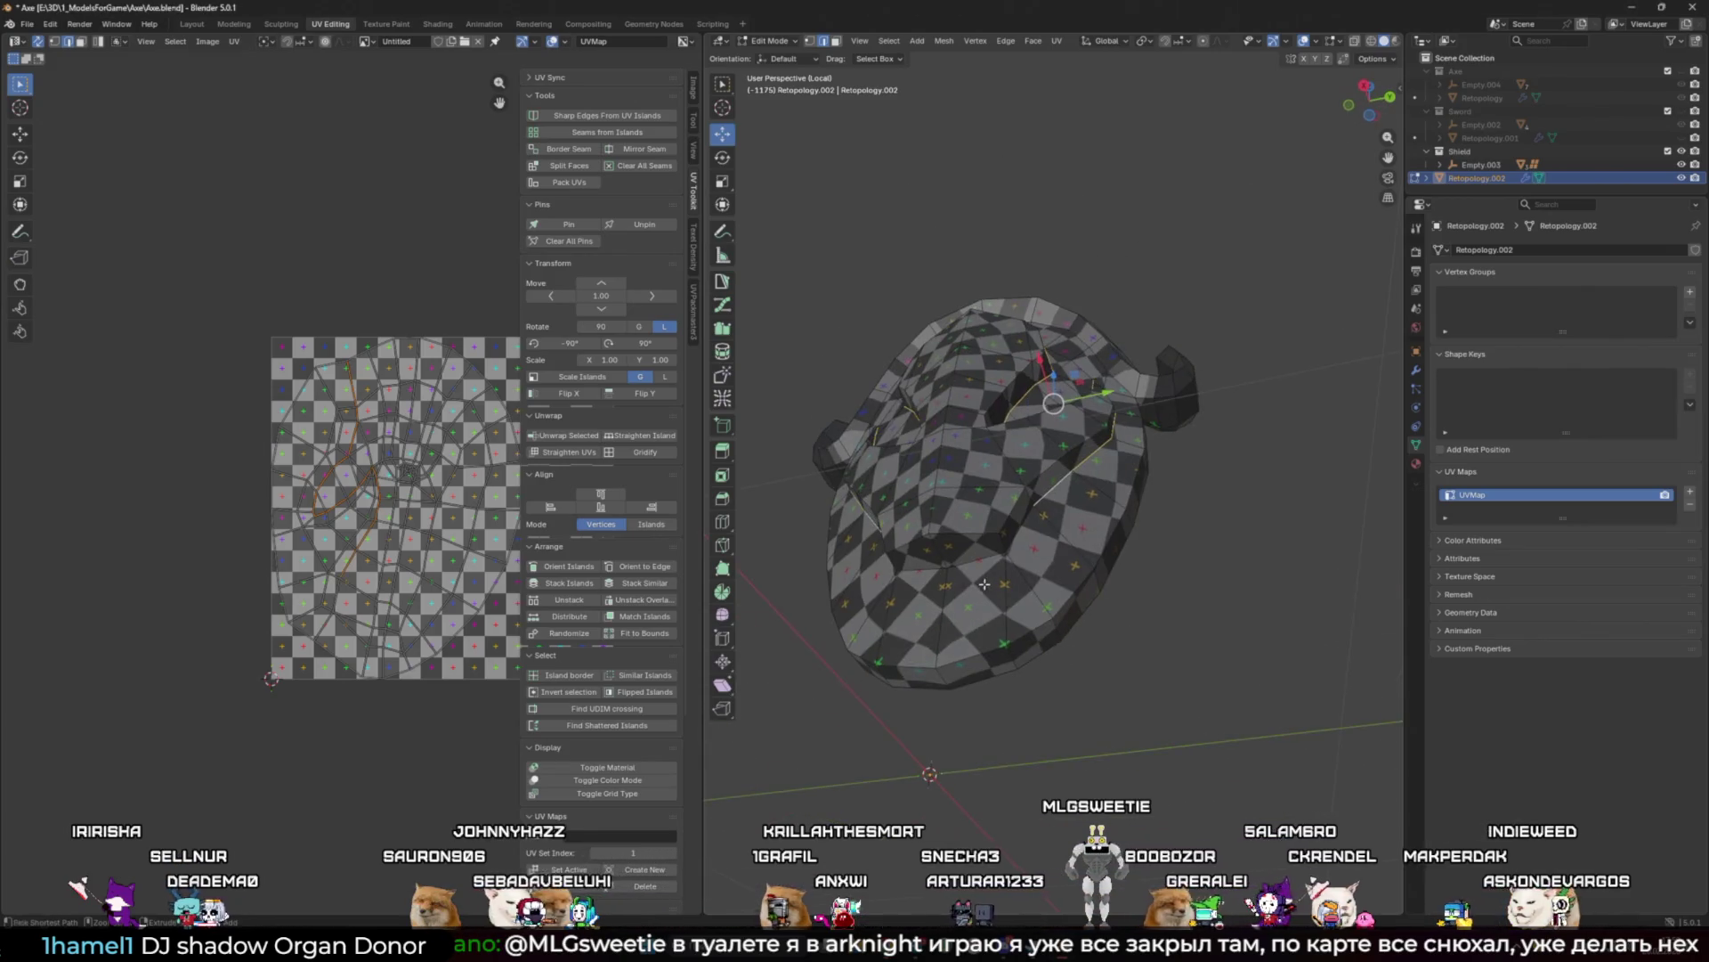
pyautogui.click(596, 147)
pyautogui.press('a')
pyautogui.moveTo(1029, 459)
pyautogui.mouseDown(button='middle')
pyautogui.moveTo(1043, 475)
pyautogui.moveTo(997, 446)
pyautogui.mouseUp(button='middle')
pyautogui.press('u')
pyautogui.click(445, 428)
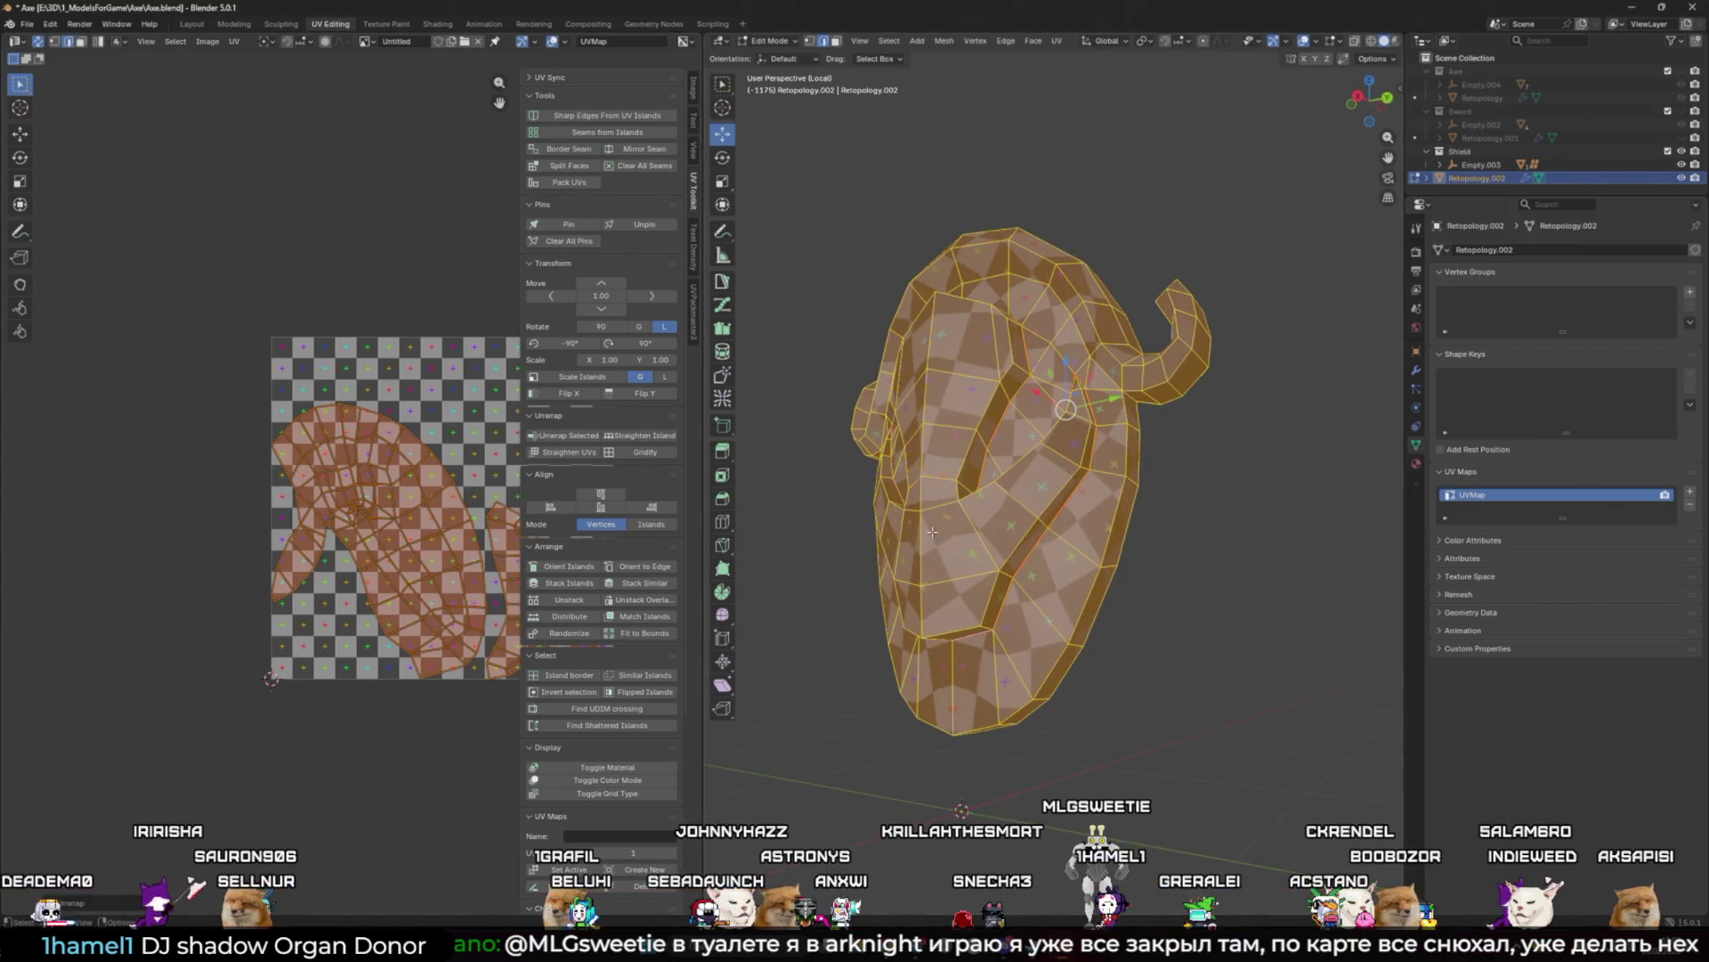
# Step: Deselect, then select all again and re-unwrap the mesh into a new UV layout
pyautogui.moveTo(1157, 499)
pyautogui.mouseDown(button='middle')
pyautogui.moveTo(997, 316)
pyautogui.moveTo(1059, 267)
pyautogui.moveTo(1003, 346)
pyautogui.moveTo(878, 424)
pyautogui.mouseUp(button='middle')
pyautogui.hotkey('alt', 'a')
pyautogui.scroll(3, 986, 342)
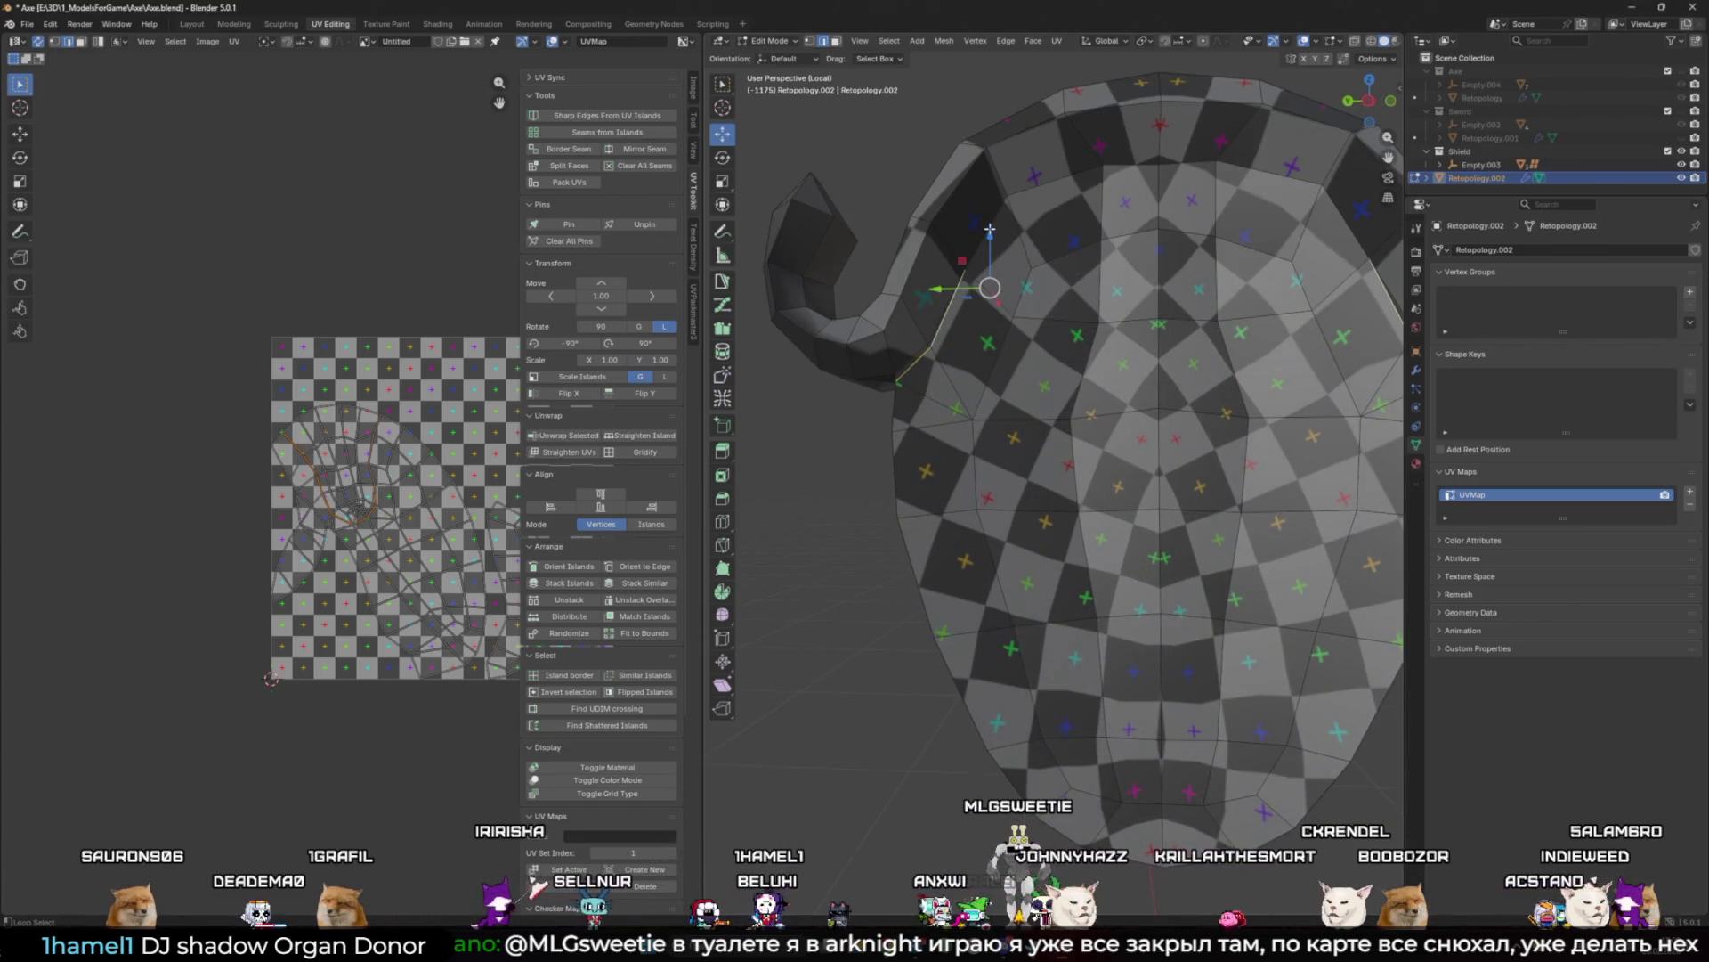
pyautogui.moveTo(989, 230); pyautogui.dragTo(1204, 416, button='middle')
pyautogui.press('a')
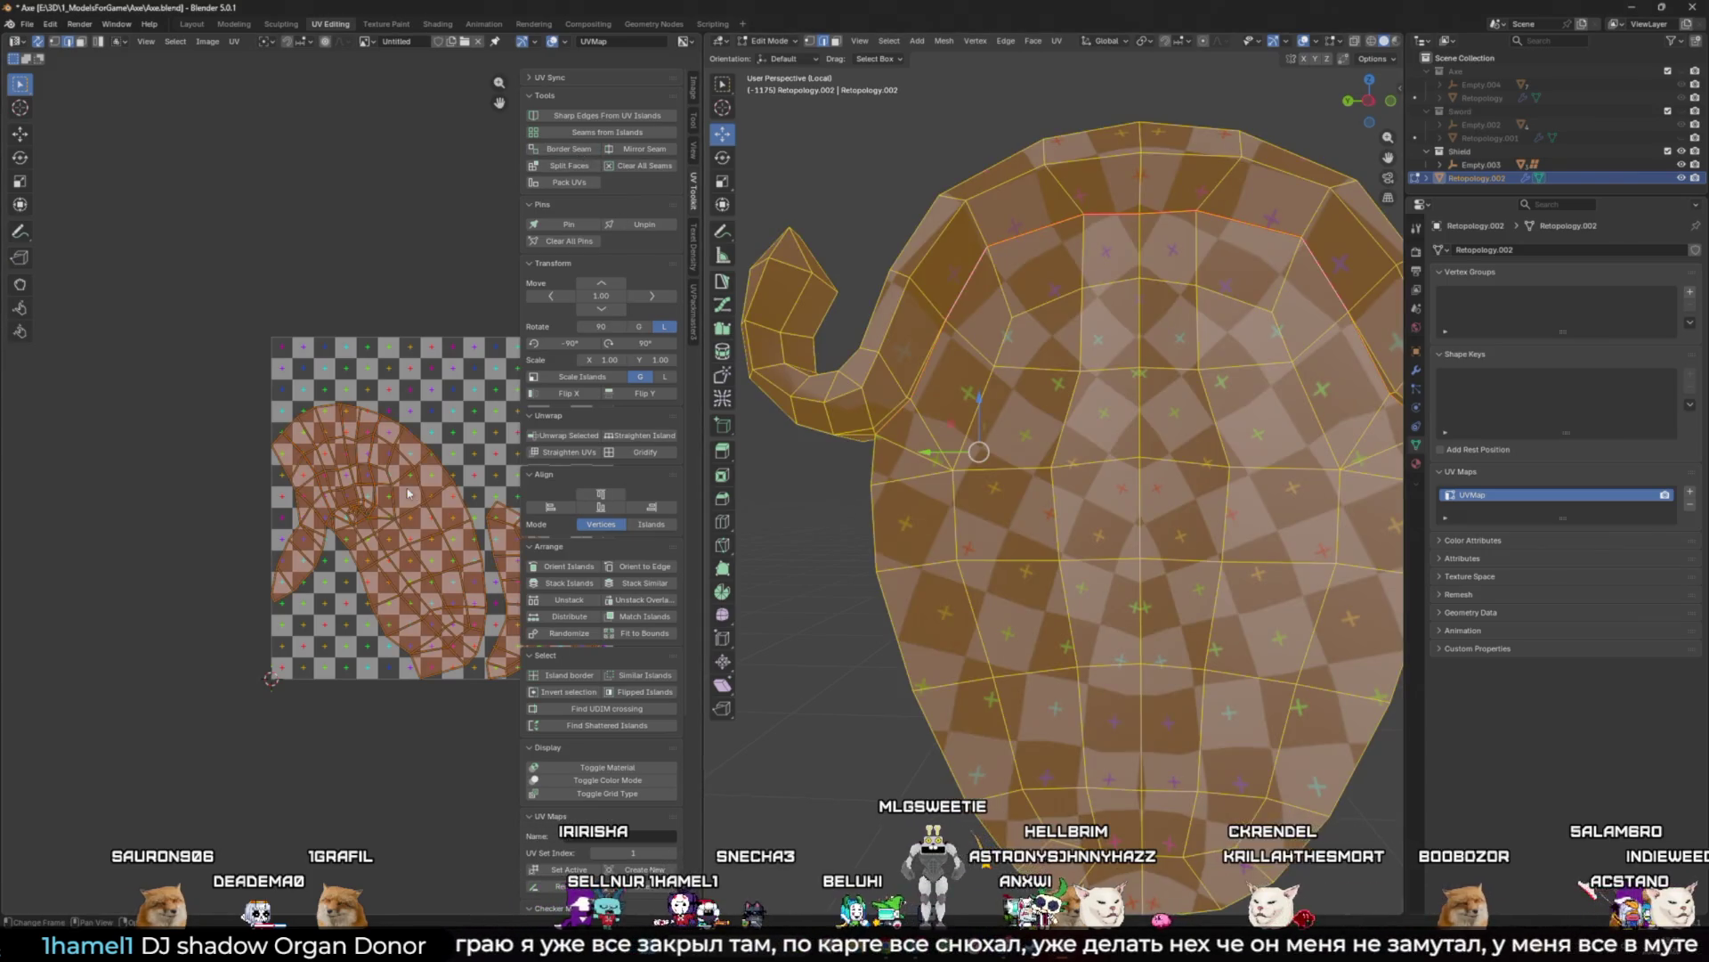
pyautogui.click(564, 435)
pyautogui.hotkey('alt', 'a')
# Step: Select the edge path along the bottom rim, mark it as a seam, and unwrap again
pyautogui.moveTo(849, 628)
pyautogui.mouseDown(button='middle')
pyautogui.moveTo(962, 635)
pyautogui.moveTo(979, 605)
pyautogui.mouseUp(button='middle')
pyautogui.keyDown('ctrl'); pyautogui.click(954, 637); pyautogui.keyUp('ctrl')
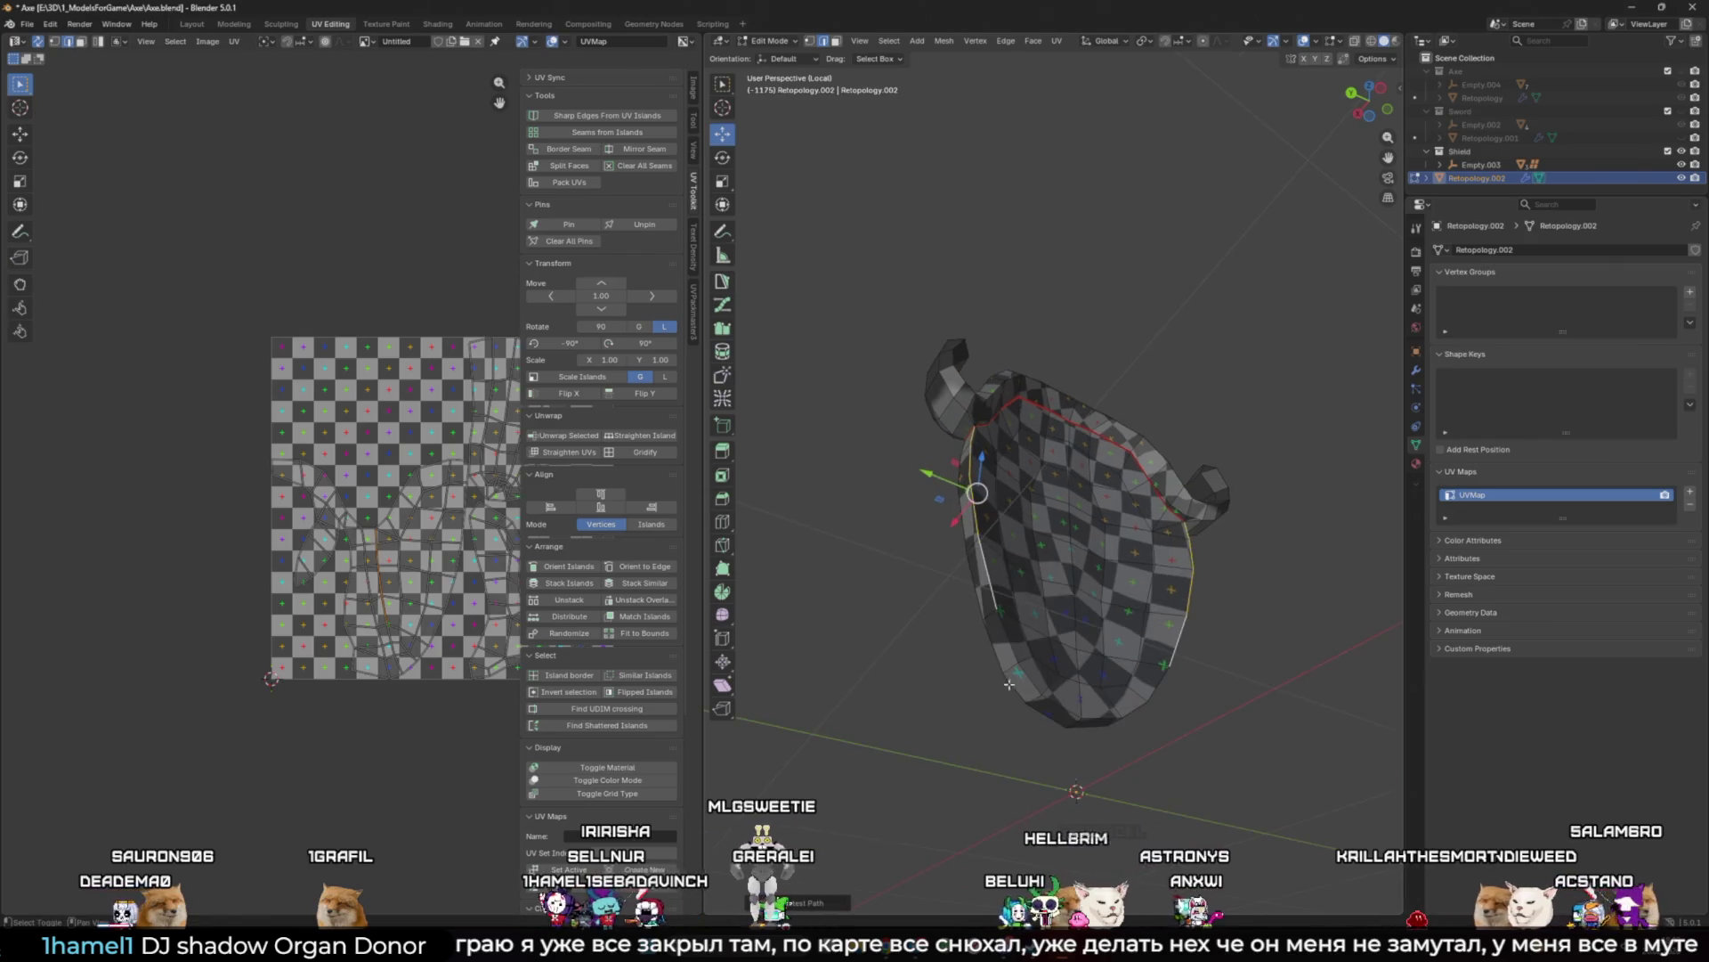
pyautogui.scroll(-2, 986, 591)
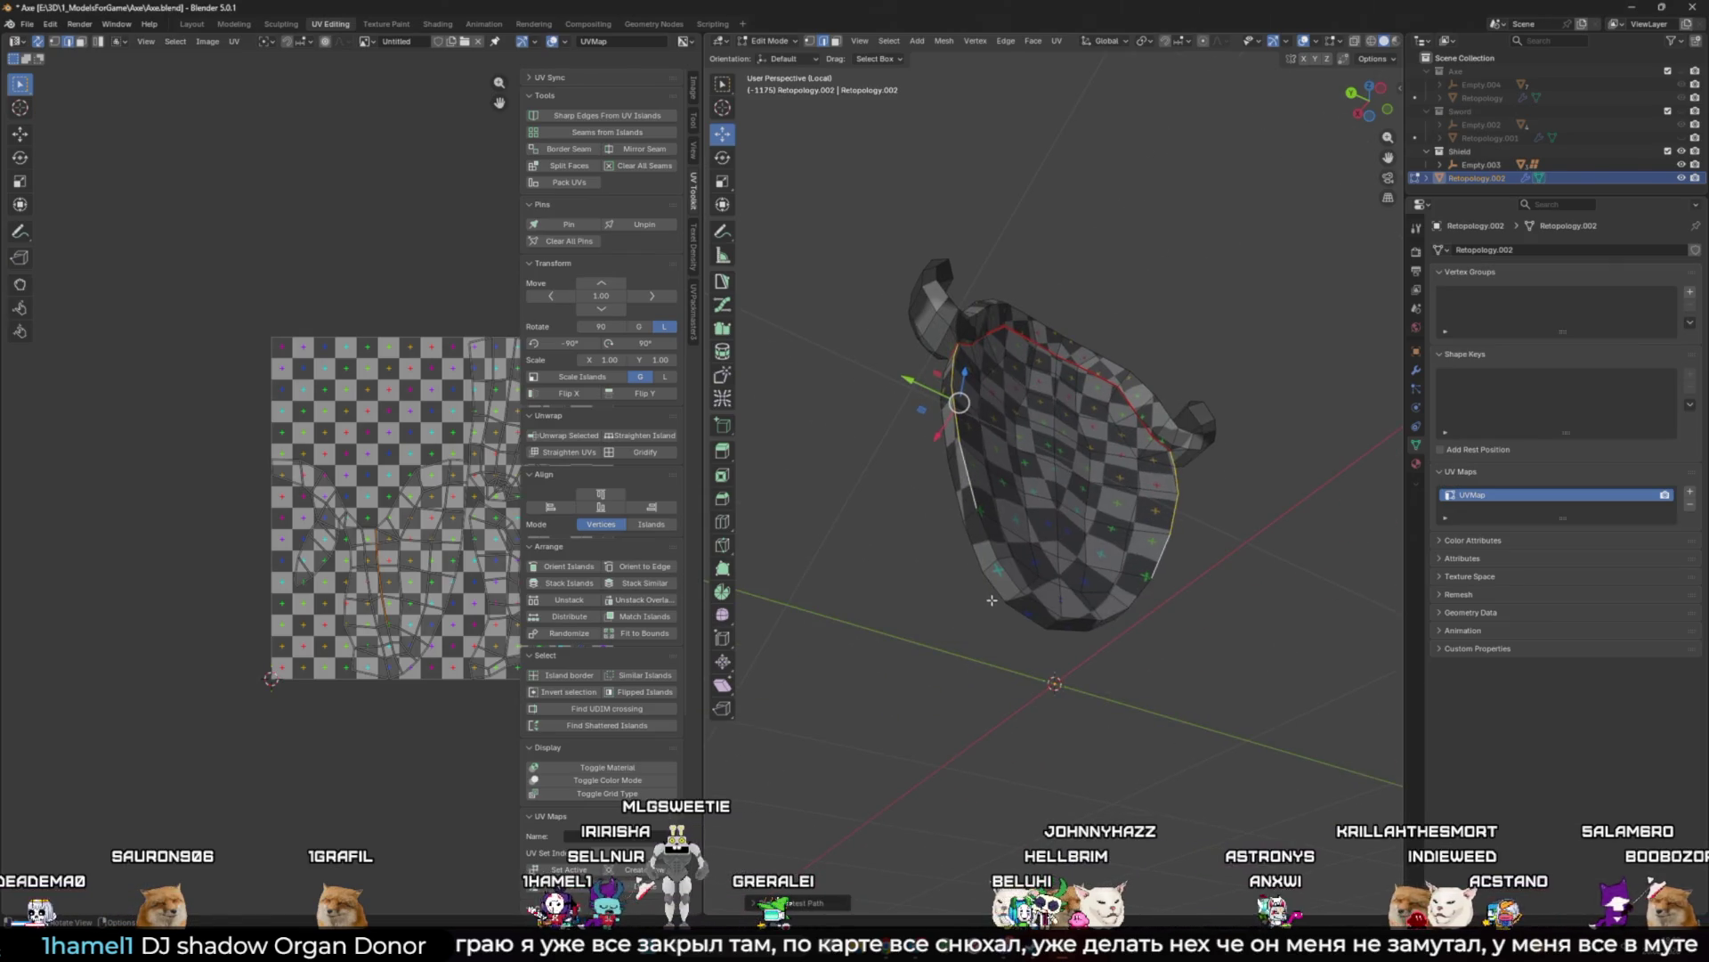
pyautogui.moveTo(1120, 671); pyautogui.dragTo(1055, 643, button='middle')
pyautogui.keyDown('ctrl'); pyautogui.click(1049, 639); pyautogui.keyUp('ctrl')
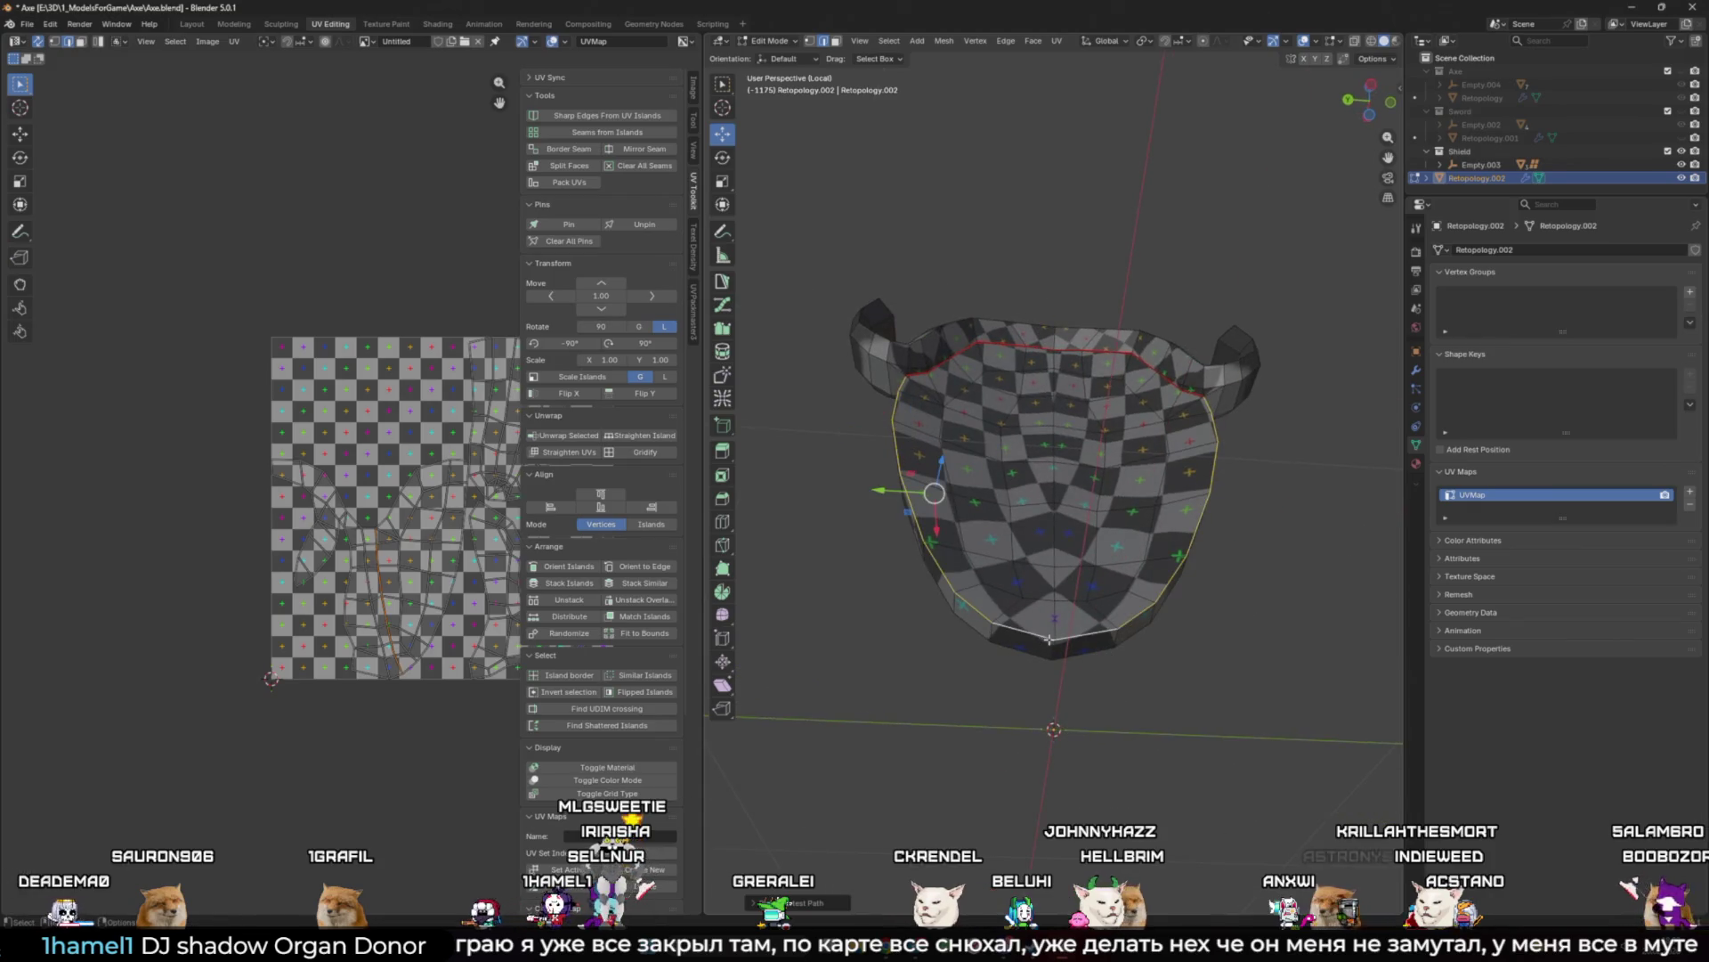
pyautogui.click(554, 148)
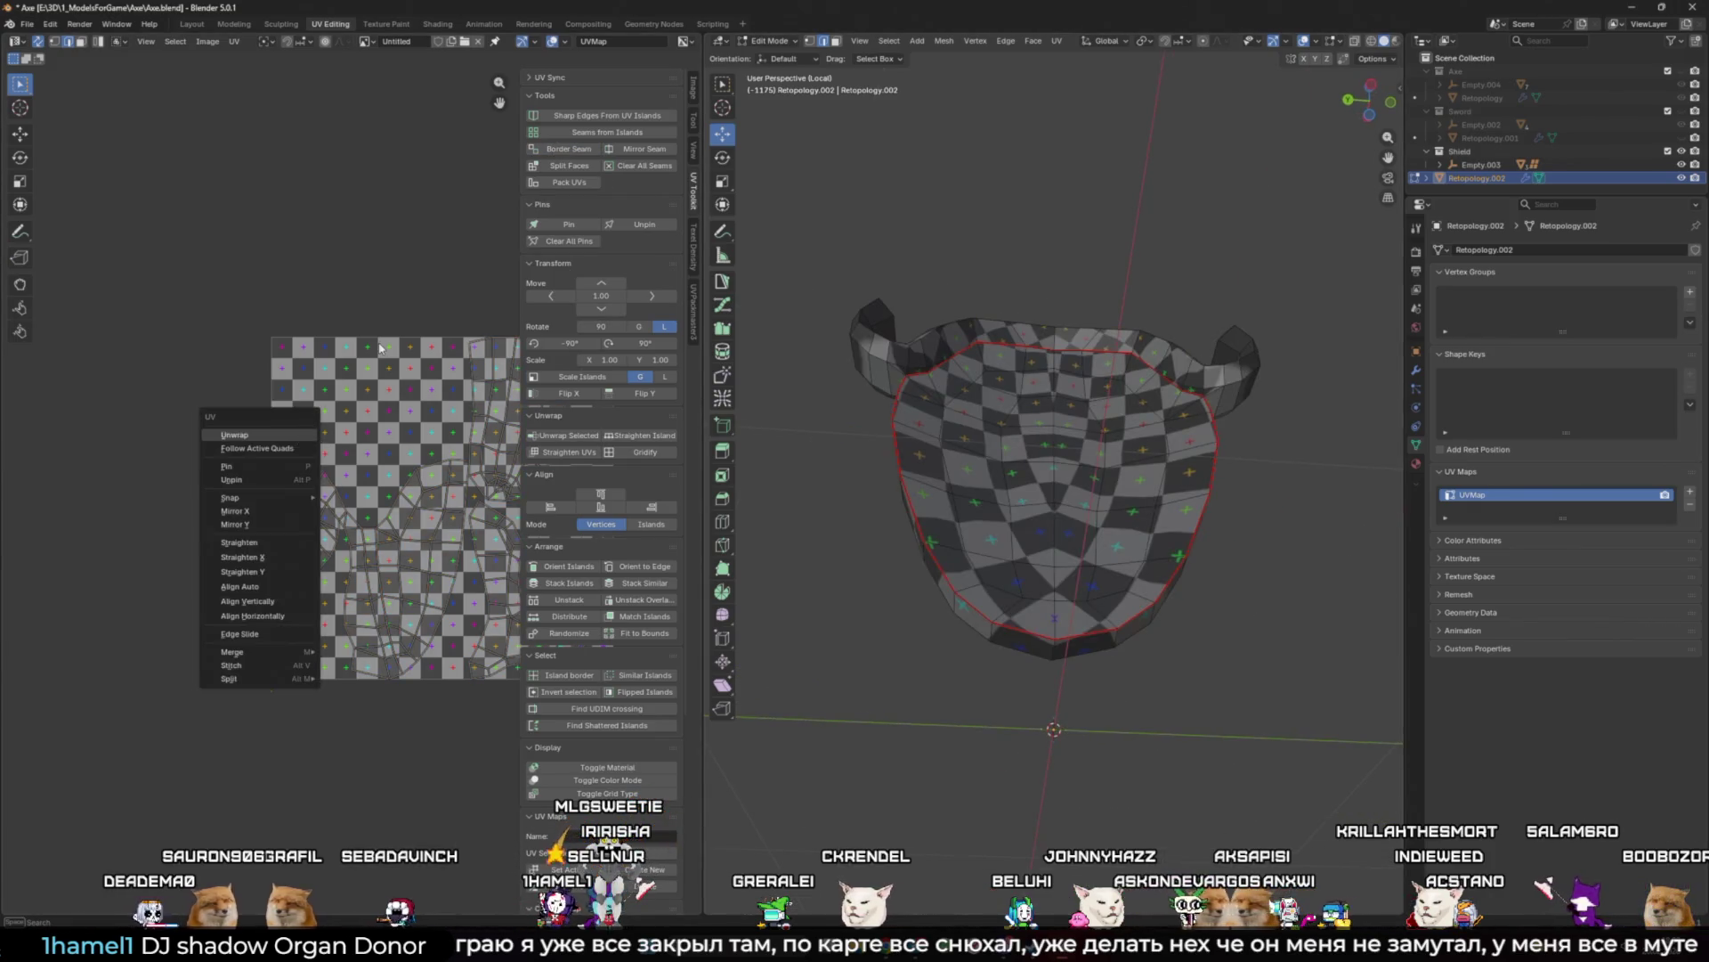
pyautogui.press('a')
pyautogui.press('u')
pyautogui.click(317, 341)
# Step: Deselect everything, return to Object Mode, and snap to the numpad 3 axis view
pyautogui.click(811, 506)
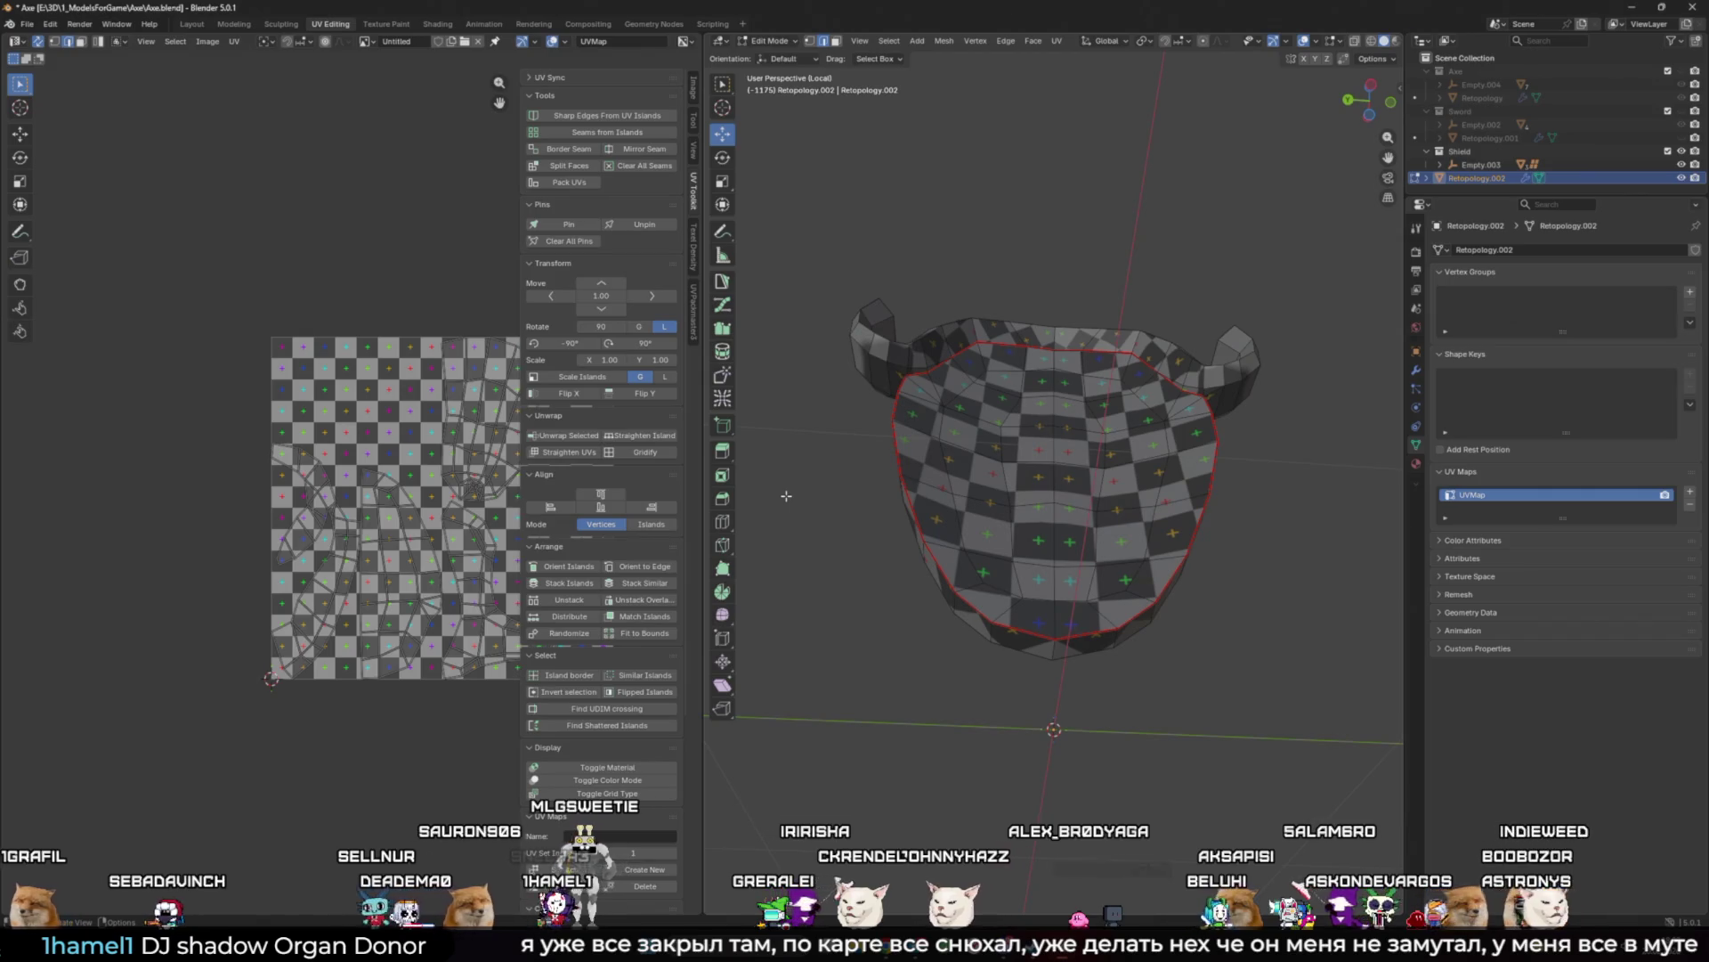
pyautogui.moveTo(786, 496); pyautogui.dragTo(880, 605, button='middle')
pyautogui.press('Tab')
pyautogui.press('KP_3')
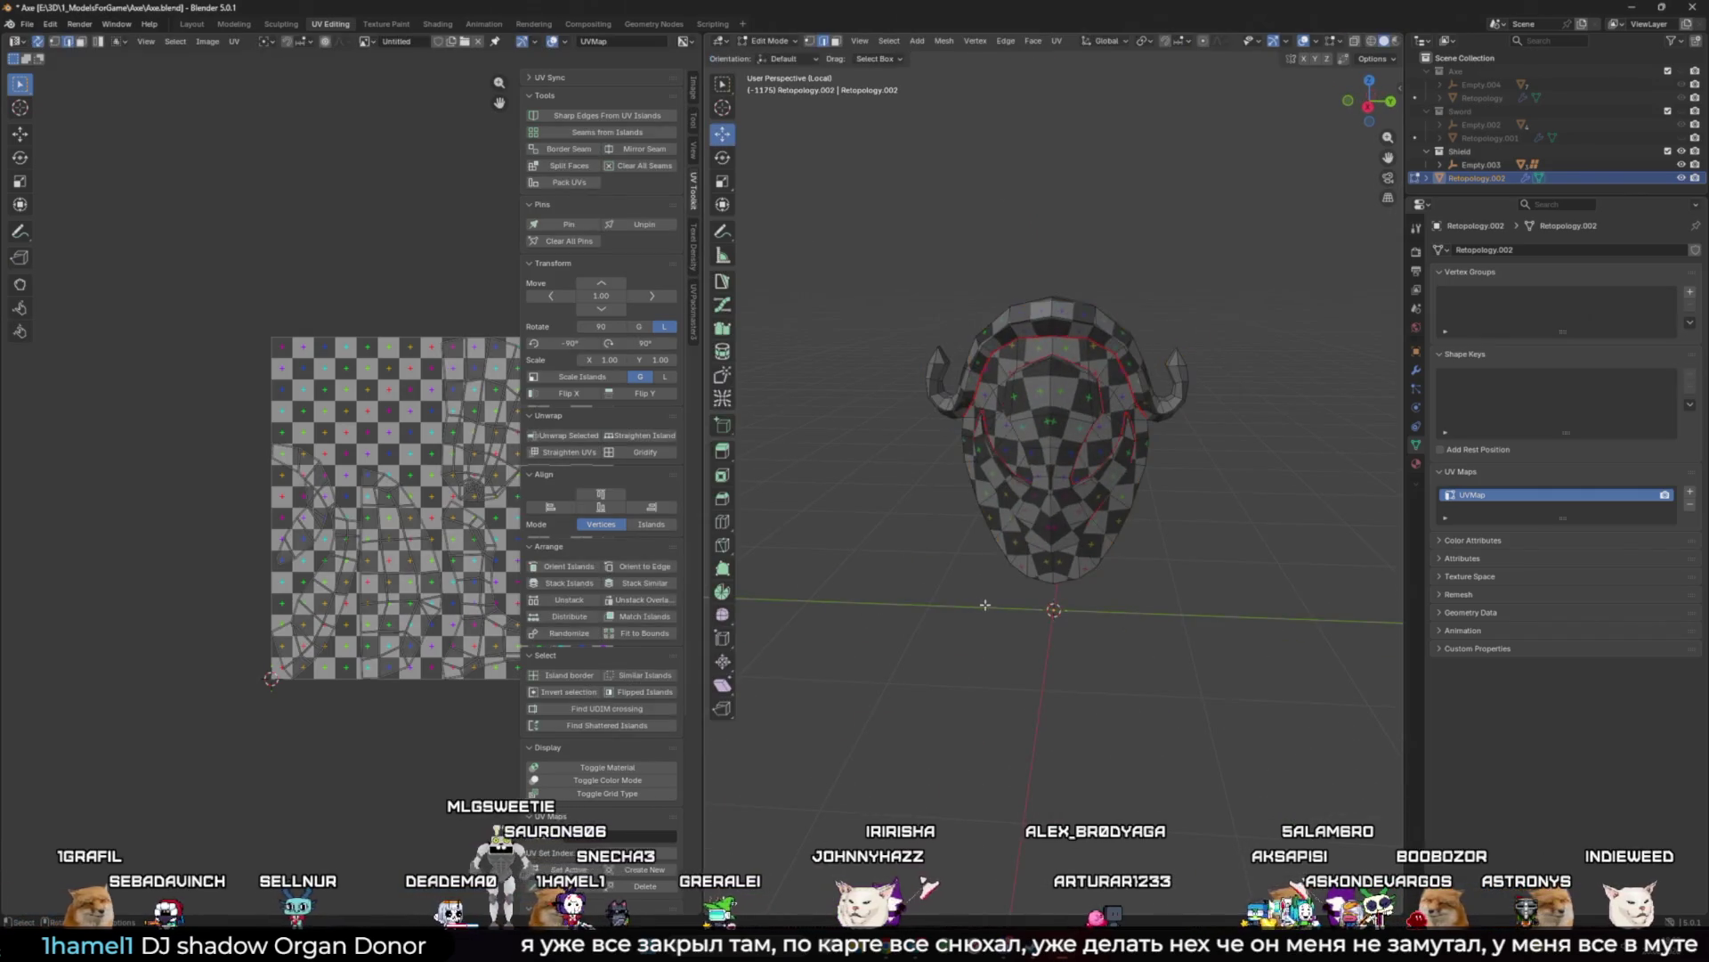
# Step: Inspect the mesh's UV islands, then return to Object Mode and exit Local View
pyautogui.press('Tab')
pyautogui.press('a')
pyautogui.moveTo(420, 525); pyautogui.dragTo(387, 525, button='middle')
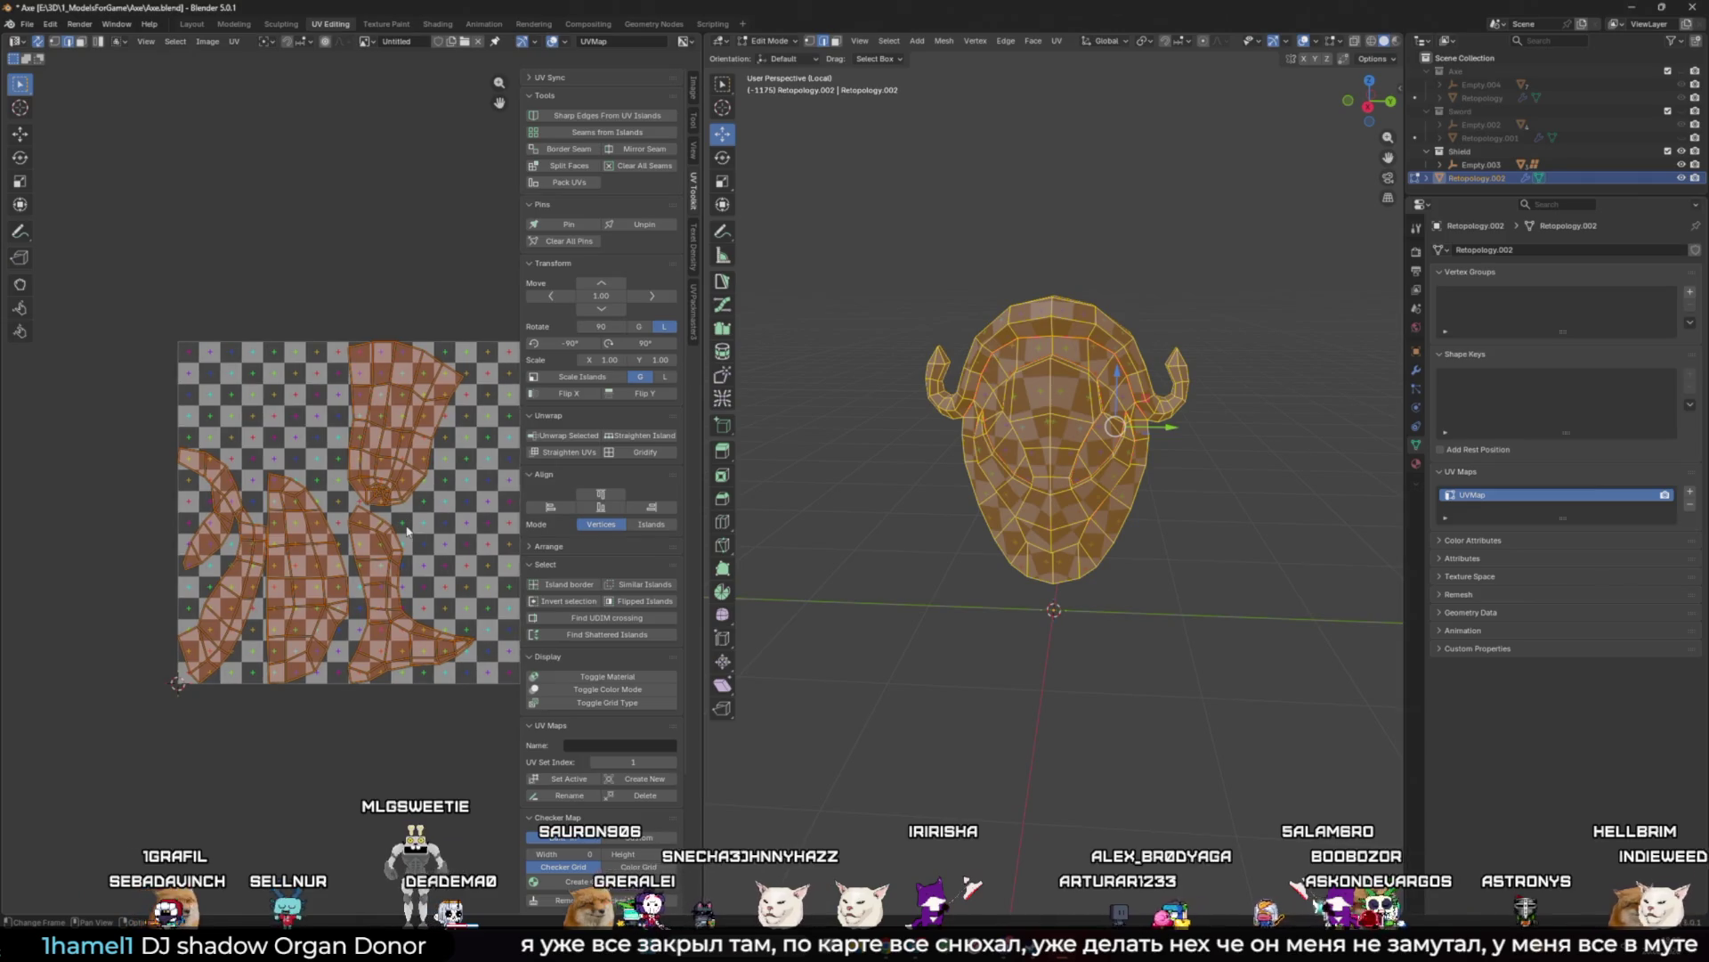
pyautogui.press('Tab')
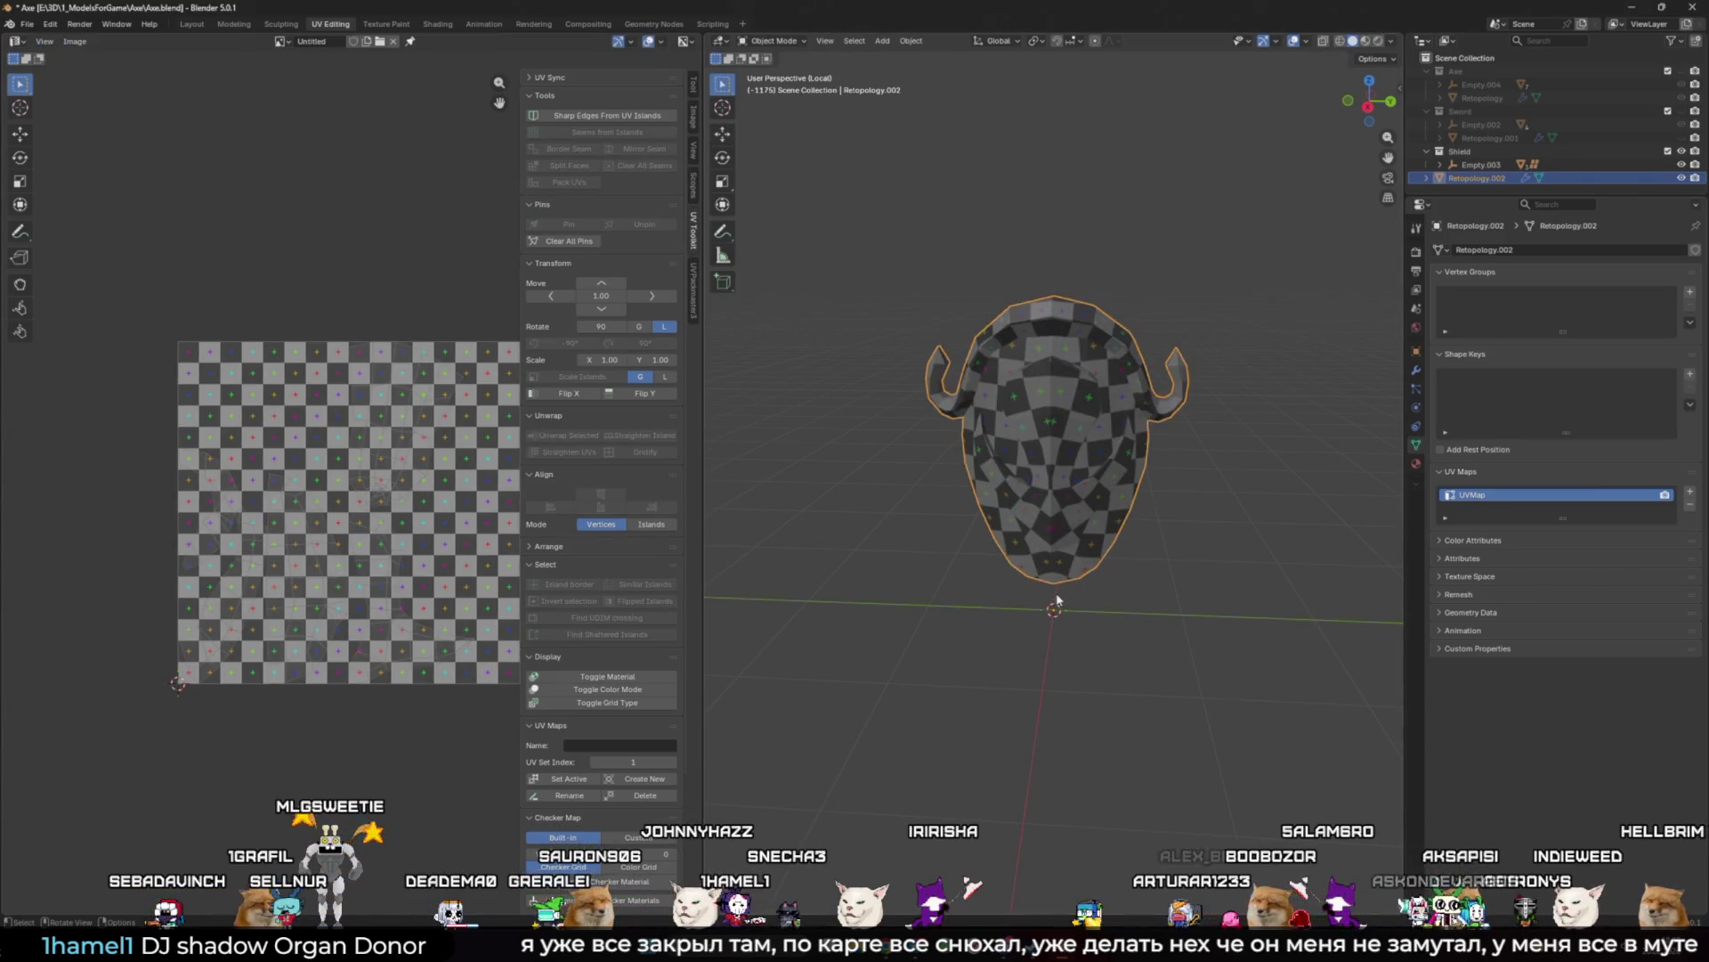
pyautogui.press('KP_Divide')
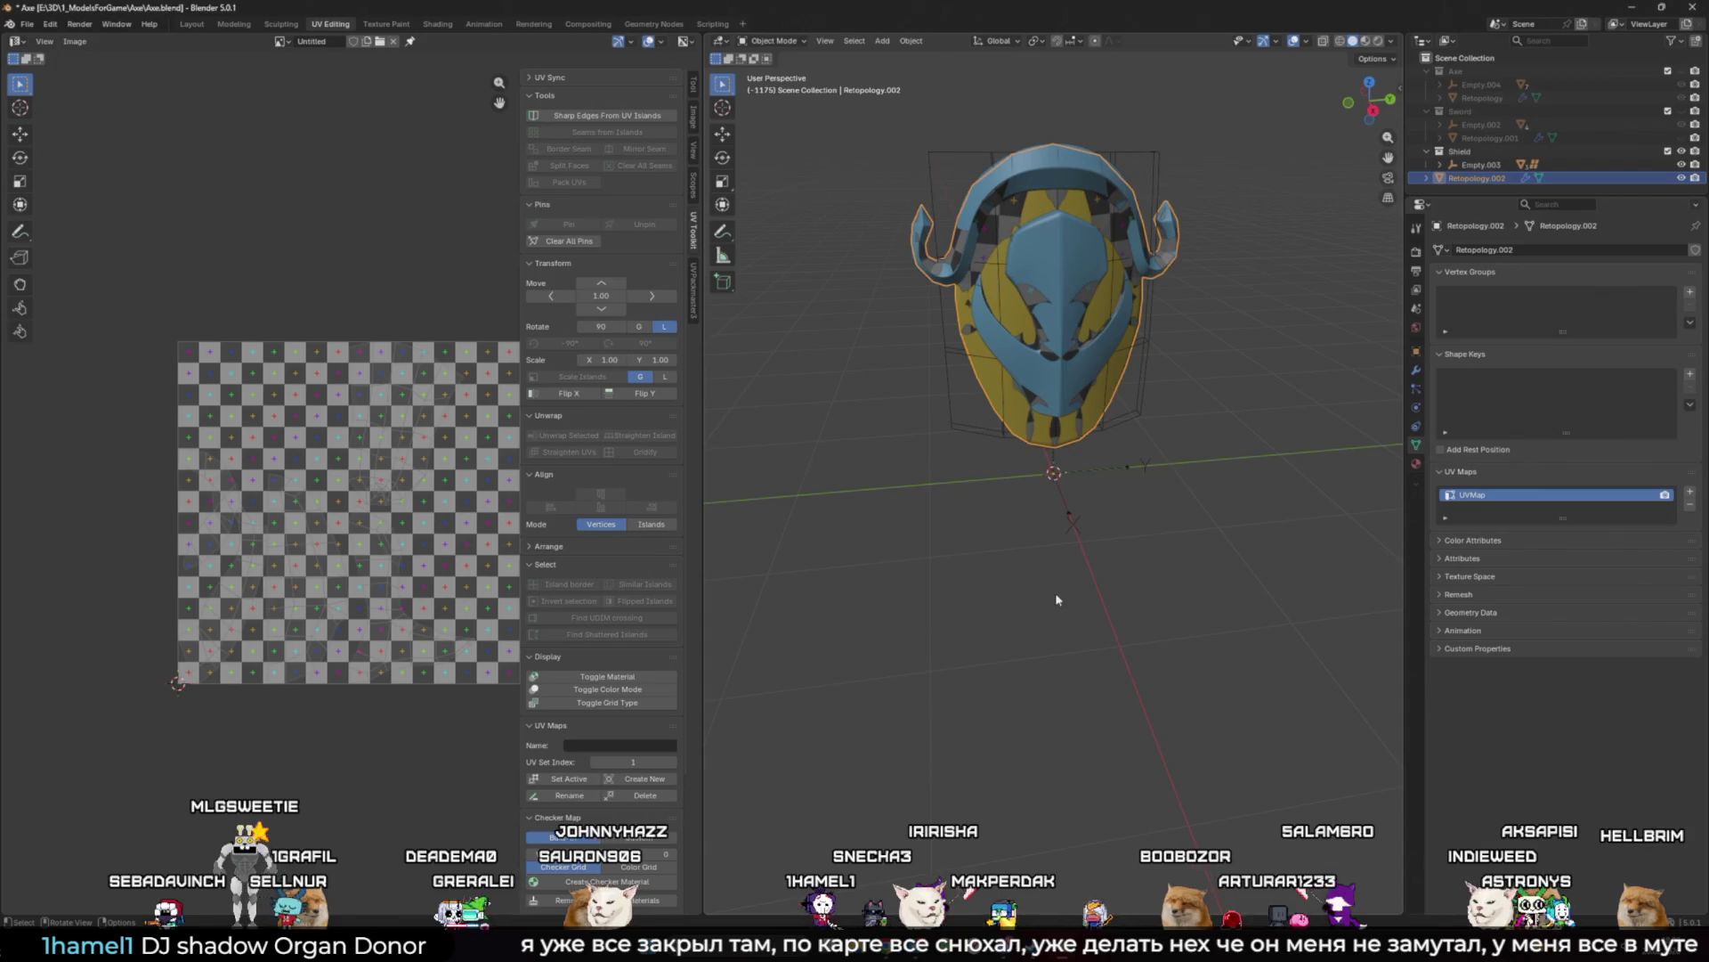
# Step: Move Retopology.002 into the Shield collection, hide Shield, and save Axe.blend
pyautogui.moveTo(1482, 178); pyautogui.dragTo(1505, 153)
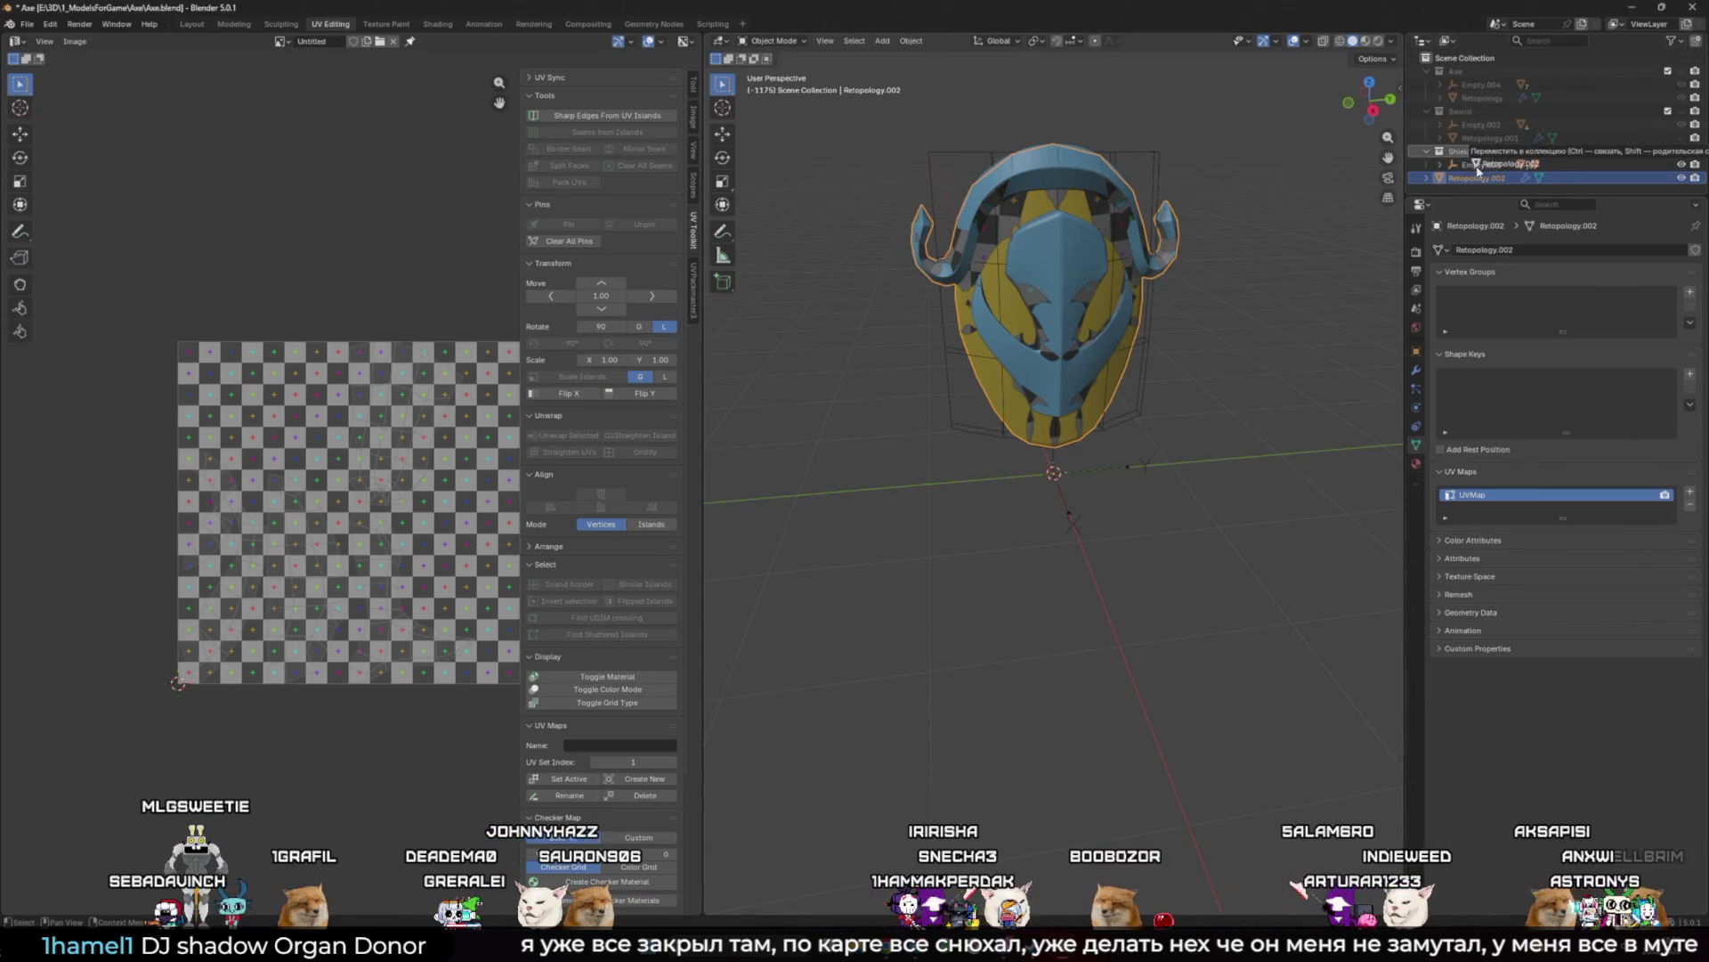
pyautogui.click(1681, 152)
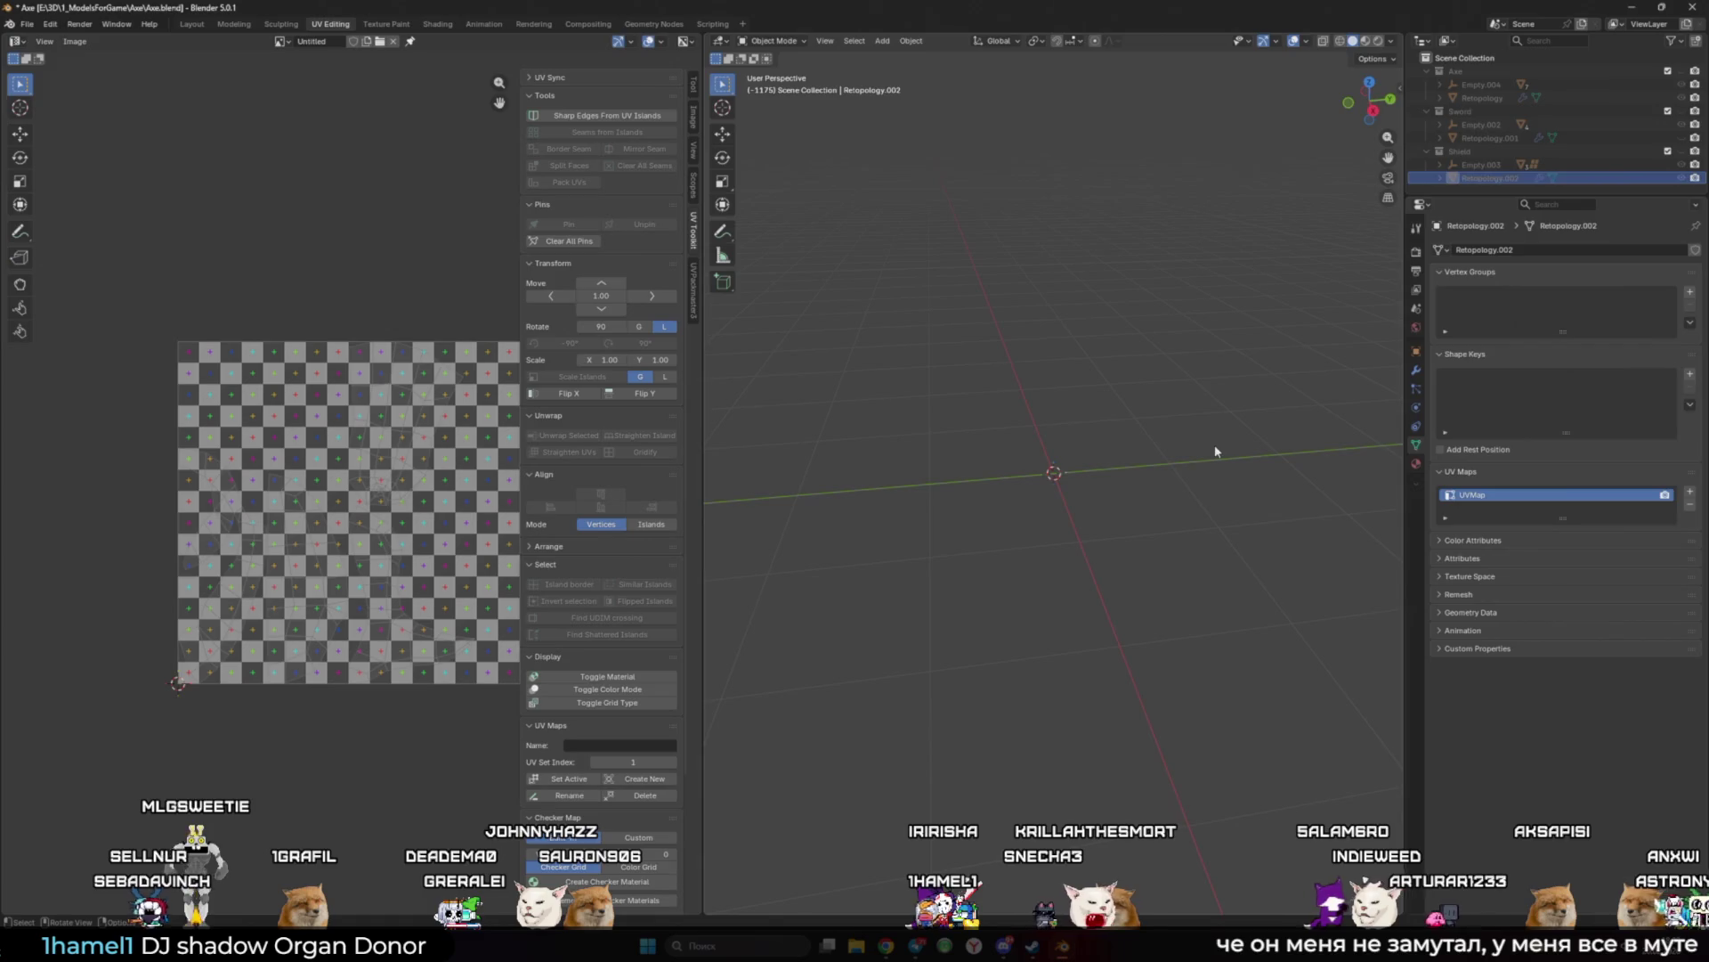
pyautogui.hotkey('ctrl', 's')
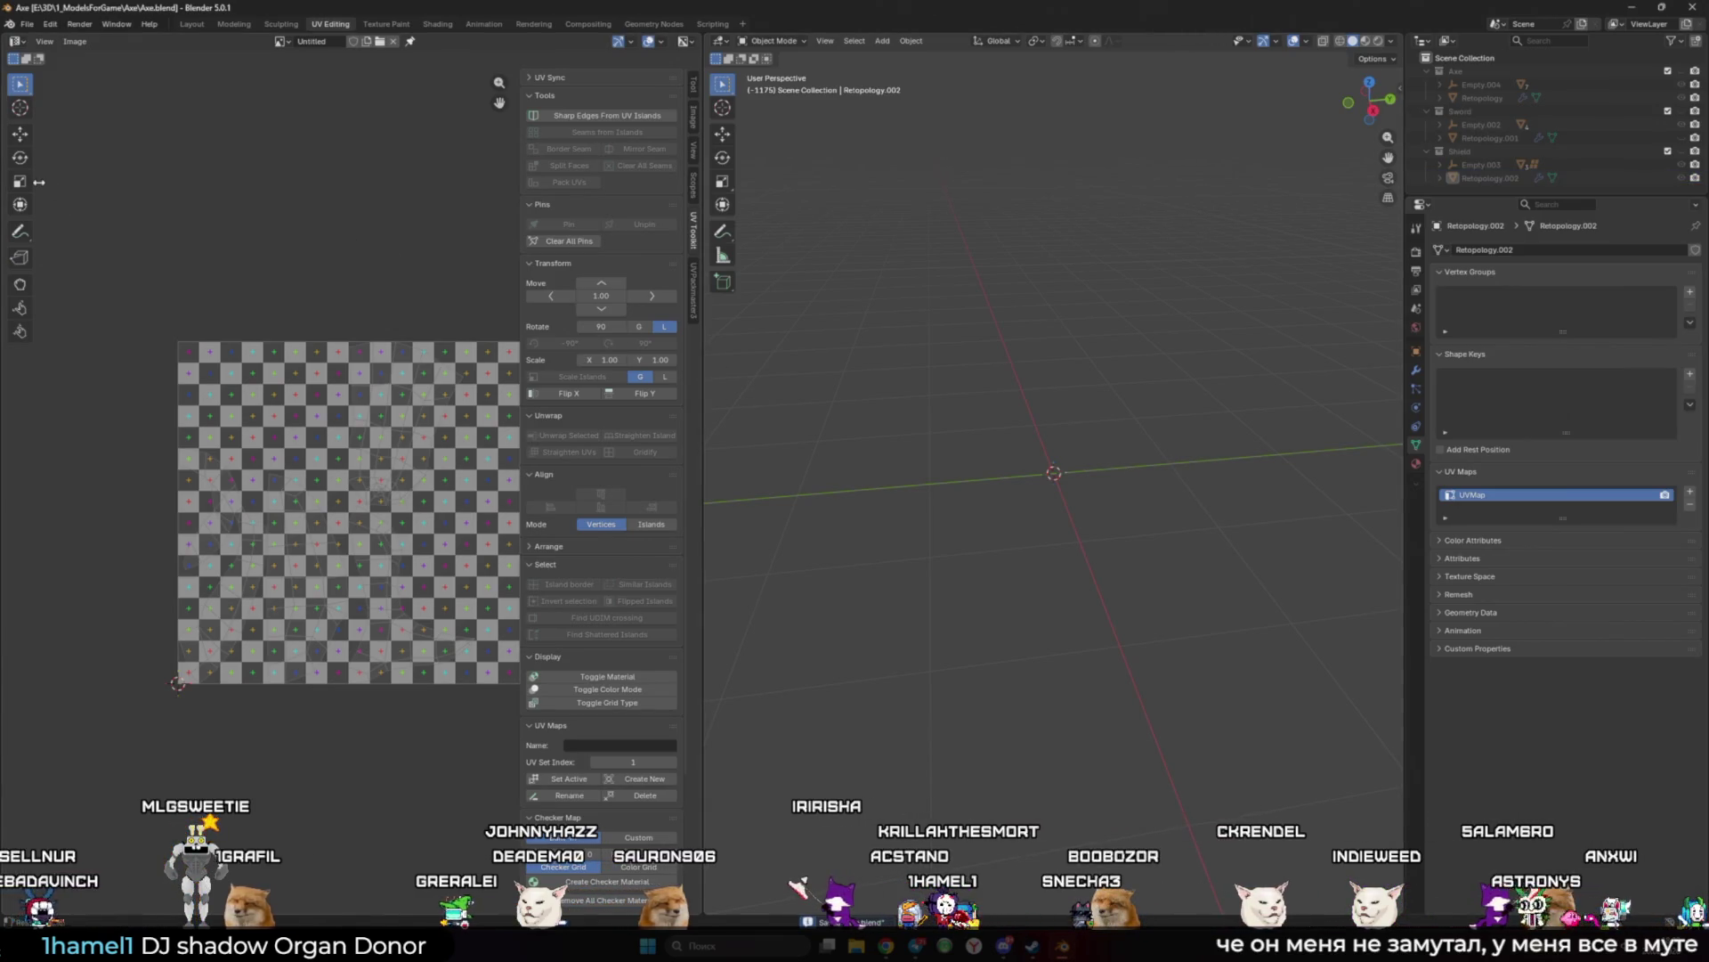
pyautogui.click(23, 31)
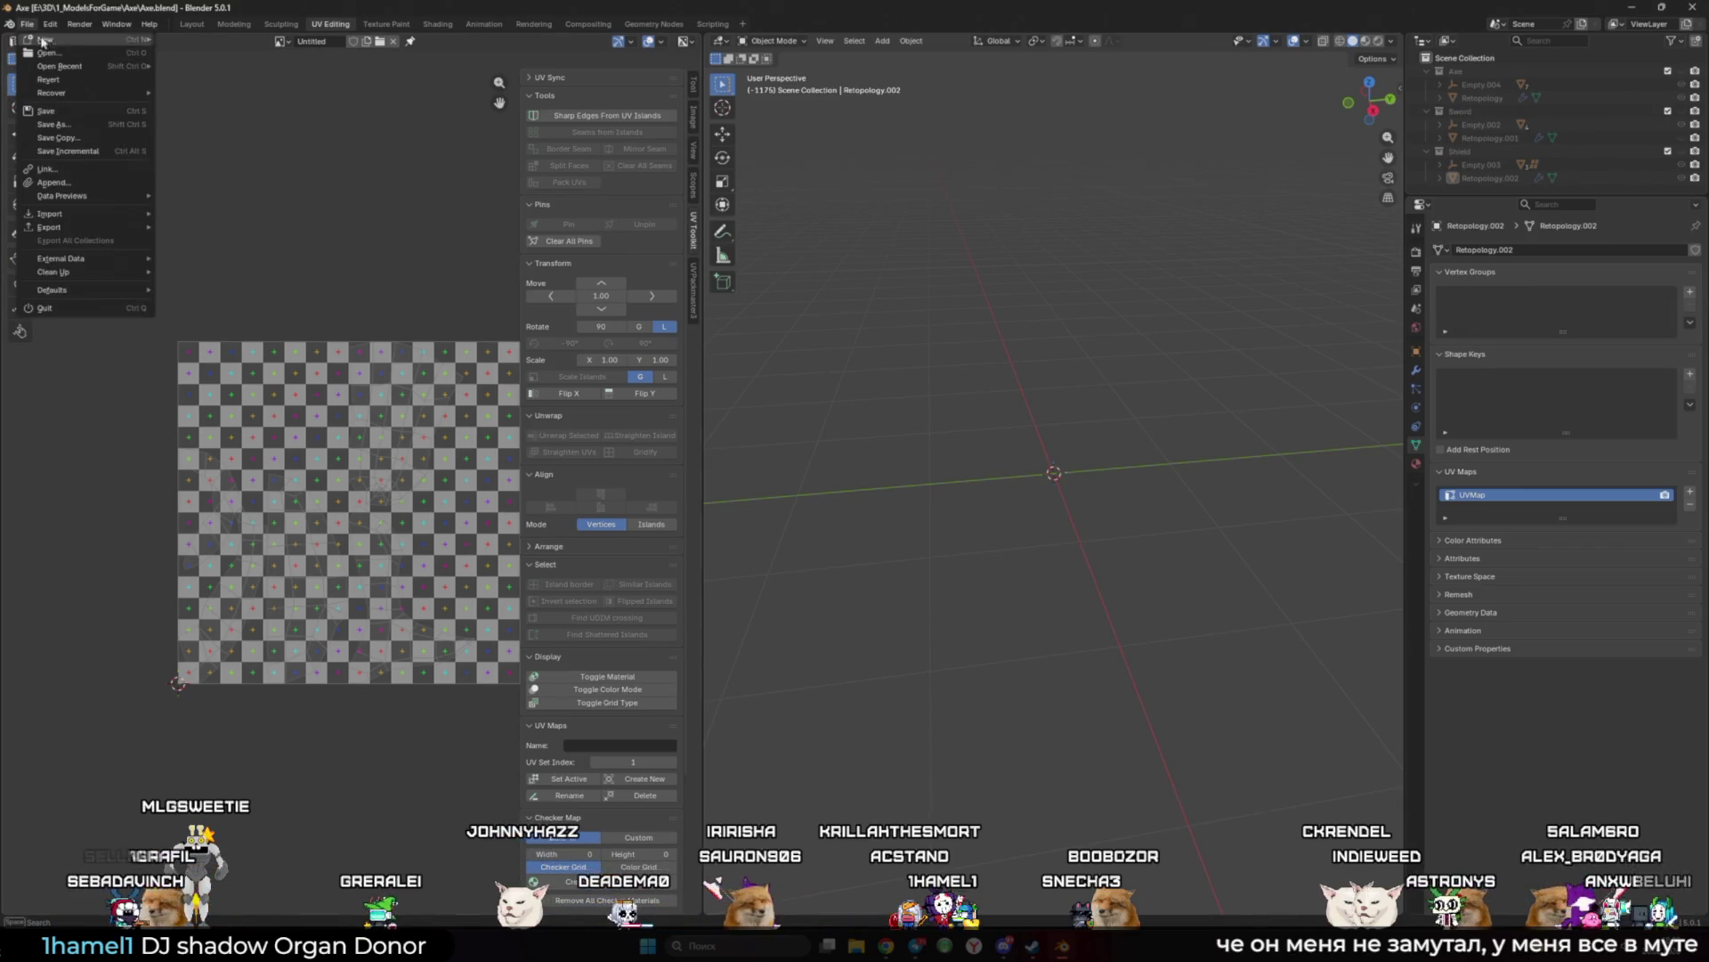
# Step: Open Rock.blend from the recent files and select the dagger blade lying on the ground
pyautogui.click(27, 25)
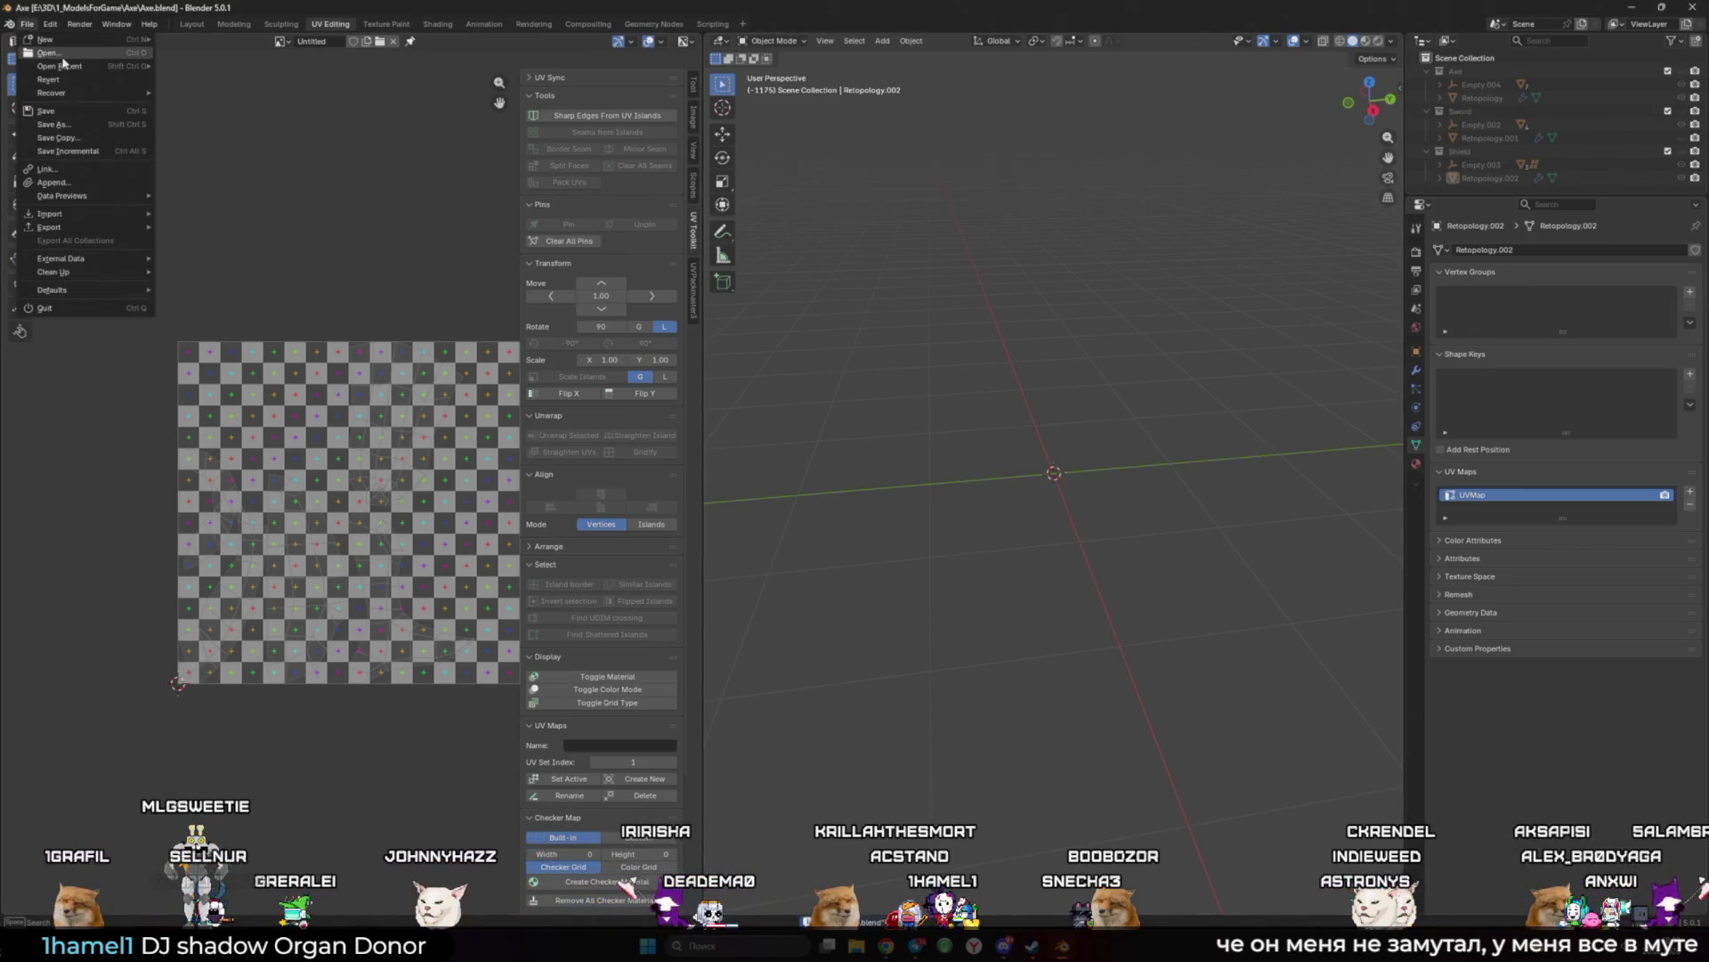
pyautogui.moveTo(70, 70)
pyautogui.click(217, 82)
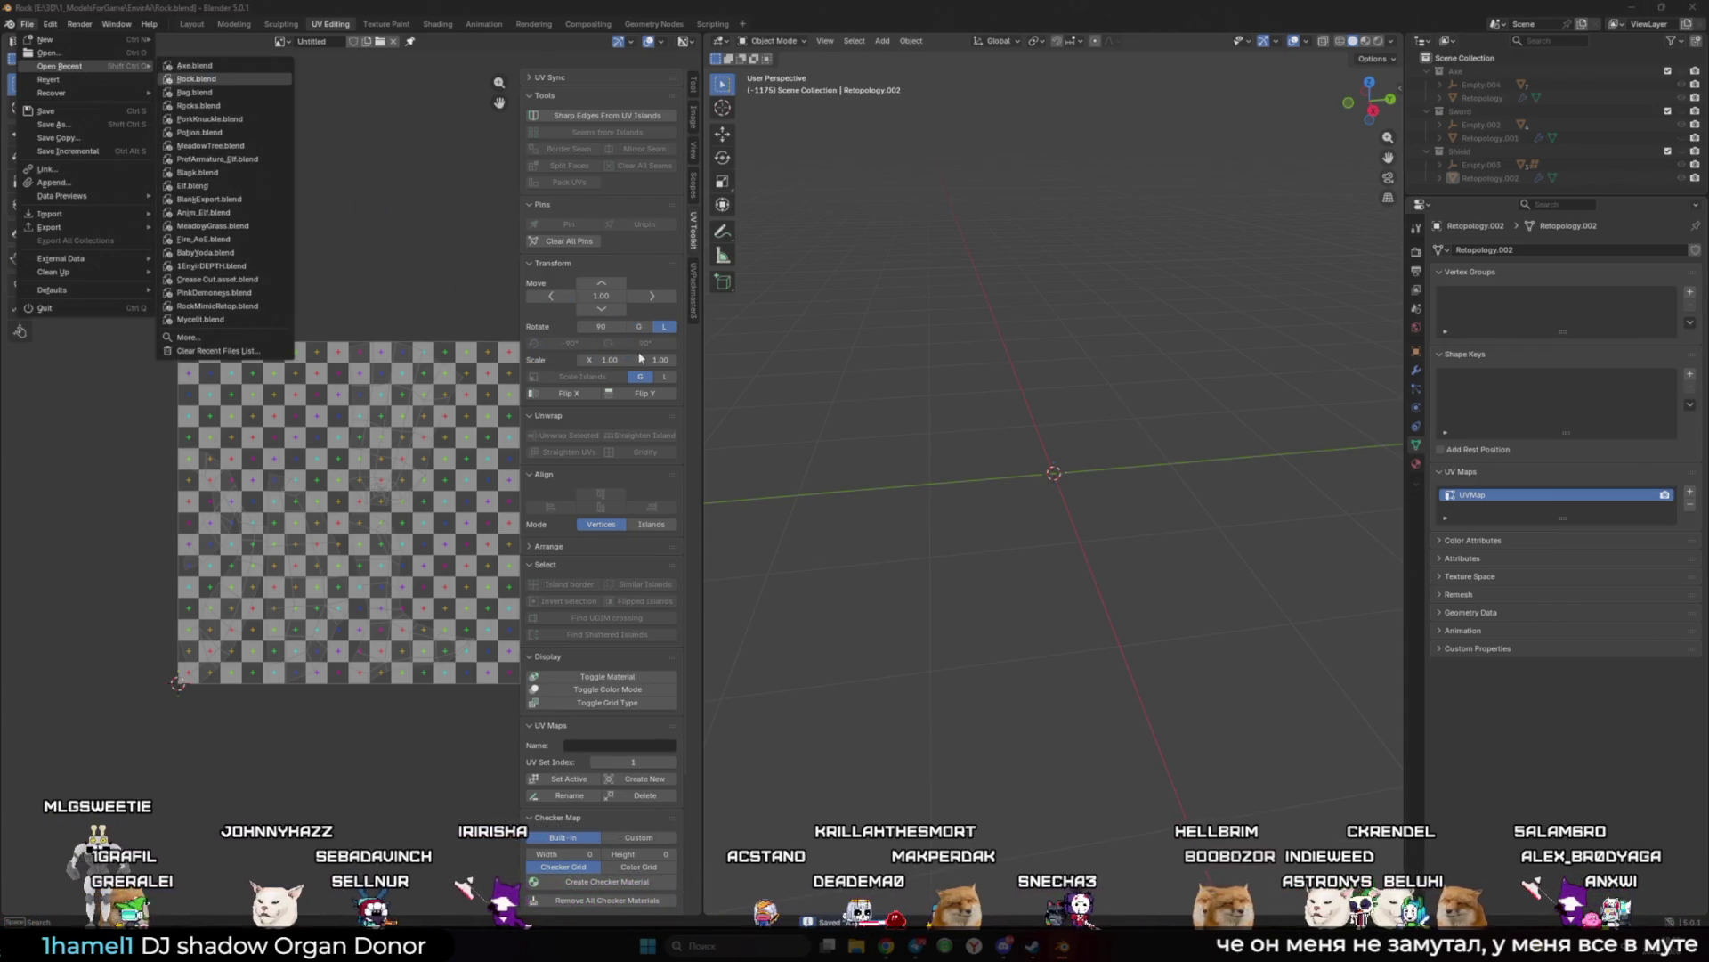
pyautogui.scroll(4, 759, 626)
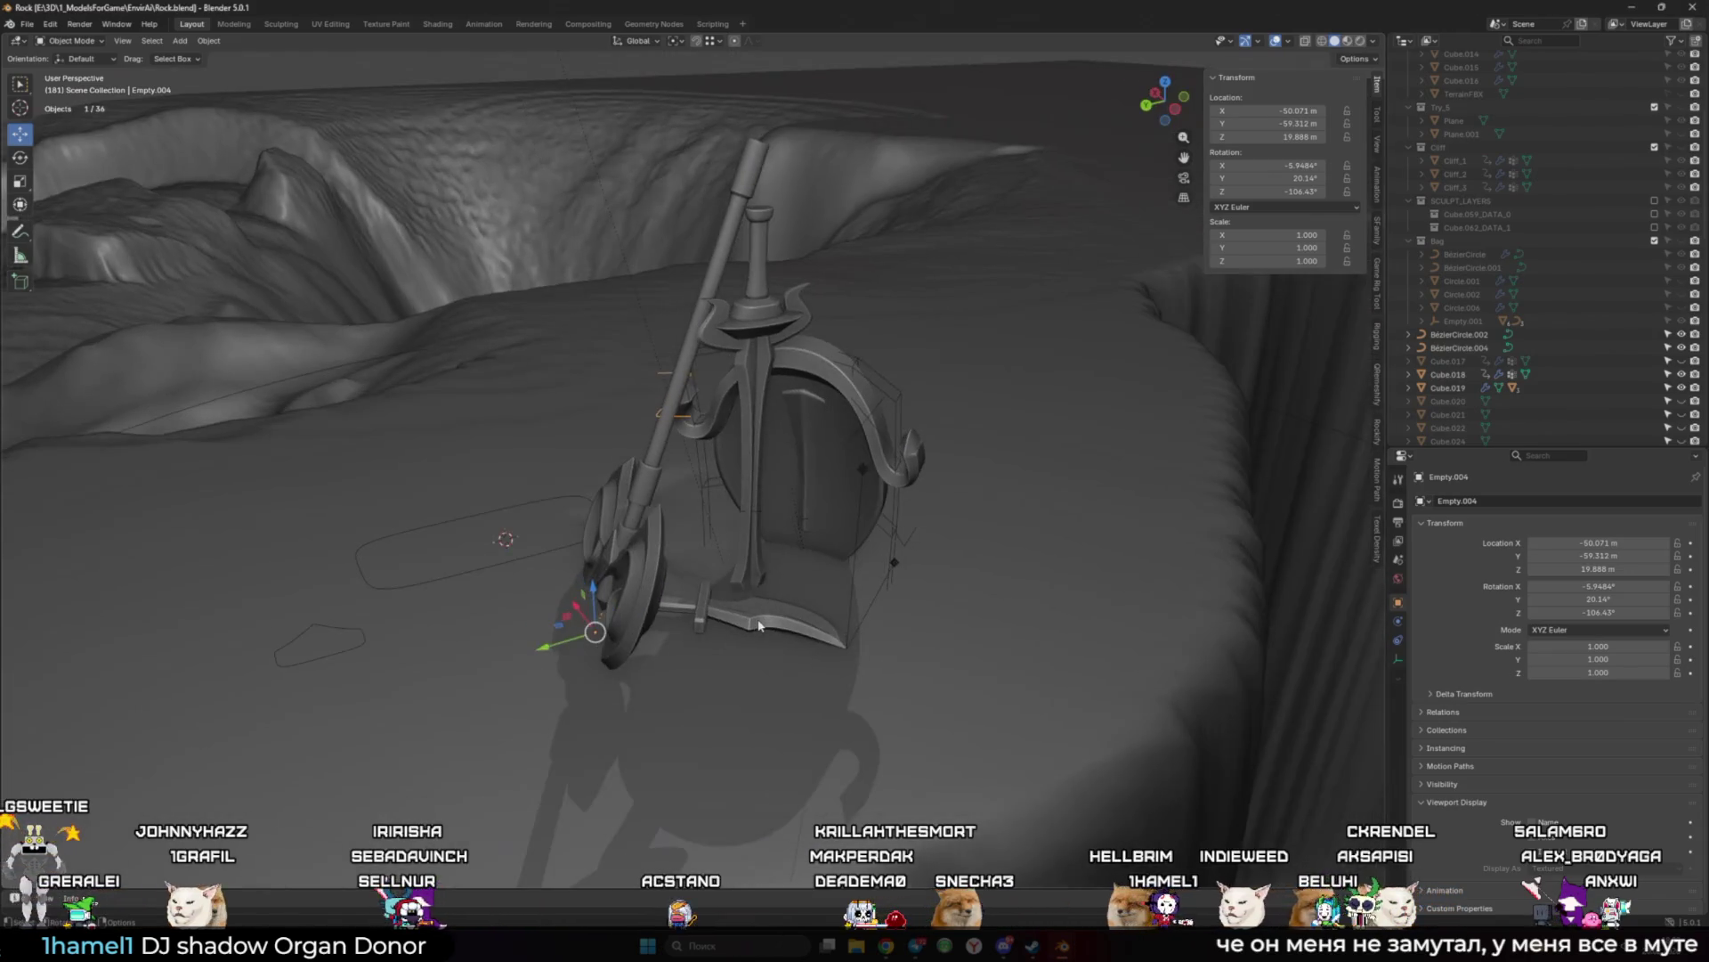
pyautogui.click(758, 626)
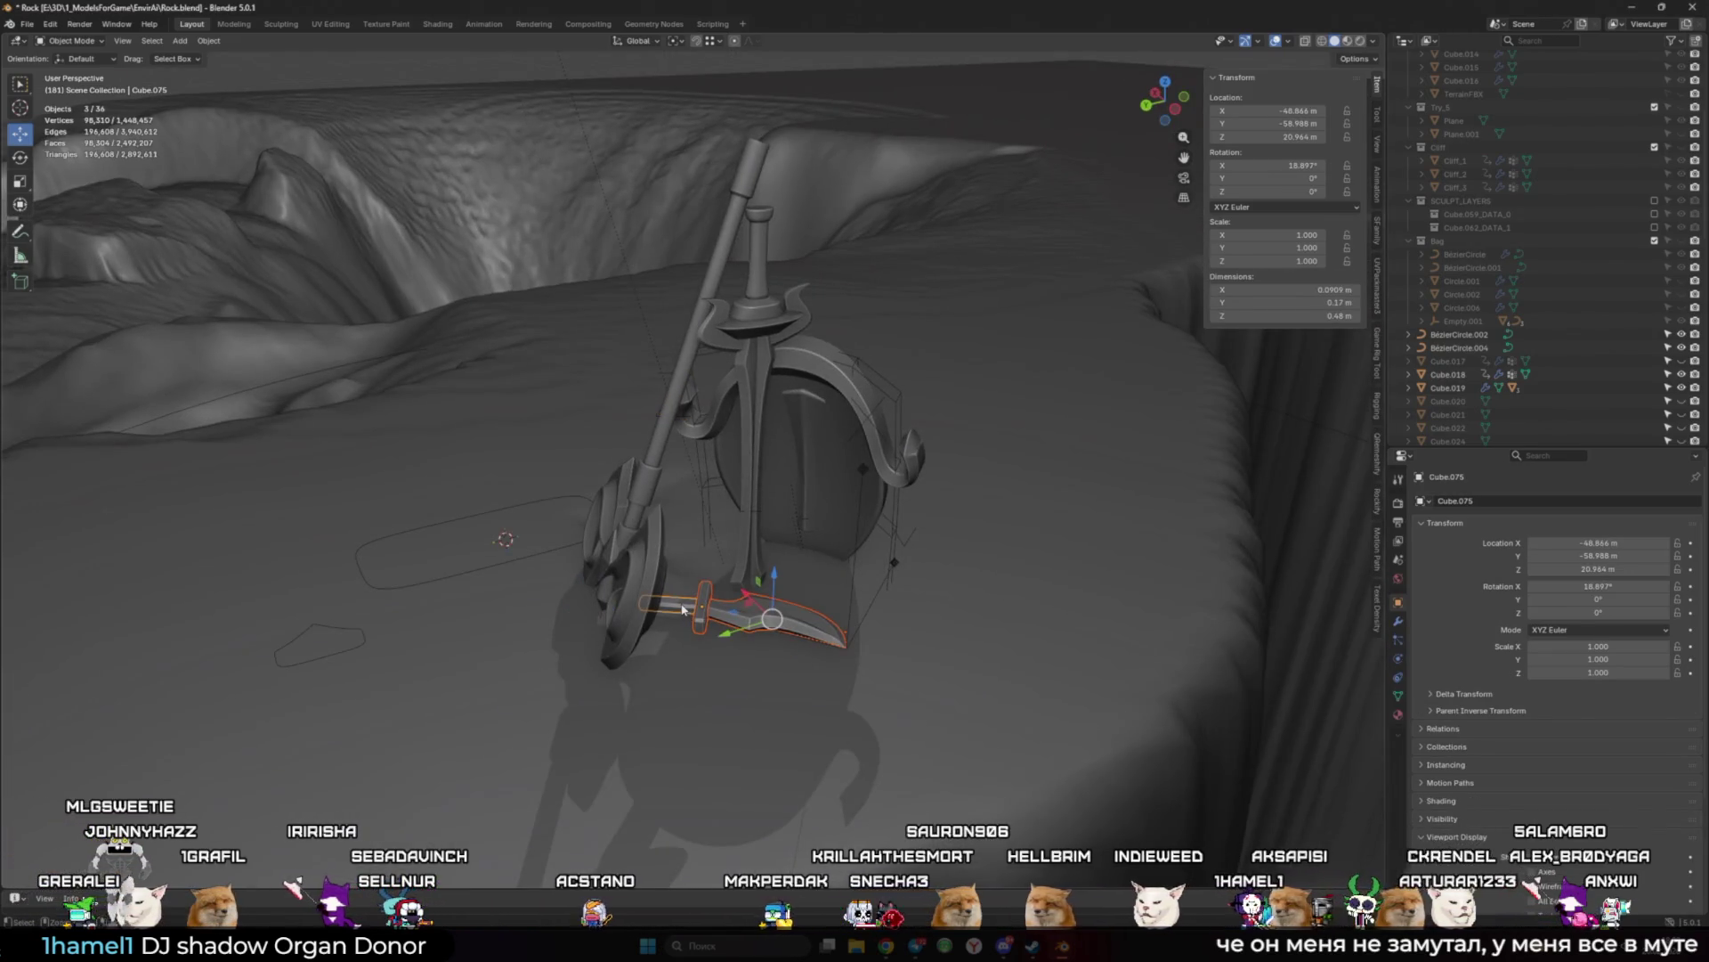
pyautogui.moveTo(710, 607)
pyautogui.mouseDown(button='middle')
pyautogui.moveTo(685, 619)
pyautogui.moveTo(743, 583)
pyautogui.mouseUp(button='middle')
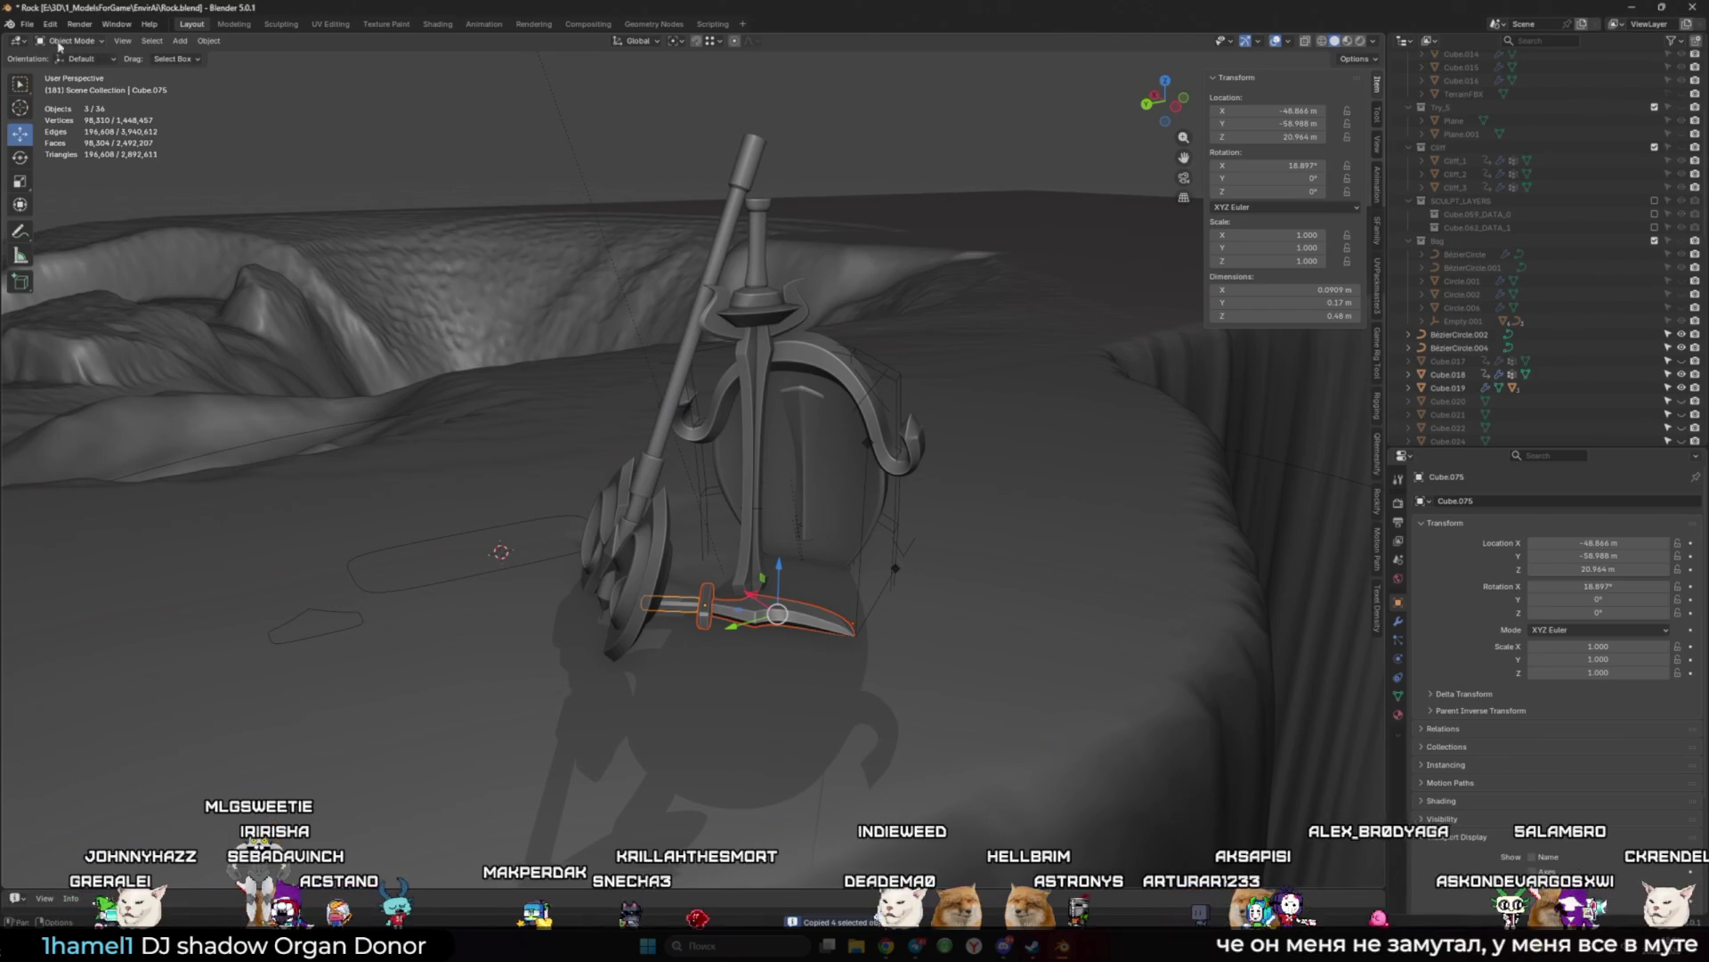
# Step: Orbit around the selected dagger and bring up the File > Open Recent list again
pyautogui.click(27, 26)
pyautogui.click(28, 27)
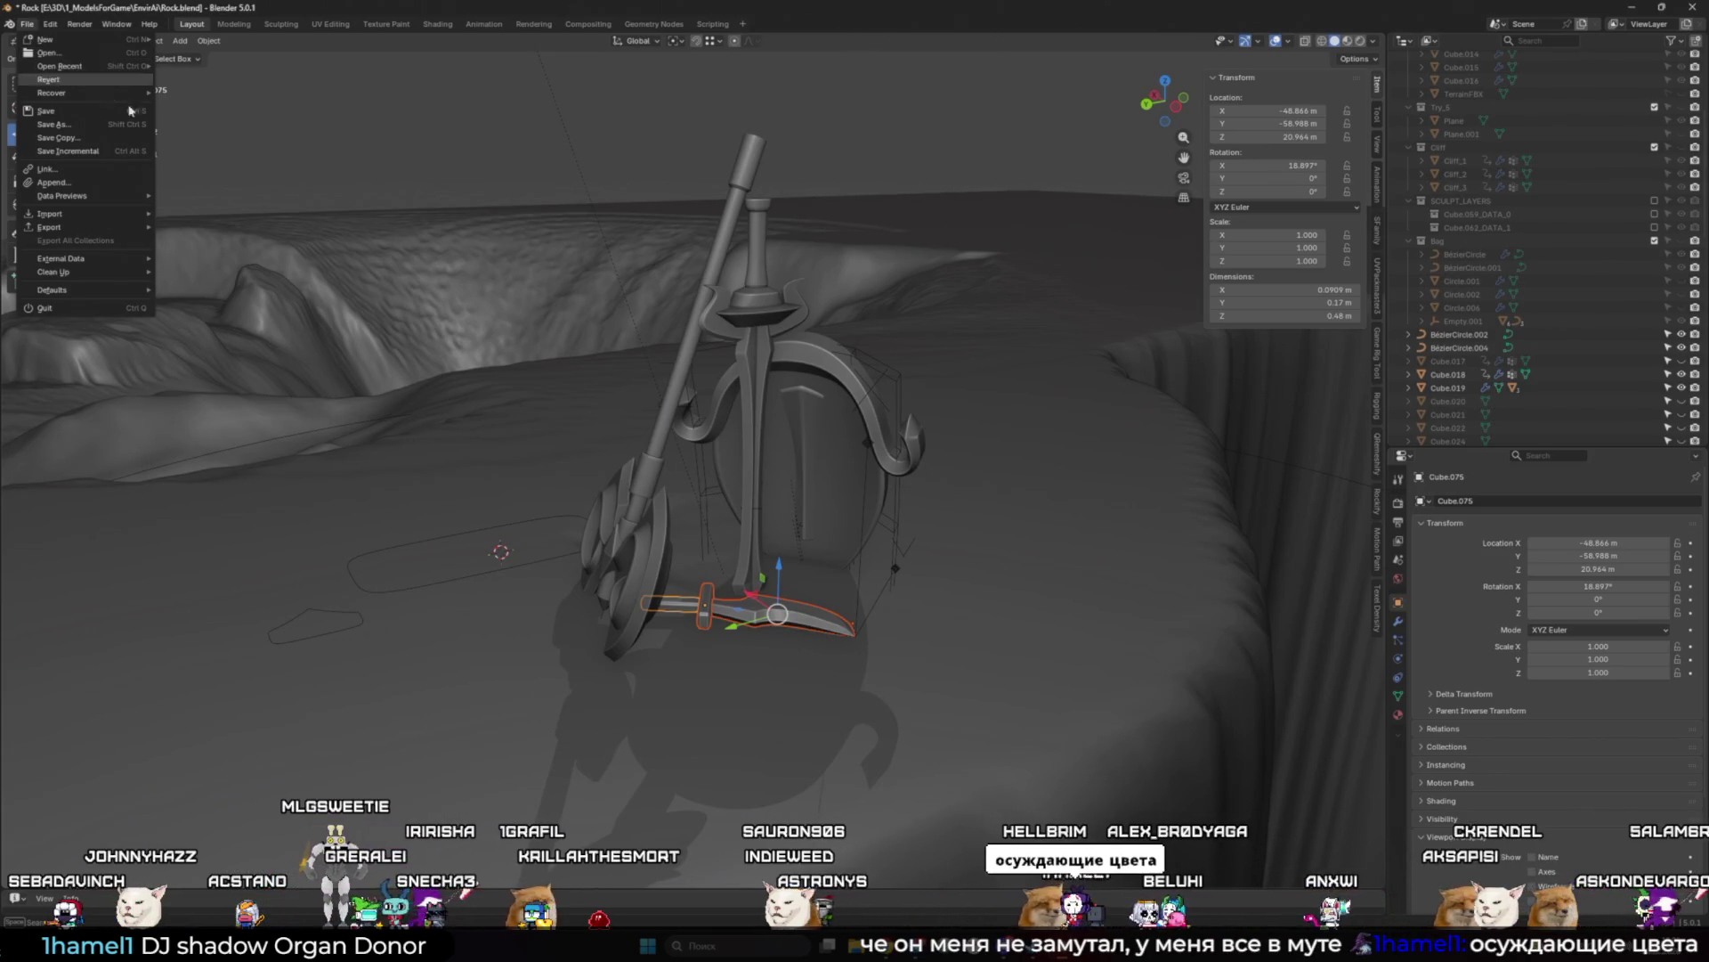
pyautogui.moveTo(473, 272)
pyautogui.mouseDown(button='middle')
pyautogui.moveTo(656, 316)
pyautogui.moveTo(477, 297)
pyautogui.moveTo(520, 311)
pyautogui.moveTo(531, 349)
pyautogui.moveTo(398, 235)
pyautogui.mouseUp(button='middle')
pyautogui.click(26, 25)
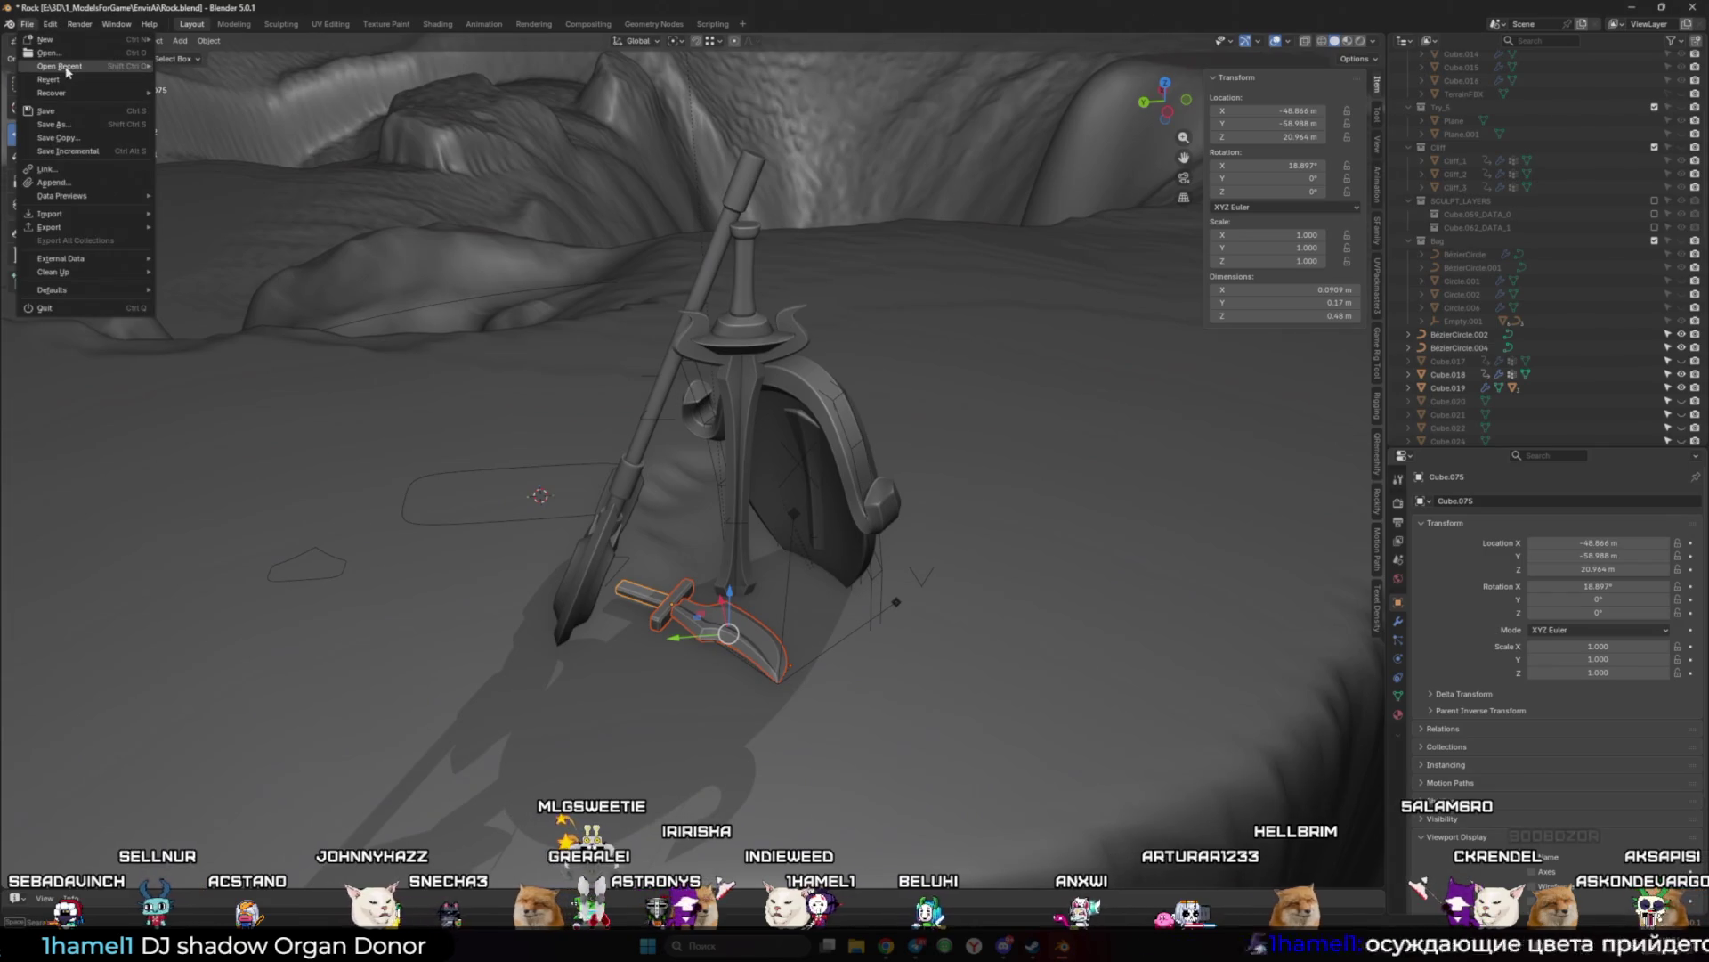
pyautogui.moveTo(65, 69)
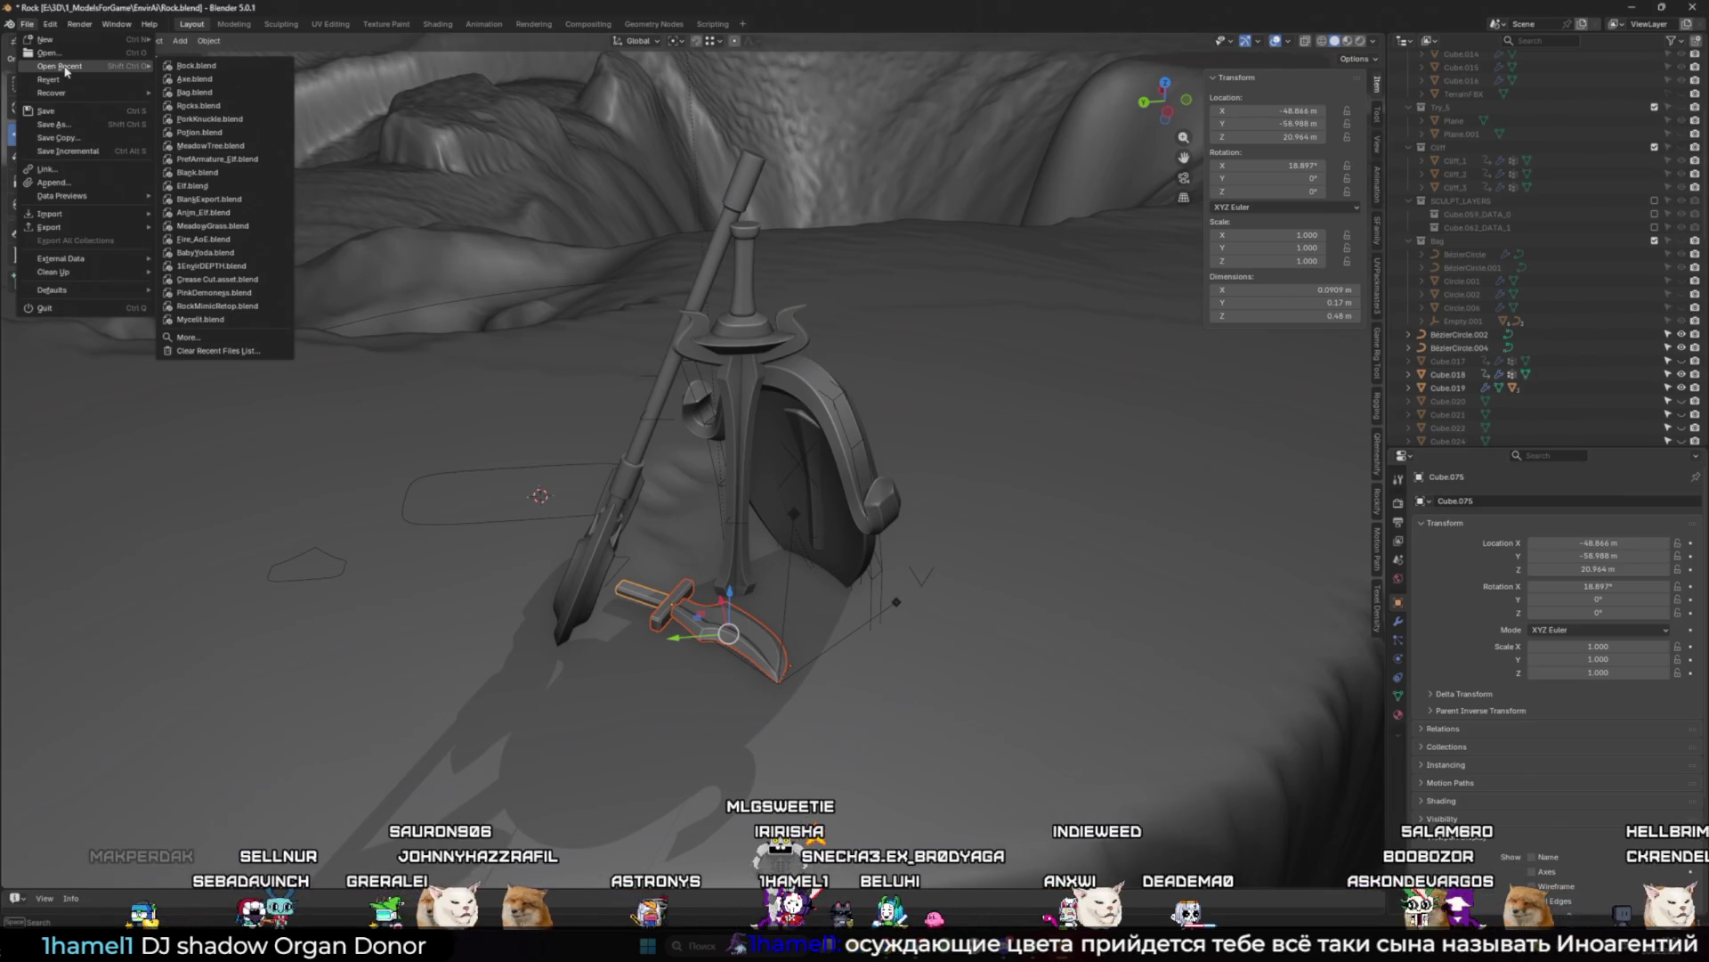
# Step: Return to Axe.blend without saving Rock.blend and paste in the copied dagger
pyautogui.click(211, 82)
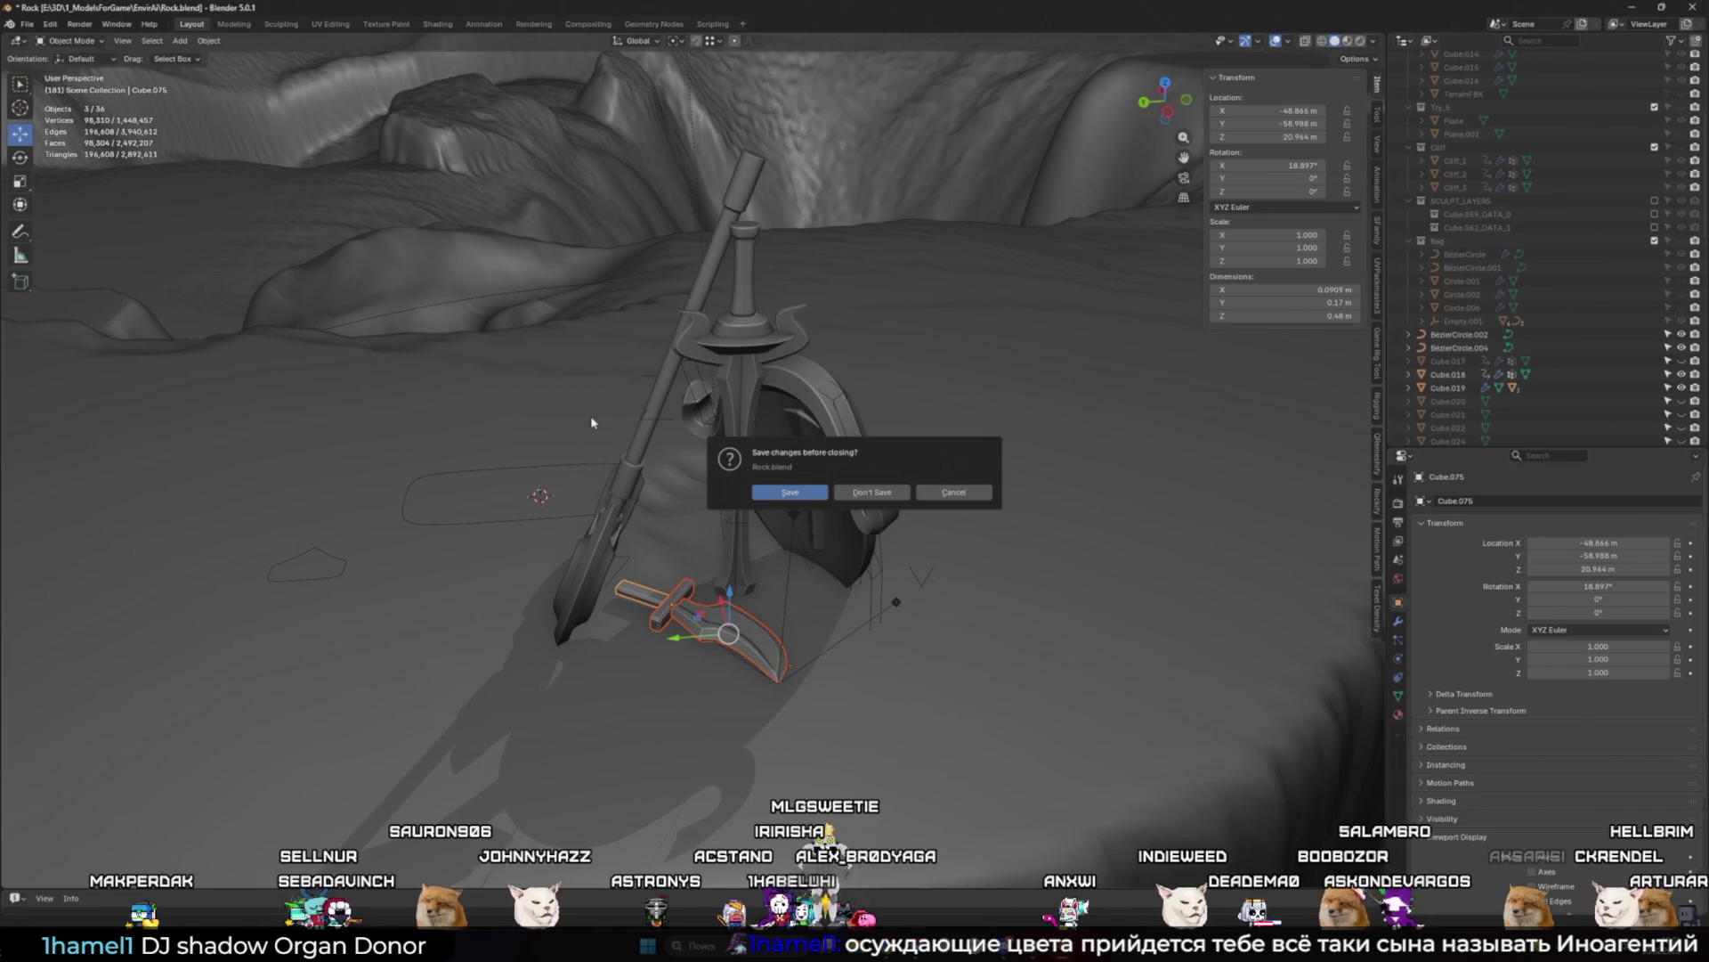
pyautogui.click(891, 493)
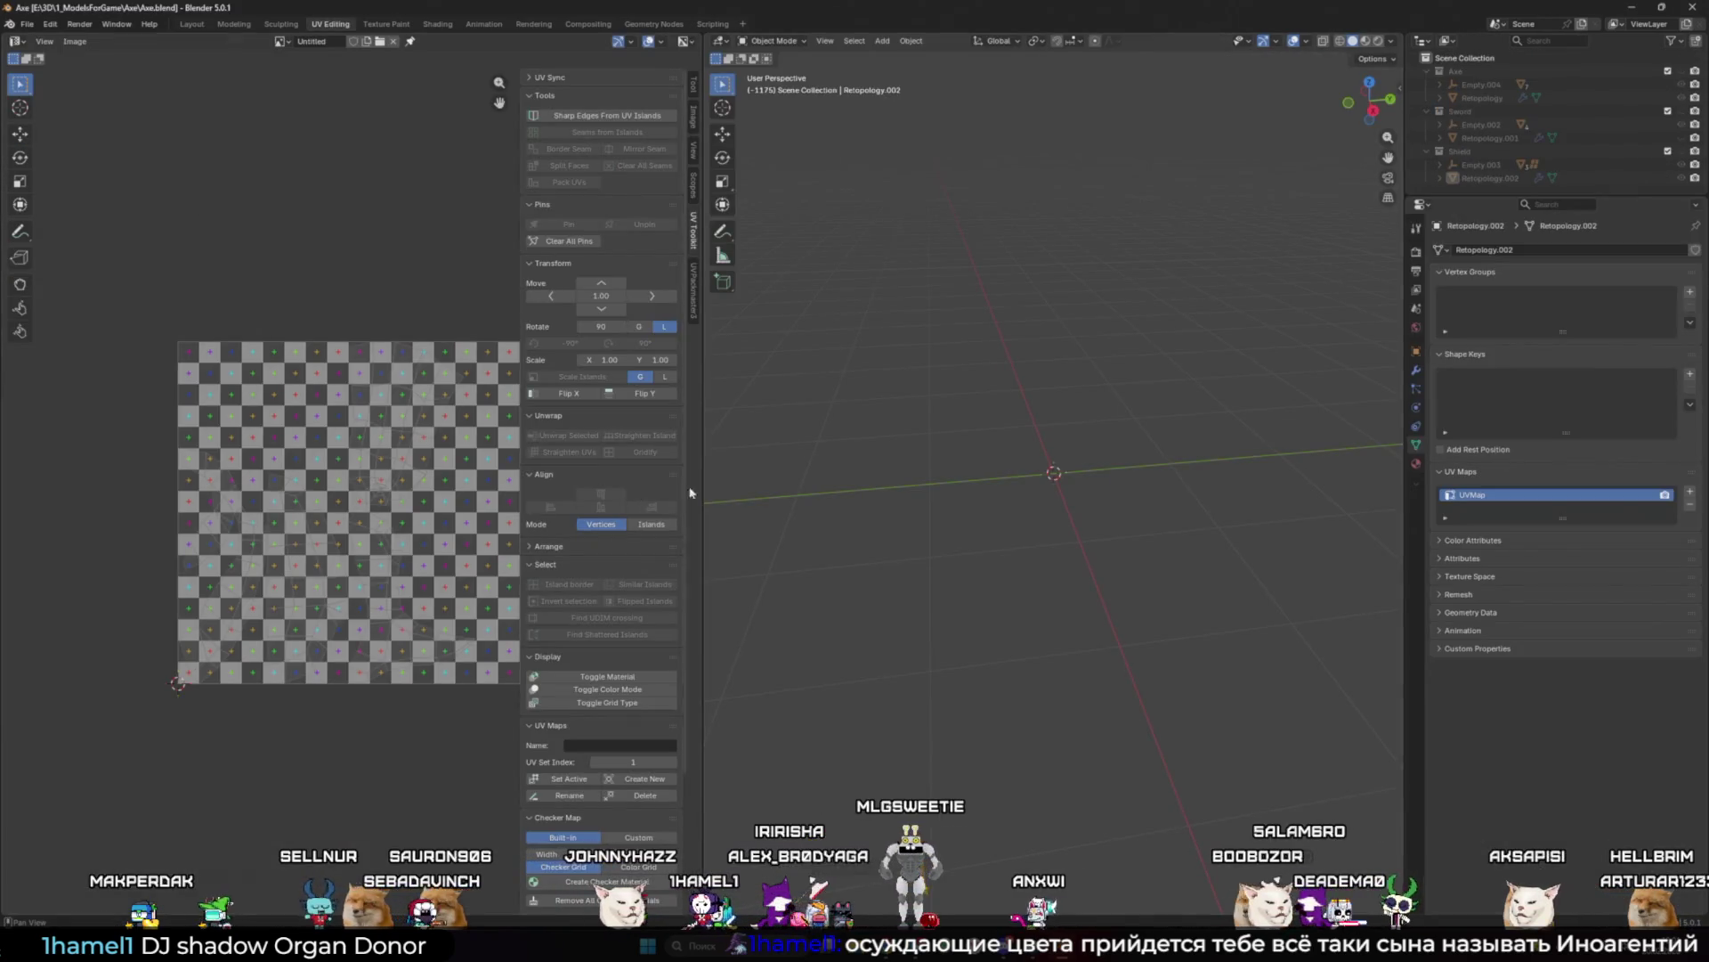
pyautogui.hotkey('ctrl', 'v')
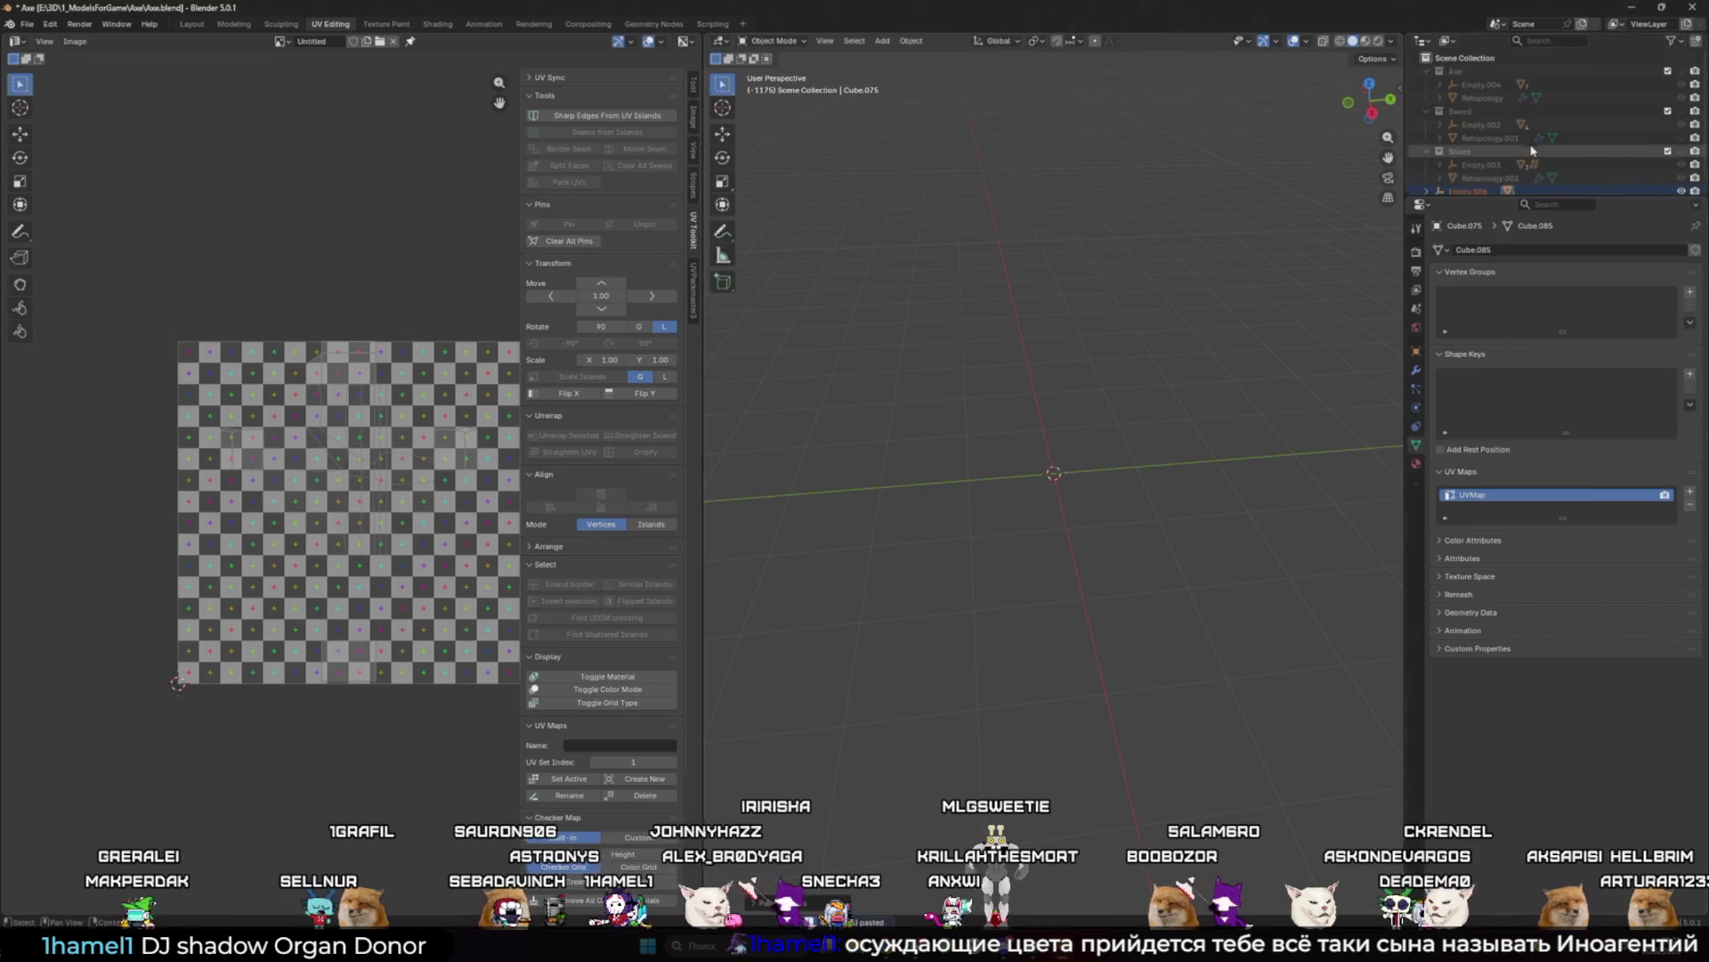
# Step: Set the pasted empty's location and rotation to 0 on all axes
pyautogui.press('n')
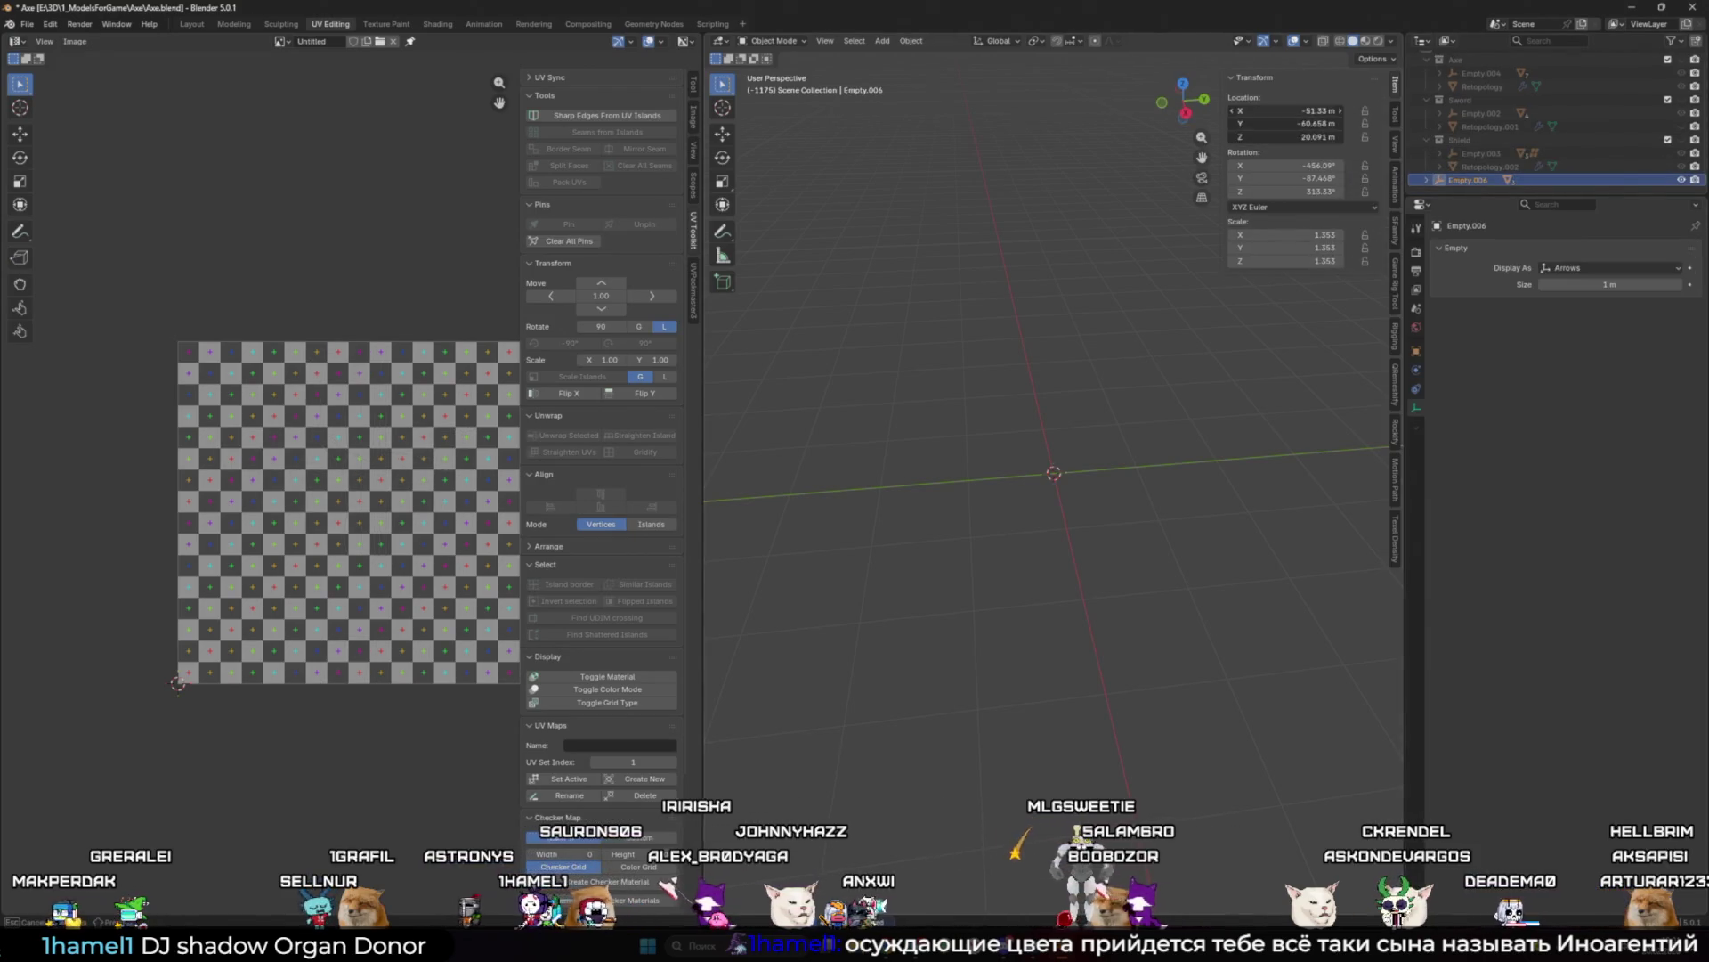
pyautogui.click(1325, 108)
pyautogui.write('0')
pyautogui.press('Return')
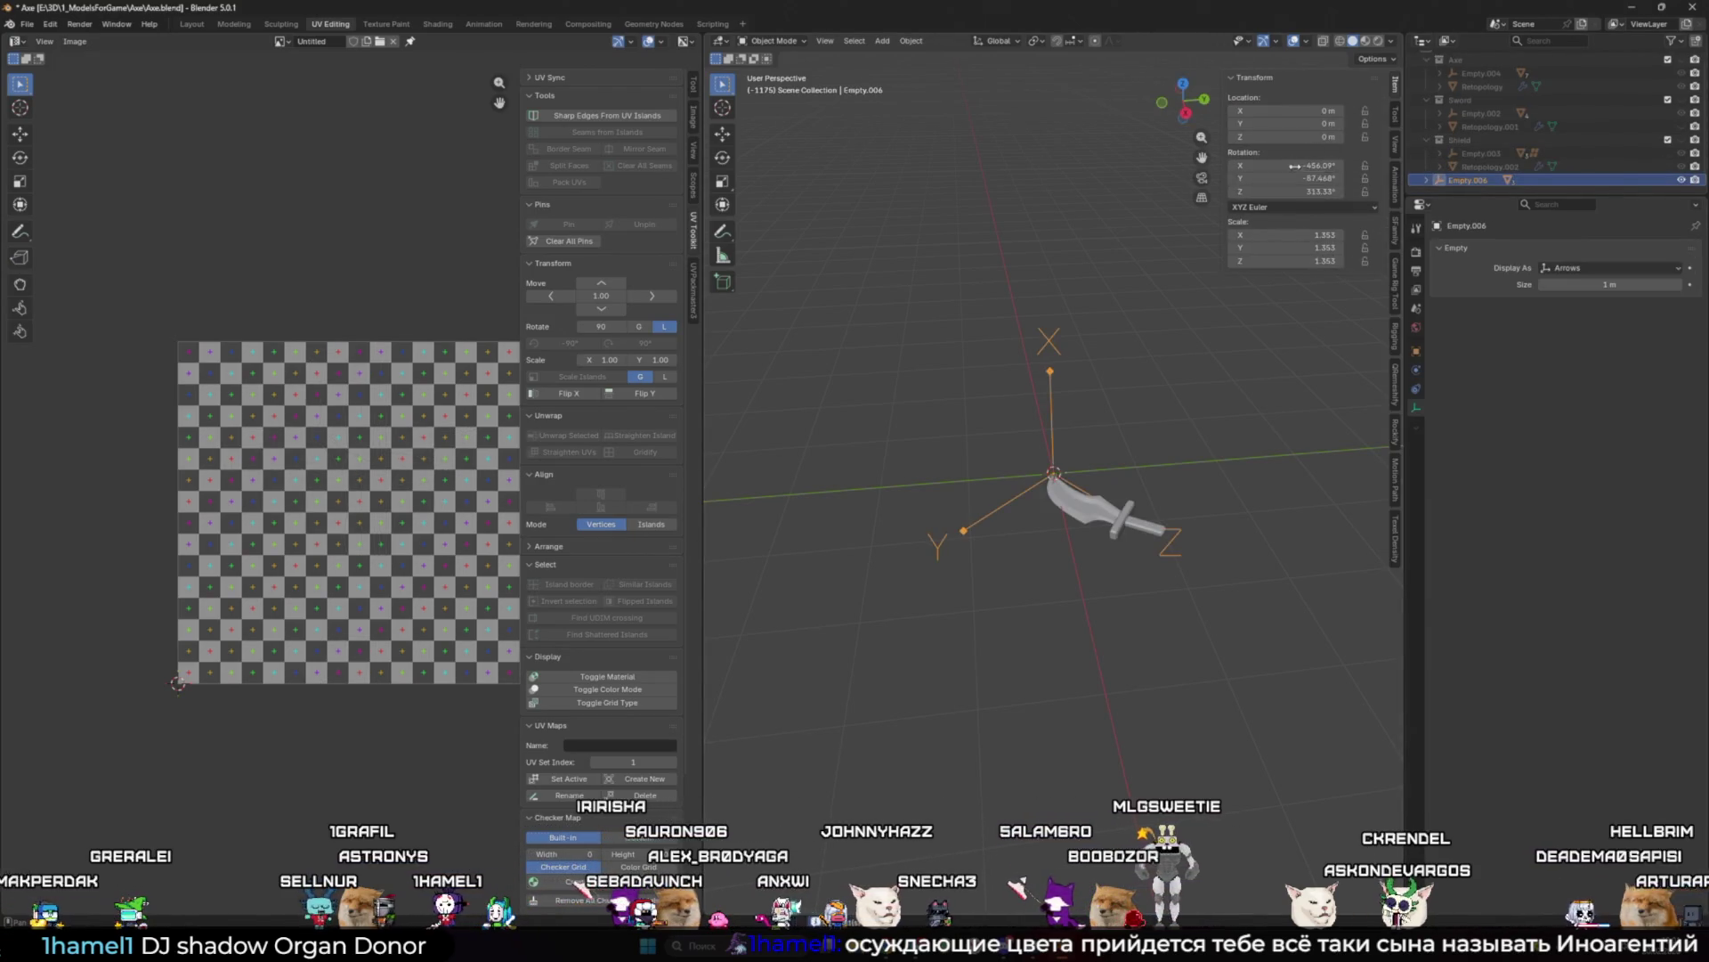
pyautogui.moveTo(1295, 166); pyautogui.dragTo(1295, 190)
pyautogui.press('Return')
# Step: Select the dagger blade, then its parent empty
pyautogui.click(1068, 365)
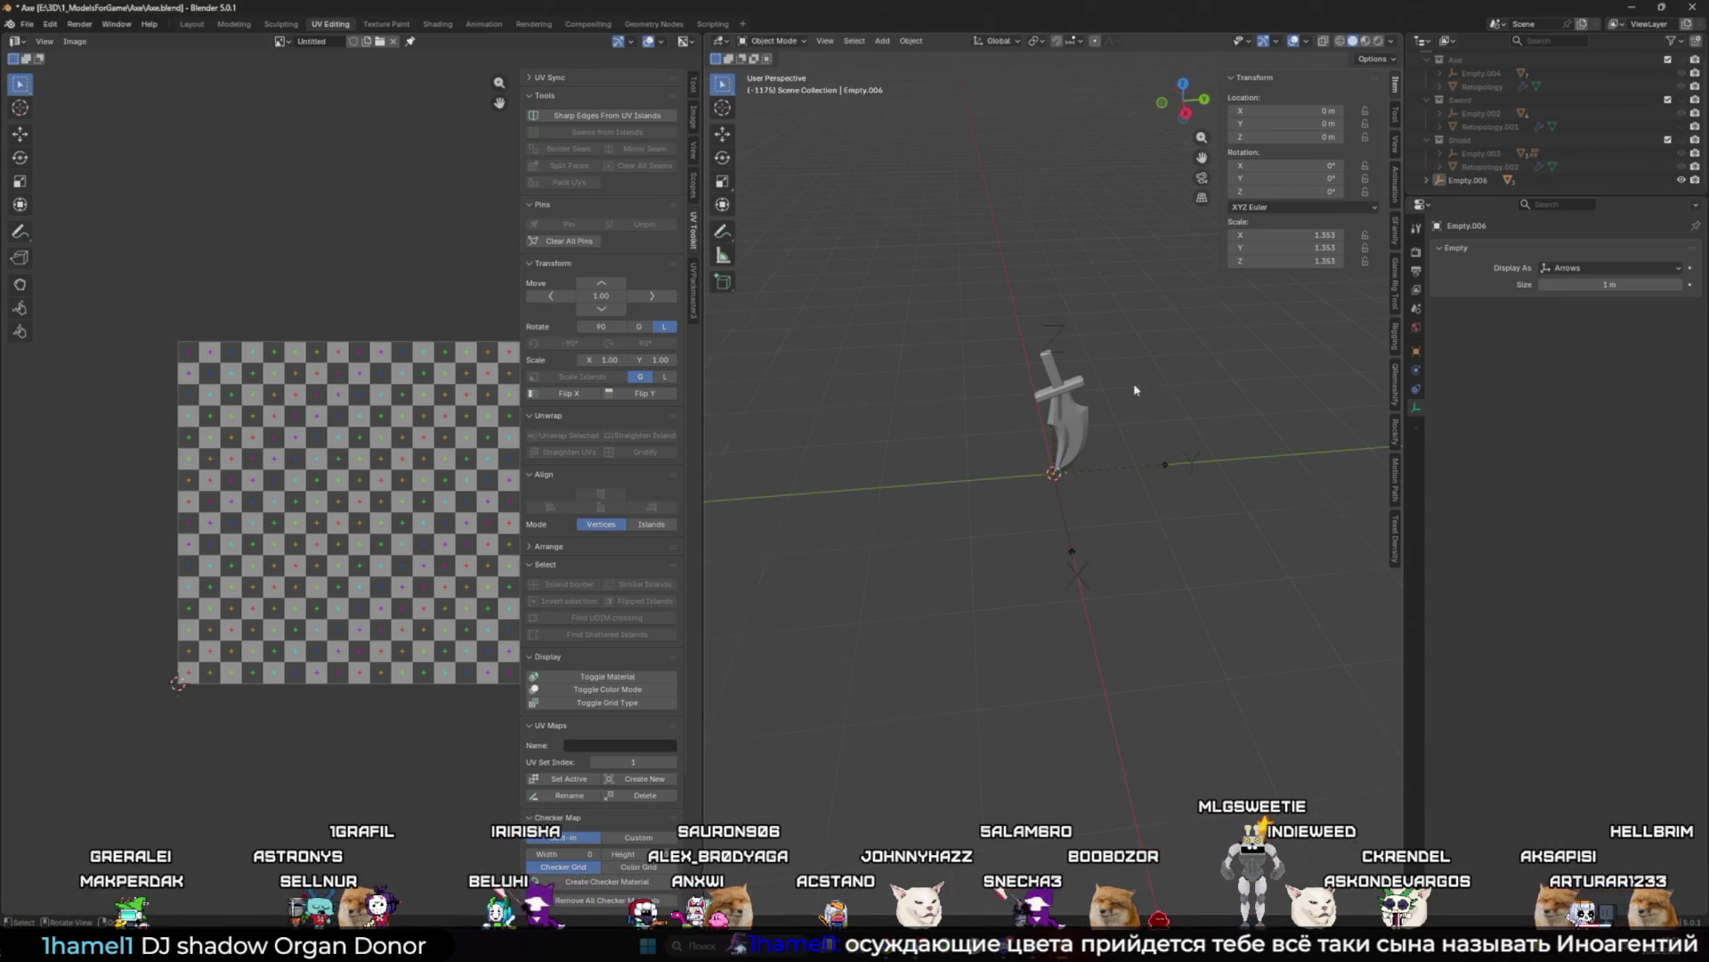
pyautogui.moveTo(1068, 365)
pyautogui.mouseDown(button='middle')
pyautogui.moveTo(1188, 355)
pyautogui.moveTo(1022, 362)
pyautogui.mouseUp(button='middle')
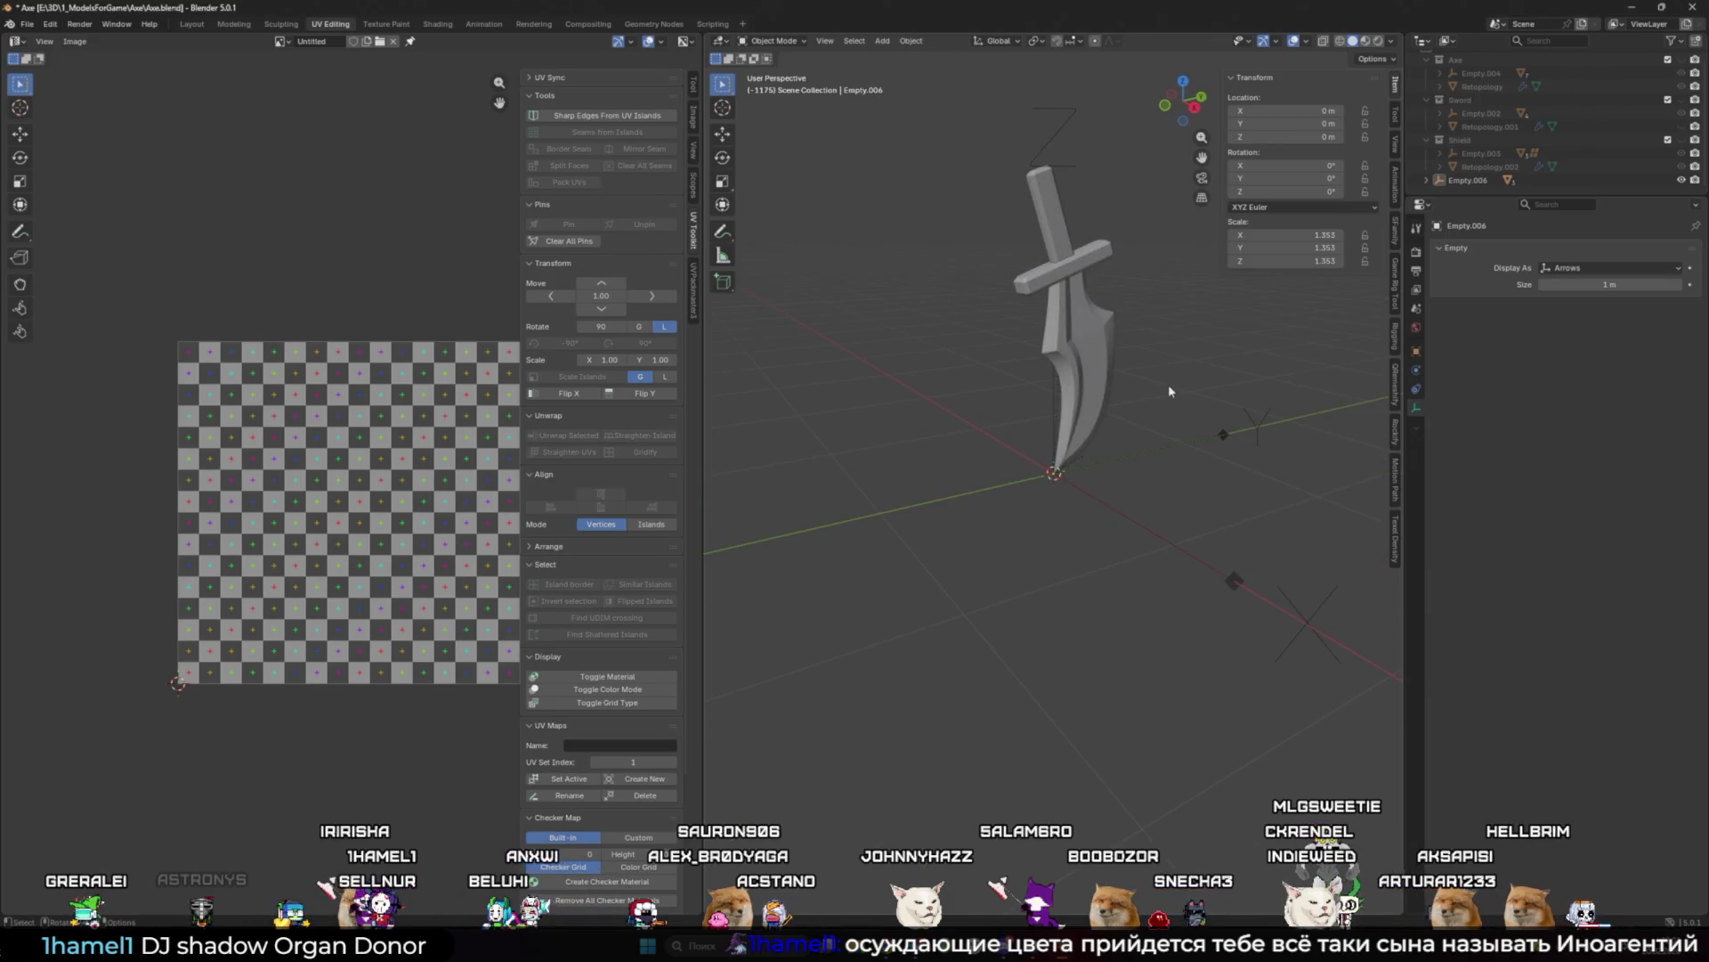
pyautogui.click(1107, 399)
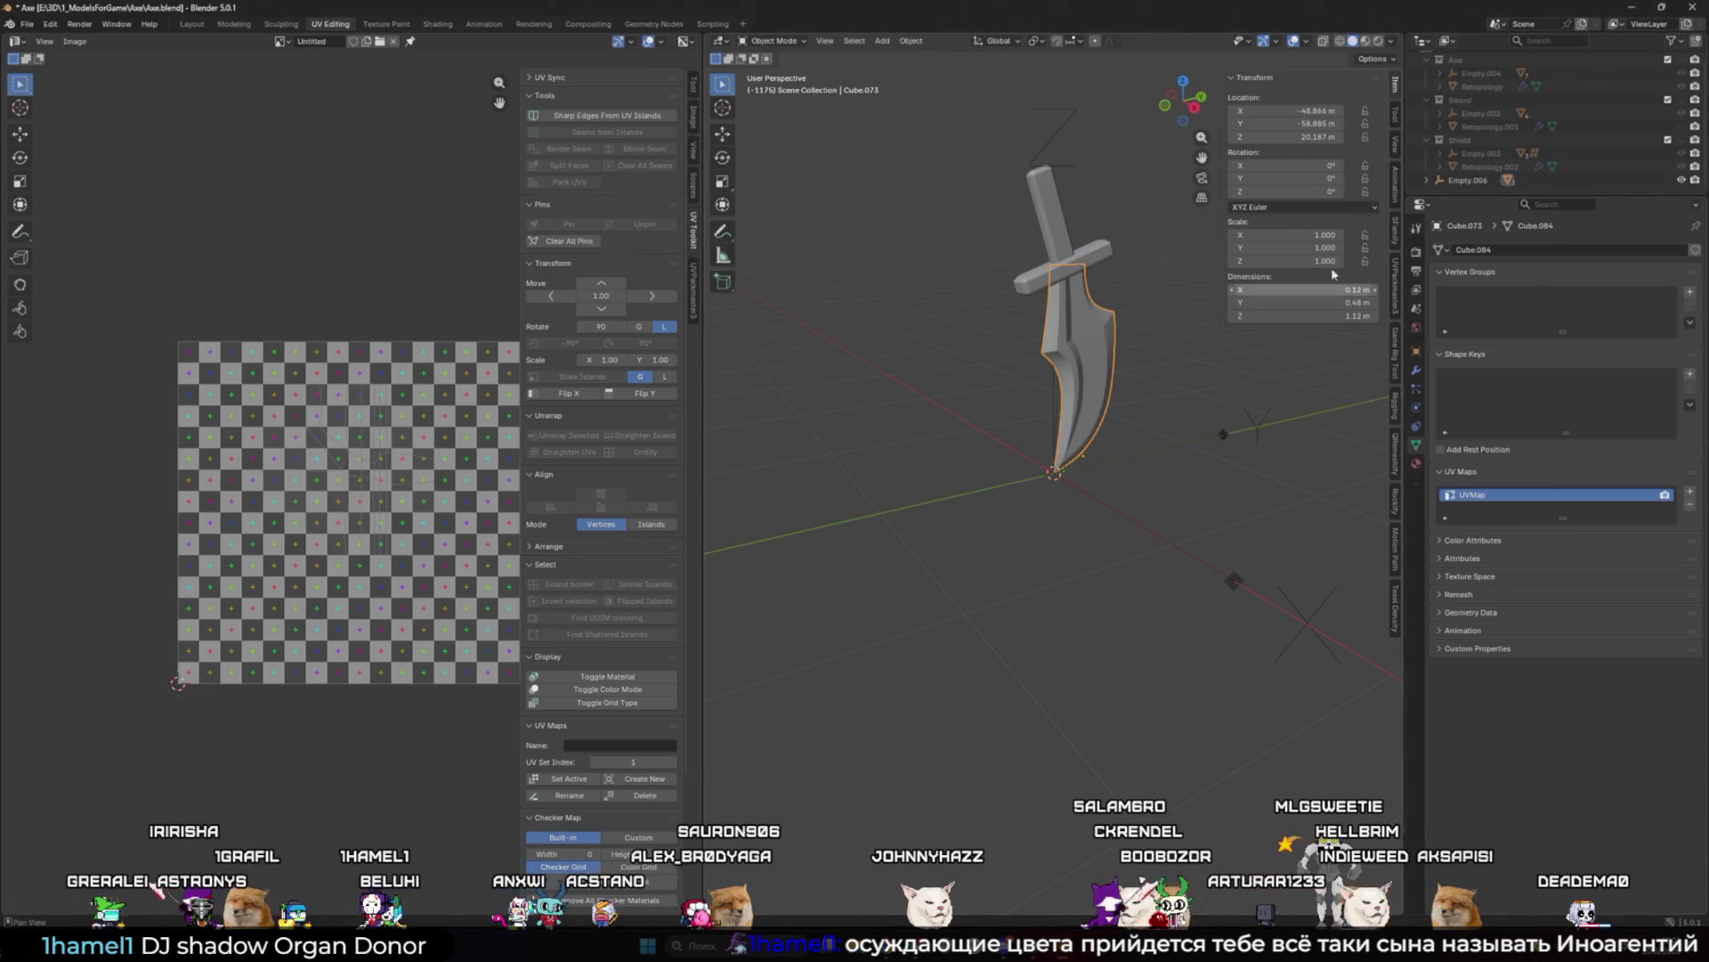
pyautogui.press('[')
# Step: Move the dagger's empty into a new 'Dagger' collection, then select the blade in the Layout workspace
pyautogui.press('m')
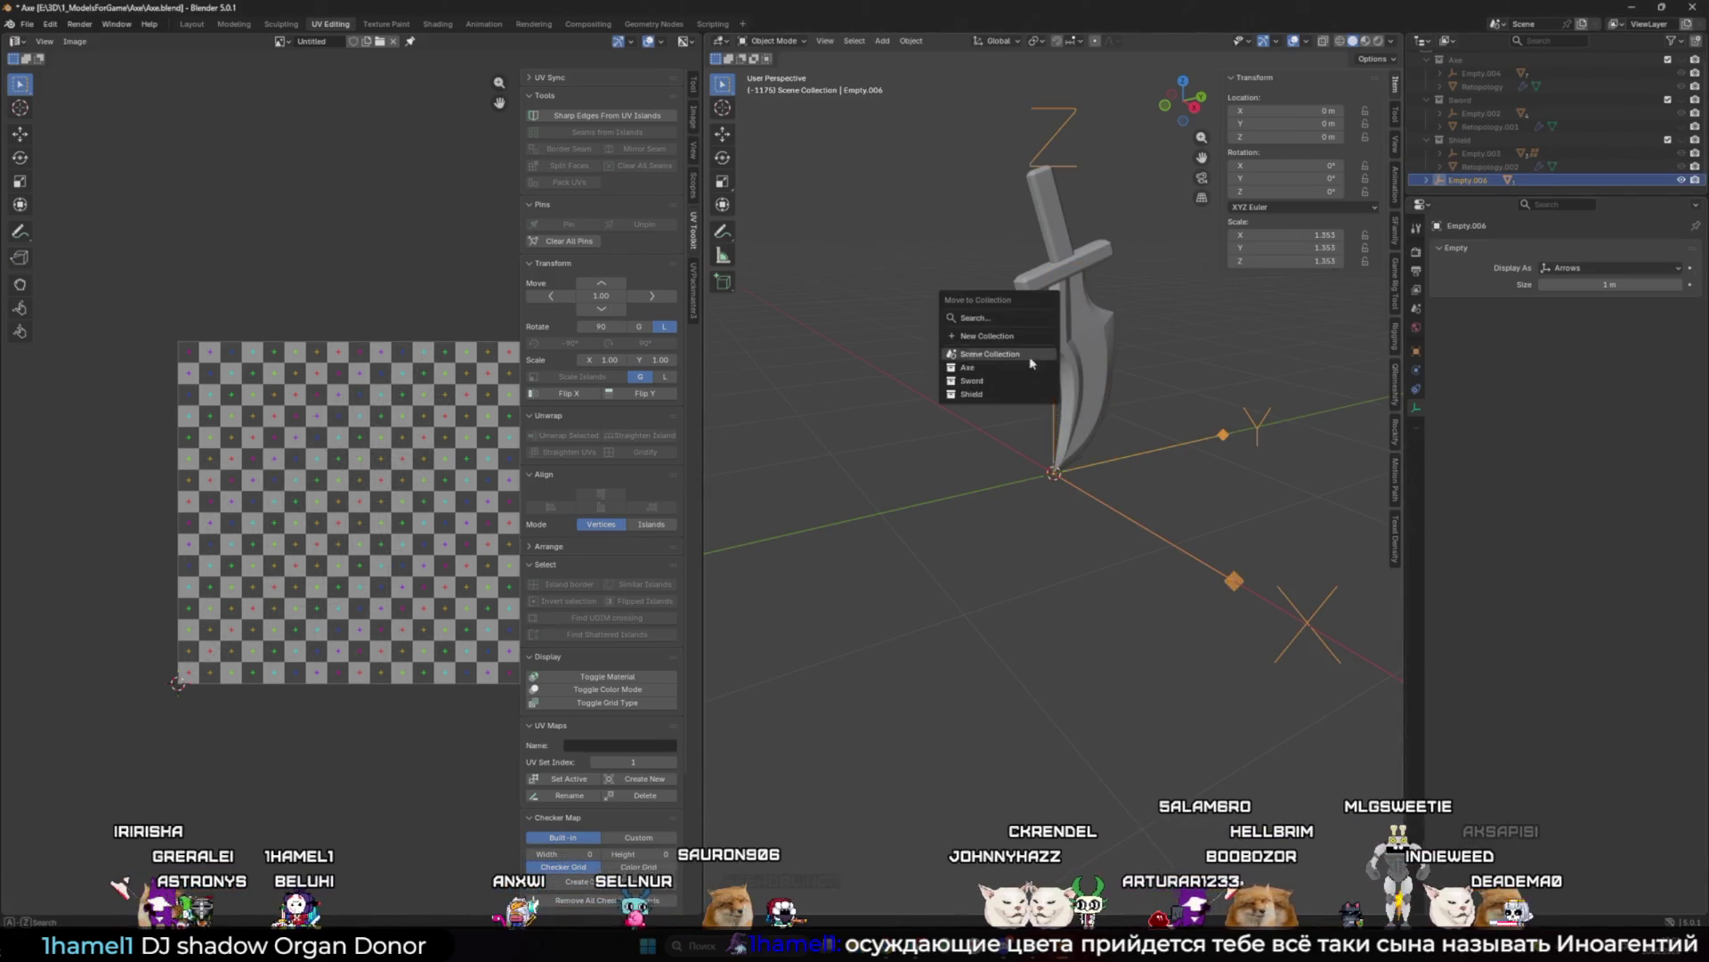
pyautogui.click(1011, 347)
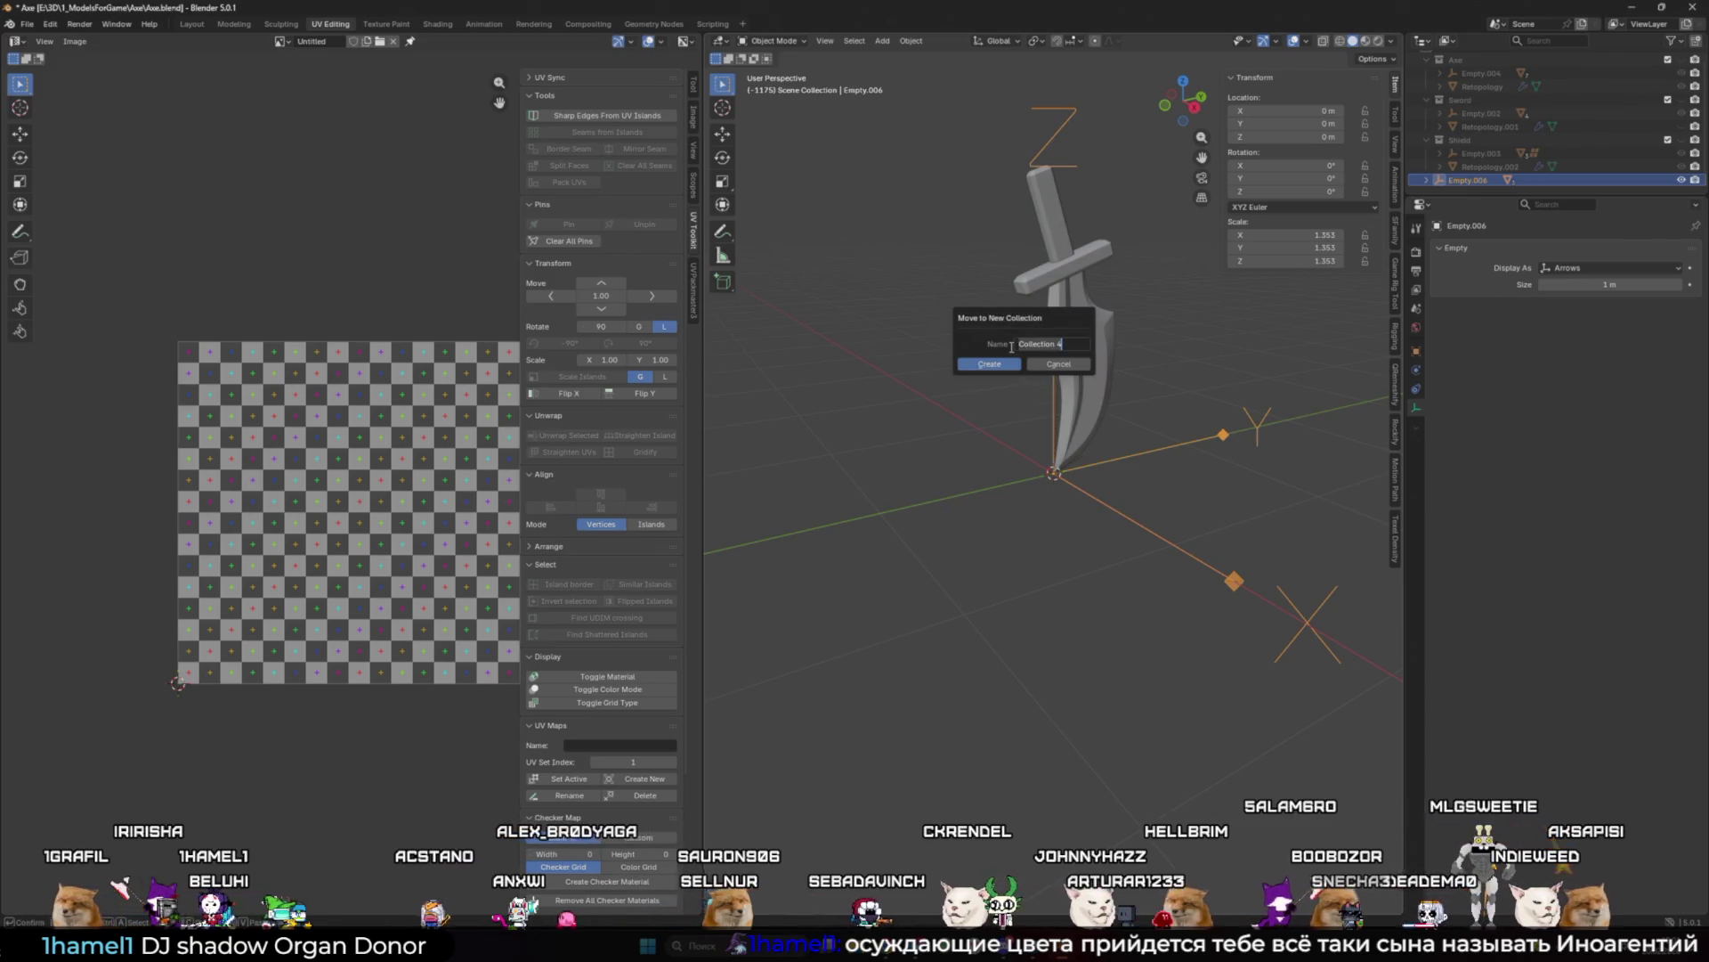
pyautogui.write('n')
pyautogui.press('BackSpace')
pyautogui.write('Dagger')
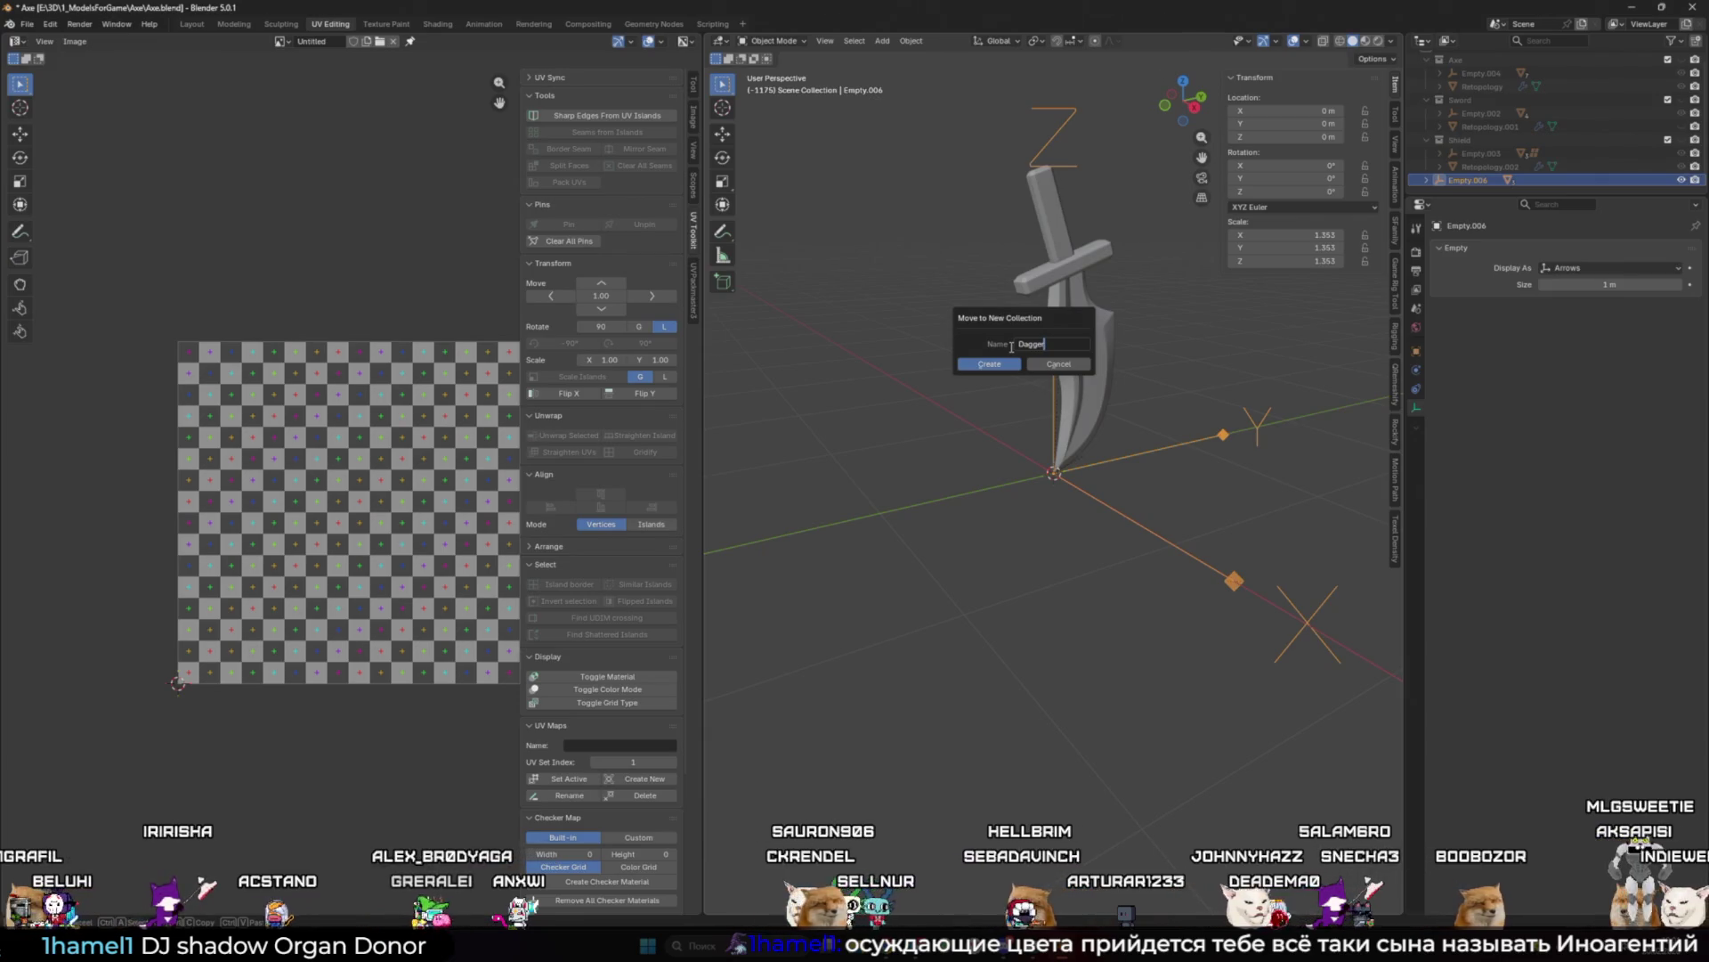
pyautogui.press('Return')
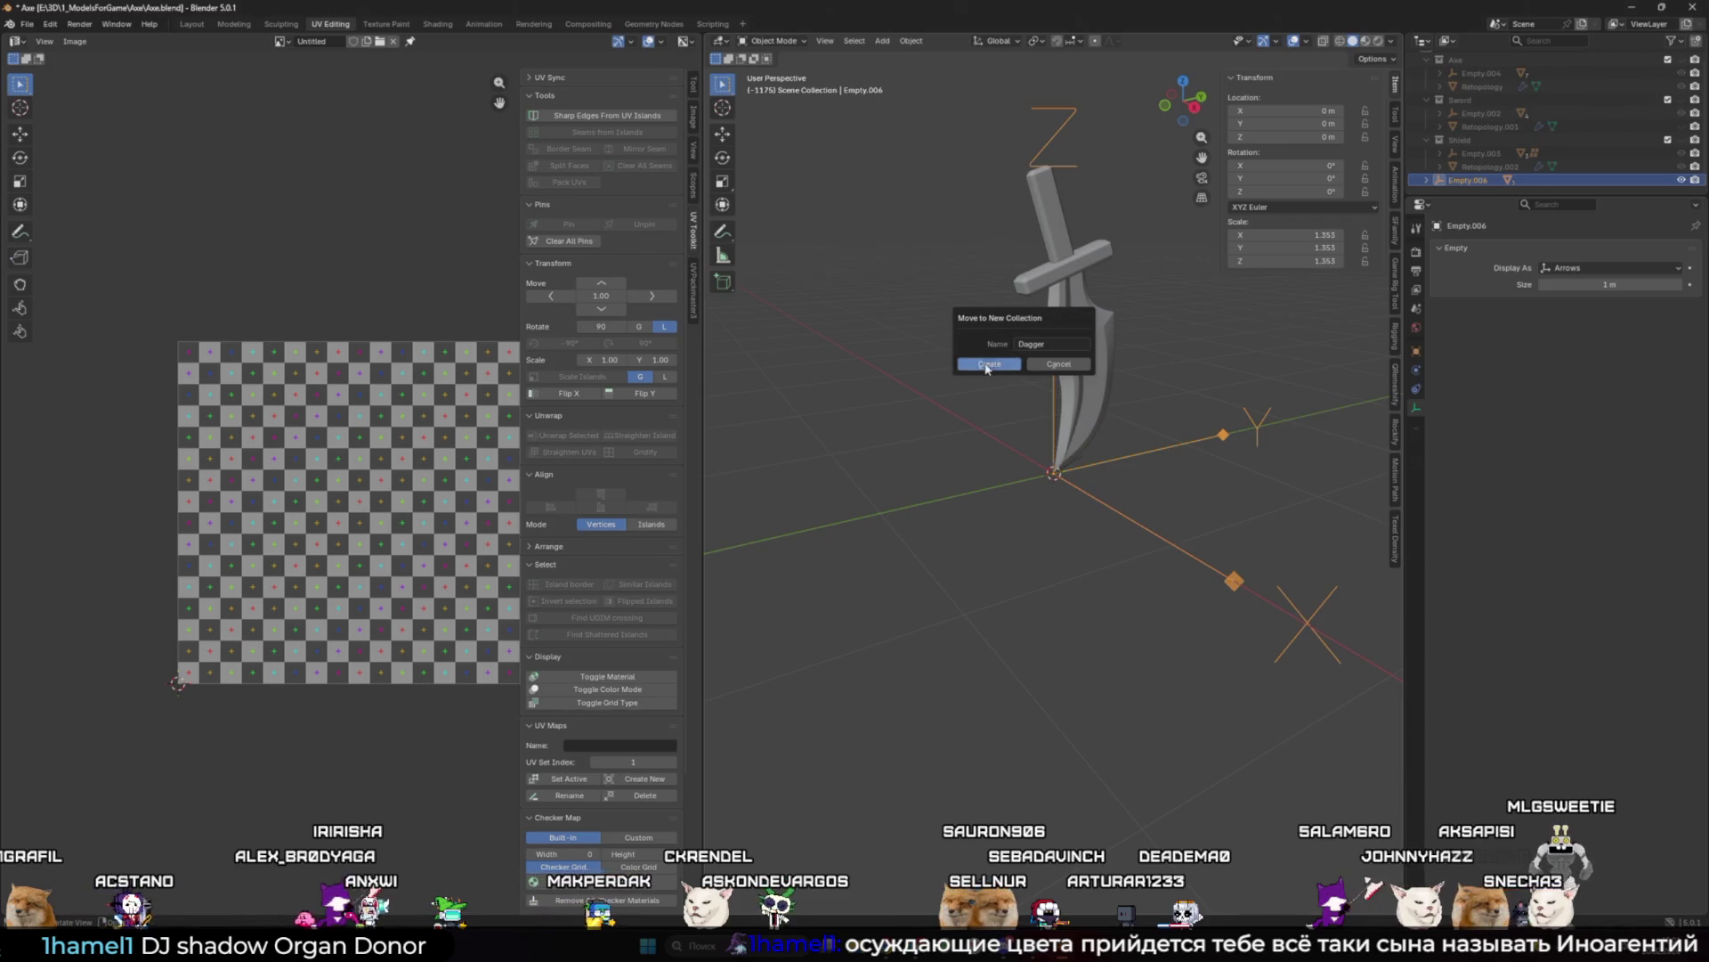
pyautogui.click(989, 364)
pyautogui.click(1107, 354)
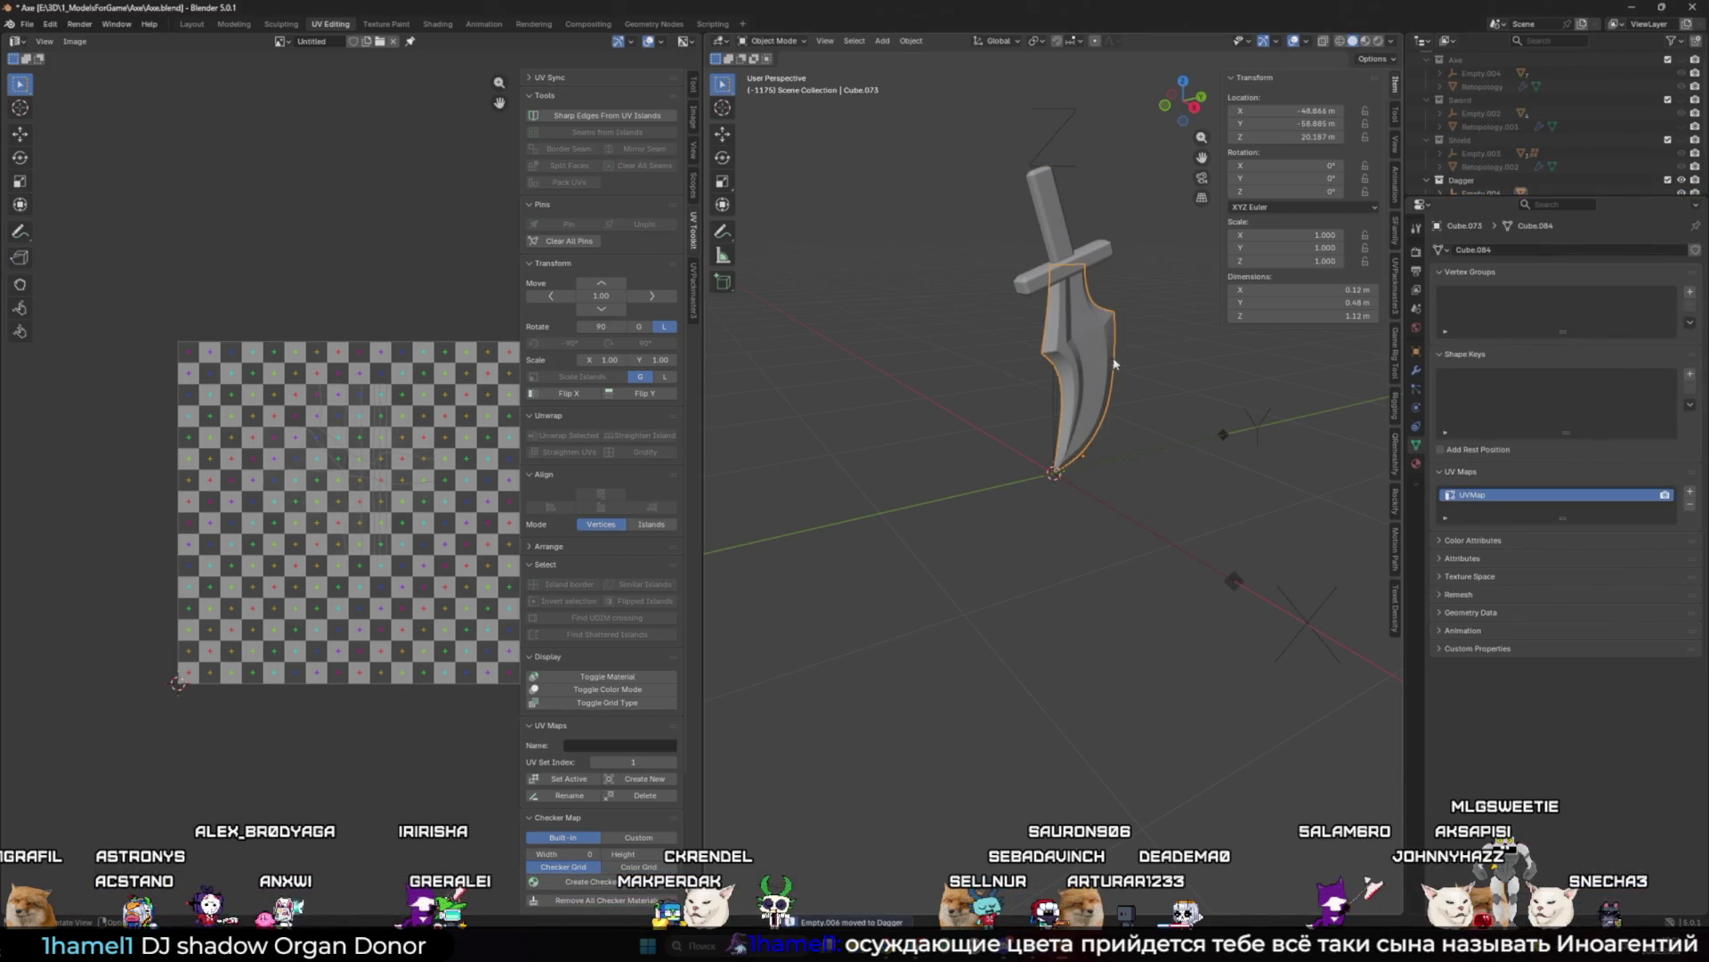
pyautogui.click(193, 27)
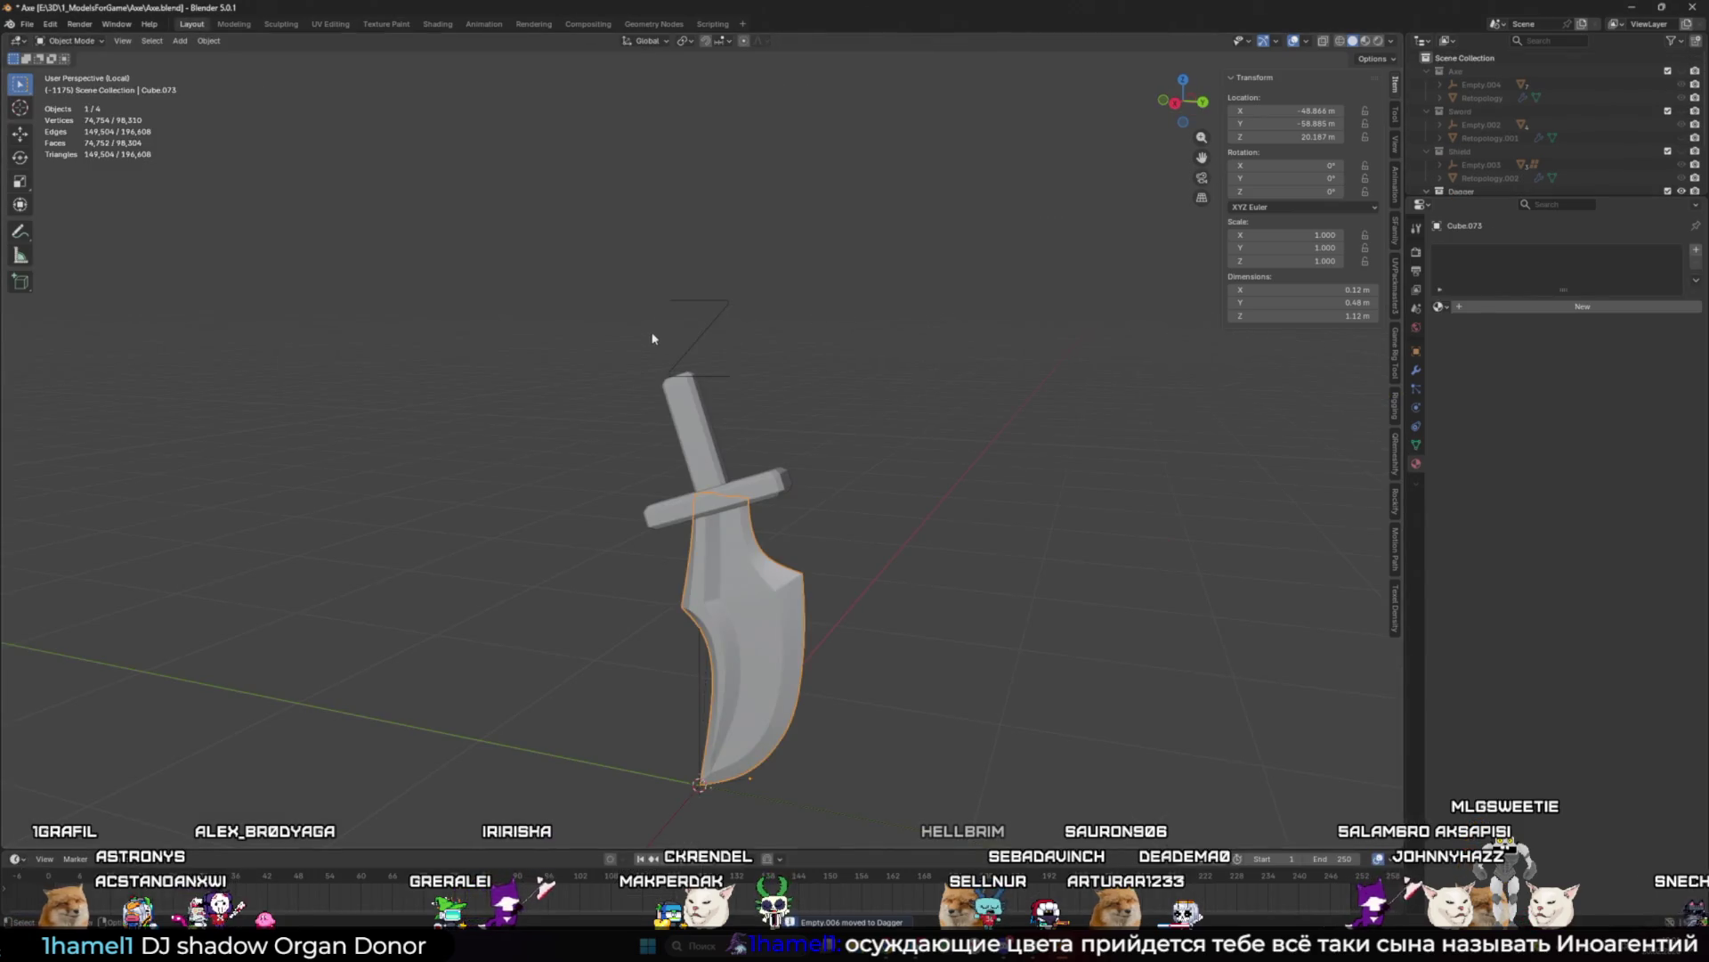
# Step: Assign Cheker to the blade, the red material to the crossguard and yellow Material.003 to the handle
pyautogui.moveTo(653, 339)
pyautogui.mouseDown(button='middle')
pyautogui.moveTo(789, 478)
pyautogui.moveTo(897, 534)
pyautogui.mouseUp(button='middle')
pyautogui.click(1439, 306)
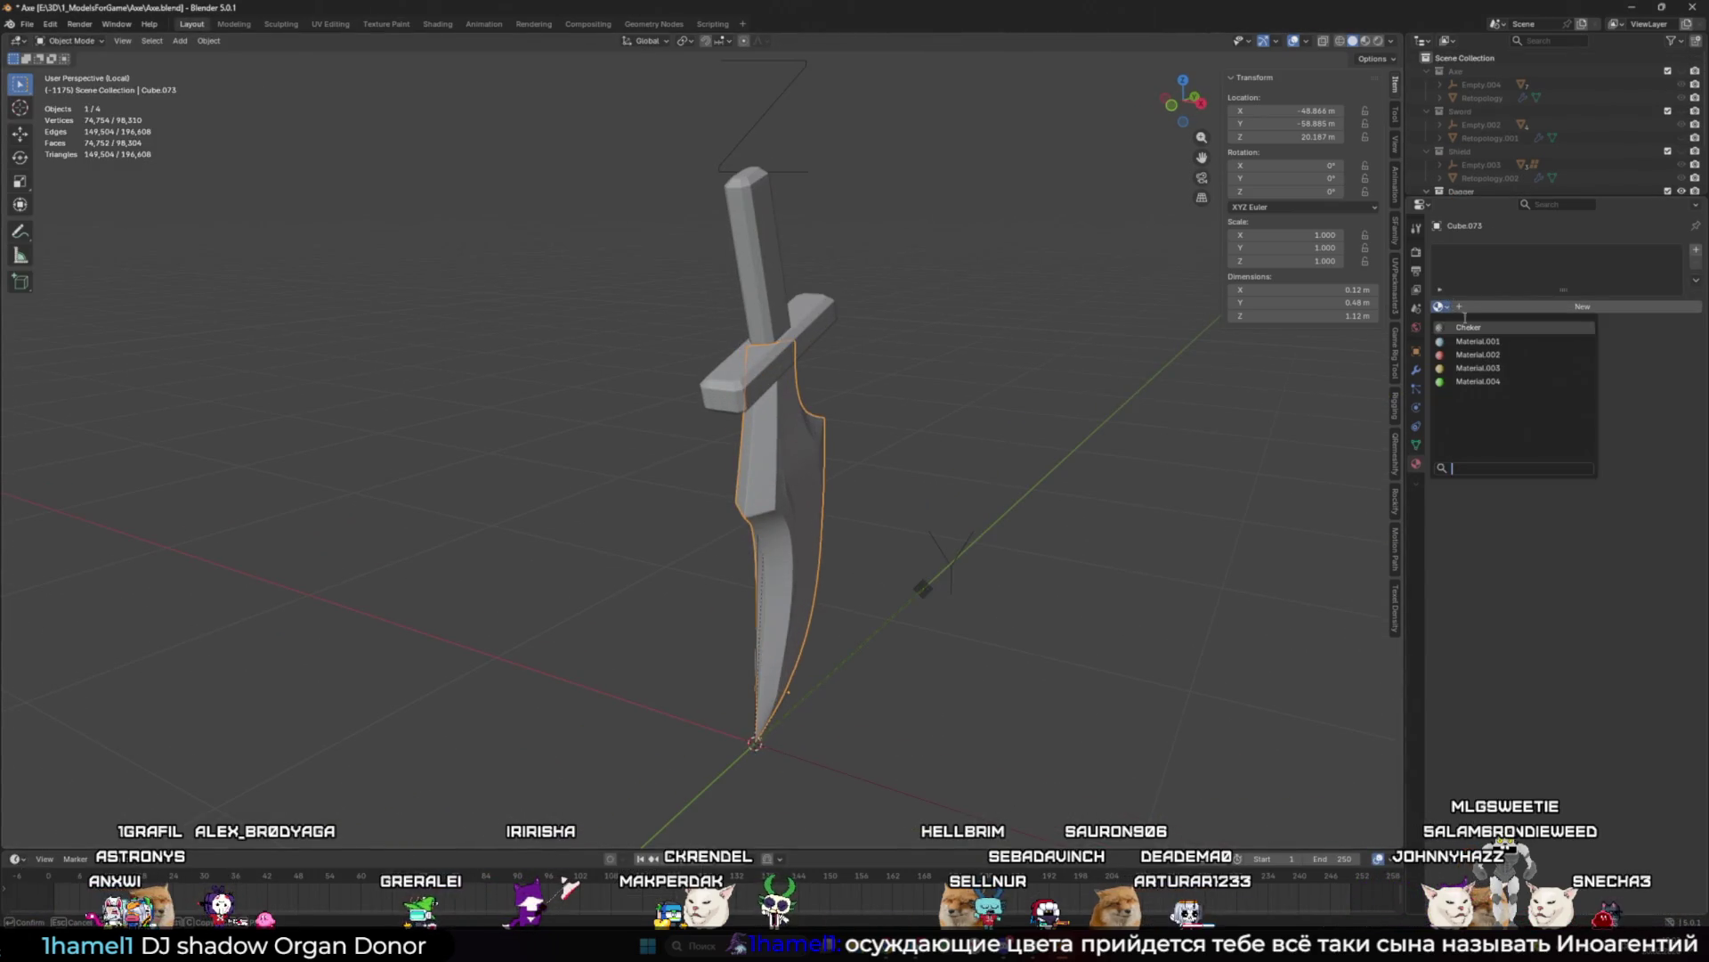
pyautogui.click(1469, 327)
pyautogui.click(826, 310)
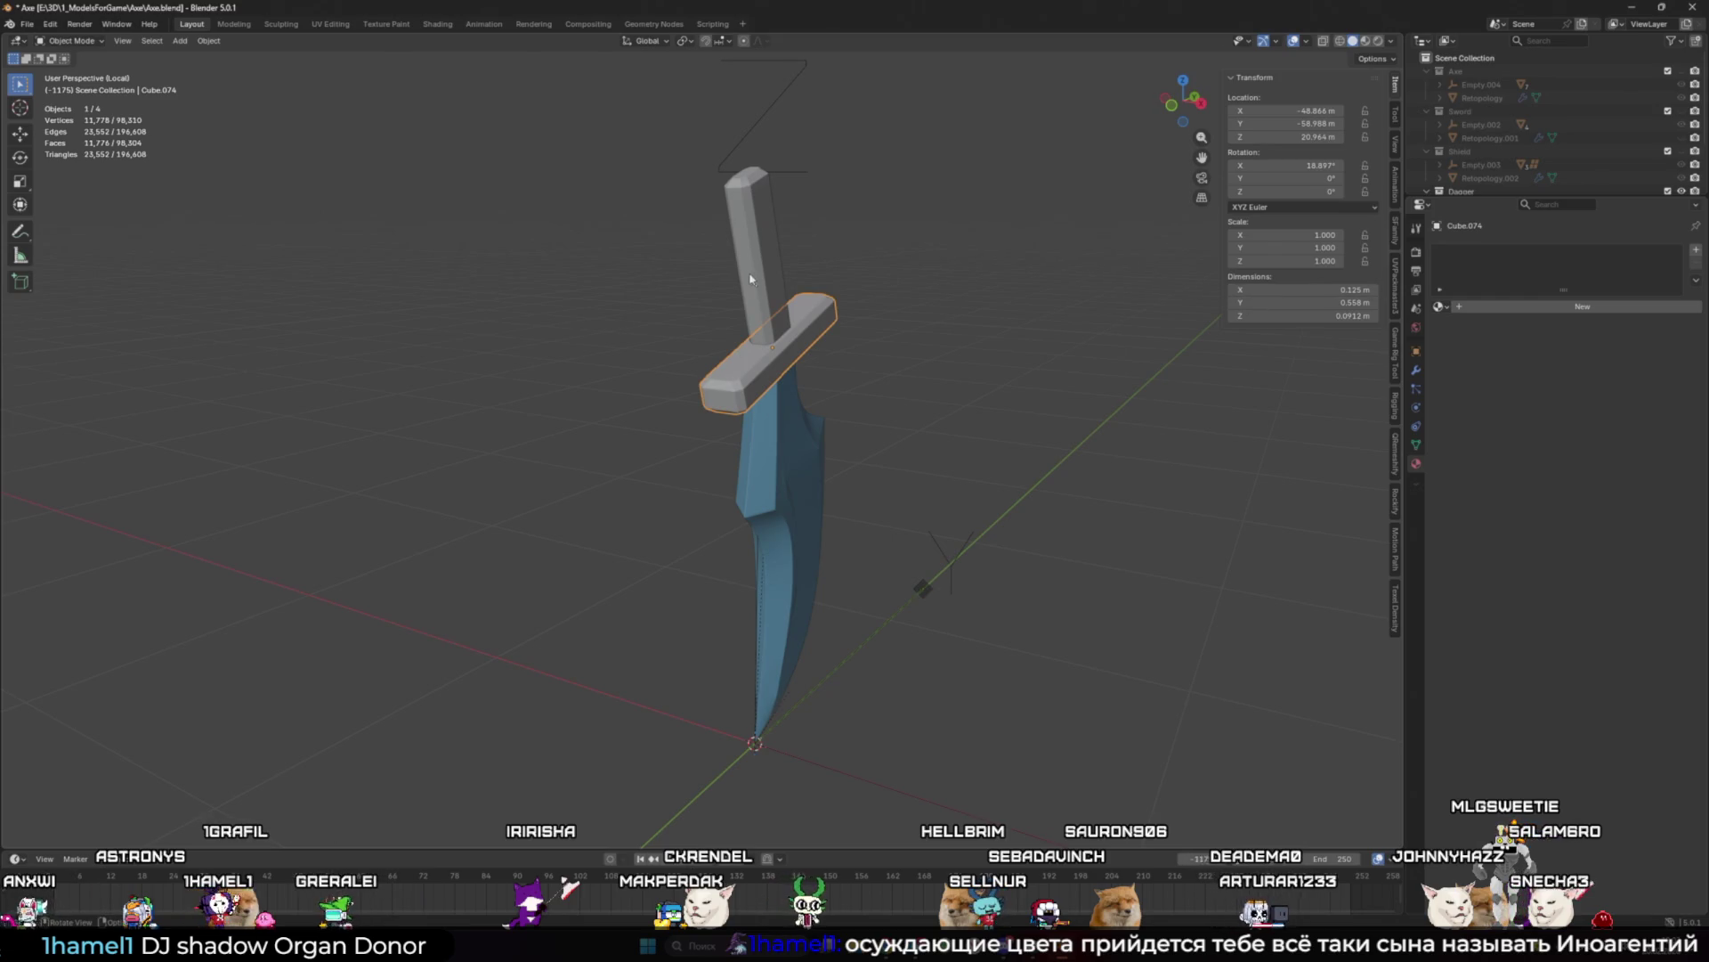
pyautogui.moveTo(750, 279); pyautogui.dragTo(747, 299, button='middle')
pyautogui.click(1440, 306)
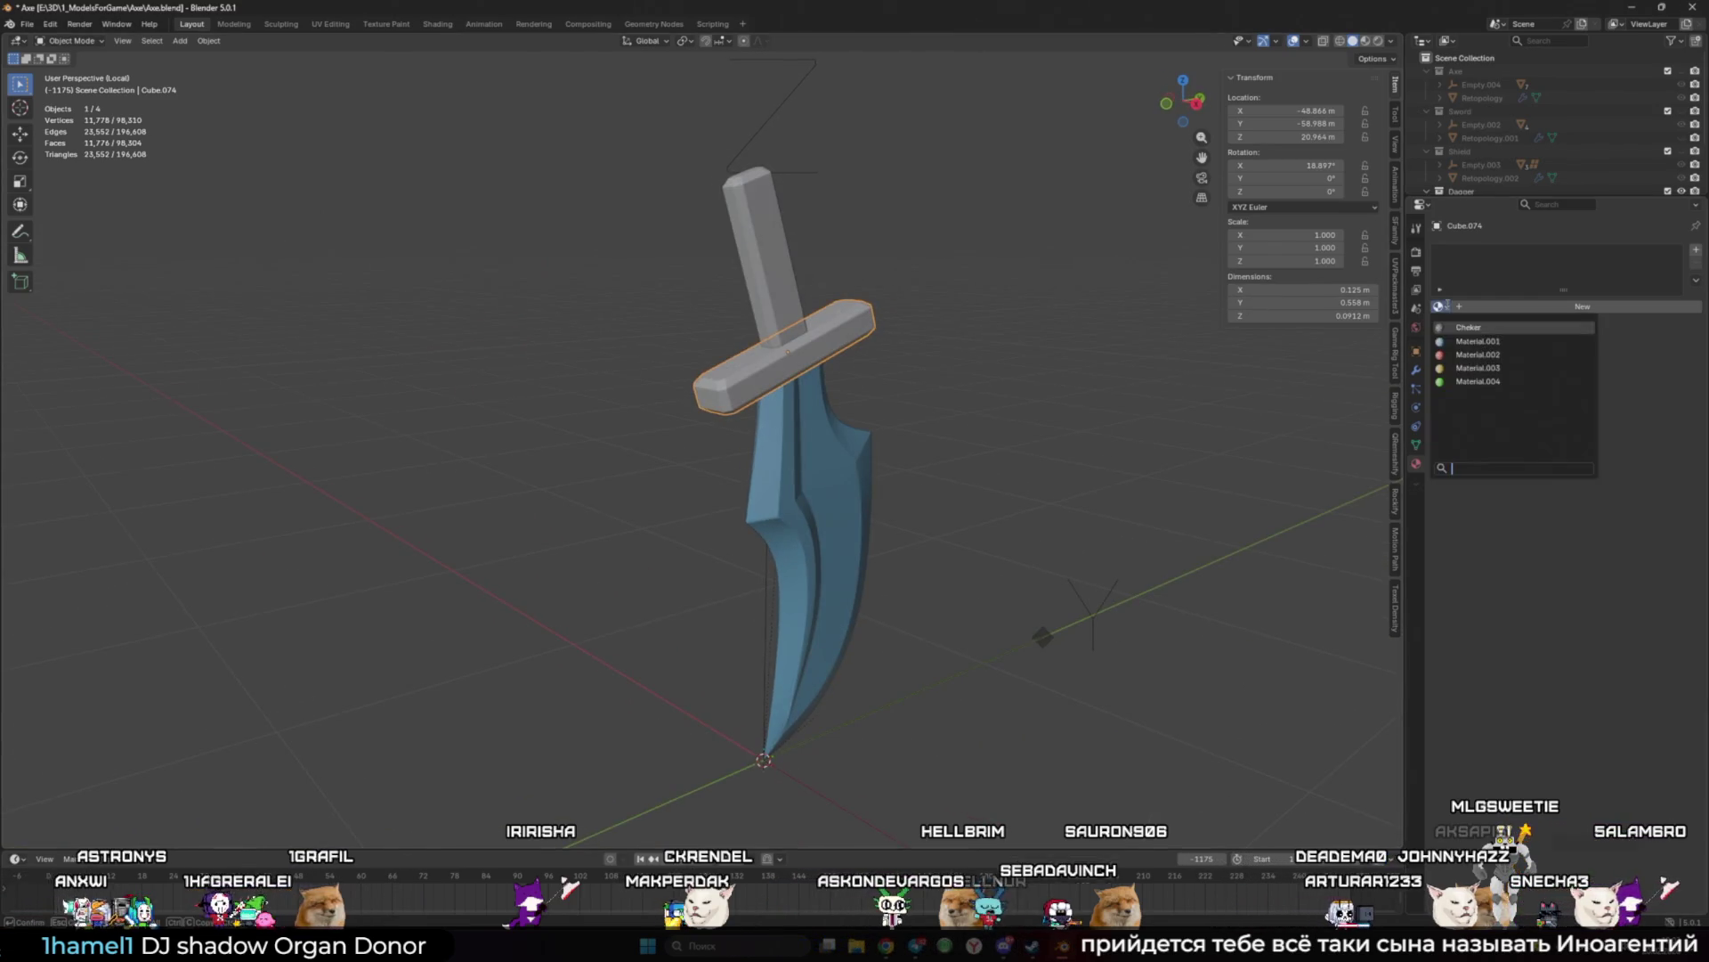
pyautogui.click(1496, 365)
pyautogui.click(761, 267)
pyautogui.click(1440, 306)
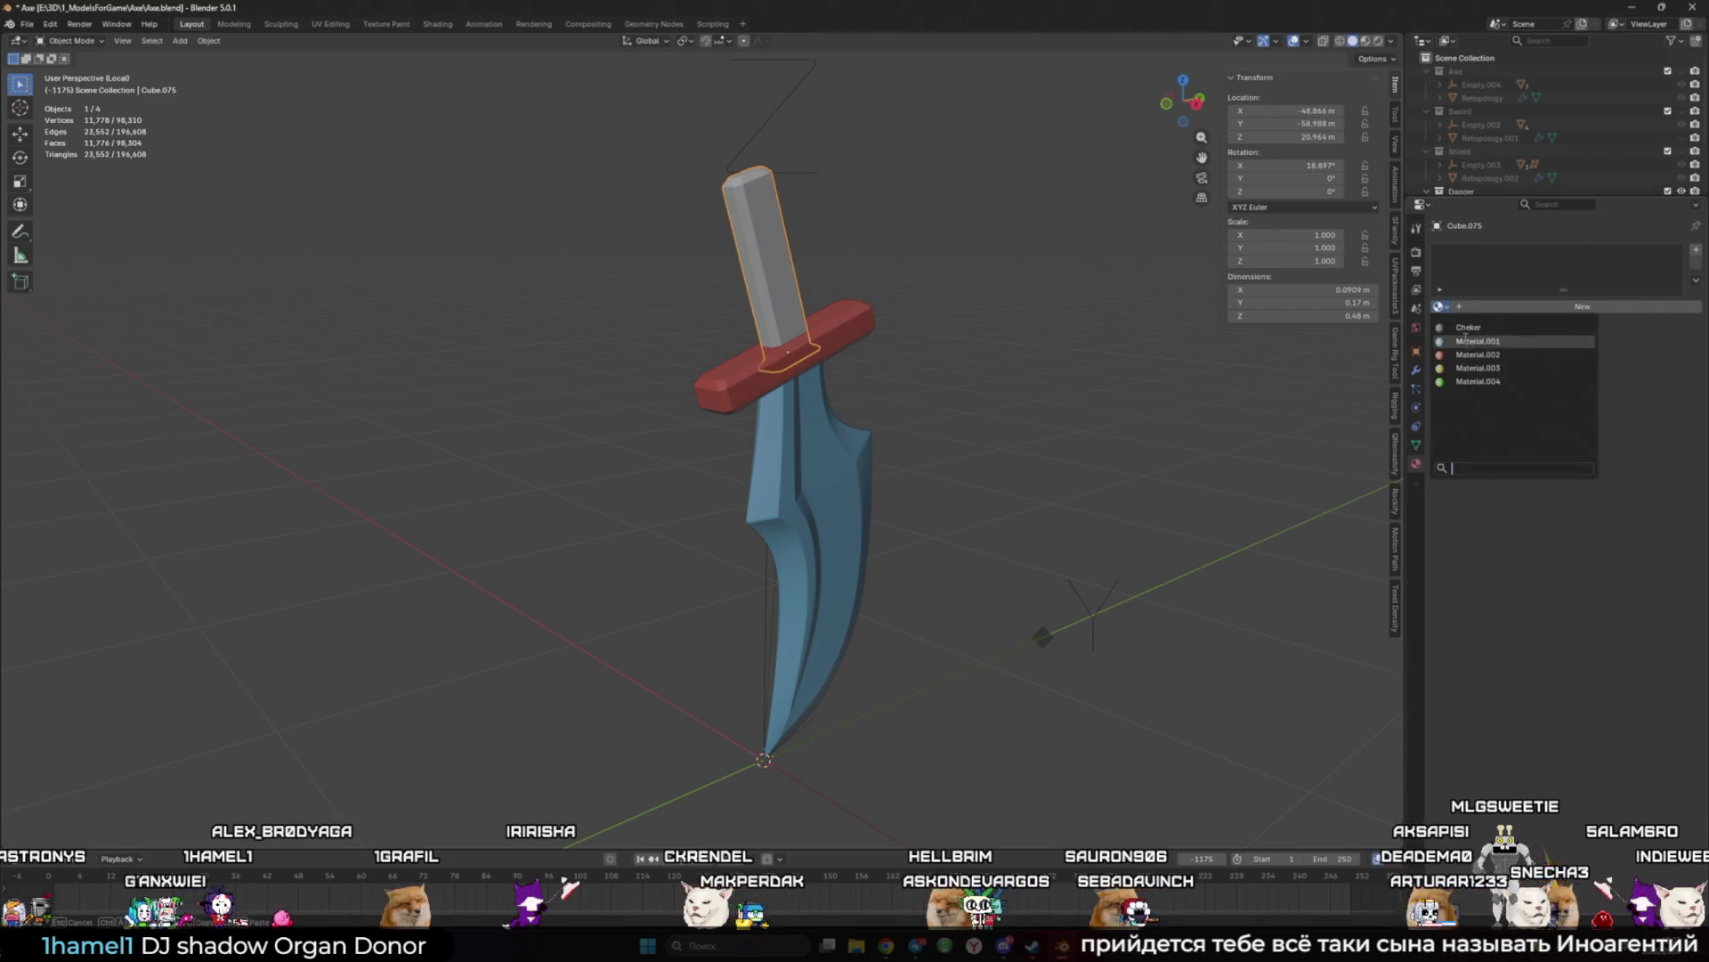
pyautogui.click(1496, 364)
pyautogui.click(982, 407)
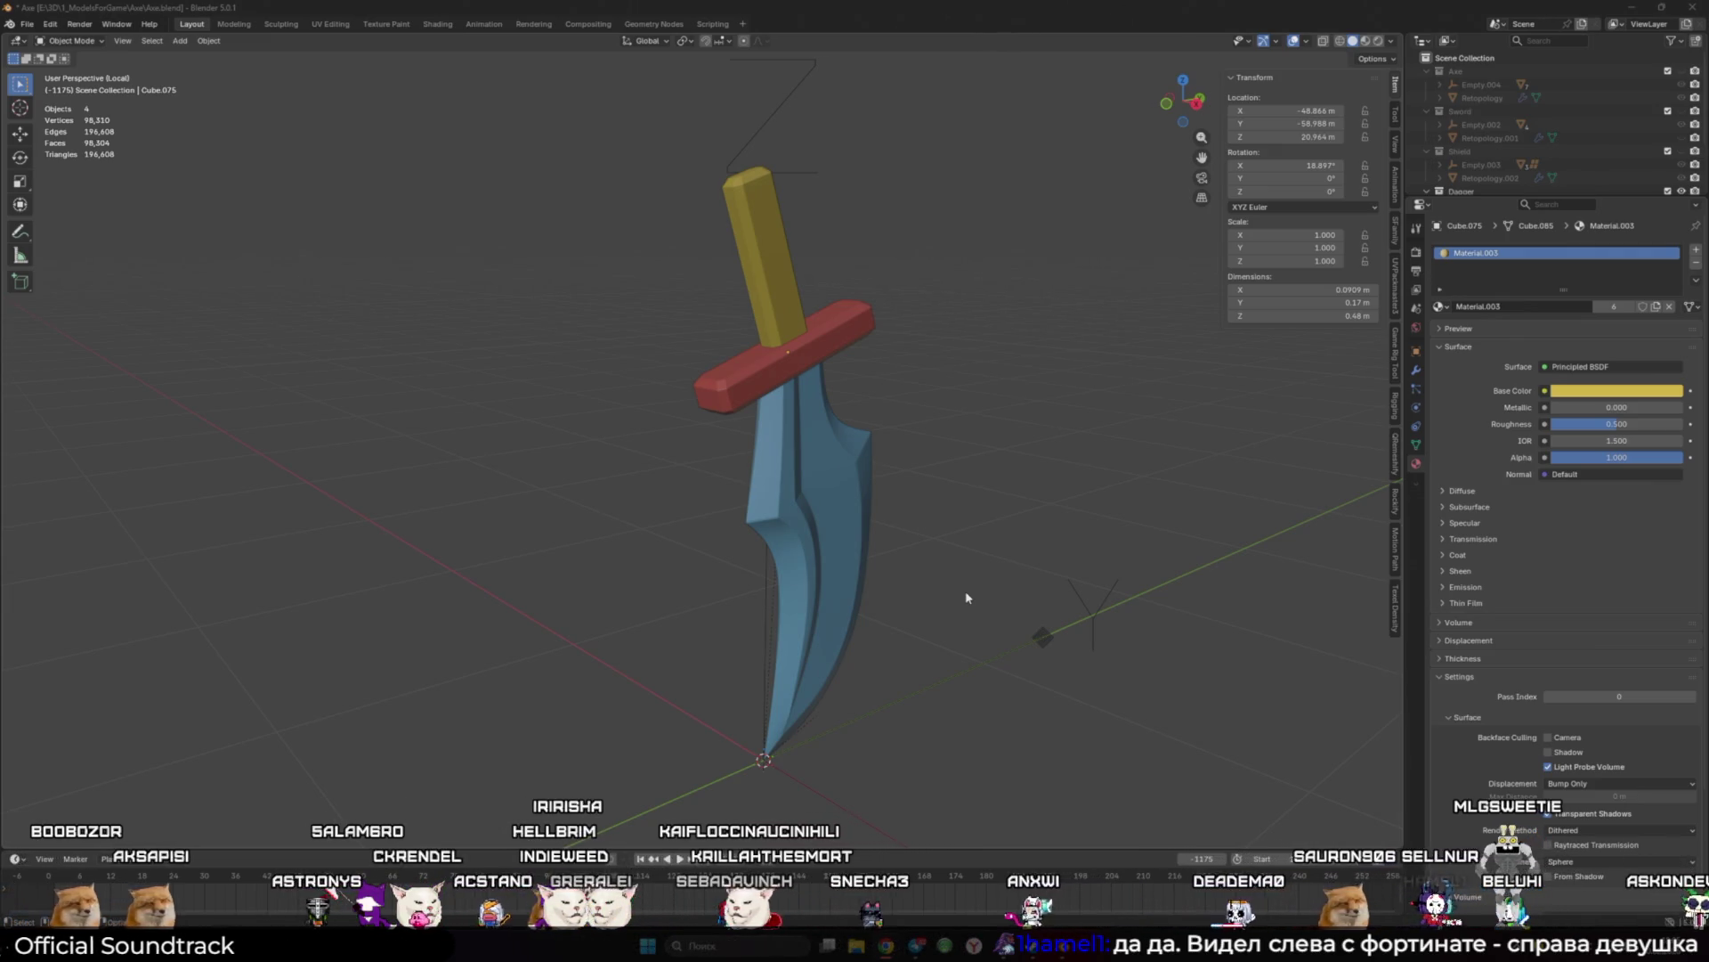
# Step: Add a new Retopology mesh at the active dagger blade
pyautogui.moveTo(965, 591); pyautogui.dragTo(855, 570, button='middle')
pyautogui.click(833, 566)
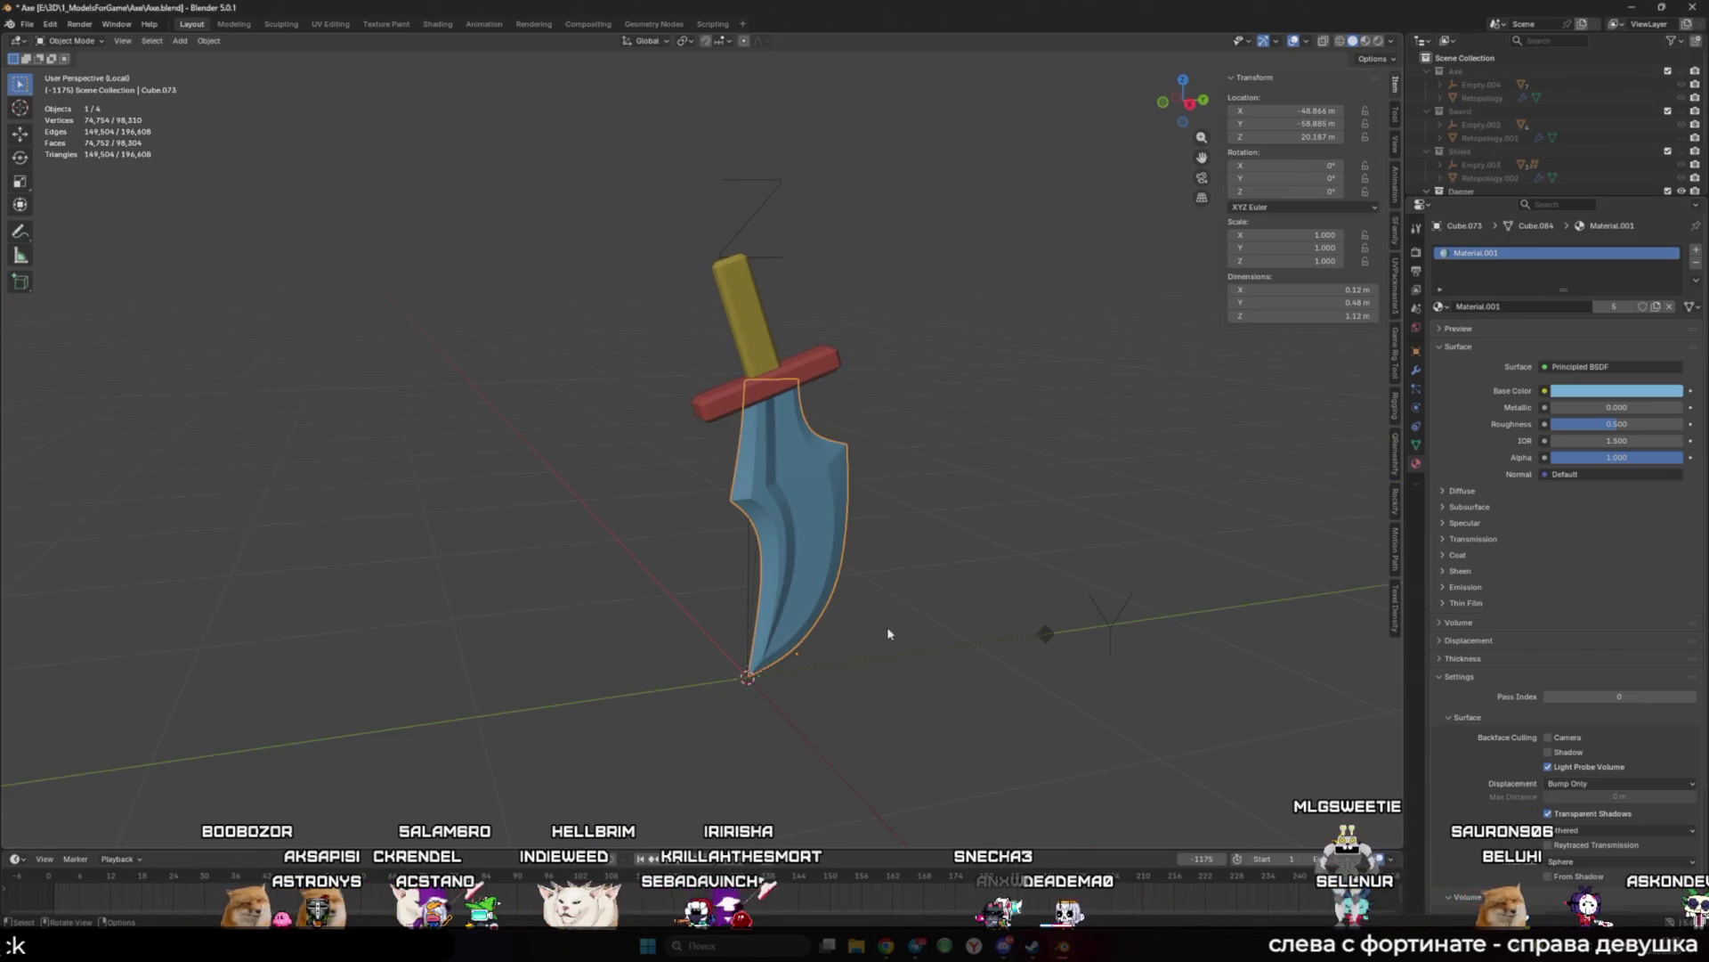
pyautogui.hotkey('shift', 'a')
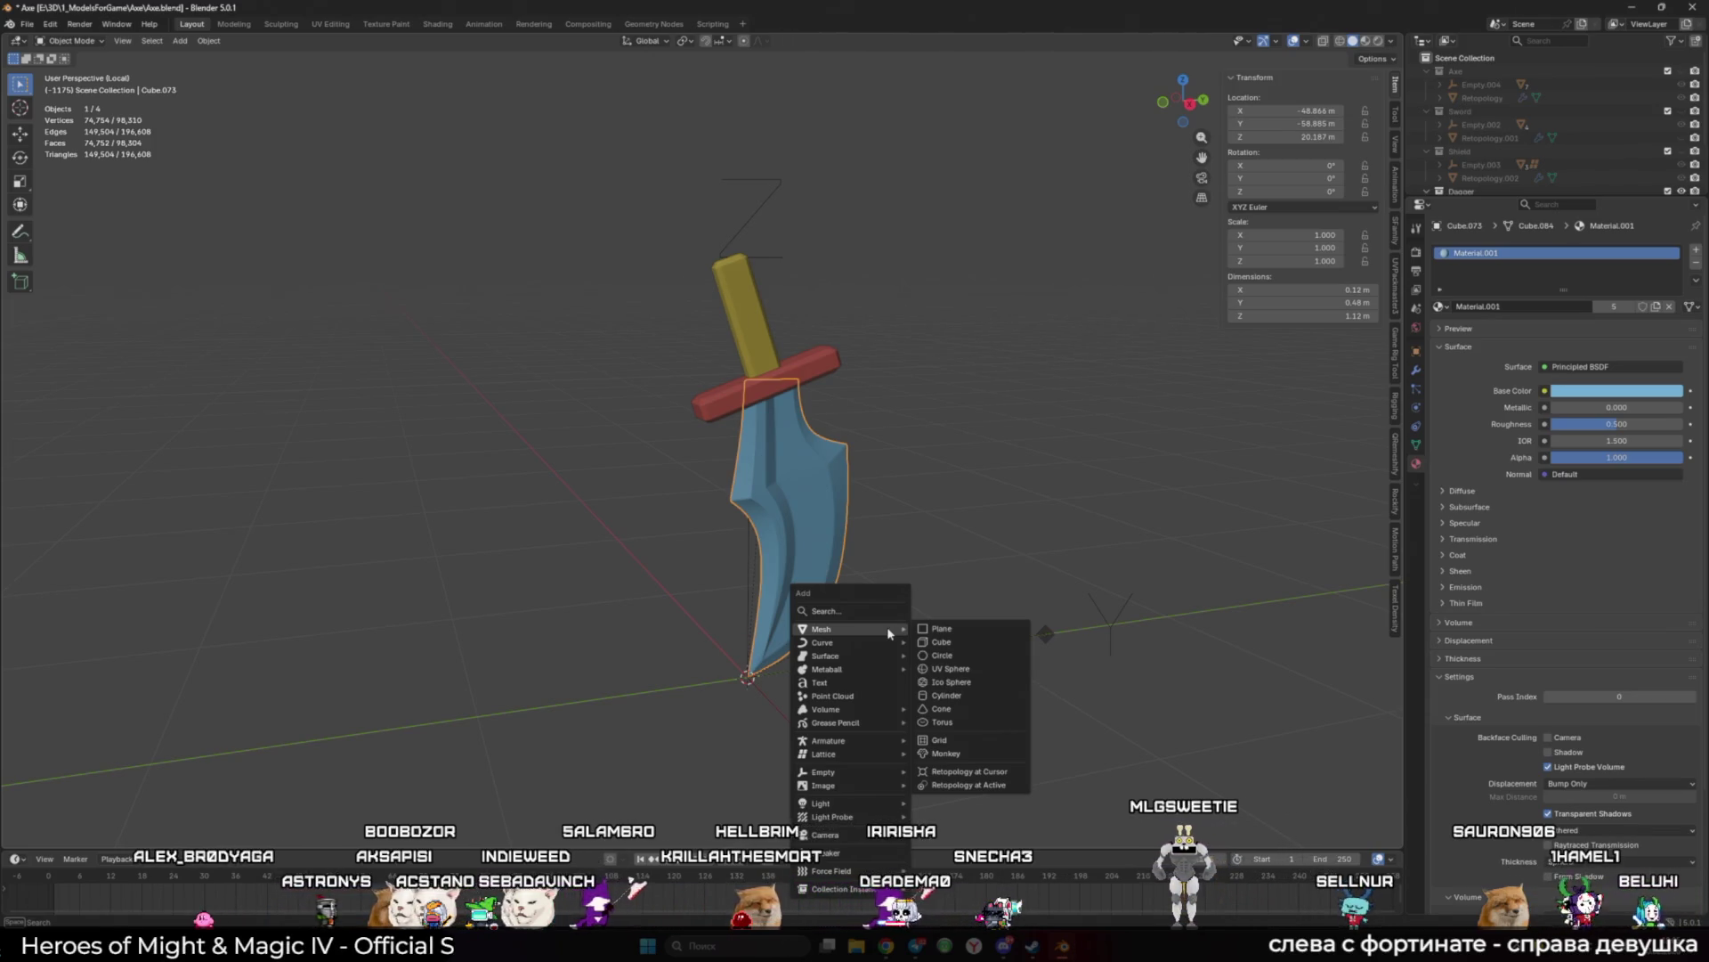
pyautogui.click(1012, 776)
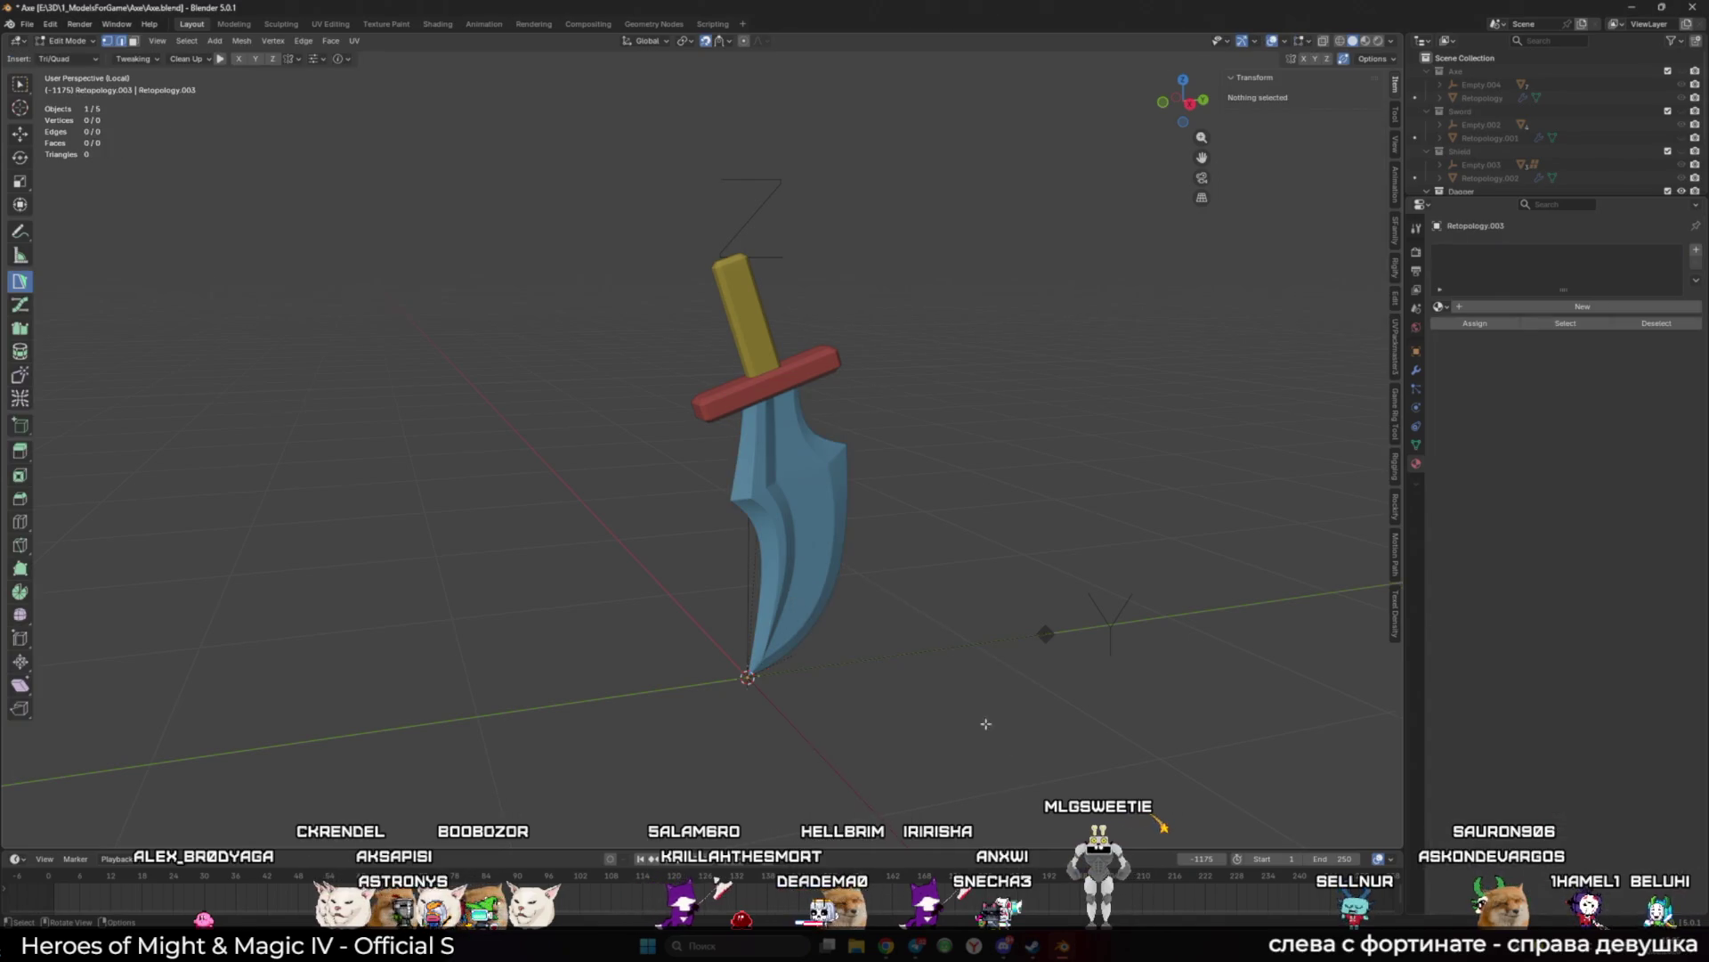
# Step: Parent the blade, crossguard and handle (Cube.073–075) under another object in the Outliner
pyautogui.scroll(-3, 1480, 167)
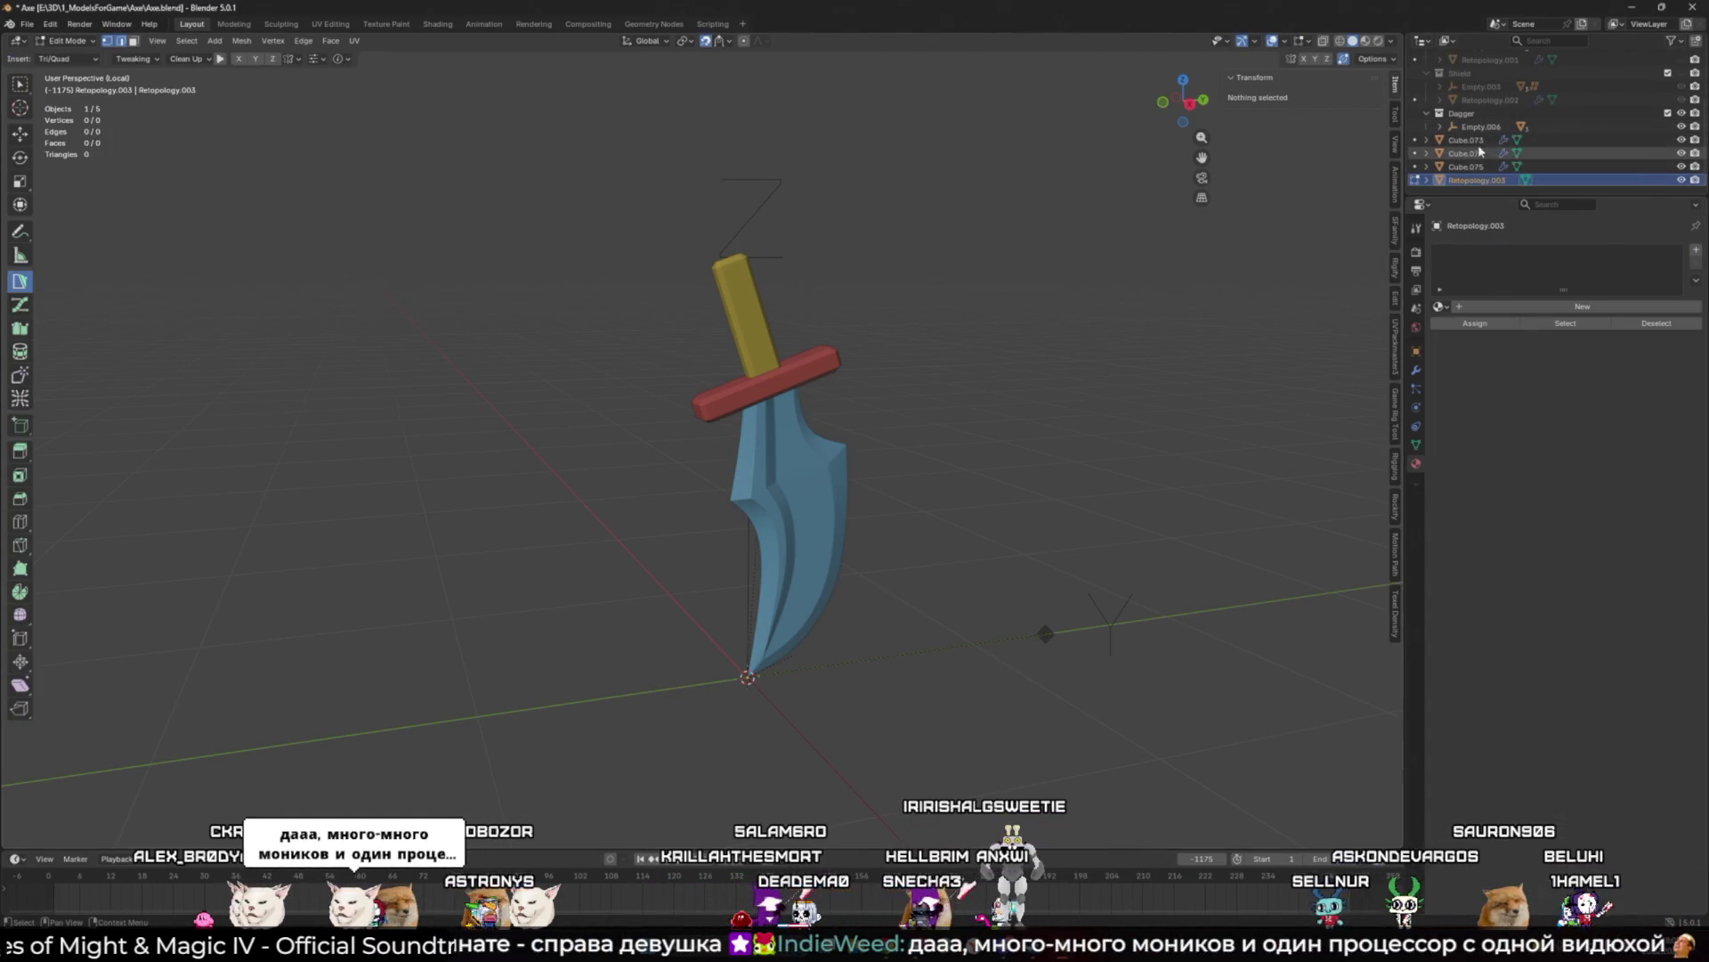
pyautogui.keyDown('ctrl'); pyautogui.click(1465, 140); pyautogui.keyUp('ctrl')
pyautogui.keyDown('ctrl'); pyautogui.click(1465, 153); pyautogui.keyUp('ctrl')
pyautogui.keyDown('ctrl'); pyautogui.click(1476, 167); pyautogui.keyUp('ctrl')
pyautogui.moveTo(1476, 166); pyautogui.dragTo(1480, 180)
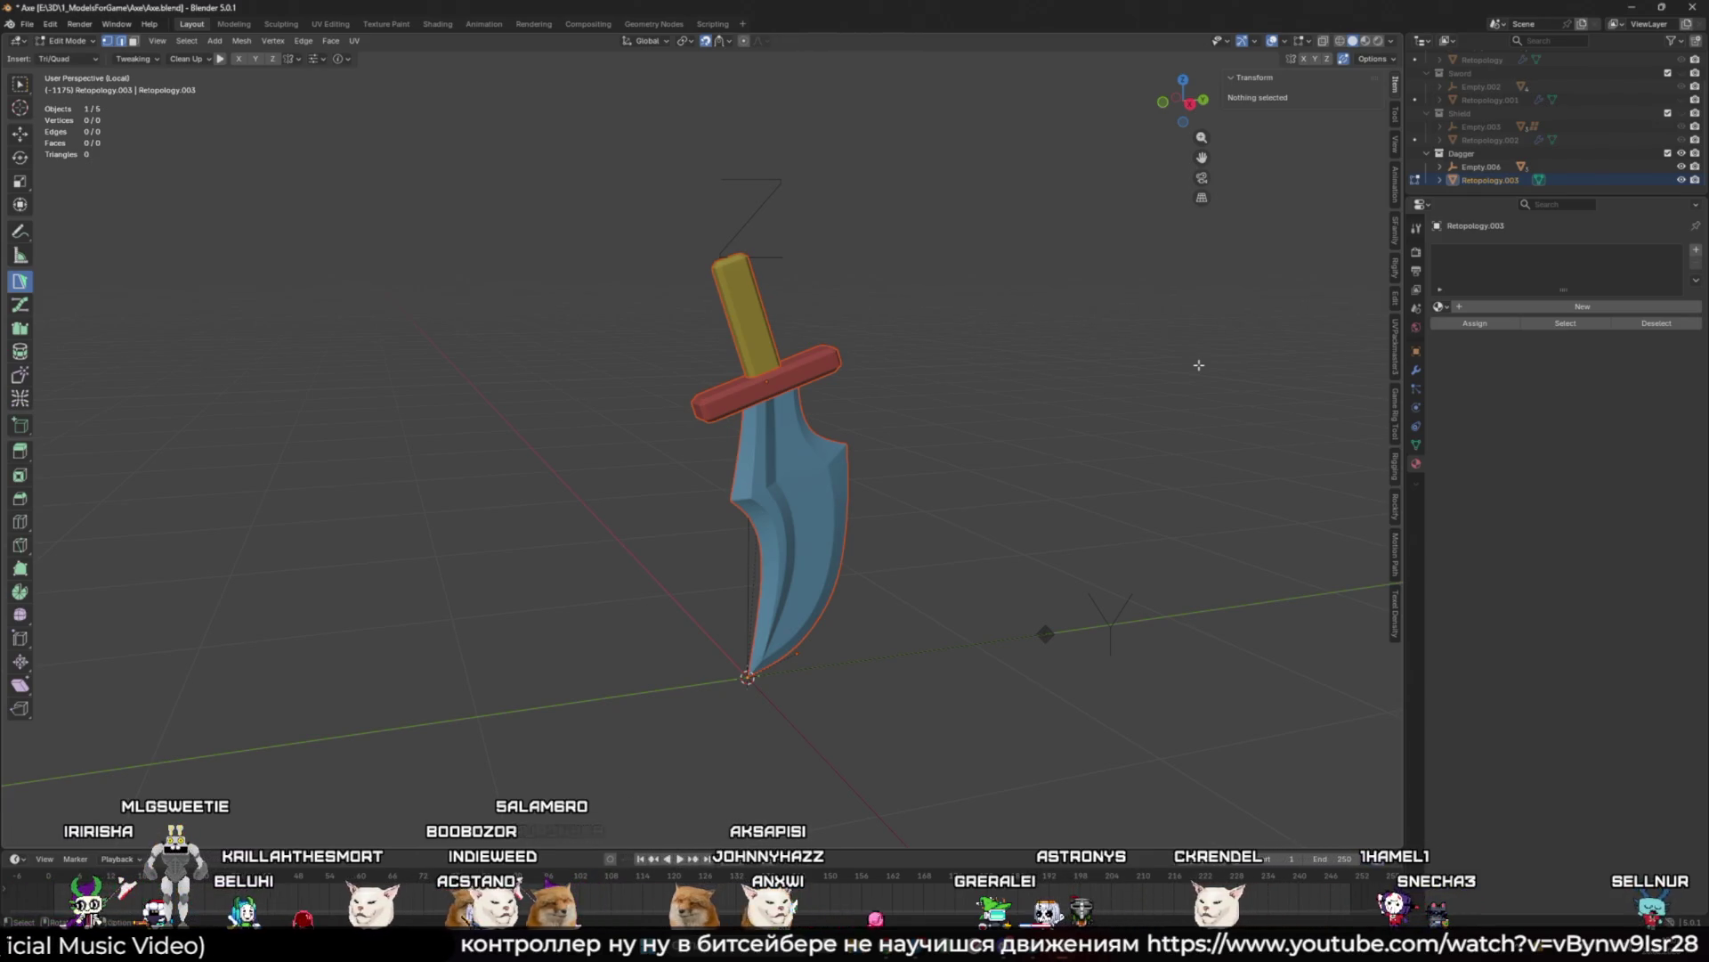
pyautogui.scroll(1, 991, 546)
# Step: Build the first retopology quad on the dagger blade
pyautogui.moveTo(991, 547)
pyautogui.mouseDown(button='middle')
pyautogui.moveTo(1019, 542)
pyautogui.moveTo(890, 534)
pyautogui.mouseUp(button='middle')
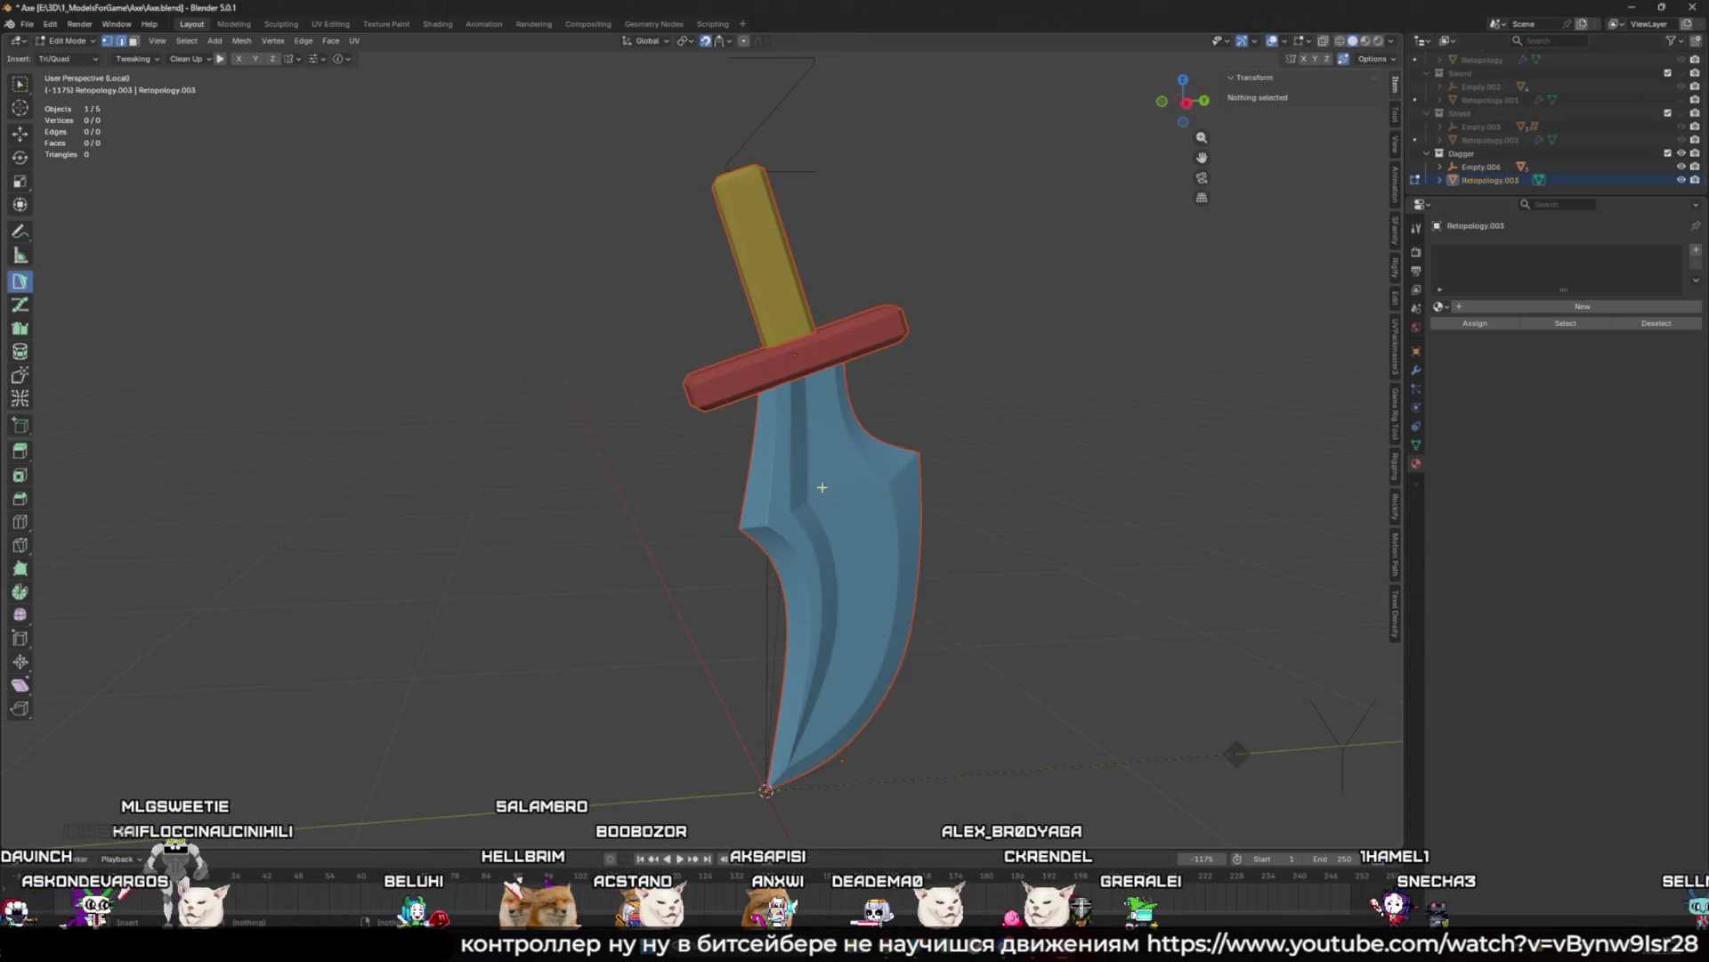
pyautogui.keyDown('ctrl'); pyautogui.click(795, 498); pyautogui.keyUp('ctrl')
pyautogui.keyDown('ctrl'); pyautogui.click(857, 486); pyautogui.keyUp('ctrl')
pyautogui.keyDown('ctrl'); pyautogui.click(877, 572); pyautogui.keyUp('ctrl')
pyautogui.keyDown('ctrl'); pyautogui.click(820, 570); pyautogui.keyUp('ctrl')
# Step: Add a Mirror modifier to the retopology mesh
pyautogui.click(1416, 370)
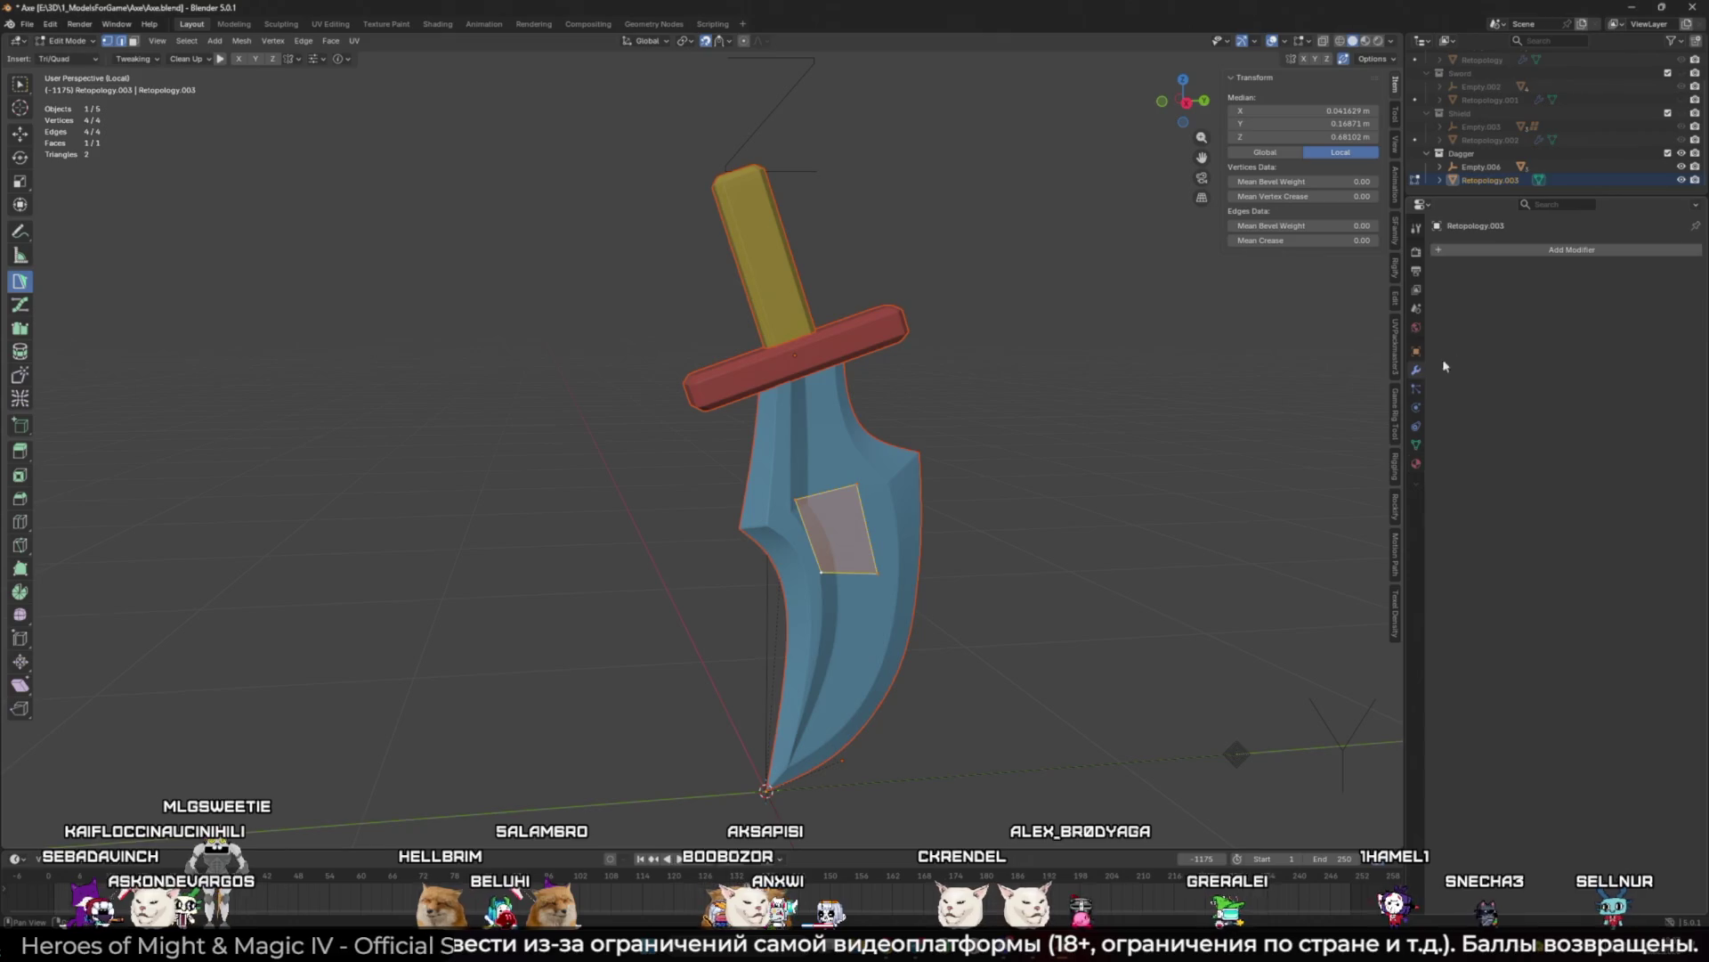
pyautogui.click(1573, 249)
pyautogui.click(1522, 388)
# Step: Reposition the quad's corners on the blade and extrude a second quad toward its left edge
pyautogui.moveTo(1134, 466); pyautogui.dragTo(1187, 416, button='middle')
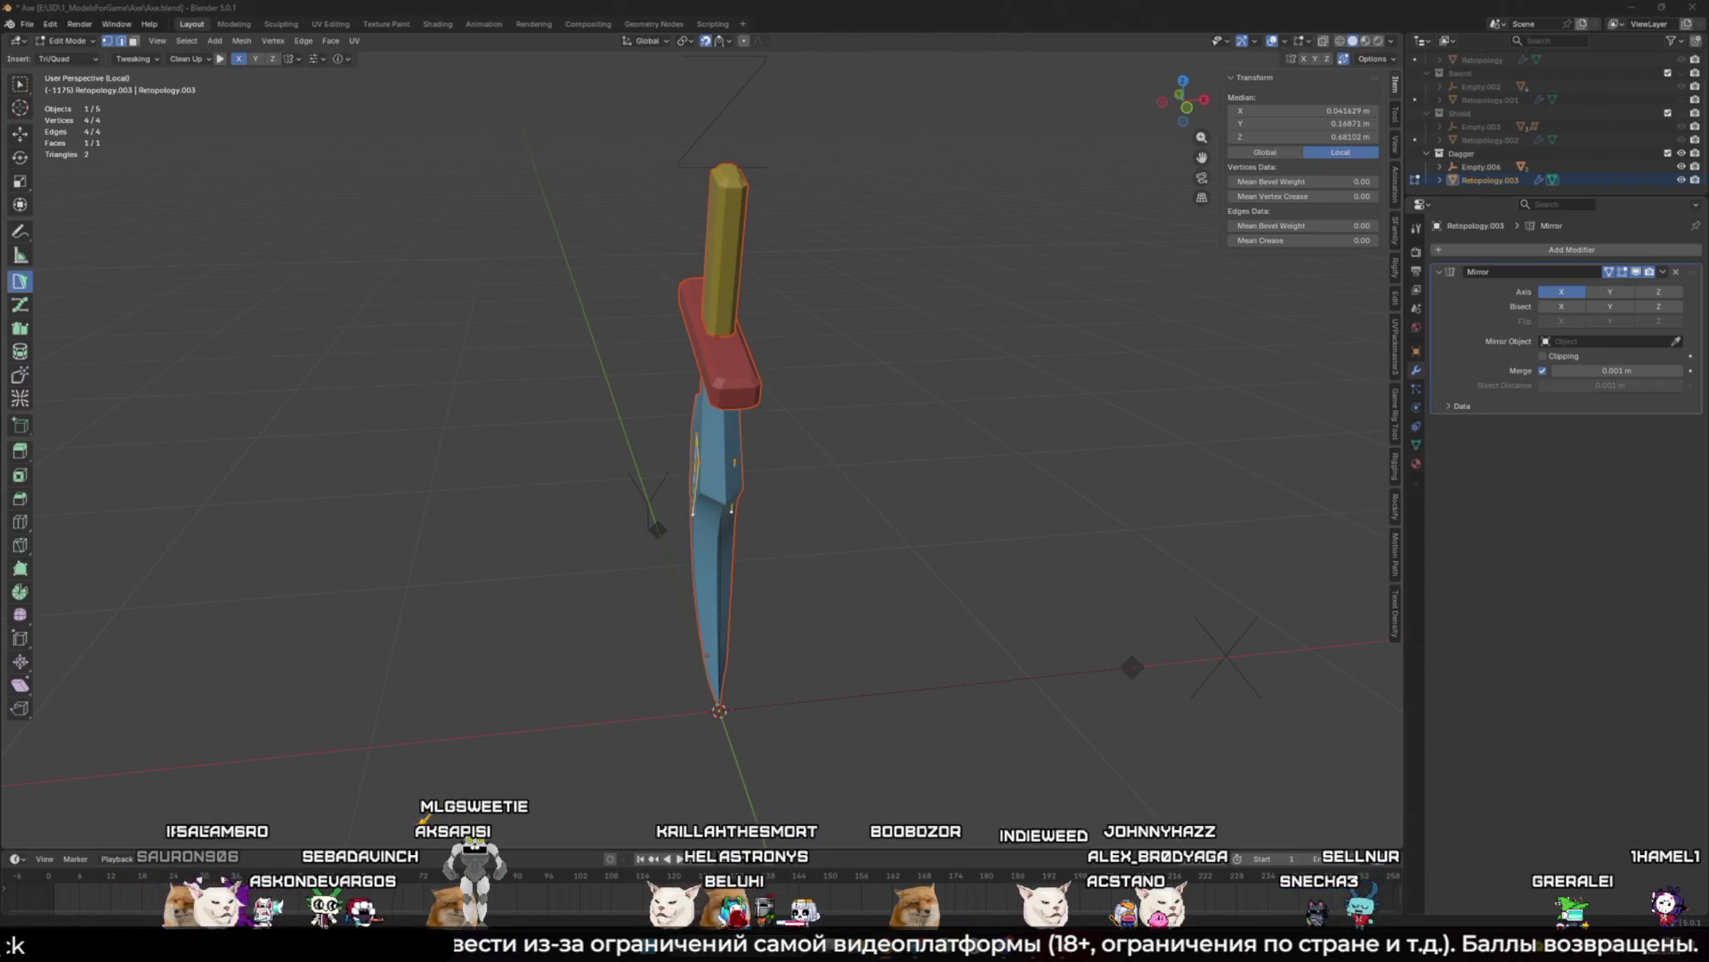
pyautogui.moveTo(881, 592)
pyautogui.mouseDown(button='middle')
pyautogui.moveTo(804, 440)
pyautogui.moveTo(681, 446)
pyautogui.mouseUp(button='middle')
pyautogui.scroll(5, 804, 439)
pyautogui.click(681, 446)
pyautogui.moveTo(681, 446); pyautogui.dragTo(777, 419)
pyautogui.moveTo(691, 515); pyautogui.dragTo(765, 514)
pyautogui.keyDown('shift'); pyautogui.click(682, 428); pyautogui.keyUp('shift')
pyautogui.scroll(2, 618, 492)
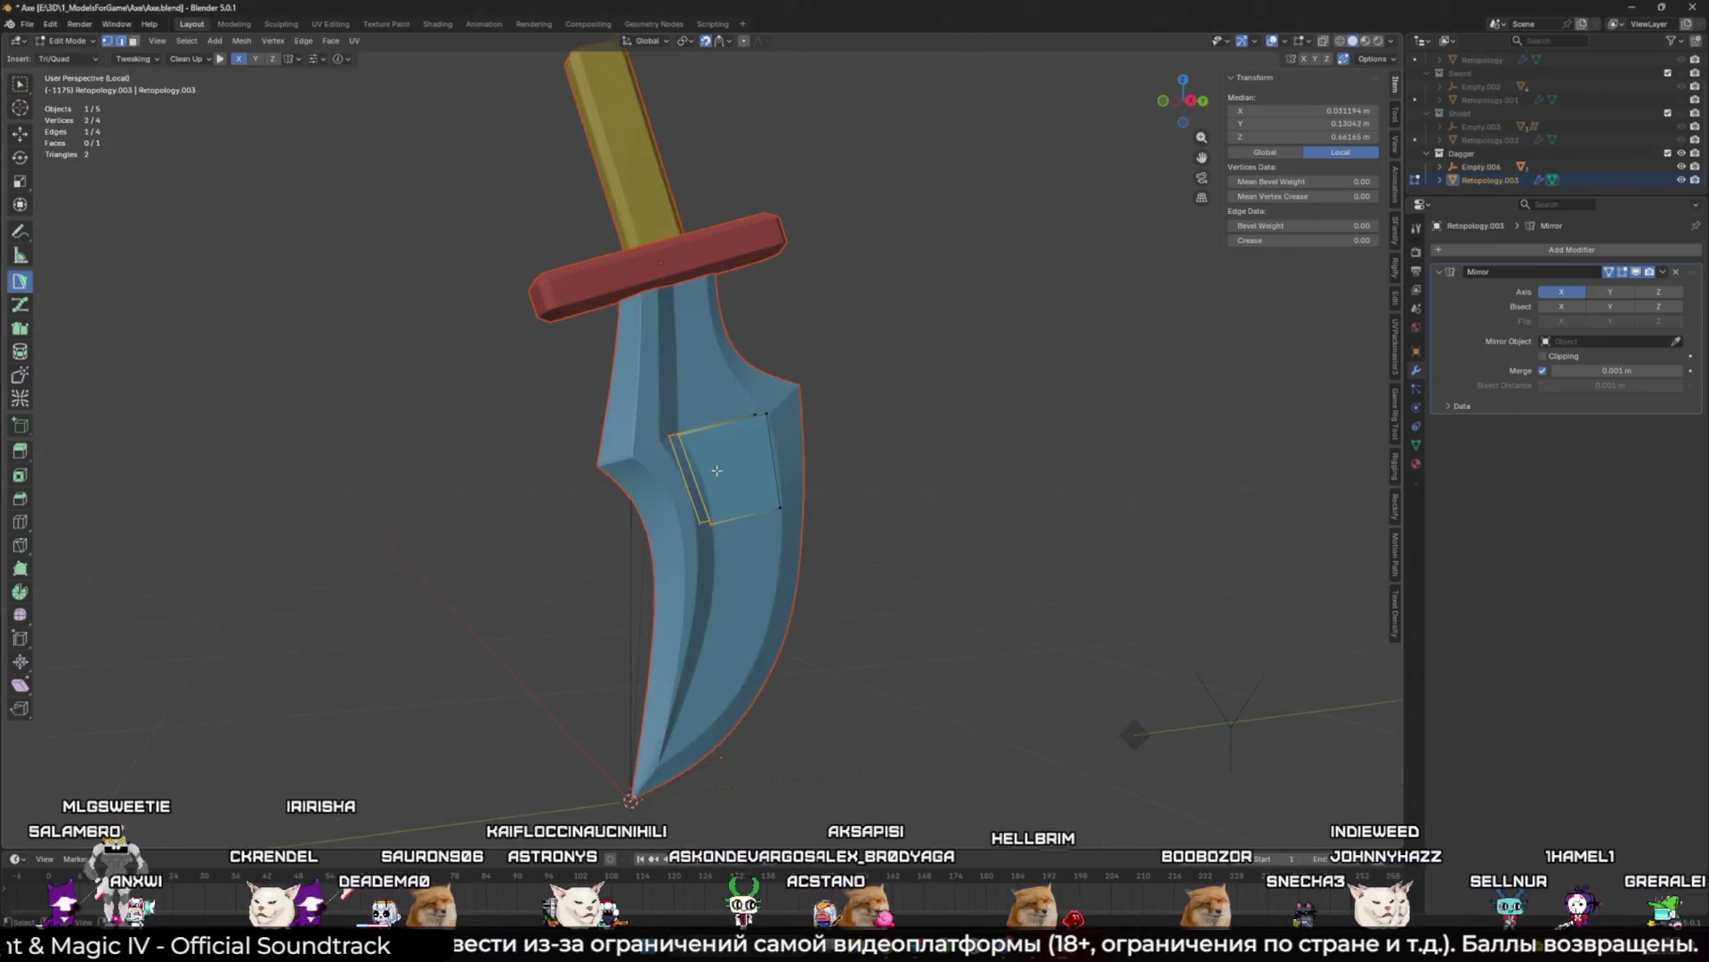
pyautogui.keyDown('ctrl'); pyautogui.click(681, 534); pyautogui.keyUp('ctrl')
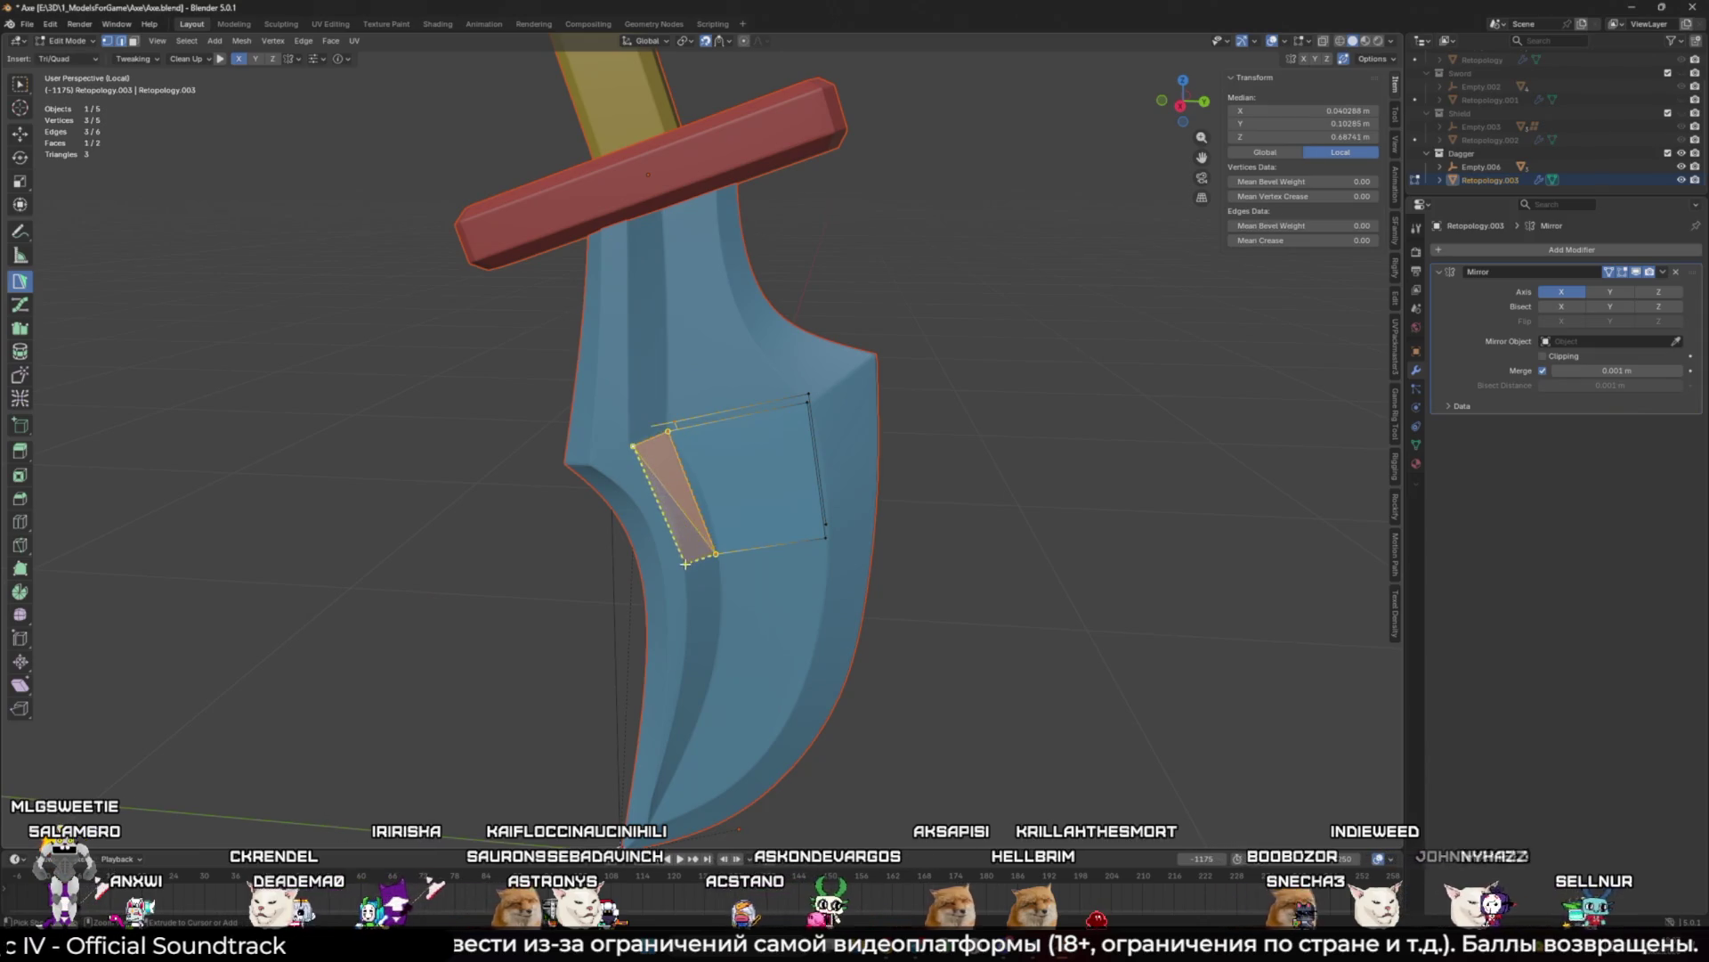
# Step: Loop cut through both quads and slide the new middle vertex right
pyautogui.hotkey('ctrl', 'r')
pyautogui.click(666, 510)
pyautogui.moveTo(692, 495)
pyautogui.mouseDown()
pyautogui.moveTo(673, 500)
pyautogui.moveTo(706, 490)
pyautogui.mouseUp()
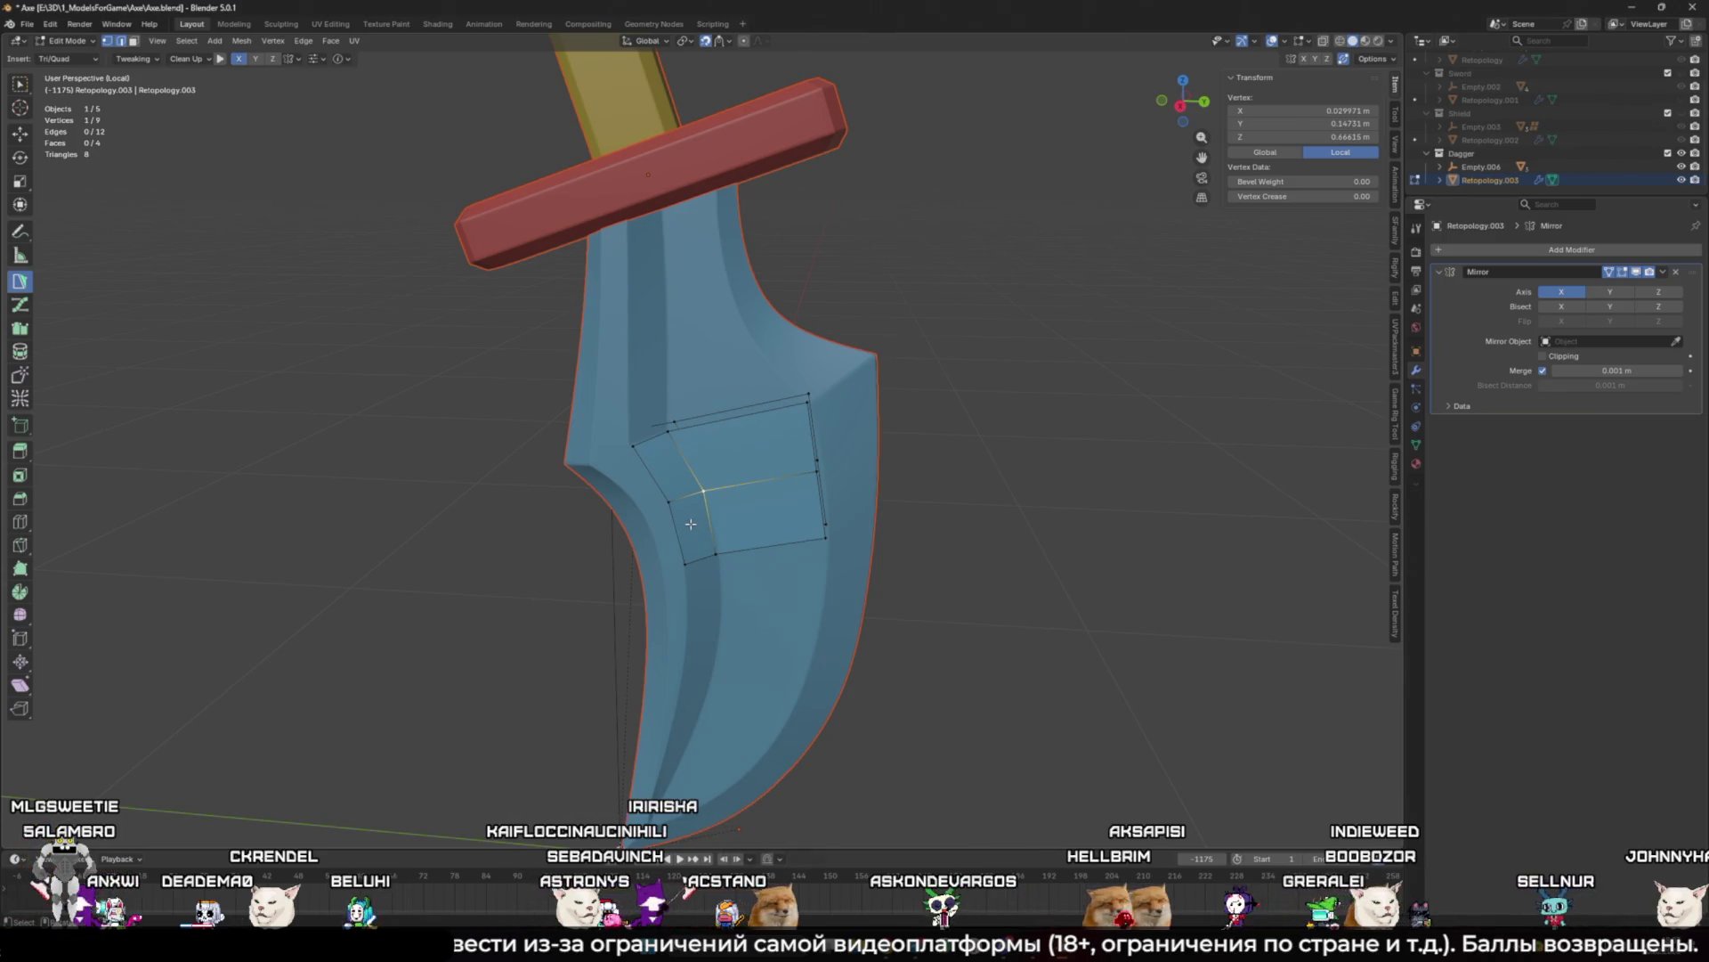
pyautogui.moveTo(762, 564); pyautogui.dragTo(640, 453, button='middle')
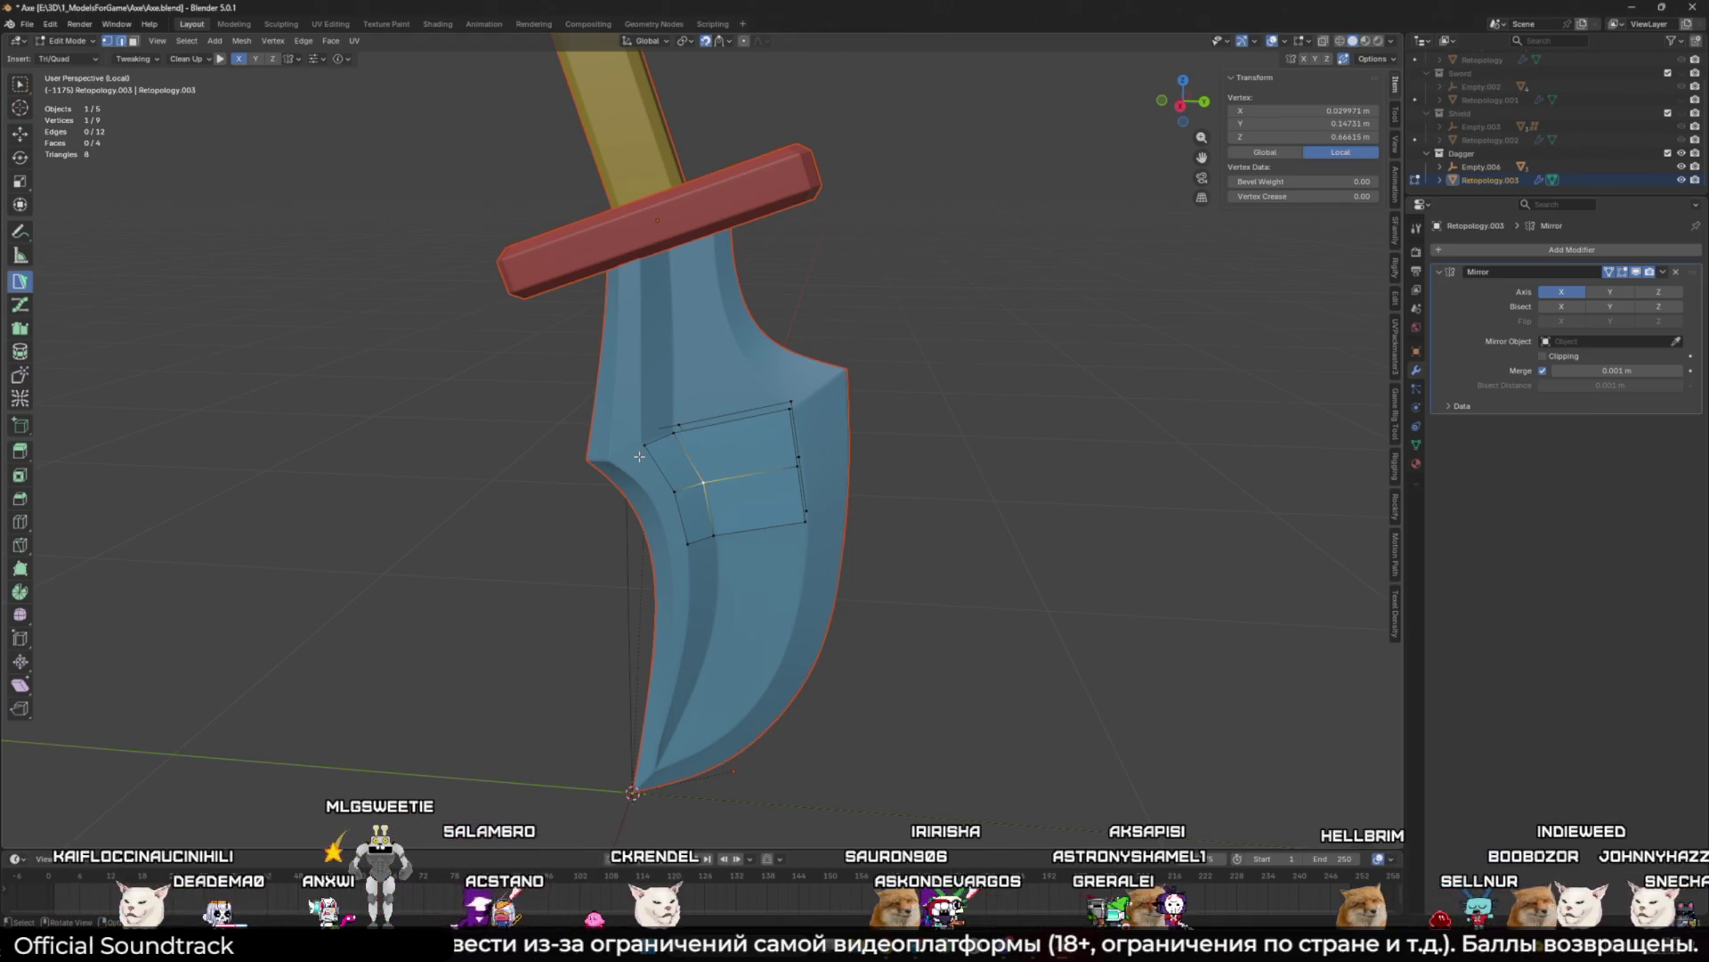
# Step: Extrude an edge up to the red crossguard, then exit Edit Mode
pyautogui.keyDown('shift'); pyautogui.click(682, 429); pyautogui.keyUp('shift')
pyautogui.moveTo(681, 430); pyautogui.dragTo(690, 400, button='middle')
pyautogui.scroll(2, 700, 386)
pyautogui.scroll(-2, 699, 385)
pyautogui.moveTo(699, 503)
pyautogui.mouseDown()
pyautogui.moveTo(708, 365)
pyautogui.moveTo(731, 395)
pyautogui.mouseUp()
pyautogui.scroll(3, 732, 405)
pyautogui.click(734, 419)
pyautogui.scroll(-5, 734, 419)
pyautogui.press('Tab')
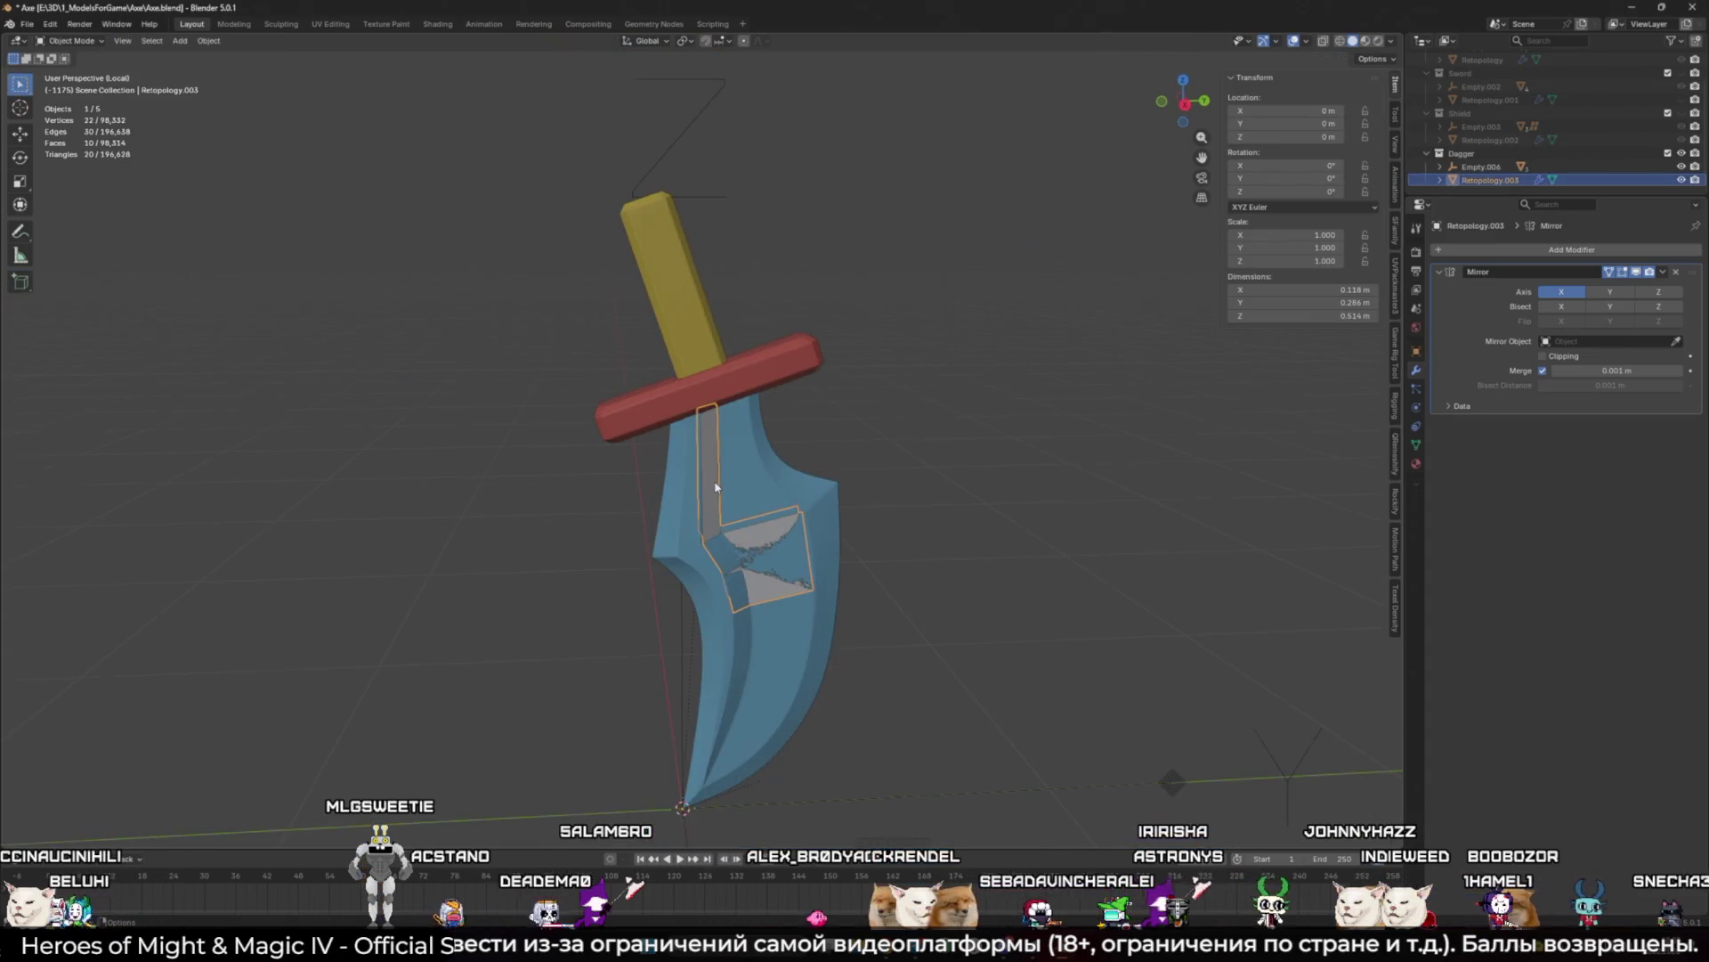
# Step: Back in Edit Mode, add new quads along the blade just below the crossguard
pyautogui.press('Tab')
pyautogui.scroll(4, 726, 445)
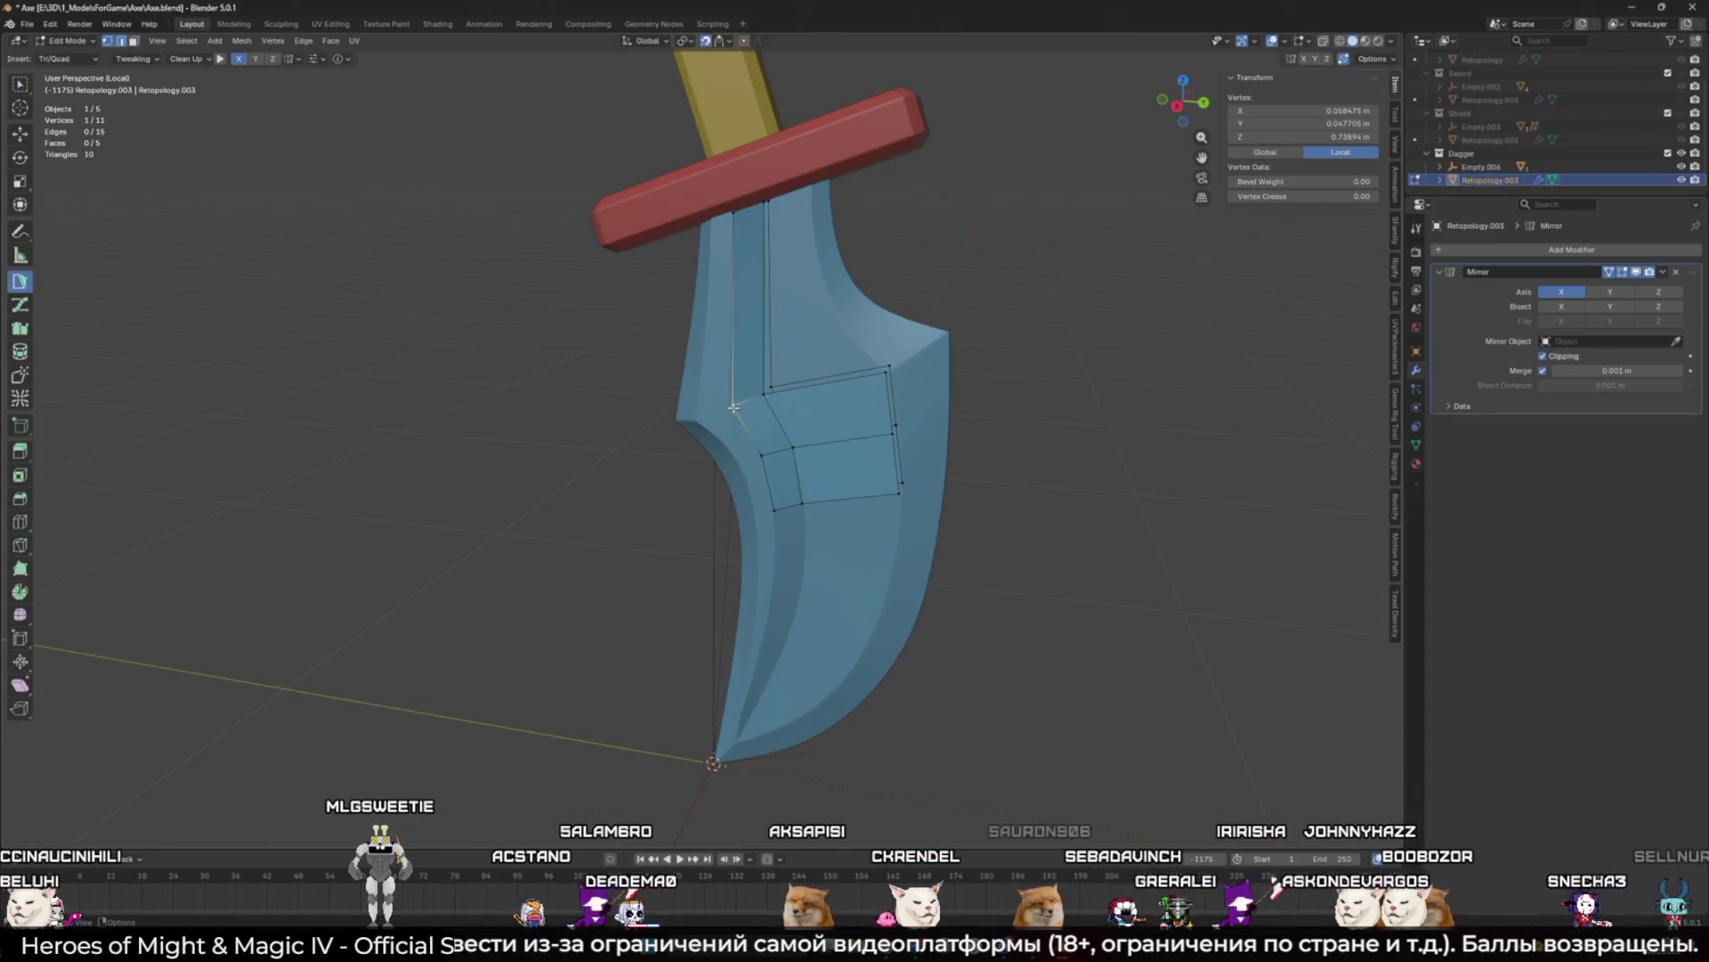
pyautogui.moveTo(731, 215); pyautogui.dragTo(712, 217)
pyautogui.moveTo(712, 217); pyautogui.dragTo(695, 383, button='middle')
pyautogui.click(690, 378)
pyautogui.scroll(-2, 690, 377)
pyautogui.moveTo(678, 481); pyautogui.dragTo(690, 531)
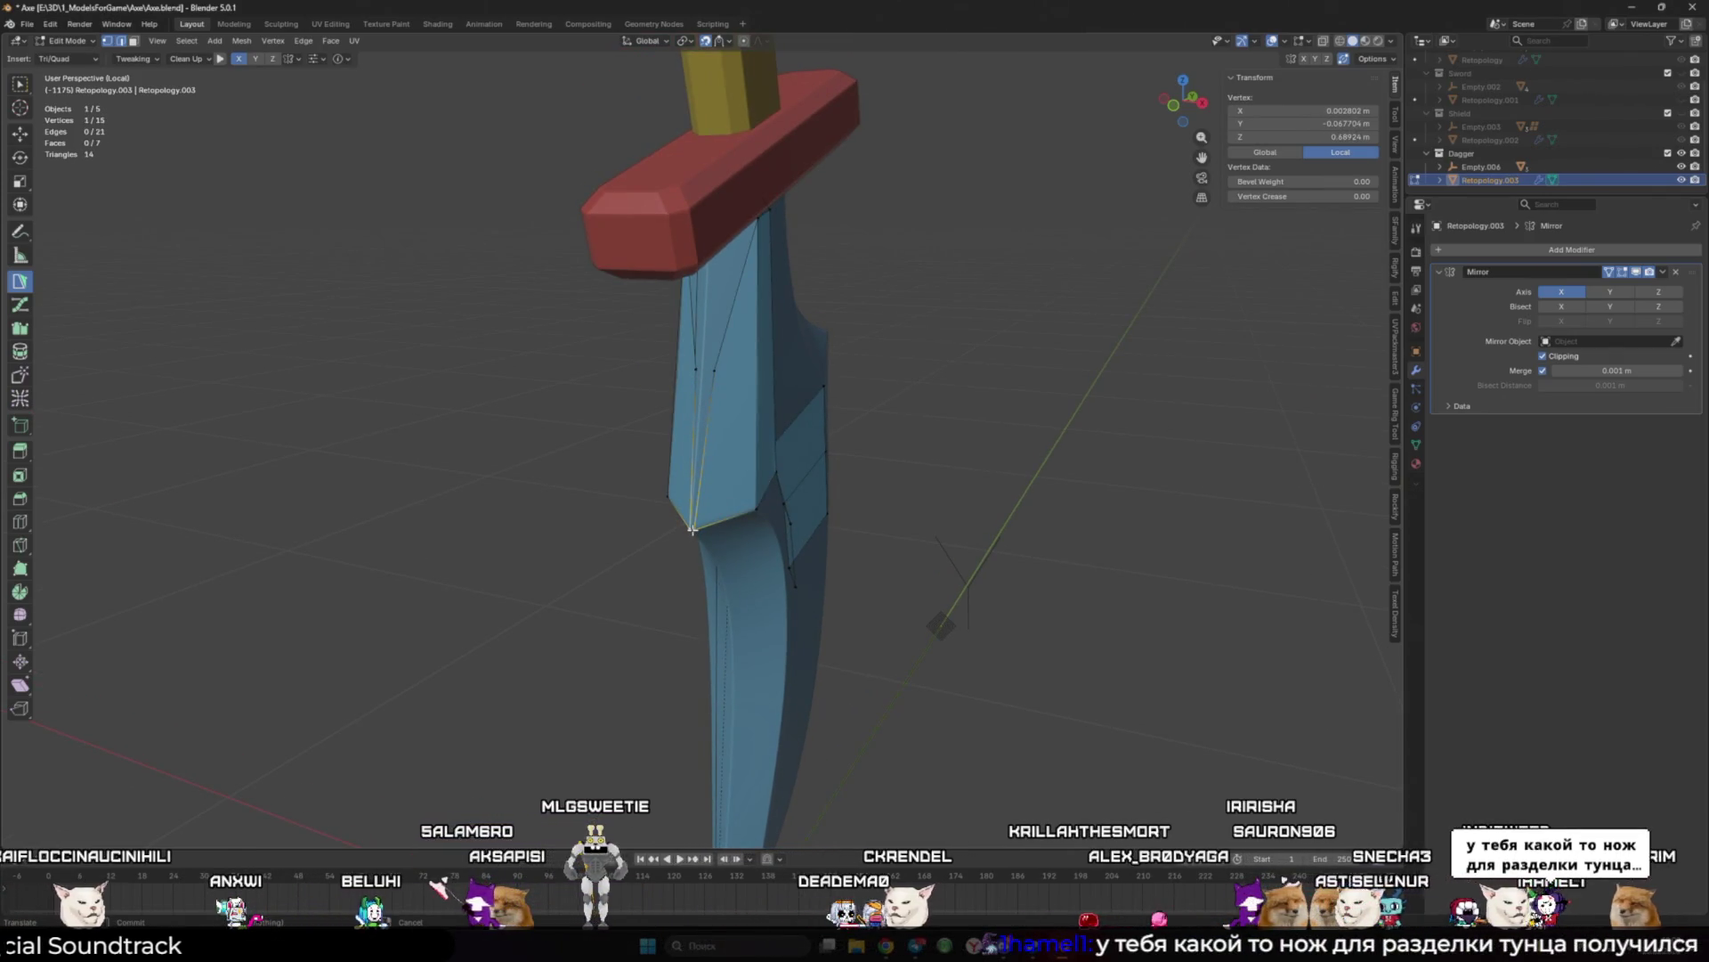
# Step: Adjust the new quad's vertices and extend a face up onto the red crossguard
pyautogui.moveTo(691, 529); pyautogui.dragTo(729, 515, button='middle')
pyautogui.moveTo(729, 514); pyautogui.dragTo(725, 508)
pyautogui.moveTo(725, 507); pyautogui.dragTo(751, 528, button='middle')
pyautogui.moveTo(750, 529); pyautogui.dragTo(751, 389)
pyautogui.moveTo(750, 389)
pyautogui.mouseDown(button='middle')
pyautogui.moveTo(792, 420)
pyautogui.moveTo(776, 408)
pyautogui.mouseUp(button='middle')
pyautogui.moveTo(776, 407)
pyautogui.mouseDown()
pyautogui.moveTo(745, 267)
pyautogui.moveTo(704, 274)
pyautogui.moveTo(769, 297)
pyautogui.mouseUp()
pyautogui.click(718, 281)
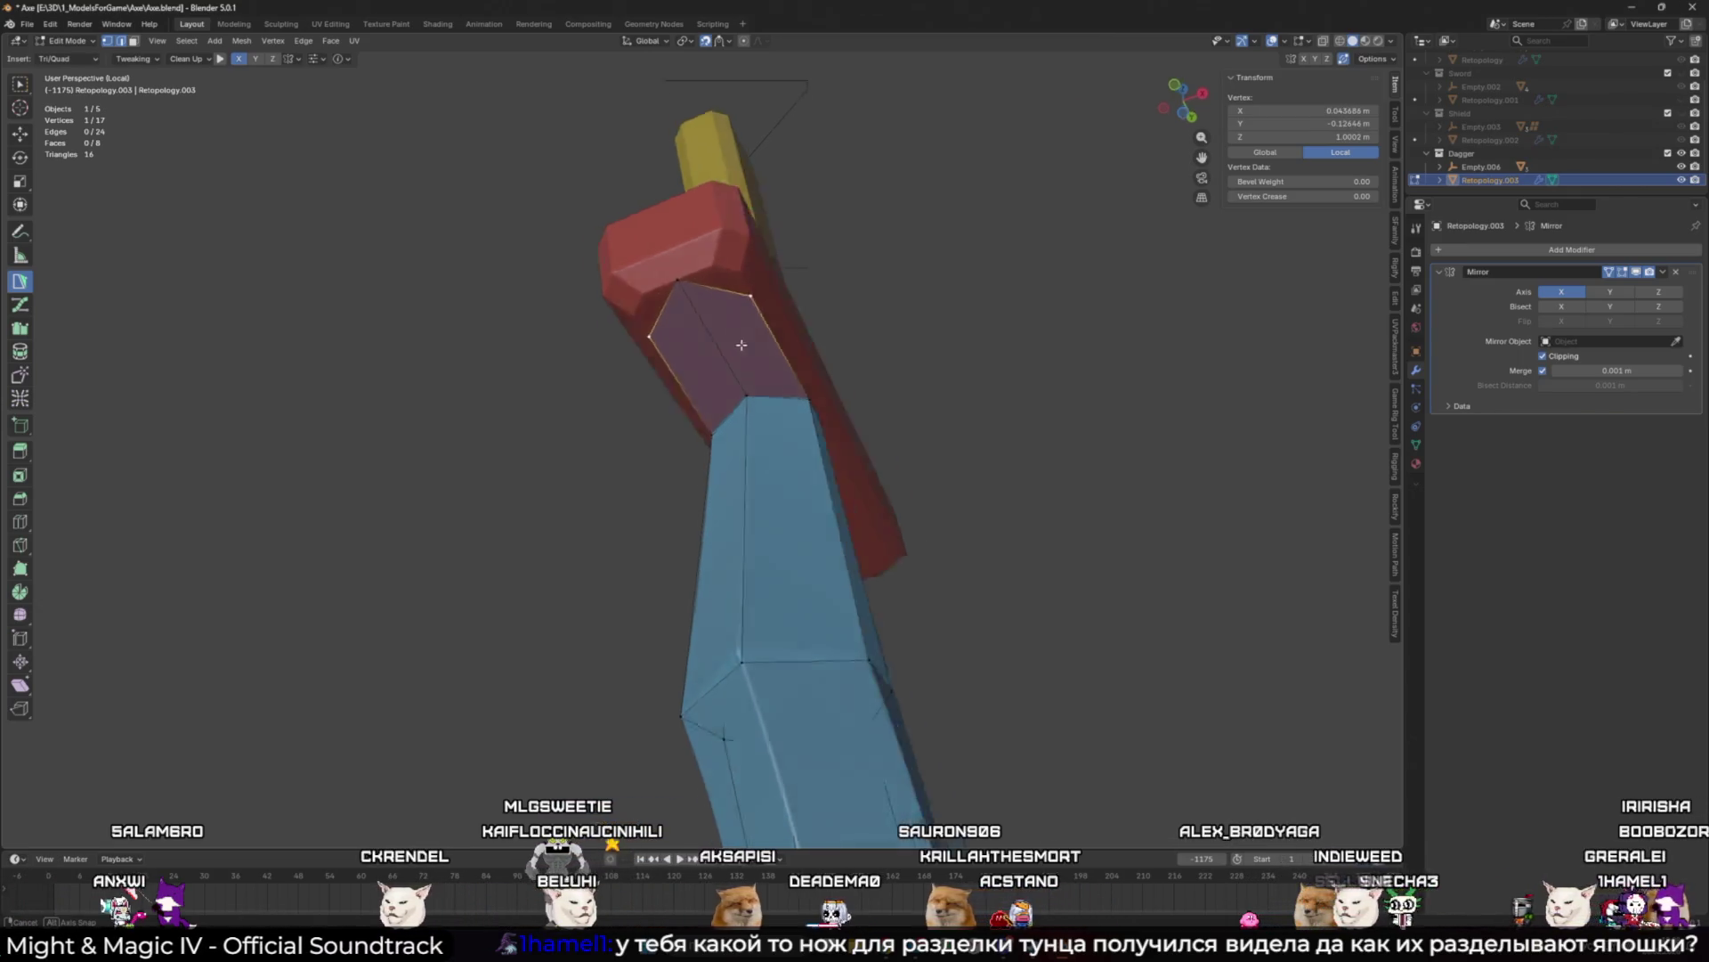
pyautogui.moveTo(769, 297); pyautogui.dragTo(686, 309, button='middle')
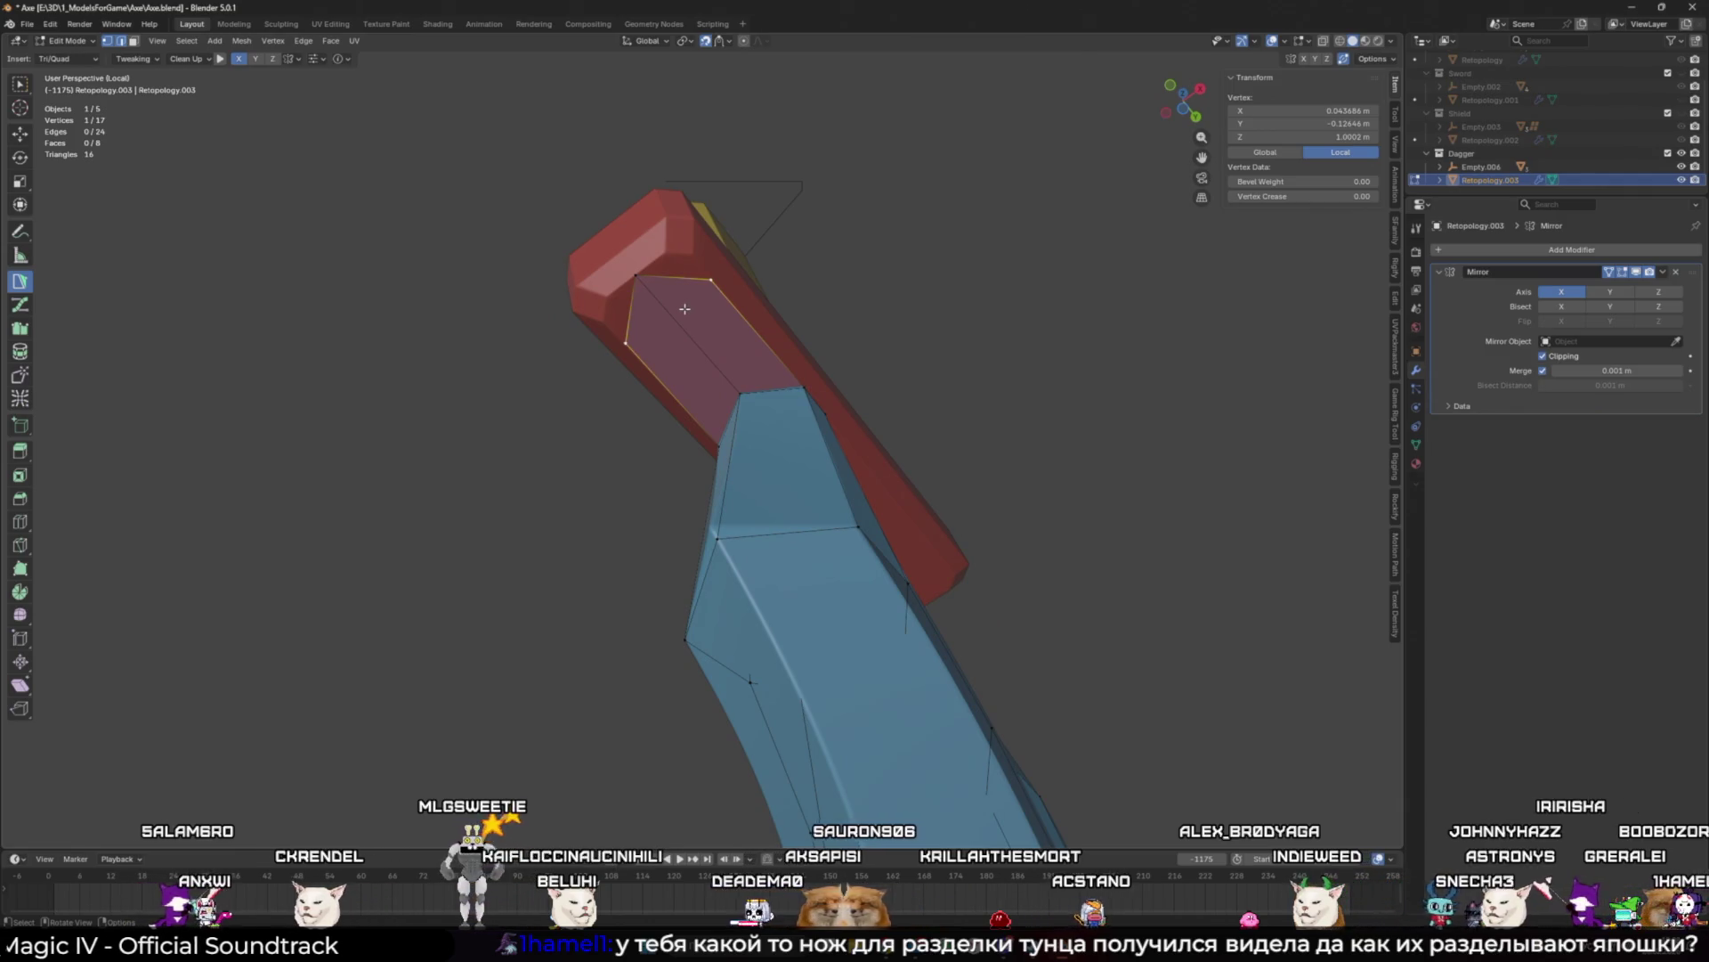
pyautogui.moveTo(683, 308); pyautogui.dragTo(683, 309, button='middle')
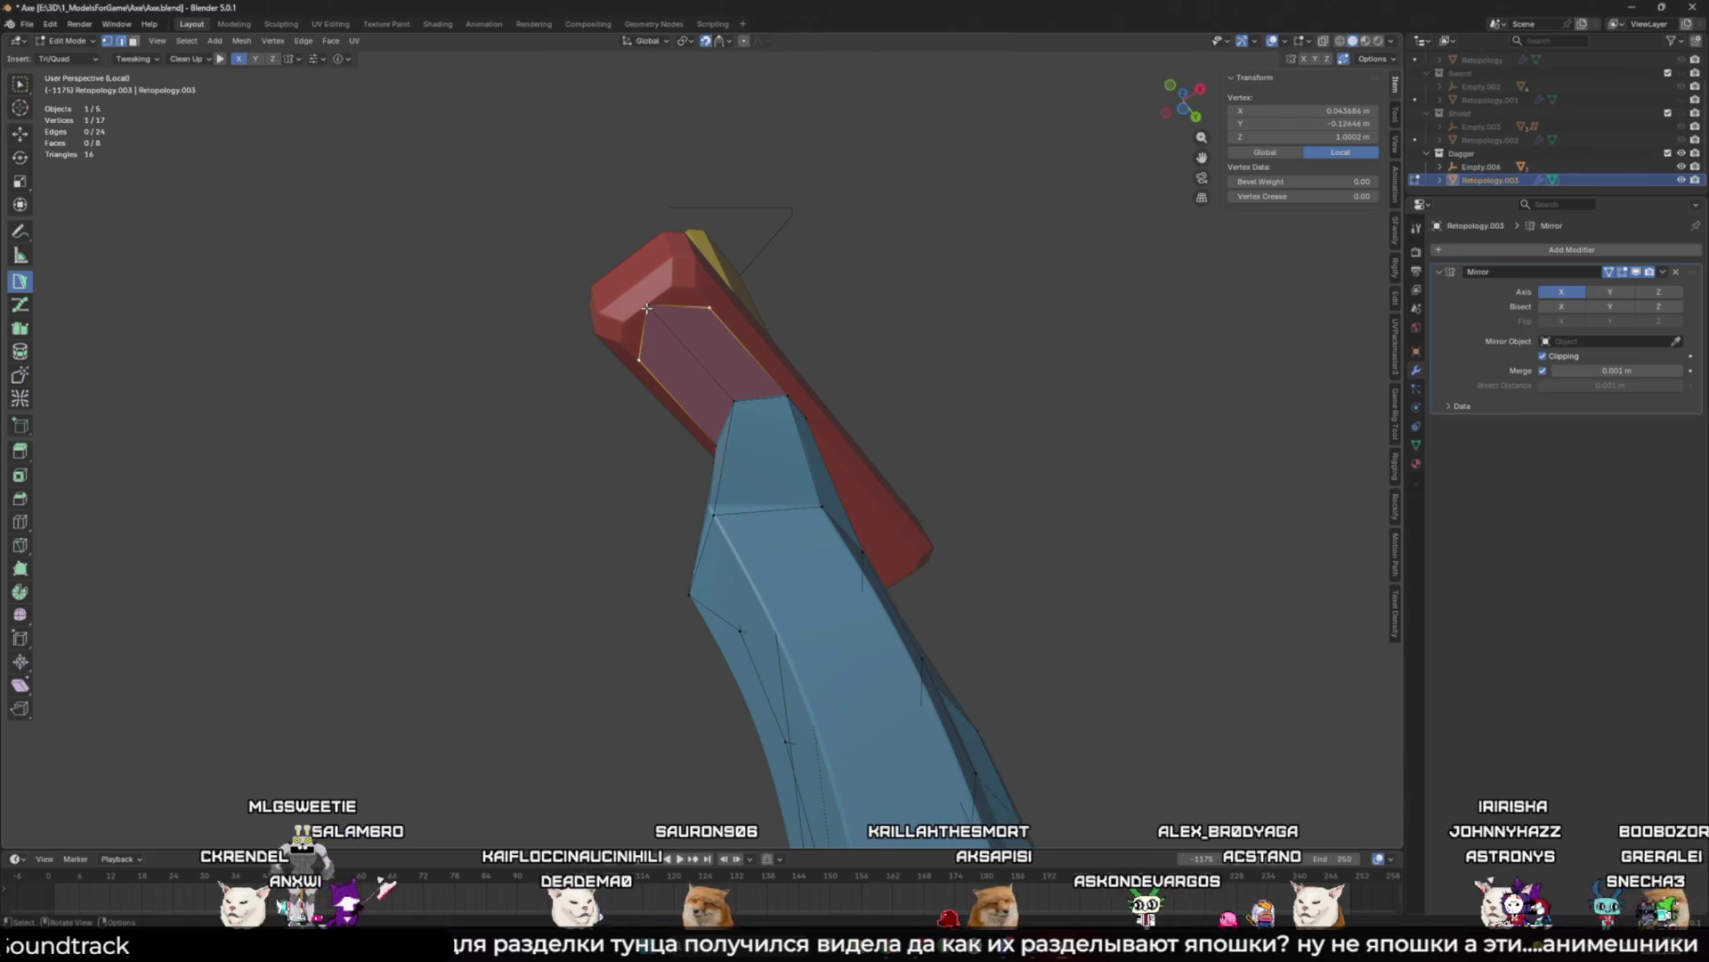
pyautogui.moveTo(647, 310); pyautogui.dragTo(831, 364, button='middle')
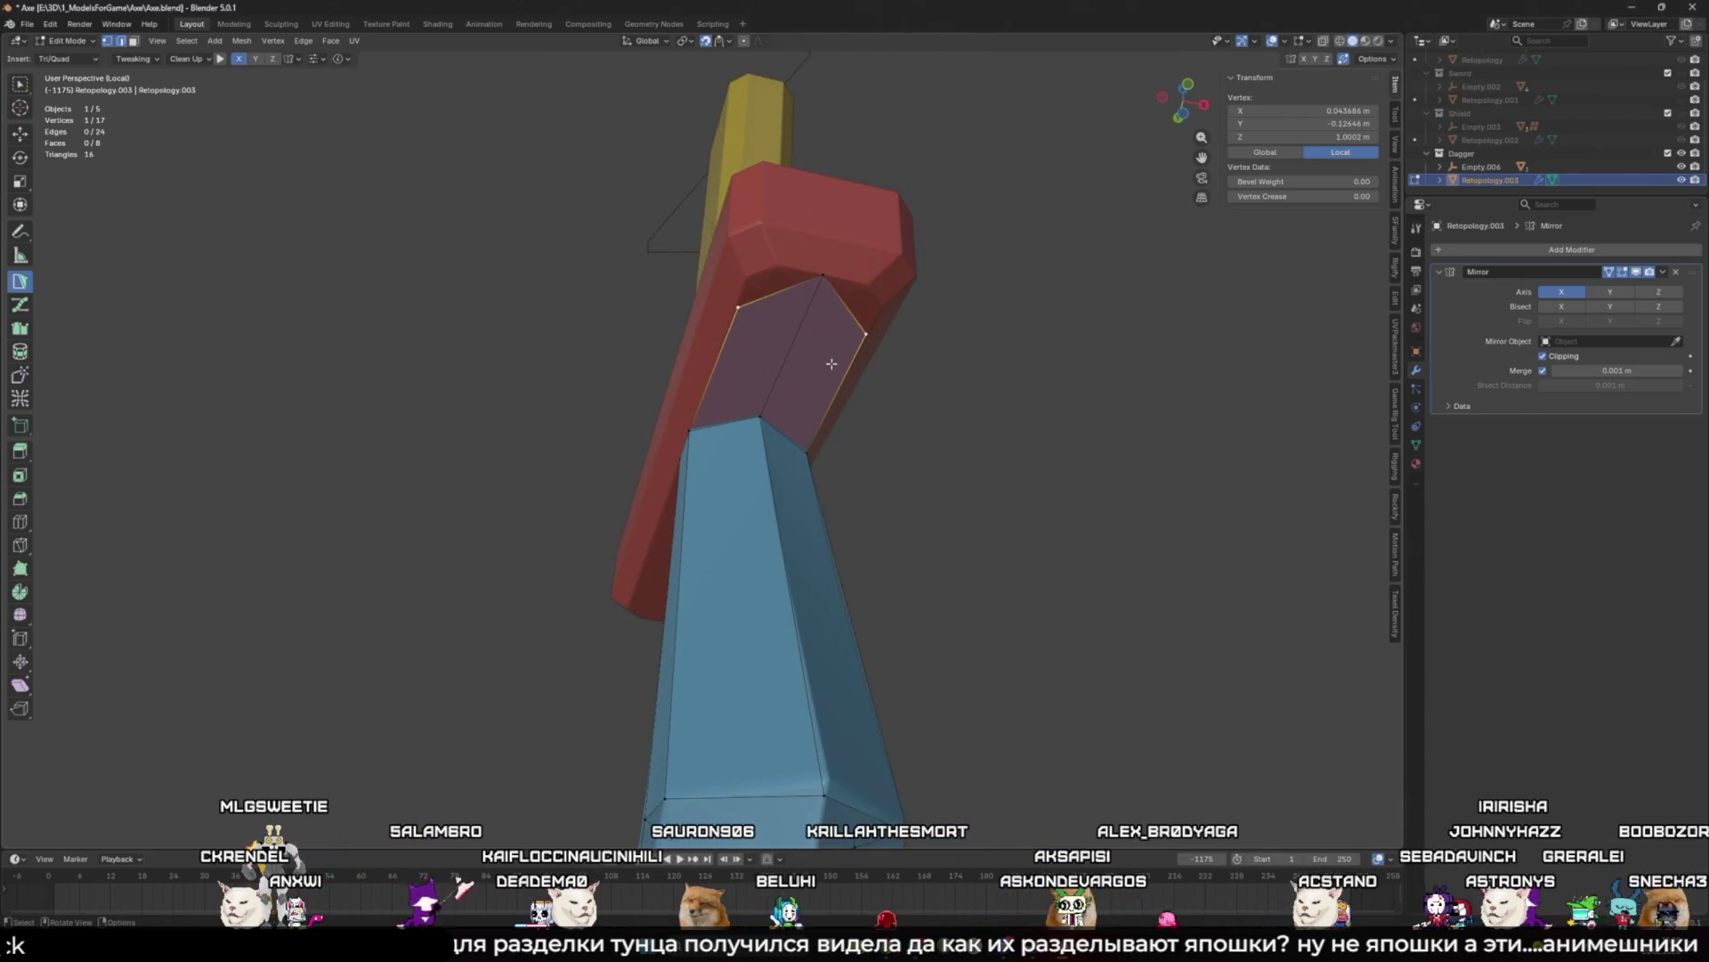
pyautogui.moveTo(814, 279)
pyautogui.mouseDown()
pyautogui.moveTo(734, 334)
pyautogui.moveTo(788, 303)
pyautogui.mouseUp()
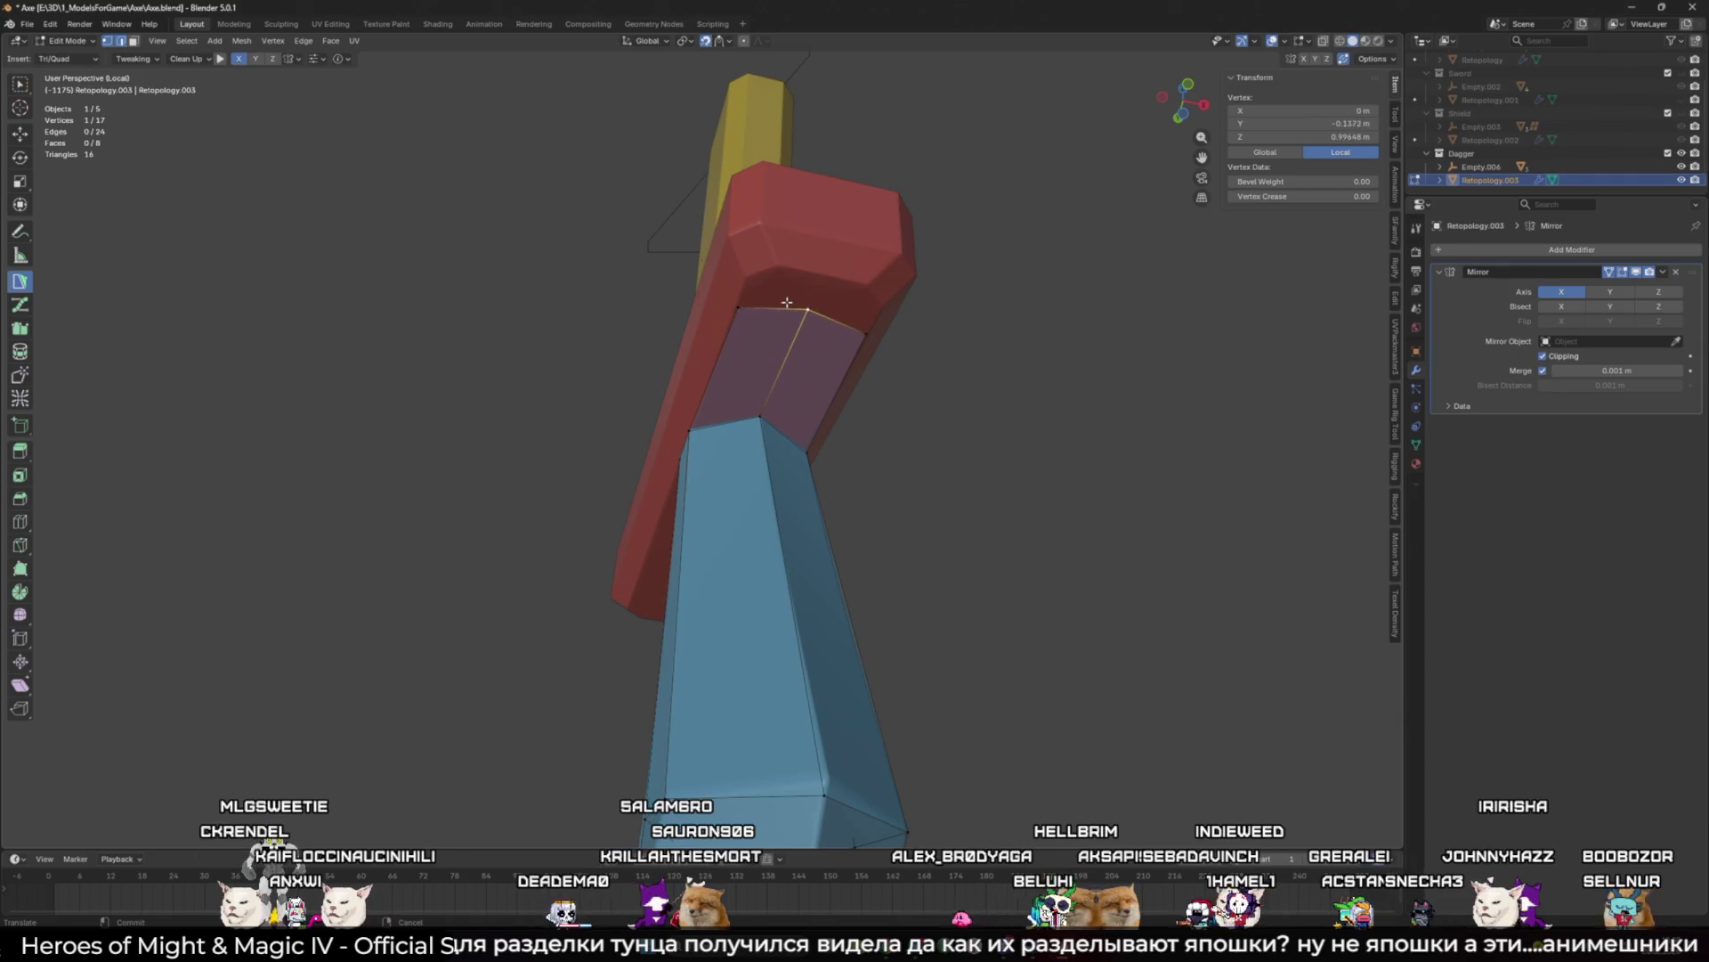
# Step: Add a corner quad and further faces over the end of the red crossguard
pyautogui.moveTo(804, 312); pyautogui.dragTo(701, 385, button='middle')
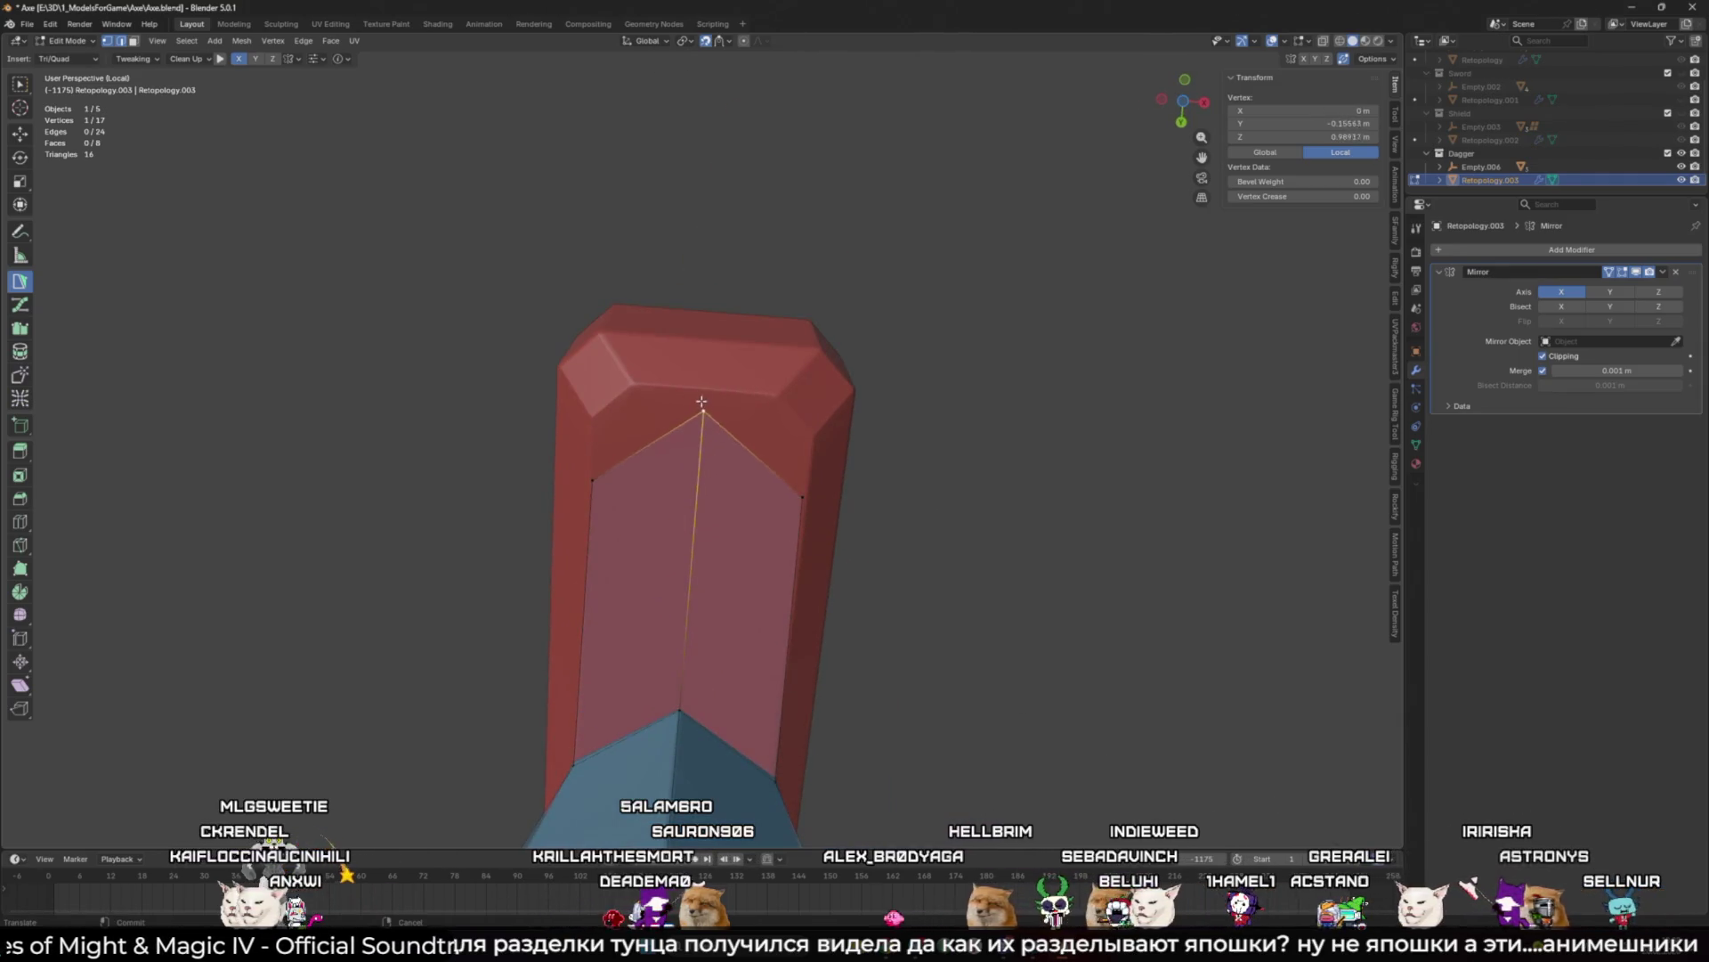
pyautogui.moveTo(748, 441); pyautogui.dragTo(783, 419)
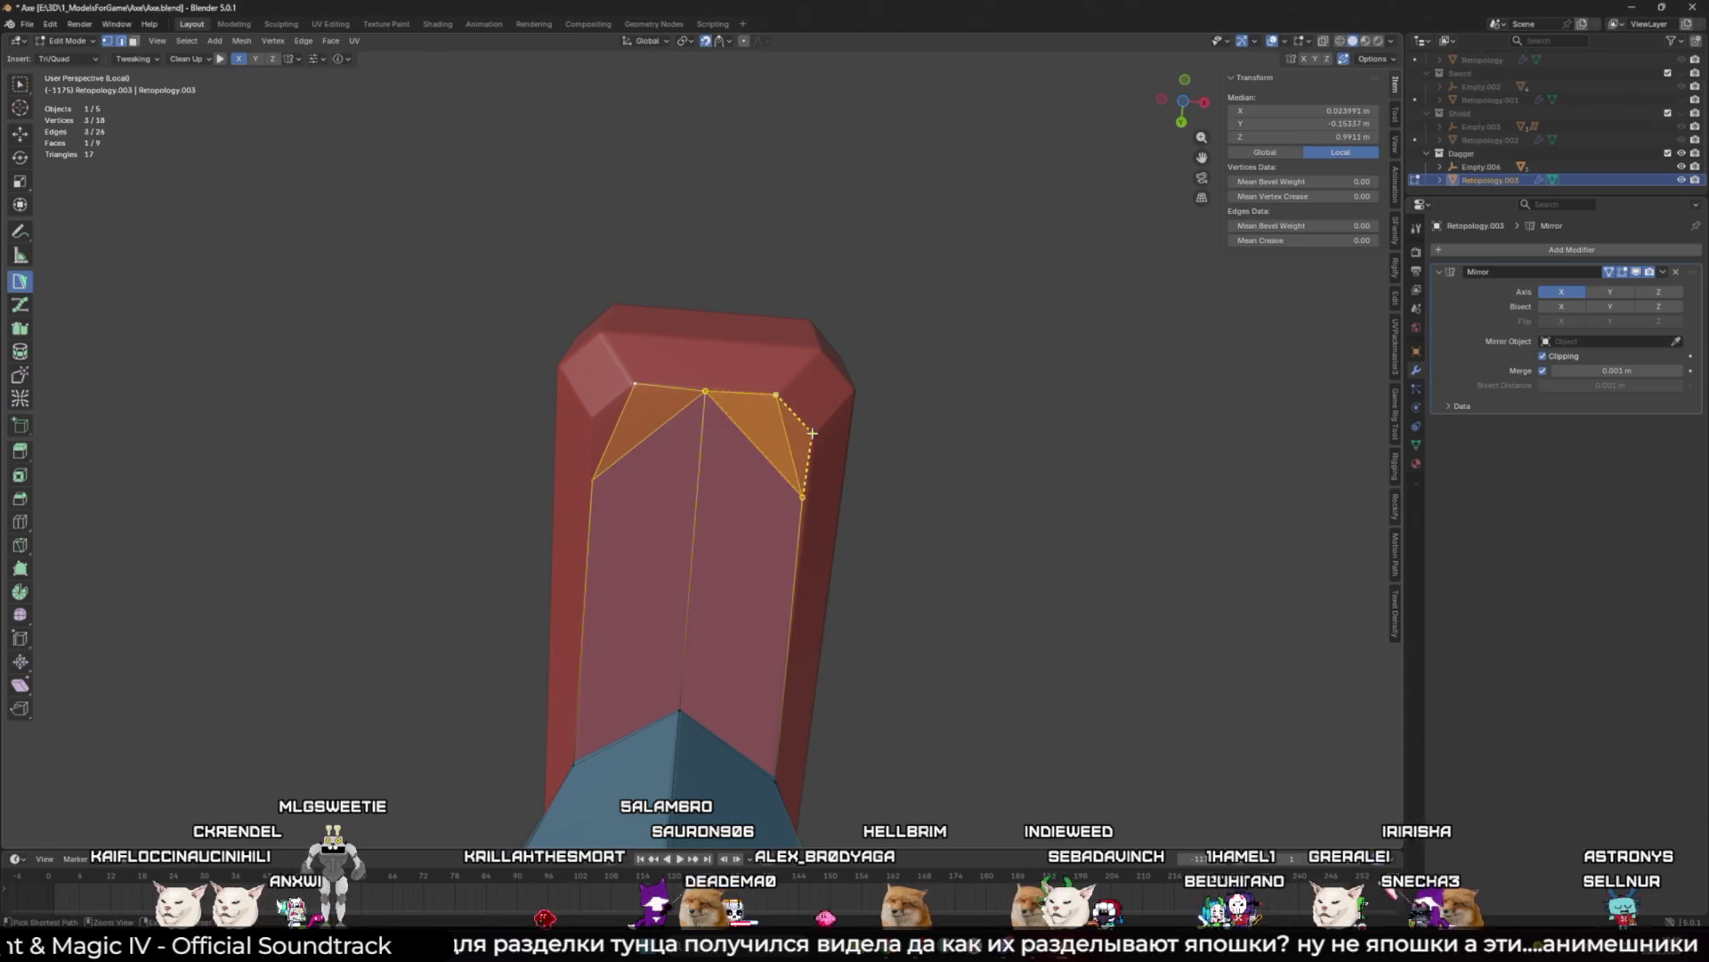
pyautogui.scroll(-1, 784, 419)
pyautogui.moveTo(783, 420); pyautogui.dragTo(716, 396, button='middle')
pyautogui.keyDown('ctrl'); pyautogui.click(737, 417); pyautogui.keyUp('ctrl')
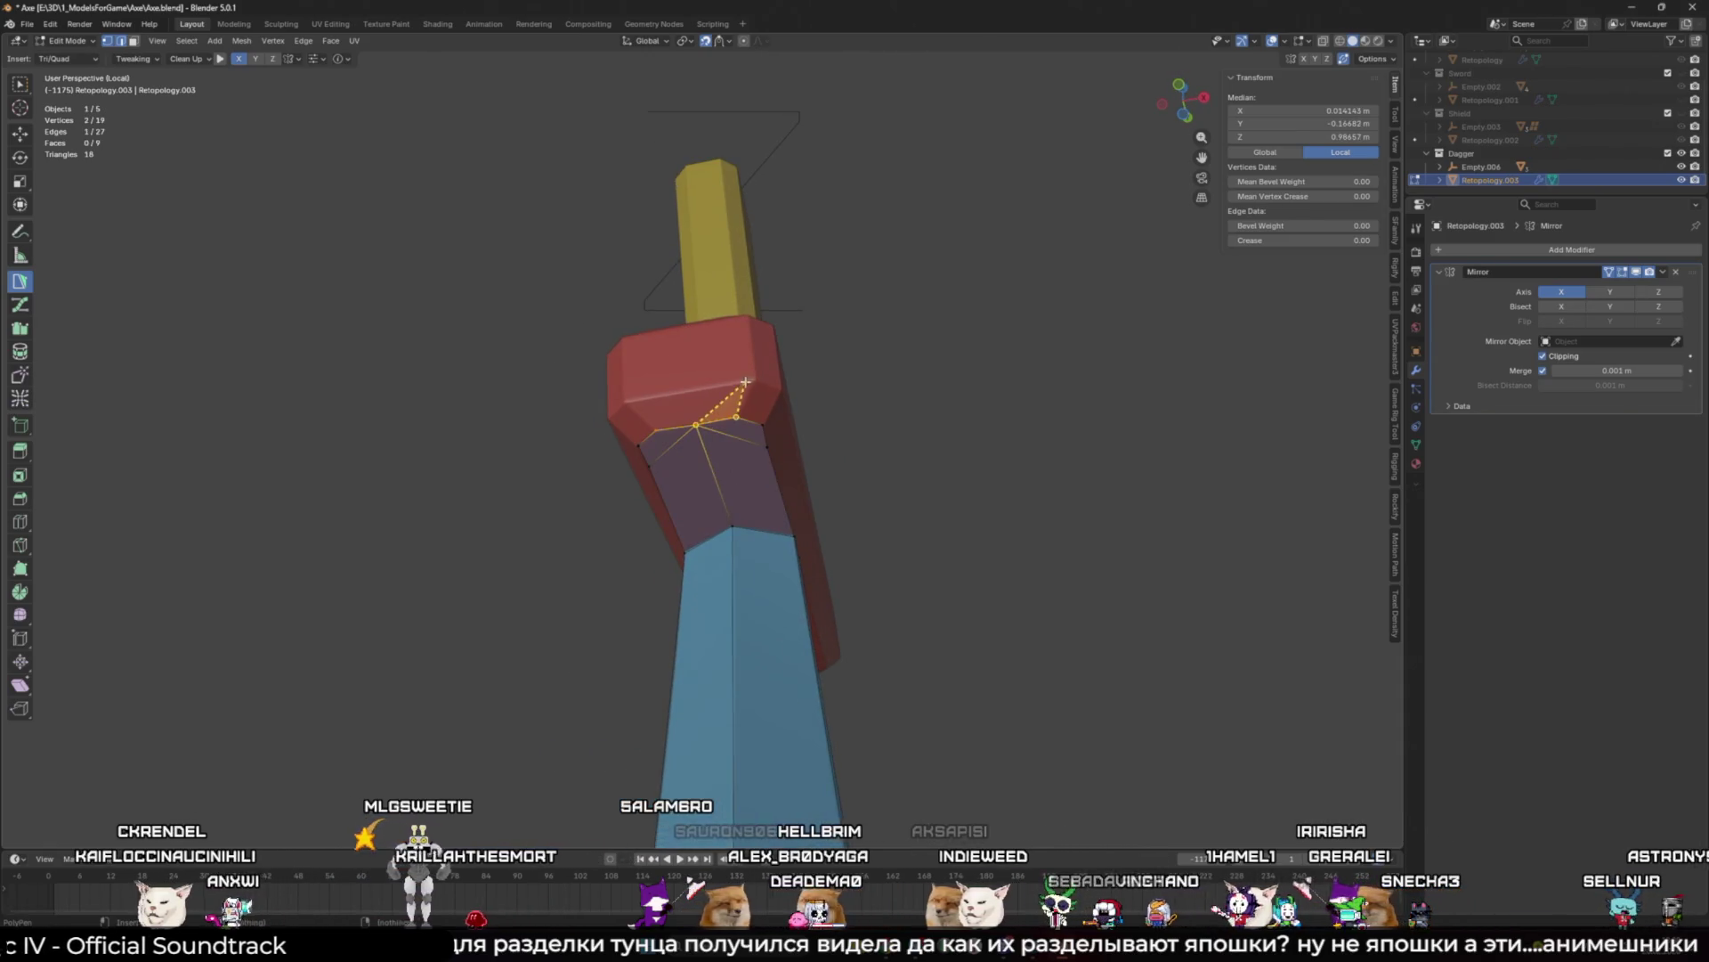
pyautogui.moveTo(703, 391); pyautogui.dragTo(654, 418)
pyautogui.moveTo(654, 419); pyautogui.dragTo(714, 345, button='middle')
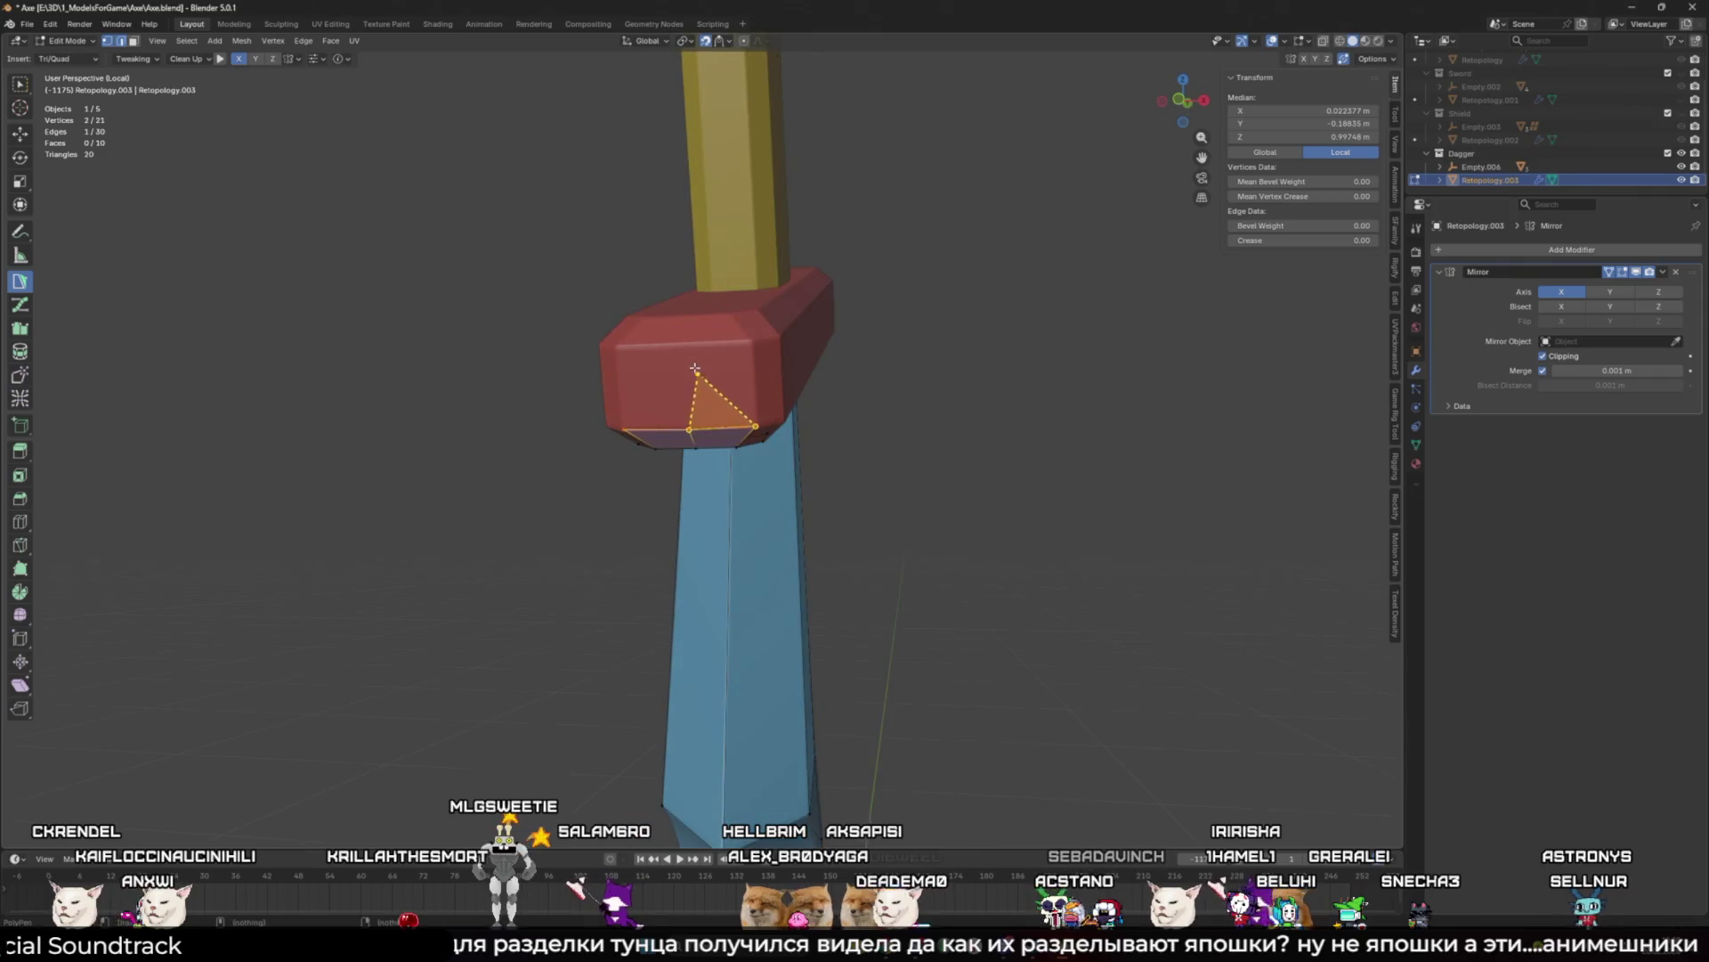
pyautogui.keyDown('ctrl'); pyautogui.click(708, 345); pyautogui.keyUp('ctrl')
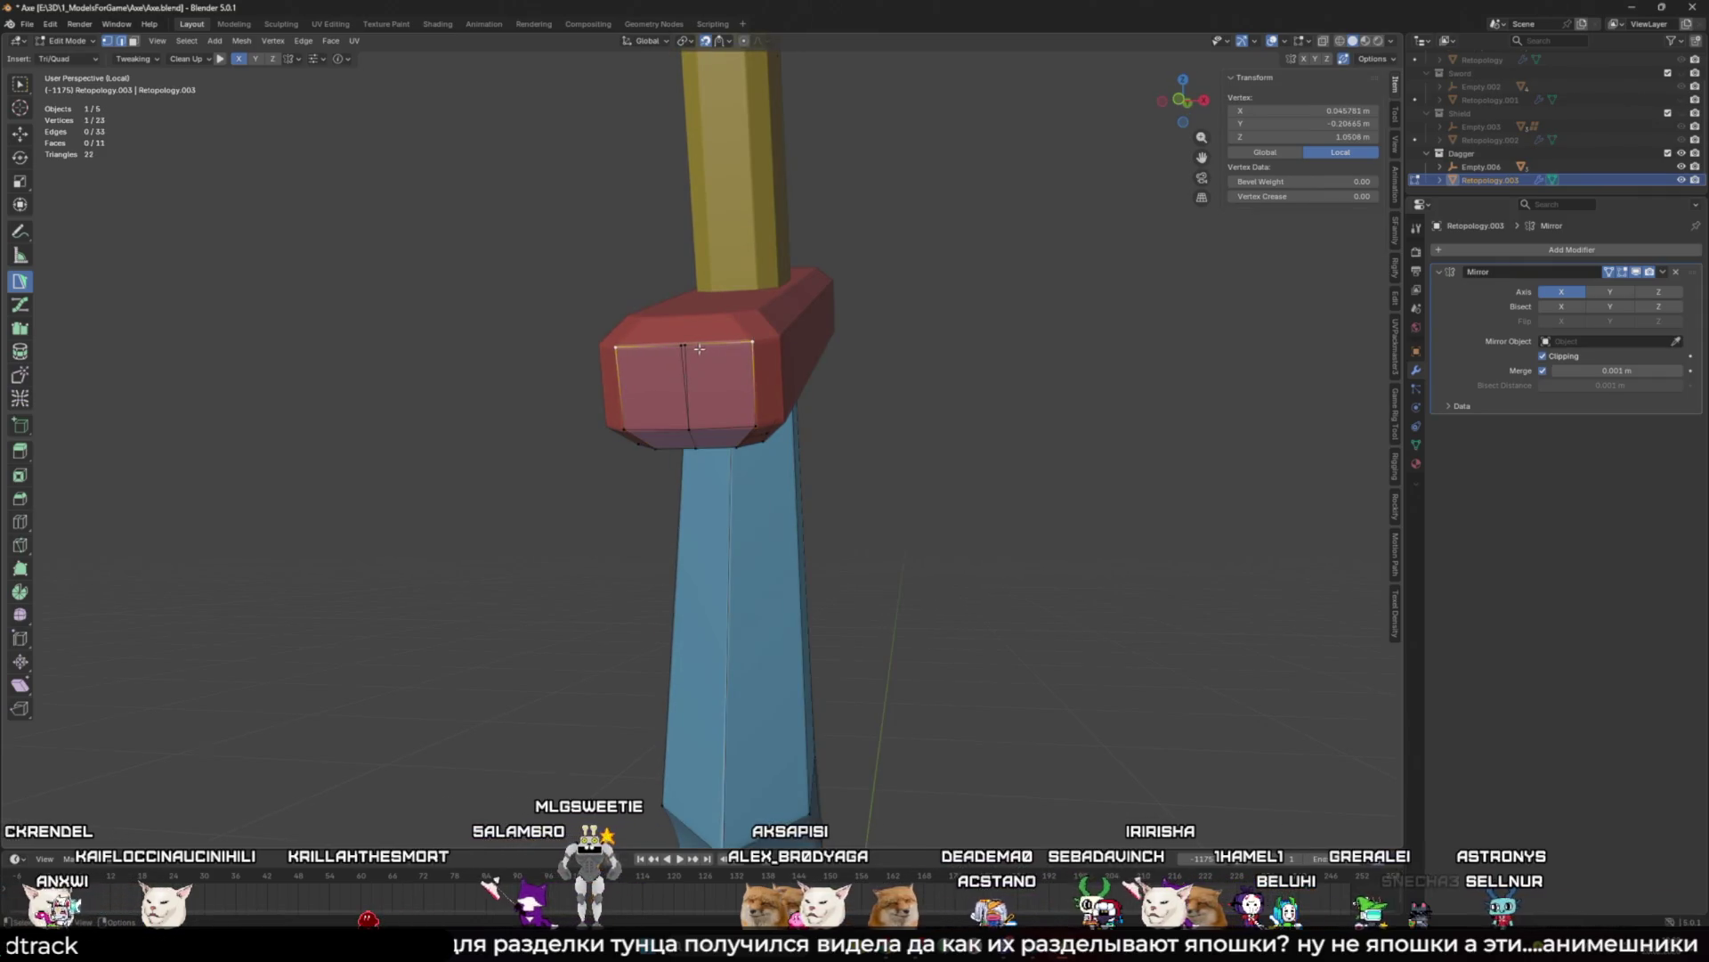
pyautogui.moveTo(761, 378); pyautogui.dragTo(725, 383, button='middle')
pyautogui.keyDown('shift'); pyautogui.click(737, 392); pyautogui.keyUp('shift')
pyautogui.moveTo(736, 392); pyautogui.dragTo(731, 390)
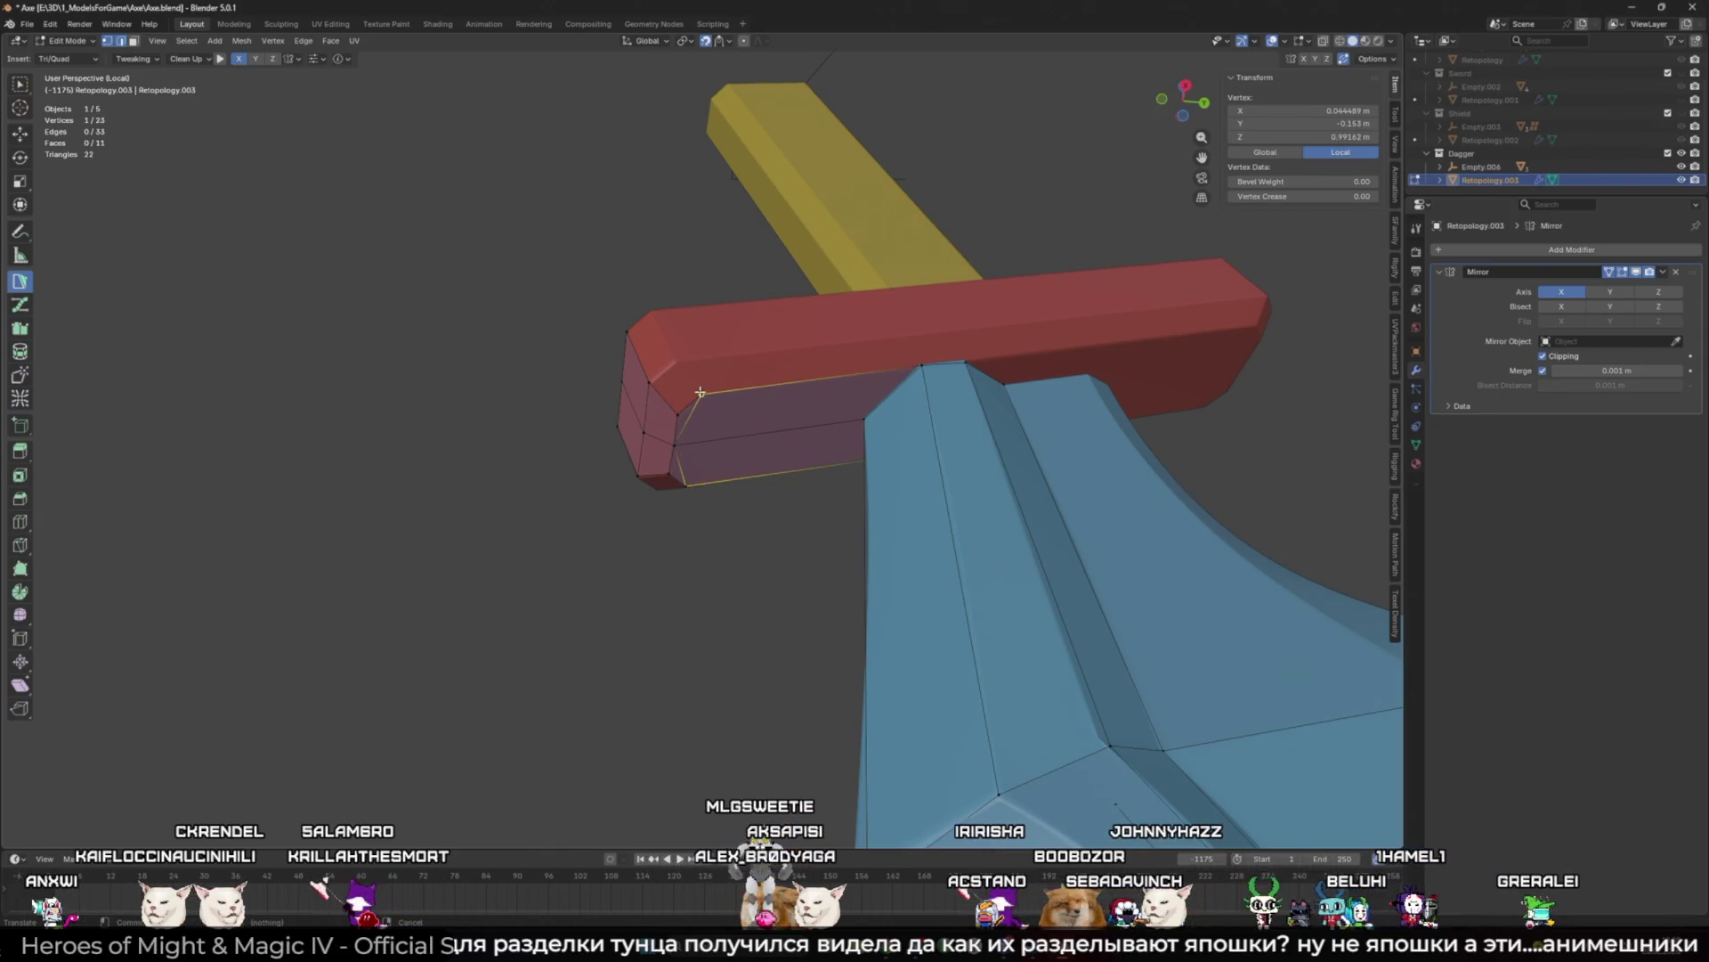
# Step: Add a quad and several triangle faces under the red crossguard
pyautogui.keyDown('ctrl'); pyautogui.moveTo(872, 356); pyautogui.dragTo(899, 339); pyautogui.keyUp('ctrl')
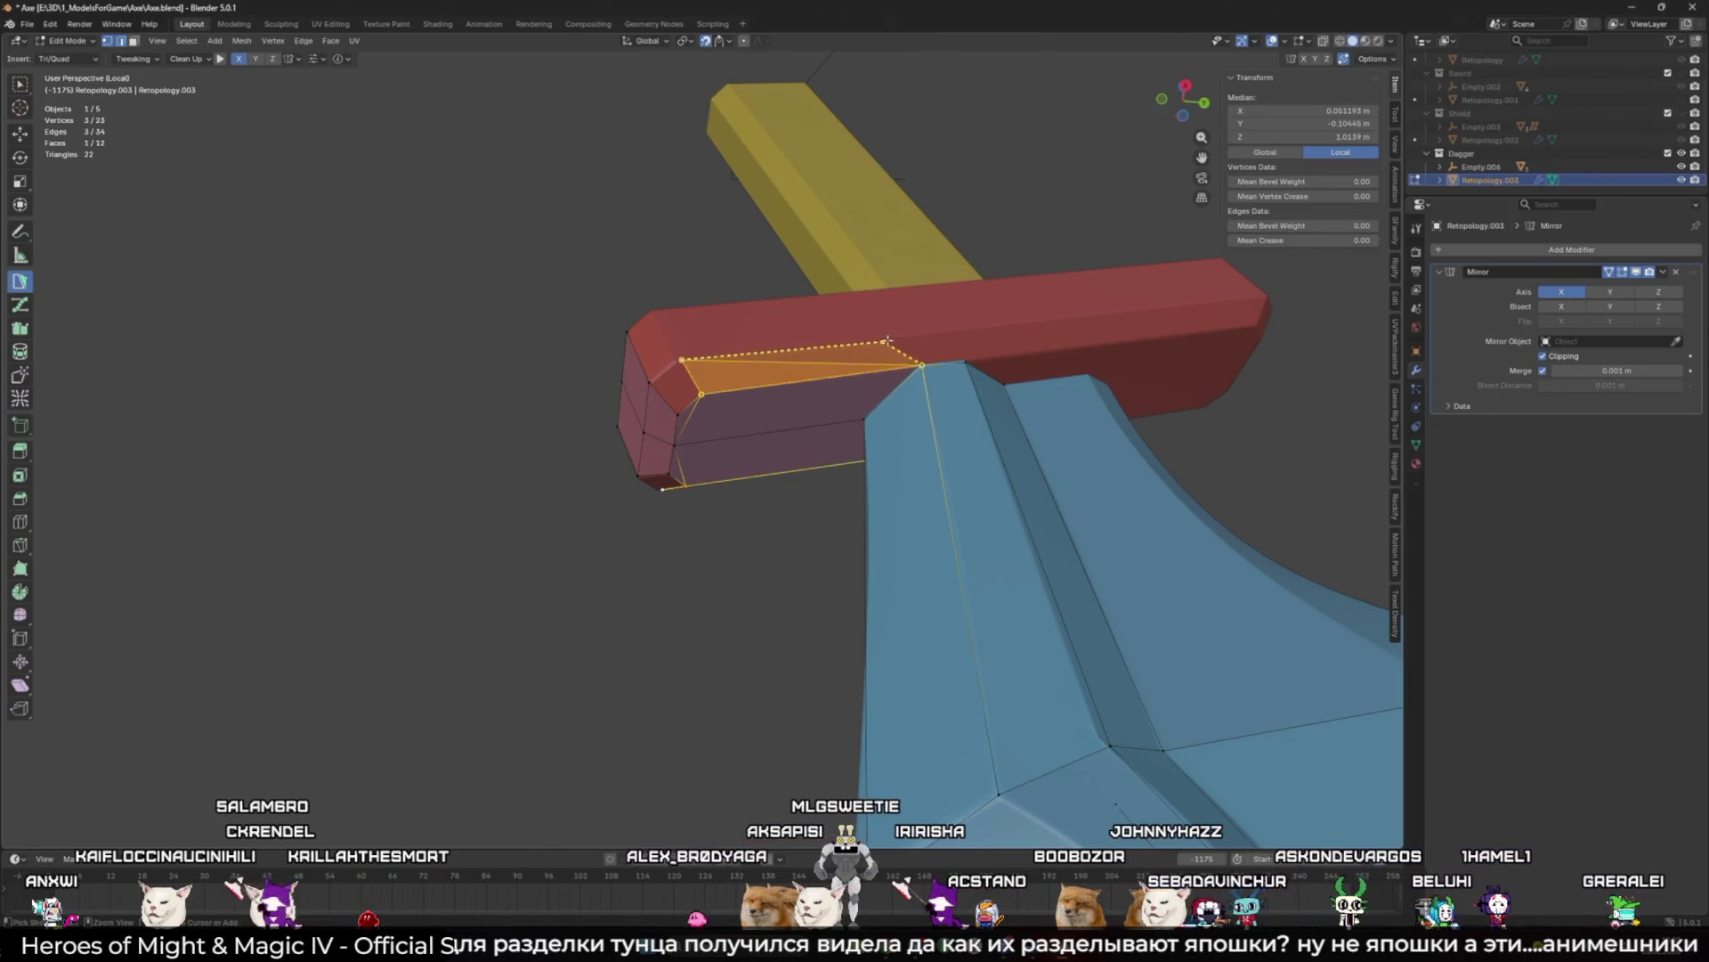
pyautogui.moveTo(941, 348); pyautogui.dragTo(713, 382, button='middle')
pyautogui.click(670, 396)
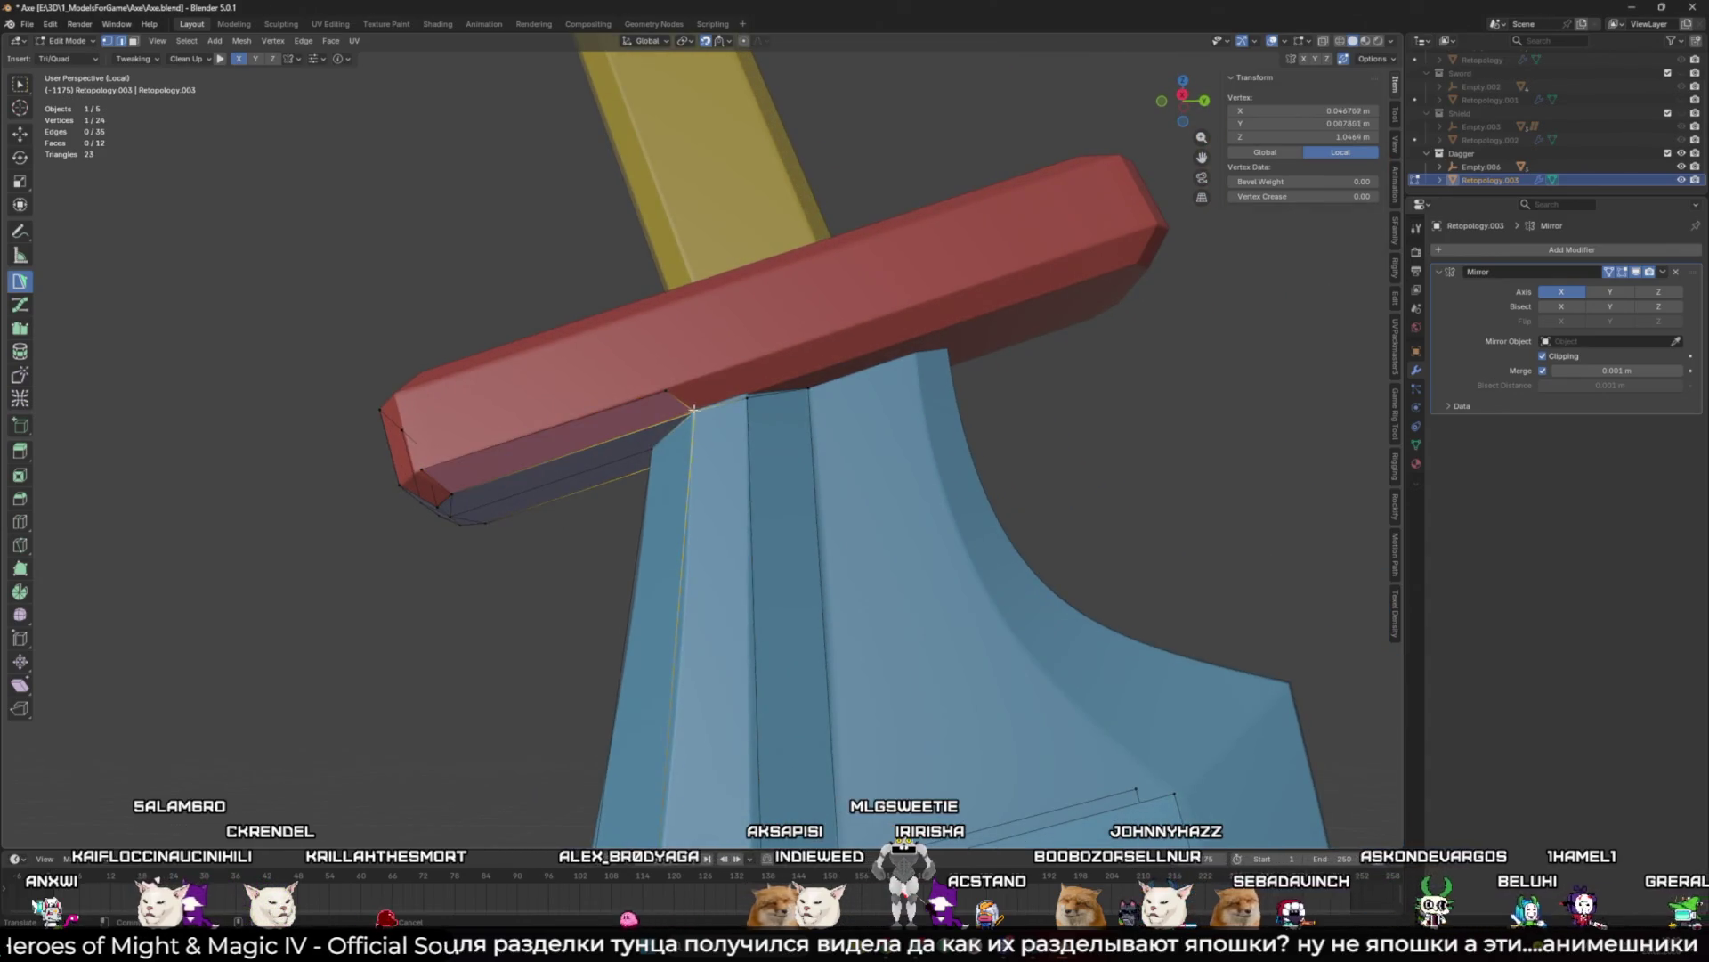
pyautogui.keyDown('shift'); pyautogui.click(684, 398); pyautogui.keyUp('shift')
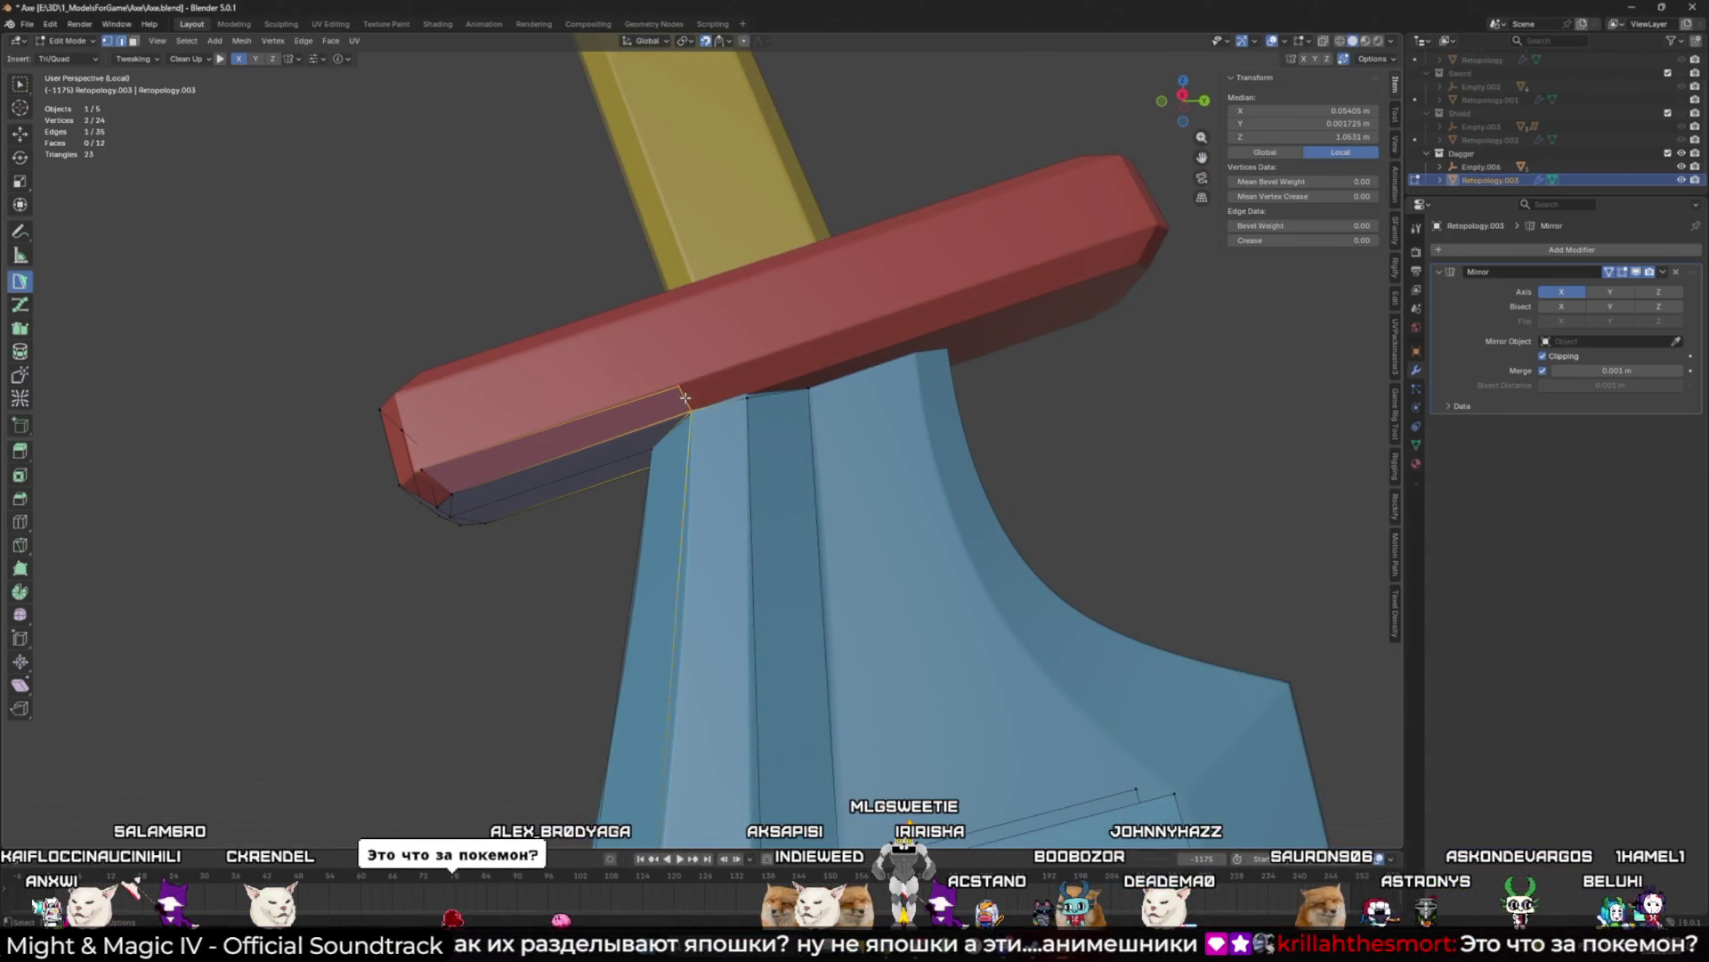
pyautogui.keyDown('ctrl'); pyautogui.click(748, 398); pyautogui.keyUp('ctrl')
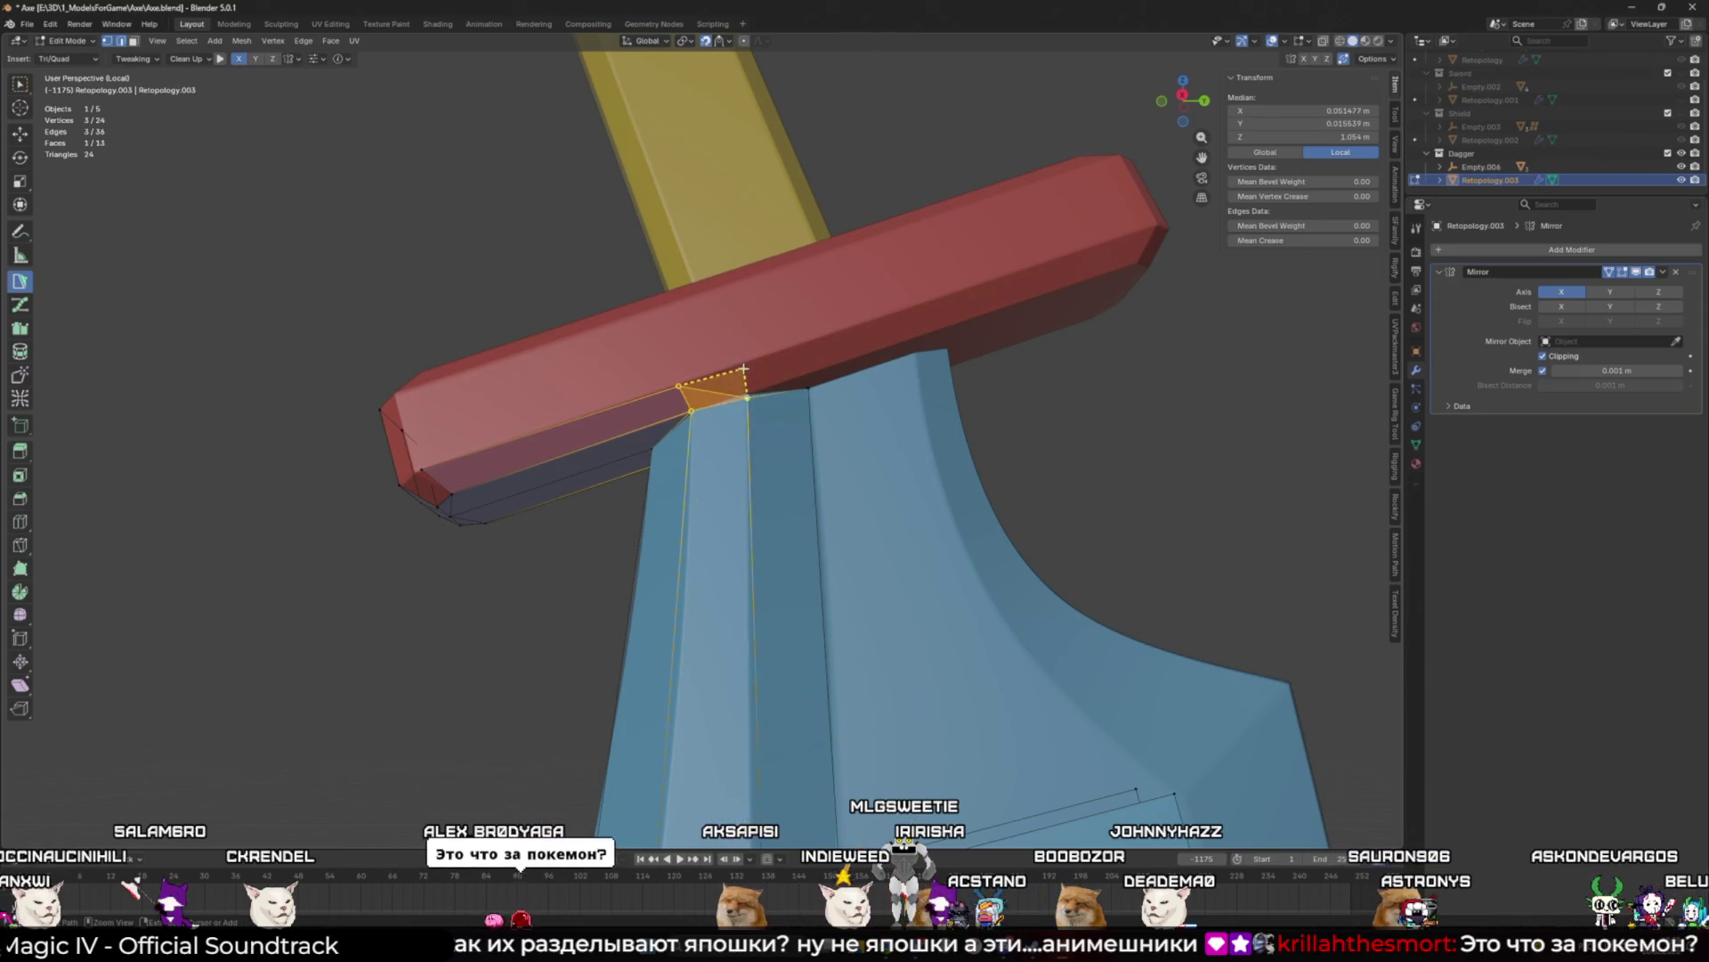
pyautogui.keyDown('ctrl'); pyautogui.click(805, 375); pyautogui.keyUp('ctrl')
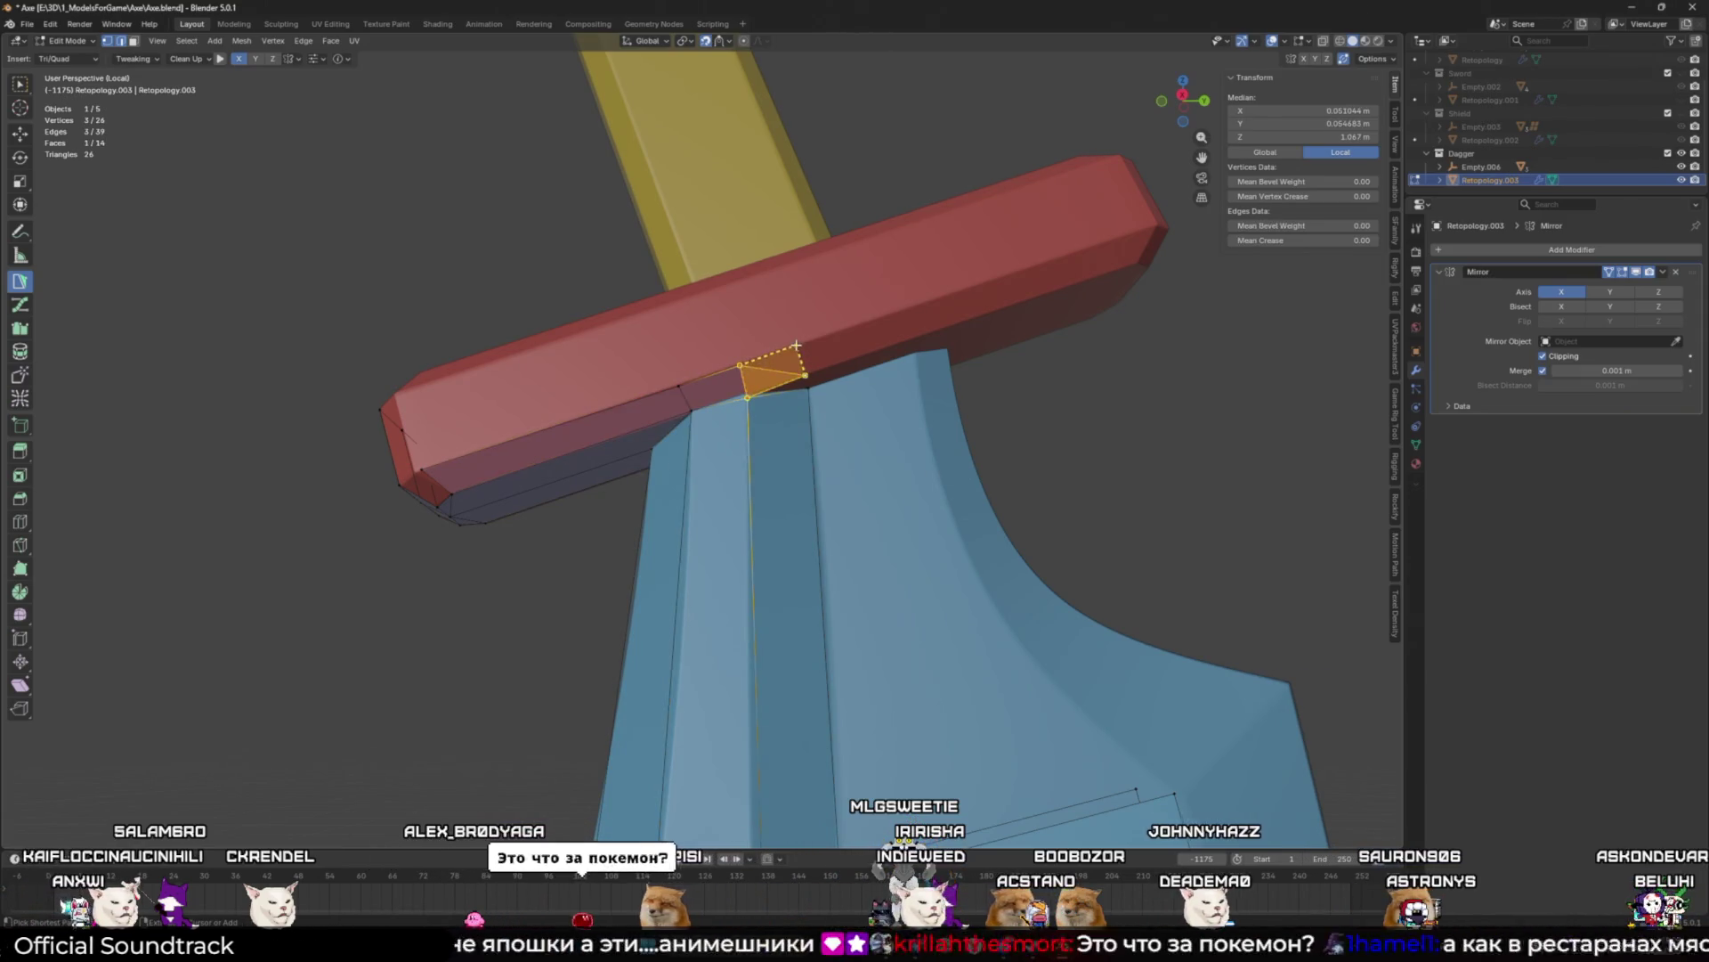
pyautogui.moveTo(805, 375)
pyautogui.mouseDown(button='middle')
pyautogui.moveTo(788, 361)
pyautogui.moveTo(769, 421)
pyautogui.mouseUp(button='middle')
pyautogui.keyDown('ctrl'); pyautogui.click(801, 378); pyautogui.keyUp('ctrl')
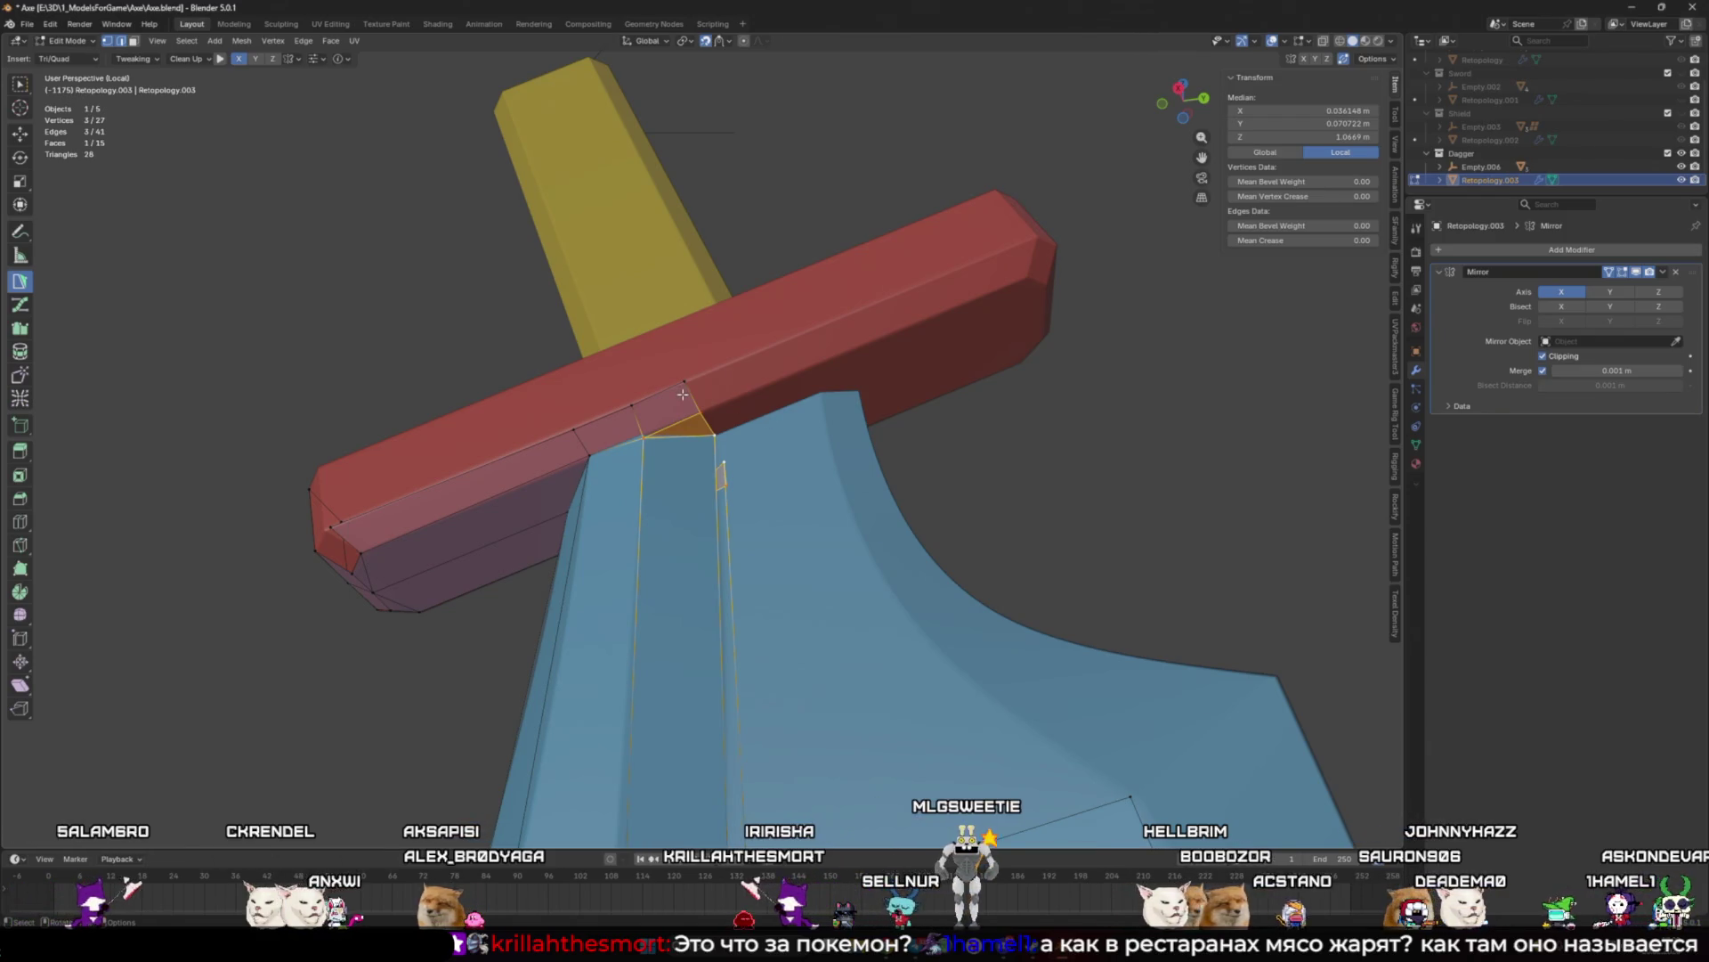
# Step: Merge the doubled vertex at the blade junction into its neighbour
pyautogui.click(633, 404)
pyautogui.moveTo(635, 407)
pyautogui.mouseDown()
pyautogui.moveTo(607, 415)
pyautogui.moveTo(801, 388)
pyautogui.moveTo(698, 404)
pyautogui.moveTo(814, 365)
pyautogui.moveTo(817, 393)
pyautogui.mouseUp()
pyautogui.keyDown('shift'); pyautogui.click(714, 385); pyautogui.keyUp('shift')
# Step: Add a triangle on the blade below the guard, undoing one wrong triangle
pyautogui.keyDown('ctrl'); pyautogui.click(817, 393); pyautogui.keyUp('ctrl')
pyautogui.moveTo(818, 393); pyautogui.dragTo(736, 447, button='middle')
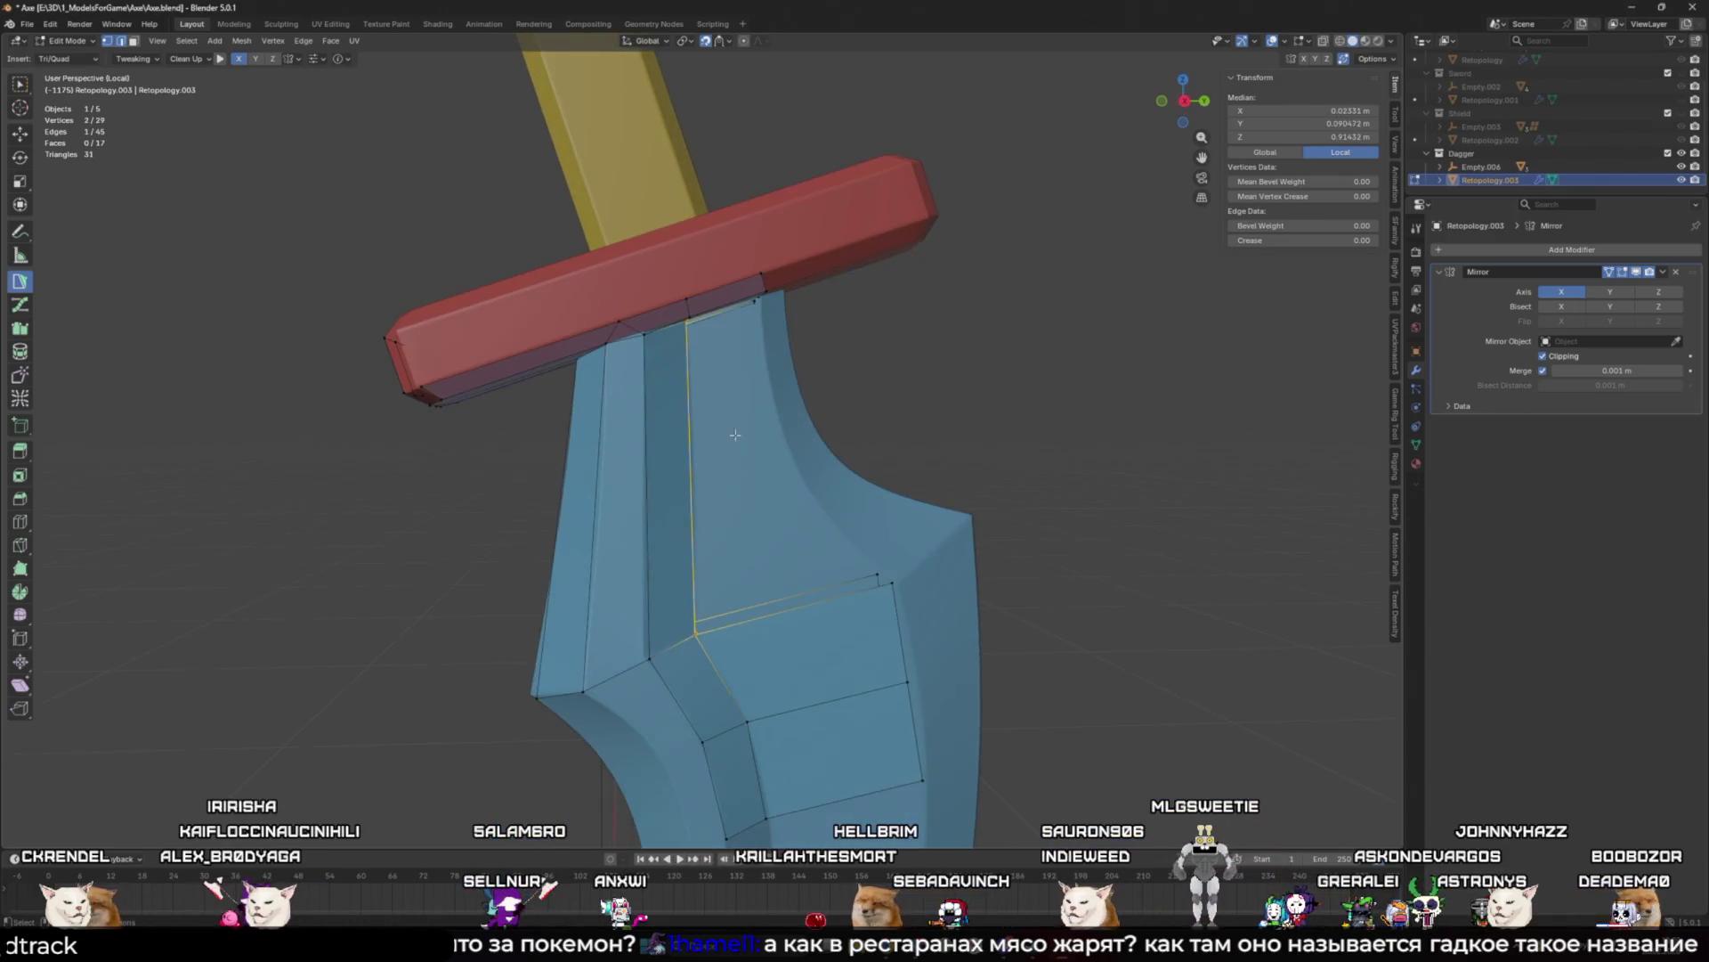
pyautogui.moveTo(765, 338); pyautogui.dragTo(766, 312, button='middle')
pyautogui.keyDown('ctrl'); pyautogui.click(768, 287); pyautogui.keyUp('ctrl')
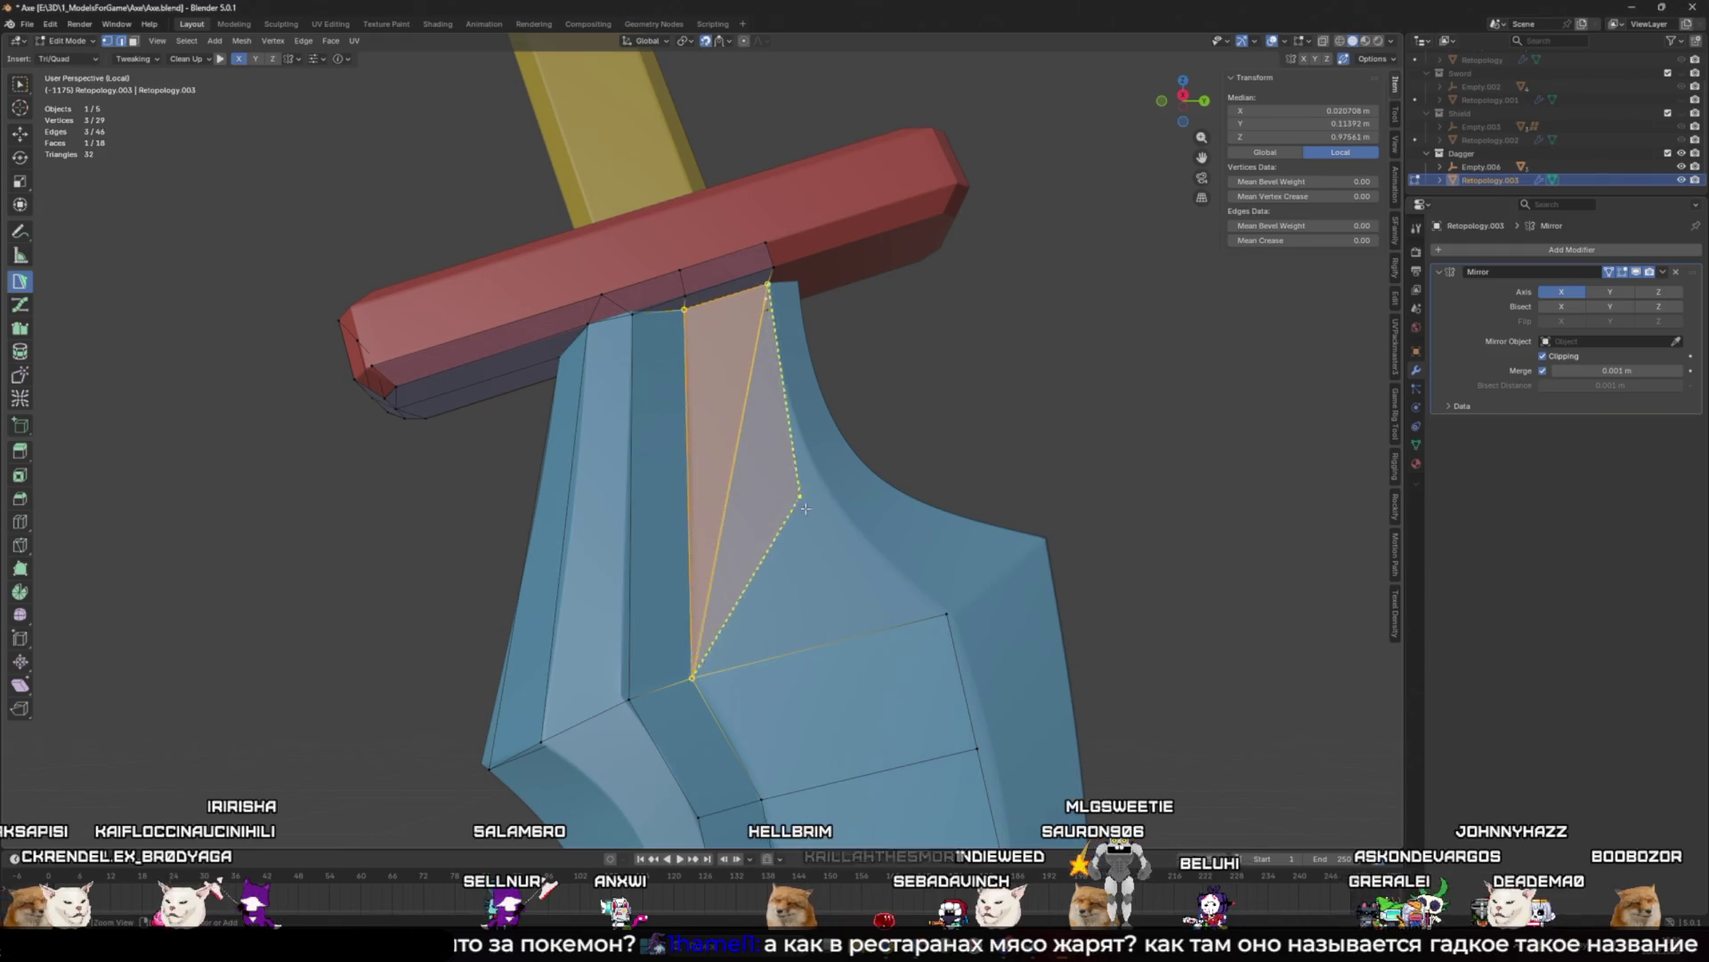
pyautogui.hotkey('ctrl', 'z')
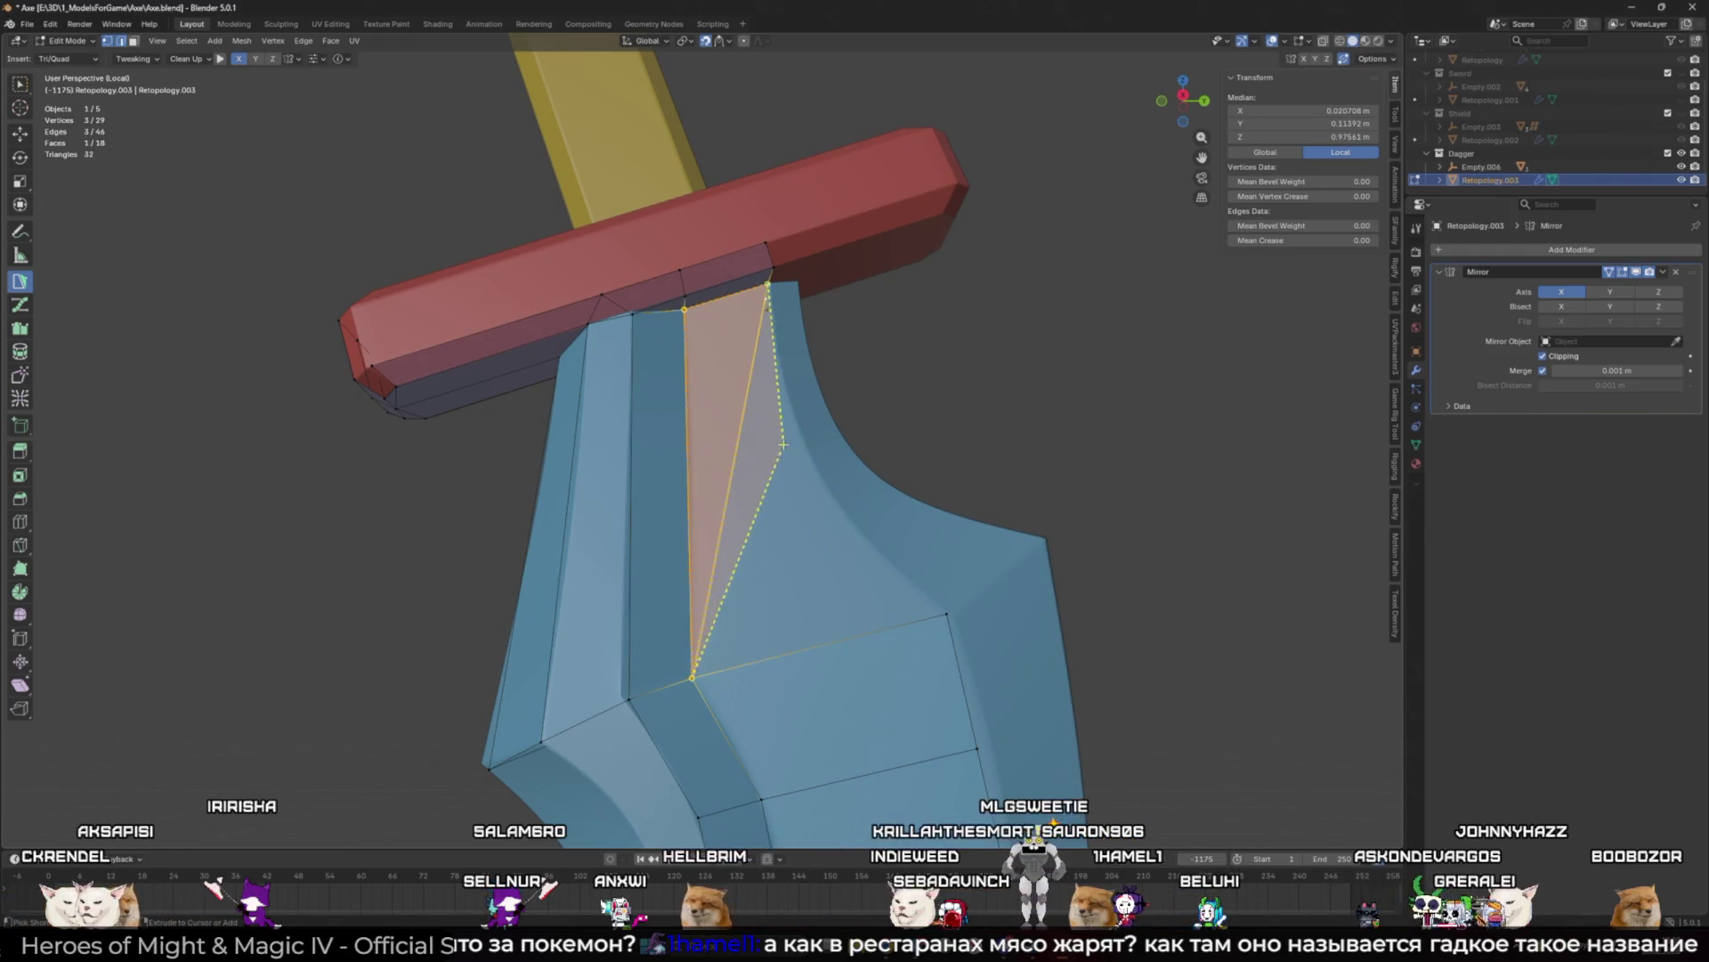
pyautogui.scroll(2, 744, 286)
# Step: Fill more triangles across the upper blade, joining them to existing vertices
pyautogui.keyDown('ctrl'); pyautogui.click(825, 398); pyautogui.keyUp('ctrl')
pyautogui.click(806, 407)
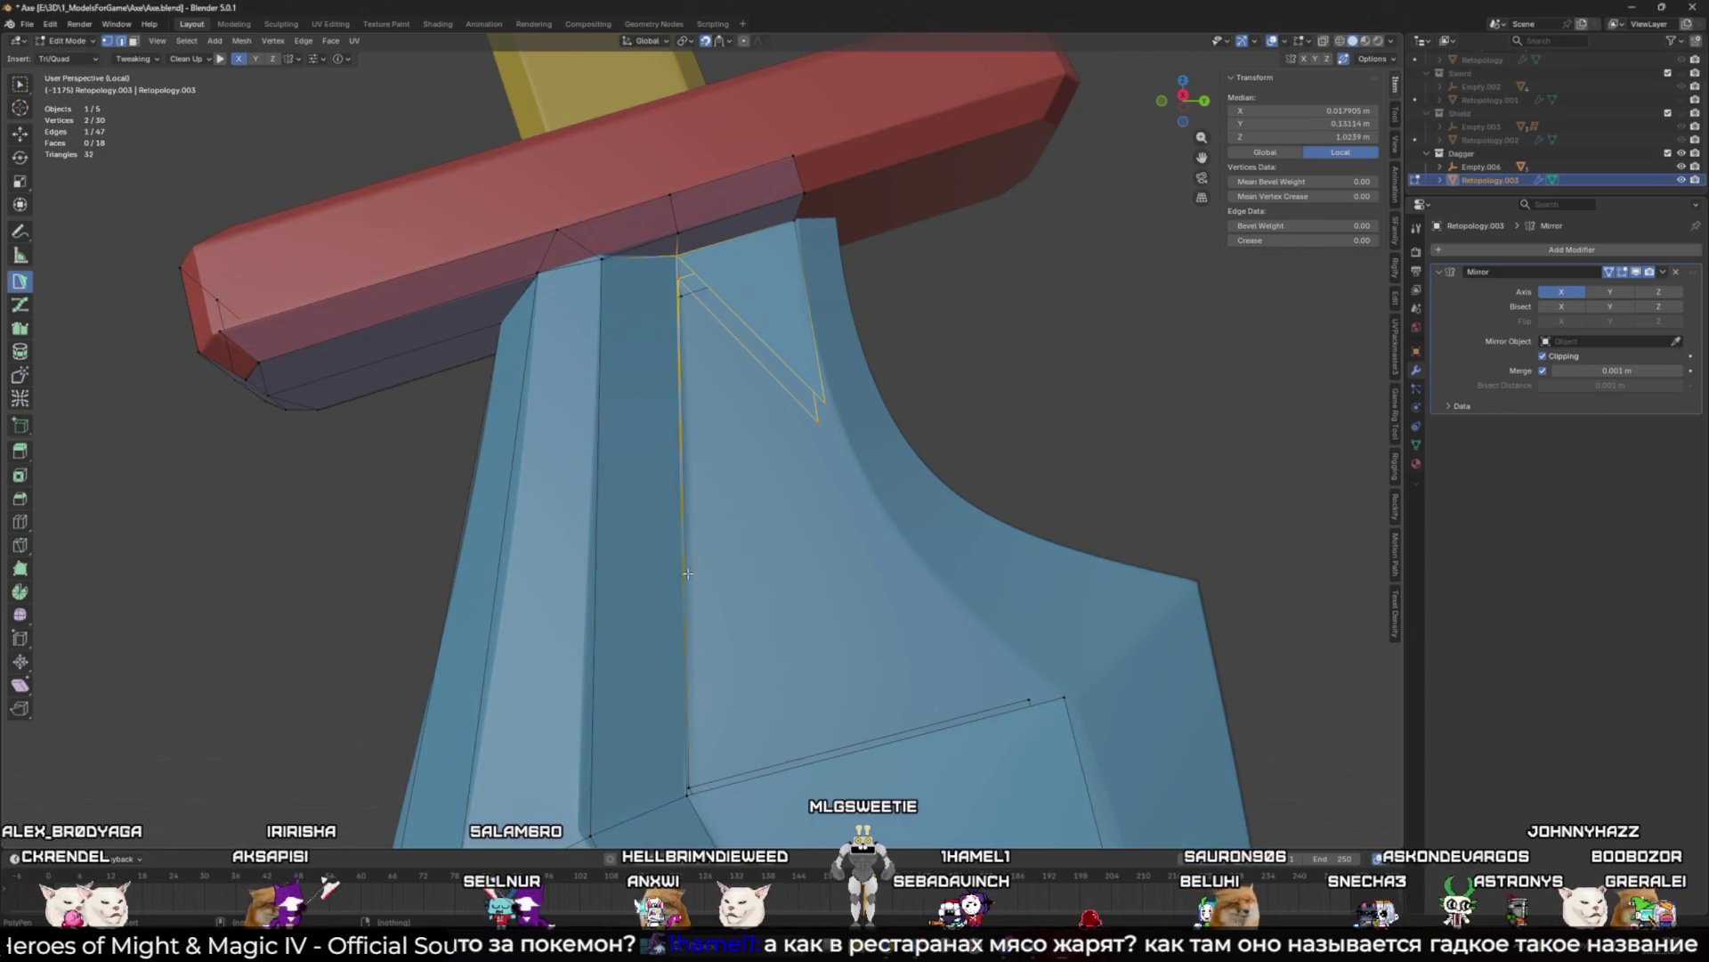
pyautogui.scroll(-2, 694, 679)
pyautogui.click(693, 679)
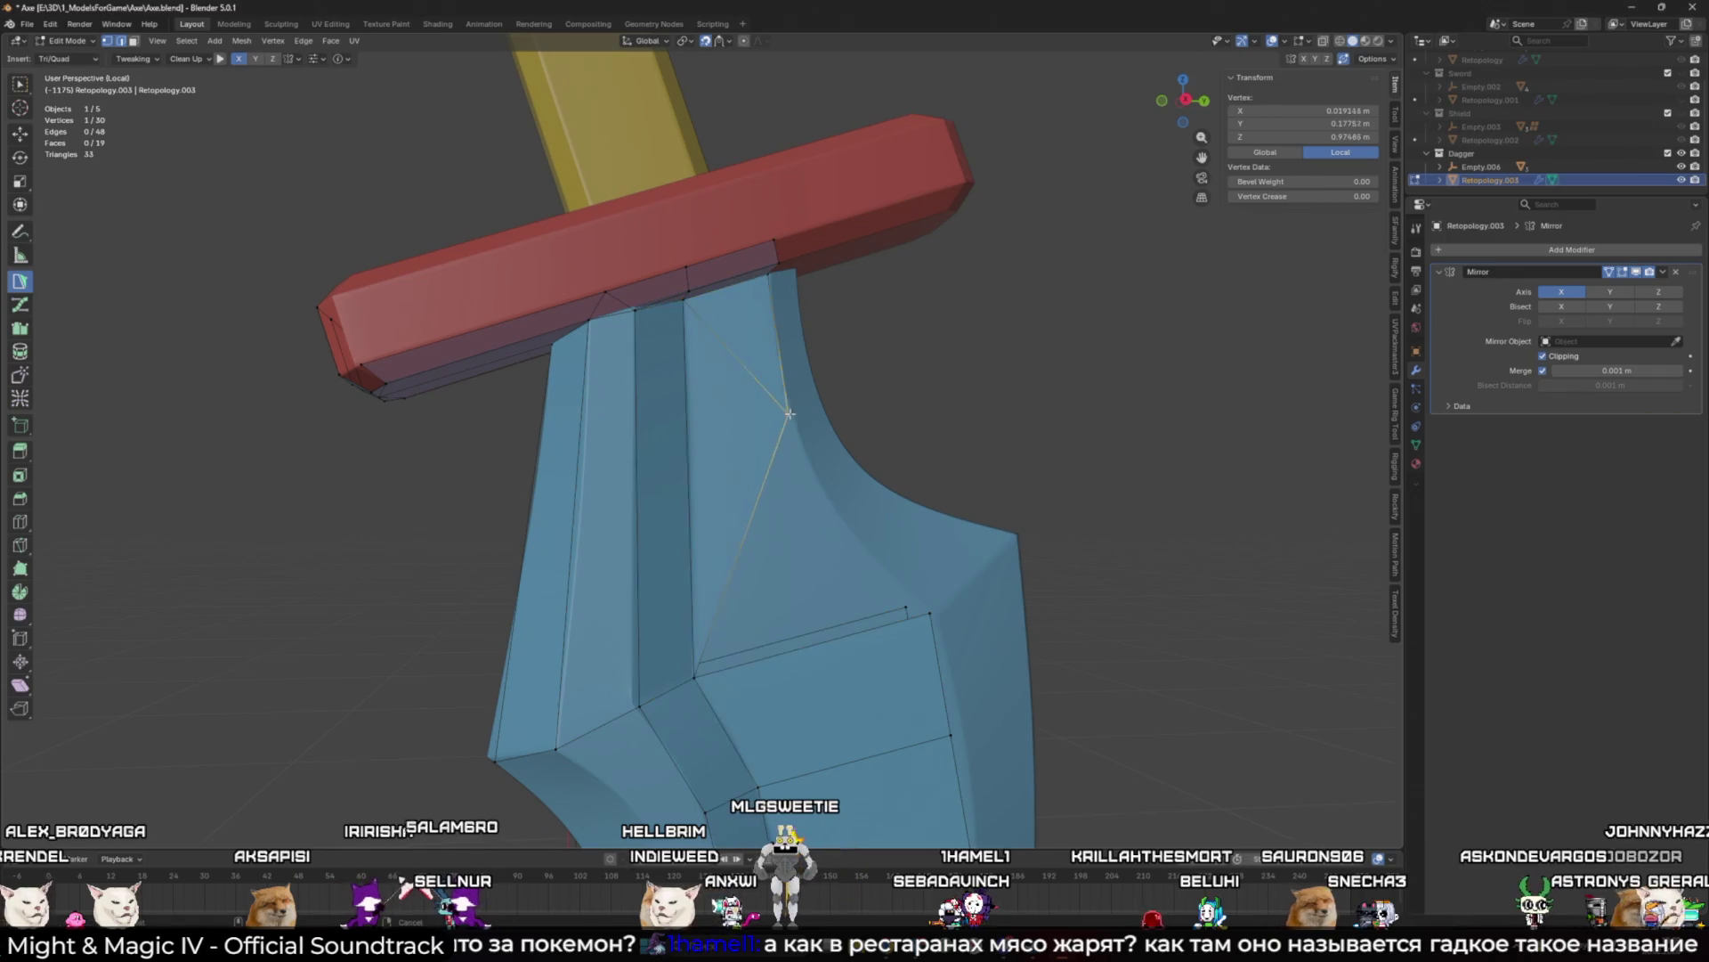
pyautogui.keyDown('ctrl'); pyautogui.click(826, 527); pyautogui.keyUp('ctrl')
pyautogui.moveTo(826, 527); pyautogui.dragTo(925, 617, button='middle')
pyautogui.click(925, 617)
pyautogui.scroll(-2, 818, 554)
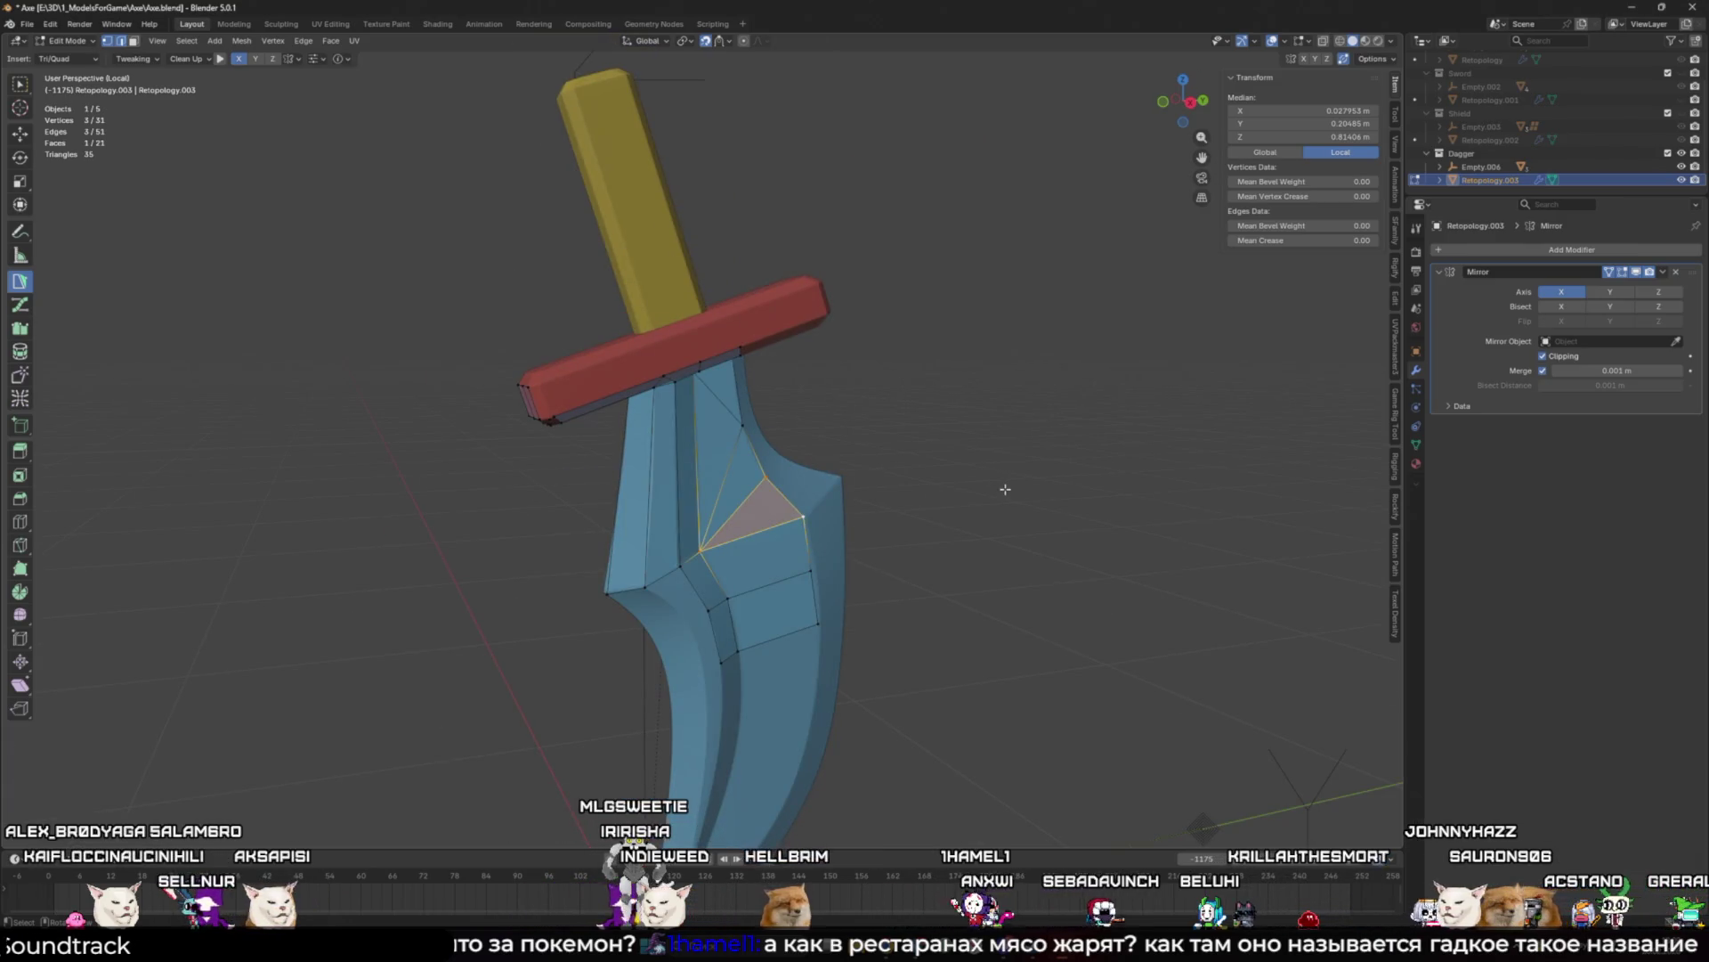
pyautogui.scroll(2, 873, 469)
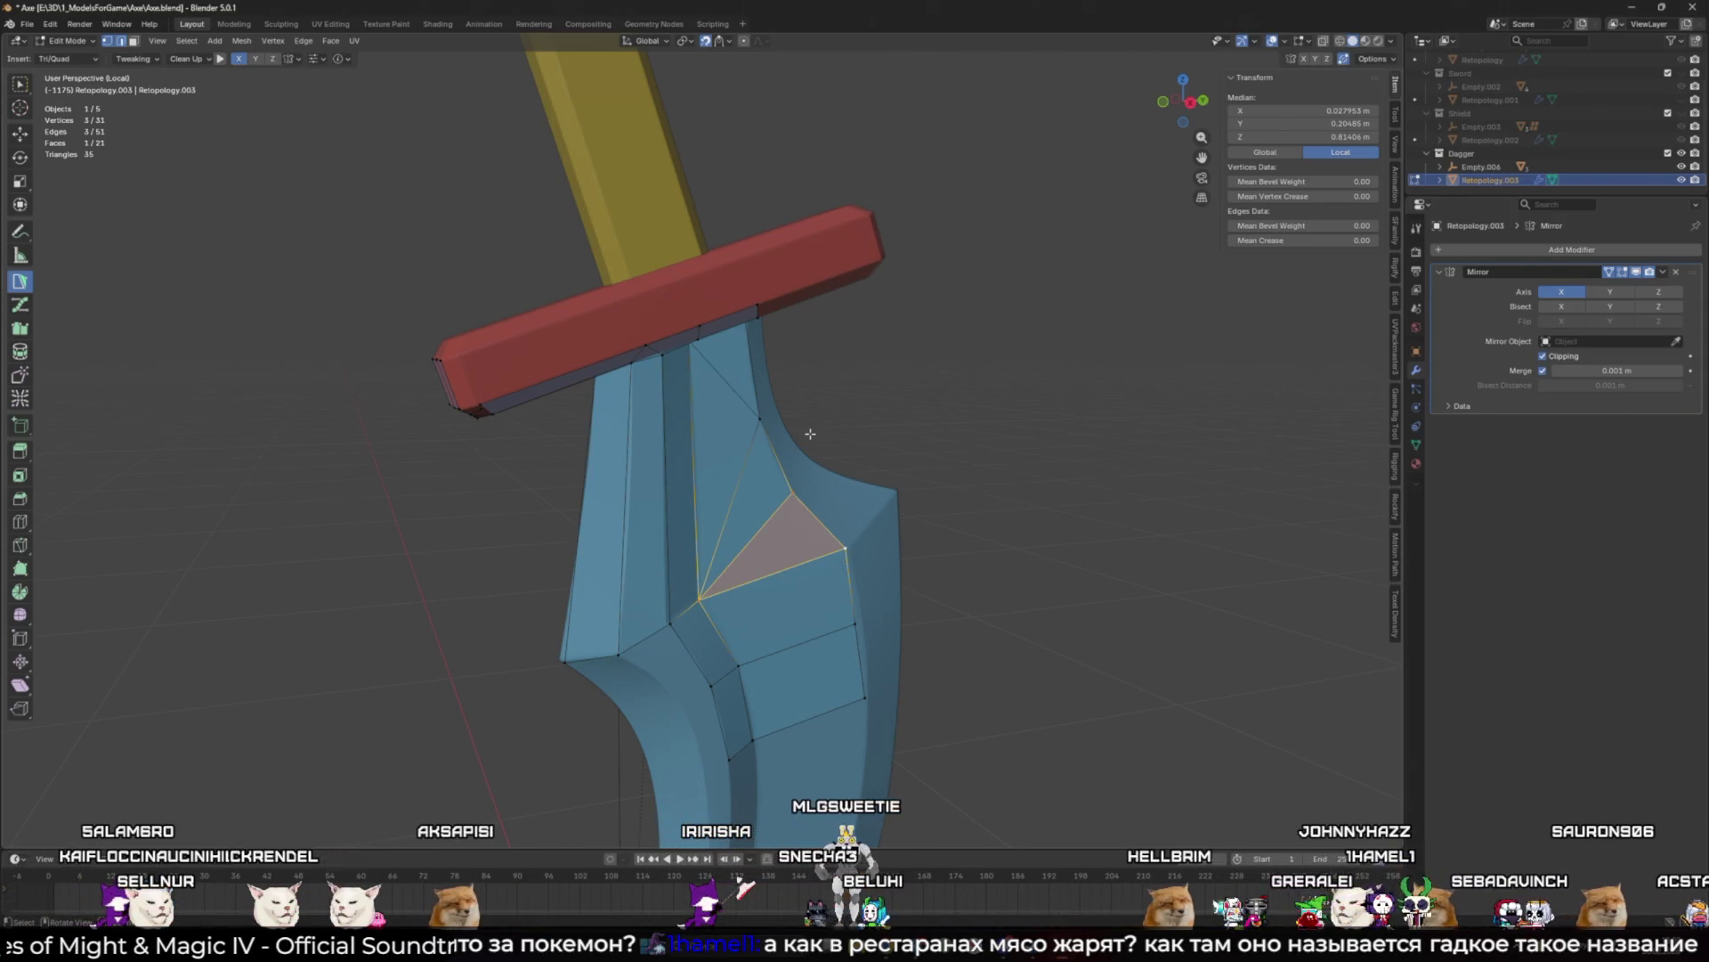
pyautogui.click(1000, 462)
pyautogui.moveTo(1000, 462)
pyautogui.mouseDown(button='middle')
pyautogui.moveTo(713, 484)
pyautogui.moveTo(801, 602)
pyautogui.mouseUp(button='middle')
# Step: Add vertices and a new face along the lower blade near the tip
pyautogui.click(750, 649)
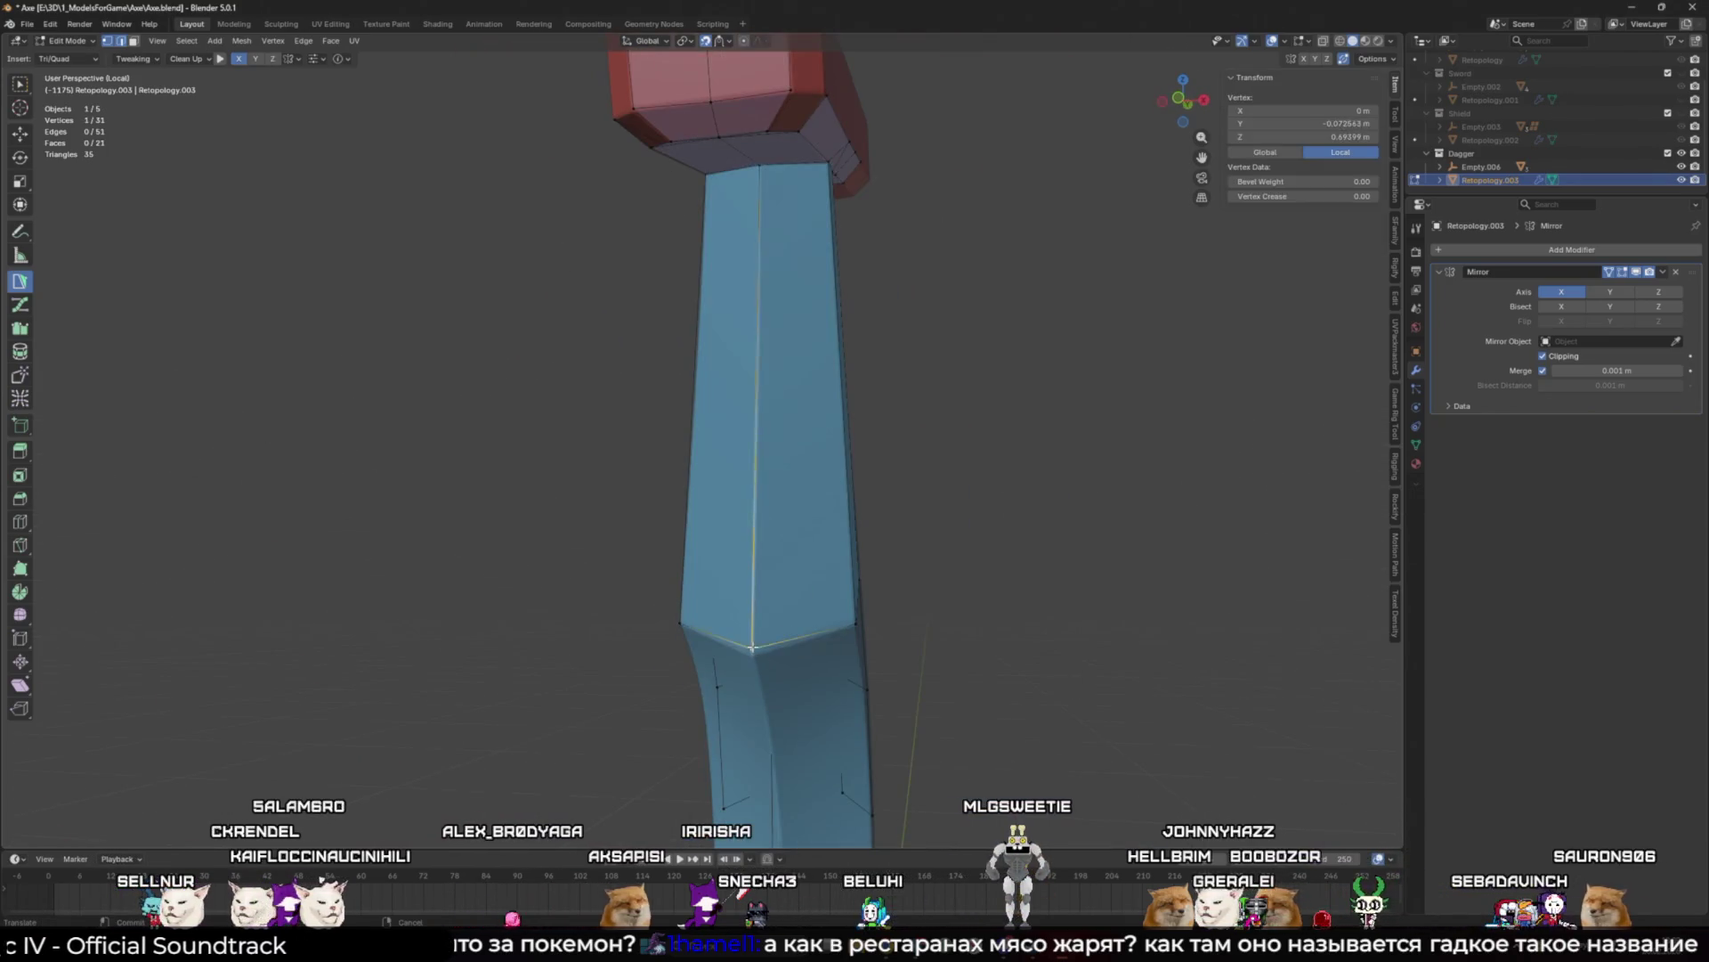
pyautogui.moveTo(753, 654)
pyautogui.mouseDown(button='middle')
pyautogui.moveTo(739, 623)
pyautogui.moveTo(656, 599)
pyautogui.moveTo(706, 545)
pyautogui.moveTo(646, 619)
pyautogui.moveTo(677, 552)
pyautogui.mouseUp(button='middle')
pyautogui.keyDown('shift'); pyautogui.click(646, 618); pyautogui.keyUp('shift')
pyautogui.scroll(6, 712, 446)
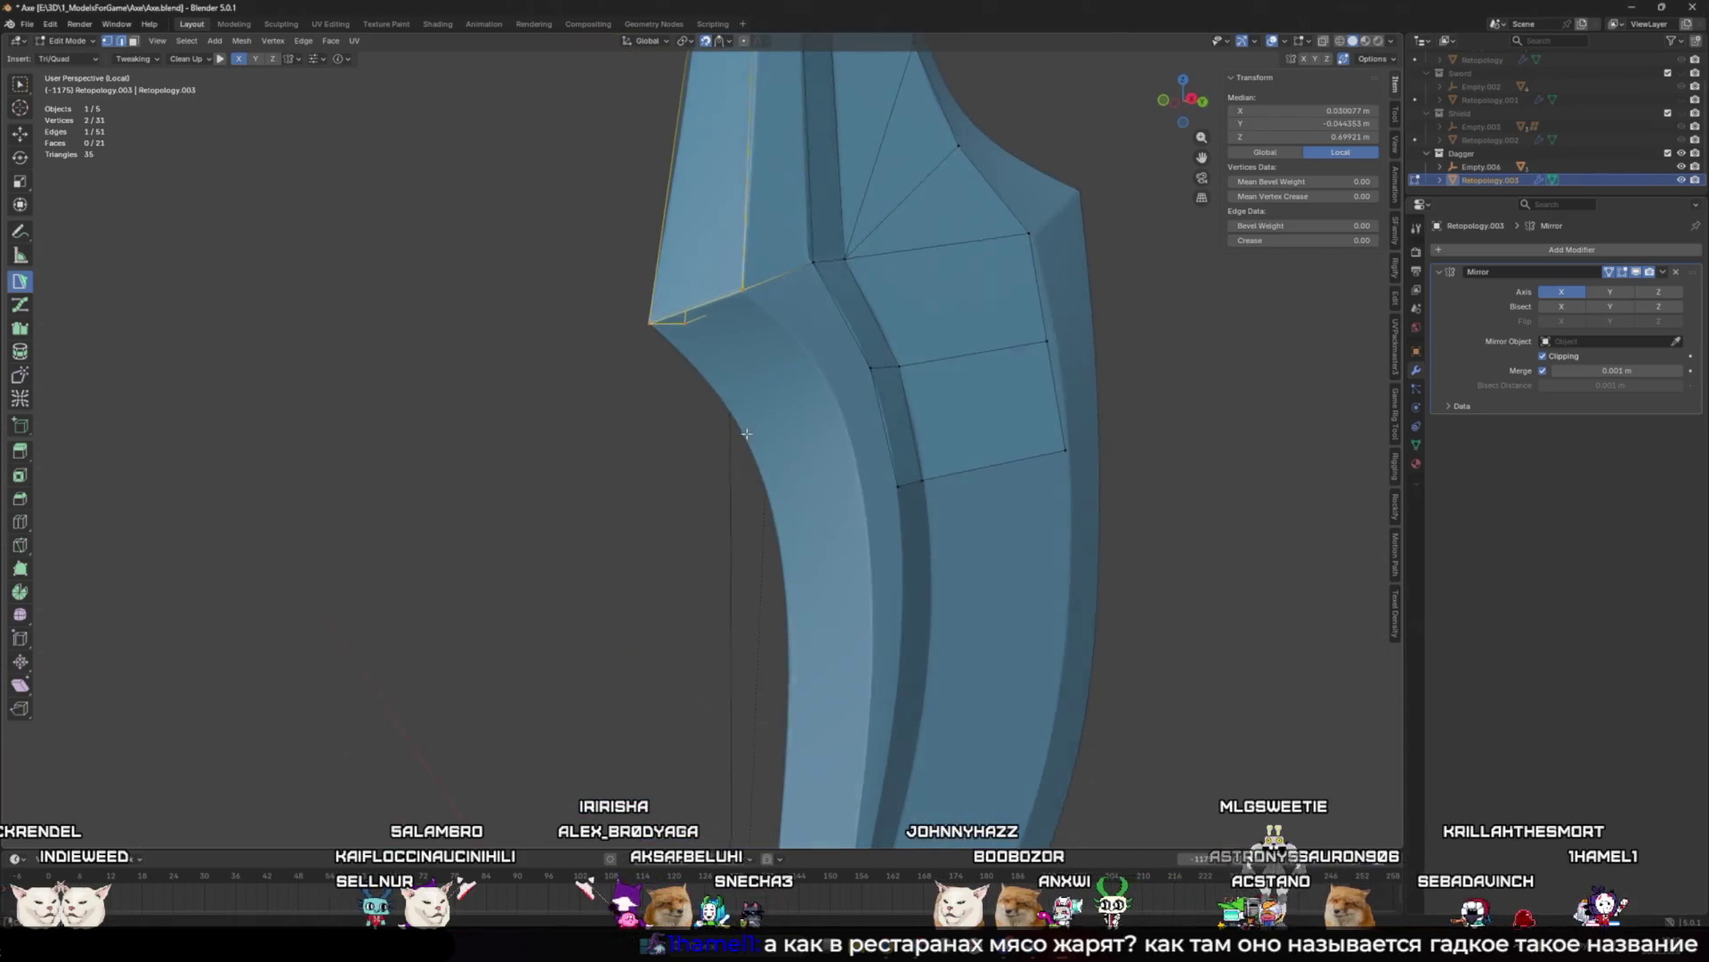
pyautogui.keyDown('ctrl'); pyautogui.click(739, 409); pyautogui.keyUp('ctrl')
pyautogui.moveTo(739, 410); pyautogui.dragTo(754, 314, button='middle')
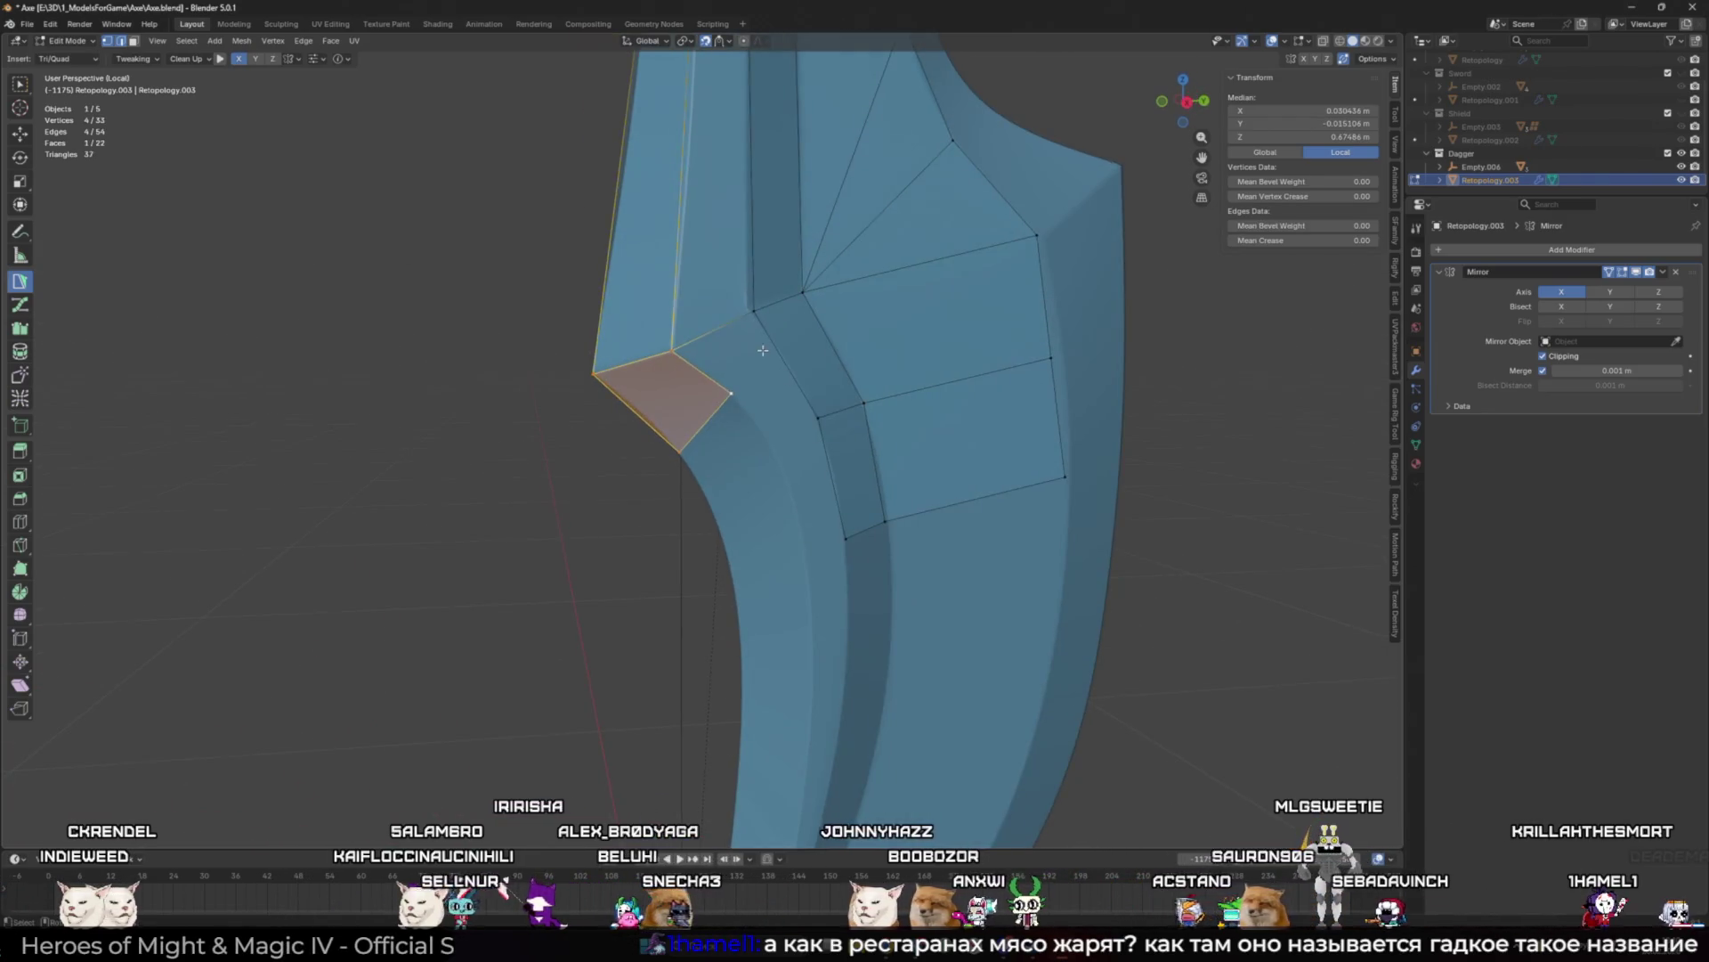
# Step: Clear the retopology selection and zoom out to view the whole dagger
pyautogui.press('a')
pyautogui.hotkey('alt', 'a')
pyautogui.moveTo(1268, 429)
pyautogui.mouseDown(button='middle')
pyautogui.moveTo(1264, 534)
pyautogui.moveTo(1000, 312)
pyautogui.moveTo(1085, 373)
pyautogui.moveTo(1080, 489)
pyautogui.mouseUp(button='middle')
pyautogui.scroll(-5, 1264, 534)
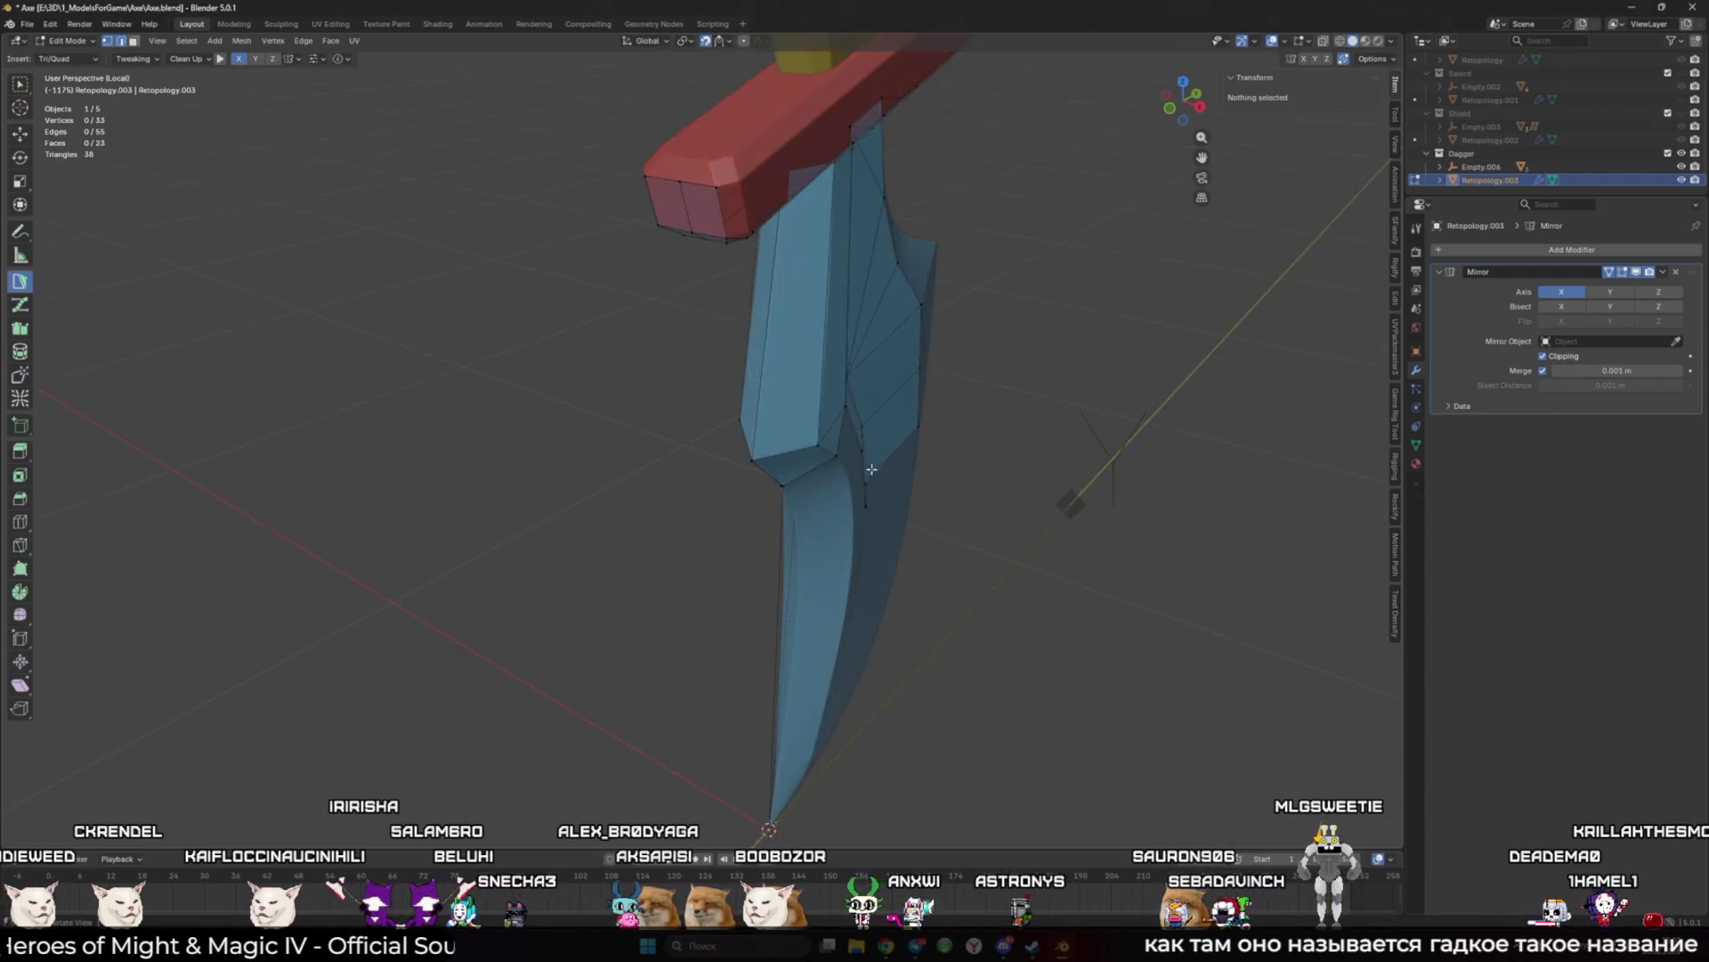
pyautogui.scroll(4, 1080, 489)
pyautogui.scroll(-4, 797, 311)
pyautogui.scroll(5, 797, 311)
# Step: Extrude an upper blade edge into a new quad across the bend
pyautogui.click(796, 306)
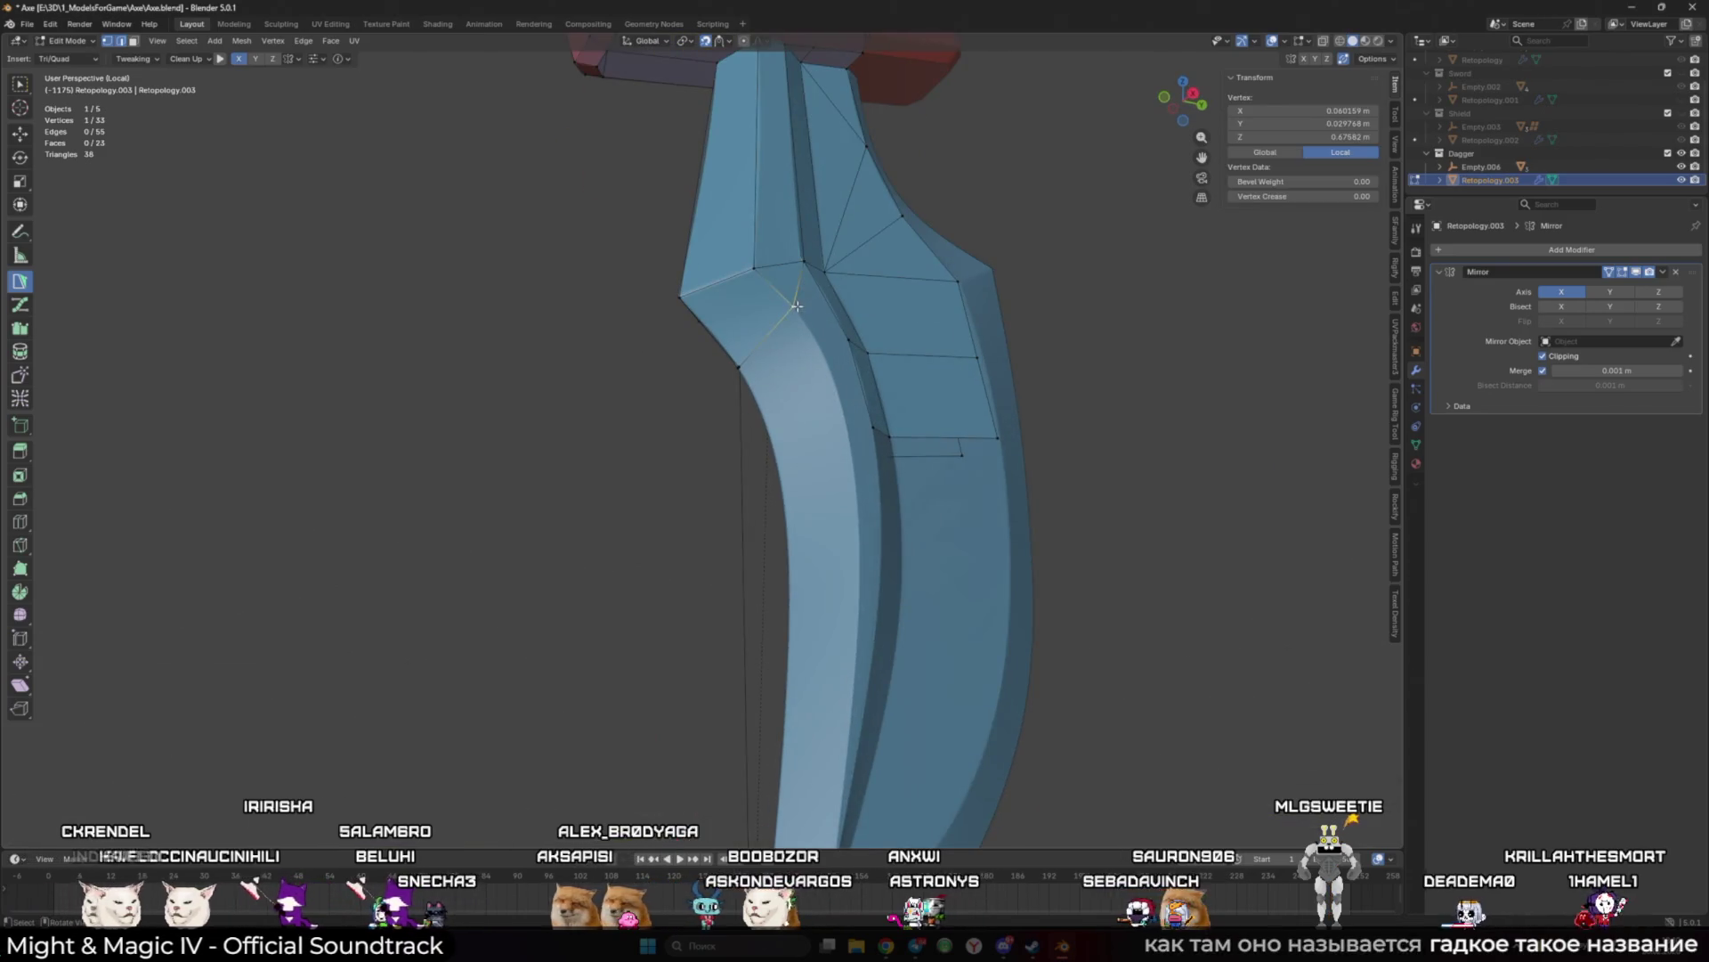
pyautogui.keyDown('shift'); pyautogui.click(804, 262); pyautogui.keyUp('shift')
pyautogui.moveTo(804, 263); pyautogui.dragTo(795, 377, button='middle')
pyautogui.moveTo(752, 372); pyautogui.dragTo(753, 380)
pyautogui.moveTo(712, 412); pyautogui.dragTo(784, 379, button='middle')
pyautogui.moveTo(795, 370); pyautogui.dragTo(797, 458)
# Step: Select the new face's vertices at the blade bend to fit them
pyautogui.click(841, 486)
pyautogui.moveTo(797, 458)
pyautogui.mouseDown(button='middle')
pyautogui.moveTo(842, 485)
pyautogui.moveTo(855, 472)
pyautogui.mouseUp(button='middle')
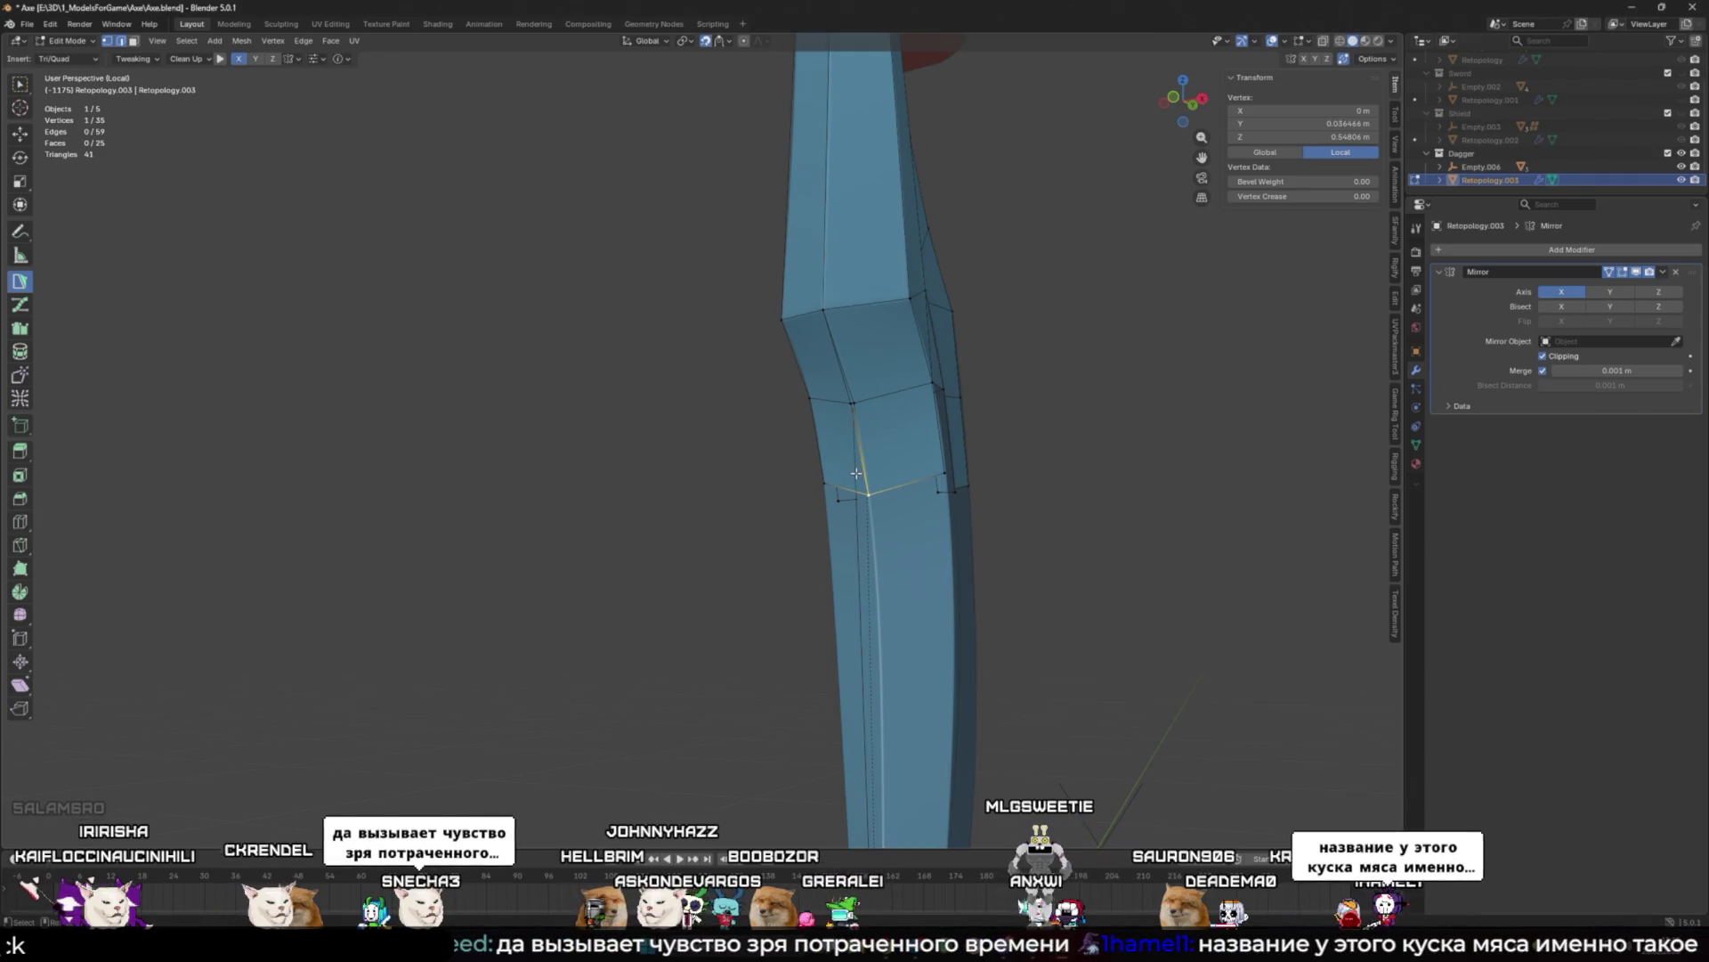
pyautogui.moveTo(853, 403); pyautogui.dragTo(881, 429, button='middle')
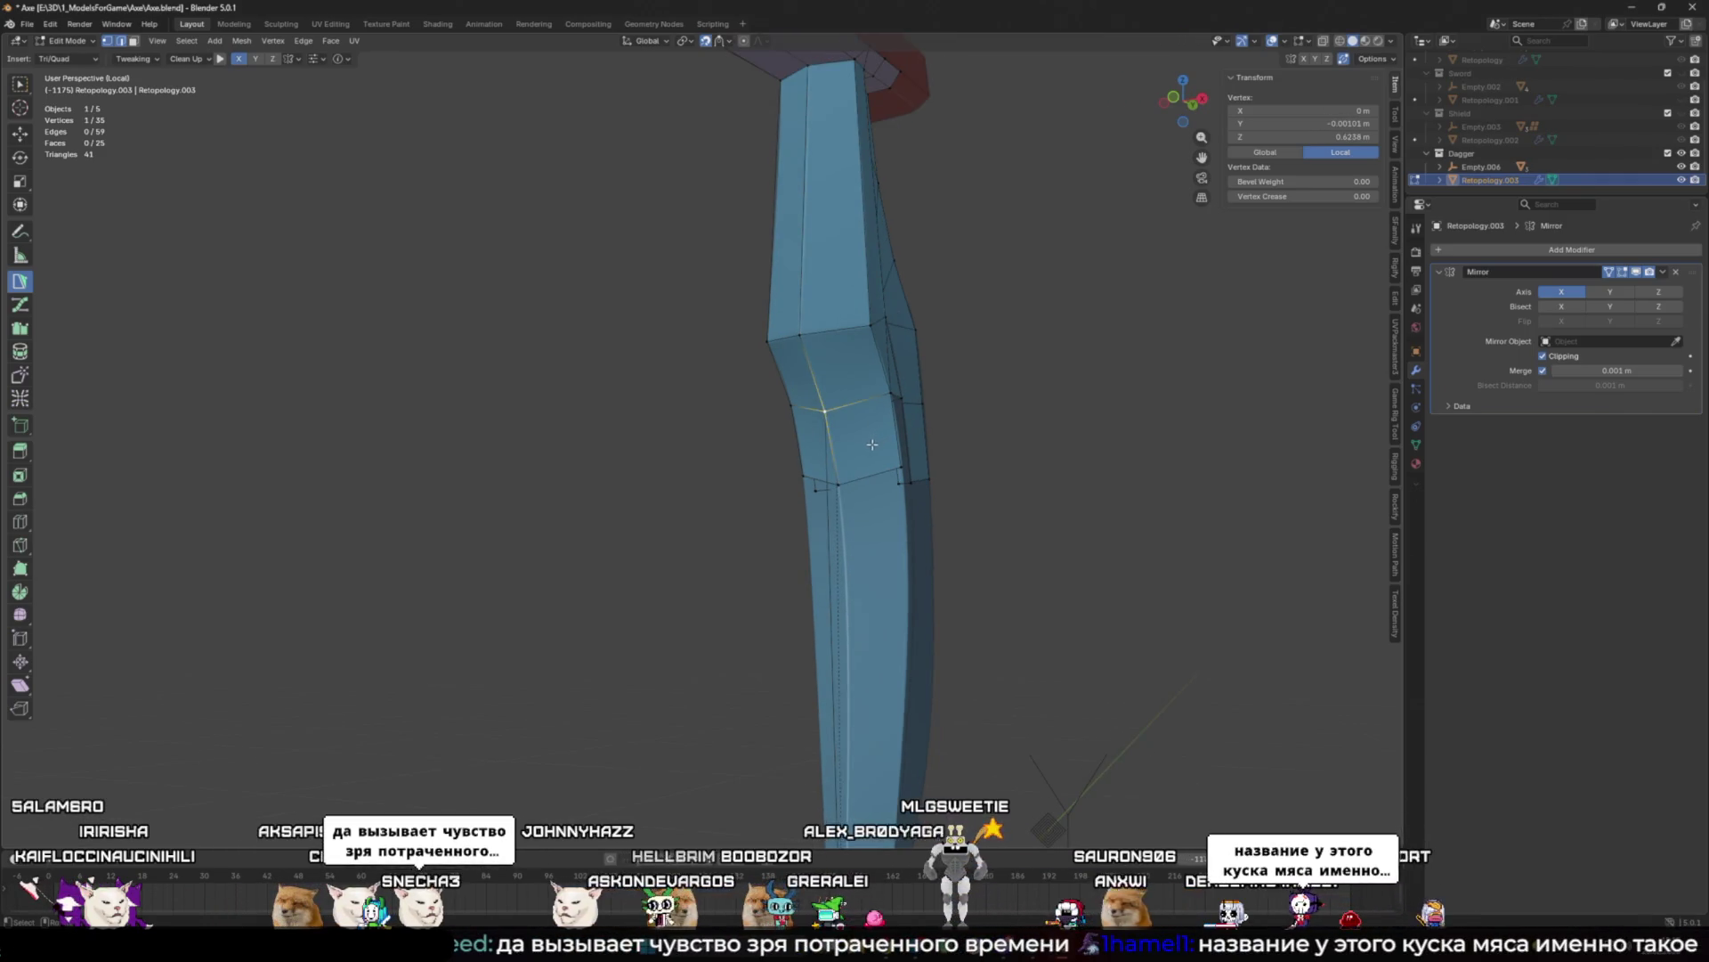
pyautogui.scroll(7, 901, 449)
pyautogui.click(841, 374)
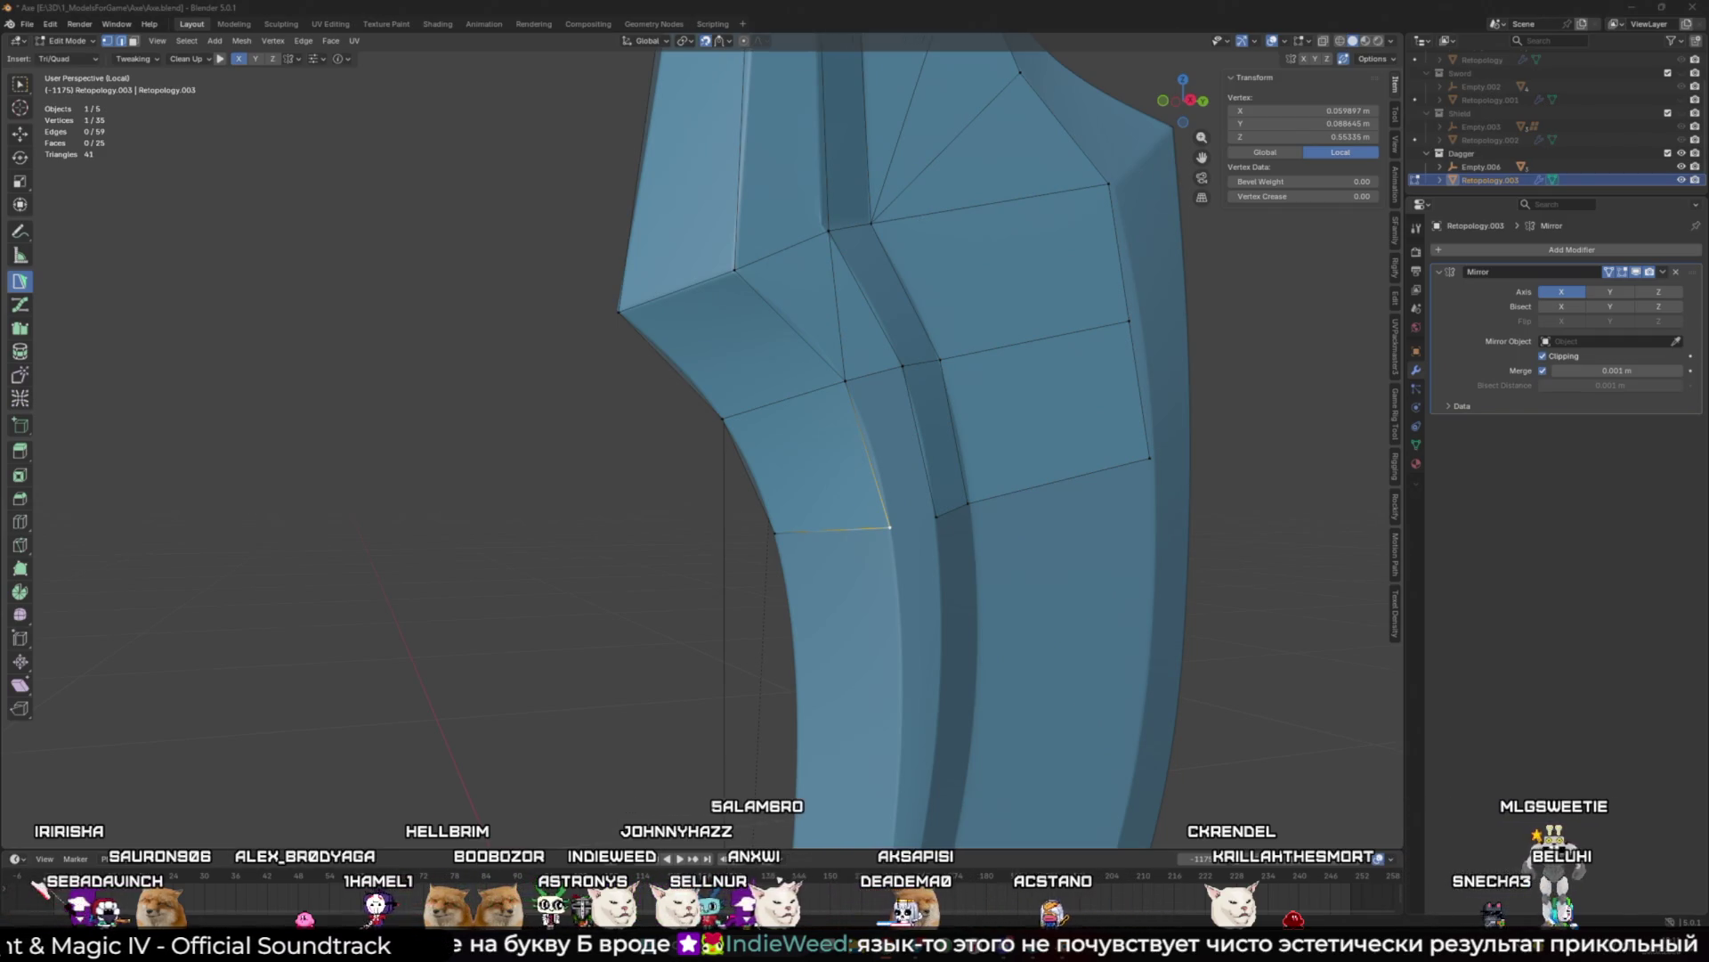
# Step: Dissolve the edge at the blade bend and rejoin its two vertices with J
pyautogui.click(847, 317)
pyautogui.press('x')
pyautogui.click(850, 325)
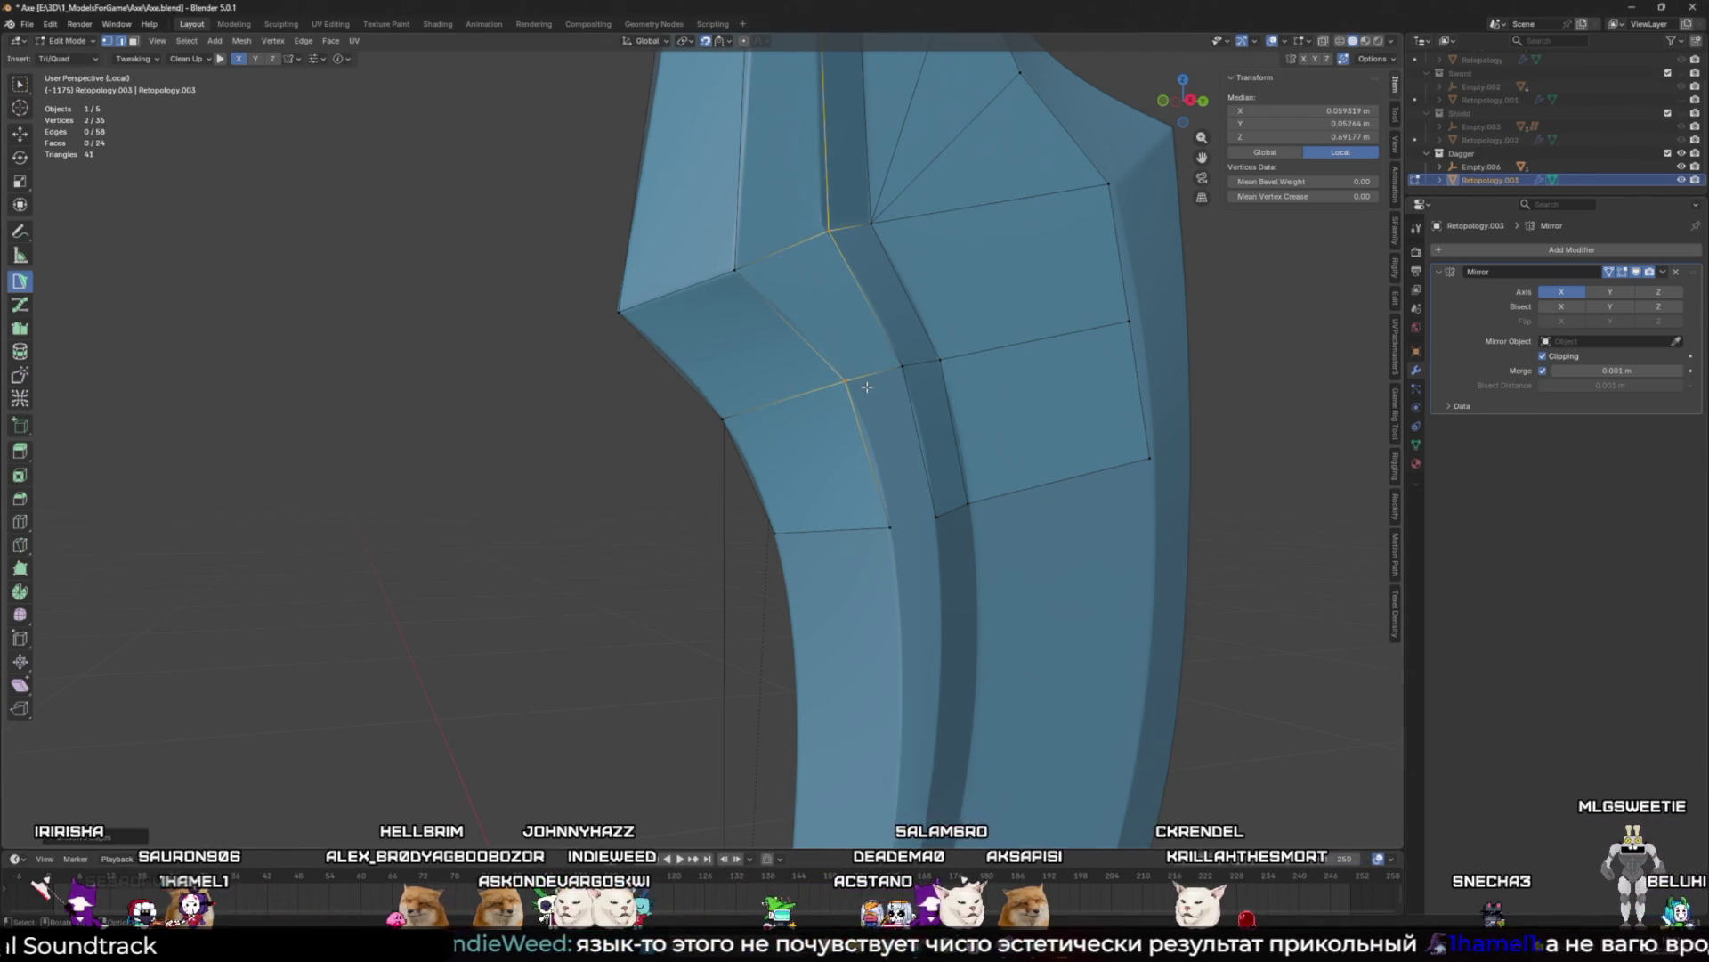
pyautogui.press('j')
pyautogui.moveTo(890, 450)
pyautogui.mouseDown(button='middle')
pyautogui.moveTo(716, 495)
pyautogui.moveTo(853, 315)
pyautogui.mouseUp(button='middle')
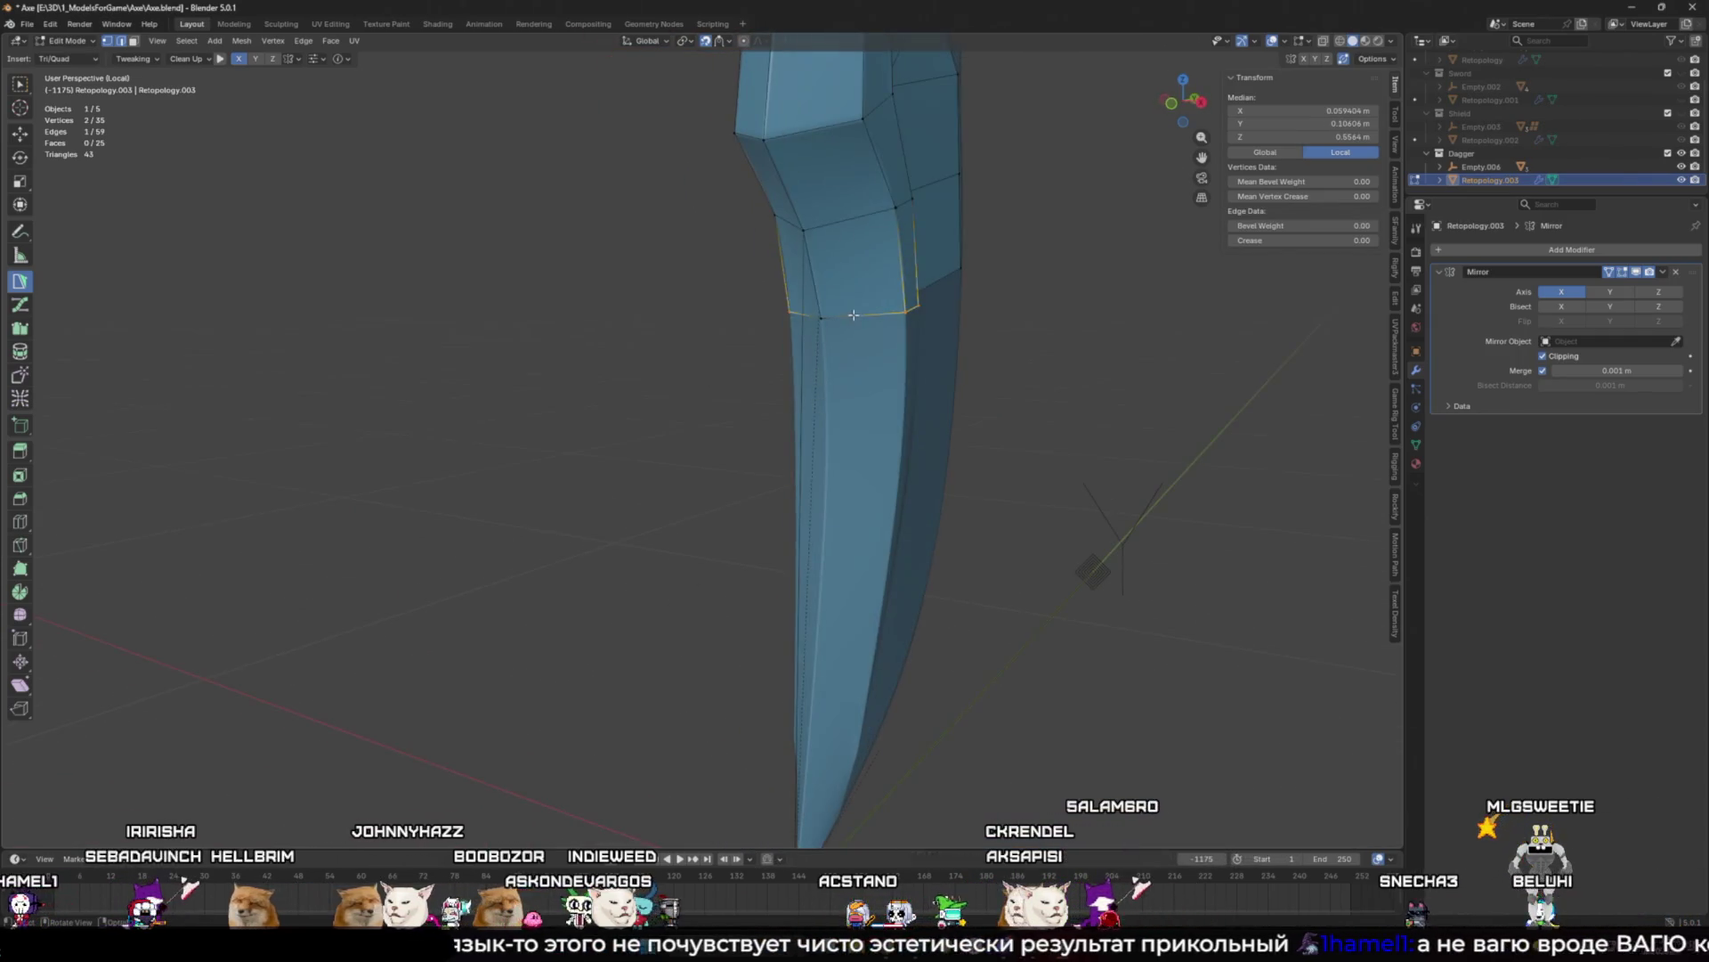
# Step: Extend new quads down the curved blade from the bend
pyautogui.keyDown('ctrl'); pyautogui.click(888, 483); pyautogui.keyUp('ctrl')
pyautogui.moveTo(901, 488); pyautogui.dragTo(828, 470, button='middle')
pyautogui.moveTo(828, 471); pyautogui.dragTo(828, 452)
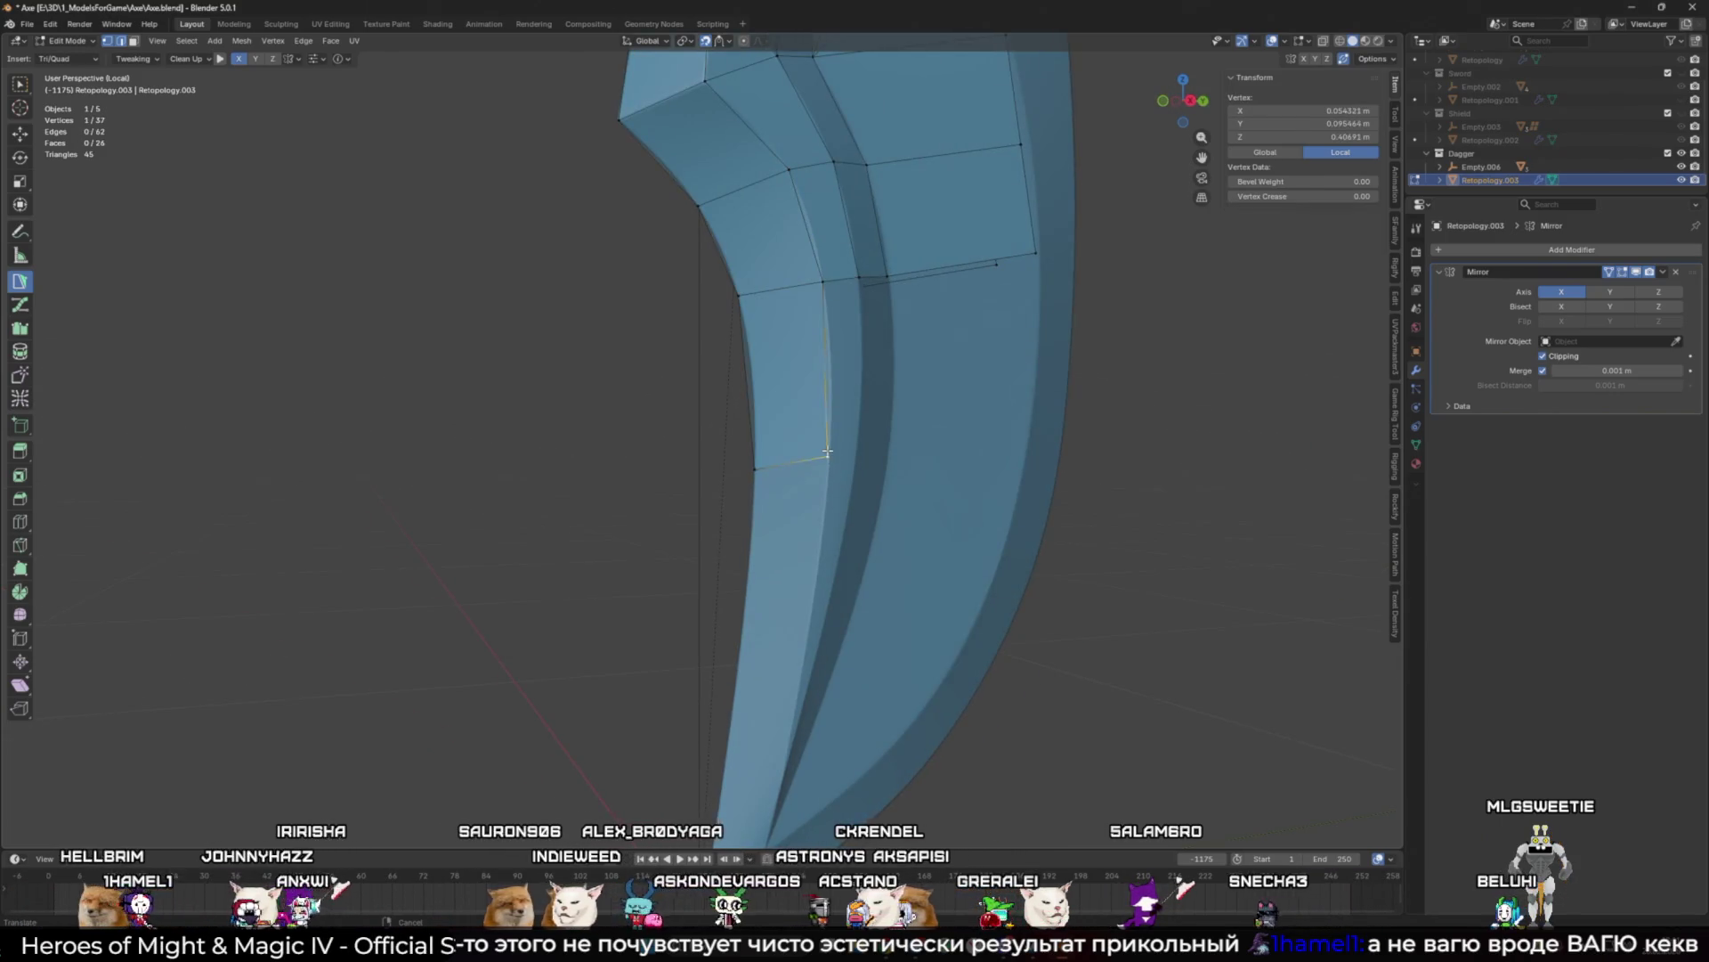
pyautogui.moveTo(754, 464)
pyautogui.mouseDown(button='middle')
pyautogui.moveTo(817, 454)
pyautogui.moveTo(779, 388)
pyautogui.mouseUp(button='middle')
pyautogui.click(779, 388)
pyautogui.moveTo(779, 388); pyautogui.dragTo(804, 423)
pyautogui.moveTo(767, 398)
pyautogui.mouseDown(button='middle')
pyautogui.moveTo(770, 454)
pyautogui.moveTo(724, 412)
pyautogui.mouseUp(button='middle')
pyautogui.scroll(2, 804, 419)
# Step: Add a quad beside a vertical edge and a triangle filling the gap
pyautogui.click(737, 348)
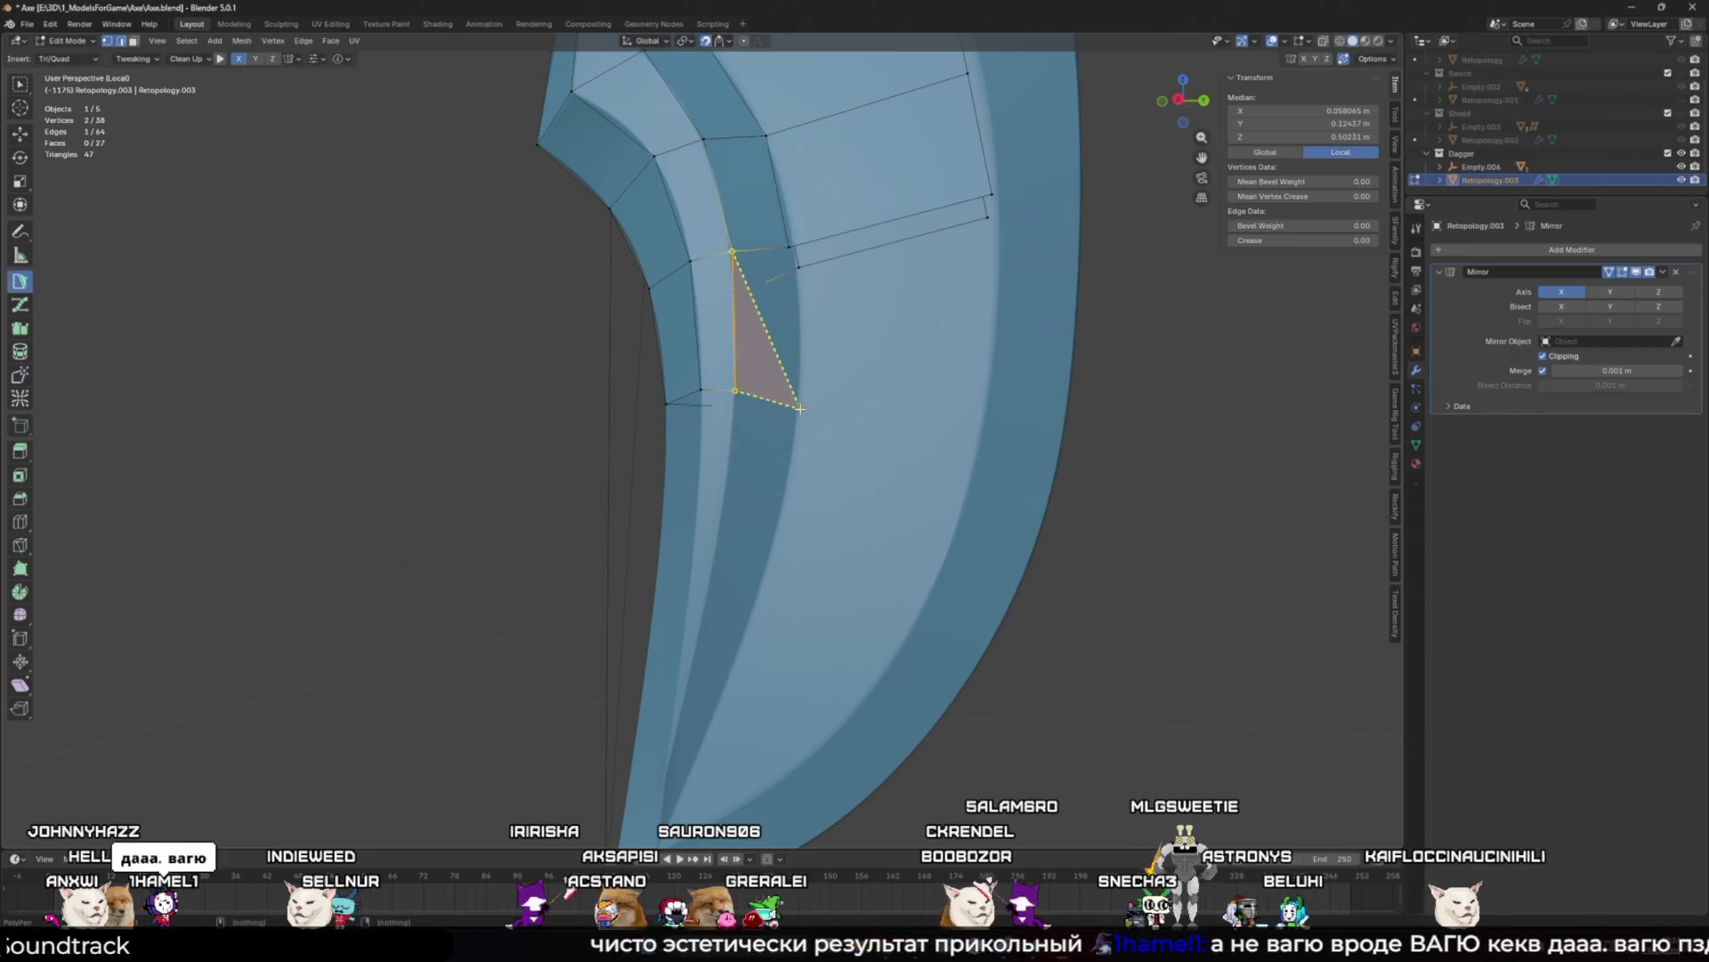
pyautogui.keyDown('ctrl'); pyautogui.click(798, 245); pyautogui.keyUp('ctrl')
pyautogui.click(796, 290)
pyautogui.keyDown('ctrl'); pyautogui.click(971, 417); pyautogui.keyUp('ctrl')
pyautogui.click(992, 195)
pyautogui.moveTo(993, 196); pyautogui.dragTo(935, 331, button='middle')
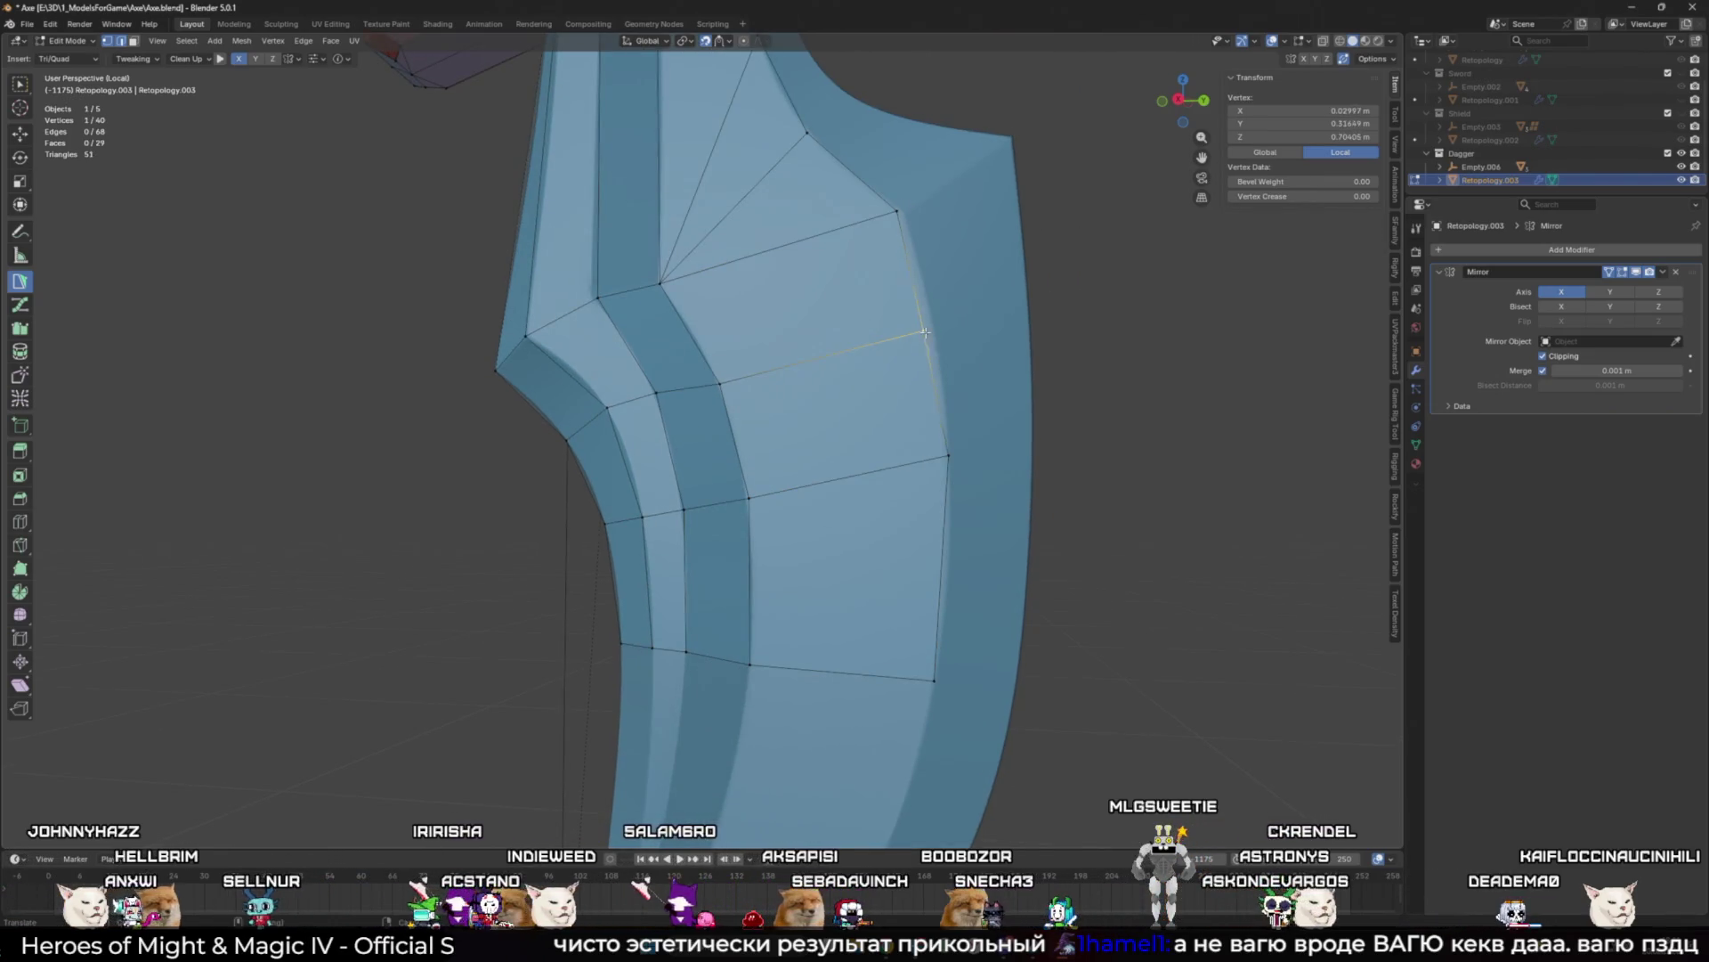
pyautogui.moveTo(926, 345); pyautogui.dragTo(899, 458, button='middle')
pyautogui.moveTo(858, 532)
pyautogui.mouseDown(button='middle')
pyautogui.moveTo(782, 458)
pyautogui.moveTo(772, 595)
pyautogui.moveTo(821, 333)
pyautogui.mouseUp(button='middle')
# Step: Extend two more quads down the blade off the new edges
pyautogui.moveTo(858, 215)
pyautogui.mouseDown()
pyautogui.moveTo(813, 382)
pyautogui.moveTo(832, 449)
pyautogui.mouseUp()
pyautogui.click(853, 338)
pyautogui.moveTo(853, 338)
pyautogui.mouseDown(button='middle')
pyautogui.moveTo(927, 425)
pyautogui.moveTo(868, 405)
pyautogui.mouseUp(button='middle')
pyautogui.moveTo(868, 405); pyautogui.dragTo(907, 418)
pyautogui.click(845, 410)
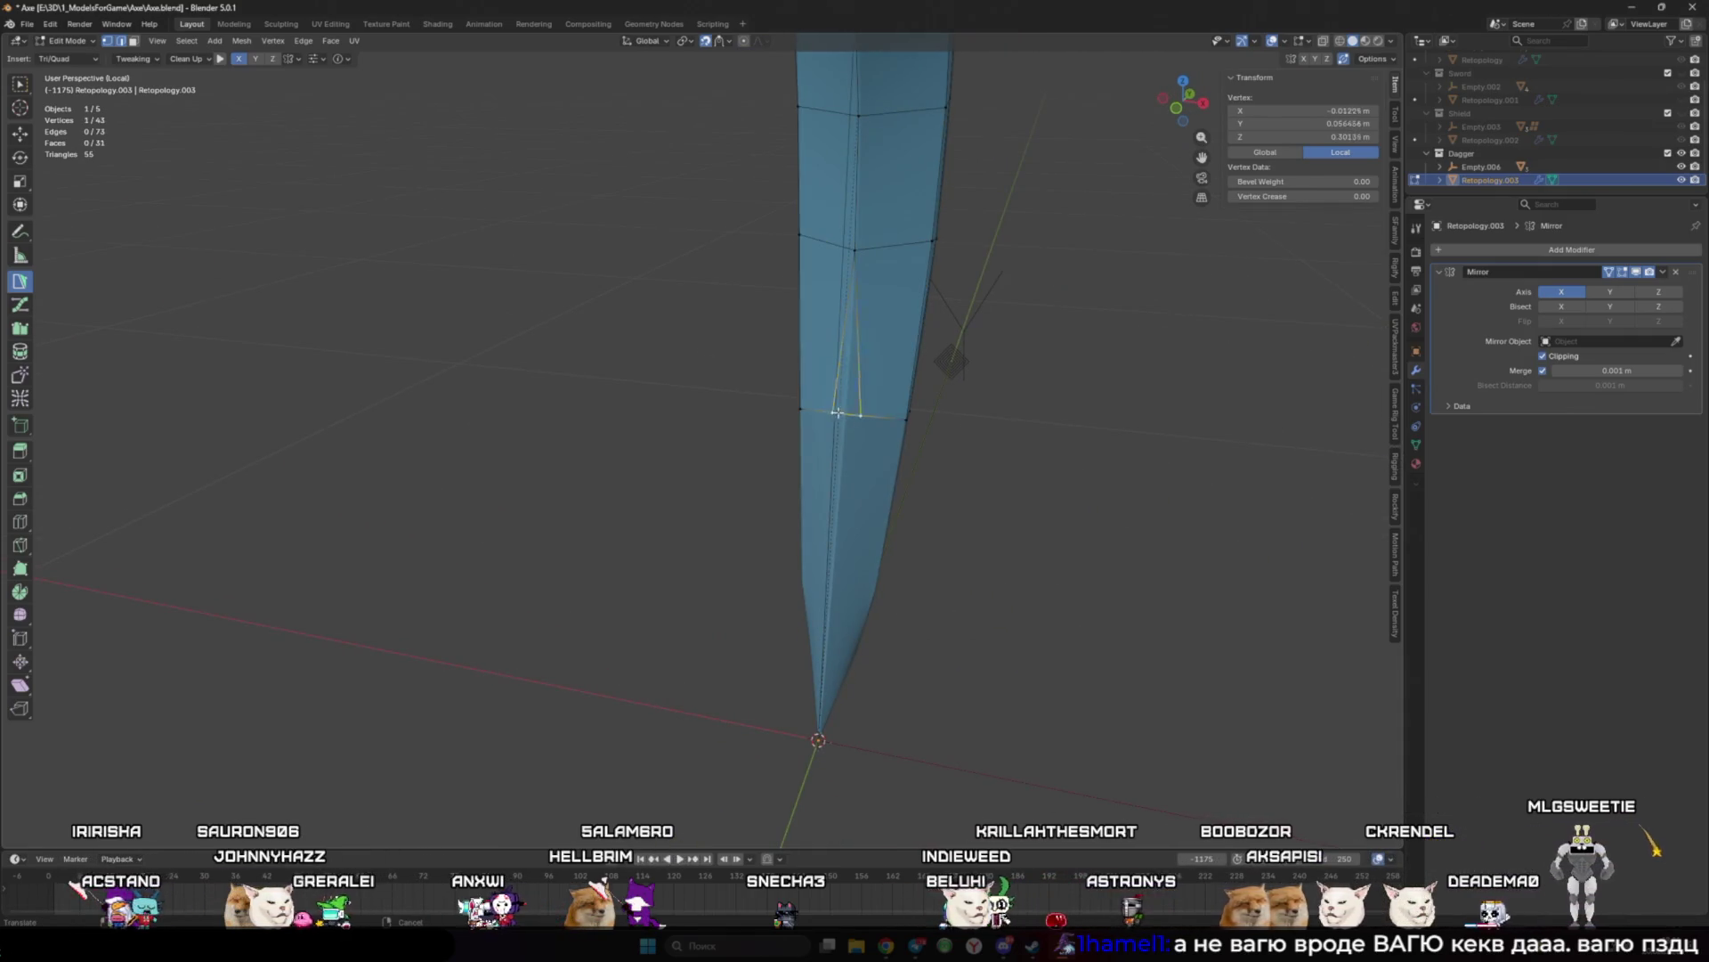
pyautogui.moveTo(847, 407)
pyautogui.mouseDown(button='middle')
pyautogui.moveTo(785, 392)
pyautogui.moveTo(828, 418)
pyautogui.mouseUp(button='middle')
# Step: Add quads toward the blade edge and move their vertices onto the blade surface
pyautogui.click(868, 430)
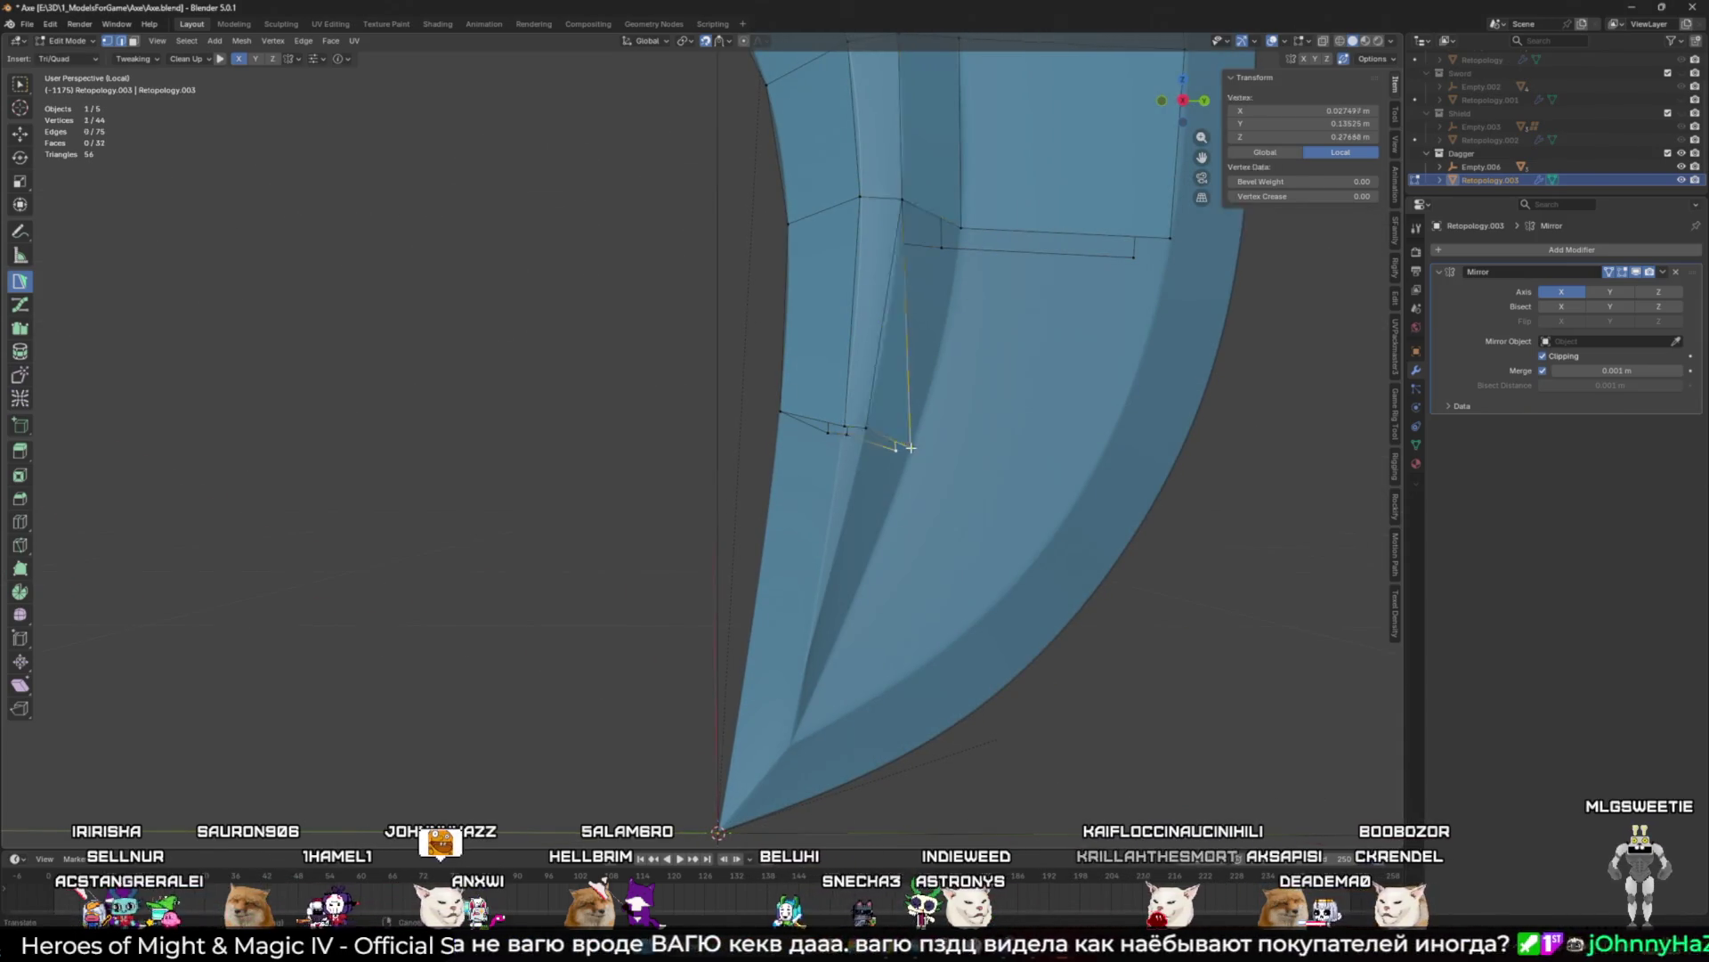
pyautogui.keyDown('ctrl'); pyautogui.click(960, 229); pyautogui.keyUp('ctrl')
pyautogui.keyDown('ctrl'); pyautogui.click(1080, 485); pyautogui.keyUp('ctrl')
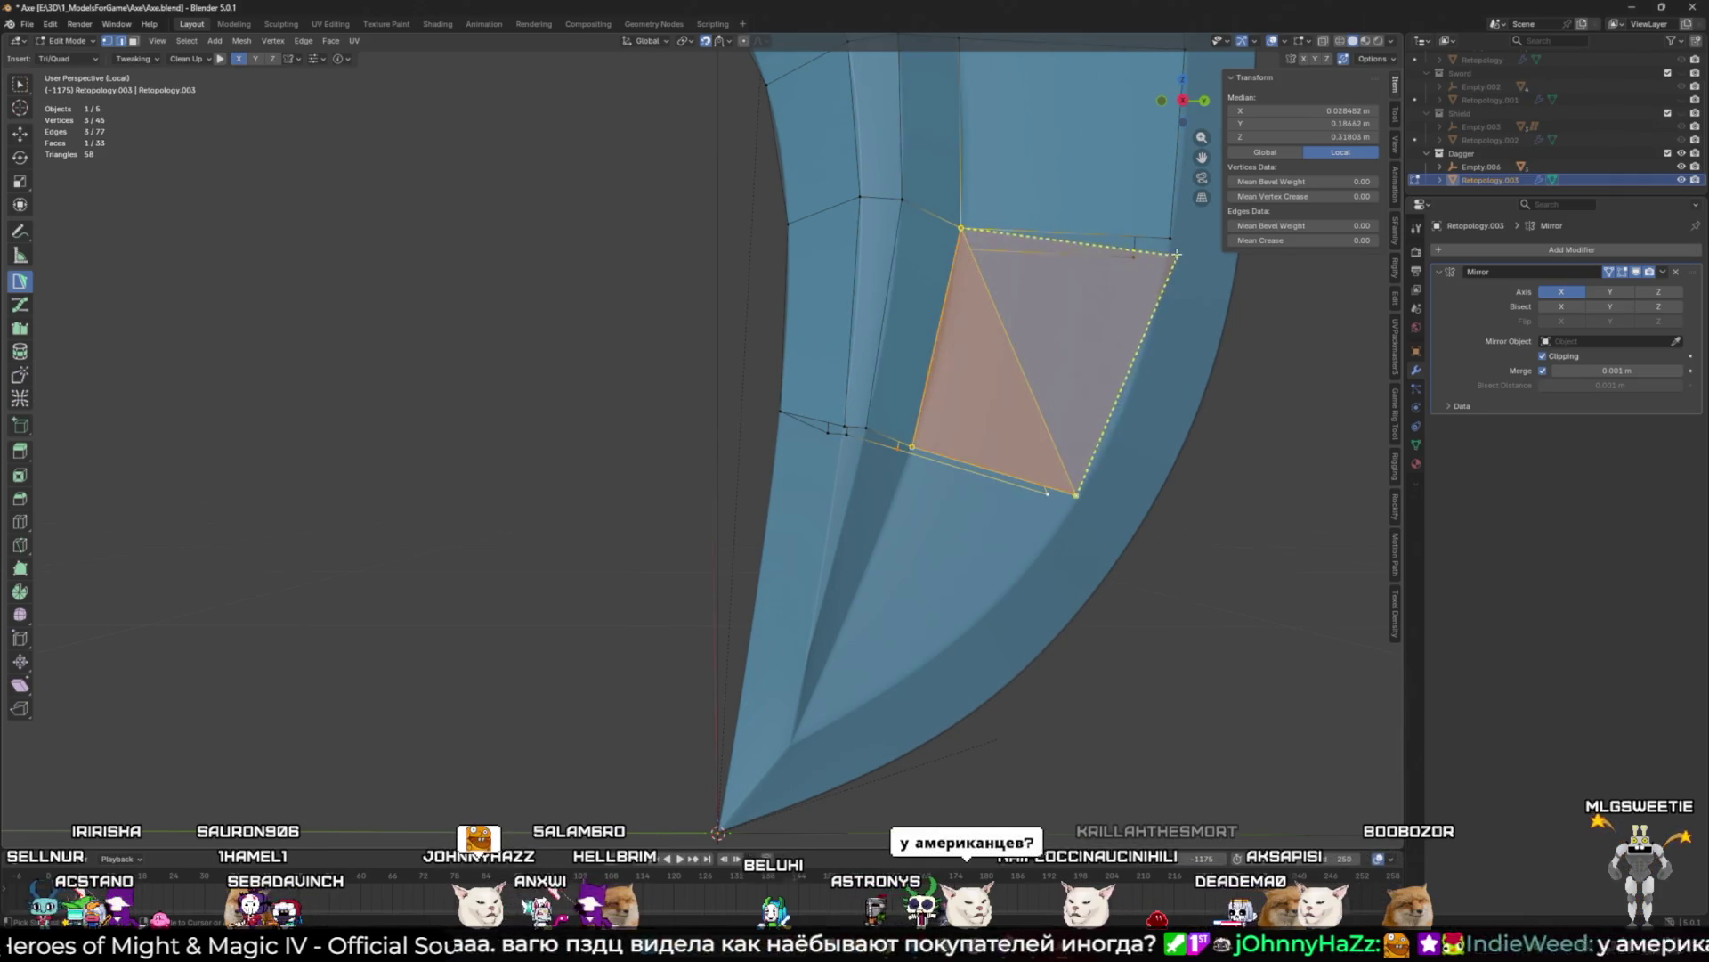
pyautogui.moveTo(1080, 483); pyautogui.dragTo(1102, 456)
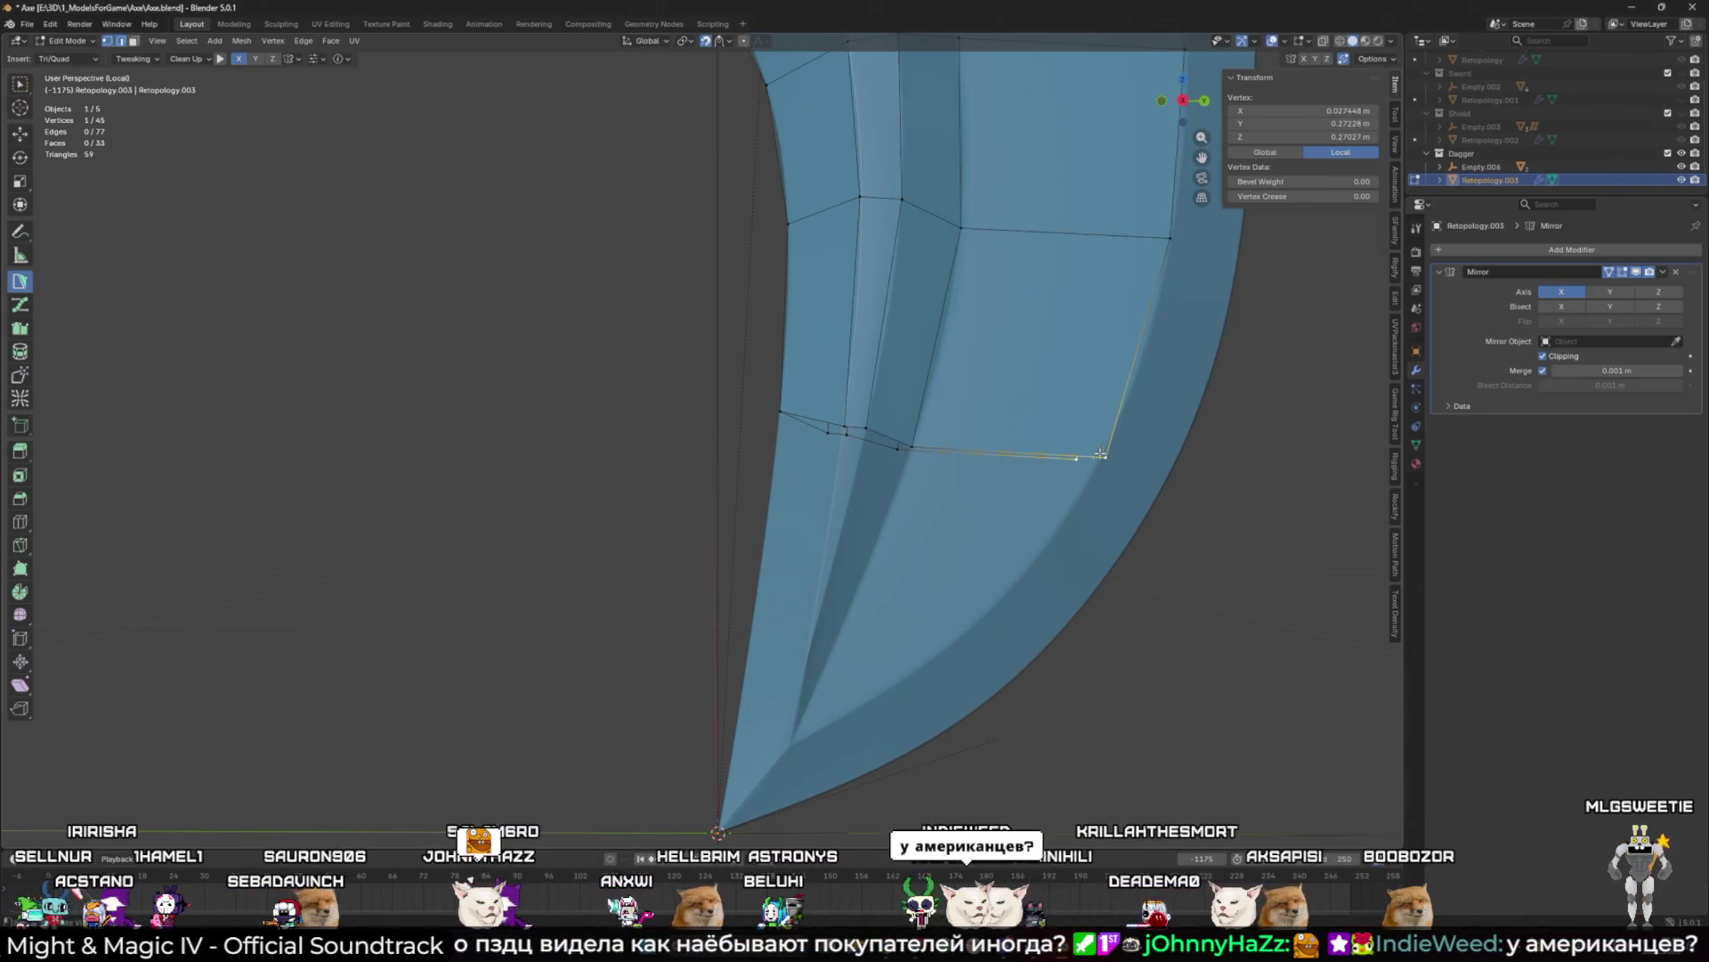
pyautogui.moveTo(919, 448); pyautogui.dragTo(919, 432)
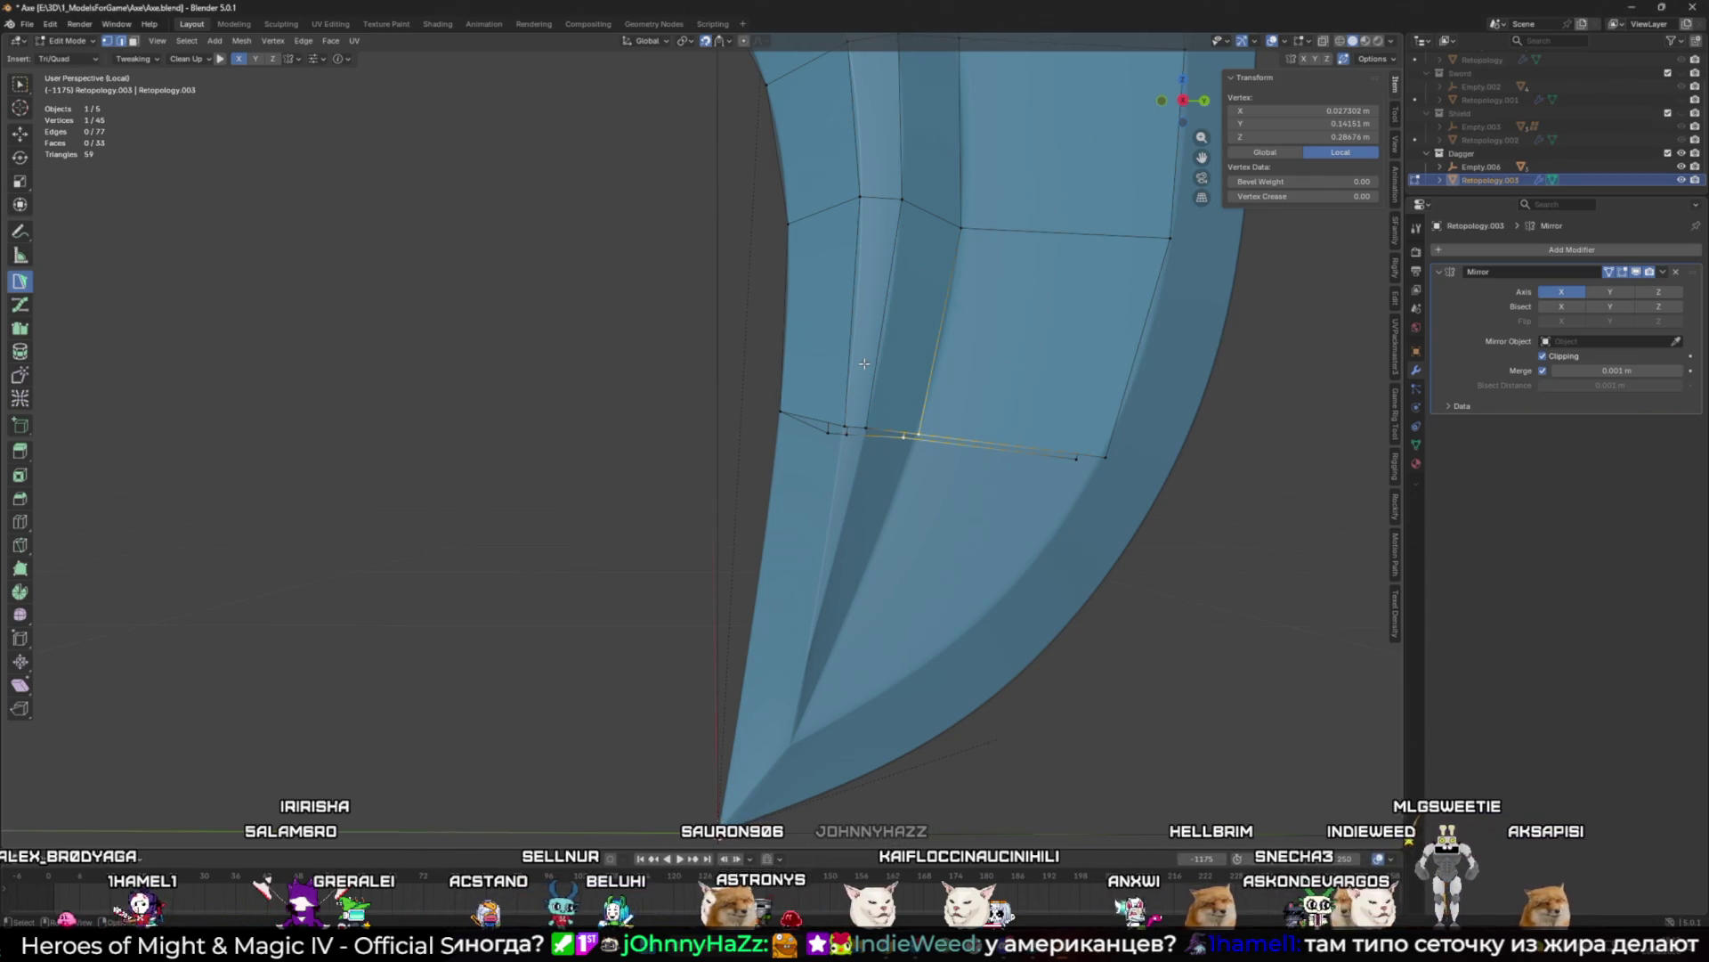
pyautogui.click(833, 422)
pyautogui.moveTo(837, 419); pyautogui.dragTo(868, 419)
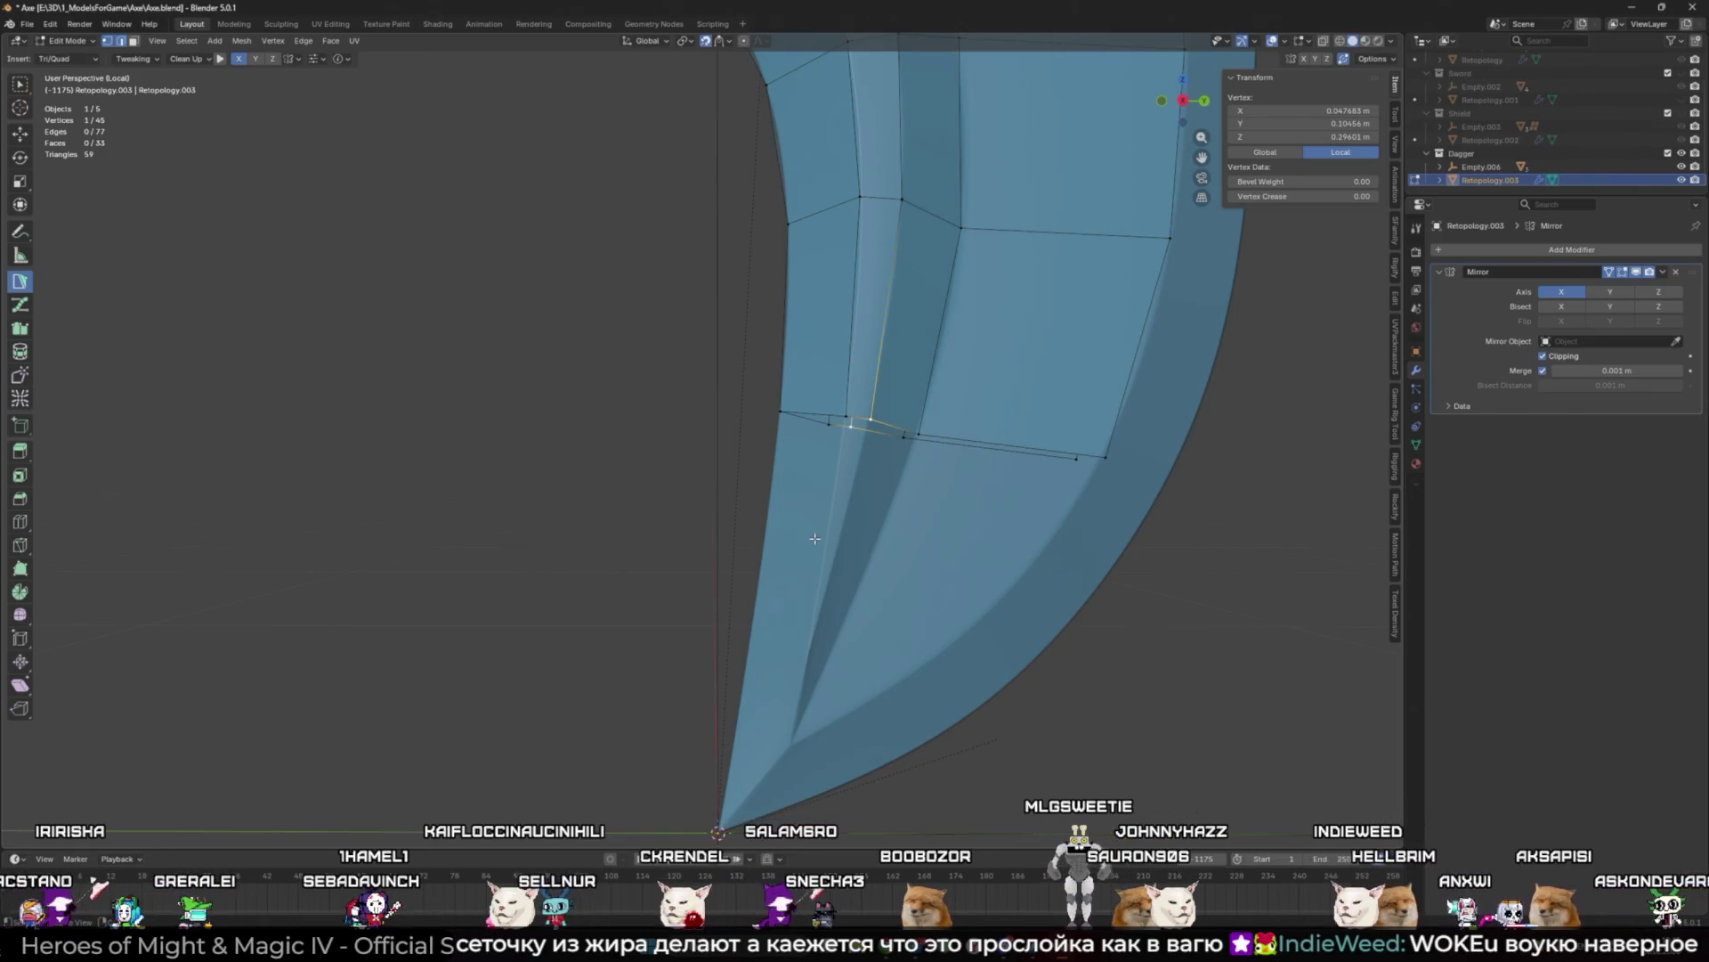
# Step: Add a triangle face from an edge of the lower loop
pyautogui.keyDown('shift'); pyautogui.click(841, 417); pyautogui.keyUp('shift')
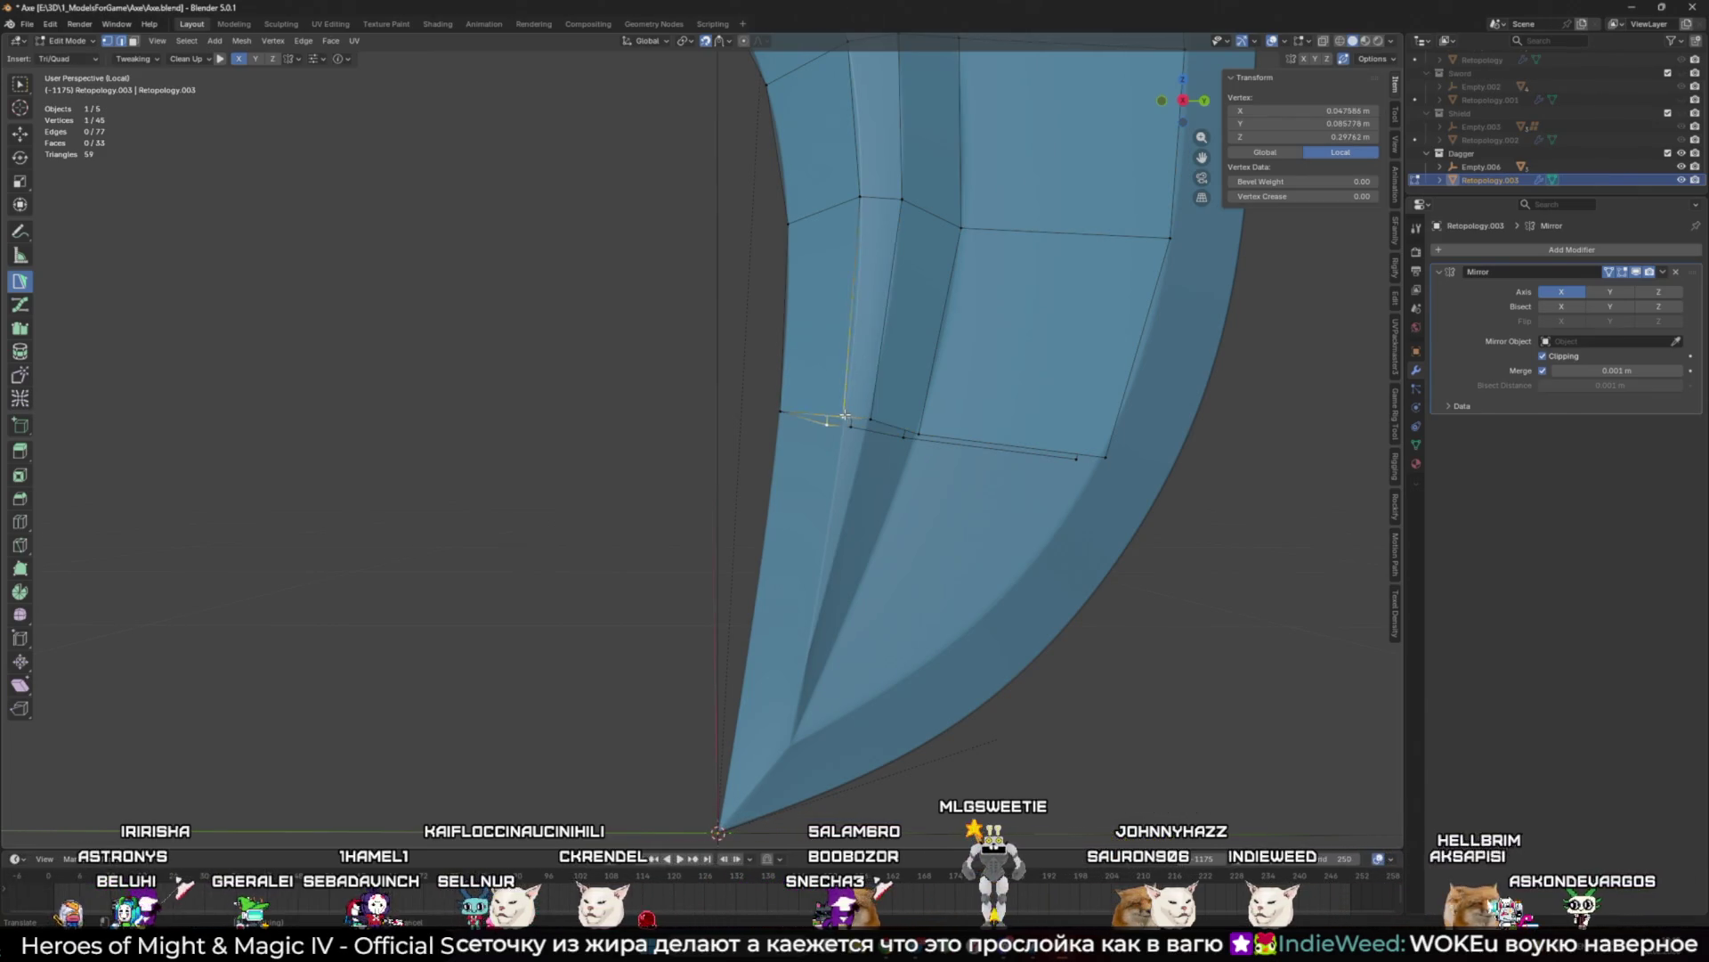
pyautogui.moveTo(831, 556)
pyautogui.mouseDown(button='middle')
pyautogui.moveTo(831, 583)
pyautogui.moveTo(905, 599)
pyautogui.mouseUp(button='middle')
pyautogui.keyDown('ctrl'); pyautogui.click(832, 582); pyautogui.keyUp('ctrl')
# Step: Build triangle faces near the blade tip and reshape with a moved vertex
pyautogui.moveTo(837, 588); pyautogui.dragTo(842, 572)
pyautogui.keyDown('ctrl'); pyautogui.click(841, 543); pyautogui.keyUp('ctrl')
pyautogui.moveTo(841, 544); pyautogui.dragTo(882, 545, button='middle')
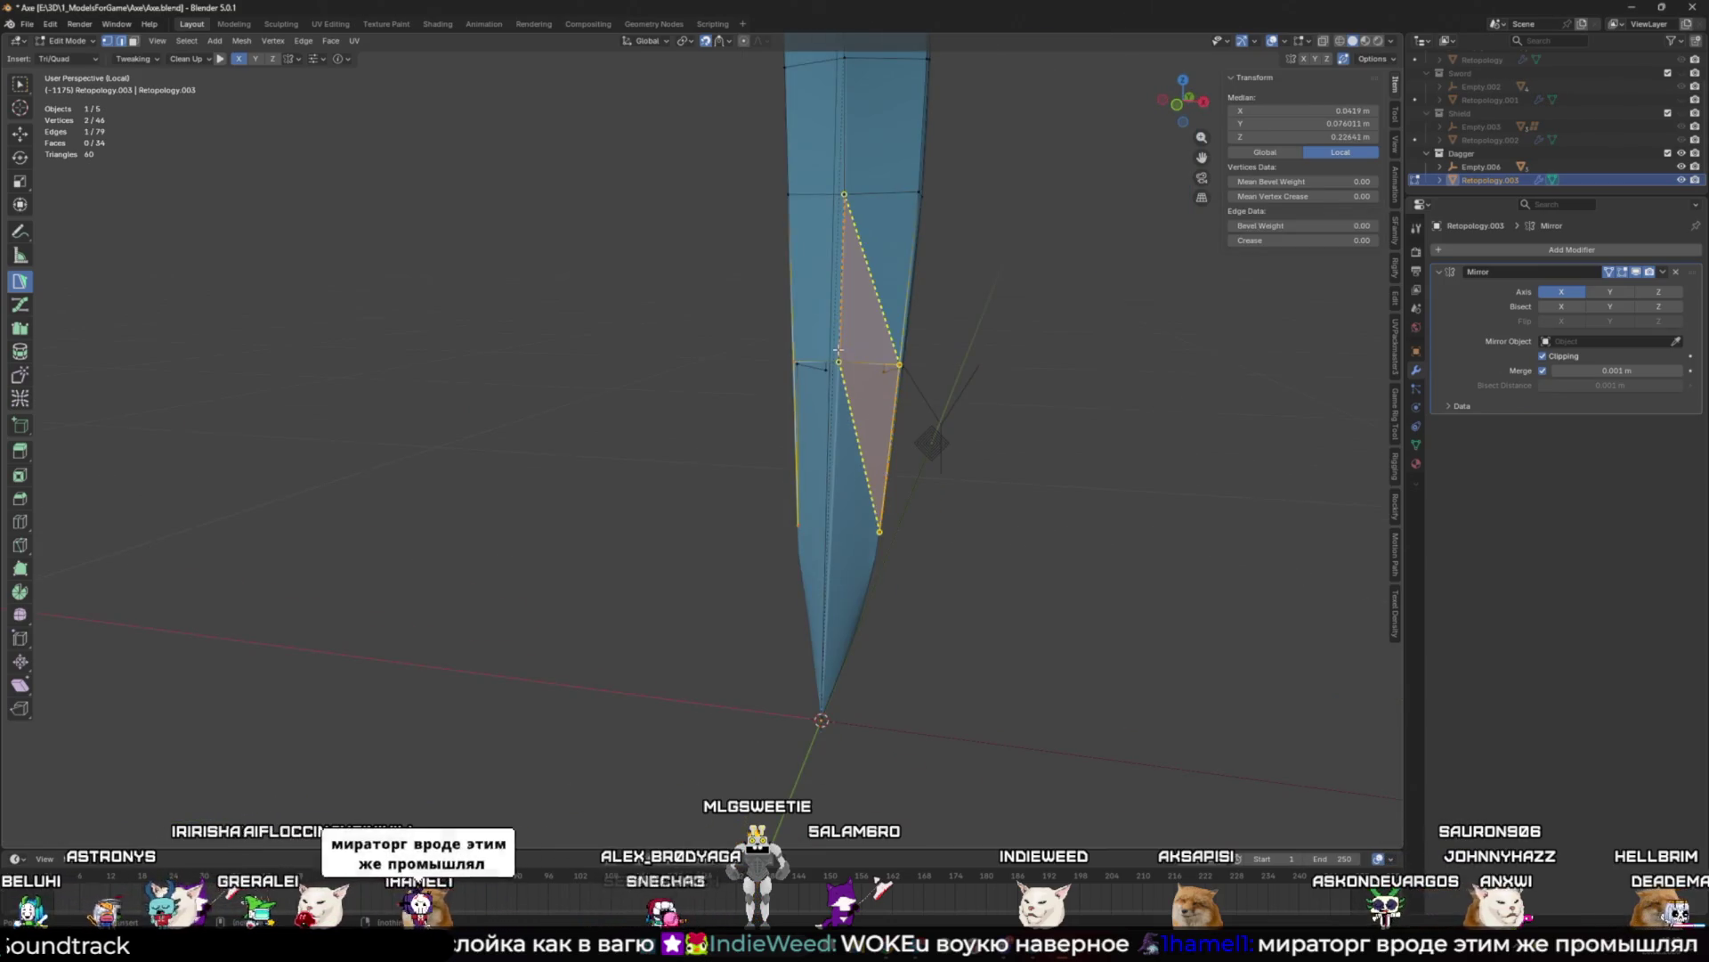
pyautogui.keyDown('ctrl'); pyautogui.moveTo(848, 526); pyautogui.dragTo(836, 528); pyautogui.keyUp('ctrl')
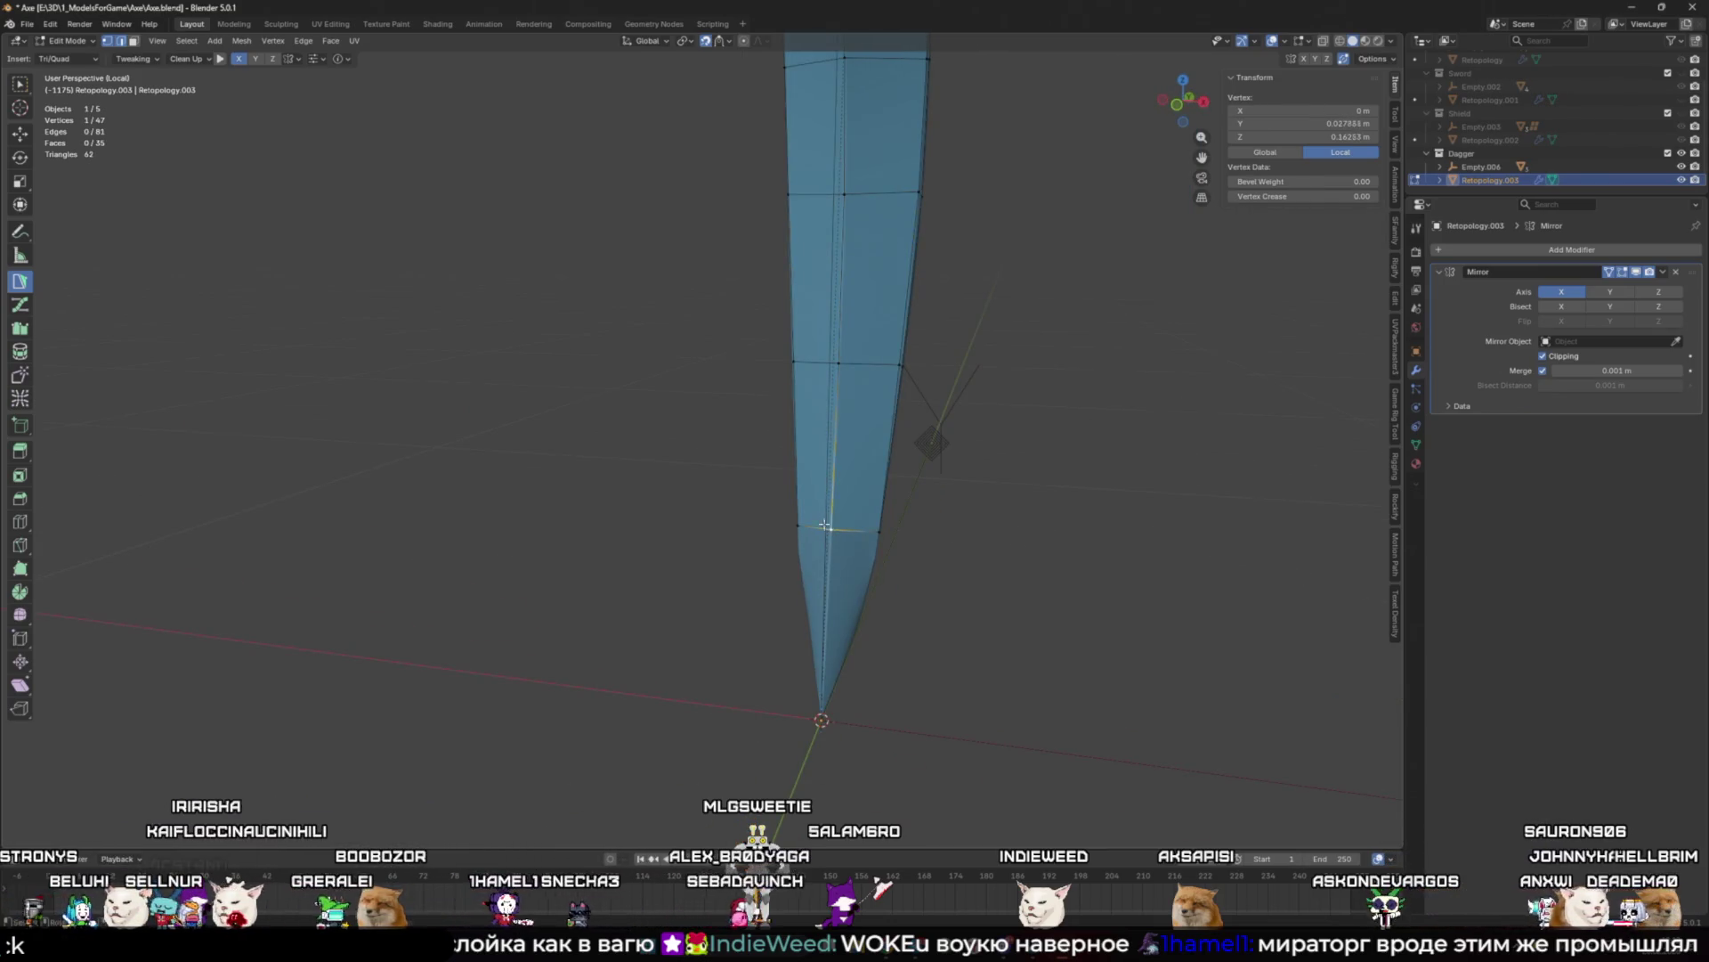
pyautogui.moveTo(960, 501); pyautogui.dragTo(832, 469, button='middle')
pyautogui.keyDown('ctrl'); pyautogui.click(812, 556); pyautogui.keyUp('ctrl')
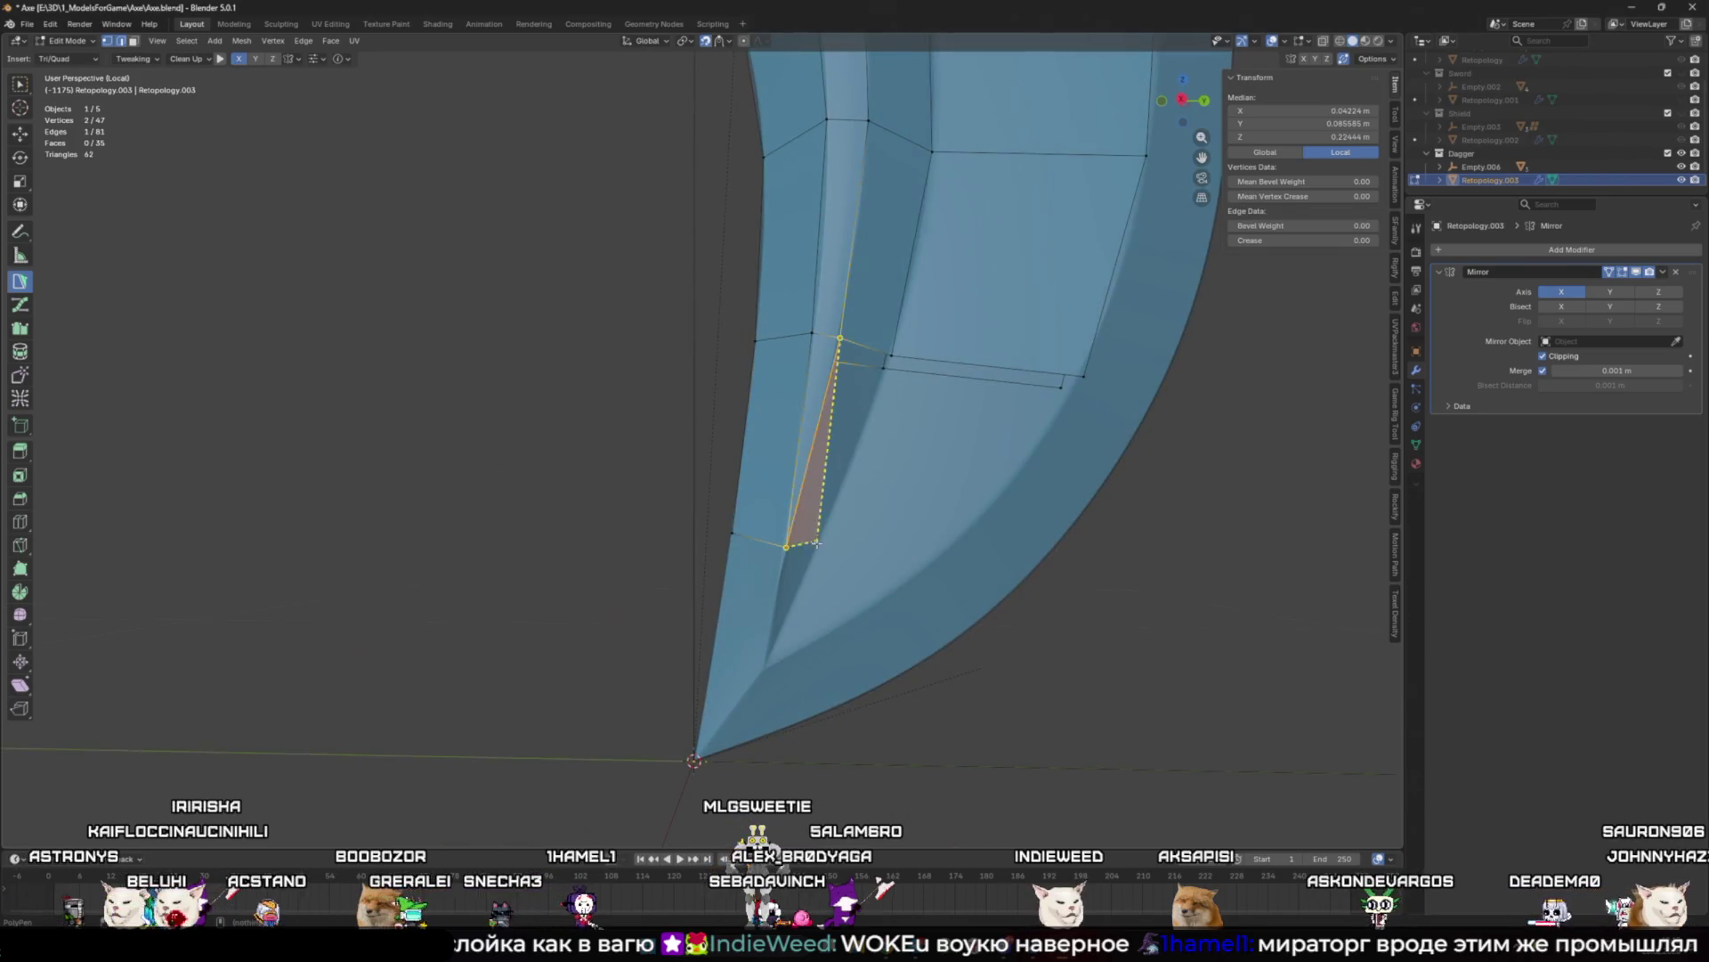
pyautogui.moveTo(837, 362); pyautogui.dragTo(890, 354)
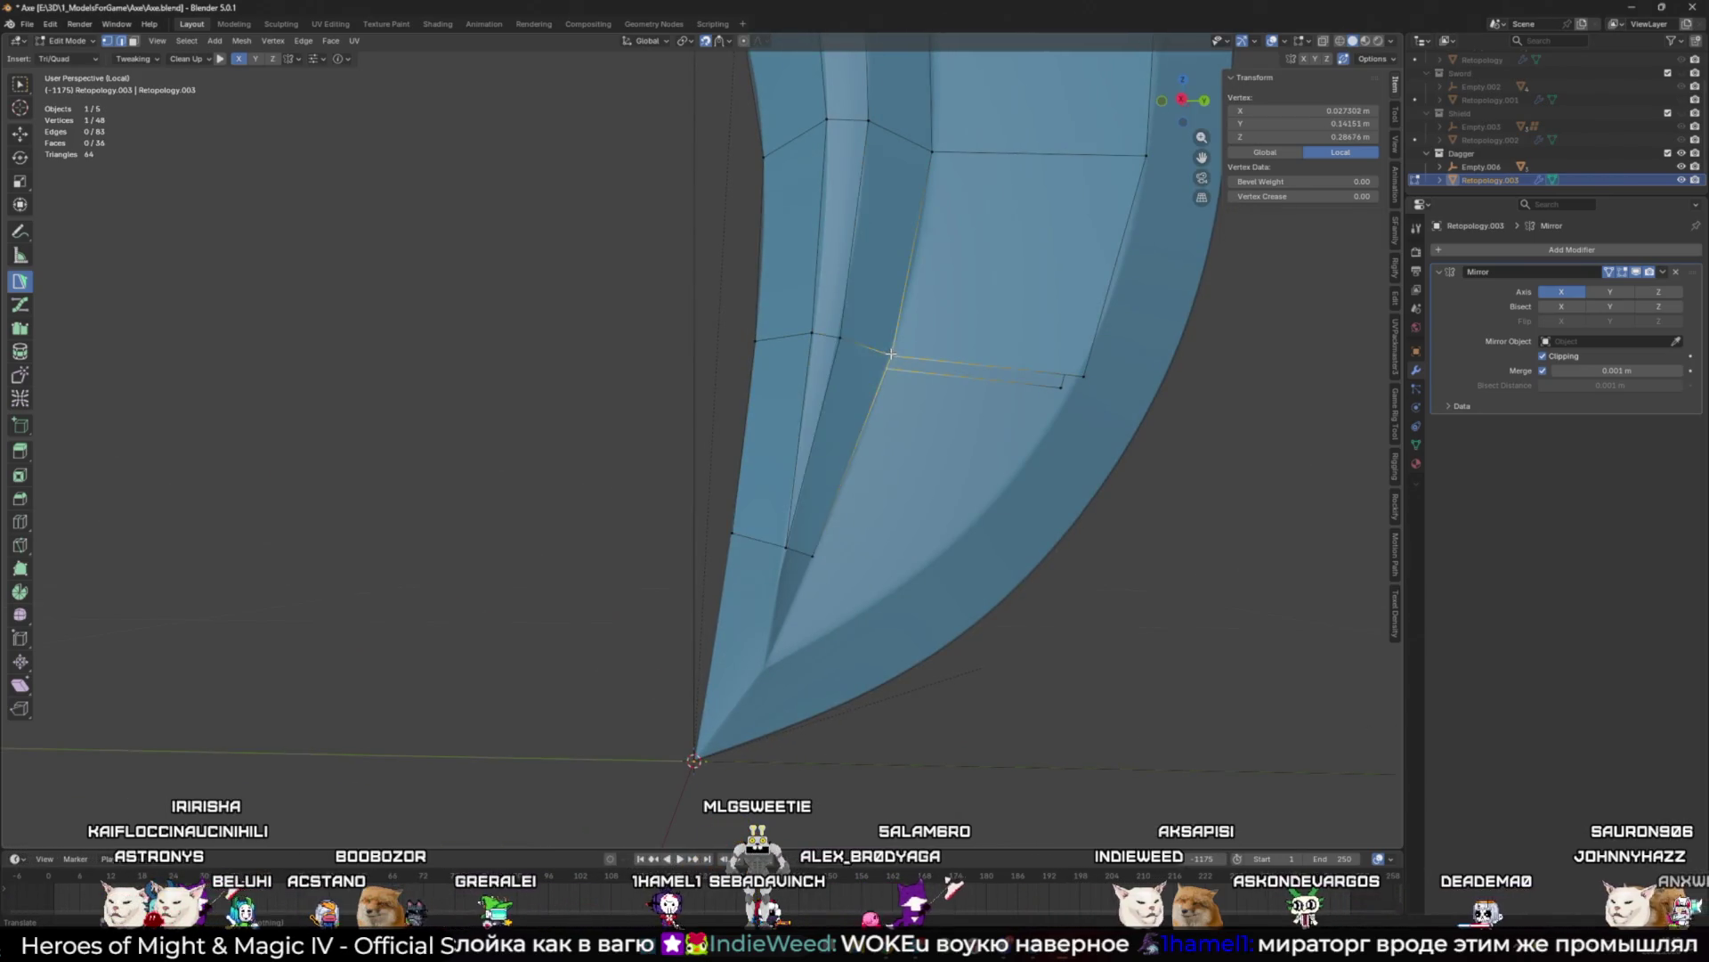
# Step: Add a quad, a triangle and another quad near the tip, snapping a corner to the mirror plane
pyautogui.keyDown('ctrl'); pyautogui.click(899, 583); pyautogui.keyUp('ctrl')
pyautogui.keyDown('ctrl'); pyautogui.click(1085, 378); pyautogui.keyUp('ctrl')
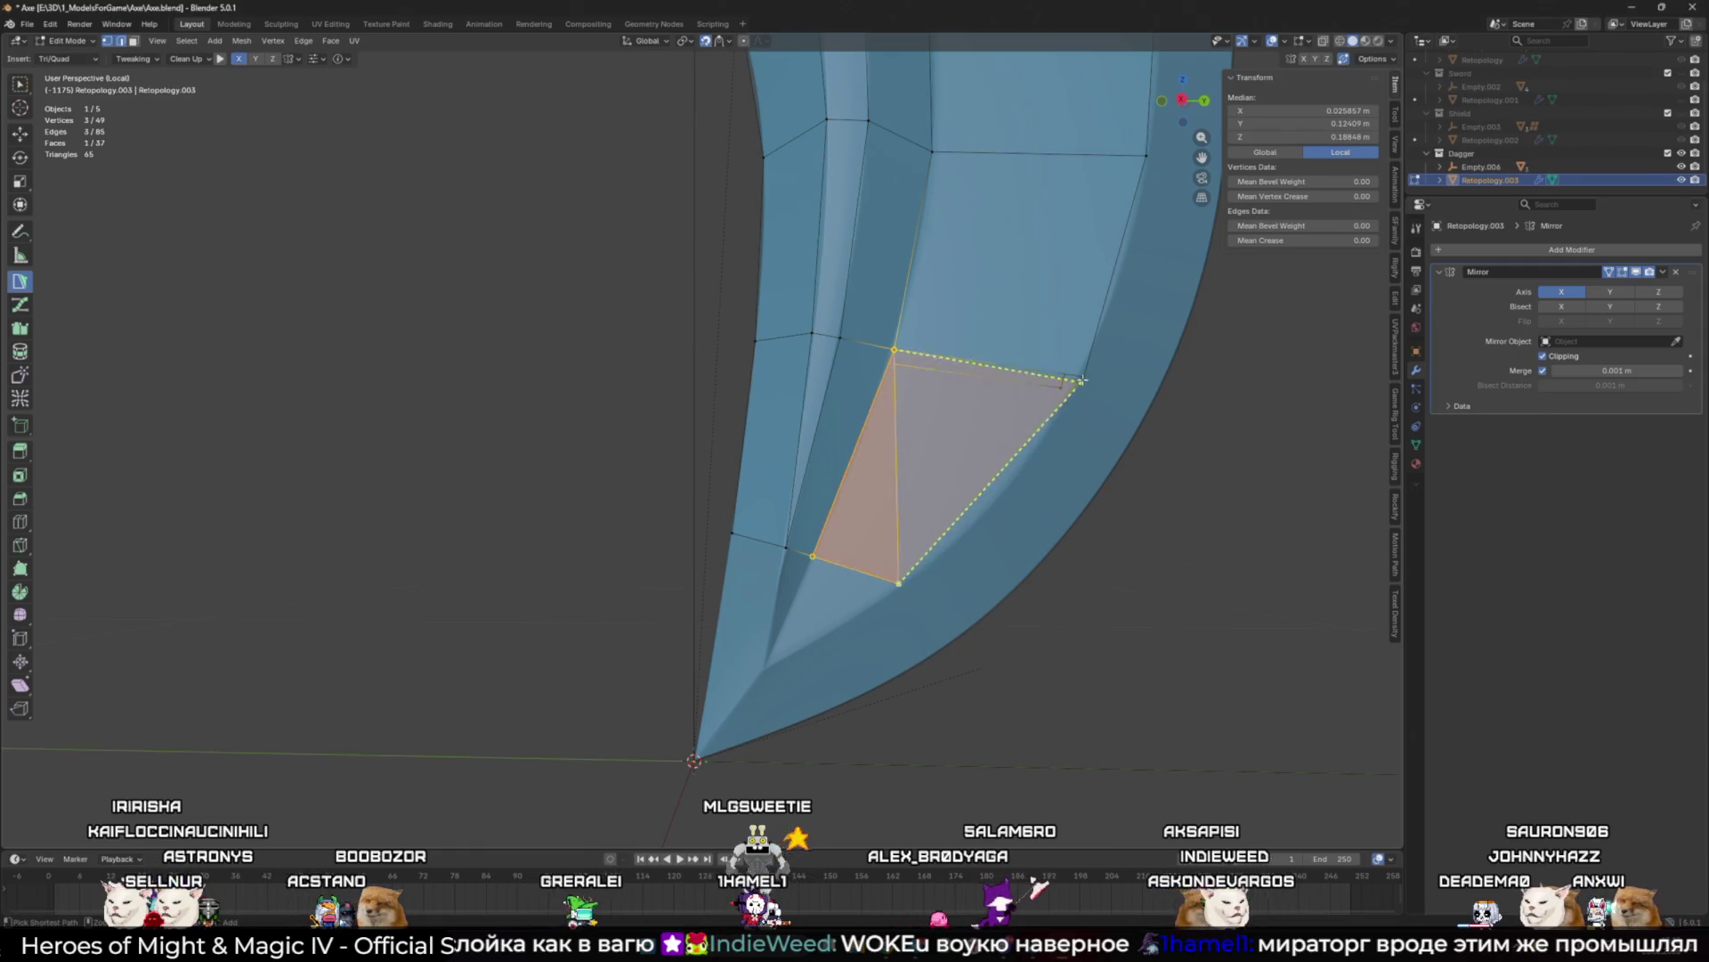
pyautogui.click(1085, 378)
pyautogui.moveTo(1084, 378)
pyautogui.mouseDown(button='middle')
pyautogui.moveTo(837, 526)
pyautogui.moveTo(854, 387)
pyautogui.moveTo(795, 453)
pyautogui.mouseUp(button='middle')
pyautogui.click(795, 453)
pyautogui.keyDown('ctrl'); pyautogui.click(768, 575); pyautogui.keyUp('ctrl')
pyautogui.moveTo(768, 575)
pyautogui.mouseDown(button='middle')
pyautogui.moveTo(897, 496)
pyautogui.moveTo(863, 540)
pyautogui.moveTo(979, 535)
pyautogui.moveTo(859, 442)
pyautogui.mouseUp(button='middle')
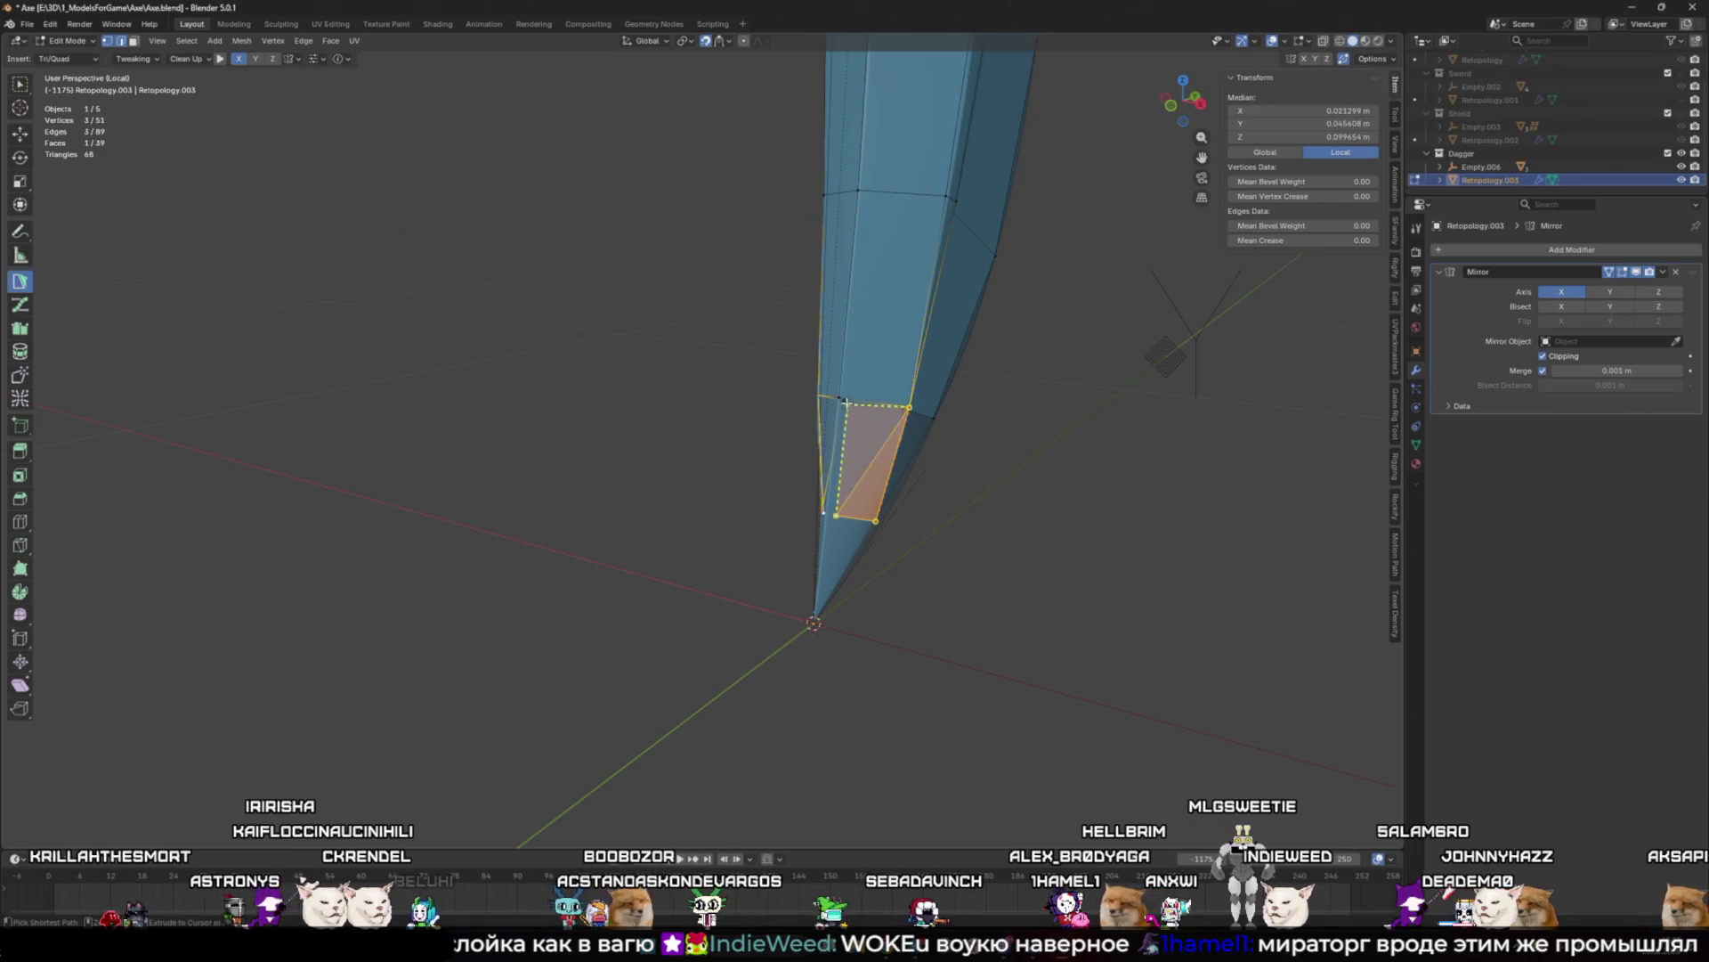
pyautogui.keyDown('ctrl'); pyautogui.click(859, 443); pyautogui.keyUp('ctrl')
pyautogui.moveTo(835, 515); pyautogui.dragTo(821, 510)
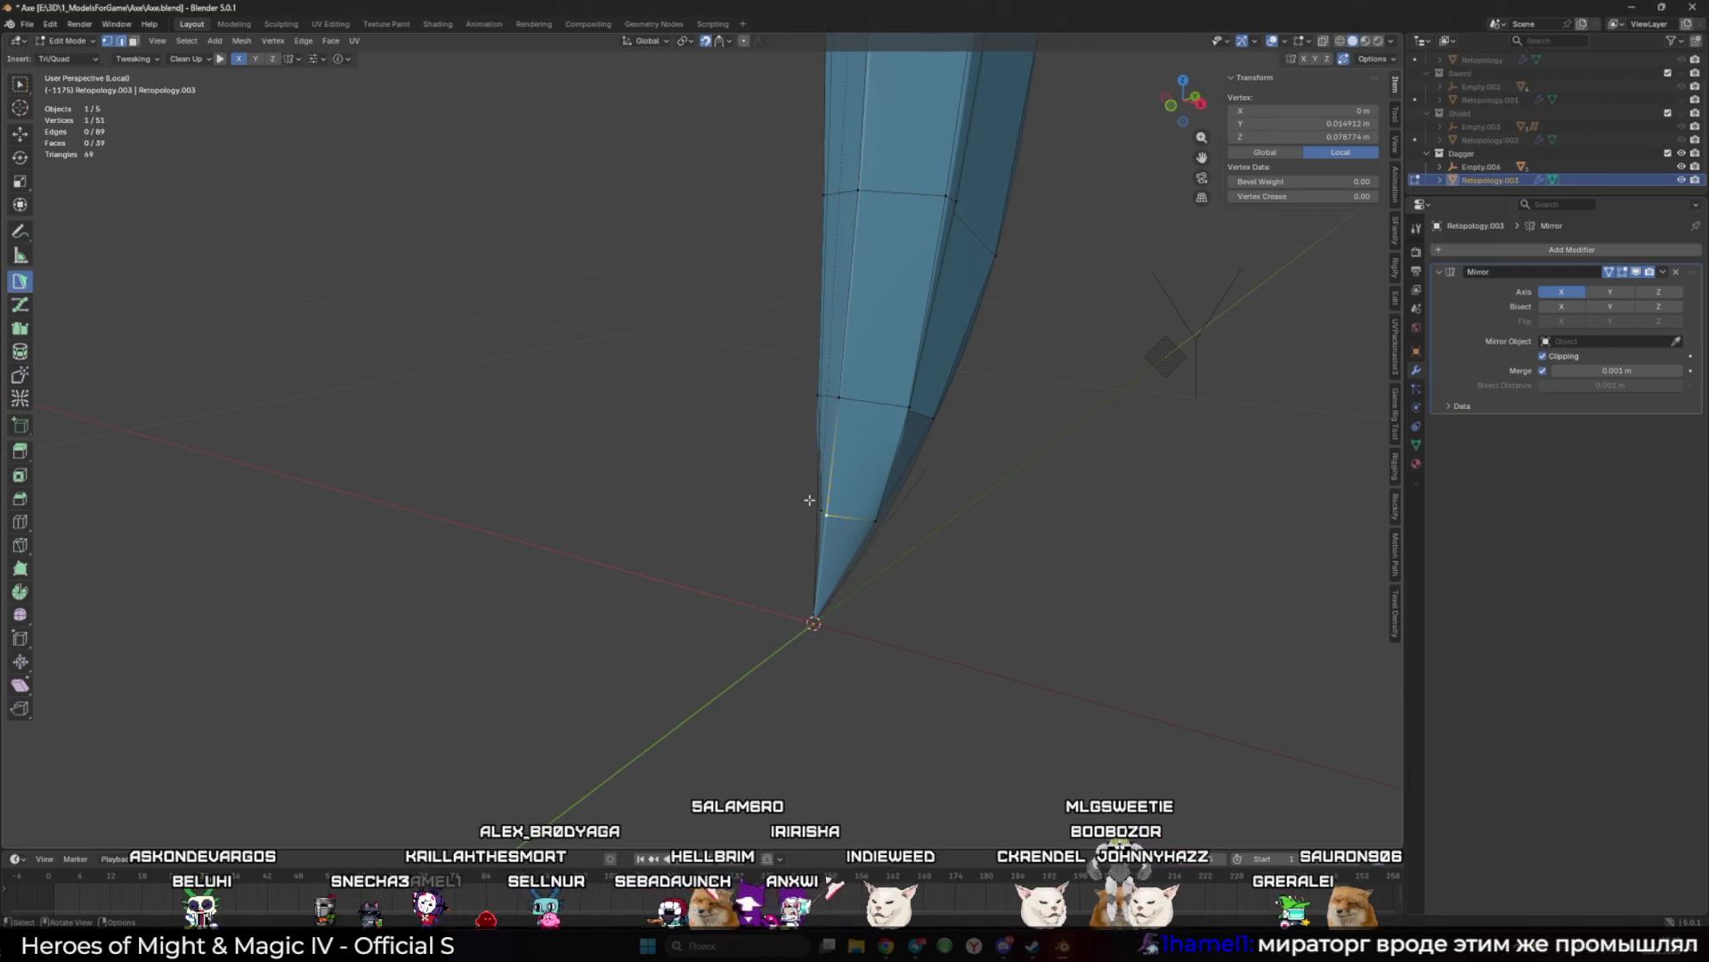
# Step: Select the tip vertex alone and reposition it with G
pyautogui.scroll(3, 874, 445)
pyautogui.scroll(-3, 851, 481)
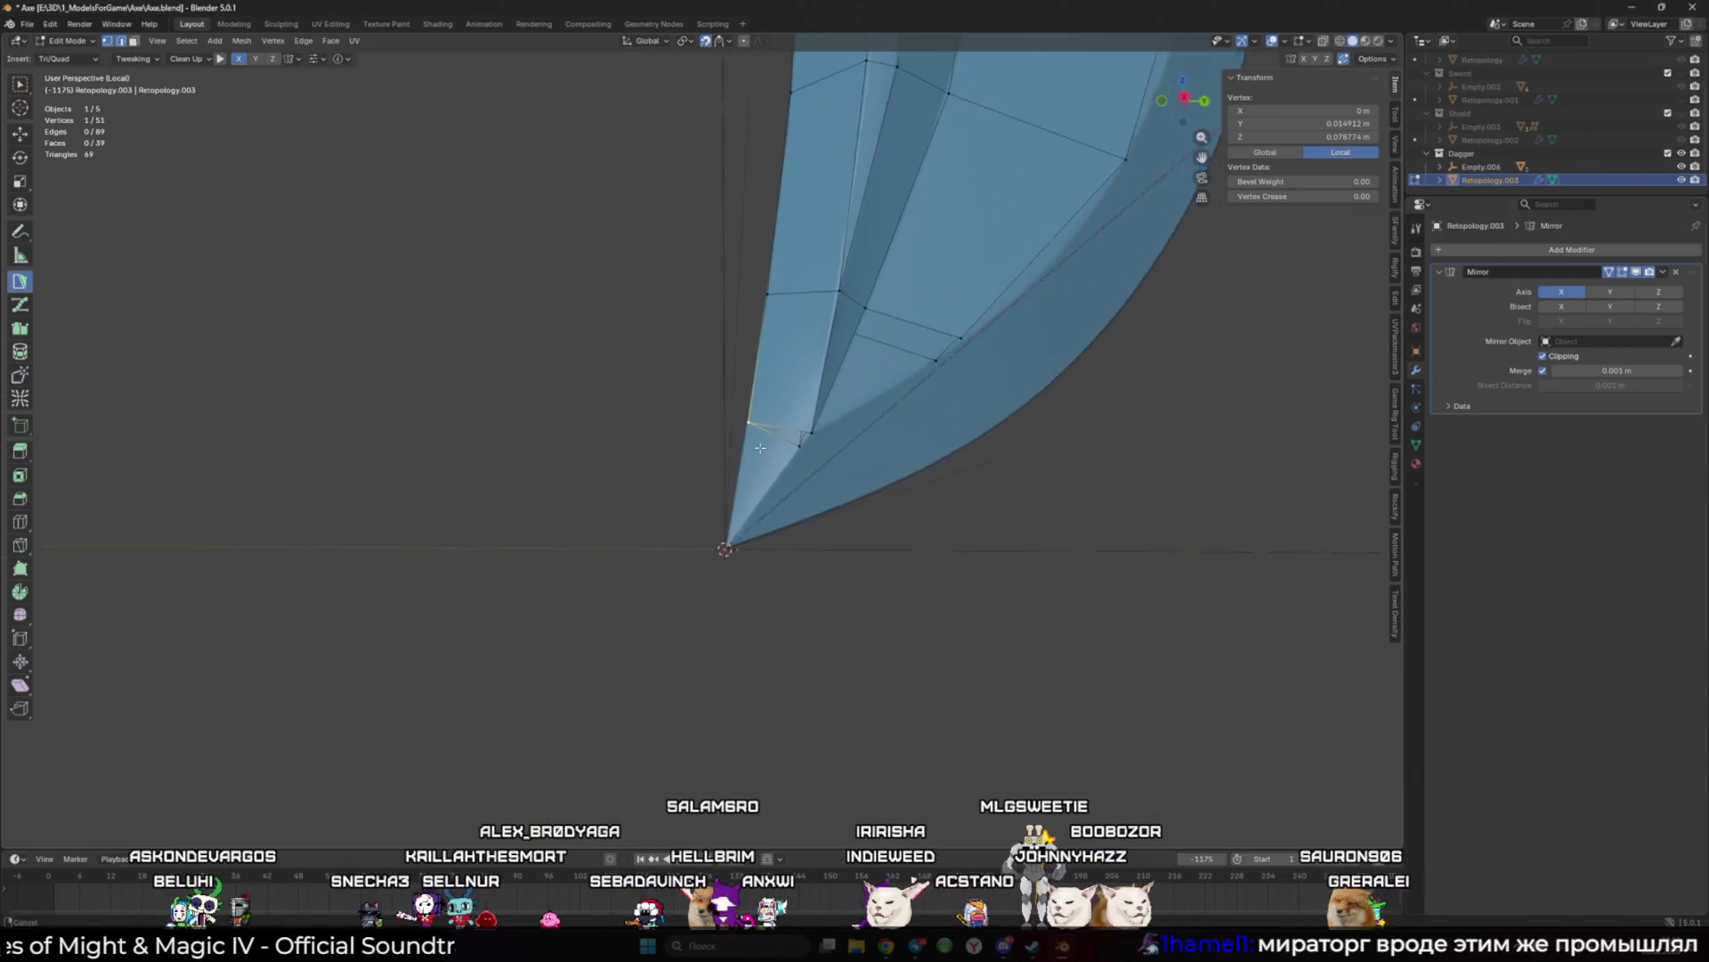
pyautogui.moveTo(766, 512)
pyautogui.mouseDown(button='middle')
pyautogui.moveTo(815, 503)
pyautogui.moveTo(831, 471)
pyautogui.moveTo(759, 428)
pyautogui.mouseUp(button='middle')
pyautogui.keyDown('shift'); pyautogui.click(787, 536); pyautogui.keyUp('shift')
pyautogui.click(874, 424)
pyautogui.press('g')
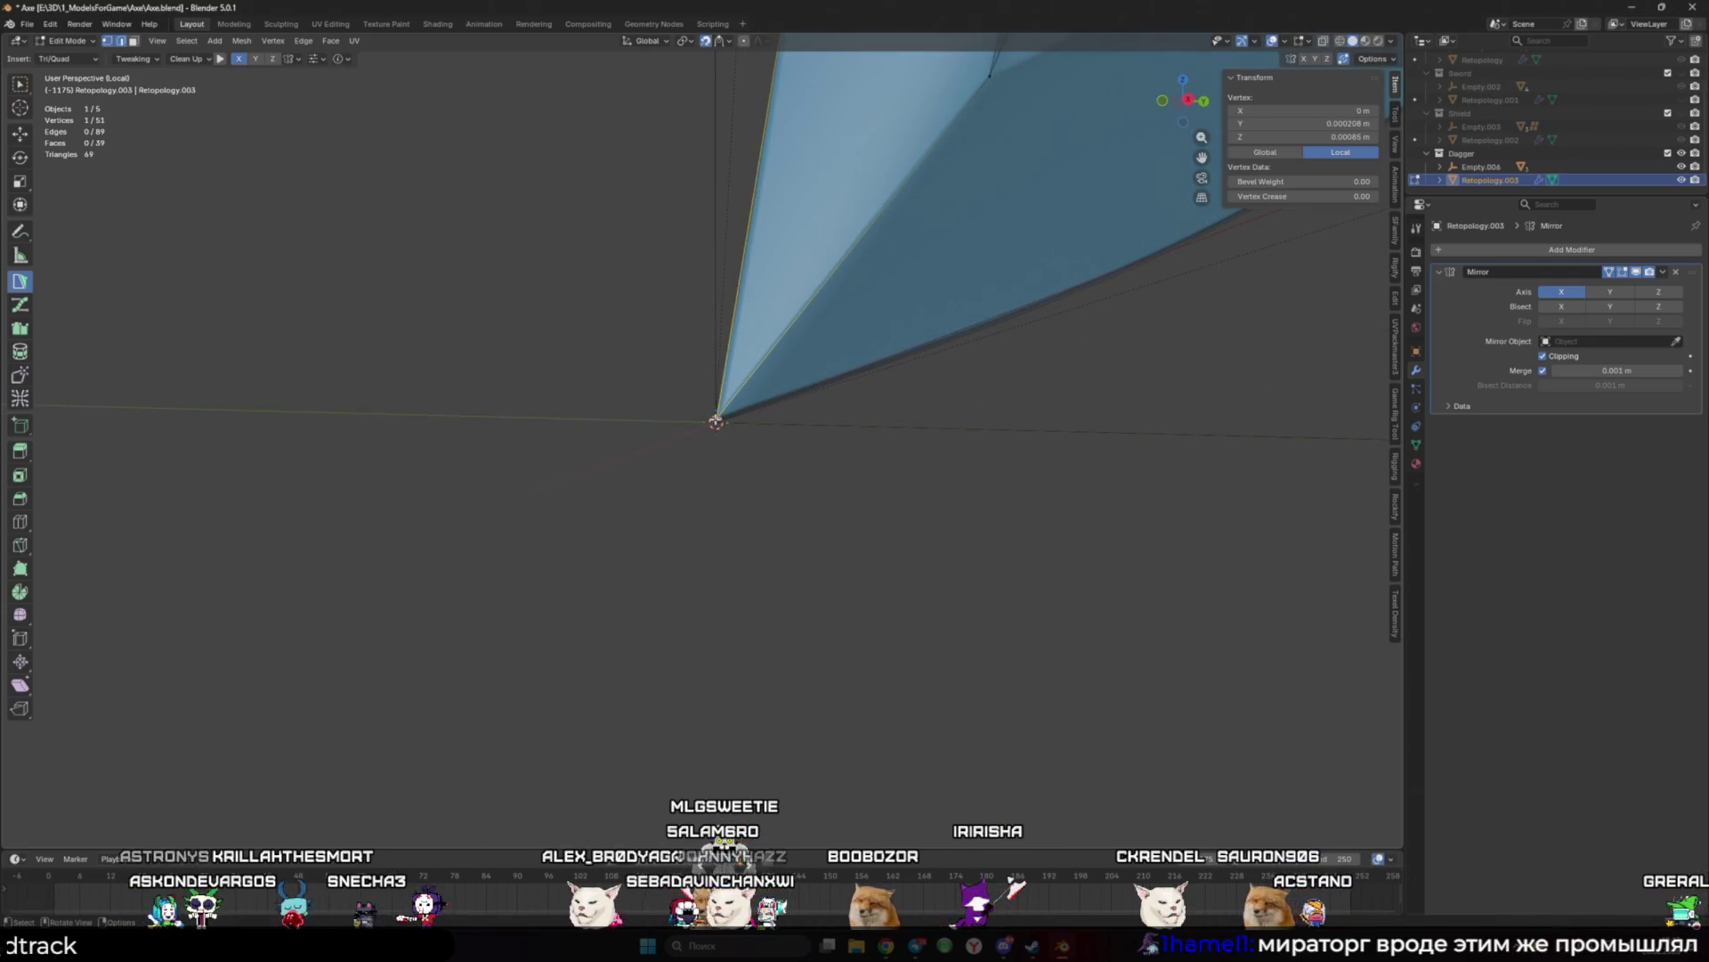
# Step: Create a new quad at the tip, replacing a wrong face with a triangle on the blade
pyautogui.moveTo(788, 332); pyautogui.dragTo(790, 397, button='middle')
pyautogui.keyDown('shift'); pyautogui.click(739, 346); pyautogui.keyUp('shift')
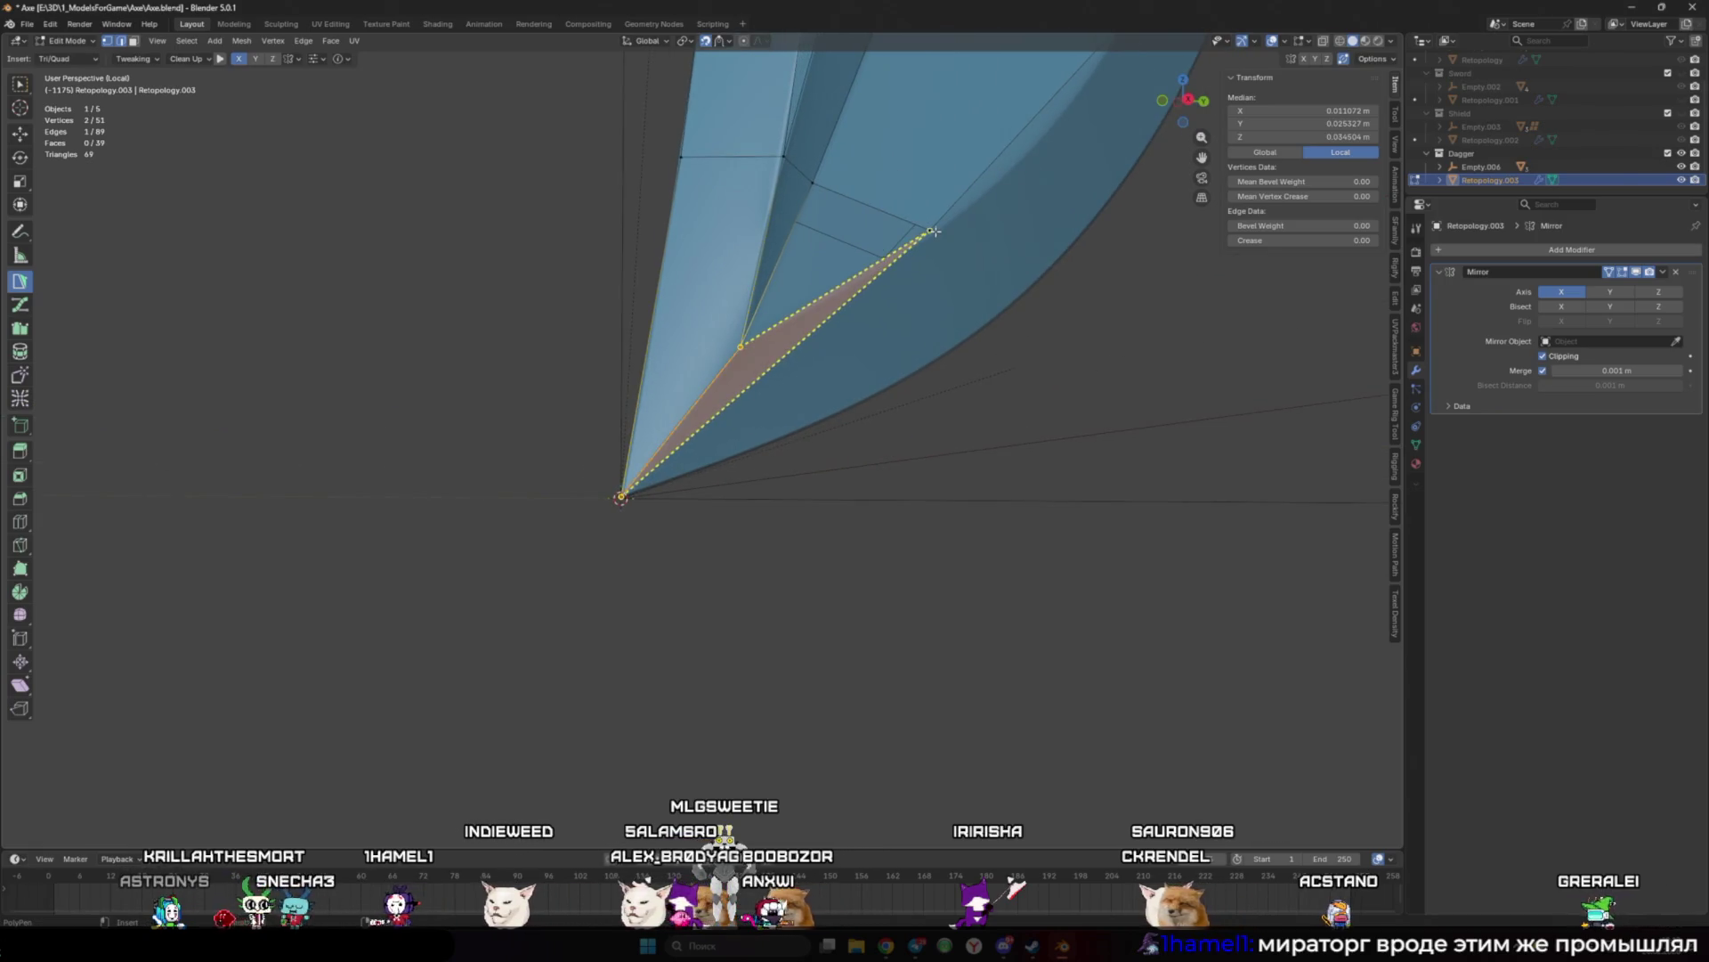
pyautogui.click(830, 303)
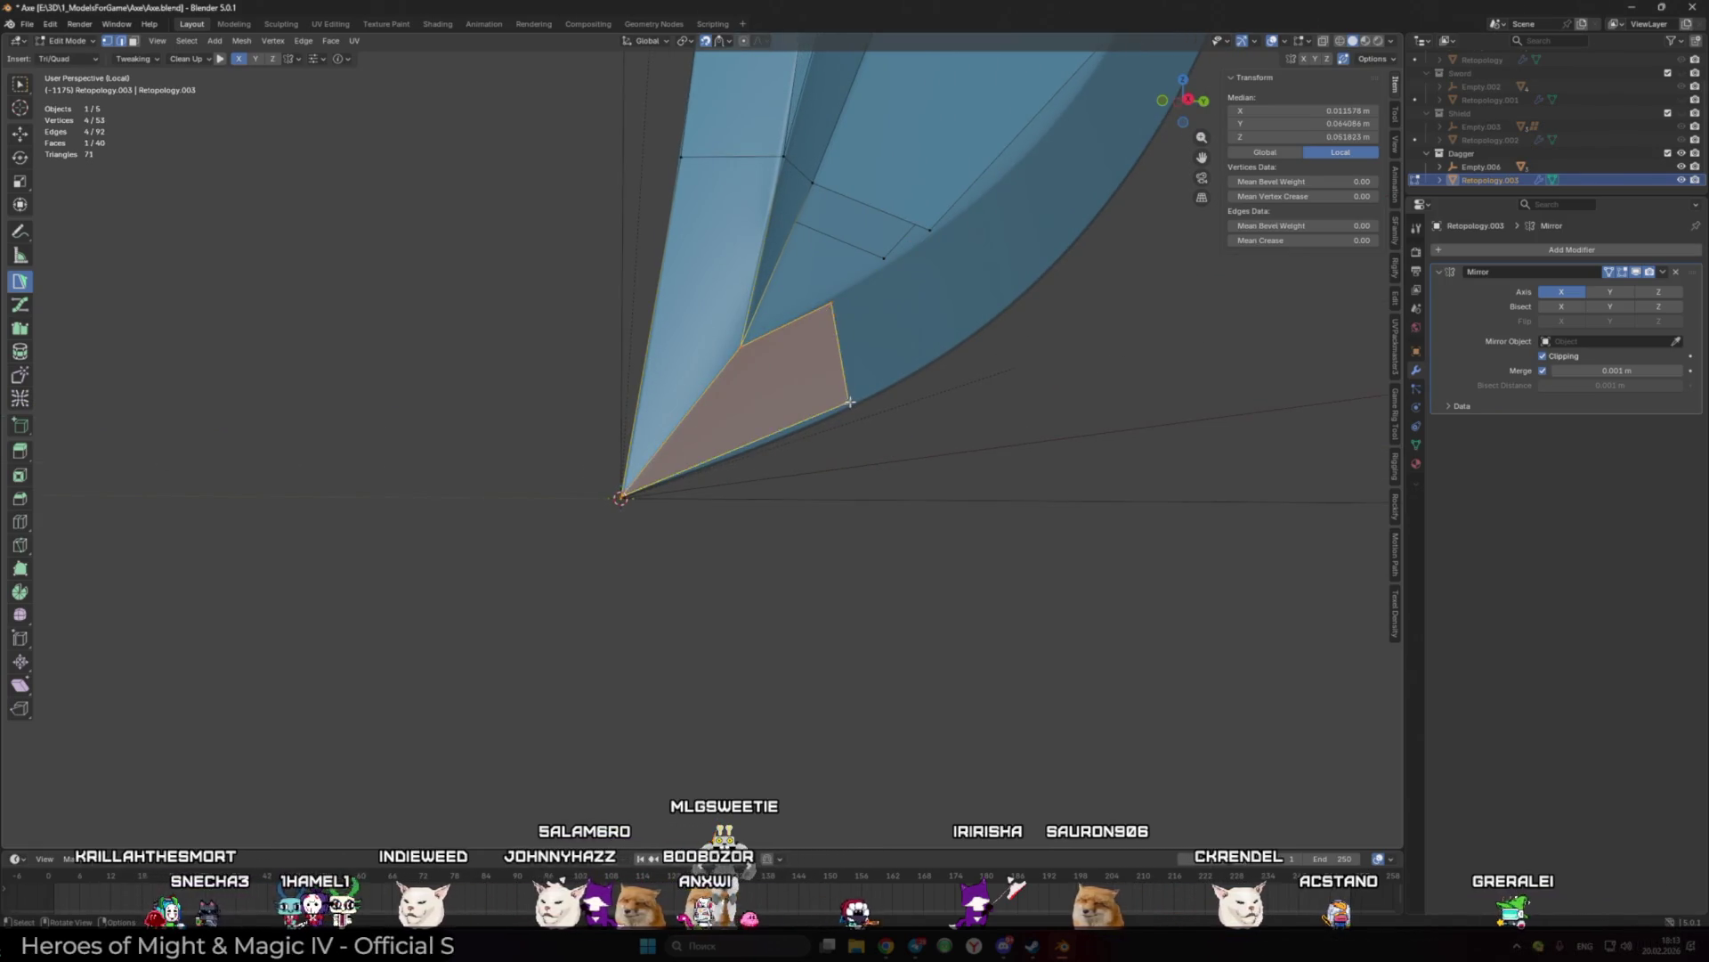
pyautogui.moveTo(849, 409); pyautogui.dragTo(851, 418)
pyautogui.moveTo(851, 419)
pyautogui.mouseDown(button='middle')
pyautogui.moveTo(782, 366)
pyautogui.moveTo(762, 398)
pyautogui.mouseUp(button='middle')
pyautogui.click(780, 365)
pyautogui.click(783, 370)
pyautogui.hotkey('ctrl', 'z')
pyautogui.moveTo(764, 397); pyautogui.dragTo(769, 394)
# Step: Build a triangle up to an existing vertex and a quad fitted to the blade outline
pyautogui.click(872, 309)
pyautogui.moveTo(888, 306)
pyautogui.mouseDown(button='middle')
pyautogui.moveTo(801, 306)
pyautogui.moveTo(782, 362)
pyautogui.moveTo(823, 413)
pyautogui.mouseUp(button='middle')
pyautogui.click(775, 354)
pyautogui.moveTo(732, 452); pyautogui.dragTo(815, 339)
pyautogui.keyDown('ctrl'); pyautogui.click(850, 369); pyautogui.keyUp('ctrl')
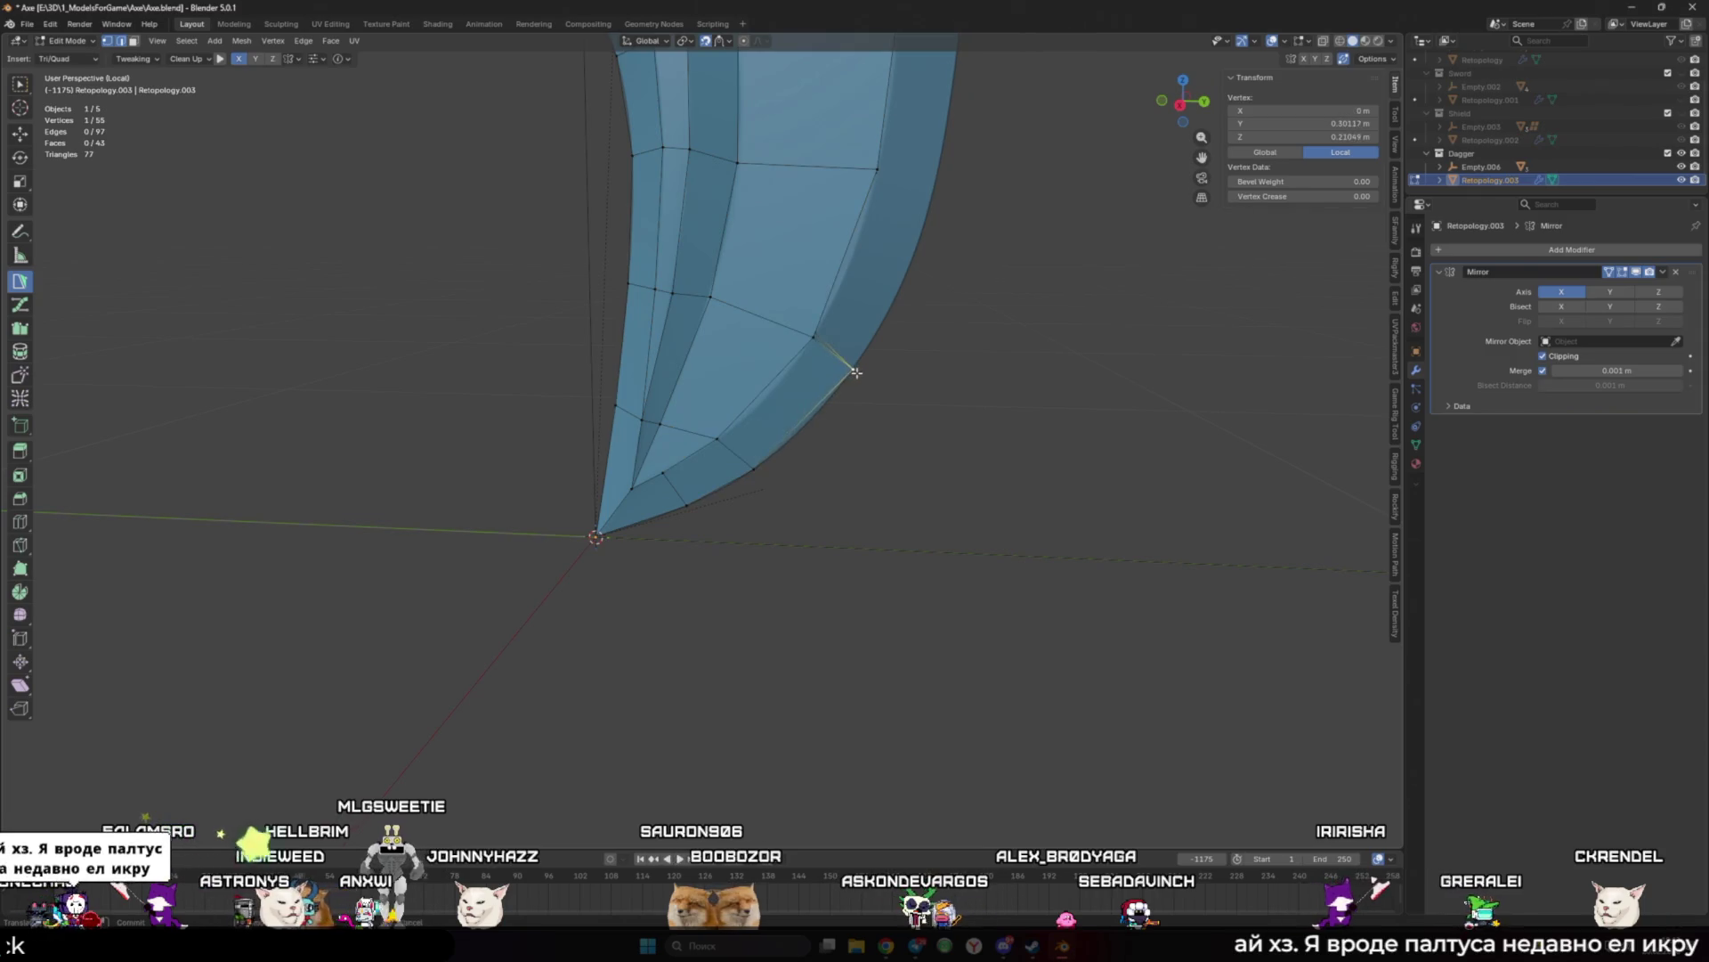
pyautogui.moveTo(850, 369); pyautogui.dragTo(794, 441, button='middle')
pyautogui.moveTo(798, 451)
pyautogui.mouseDown()
pyautogui.moveTo(847, 328)
pyautogui.moveTo(835, 267)
pyautogui.moveTo(853, 322)
pyautogui.moveTo(898, 315)
pyautogui.mouseUp()
pyautogui.moveTo(837, 263); pyautogui.dragTo(830, 298)
pyautogui.keyDown('shift'); pyautogui.moveTo(871, 266); pyautogui.dragTo(842, 319, button='middle'); pyautogui.keyUp('shift')
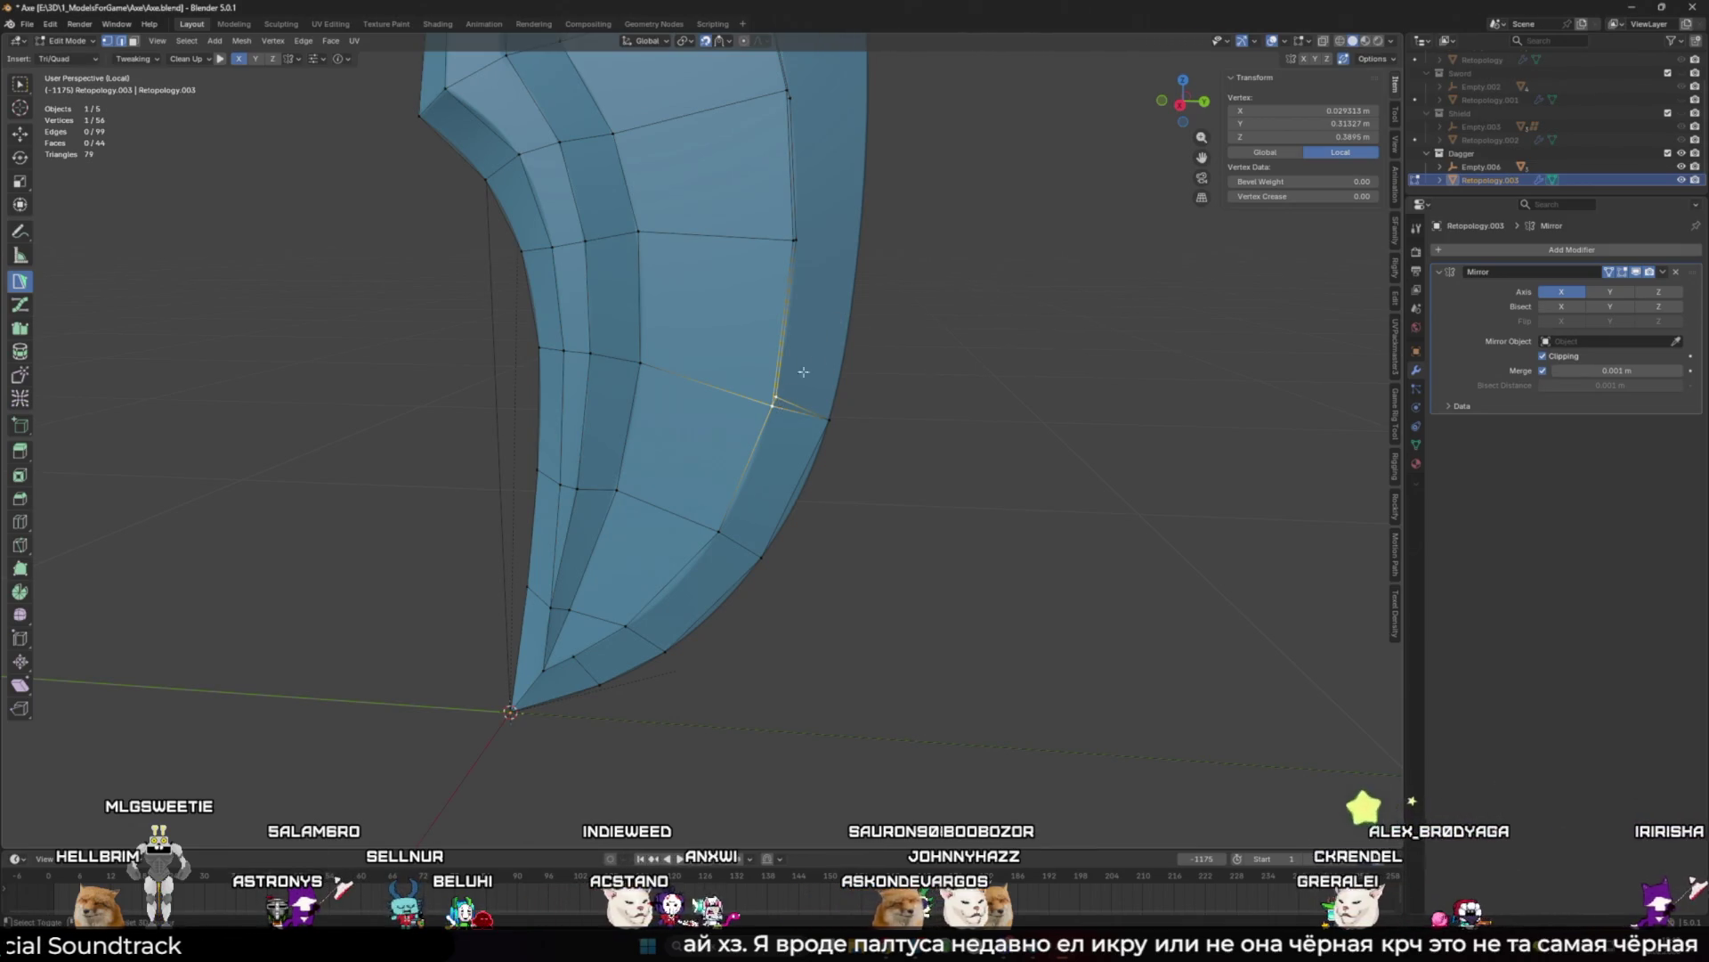
# Step: Add two quads up the blade's outer edge, moving the new vertex onto the edge
pyautogui.scroll(2, 795, 381)
pyautogui.keyDown('shift'); pyautogui.click(749, 384); pyautogui.keyUp('shift')
pyautogui.scroll(3, 739, 267)
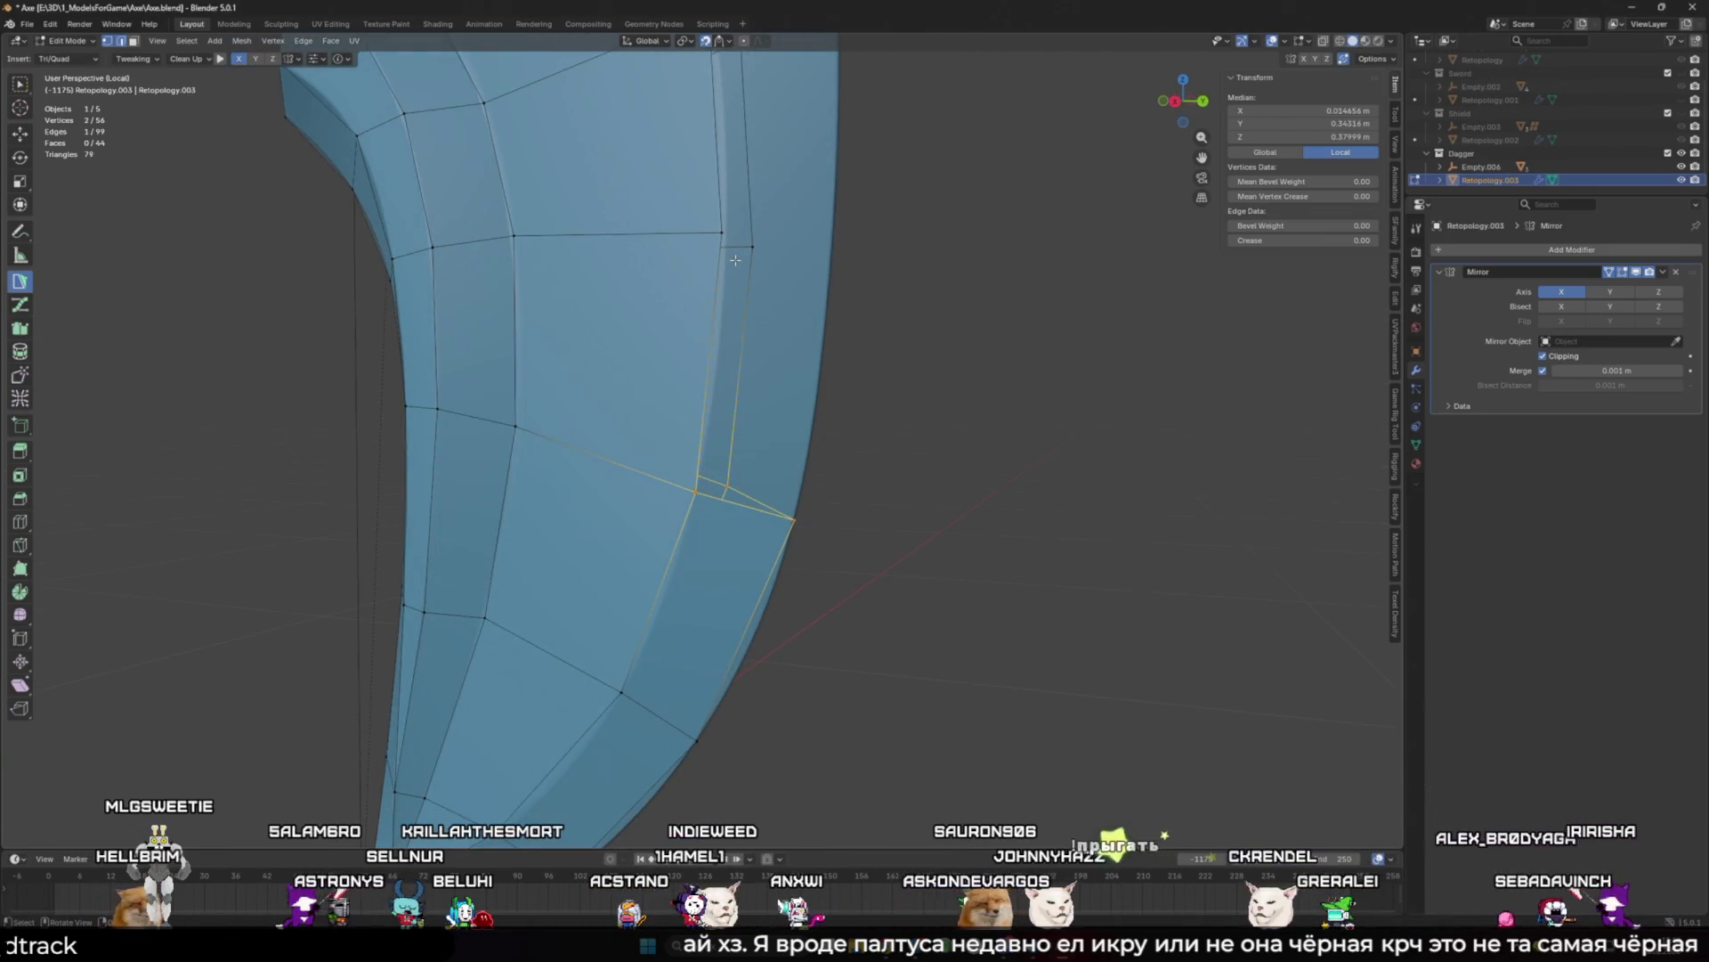
pyautogui.keyDown('ctrl'); pyautogui.click(826, 259); pyautogui.keyUp('ctrl')
pyautogui.moveTo(828, 260); pyautogui.dragTo(810, 272)
pyautogui.moveTo(805, 276)
pyautogui.mouseDown(button='middle')
pyautogui.moveTo(725, 267)
pyautogui.moveTo(766, 484)
pyautogui.mouseUp(button='middle')
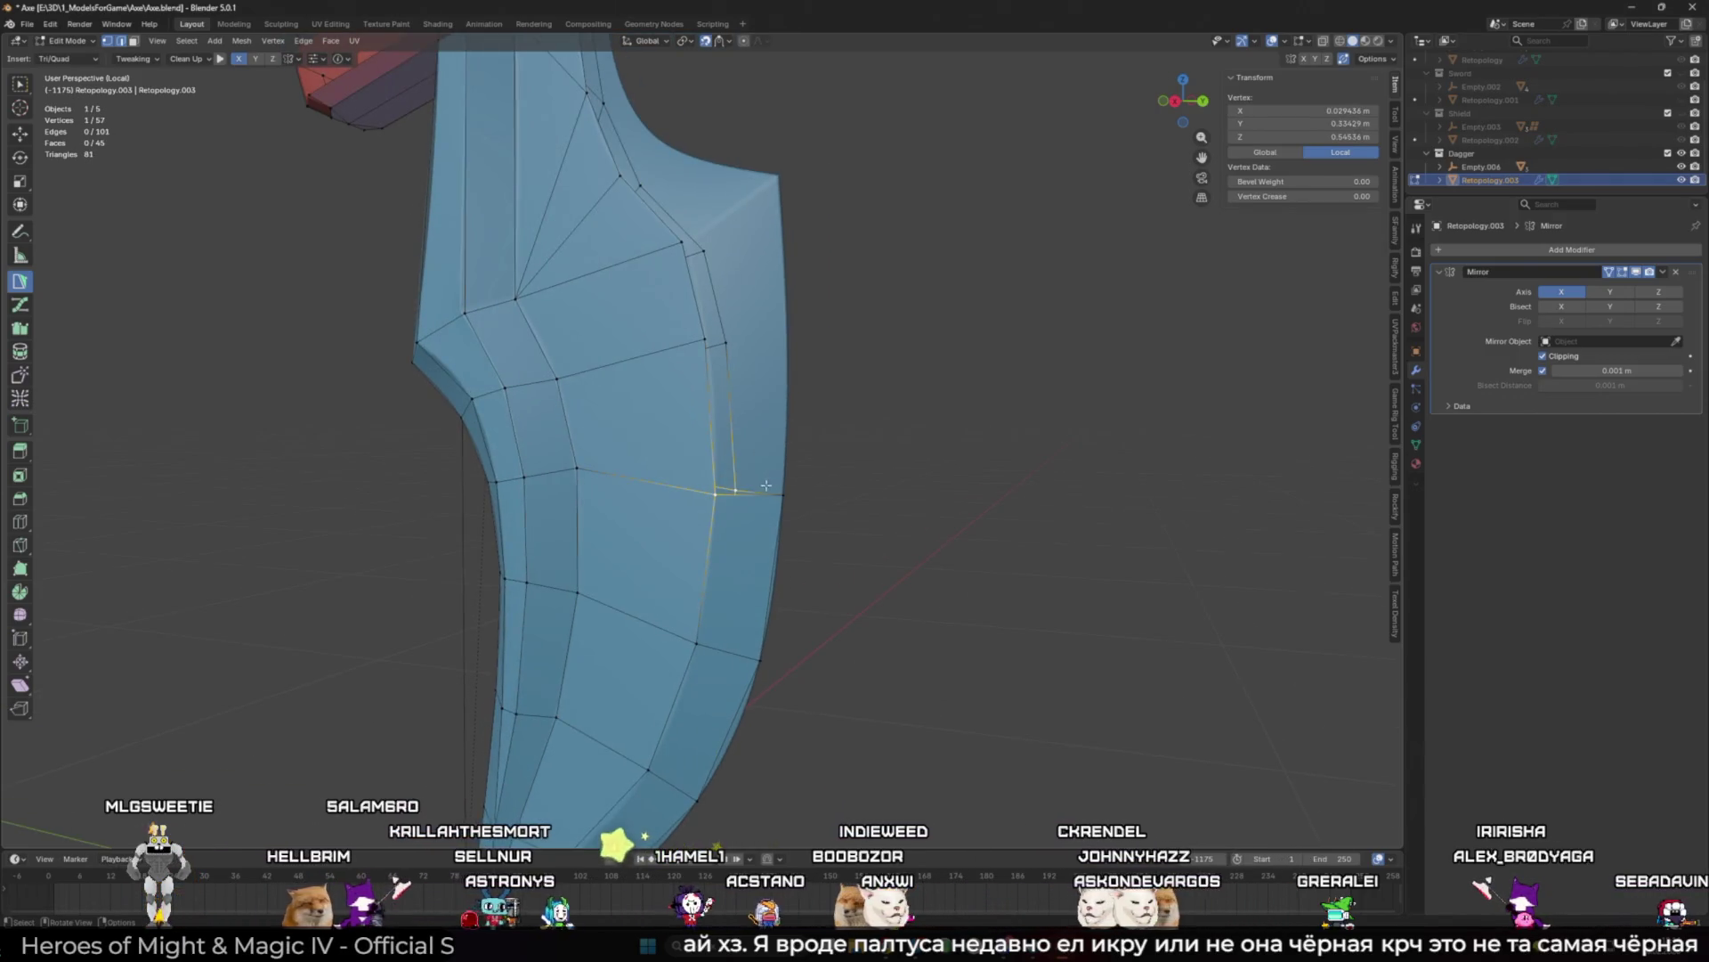
pyautogui.moveTo(766, 484); pyautogui.dragTo(757, 463)
pyautogui.moveTo(757, 463); pyautogui.dragTo(773, 457, button='middle')
pyautogui.click(800, 525)
pyautogui.moveTo(821, 516); pyautogui.dragTo(783, 498, button='middle')
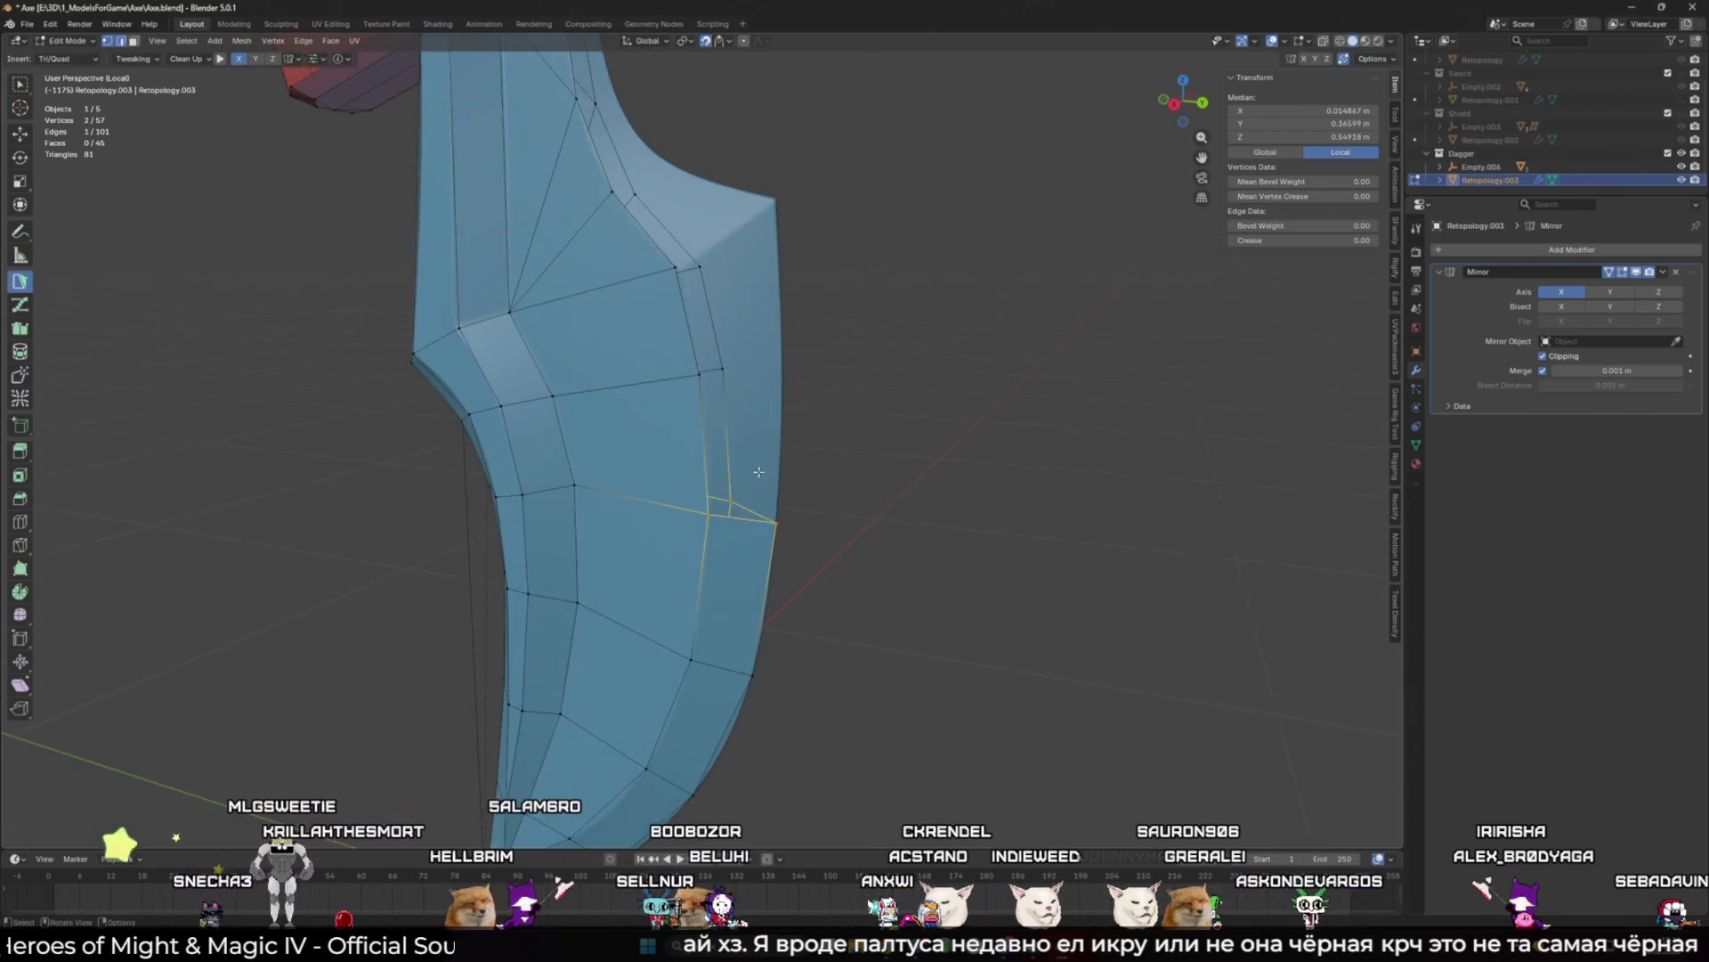
pyautogui.keyDown('ctrl'); pyautogui.click(785, 384); pyautogui.keyUp('ctrl')
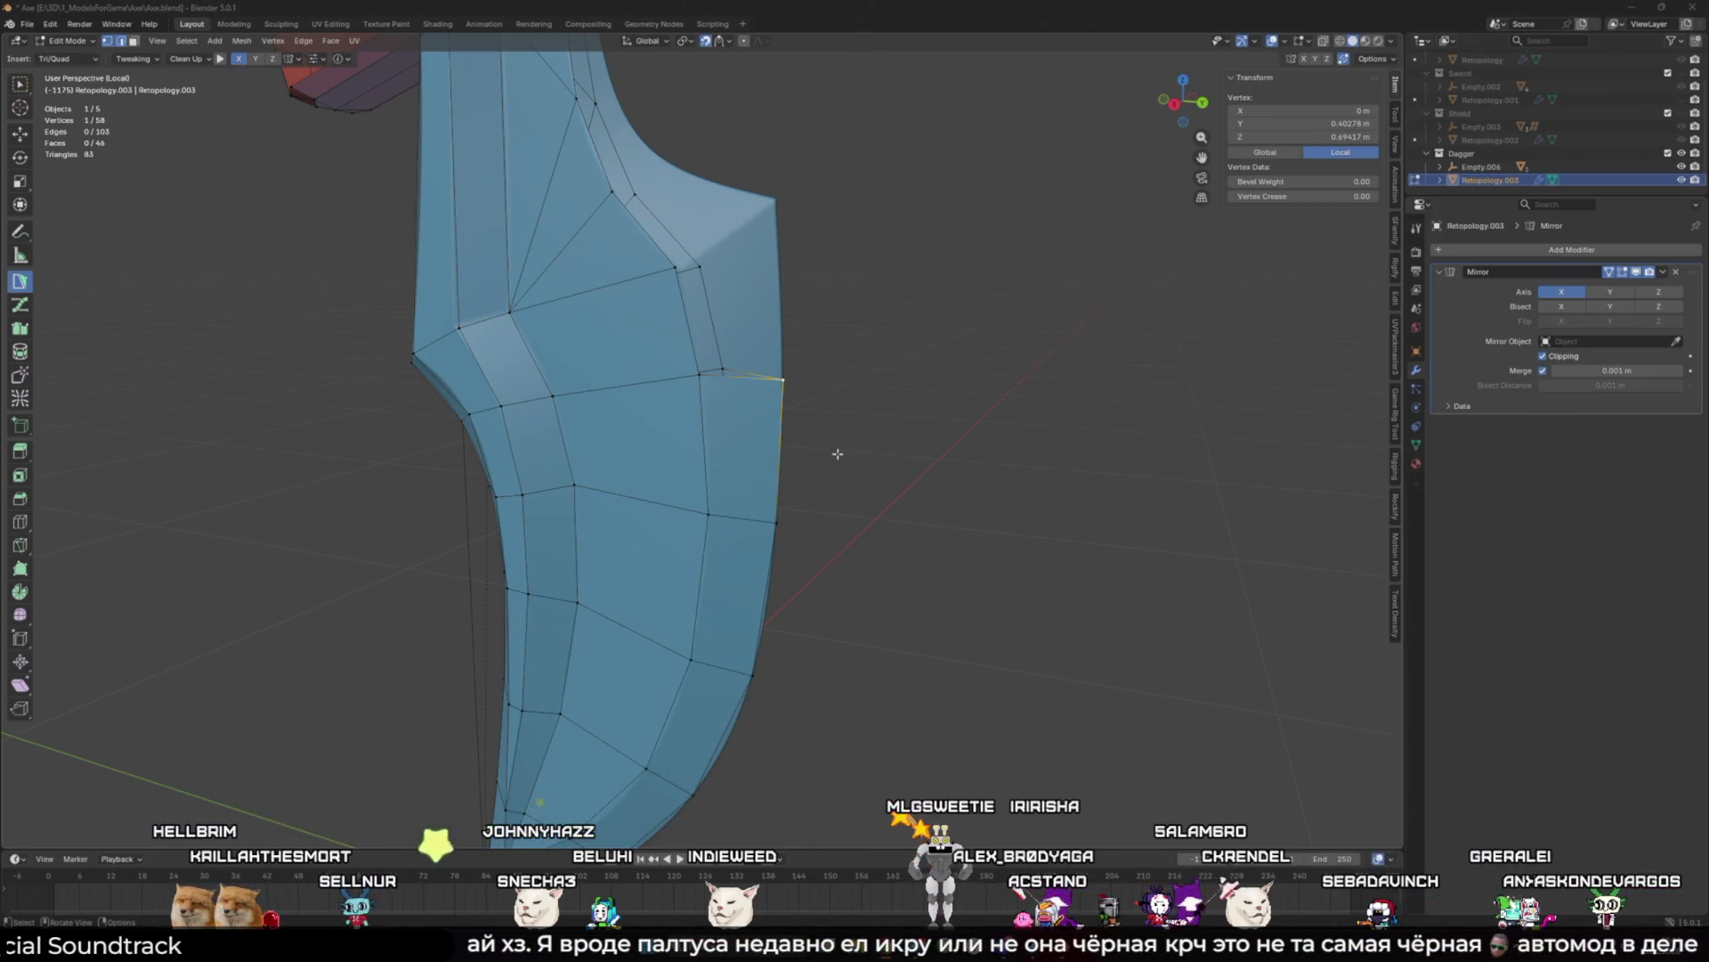
# Step: Reposition the outer corner vertex and add a quad reaching the blade's top corner
pyautogui.keyDown('shift'); pyautogui.click(707, 360); pyautogui.keyUp('shift')
pyautogui.keyDown('shift'); pyautogui.moveTo(708, 361); pyautogui.dragTo(731, 456, button='middle'); pyautogui.keyUp('shift')
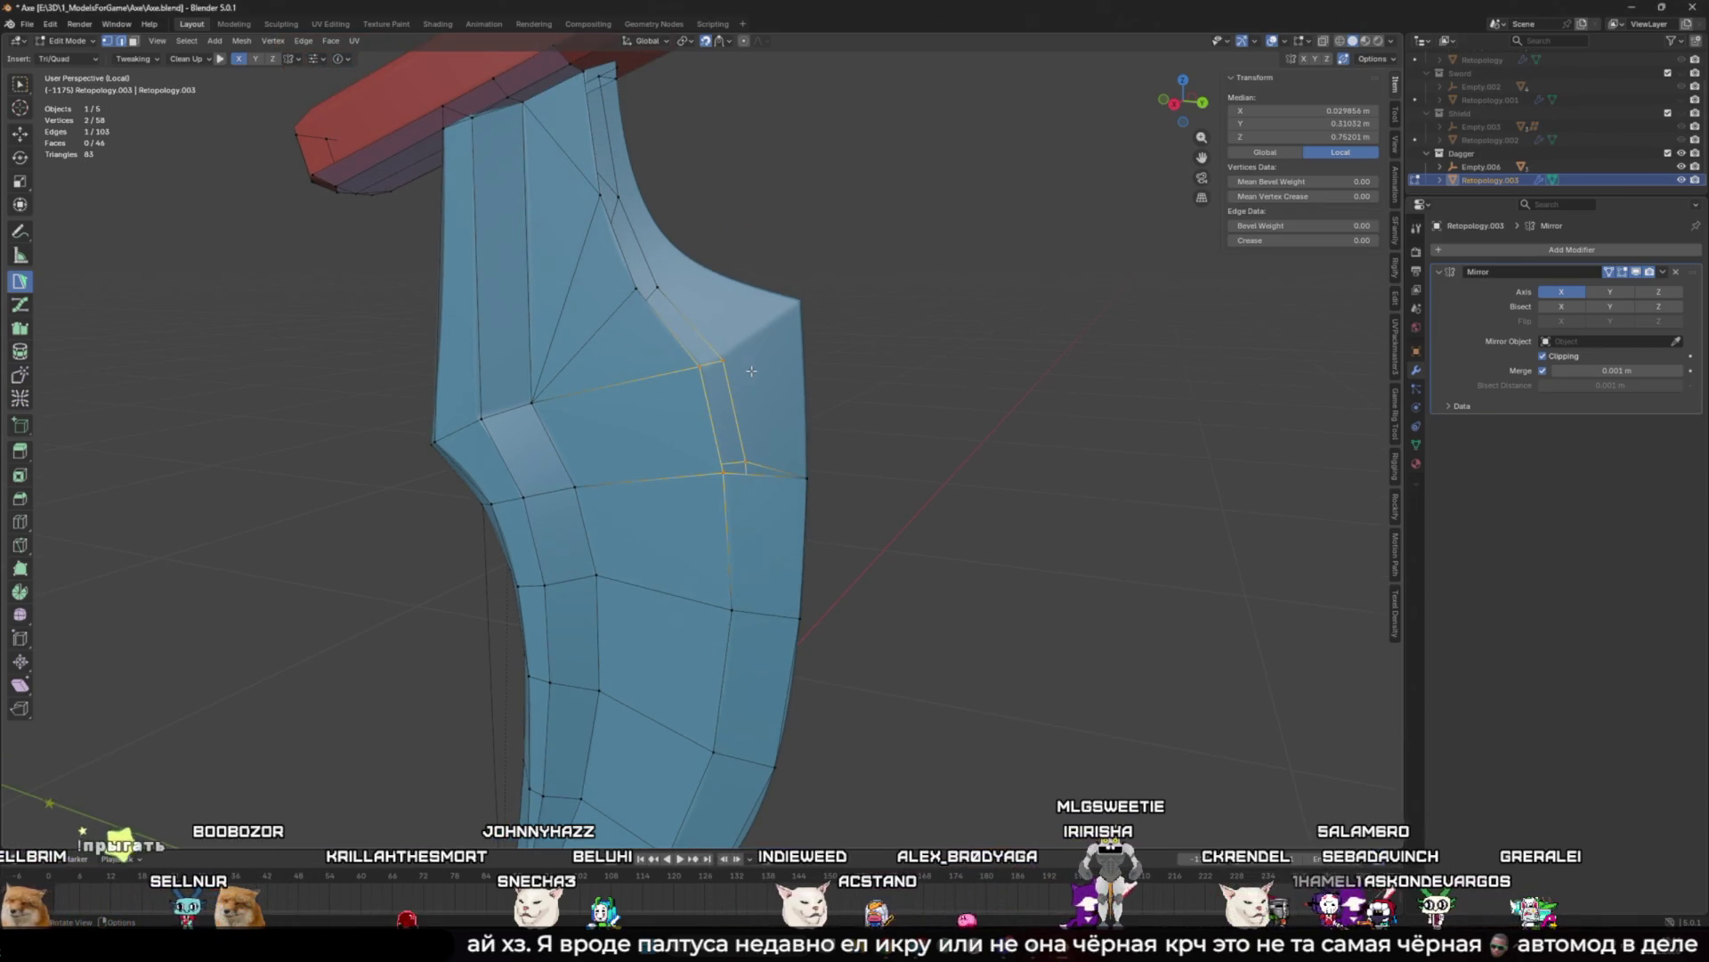
pyautogui.scroll(3, 704, 394)
pyautogui.click(706, 324)
pyautogui.press('g')
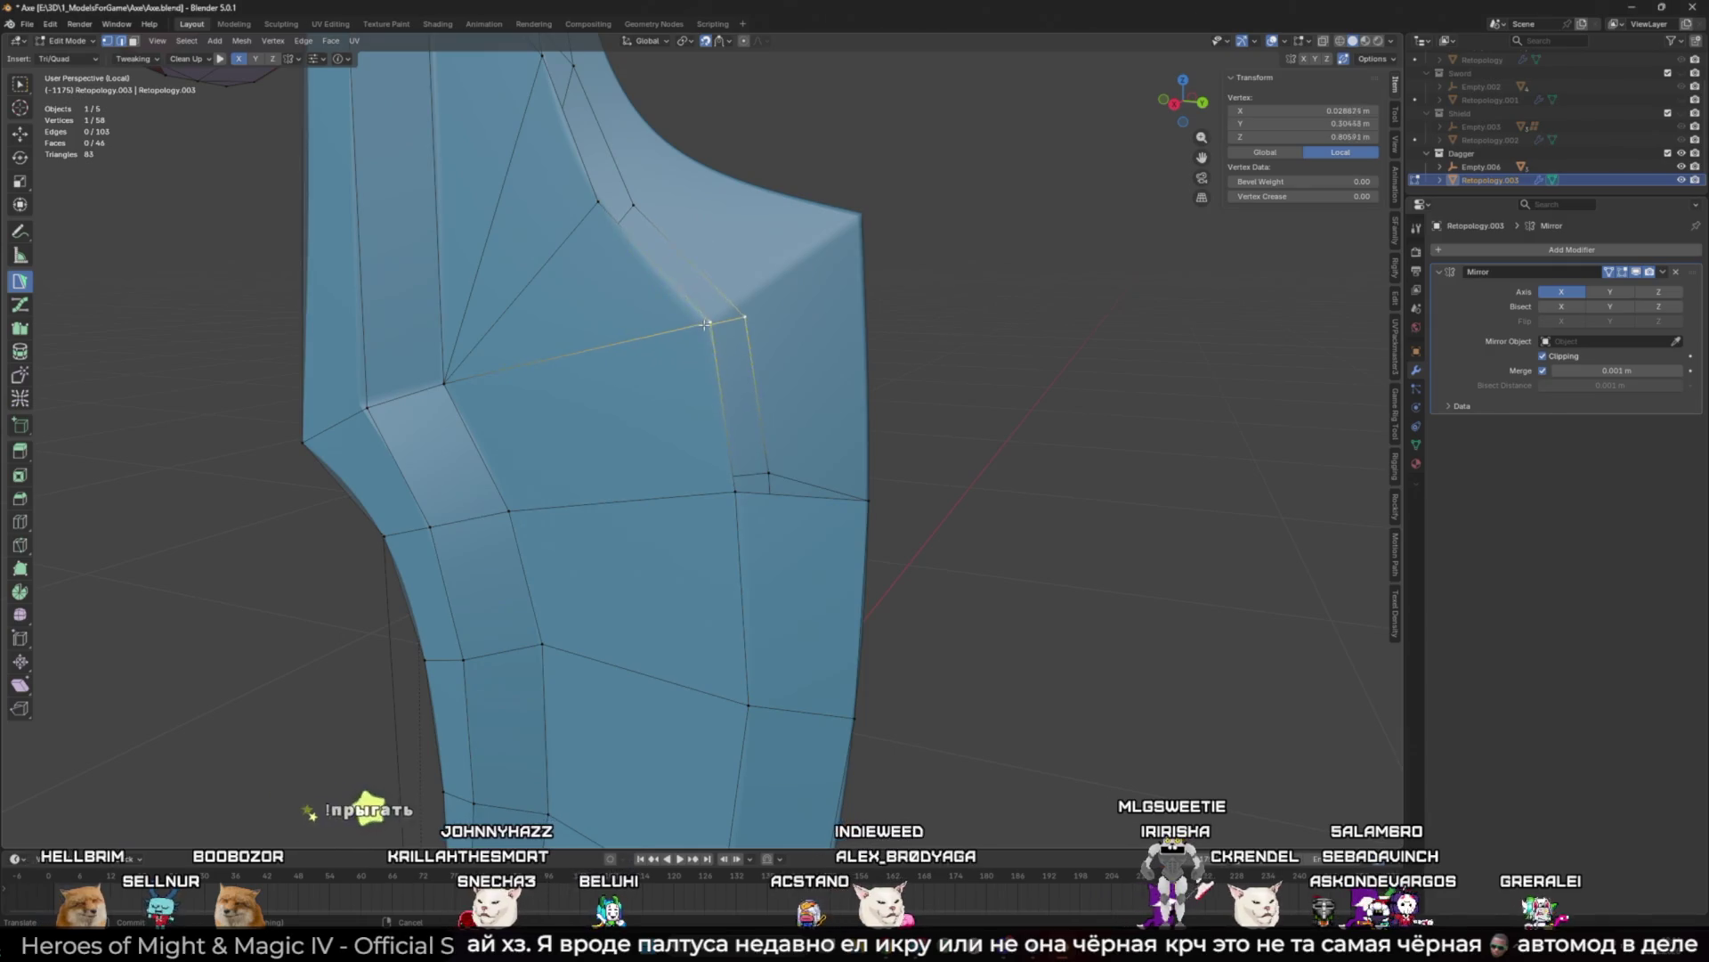
pyautogui.press('Escape')
pyautogui.keyDown('shift'); pyautogui.click(712, 363); pyautogui.keyUp('shift')
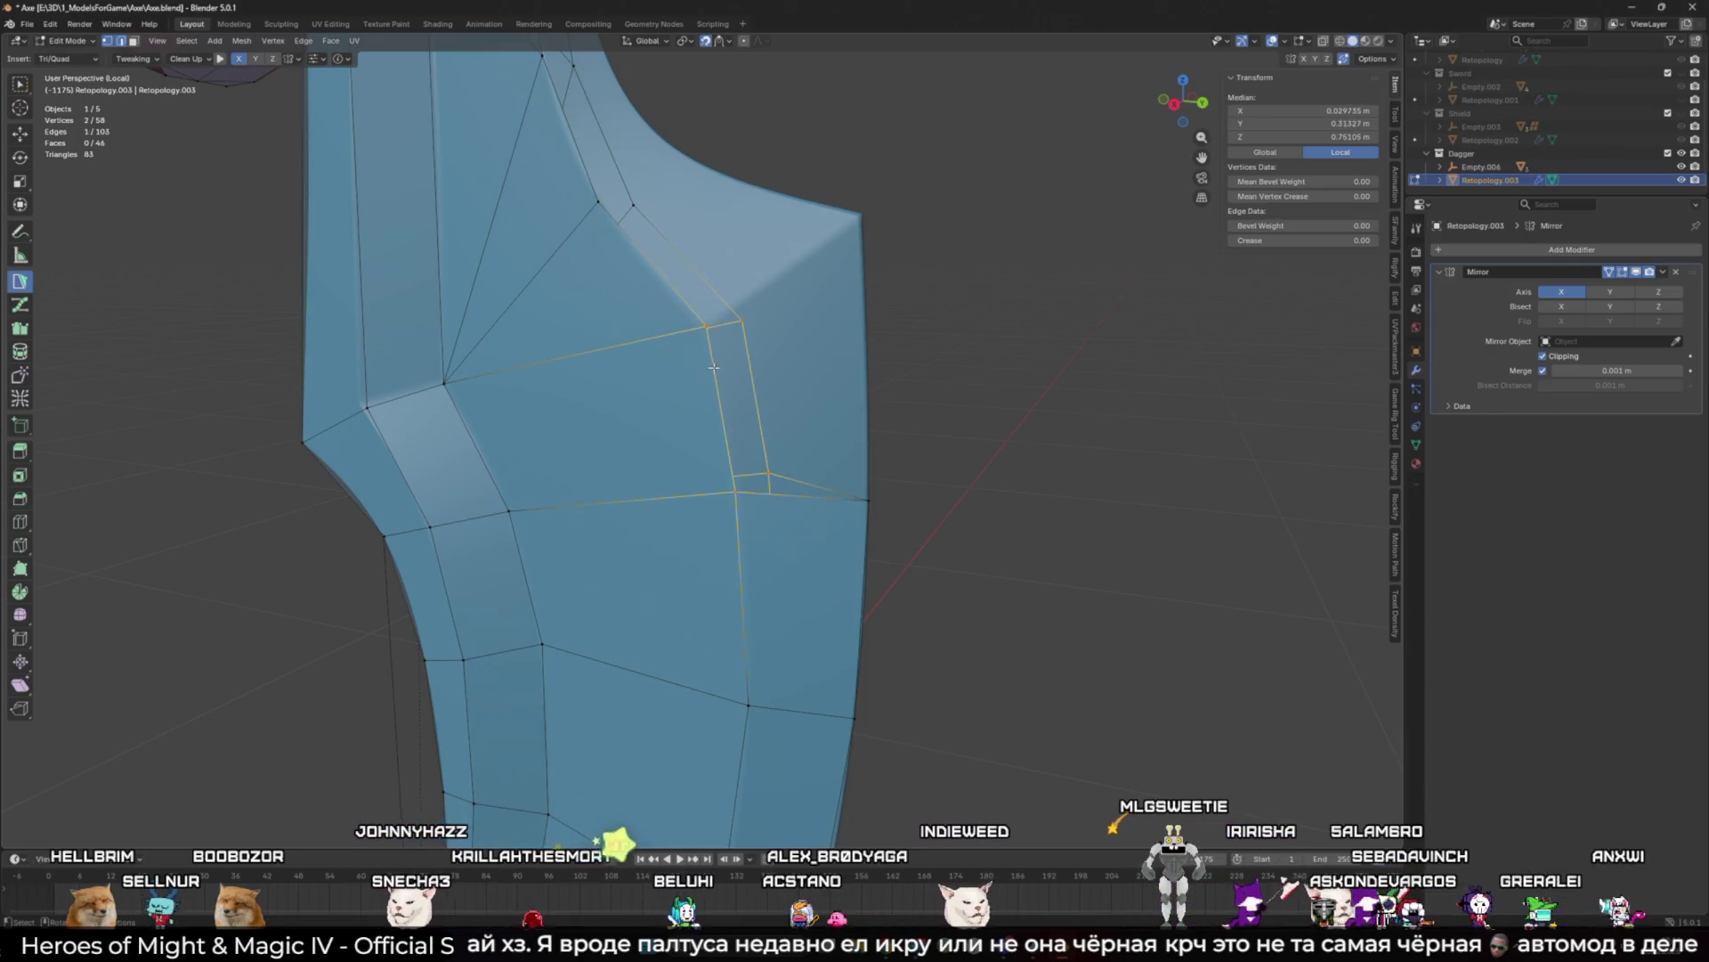
pyautogui.keyDown('ctrl'); pyautogui.click(850, 416); pyautogui.keyUp('ctrl')
pyautogui.moveTo(852, 416); pyautogui.dragTo(865, 455)
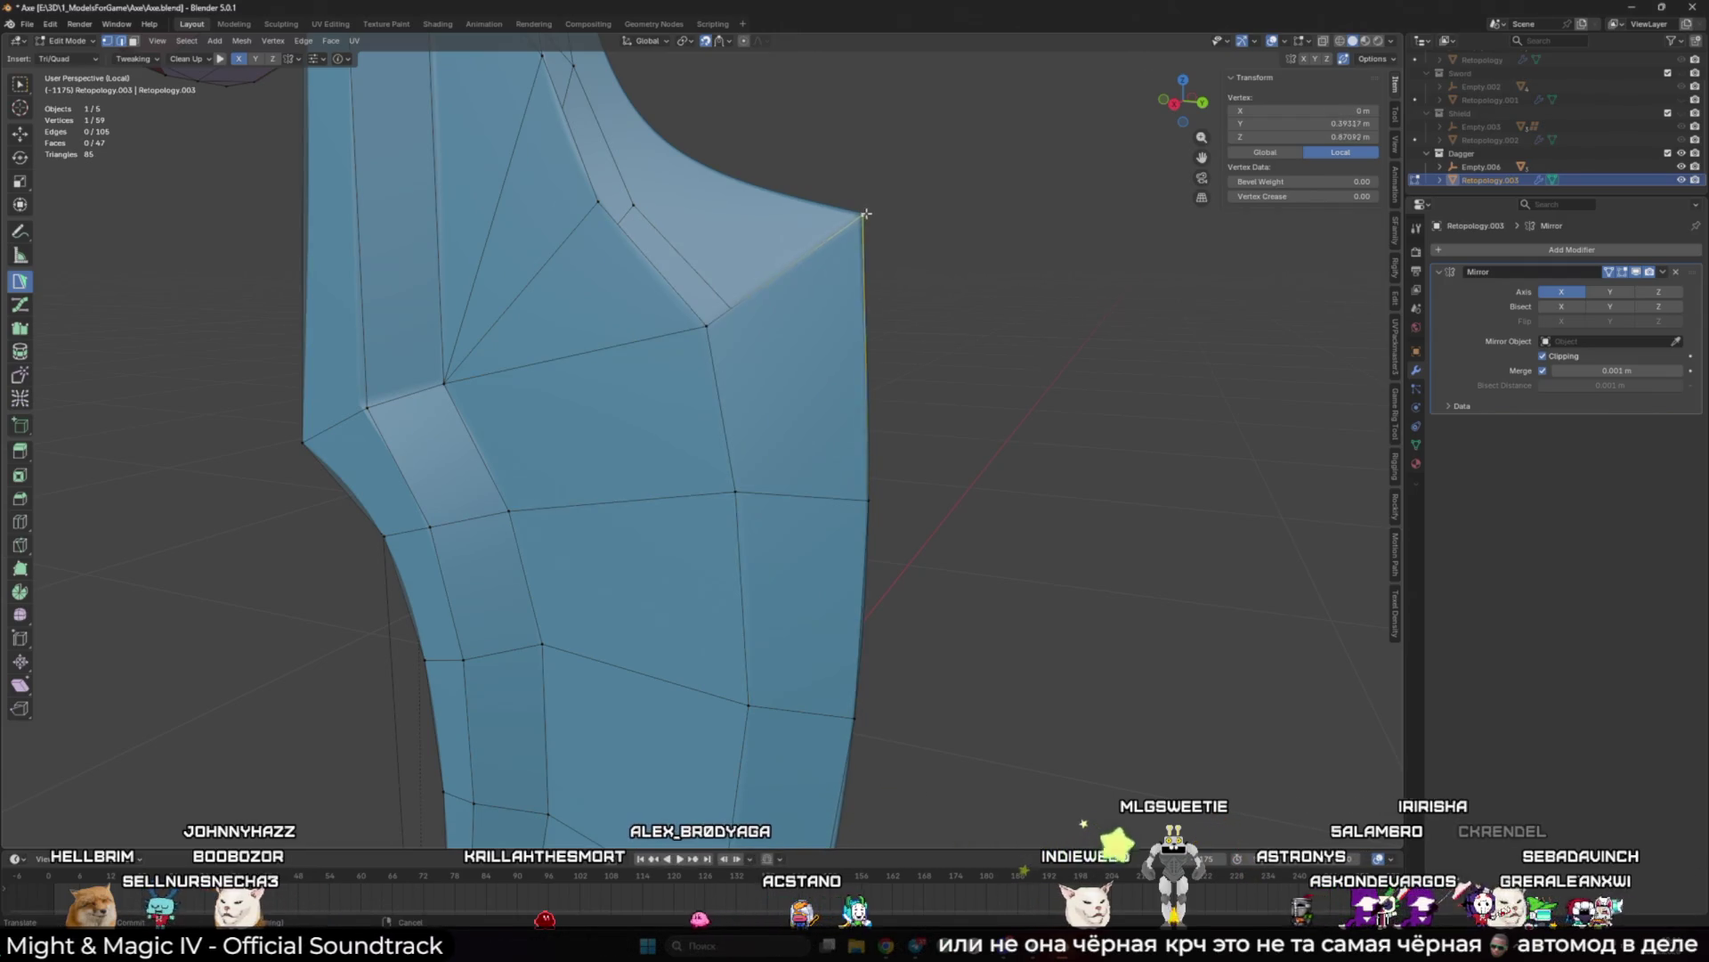
pyautogui.moveTo(861, 208); pyautogui.dragTo(890, 303, button='middle')
# Step: Extend a face from the blade's upper edge toward the crossguard and pull its top vertex onto the blade
pyautogui.keyDown('shift'); pyautogui.click(668, 302); pyautogui.keyUp('shift')
pyautogui.moveTo(668, 302); pyautogui.dragTo(614, 405, button='middle')
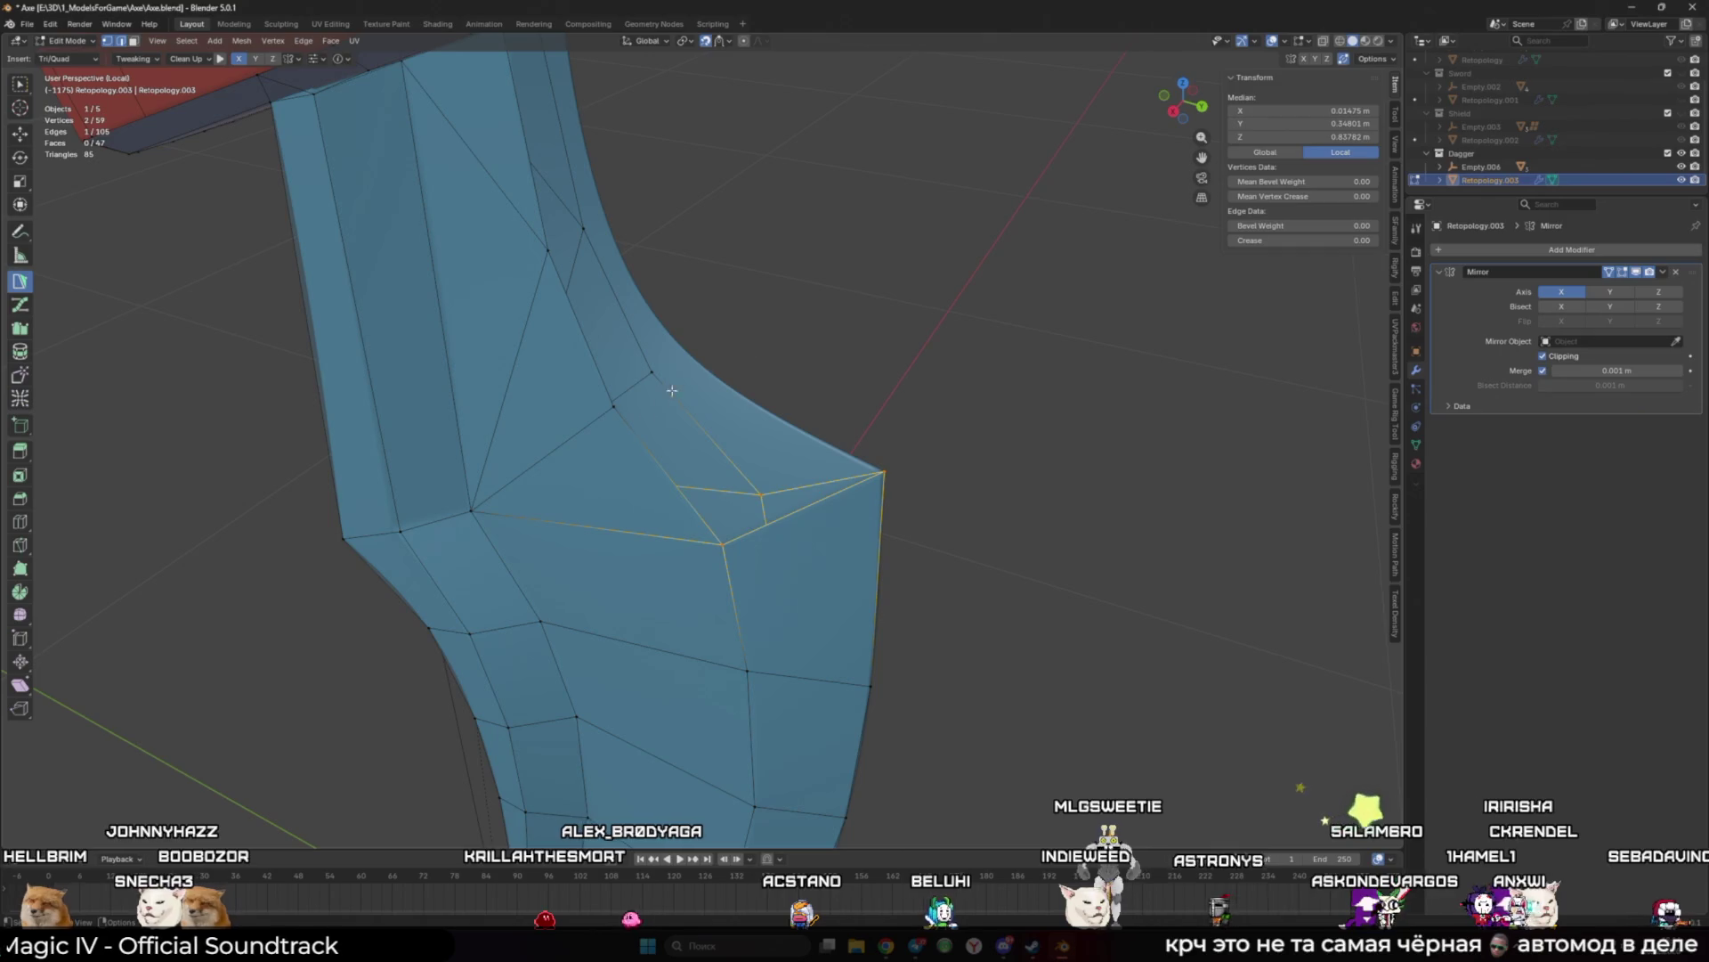
pyautogui.moveTo(614, 405)
pyautogui.keyDown('ctrl'); pyautogui.mouseDown()
pyautogui.moveTo(632, 369)
pyautogui.moveTo(690, 349)
pyautogui.mouseUp(); pyautogui.keyUp('ctrl')
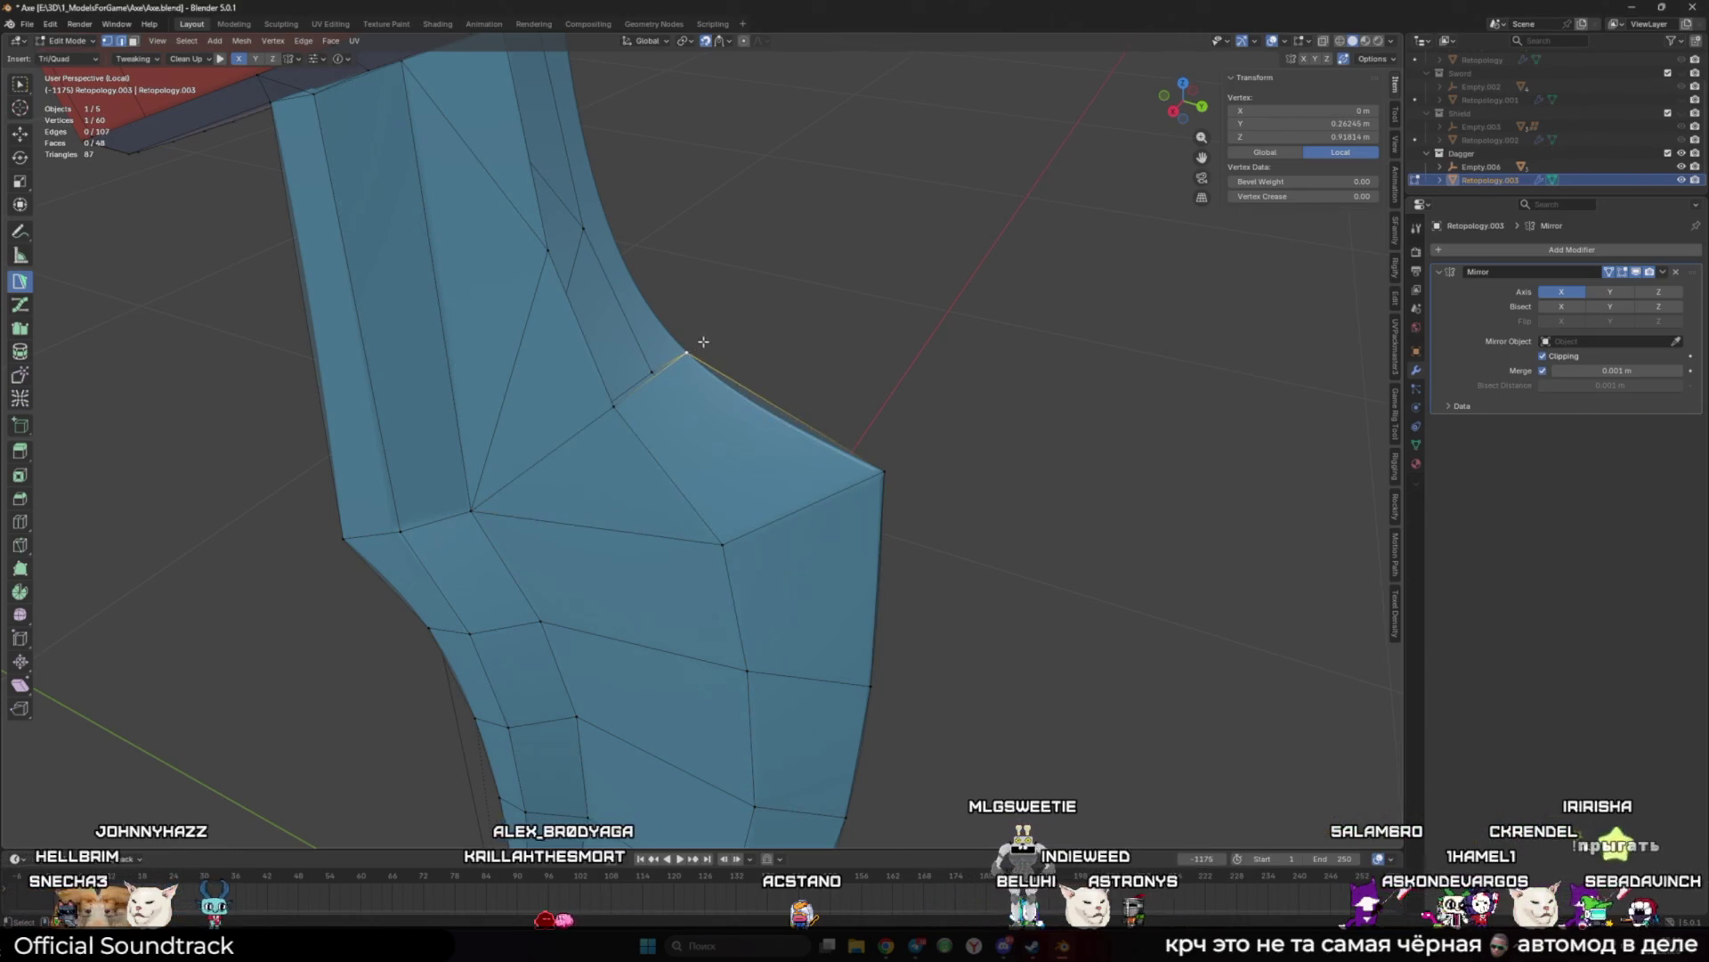
pyautogui.moveTo(700, 345)
pyautogui.mouseDown(button='middle')
pyautogui.moveTo(752, 366)
pyautogui.moveTo(819, 505)
pyautogui.mouseUp(button='middle')
pyautogui.keyDown('shift'); pyautogui.click(819, 490); pyautogui.keyUp('shift')
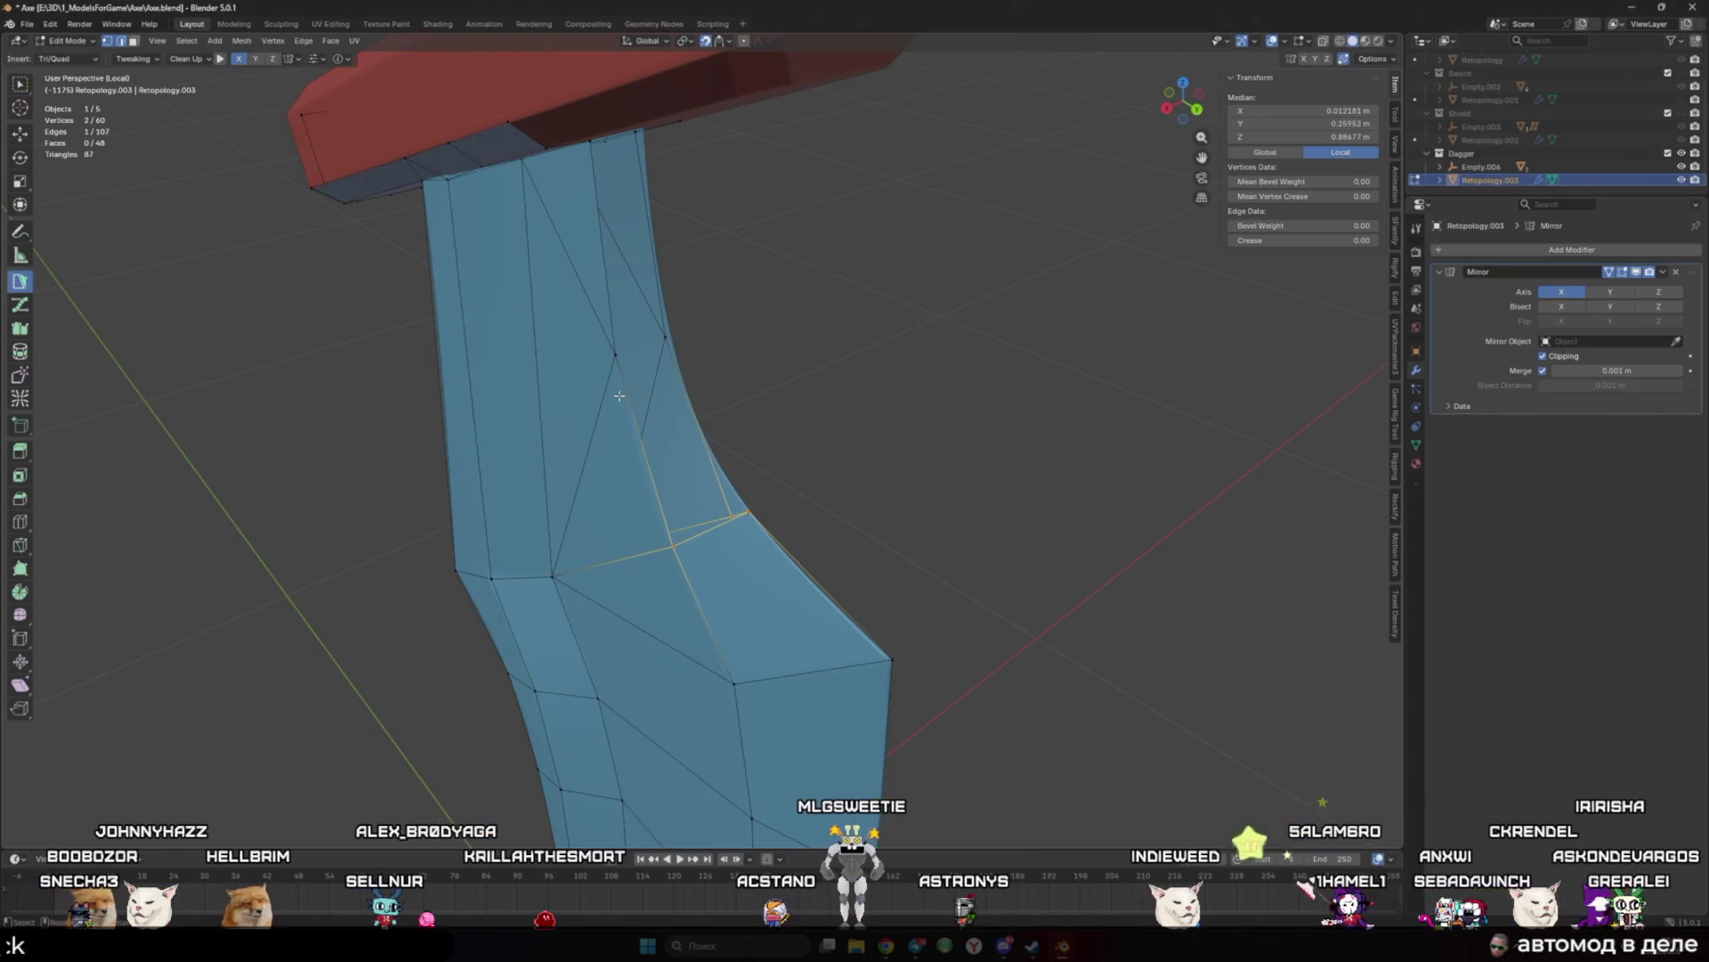
pyautogui.moveTo(620, 395); pyautogui.dragTo(739, 312, button='middle')
pyautogui.moveTo(761, 236); pyautogui.dragTo(770, 264)
# Step: Move a vertex up toward the crossguard and fill a triangle to the top vertex
pyautogui.moveTo(772, 265)
pyautogui.mouseDown(button='middle')
pyautogui.moveTo(883, 453)
pyautogui.moveTo(695, 579)
pyautogui.moveTo(714, 507)
pyautogui.mouseUp(button='middle')
pyautogui.scroll(-3, 801, 338)
pyautogui.scroll(3, 802, 339)
pyautogui.keyDown('shift'); pyautogui.click(689, 585); pyautogui.keyUp('shift')
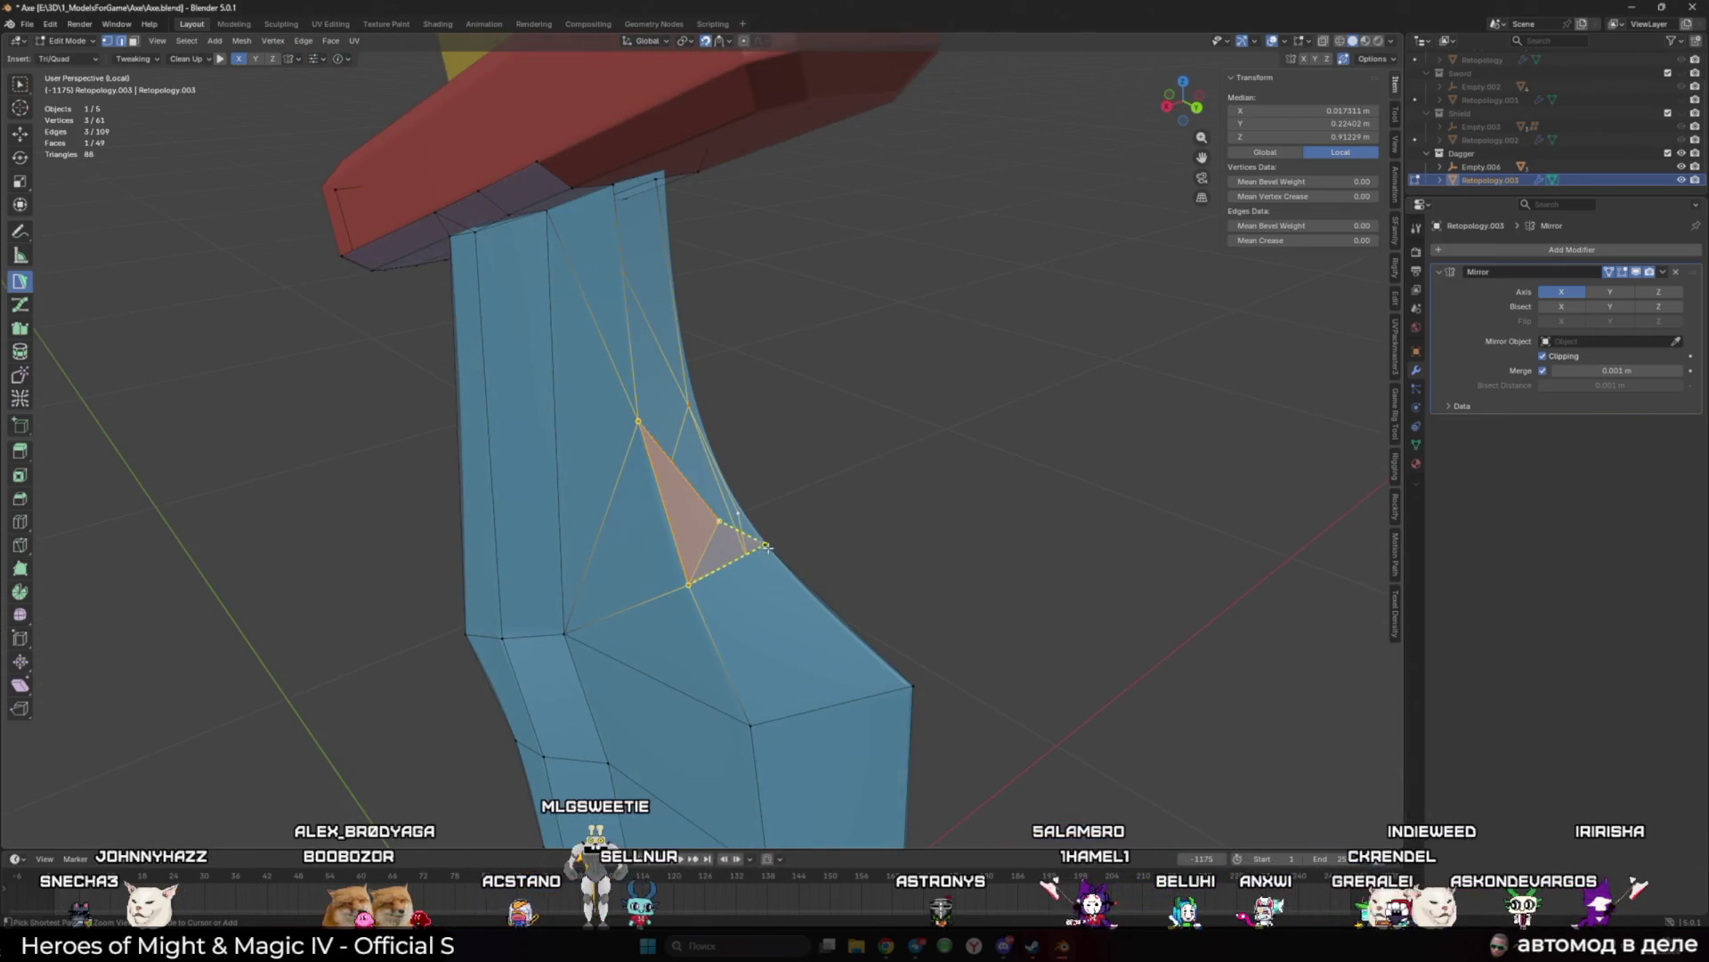
pyautogui.moveTo(719, 522); pyautogui.dragTo(705, 437)
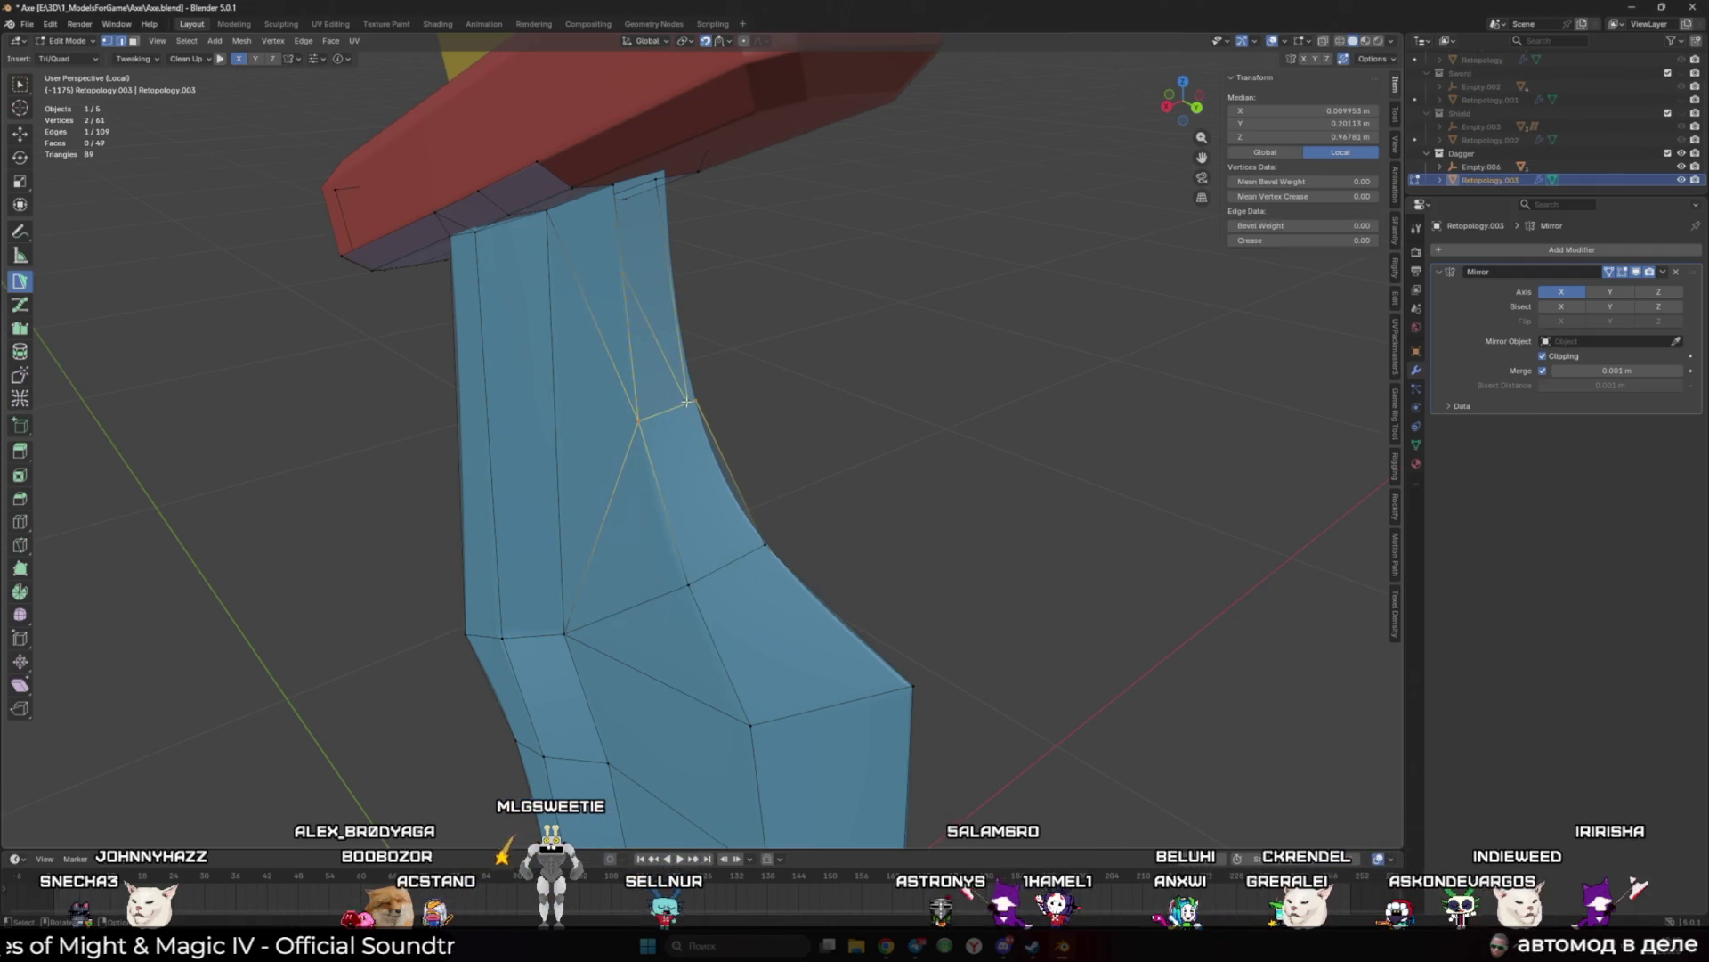
pyautogui.click(625, 180)
# Step: Extend new vertices up onto the crossguard at the blade junction
pyautogui.moveTo(625, 180); pyautogui.dragTo(724, 454, button='middle')
pyautogui.scroll(1, 724, 454)
pyautogui.keyDown('ctrl'); pyautogui.moveTo(761, 432); pyautogui.dragTo(766, 422); pyautogui.keyUp('ctrl')
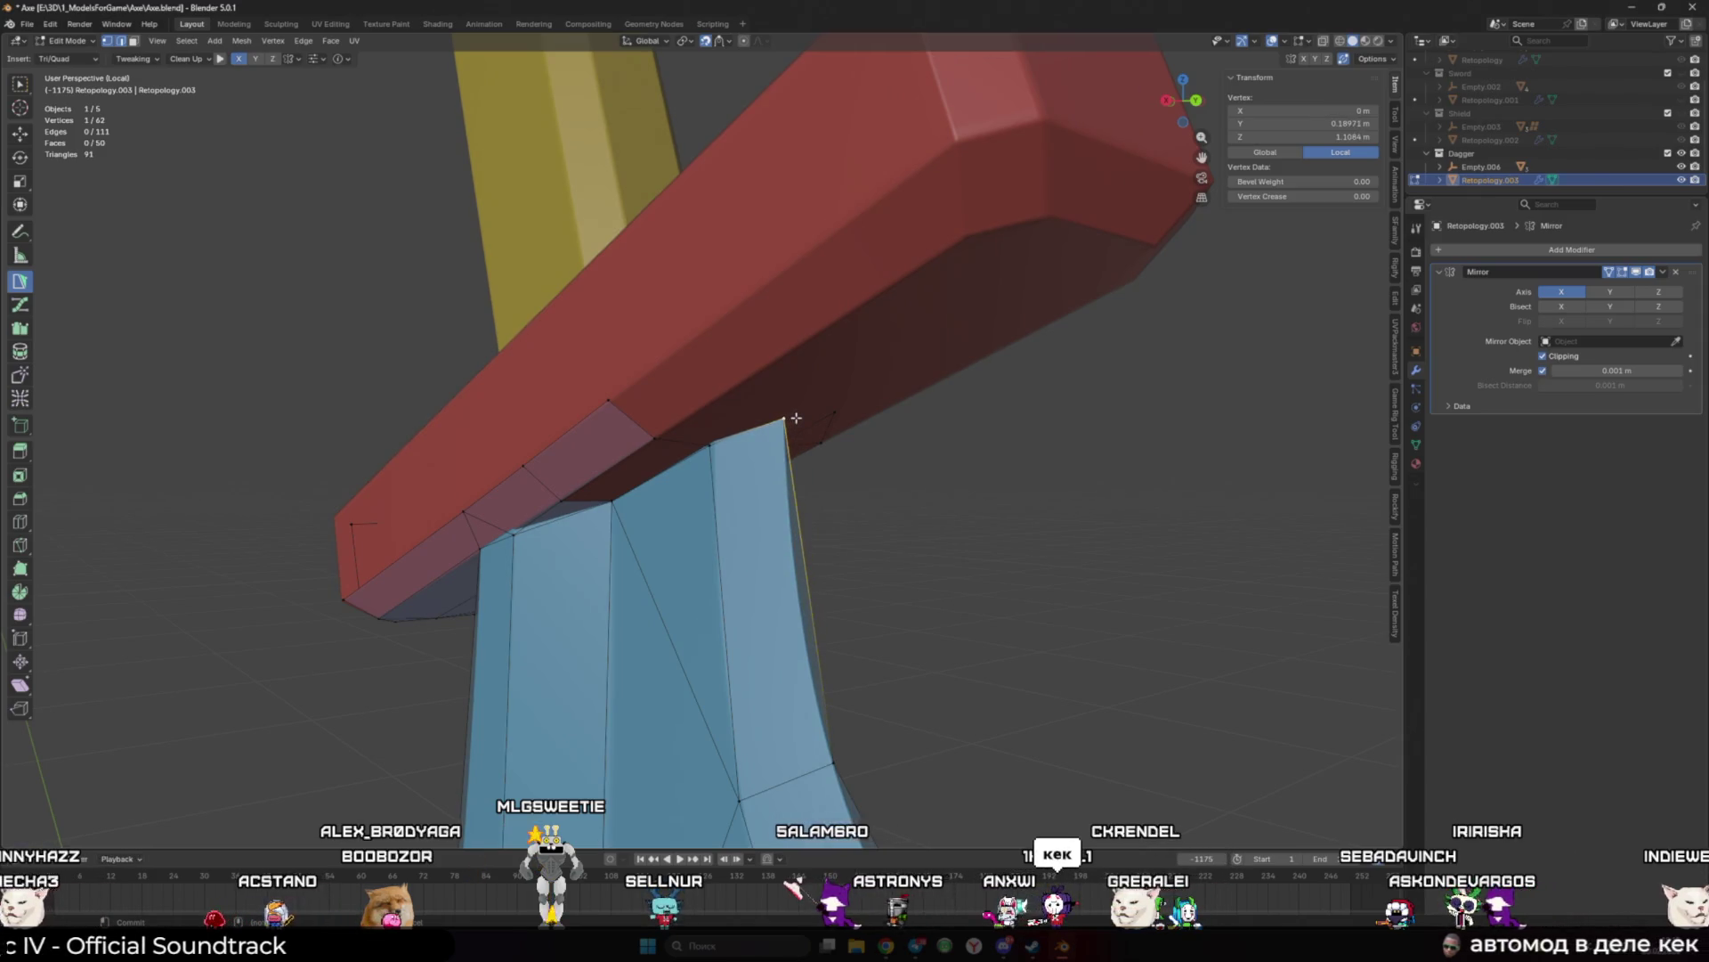
pyautogui.moveTo(796, 417)
pyautogui.mouseDown(button='middle')
pyautogui.moveTo(802, 458)
pyautogui.moveTo(681, 368)
pyautogui.moveTo(771, 477)
pyautogui.mouseUp(button='middle')
pyautogui.keyDown('shift'); pyautogui.click(681, 367); pyautogui.keyUp('shift')
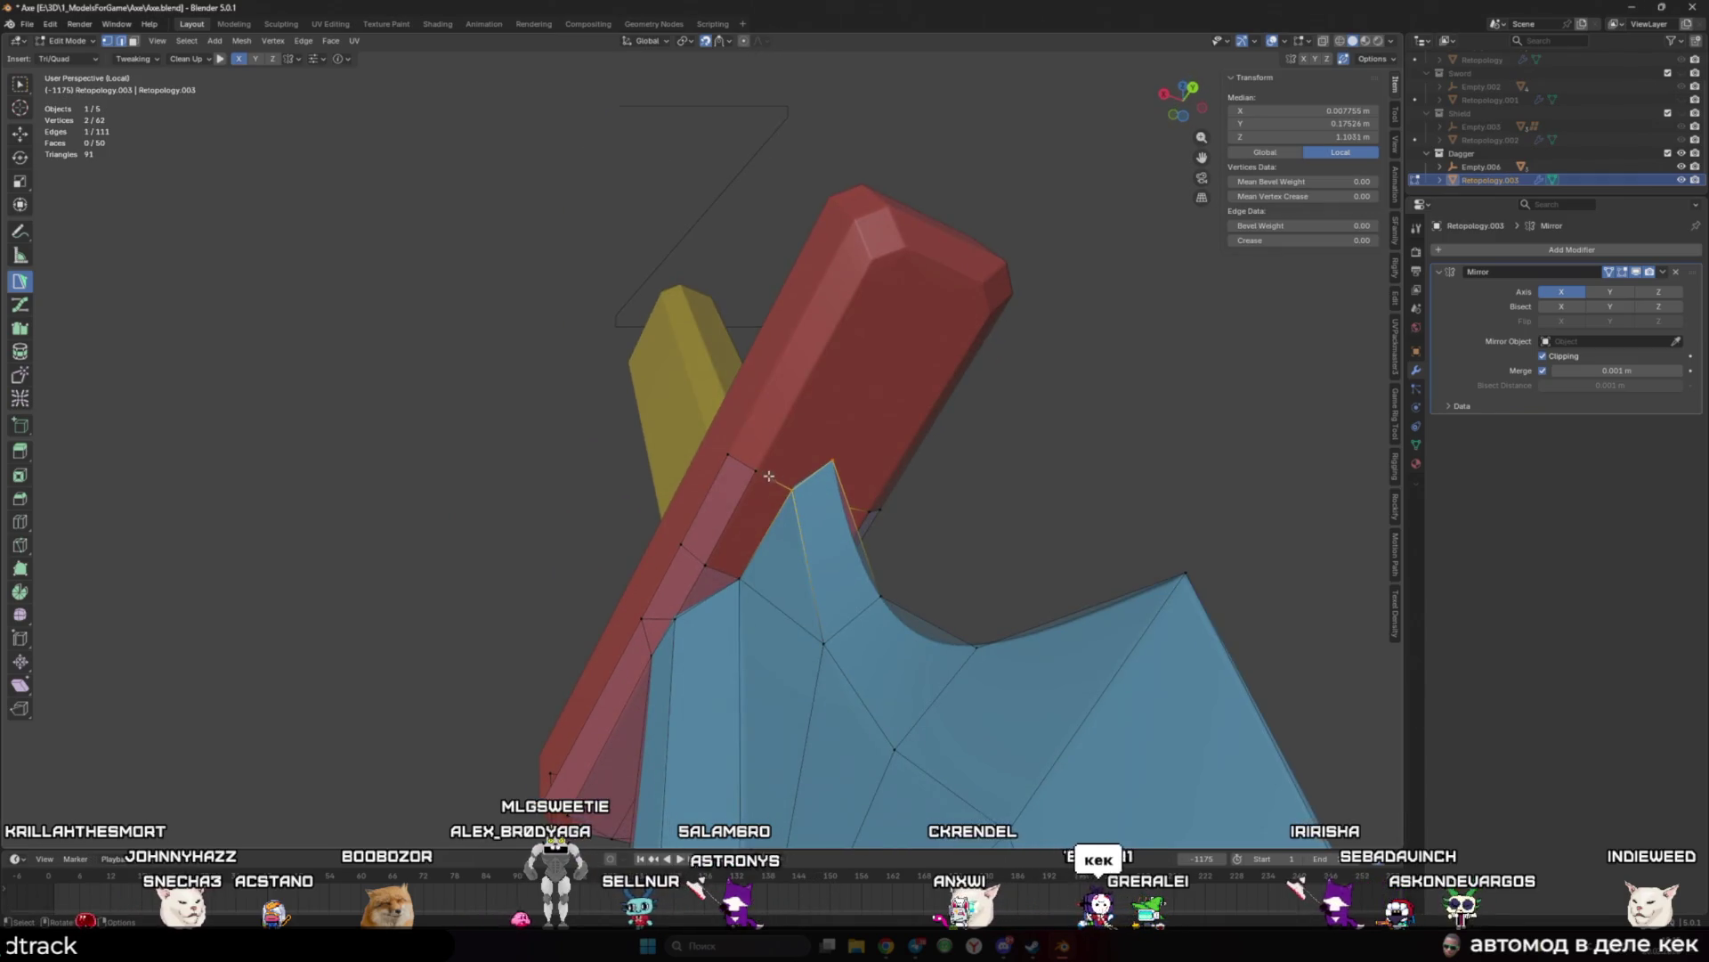
pyautogui.moveTo(744, 487)
pyautogui.mouseDown()
pyautogui.moveTo(792, 405)
pyautogui.moveTo(767, 455)
pyautogui.moveTo(749, 415)
pyautogui.mouseUp()
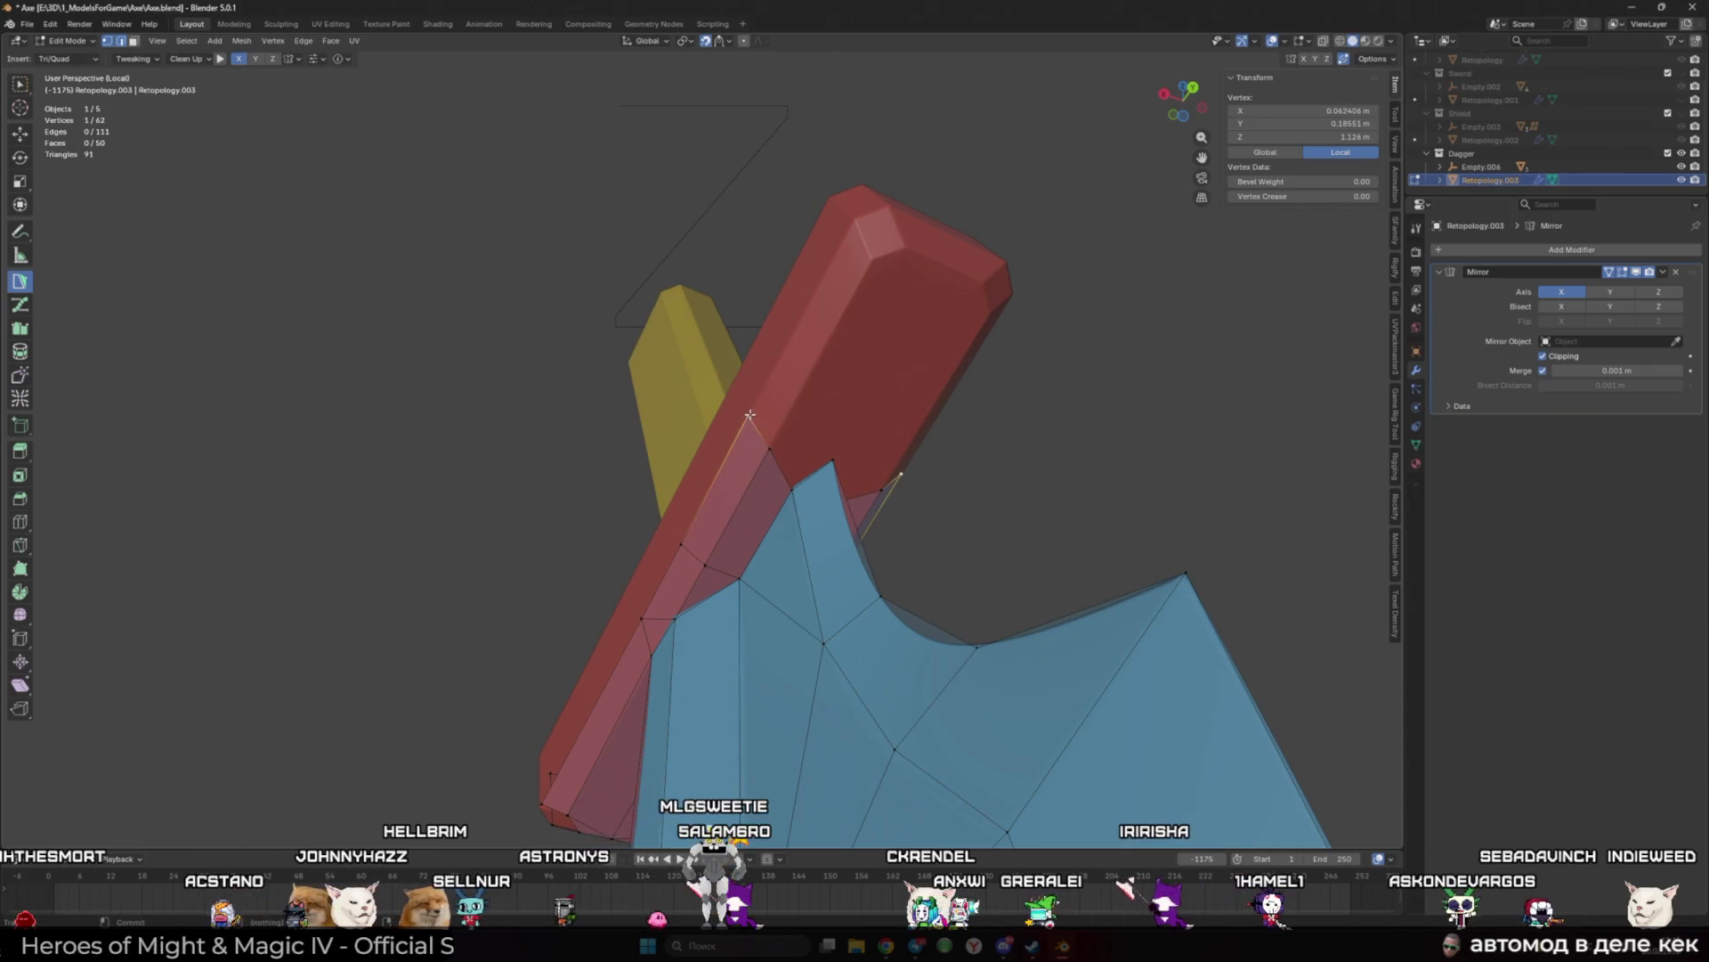
# Step: Build faces onto the guard's underside, inserting a vertex on the top edge
pyautogui.click(778, 464)
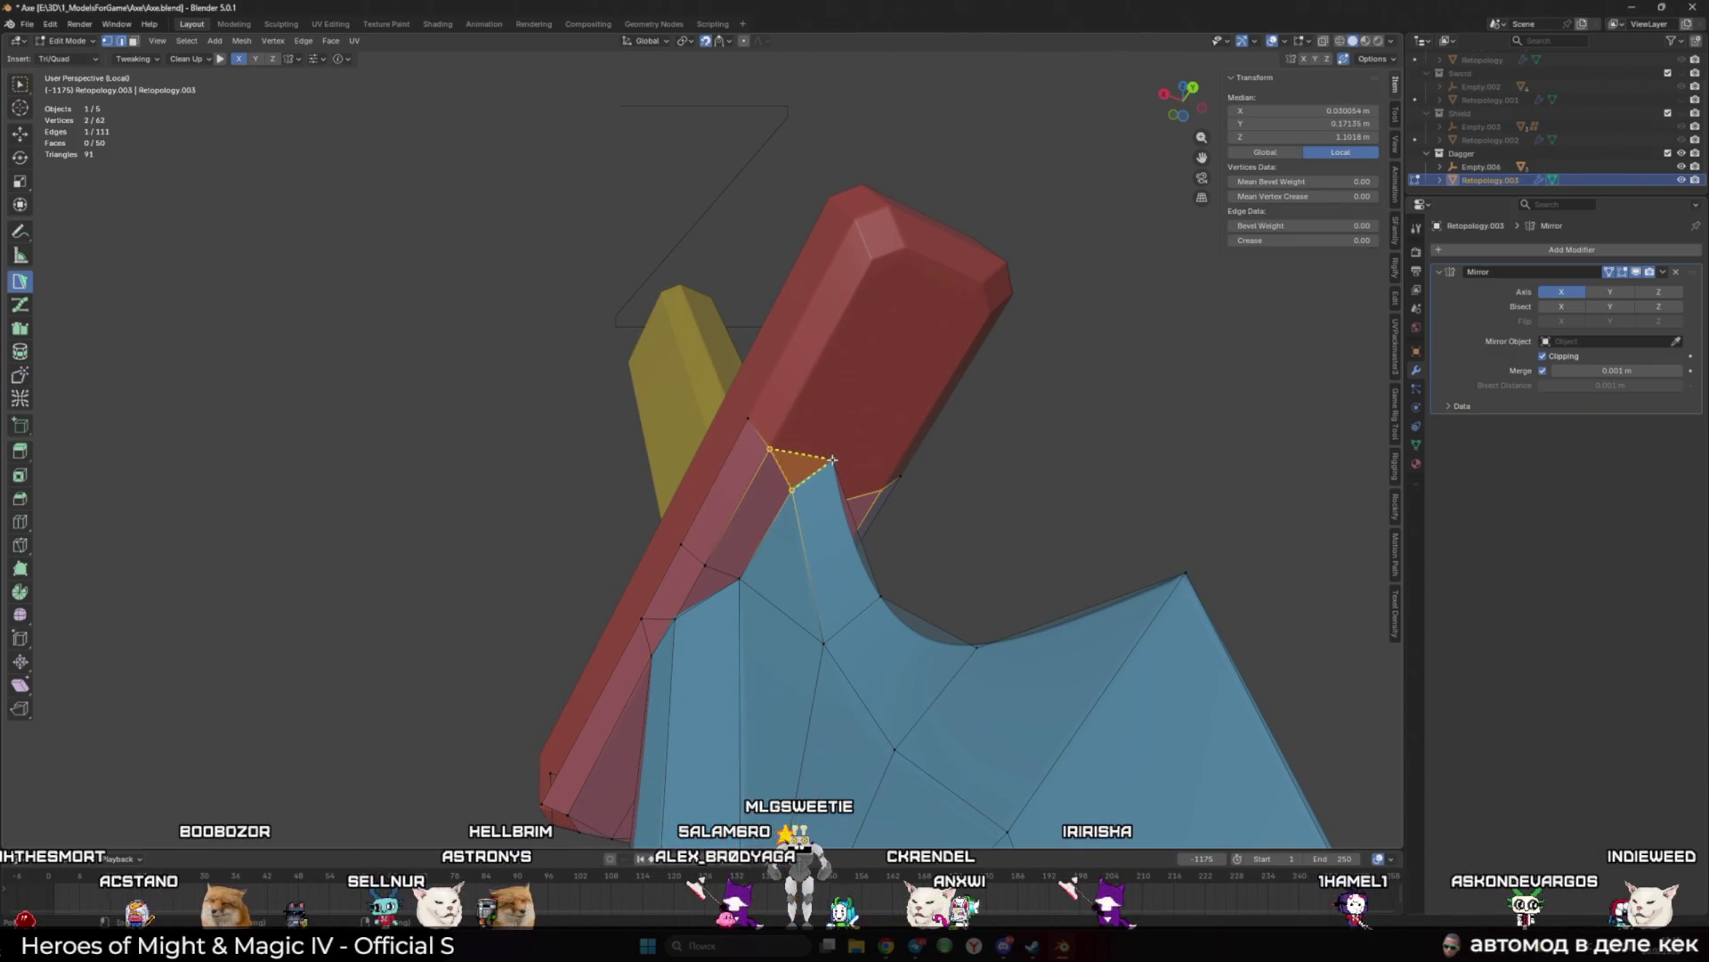
pyautogui.keyDown('ctrl'); pyautogui.click(814, 308); pyautogui.keyUp('ctrl')
pyautogui.moveTo(814, 307)
pyautogui.mouseDown()
pyautogui.moveTo(871, 263)
pyautogui.moveTo(926, 260)
pyautogui.mouseUp()
pyautogui.keyDown('ctrl'); pyautogui.click(931, 292); pyautogui.keyUp('ctrl')
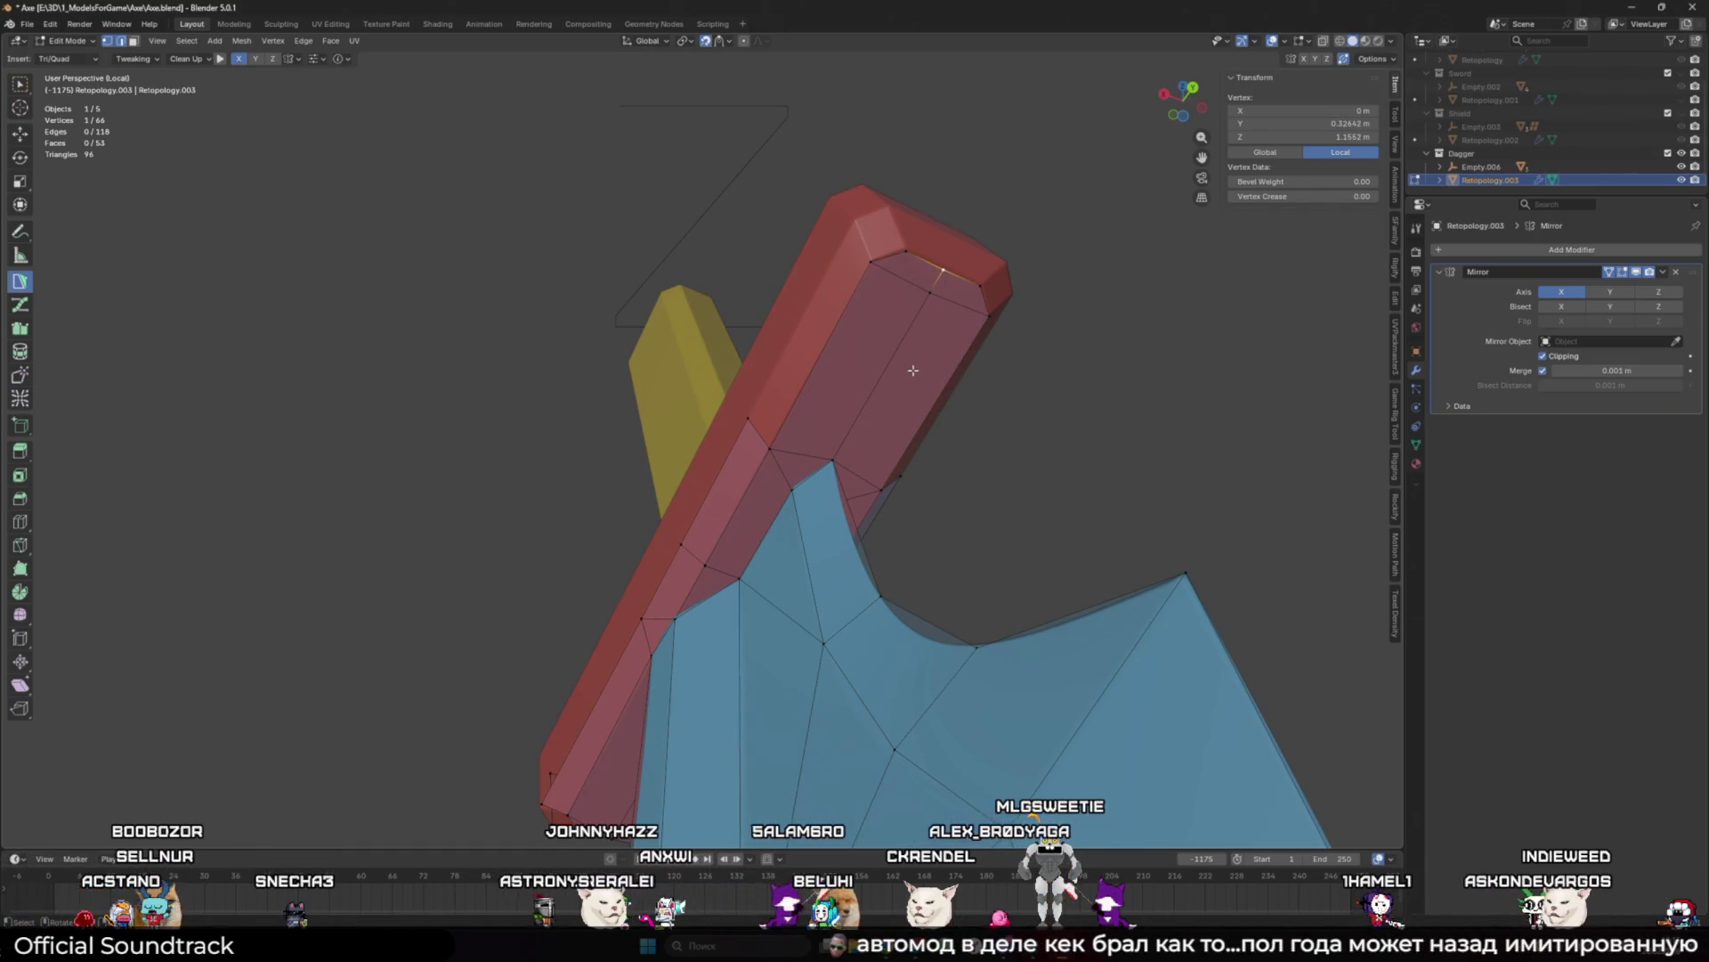
pyautogui.click(897, 260)
pyautogui.moveTo(899, 266); pyautogui.dragTo(983, 264, button='middle')
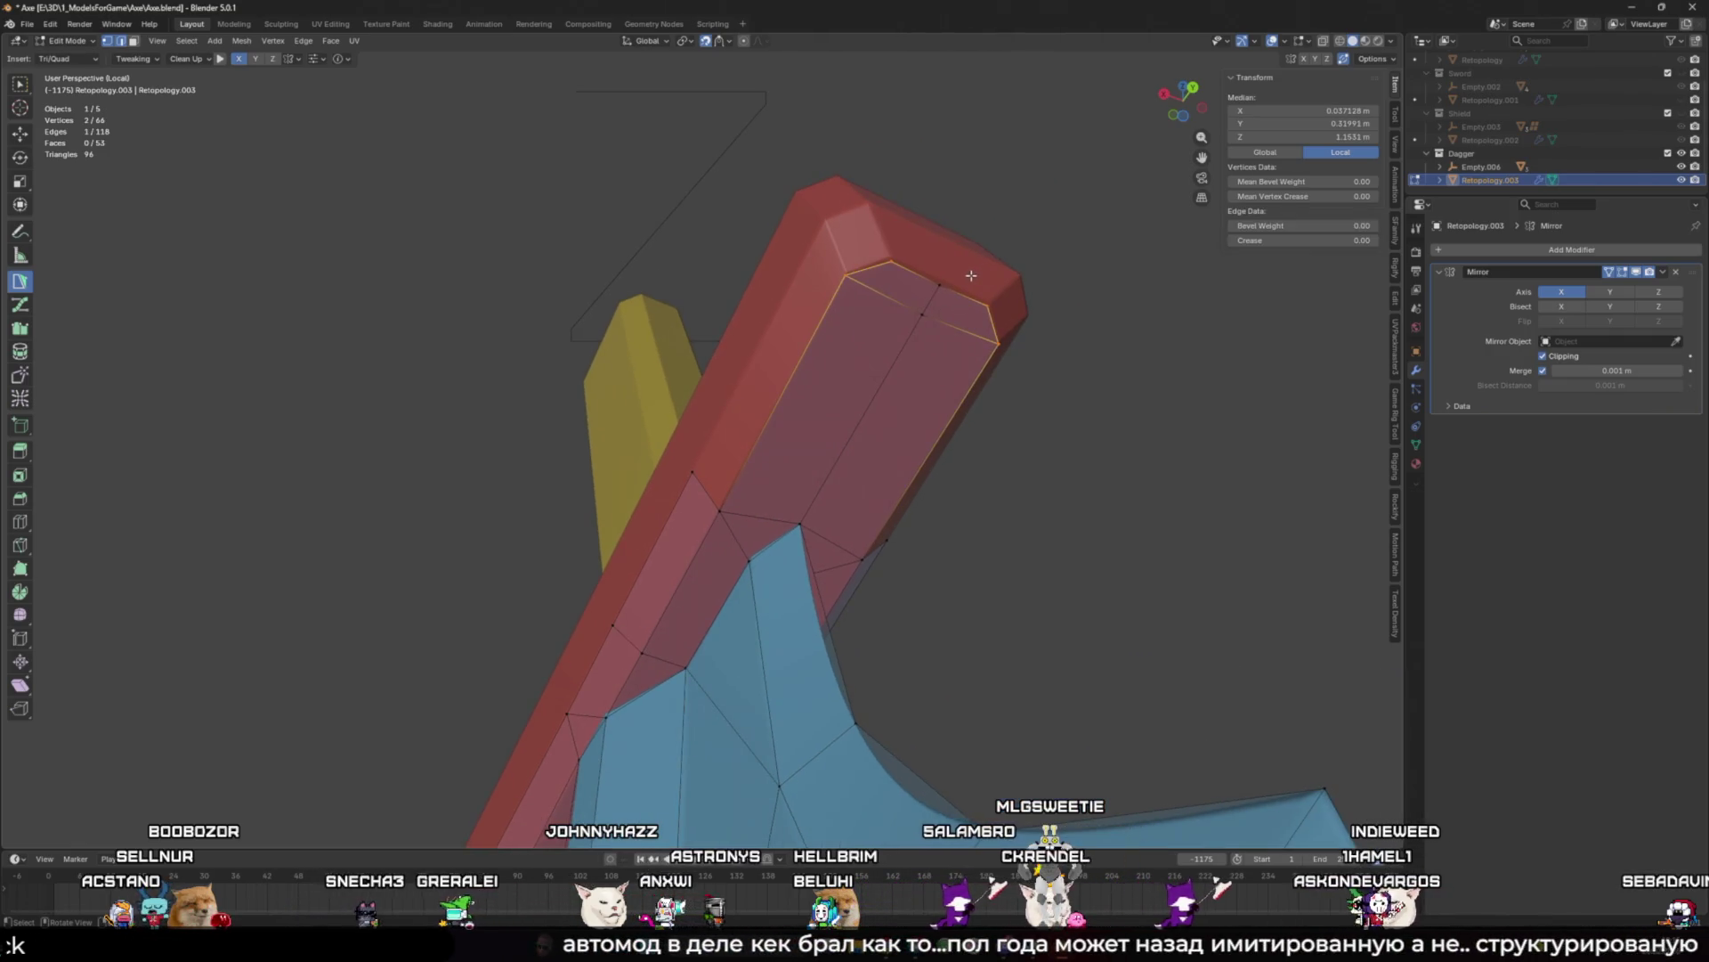
pyautogui.moveTo(936, 285); pyautogui.dragTo(945, 277)
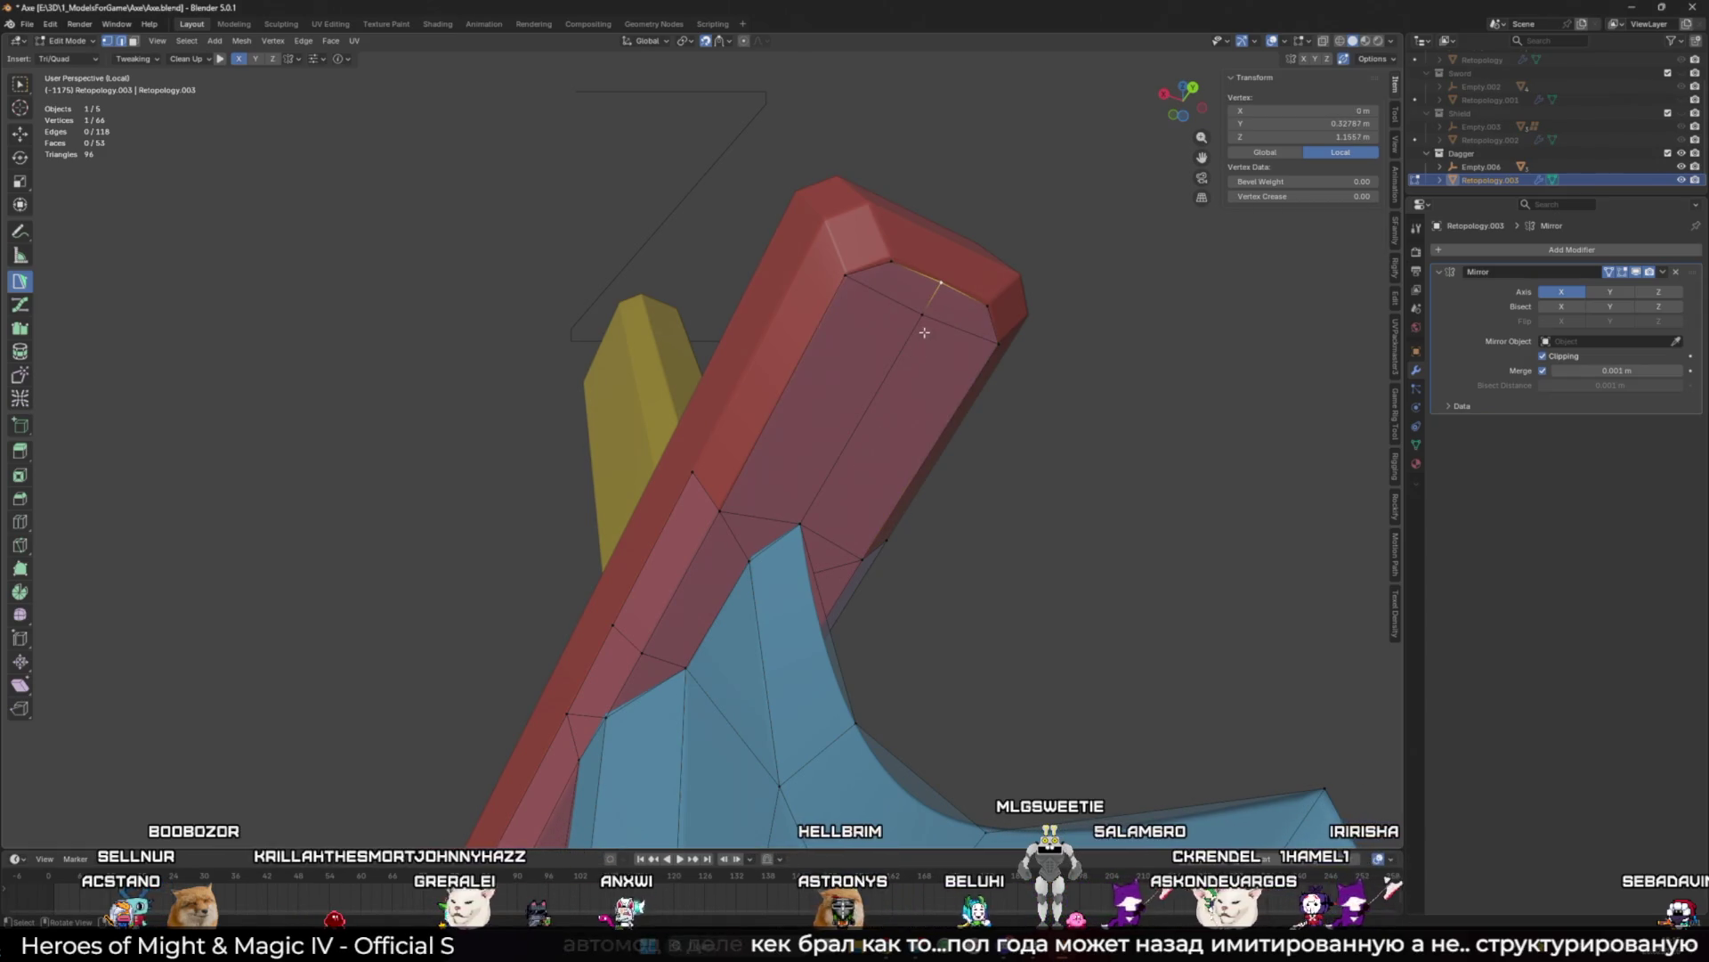
# Step: Merge the stray vertex into its neighbour and fill a new face on the guard's underside
pyautogui.moveTo(906, 390)
pyautogui.mouseDown()
pyautogui.moveTo(833, 534)
pyautogui.moveTo(801, 526)
pyautogui.mouseUp()
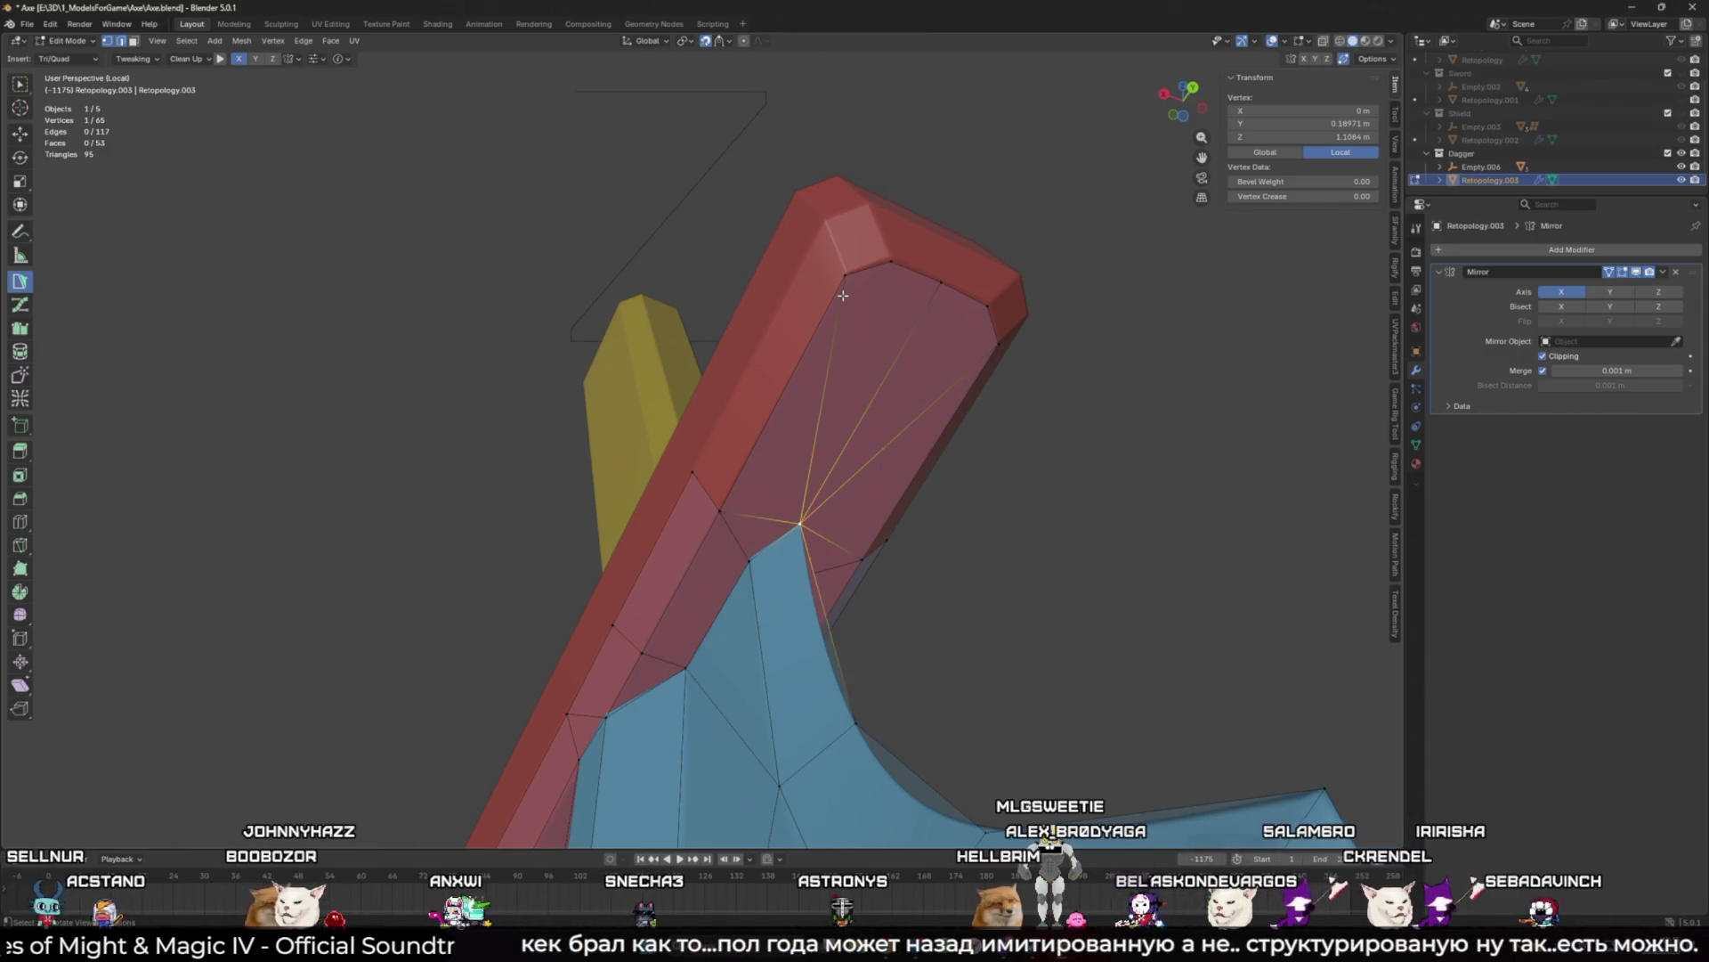
pyautogui.click(893, 261)
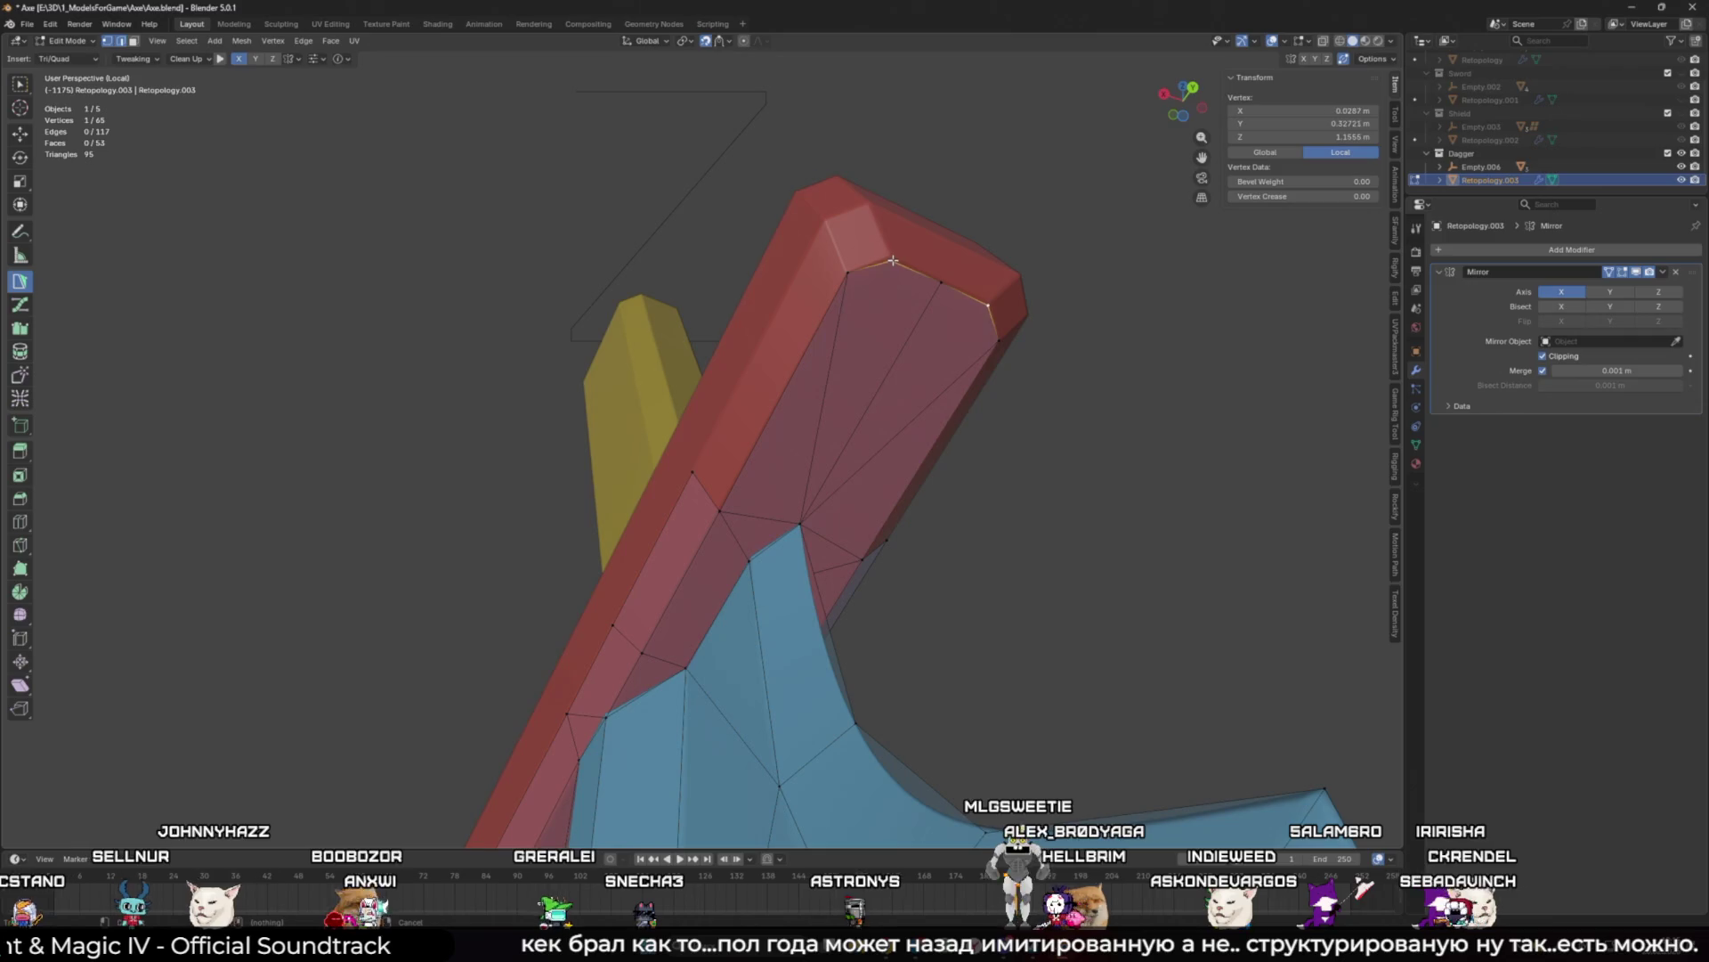
pyautogui.keyDown('shift'); pyautogui.click(802, 523); pyautogui.keyUp('shift')
pyautogui.moveTo(801, 524)
pyautogui.mouseDown(button='middle')
pyautogui.moveTo(818, 645)
pyautogui.moveTo(825, 558)
pyautogui.mouseUp(button='middle')
pyautogui.click(826, 558)
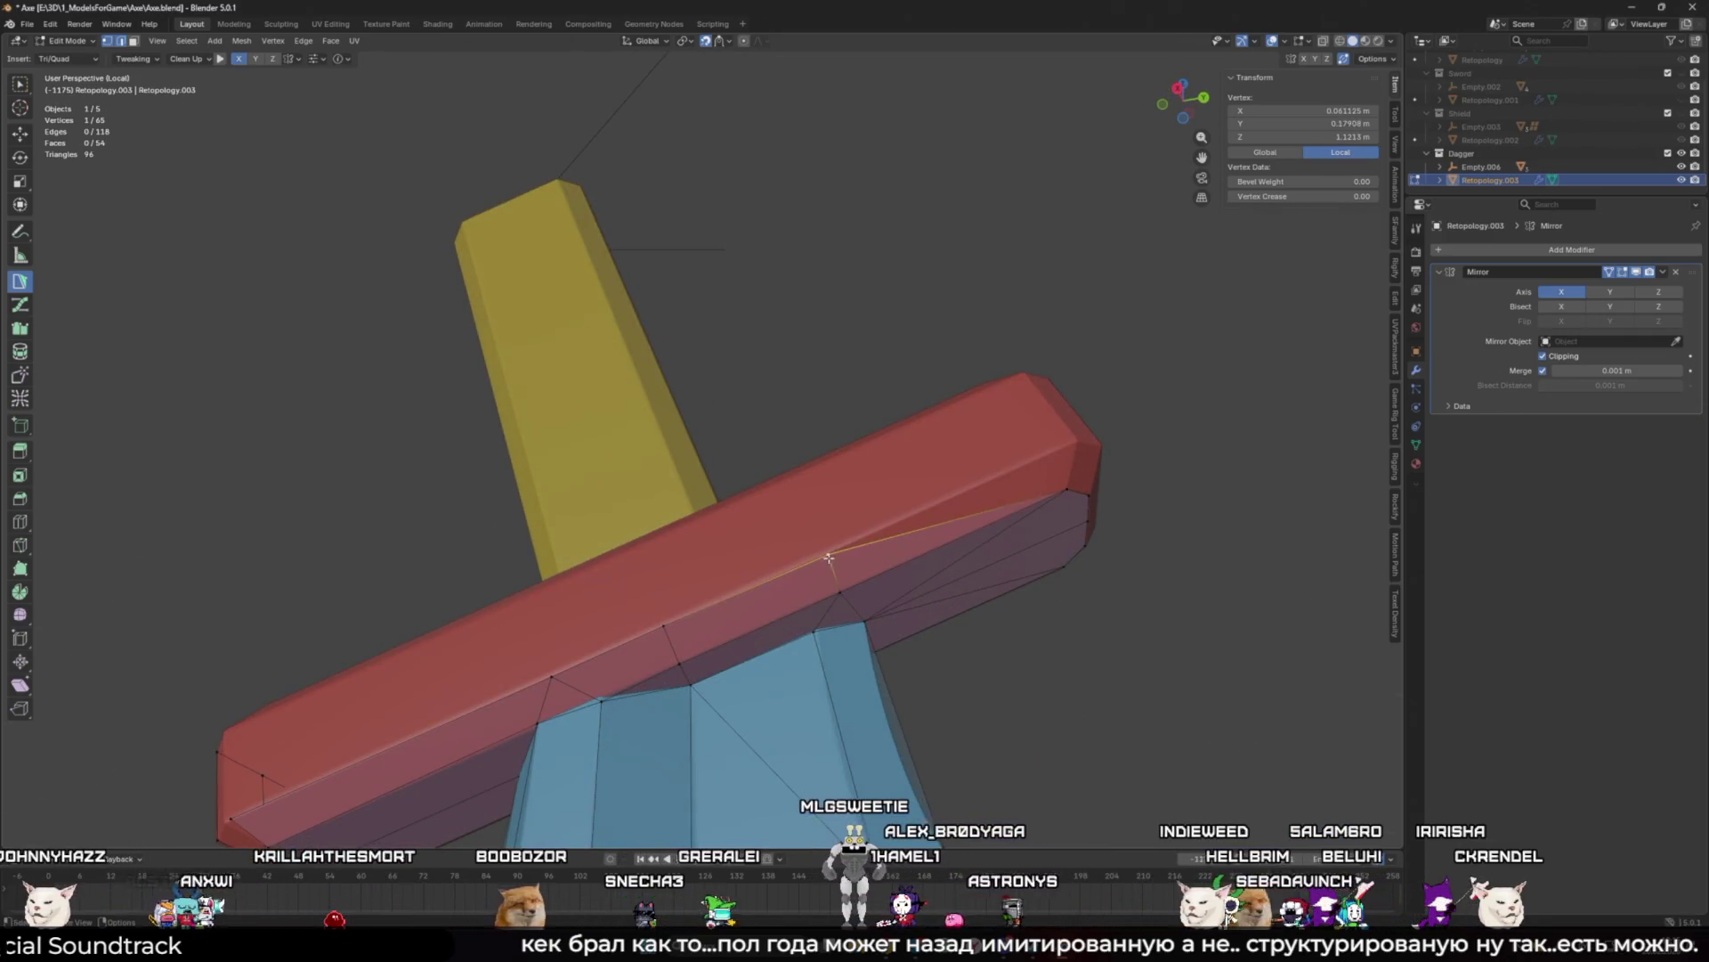
# Step: Extend a vertex to the guard's top corner and build a face on the guard's end
pyautogui.moveTo(871, 544)
pyautogui.keyDown('ctrl'); pyautogui.mouseDown()
pyautogui.moveTo(1015, 499)
pyautogui.moveTo(1079, 441)
pyautogui.mouseUp(); pyautogui.keyUp('ctrl')
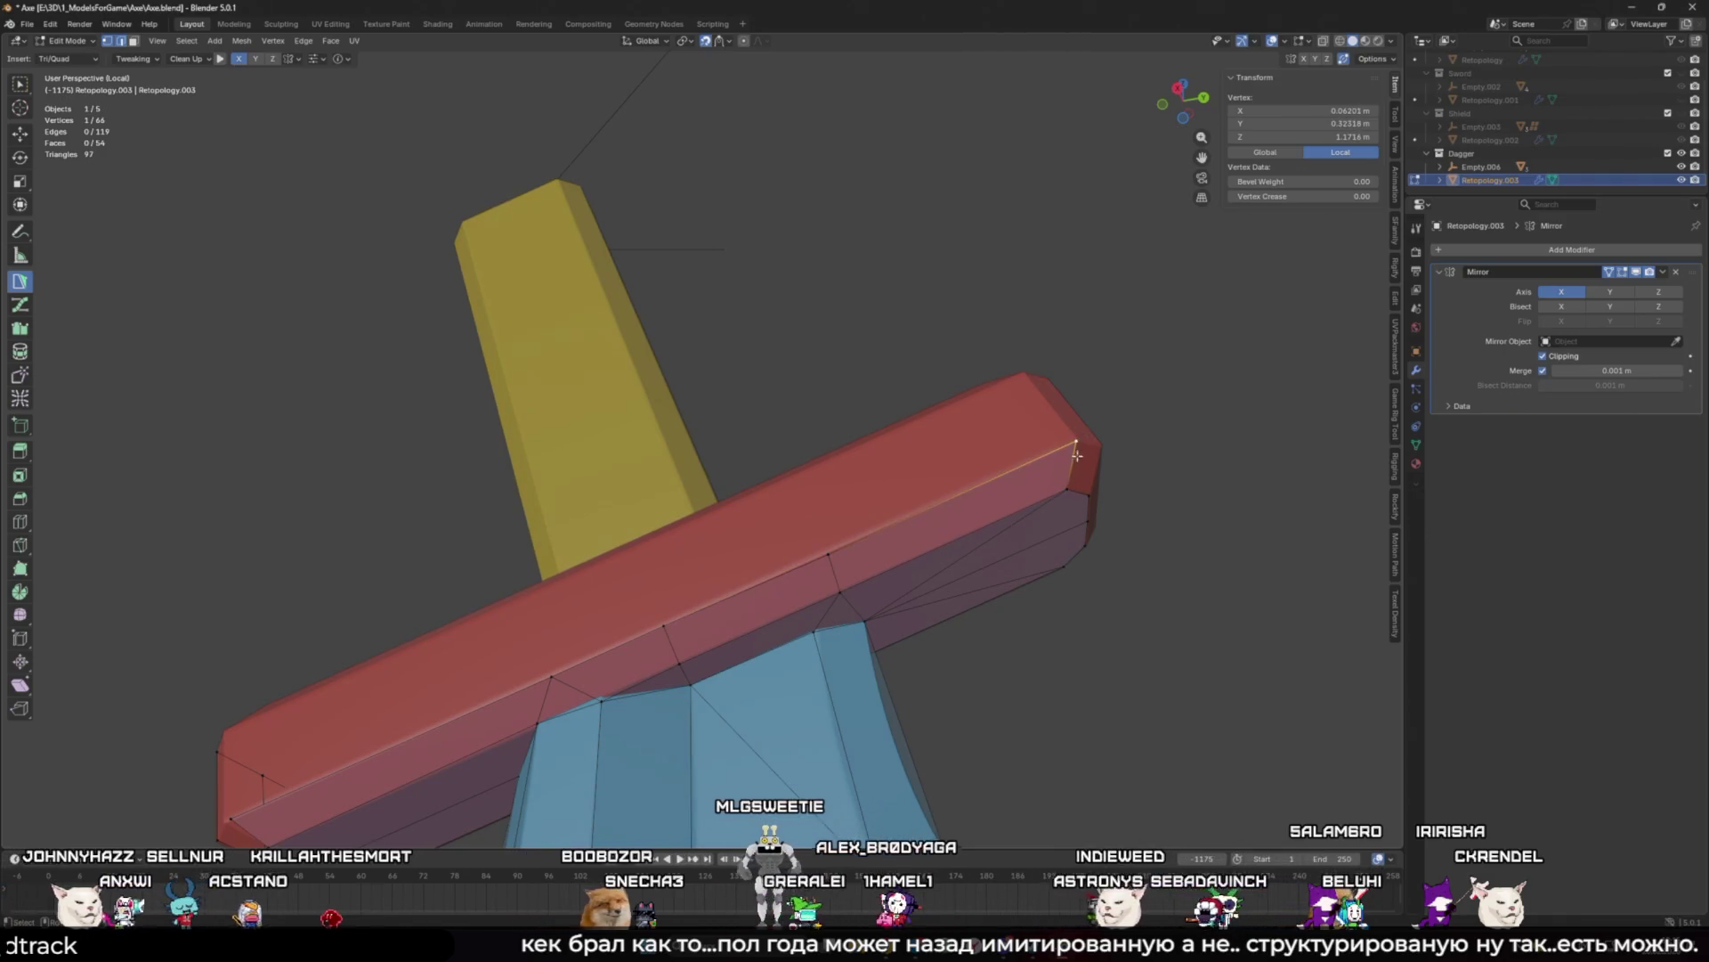
pyautogui.moveTo(1078, 451); pyautogui.dragTo(1050, 496, button='middle')
pyautogui.keyDown('shift'); pyautogui.click(939, 397); pyautogui.keyUp('shift')
pyautogui.click(980, 324)
# Step: Add two more faces along the guard's end, finishing with a quad
pyautogui.moveTo(979, 324); pyautogui.dragTo(864, 434, button='middle')
pyautogui.click(863, 434)
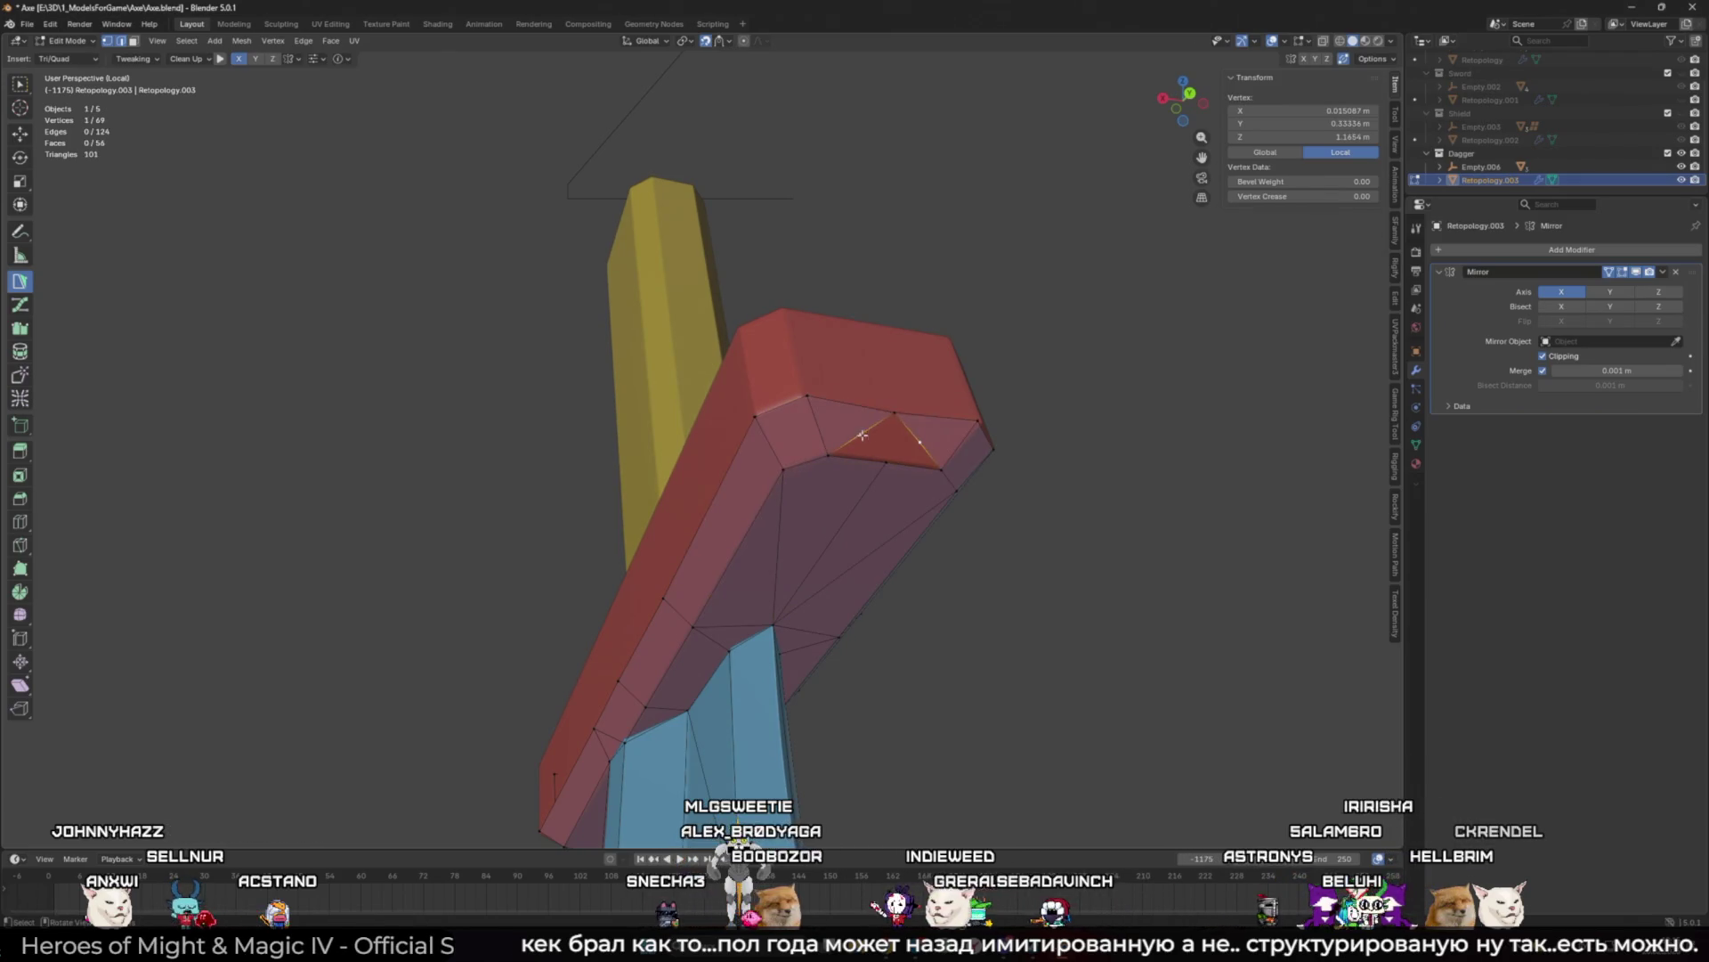
pyautogui.click(854, 408)
pyautogui.moveTo(853, 408)
pyautogui.mouseDown(button='middle')
pyautogui.moveTo(900, 572)
pyautogui.moveTo(851, 440)
pyautogui.moveTo(717, 567)
pyautogui.moveTo(704, 499)
pyautogui.moveTo(663, 456)
pyautogui.mouseUp(button='middle')
pyautogui.keyDown('ctrl'); pyautogui.click(718, 567); pyautogui.keyUp('ctrl')
# Step: Add faces at the guard's front corner and split its front face with a vertical edge using J
pyautogui.keyDown('ctrl'); pyautogui.click(739, 538); pyautogui.keyUp('ctrl')
pyautogui.keyDown('ctrl'); pyautogui.click(664, 454); pyautogui.keyUp('ctrl')
pyautogui.keyDown('ctrl'); pyautogui.click(663, 454); pyautogui.keyUp('ctrl')
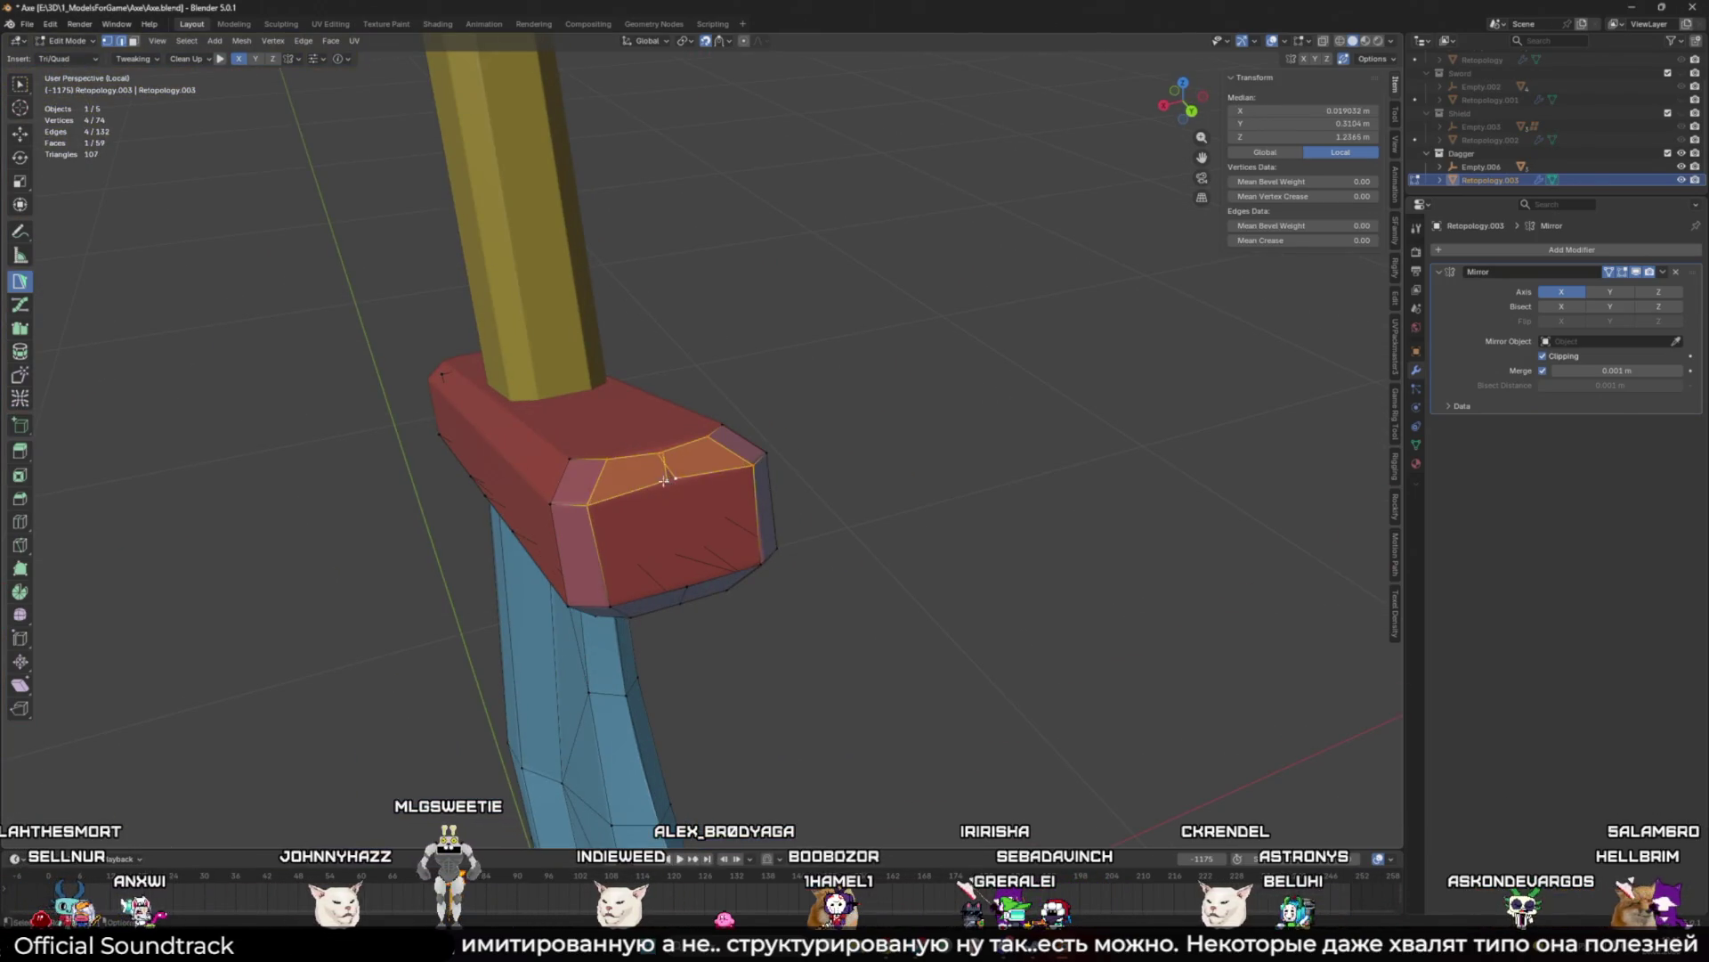
pyautogui.click(607, 534)
pyautogui.press('j')
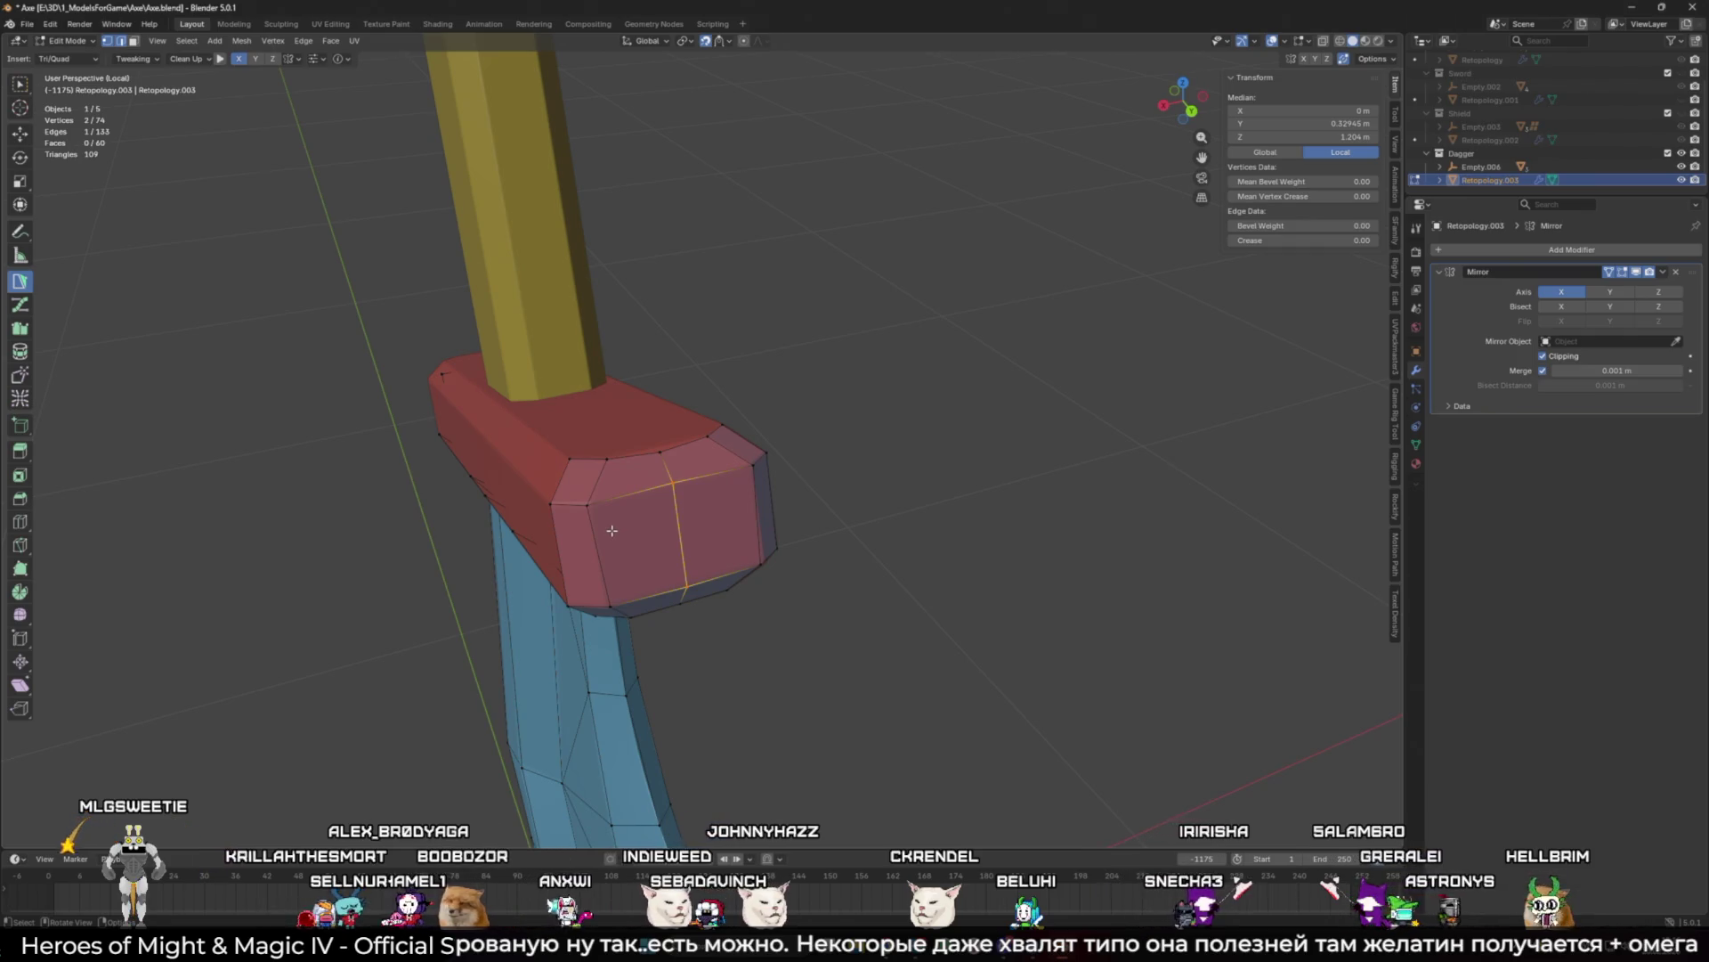
# Step: Adjust a corner vertex of the guard's end and extend an edge into a quad along its top
pyautogui.moveTo(572, 520); pyautogui.dragTo(735, 585, button='middle')
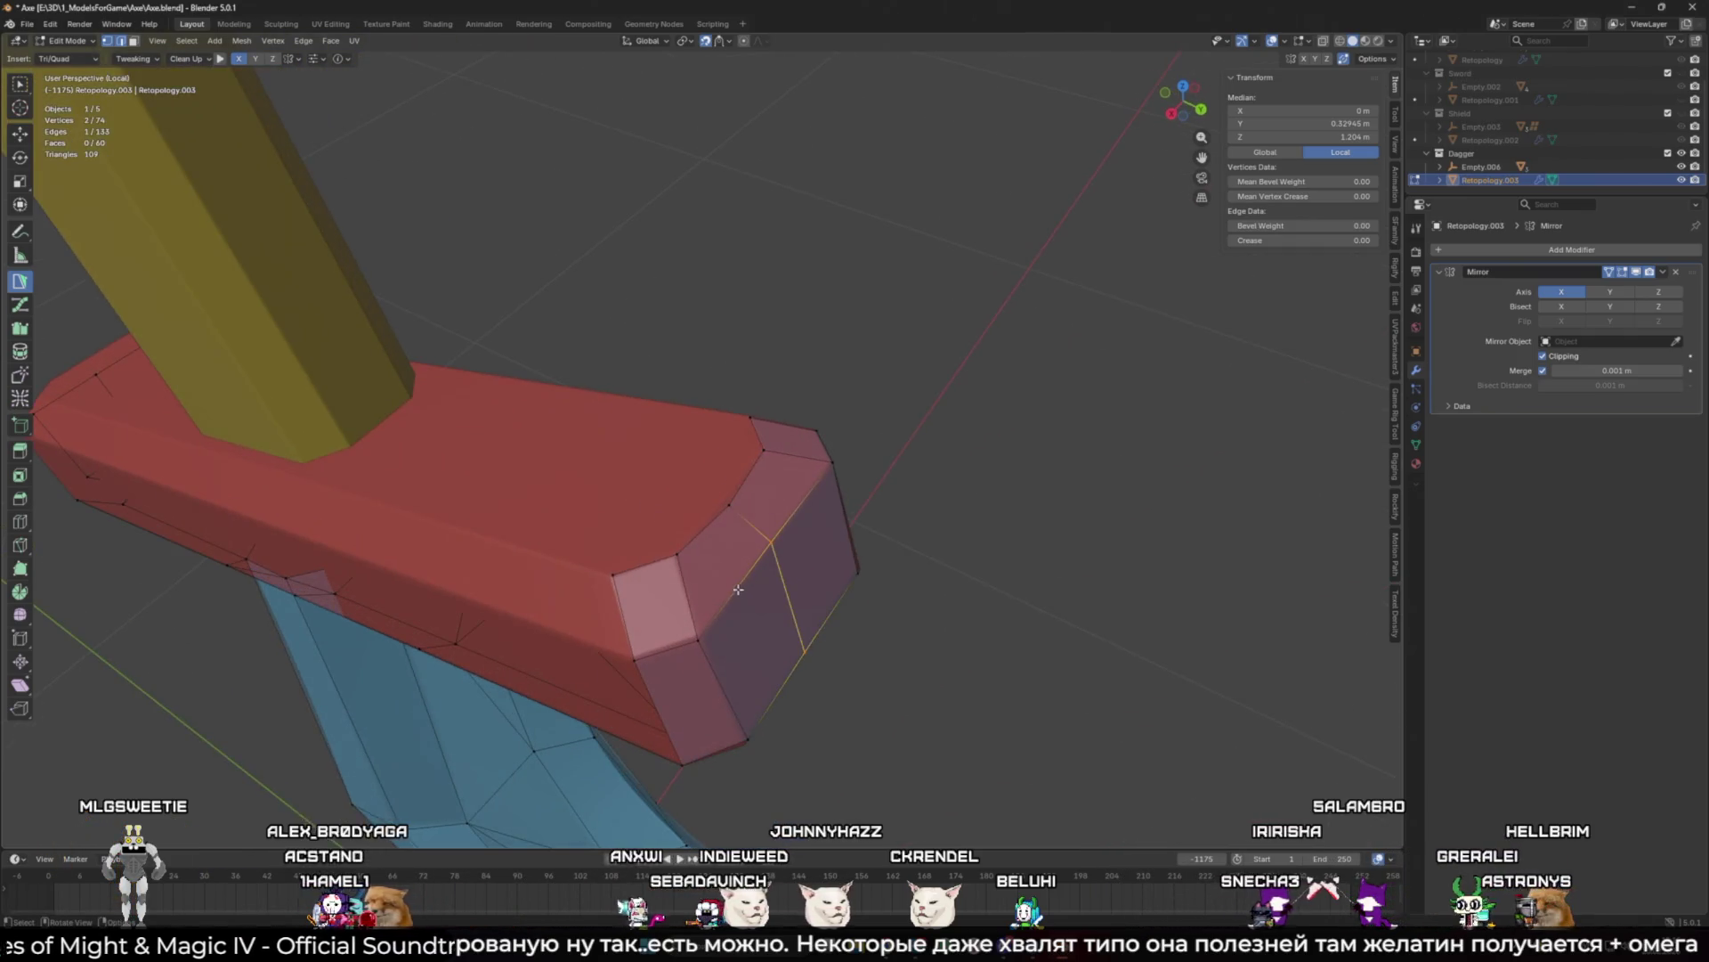
pyautogui.moveTo(739, 504); pyautogui.dragTo(725, 501)
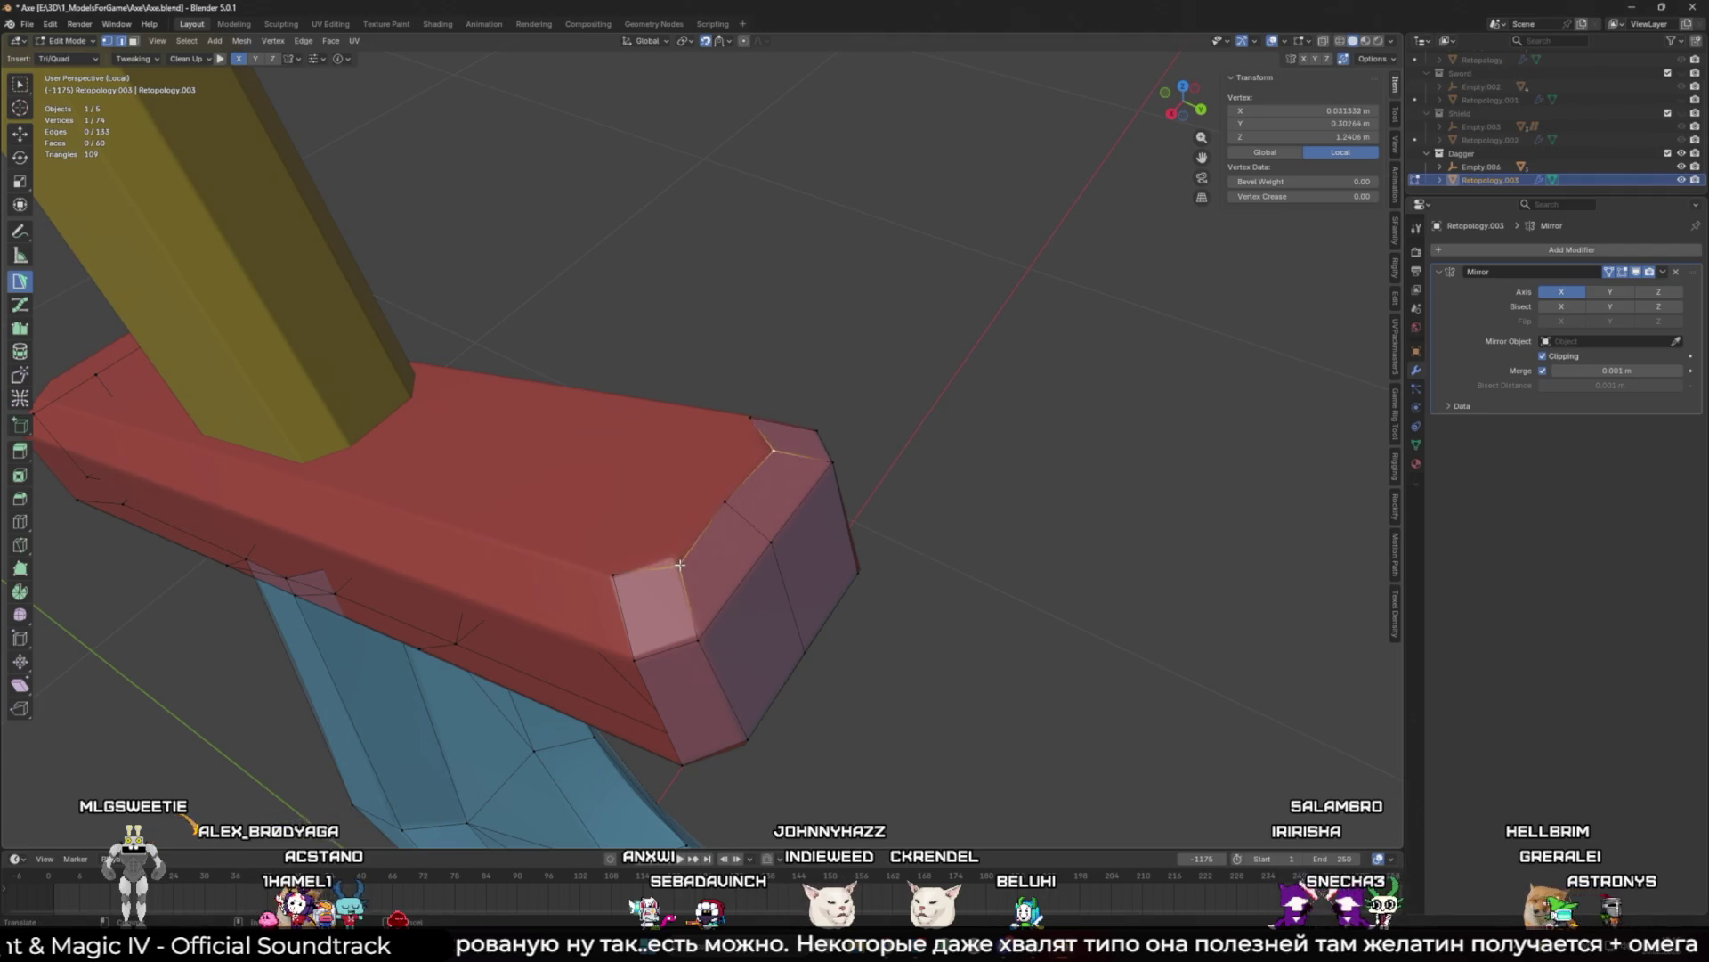
pyautogui.click(633, 614)
pyautogui.moveTo(633, 615)
pyautogui.mouseDown(button='middle')
pyautogui.moveTo(696, 498)
pyautogui.moveTo(800, 506)
pyautogui.mouseUp(button='middle')
pyautogui.keyDown('ctrl'); pyautogui.click(688, 503); pyautogui.keyUp('ctrl')
# Step: Join two guard vertices with a diagonal edge using J and nudge a vertex into place
pyautogui.click(760, 493)
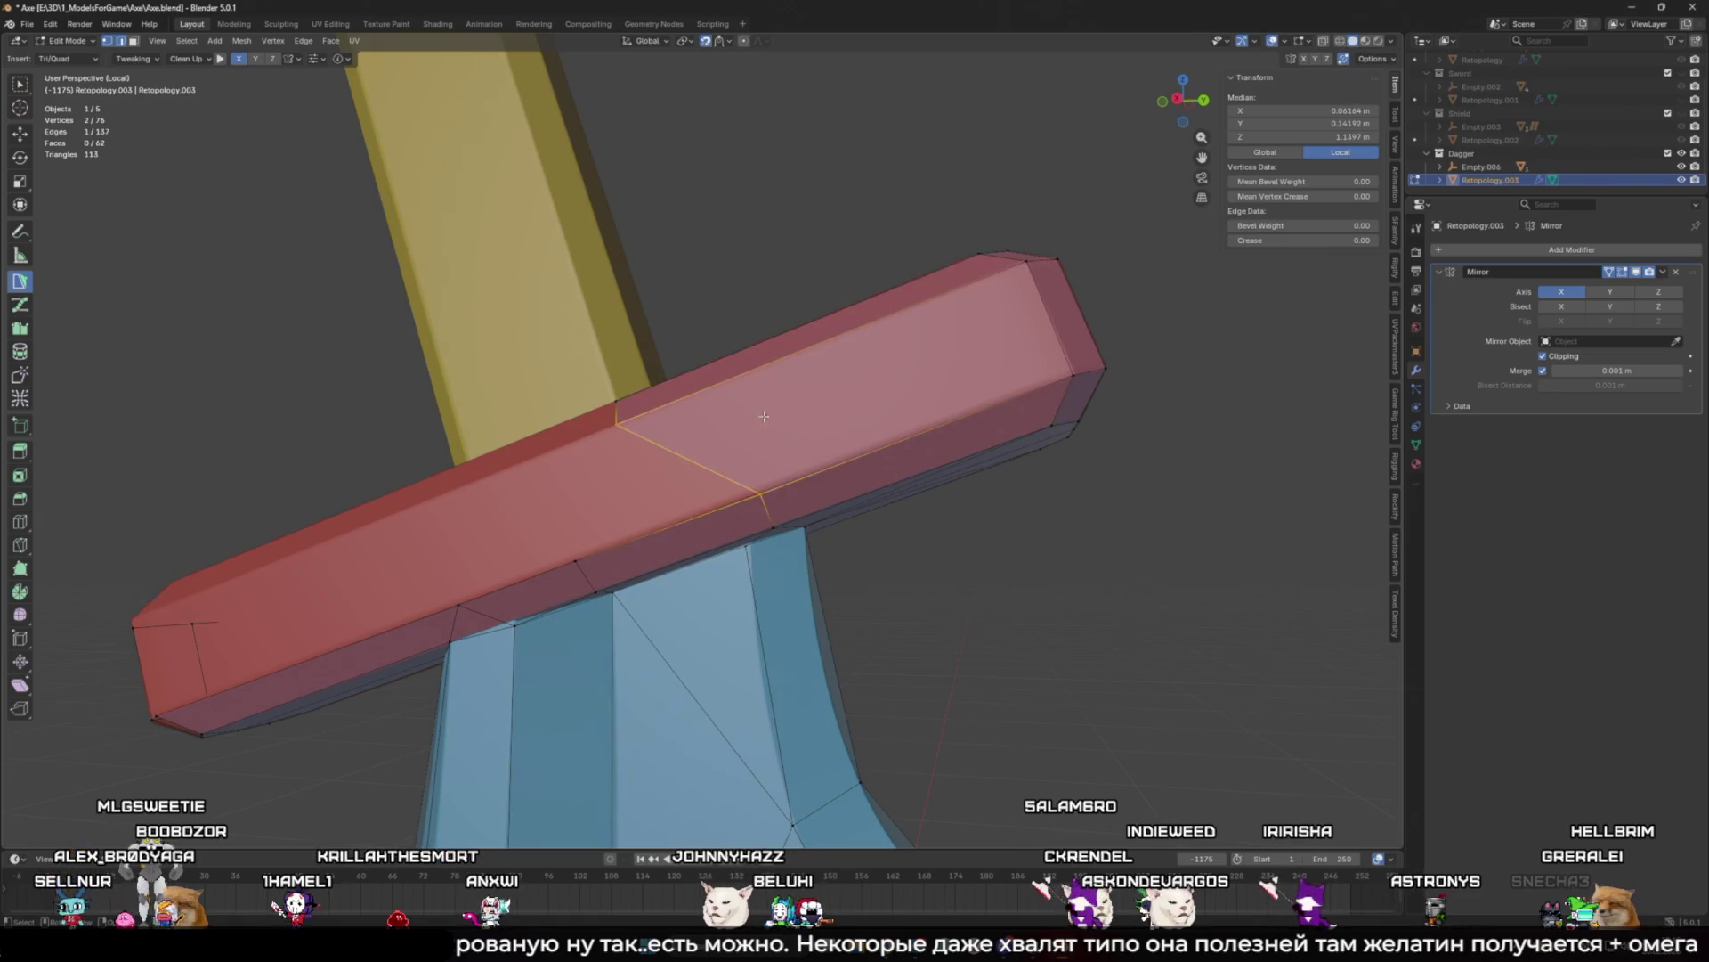
pyautogui.keyDown('shift'); pyautogui.click(615, 427); pyautogui.keyUp('shift')
pyautogui.press('j')
pyautogui.click(615, 428)
pyautogui.moveTo(615, 430); pyautogui.dragTo(729, 481, button='middle')
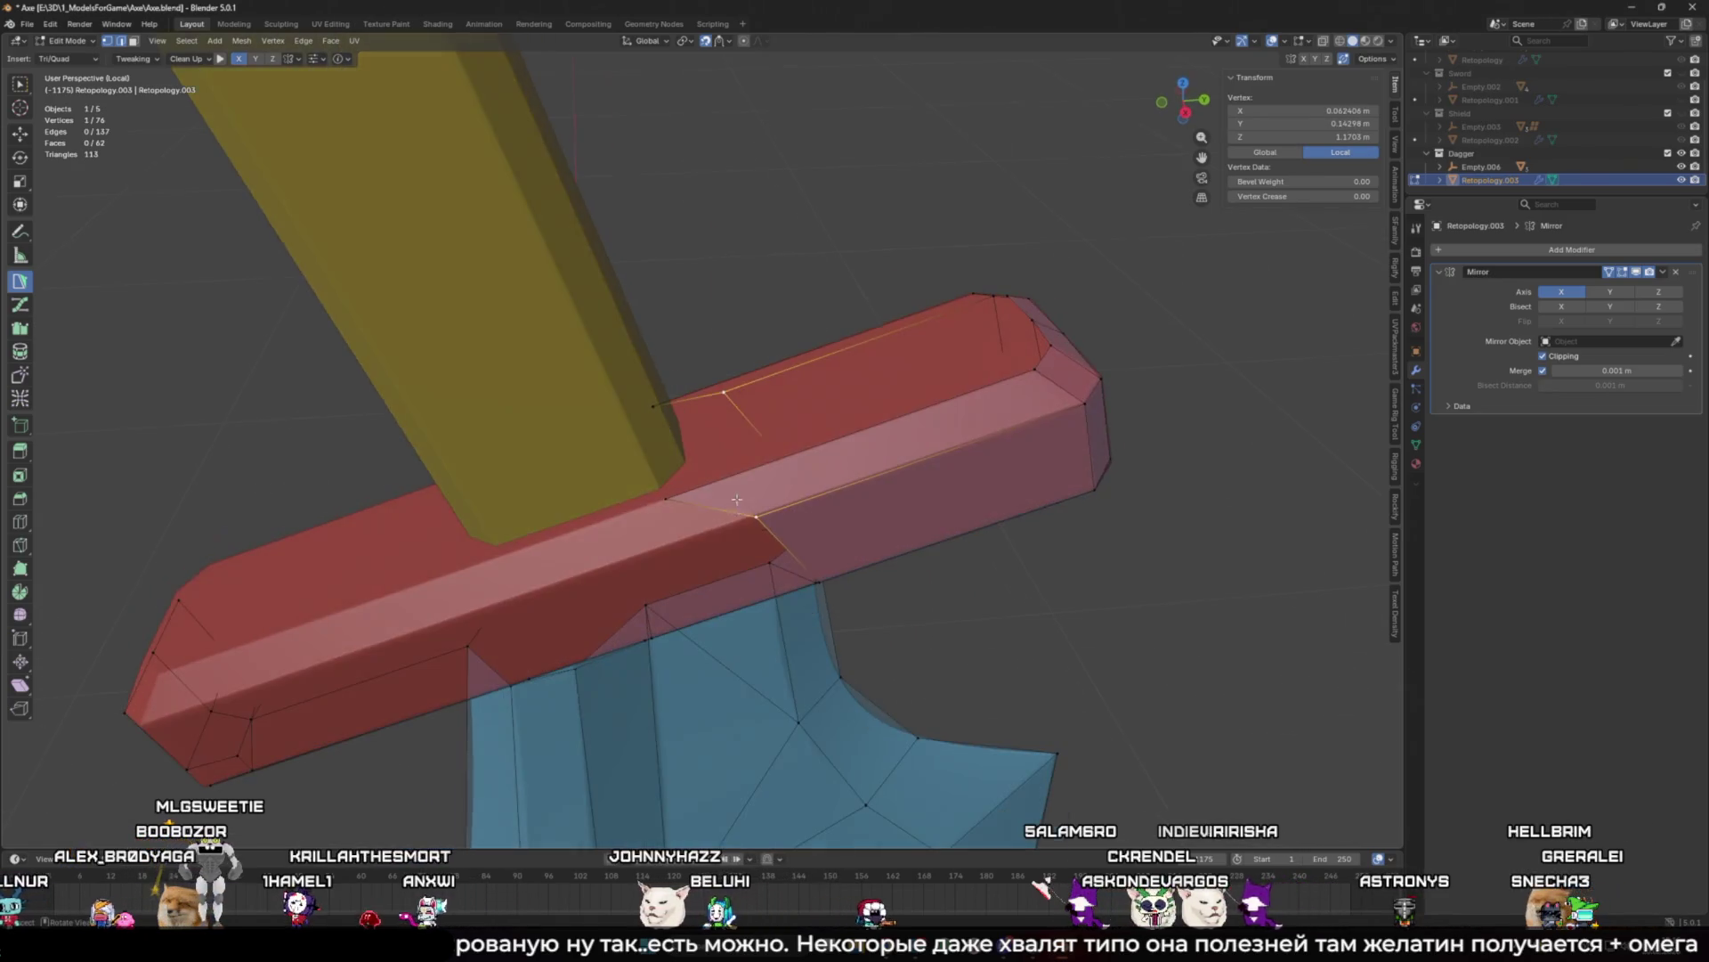
pyautogui.moveTo(728, 481); pyautogui.dragTo(687, 465)
# Step: Add a strip of faces and triangles along the guard edge near the handle
pyautogui.keyDown('ctrl'); pyautogui.click(668, 495); pyautogui.keyUp('ctrl')
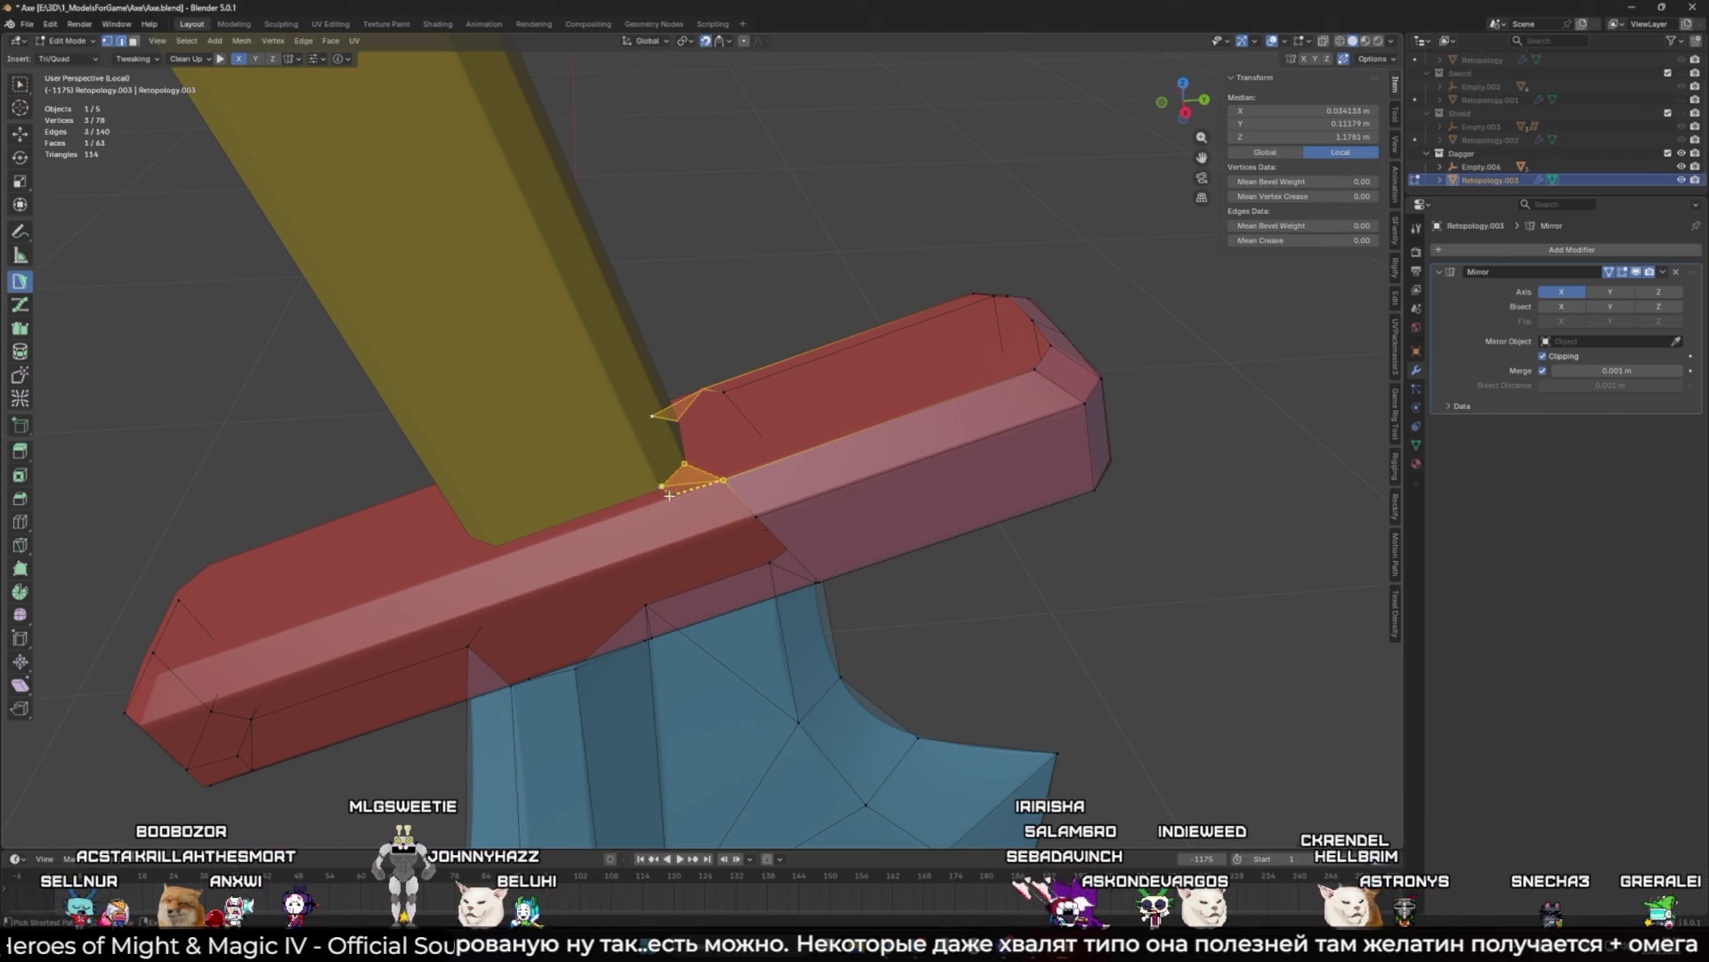
pyautogui.moveTo(707, 522)
pyautogui.mouseDown(button='middle')
pyautogui.moveTo(660, 489)
pyautogui.moveTo(689, 481)
pyautogui.moveTo(646, 530)
pyautogui.moveTo(766, 521)
pyautogui.mouseUp(button='middle')
pyautogui.click(660, 489)
pyautogui.keyDown('ctrl'); pyautogui.click(660, 488); pyautogui.keyUp('ctrl')
pyautogui.keyDown('ctrl'); pyautogui.click(620, 536); pyautogui.keyUp('ctrl')
pyautogui.keyDown('ctrl'); pyautogui.click(629, 546); pyautogui.keyUp('ctrl')
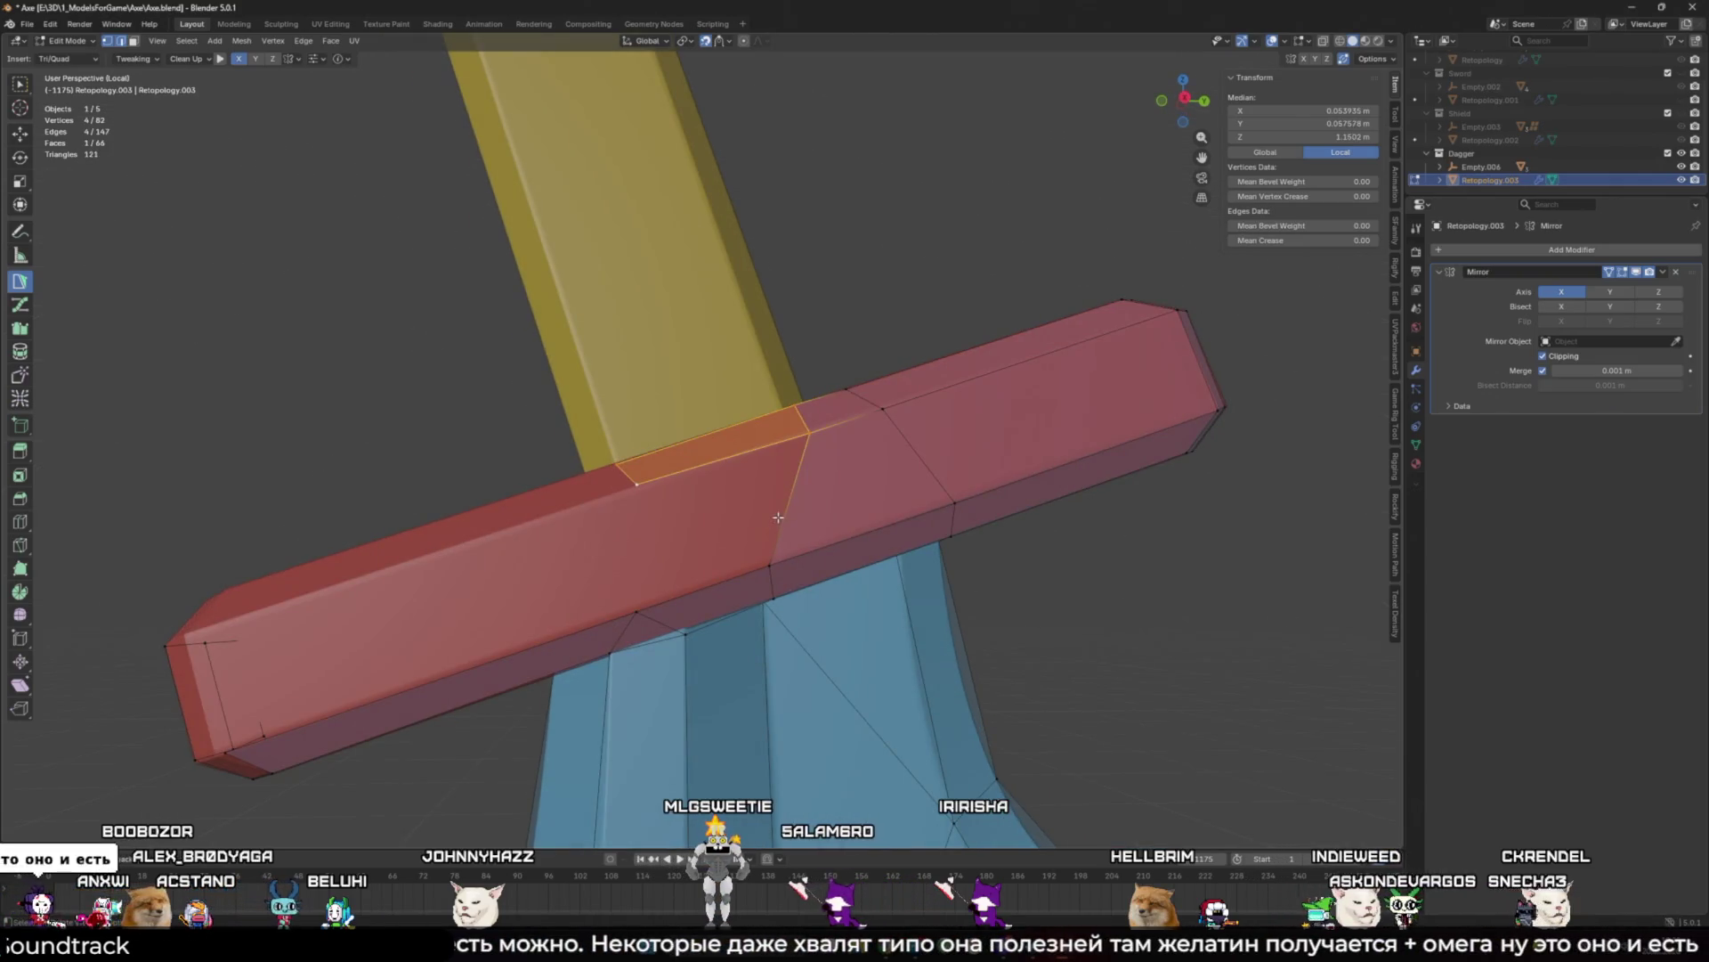
pyautogui.keyDown('ctrl'); pyautogui.click(637, 484); pyautogui.keyUp('ctrl')
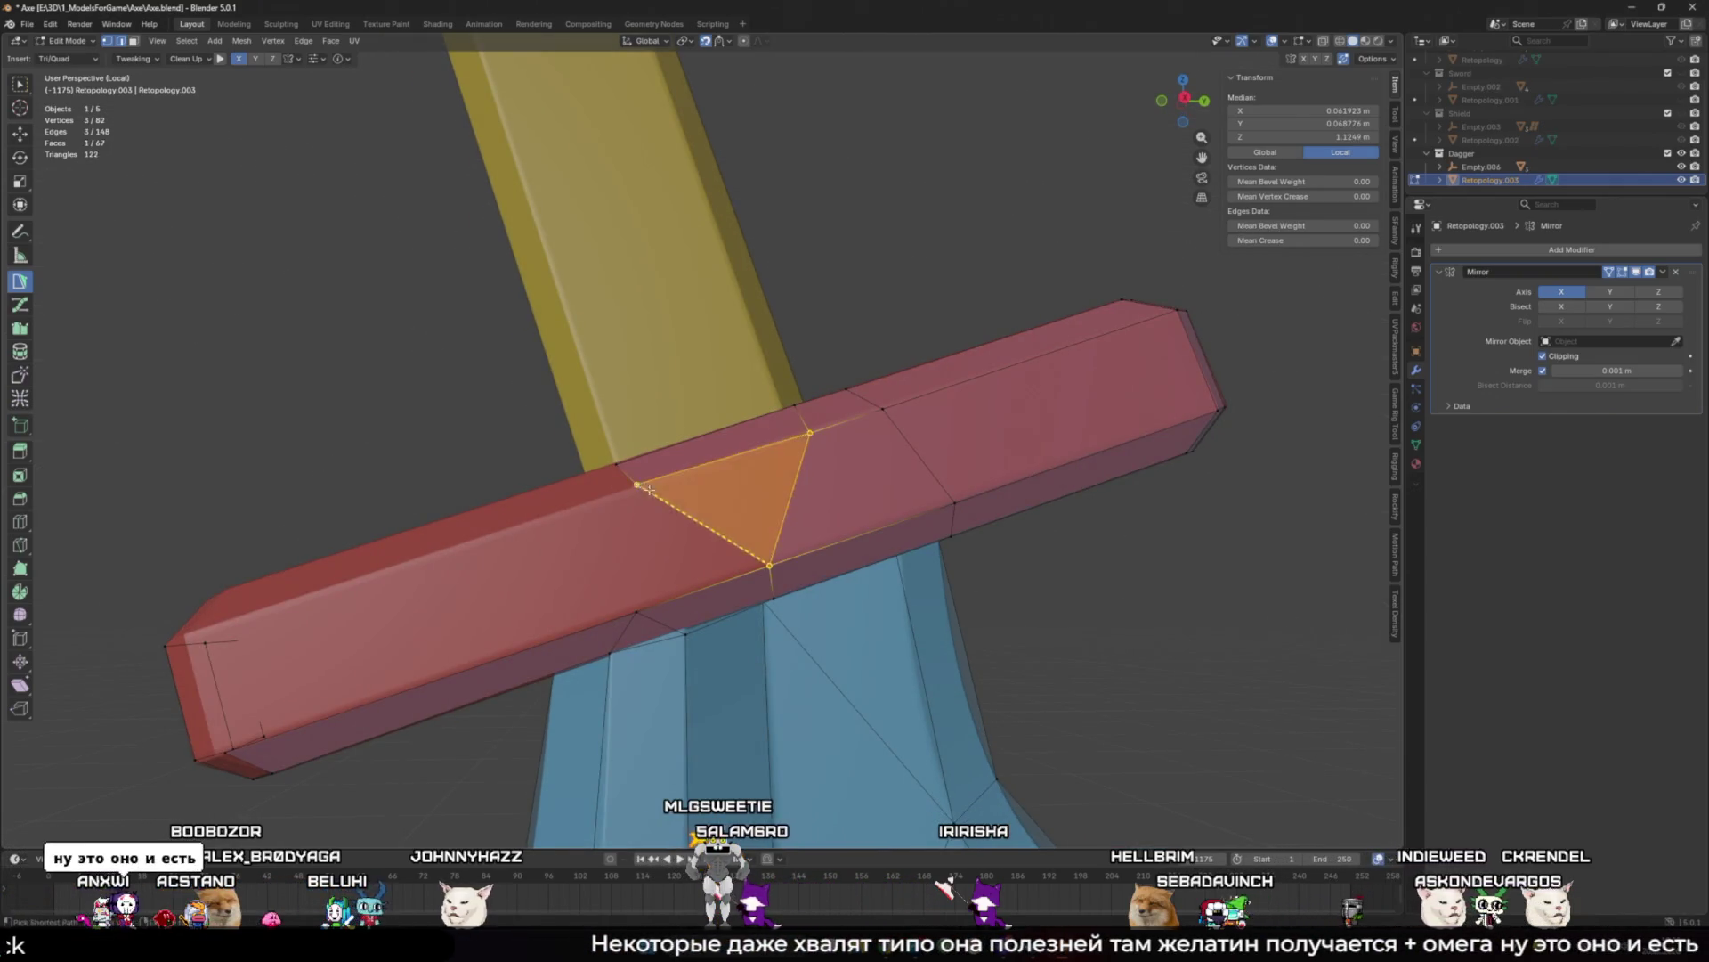
# Step: Add a thin triangle beside the handle and turn it into a quad
pyautogui.click(666, 592)
pyautogui.moveTo(659, 496)
pyautogui.mouseDown(button='middle')
pyautogui.moveTo(855, 472)
pyautogui.moveTo(951, 481)
pyautogui.moveTo(831, 500)
pyautogui.moveTo(845, 532)
pyautogui.mouseUp(button='middle')
pyautogui.keyDown('ctrl'); pyautogui.click(876, 466); pyautogui.keyUp('ctrl')
pyautogui.keyDown('ctrl'); pyautogui.click(780, 496); pyautogui.keyUp('ctrl')
pyautogui.click(896, 455)
# Step: Add a triangle beside the handle and a new guard vertex, shifting it to the right
pyautogui.moveTo(849, 453); pyautogui.dragTo(844, 457)
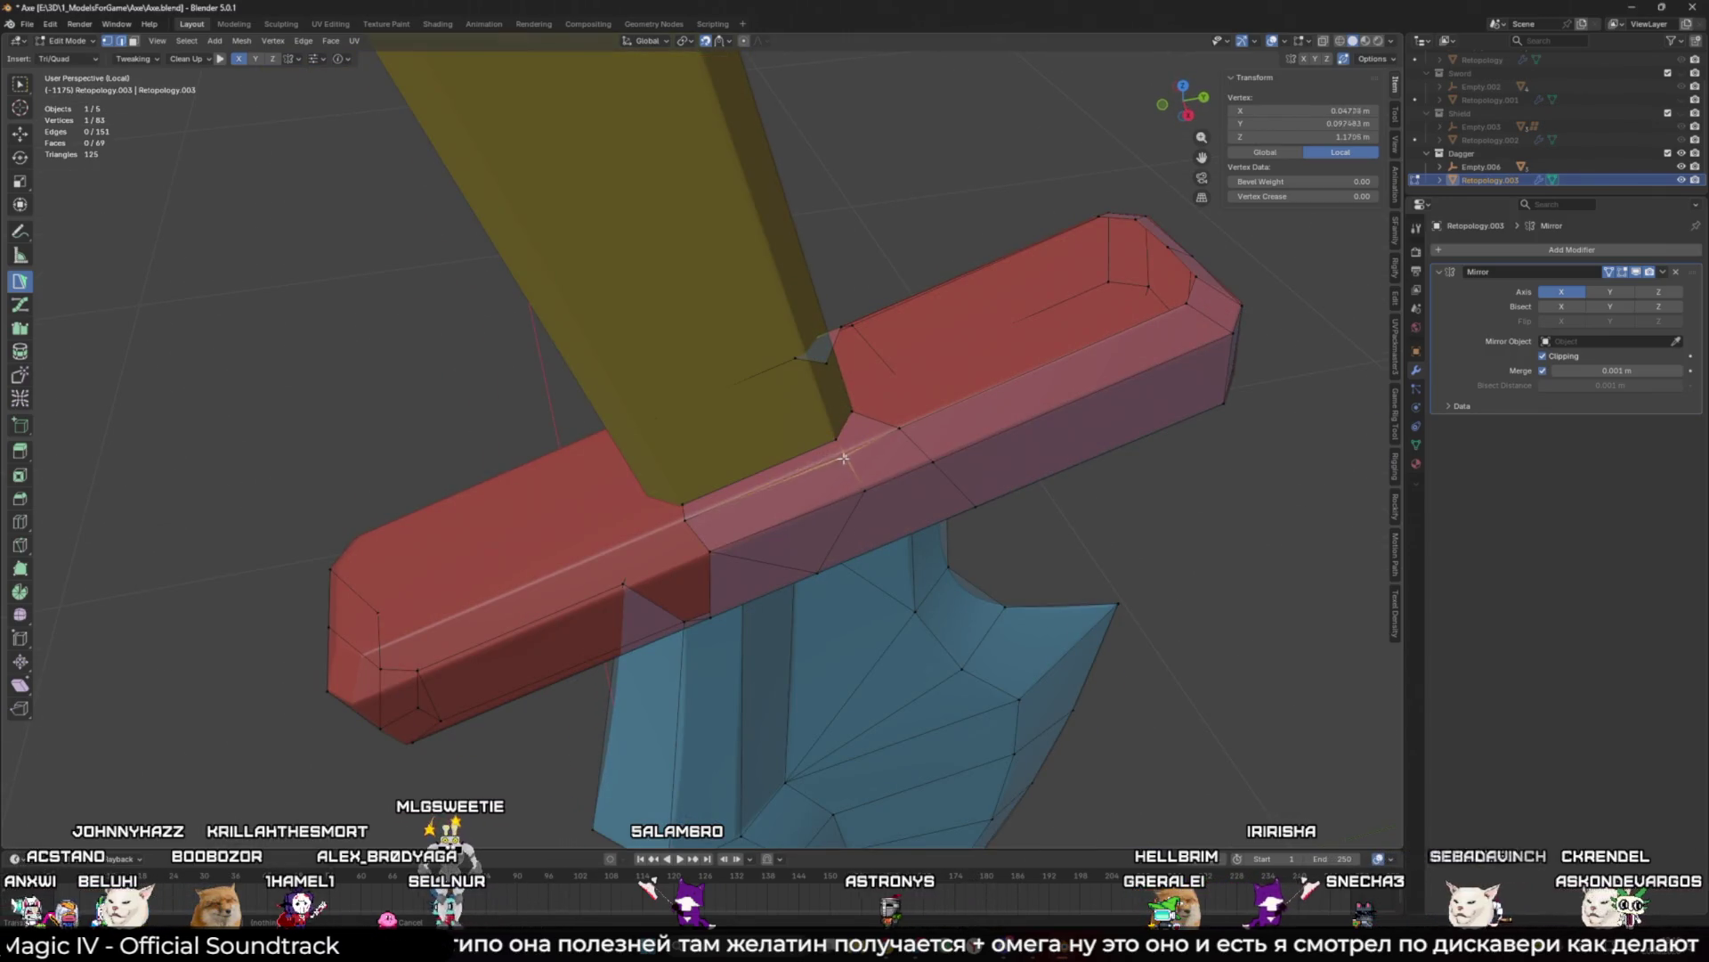
pyautogui.moveTo(899, 428); pyautogui.dragTo(899, 410, button='middle')
pyautogui.keyDown('ctrl'); pyautogui.click(900, 410); pyautogui.keyUp('ctrl')
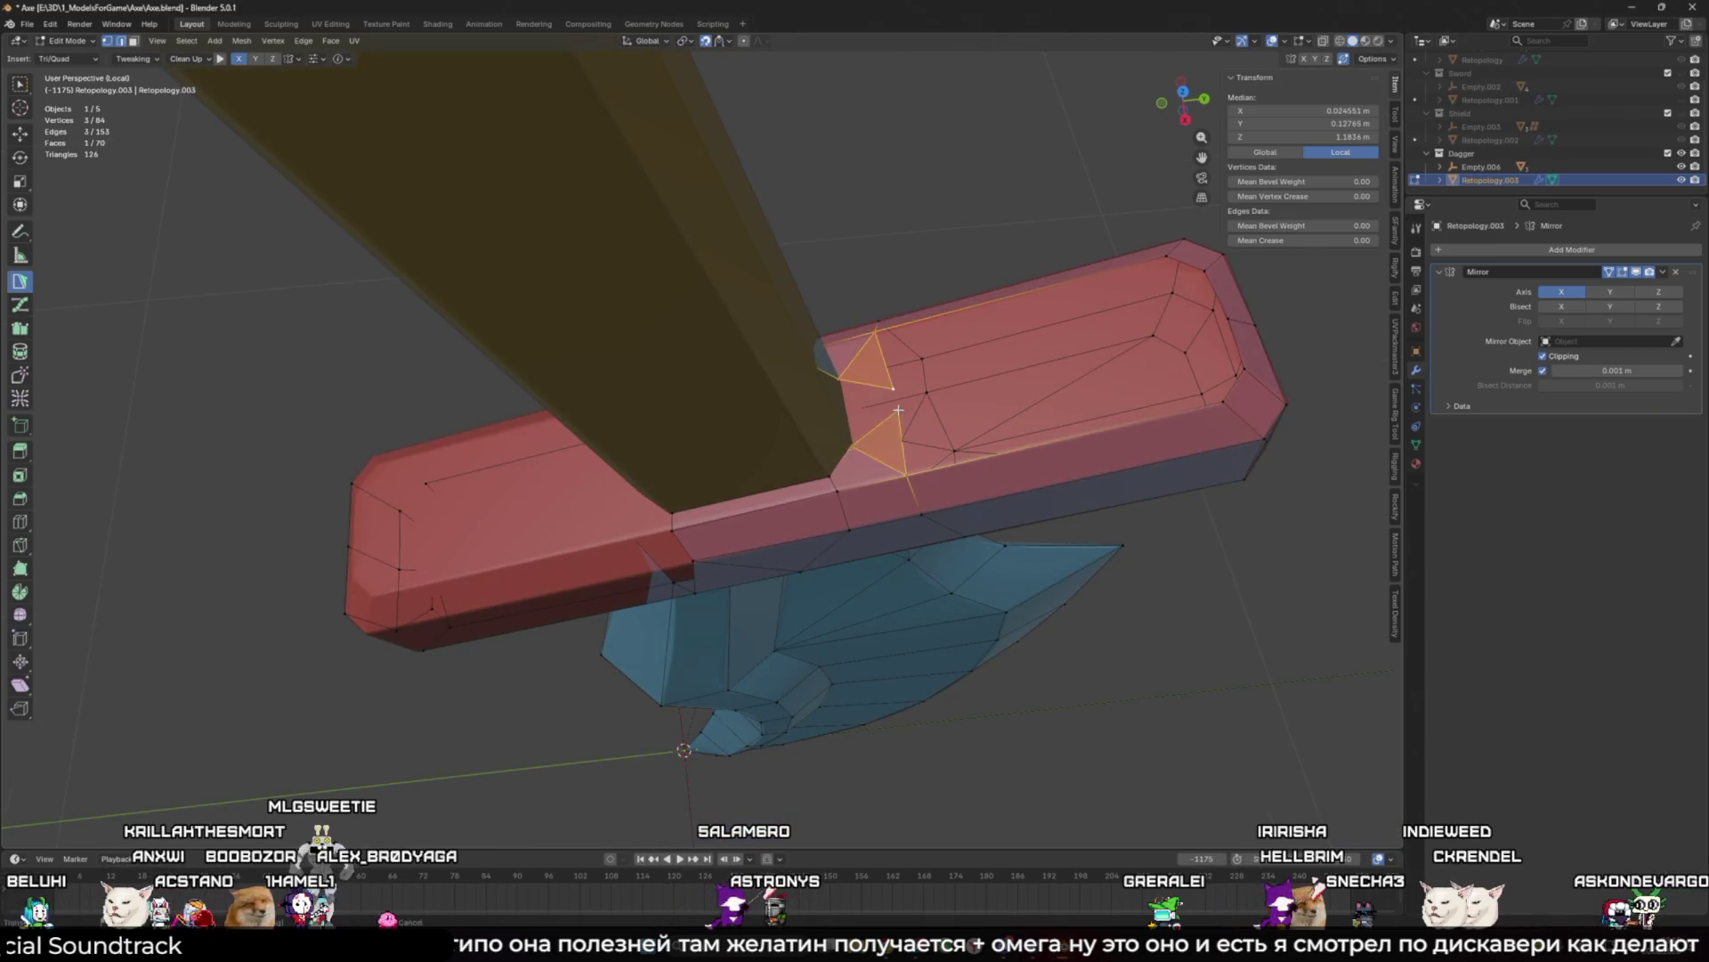
pyautogui.keyDown('ctrl'); pyautogui.click(850, 412); pyautogui.keyUp('ctrl')
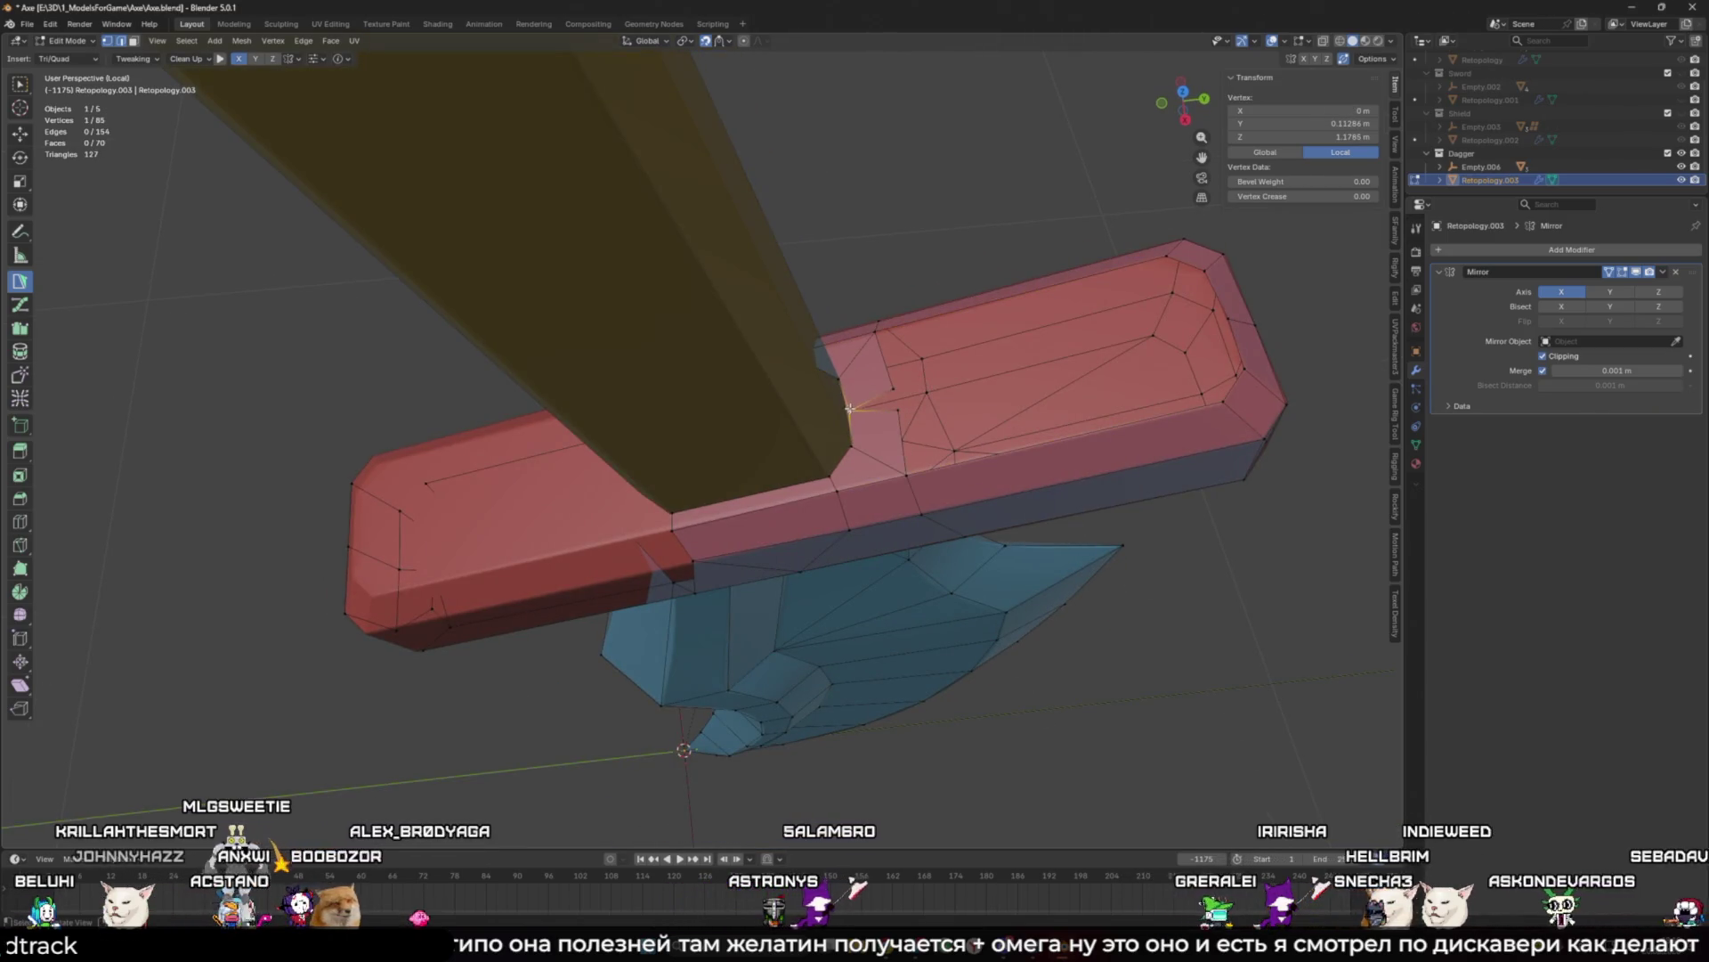
pyautogui.moveTo(850, 408); pyautogui.dragTo(865, 466, button='middle')
pyautogui.moveTo(870, 467); pyautogui.dragTo(933, 475)
pyautogui.click(866, 510)
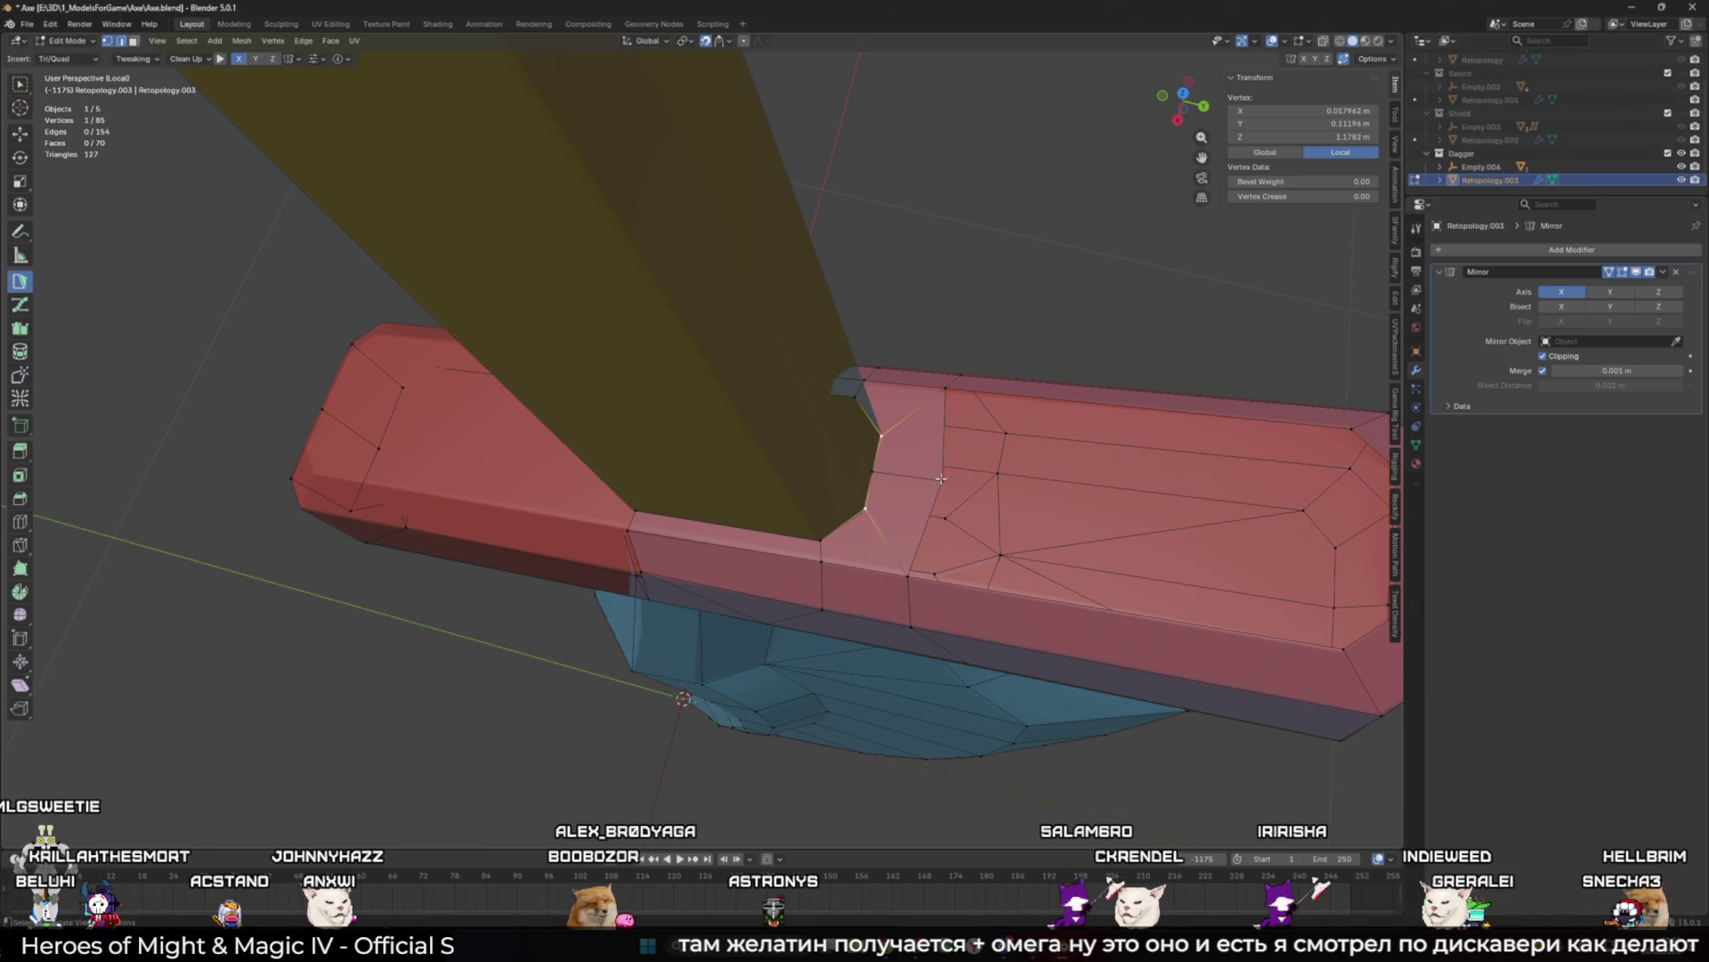
pyautogui.moveTo(865, 510)
pyautogui.mouseDown(button='middle')
pyautogui.moveTo(654, 514)
pyautogui.moveTo(688, 568)
pyautogui.moveTo(678, 588)
pyautogui.mouseUp(button='middle')
# Step: Add a quad and triangle at the handle base, split the upper edge, and set the vertex to X 0
pyautogui.keyDown('ctrl'); pyautogui.click(672, 544); pyautogui.keyUp('ctrl')
pyautogui.keyDown('ctrl'); pyautogui.click(697, 591); pyautogui.keyUp('ctrl')
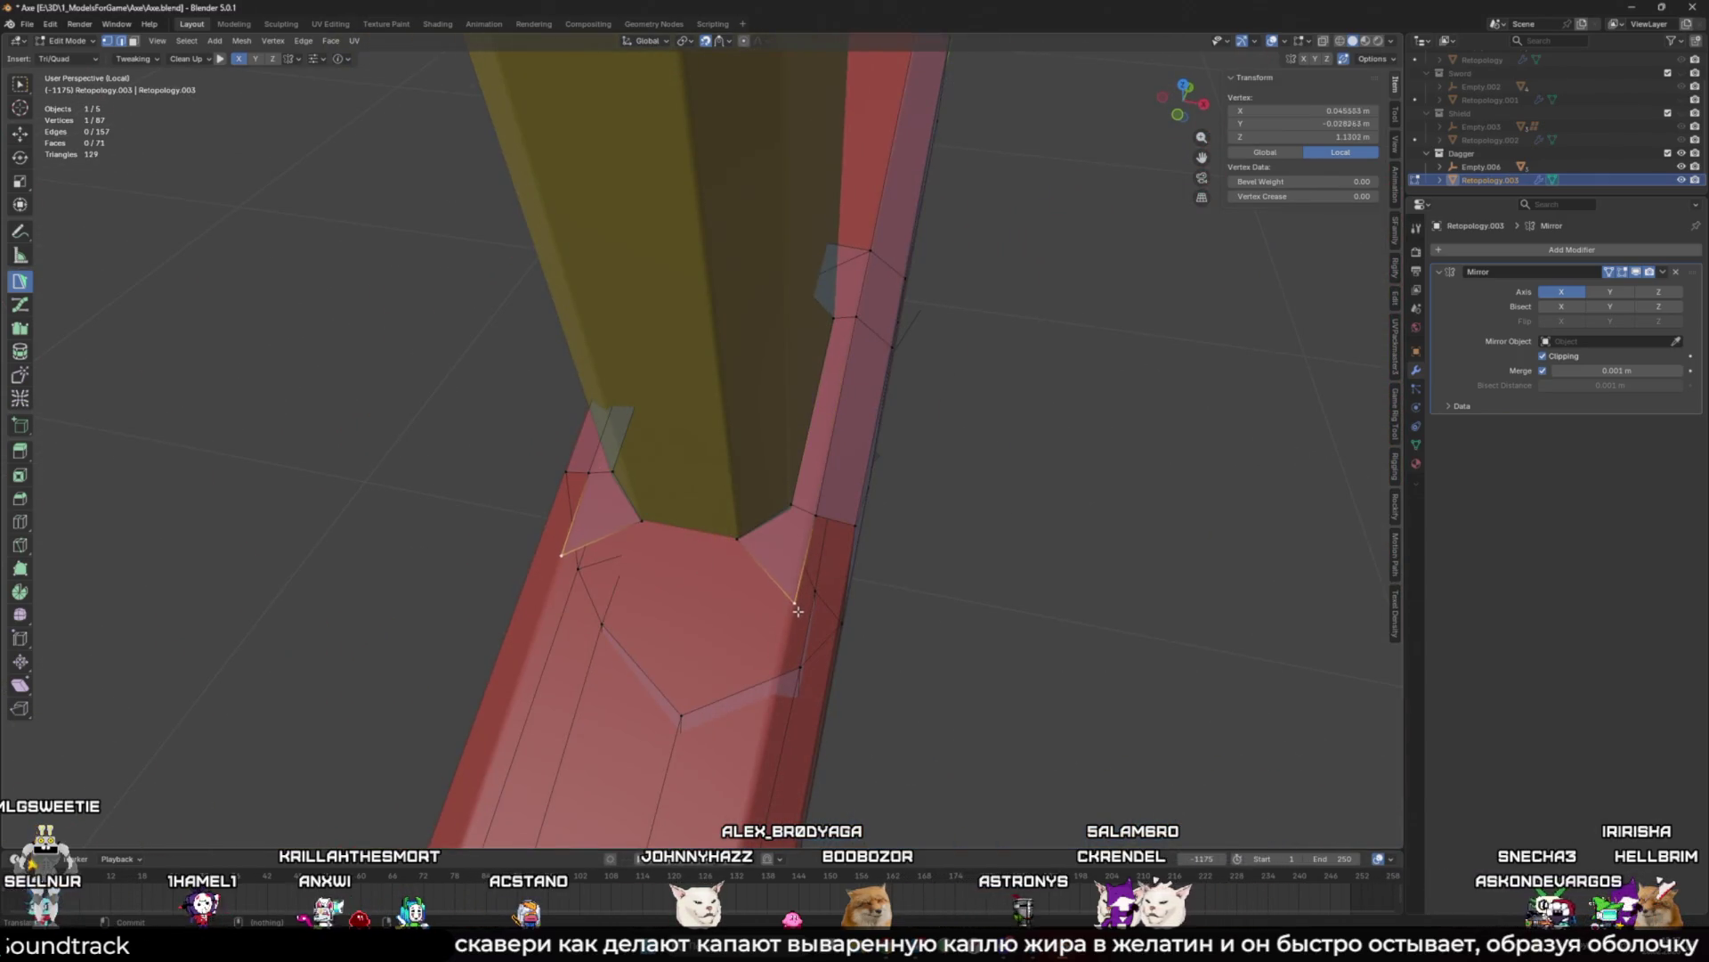
pyautogui.keyDown('ctrl'); pyautogui.click(667, 612); pyautogui.keyUp('ctrl')
pyautogui.keyDown('ctrl'); pyautogui.click(691, 546); pyautogui.keyUp('ctrl')
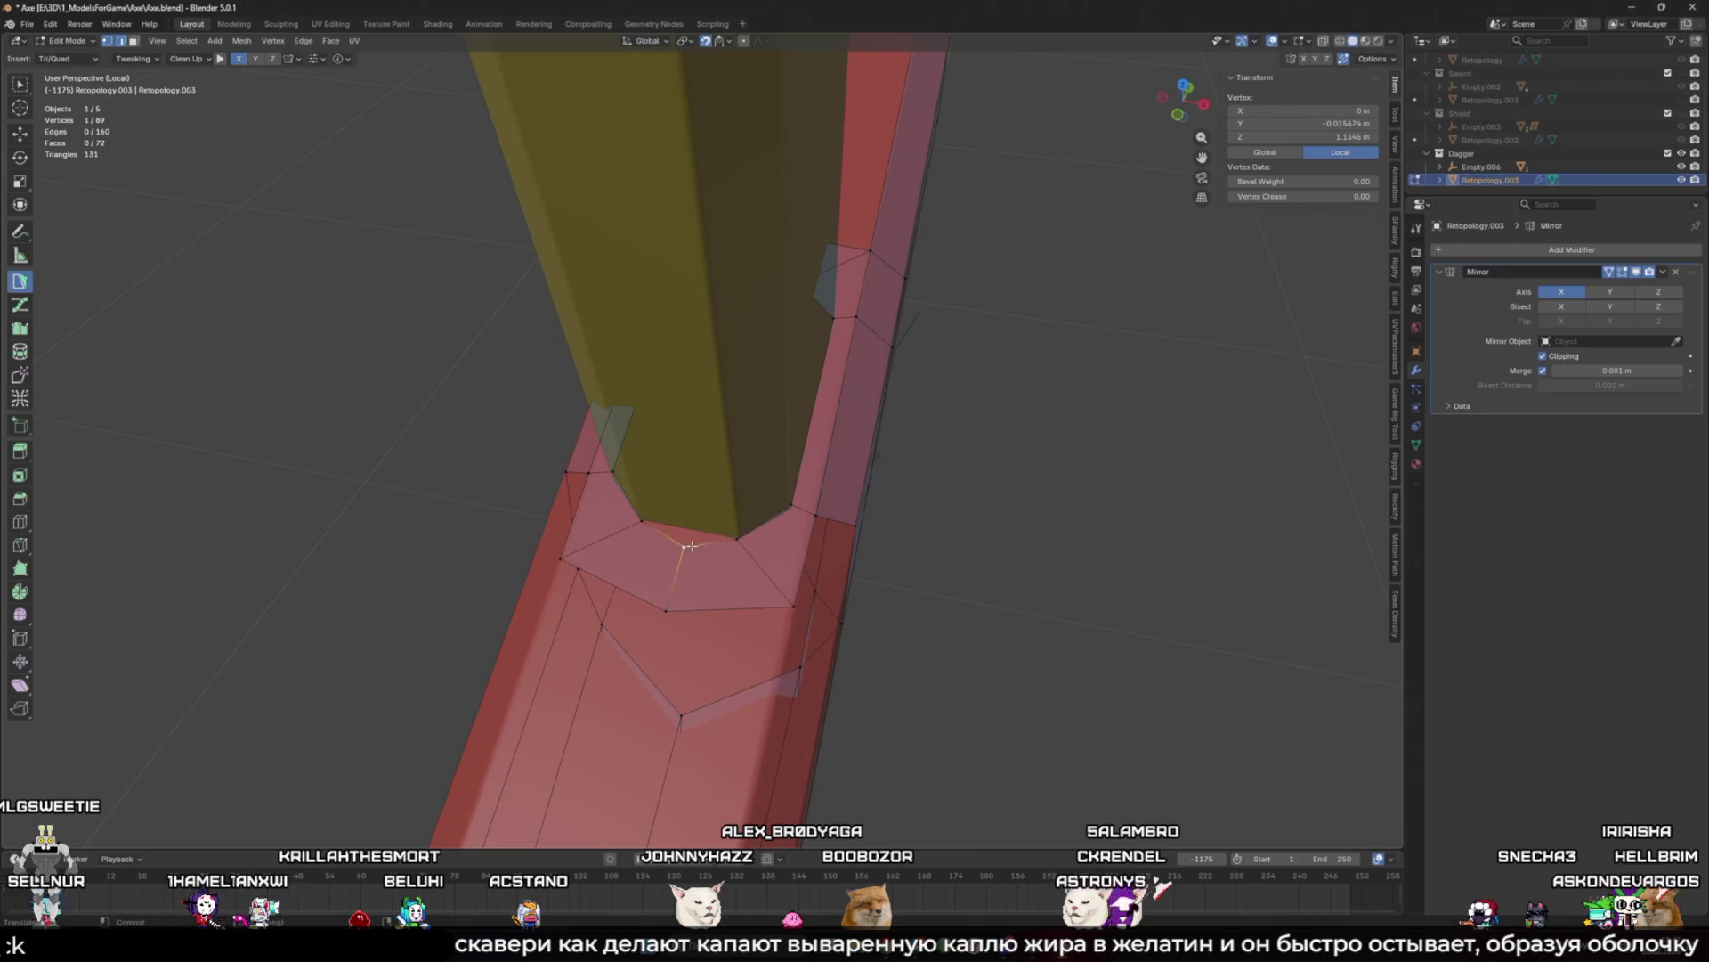
pyautogui.moveTo(787, 607); pyautogui.dragTo(788, 615)
pyautogui.moveTo(690, 534); pyautogui.dragTo(689, 531)
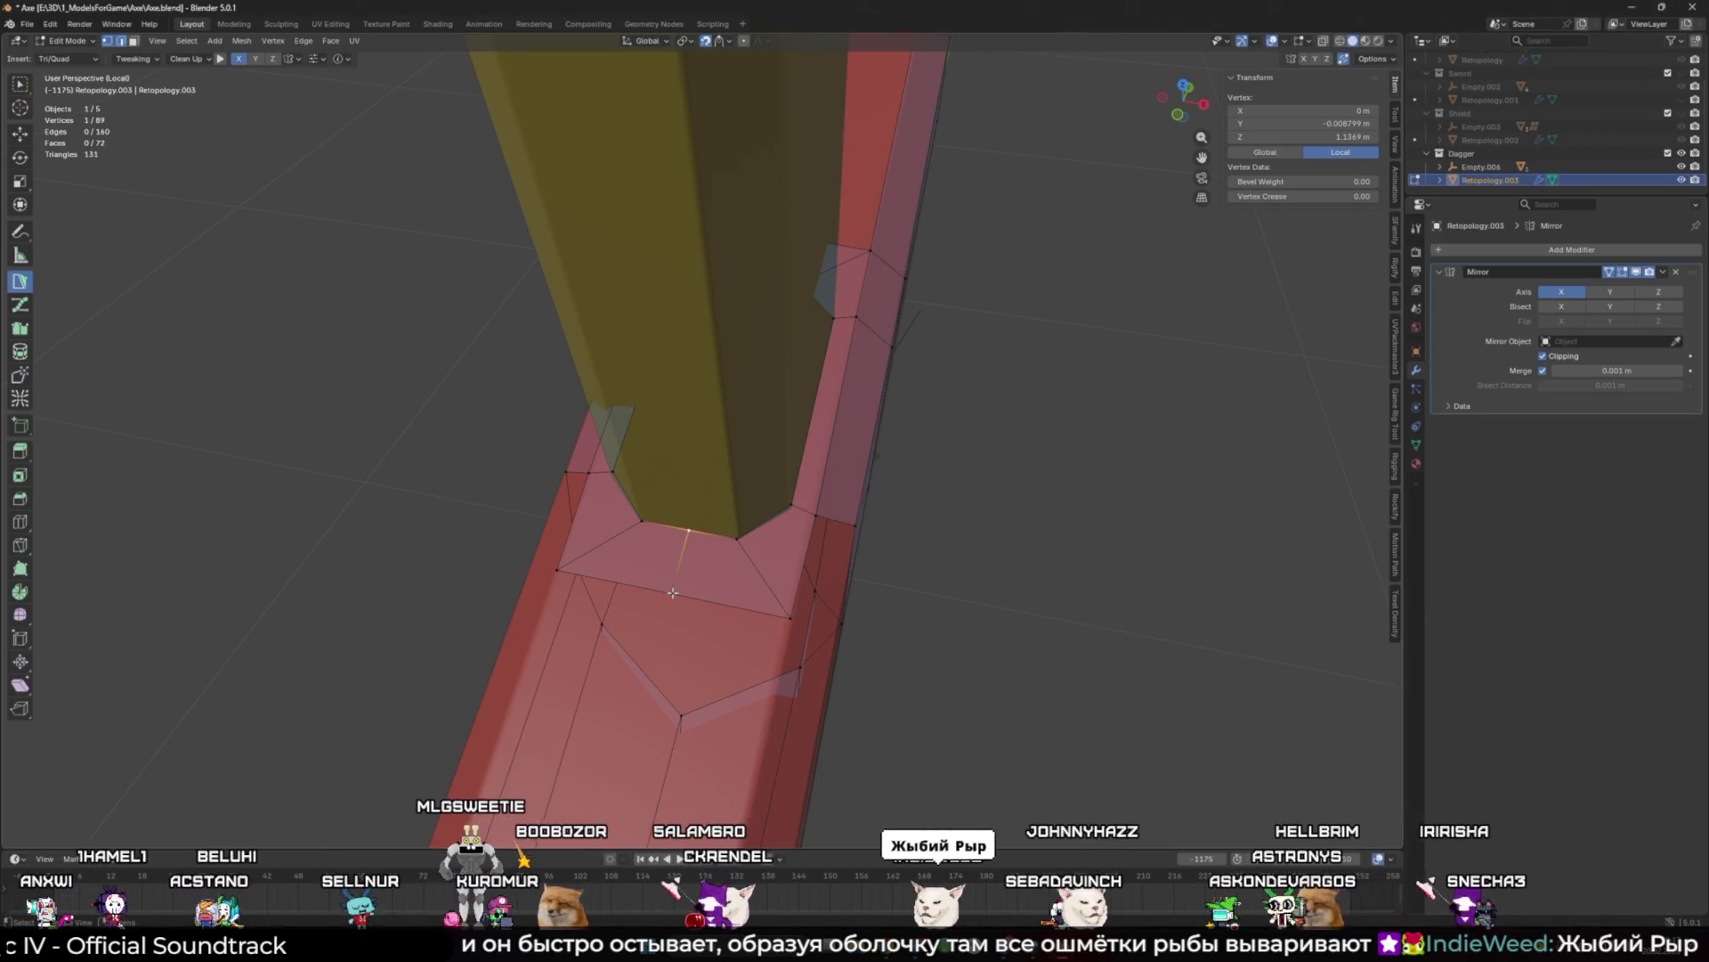
# Step: Shift a vertex right, then add a triangle on the guard's side and turn it into a quad
pyautogui.scroll(-3, 673, 592)
pyautogui.moveTo(673, 592); pyautogui.dragTo(917, 531, button='middle')
pyautogui.scroll(3, 917, 531)
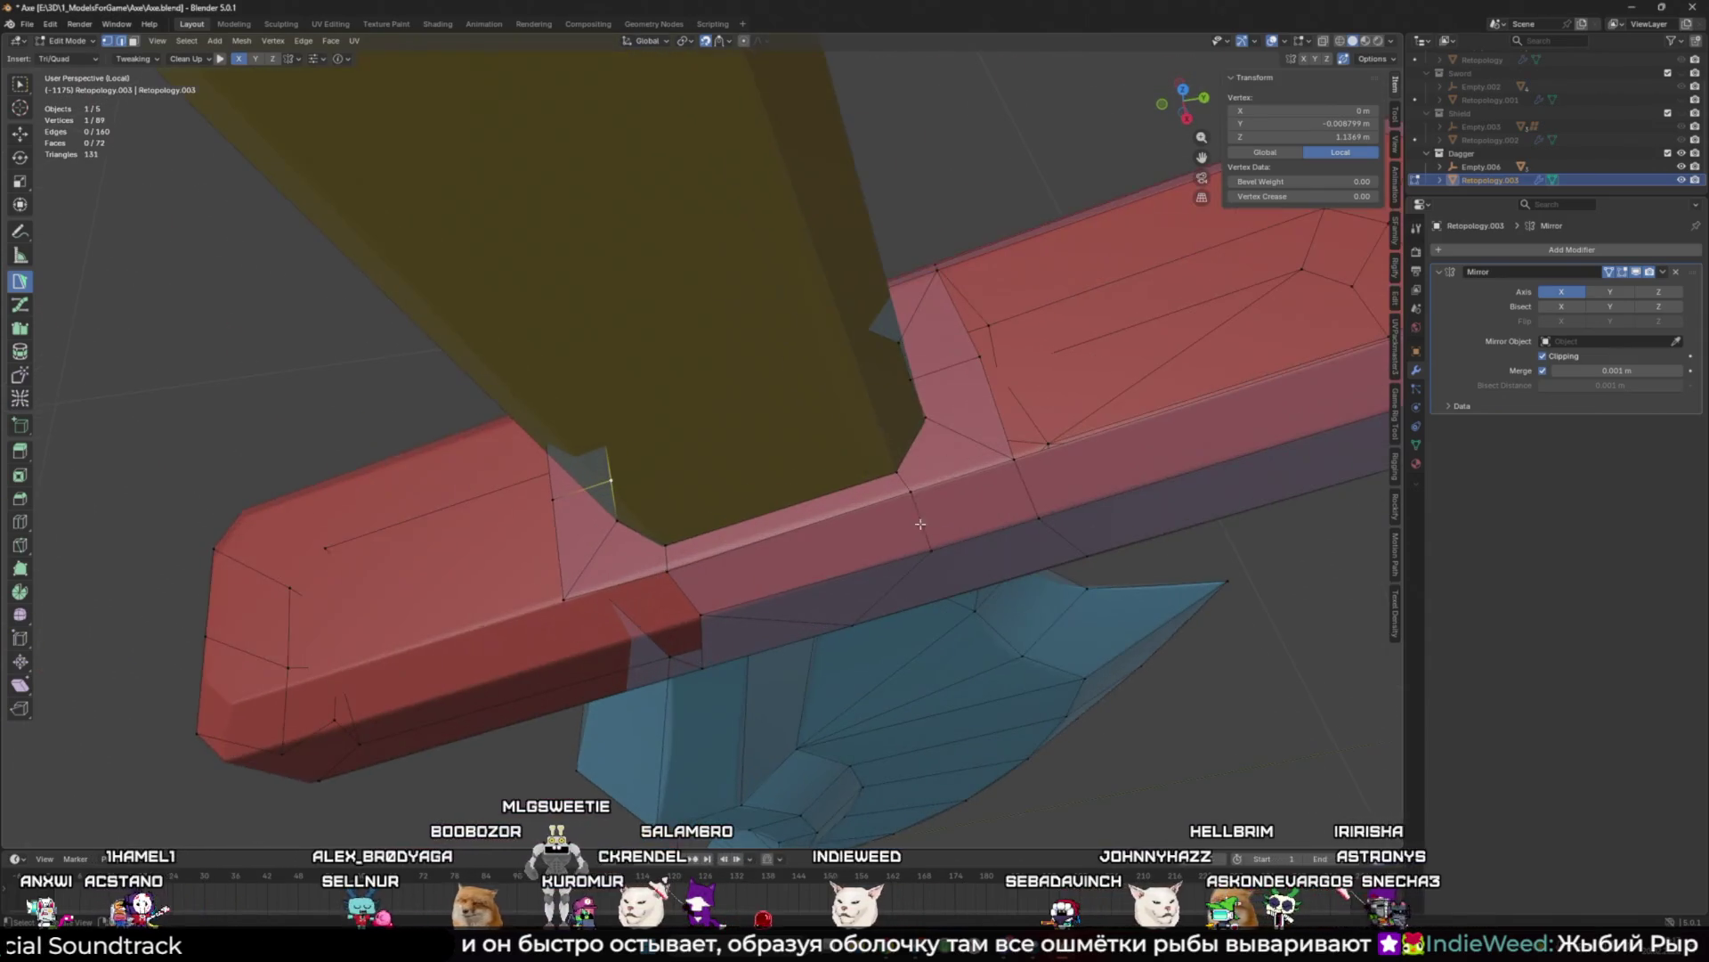
pyautogui.moveTo(1016, 460); pyautogui.dragTo(1030, 456)
pyautogui.moveTo(688, 559)
pyautogui.mouseDown(button='middle')
pyautogui.moveTo(756, 499)
pyautogui.moveTo(769, 520)
pyautogui.moveTo(744, 617)
pyautogui.moveTo(712, 607)
pyautogui.moveTo(660, 544)
pyautogui.mouseUp(button='middle')
pyautogui.keyDown('ctrl'); pyautogui.click(717, 544); pyautogui.keyUp('ctrl')
pyautogui.keyDown('ctrl'); pyautogui.click(771, 489); pyautogui.keyUp('ctrl')
# Step: Select two vertices on the guard and orbit to view the crossguard level from above
pyautogui.click(662, 470)
pyautogui.keyDown('shift'); pyautogui.click(764, 426); pyautogui.keyUp('shift')
pyautogui.scroll(-2, 730, 629)
pyautogui.moveTo(653, 445)
pyautogui.mouseDown(button='middle')
pyautogui.moveTo(688, 466)
pyautogui.moveTo(653, 529)
pyautogui.mouseUp(button='middle')
pyautogui.moveTo(686, 457); pyautogui.dragTo(660, 481, button='middle')
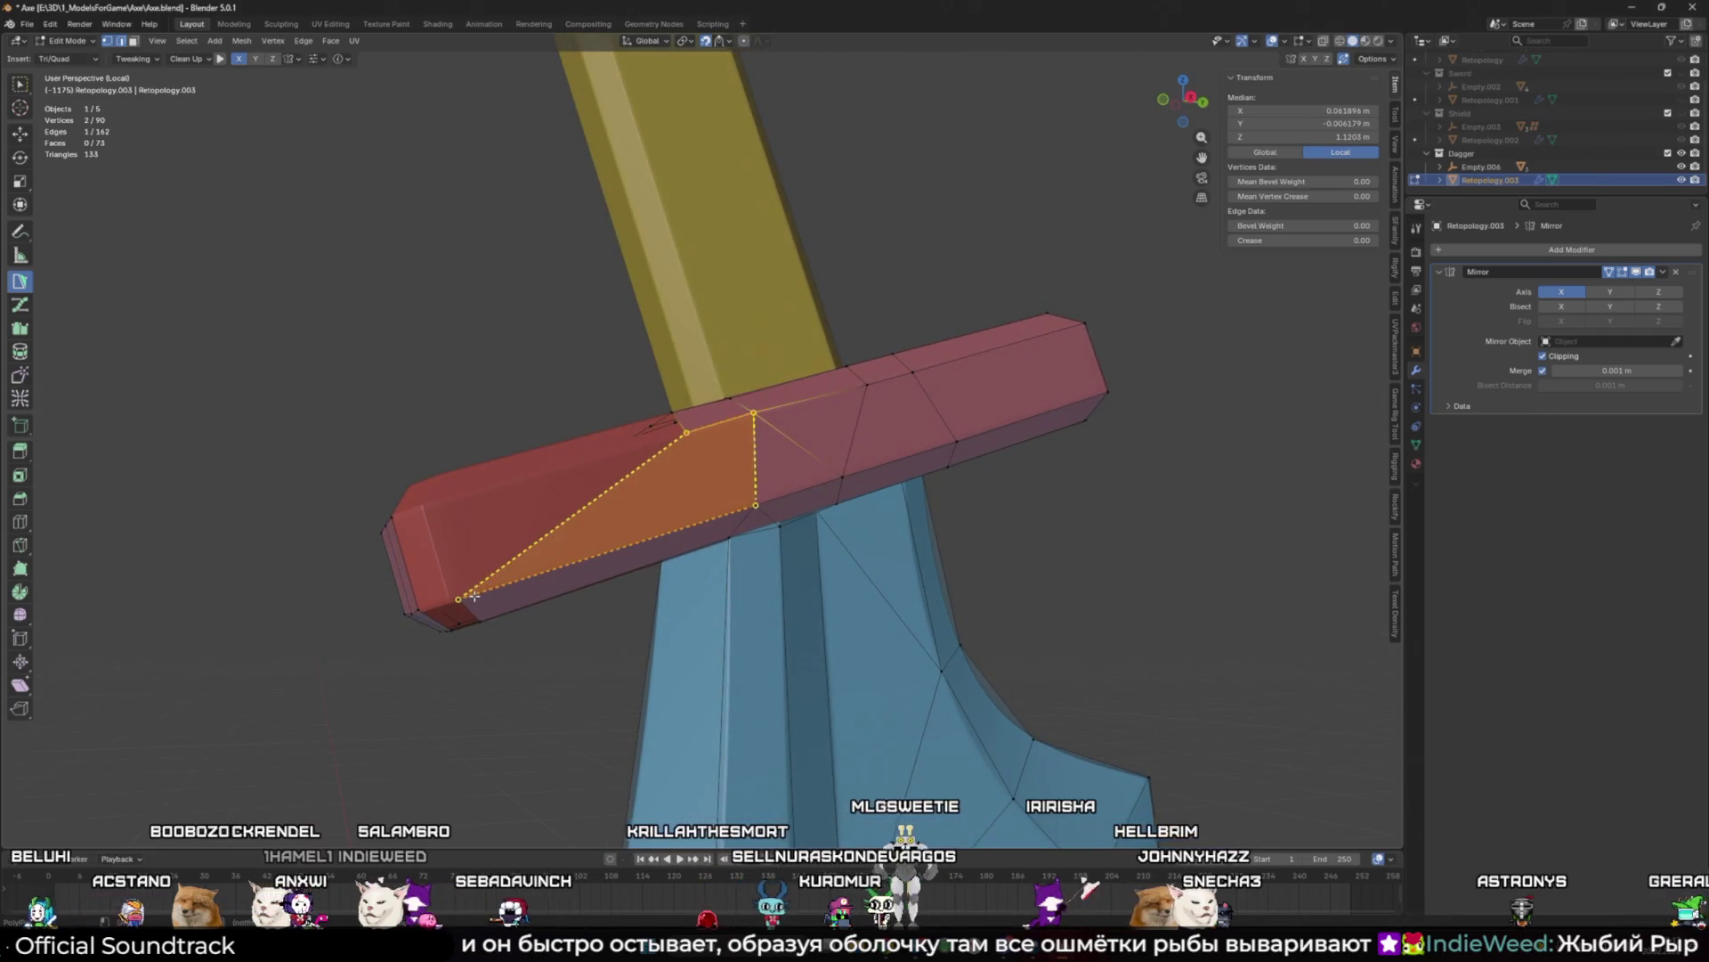
pyautogui.moveTo(572, 568); pyautogui.dragTo(498, 535, button='middle')
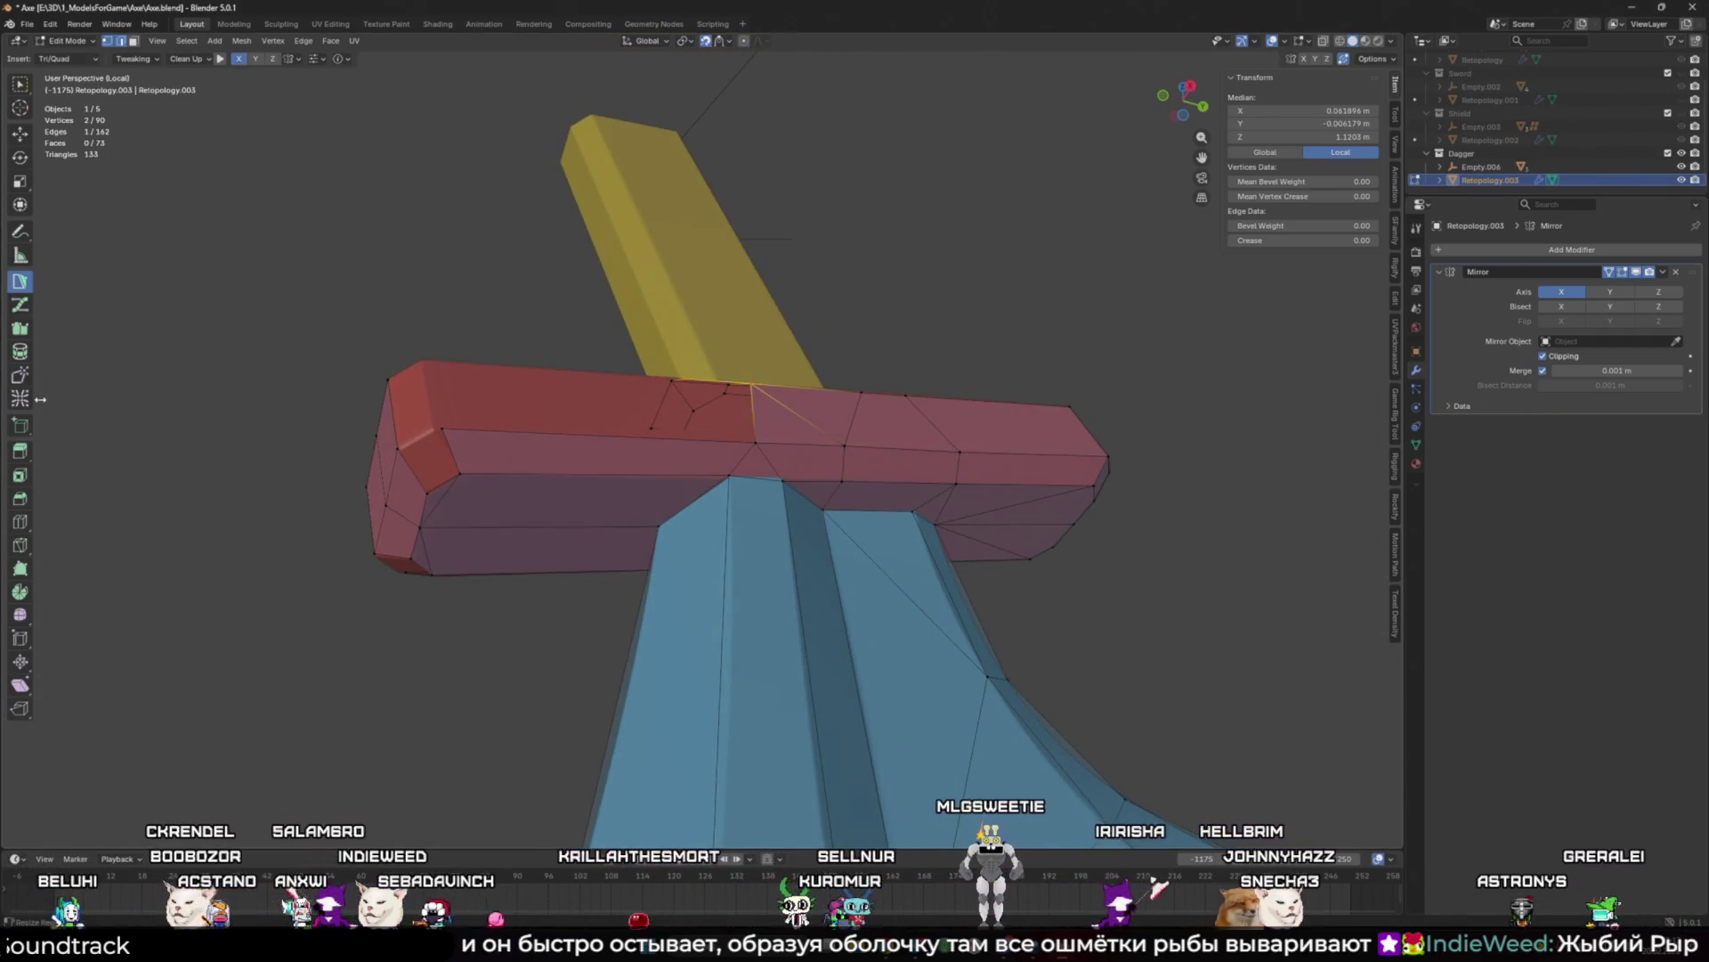
# Step: Cut a new edge across the crossguard's side with the Knife tool and confirm it
pyautogui.click(20, 544)
pyautogui.click(728, 511)
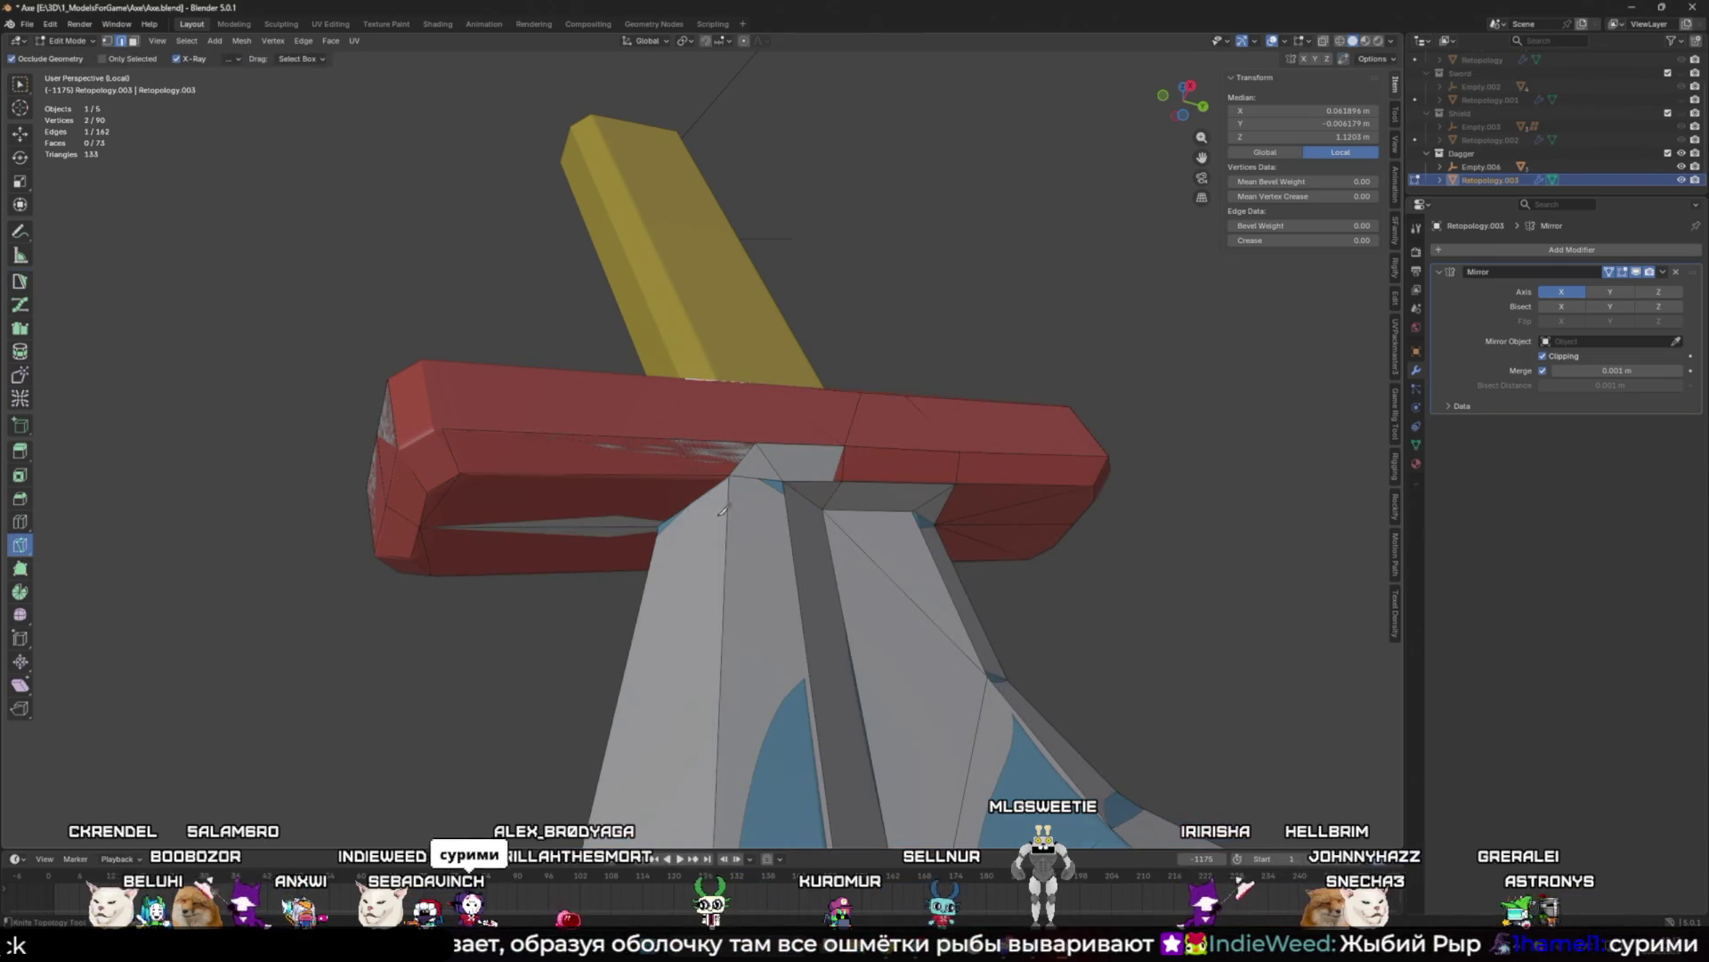
pyautogui.press('Escape')
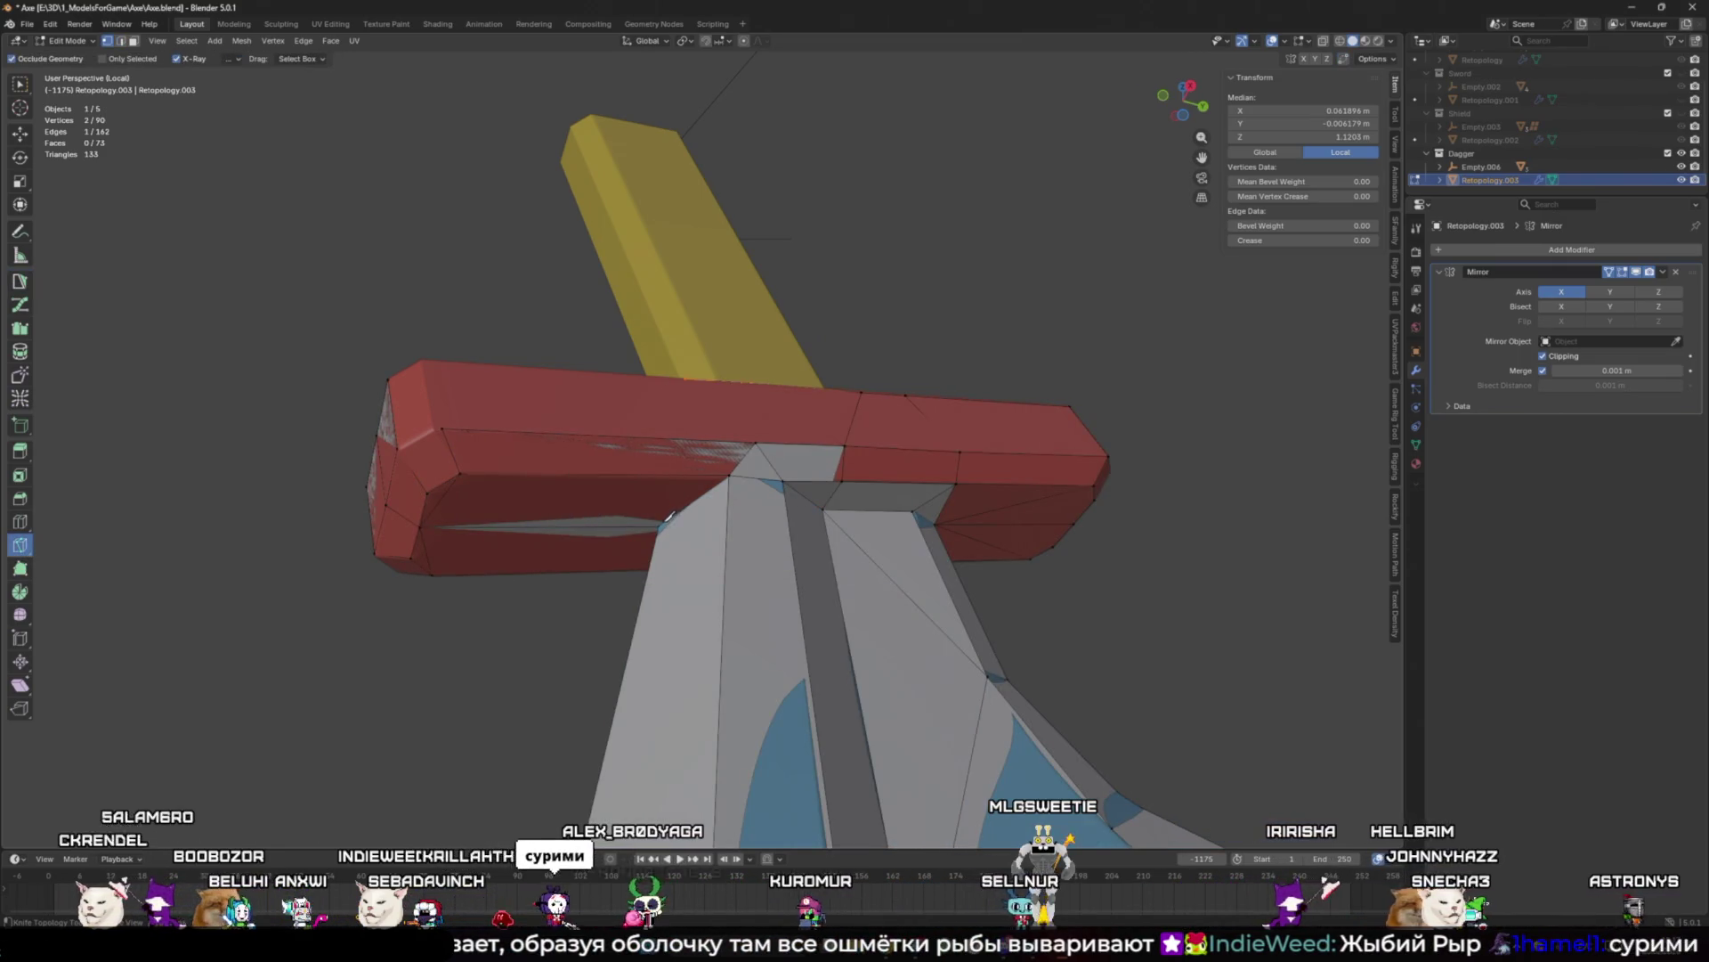
pyautogui.click(673, 515)
pyautogui.click(666, 445)
pyautogui.press('Return')
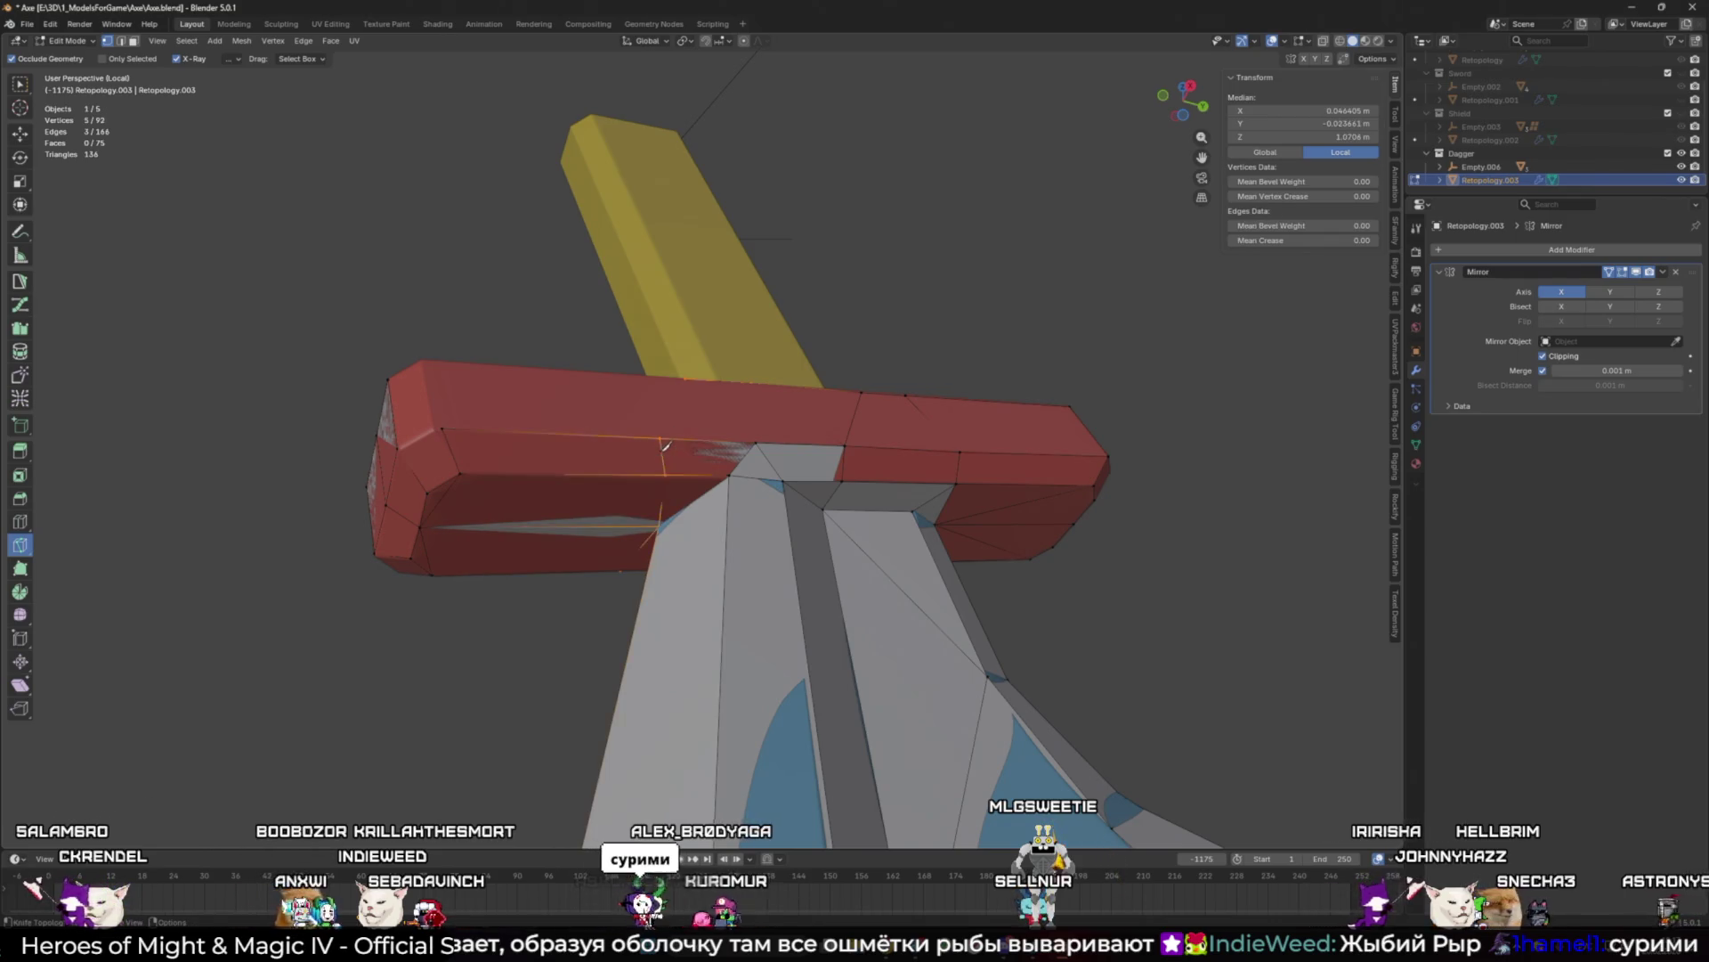
# Step: Back in Poly Build, add a face on the crossguard's side
pyautogui.click(19, 281)
pyautogui.moveTo(534, 410)
pyautogui.mouseDown(button='middle')
pyautogui.moveTo(755, 449)
pyautogui.moveTo(591, 467)
pyautogui.mouseUp(button='middle')
pyautogui.click(755, 449)
pyautogui.click(755, 450)
# Step: Drag the vertex beside the handle on the crossguard's top to a more even position
pyautogui.scroll(2, 624, 472)
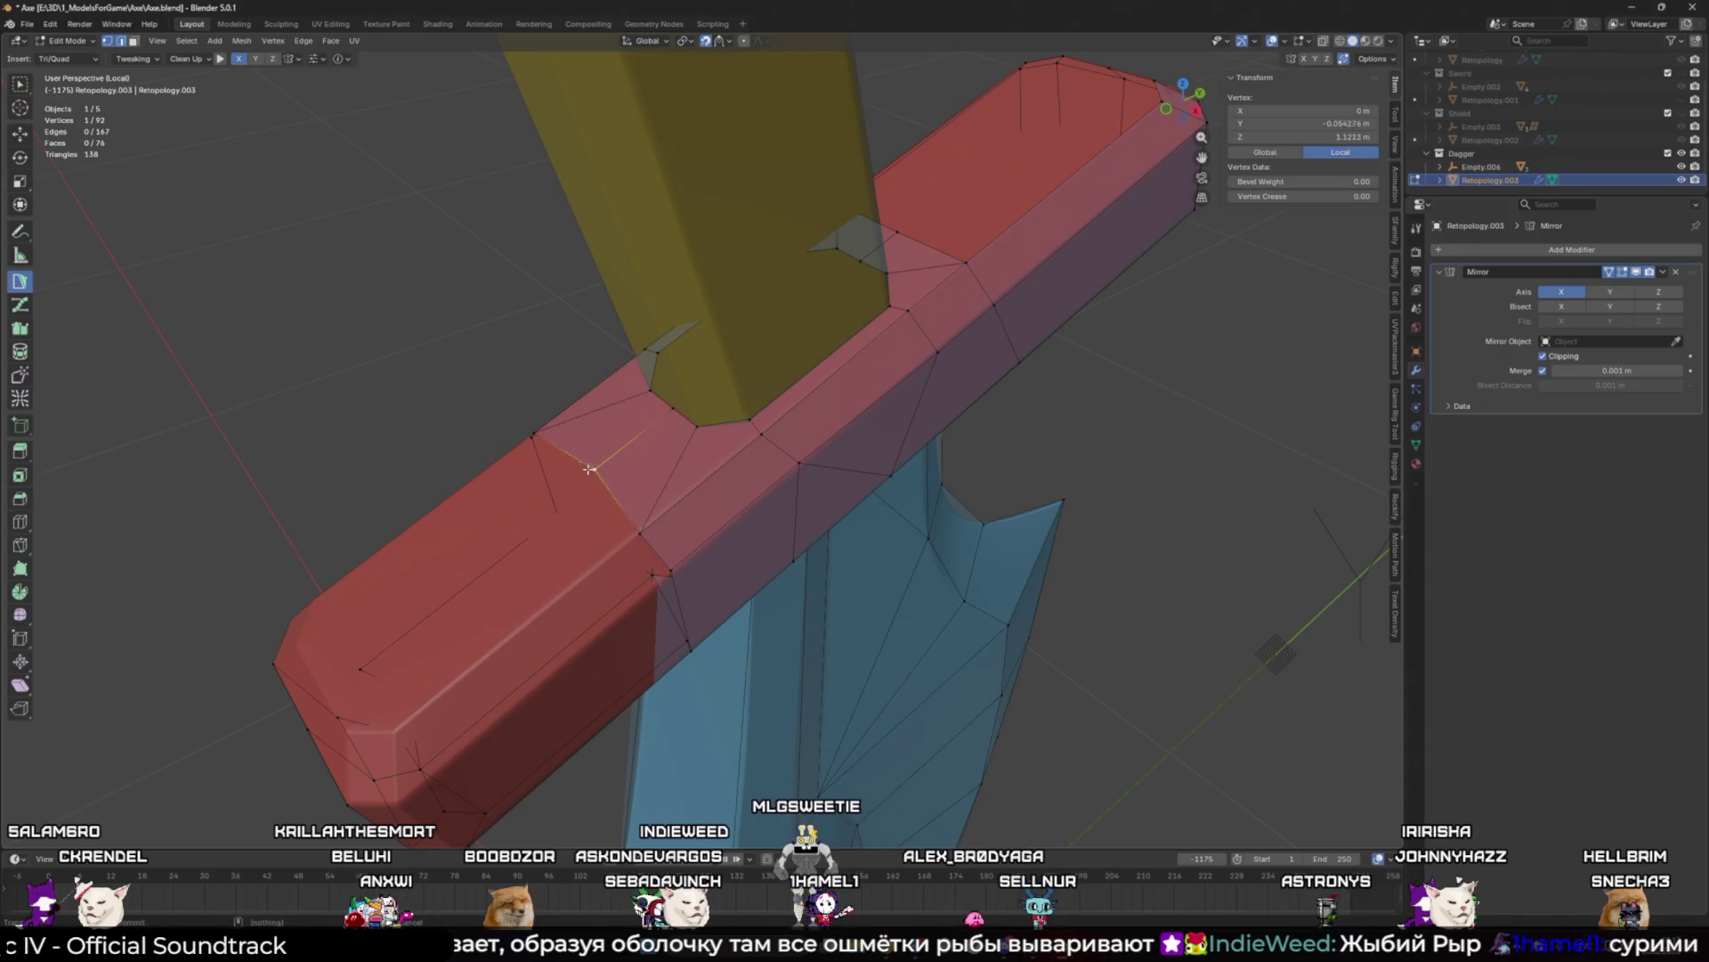
pyautogui.moveTo(587, 476); pyautogui.dragTo(637, 532)
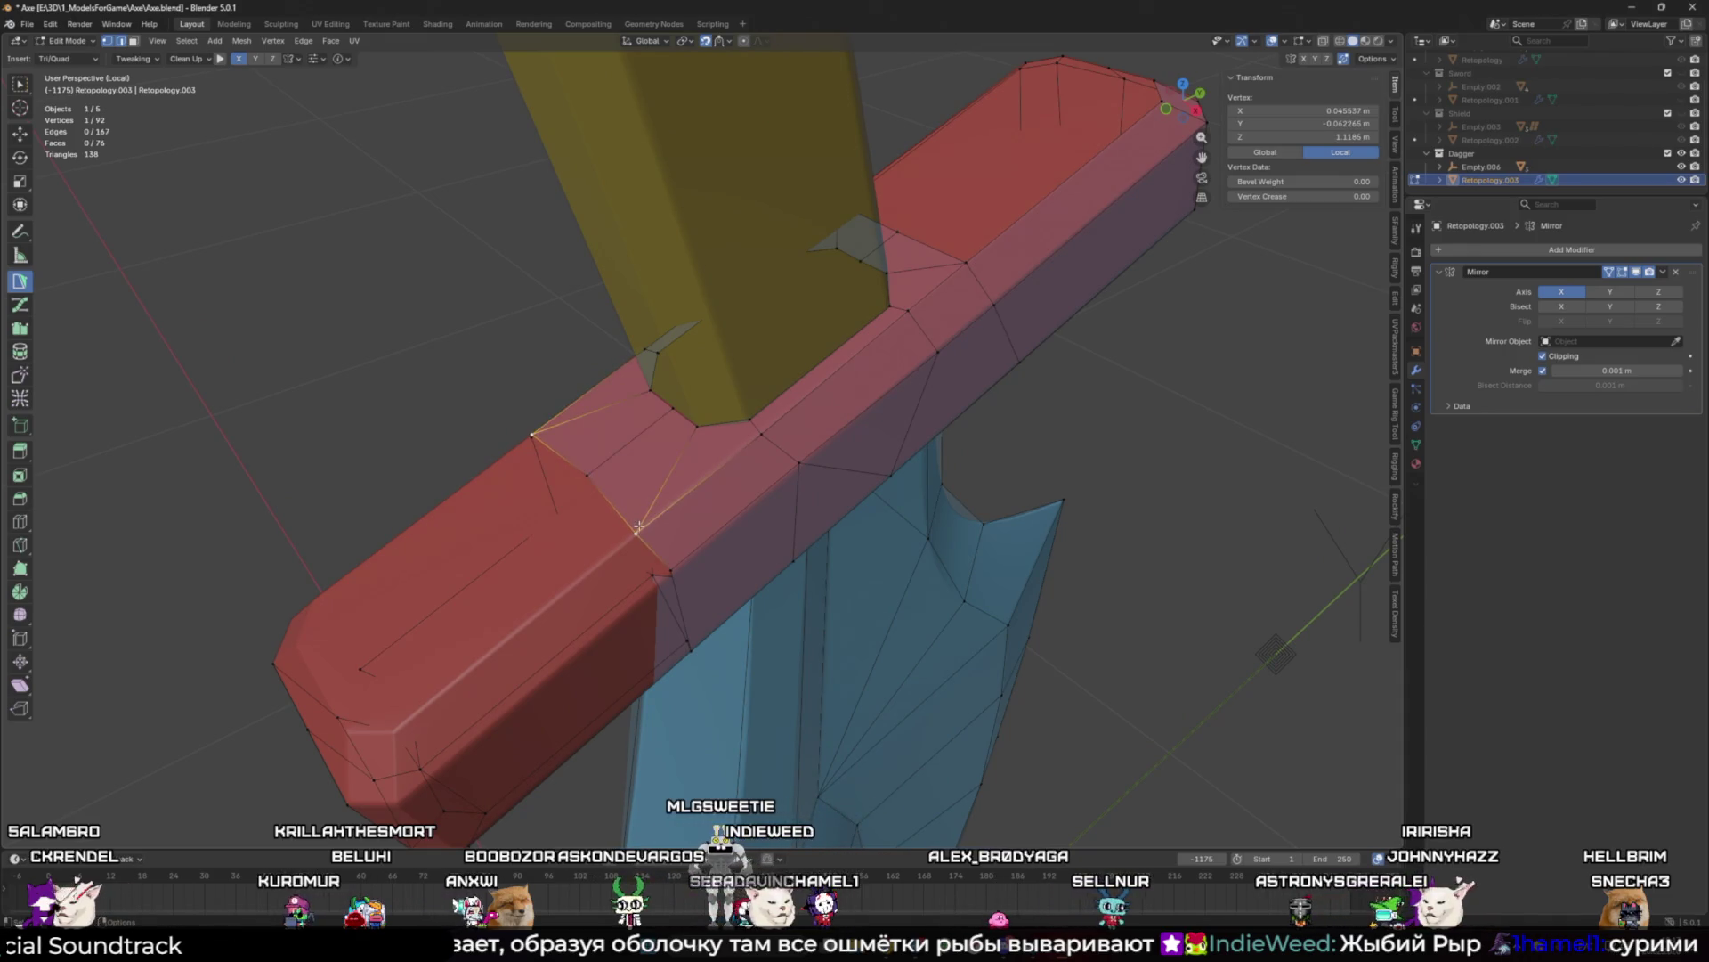
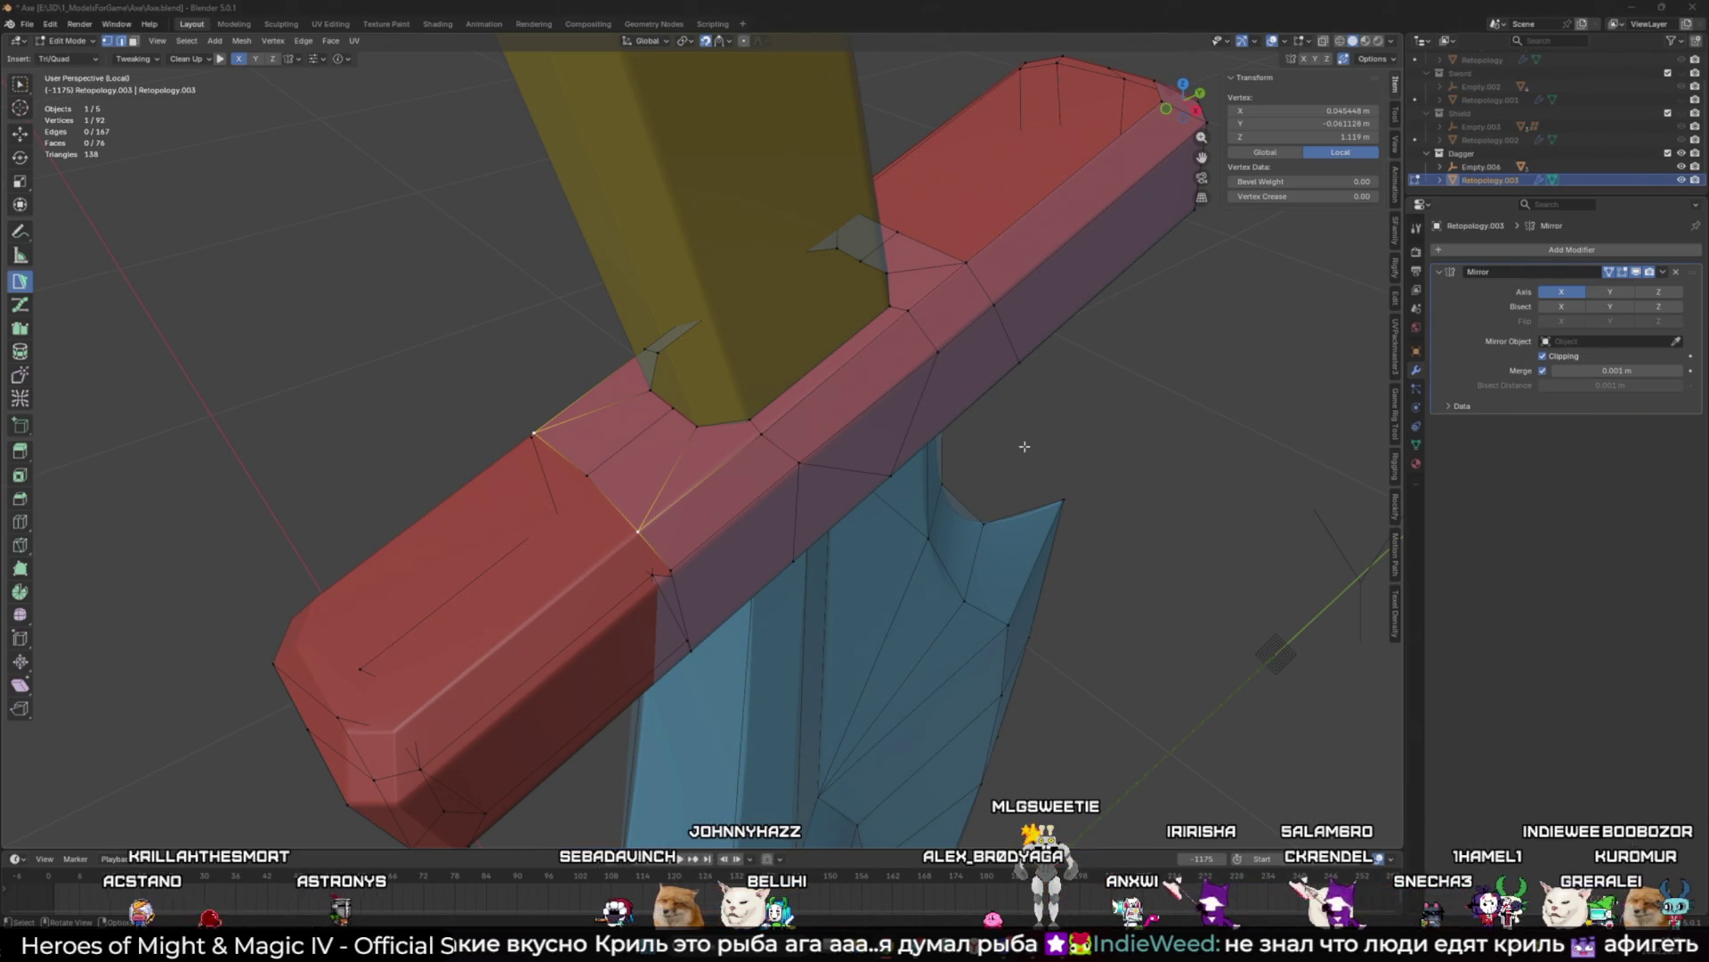
# Step: Snap the crossguard vertex onto the X 0 mirror centre line
pyautogui.moveTo(717, 529)
pyautogui.mouseDown(button='middle')
pyautogui.moveTo(685, 535)
pyautogui.moveTo(714, 527)
pyautogui.moveTo(705, 457)
pyautogui.mouseUp(button='middle')
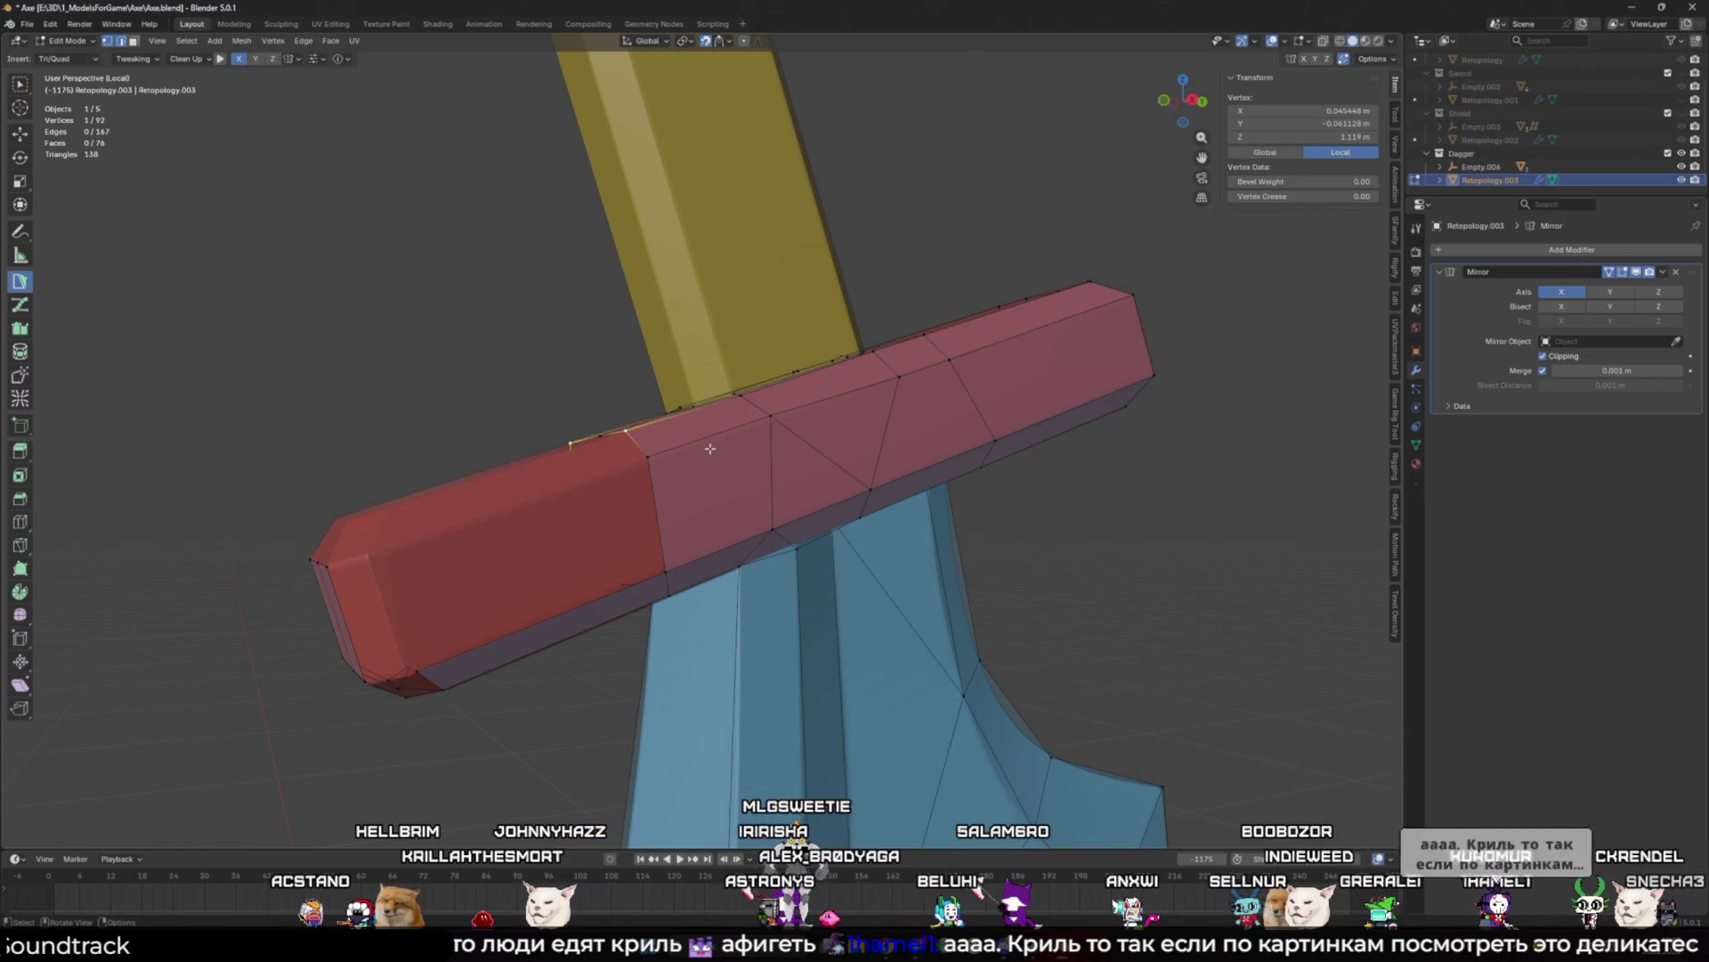
pyautogui.moveTo(567, 446); pyautogui.dragTo(730, 433, button='middle')
pyautogui.moveTo(730, 433); pyautogui.dragTo(721, 443)
# Step: With Poly Build, add a new face and quad strip at the guard's lower end
pyautogui.moveTo(820, 514)
pyautogui.mouseDown(button='middle')
pyautogui.moveTo(750, 497)
pyautogui.moveTo(806, 621)
pyautogui.mouseUp(button='middle')
pyautogui.click(728, 472)
pyautogui.click(799, 644)
pyautogui.click(615, 634)
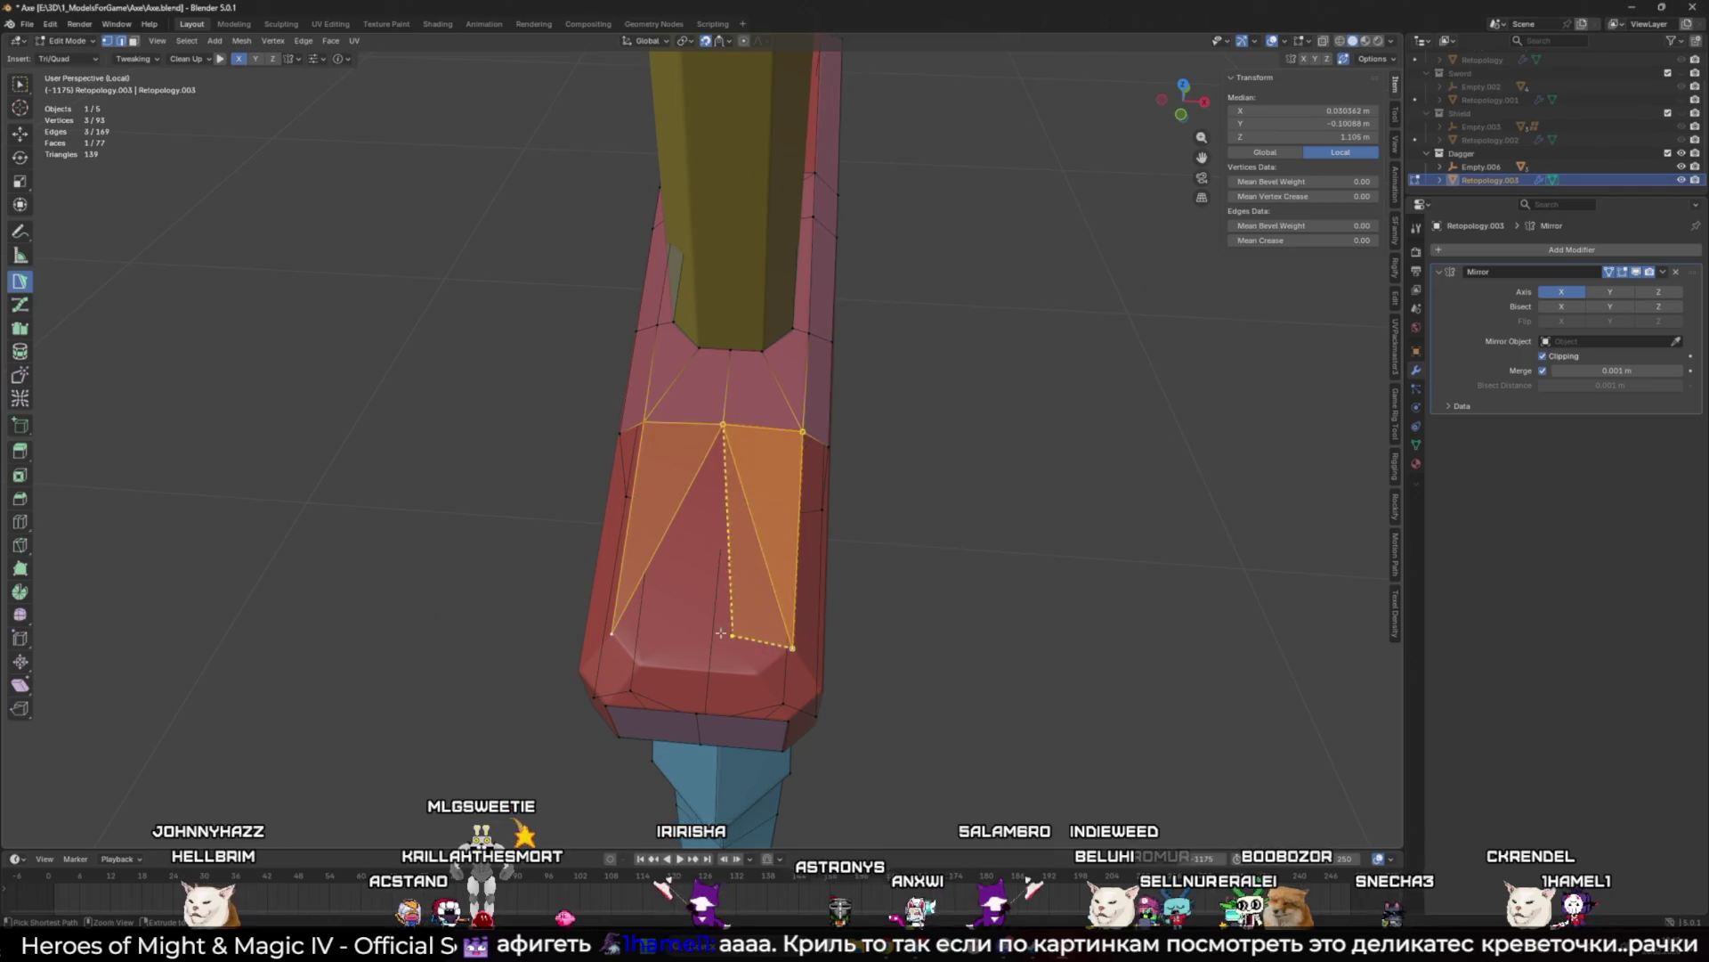
pyautogui.moveTo(714, 638); pyautogui.dragTo(698, 669)
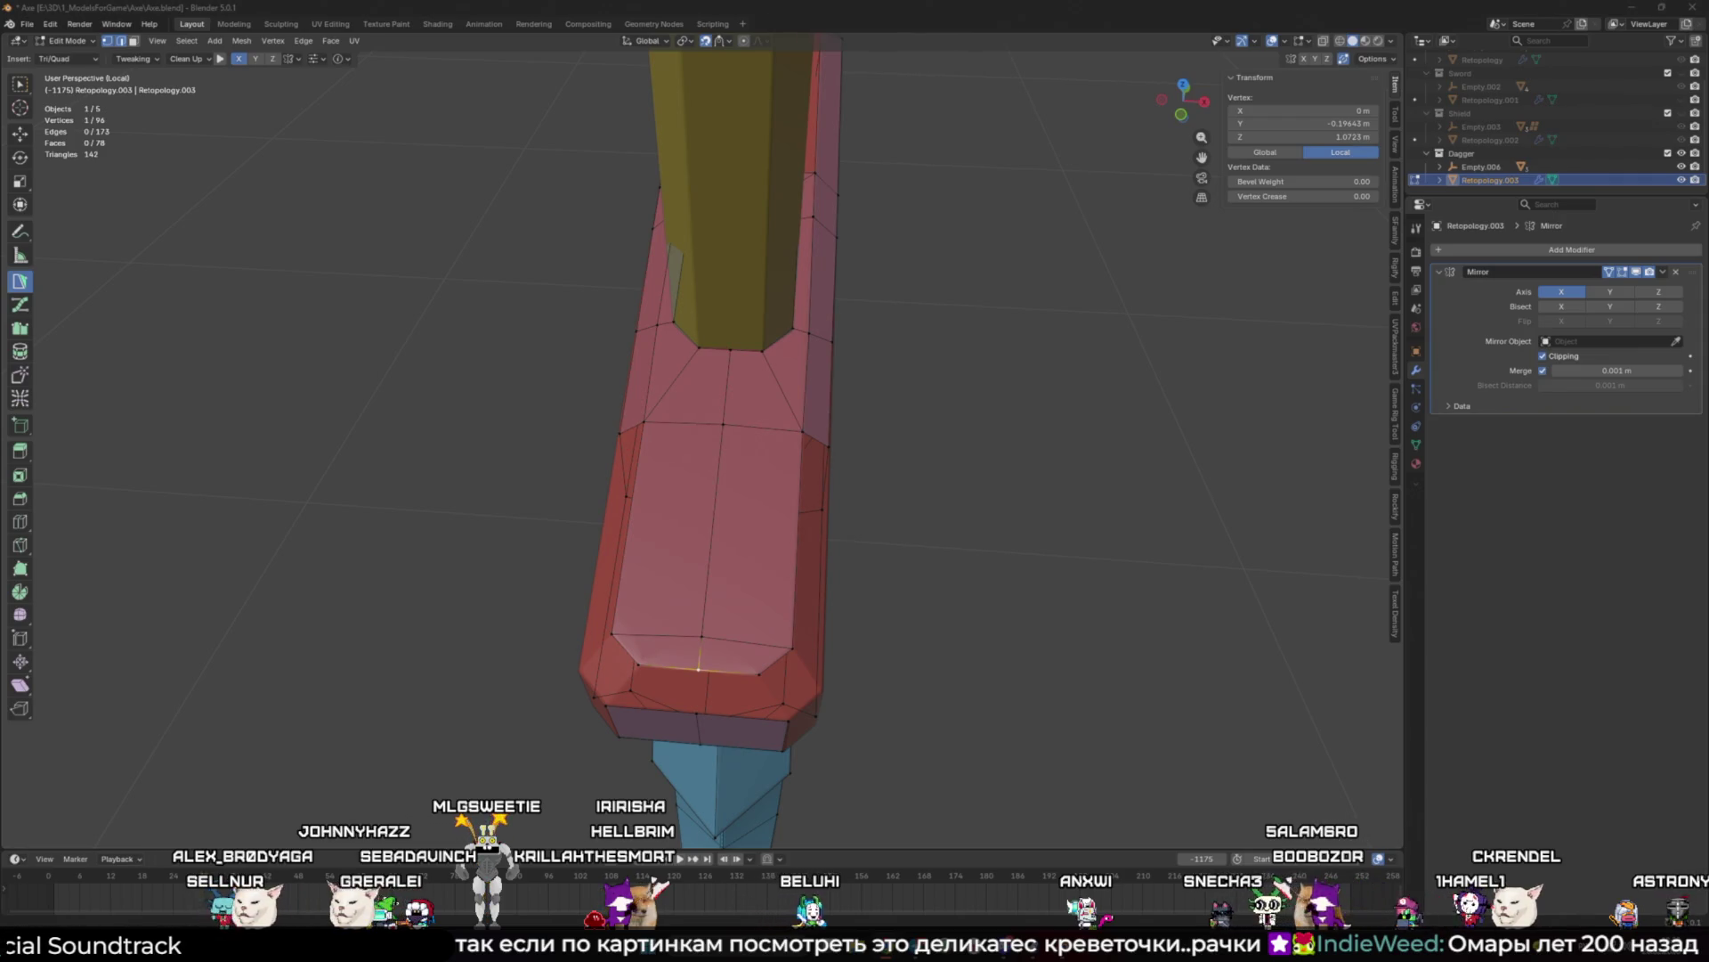
# Step: Build corner faces along the bevel, turning the bevel triangle into a quad
pyautogui.moveTo(624, 463)
pyautogui.mouseDown(button='middle')
pyautogui.moveTo(693, 491)
pyautogui.moveTo(608, 416)
pyautogui.moveTo(800, 567)
pyautogui.moveTo(589, 424)
pyautogui.moveTo(648, 521)
pyautogui.mouseUp(button='middle')
pyautogui.click(801, 567)
pyautogui.keyDown('ctrl'); pyautogui.click(763, 525); pyautogui.keyUp('ctrl')
pyautogui.keyDown('ctrl'); pyautogui.click(706, 522); pyautogui.keyUp('ctrl')
pyautogui.keyDown('ctrl'); pyautogui.click(647, 521); pyautogui.keyUp('ctrl')
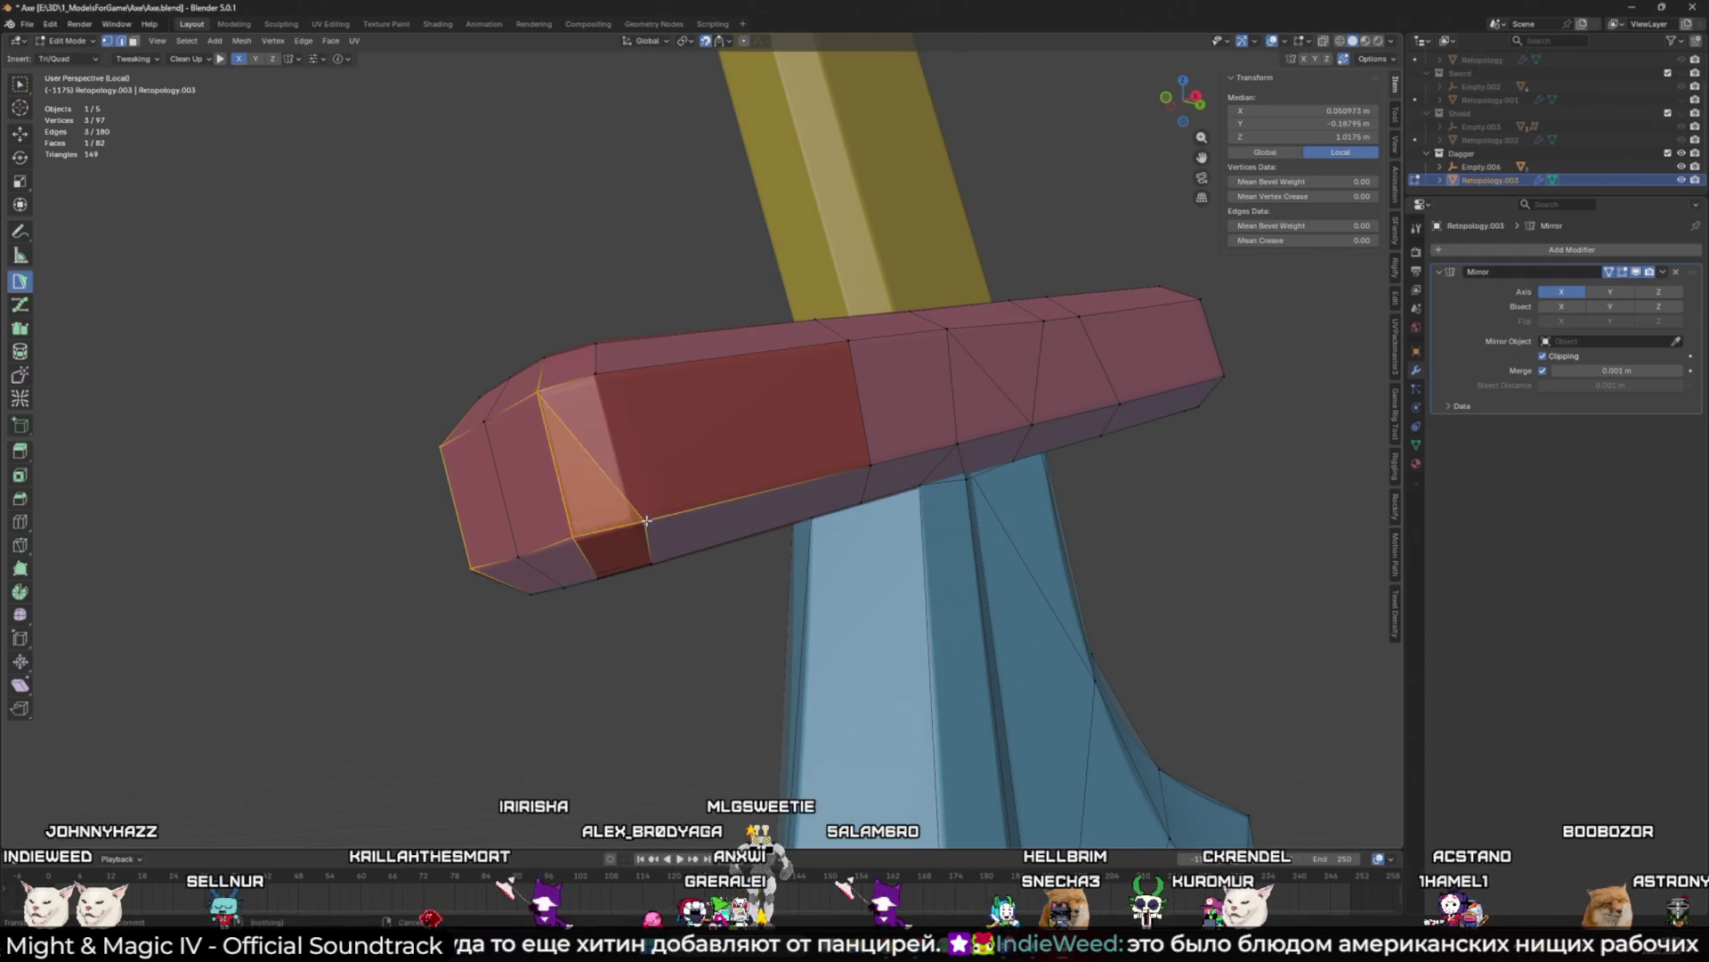
pyautogui.moveTo(647, 520); pyautogui.dragTo(634, 520)
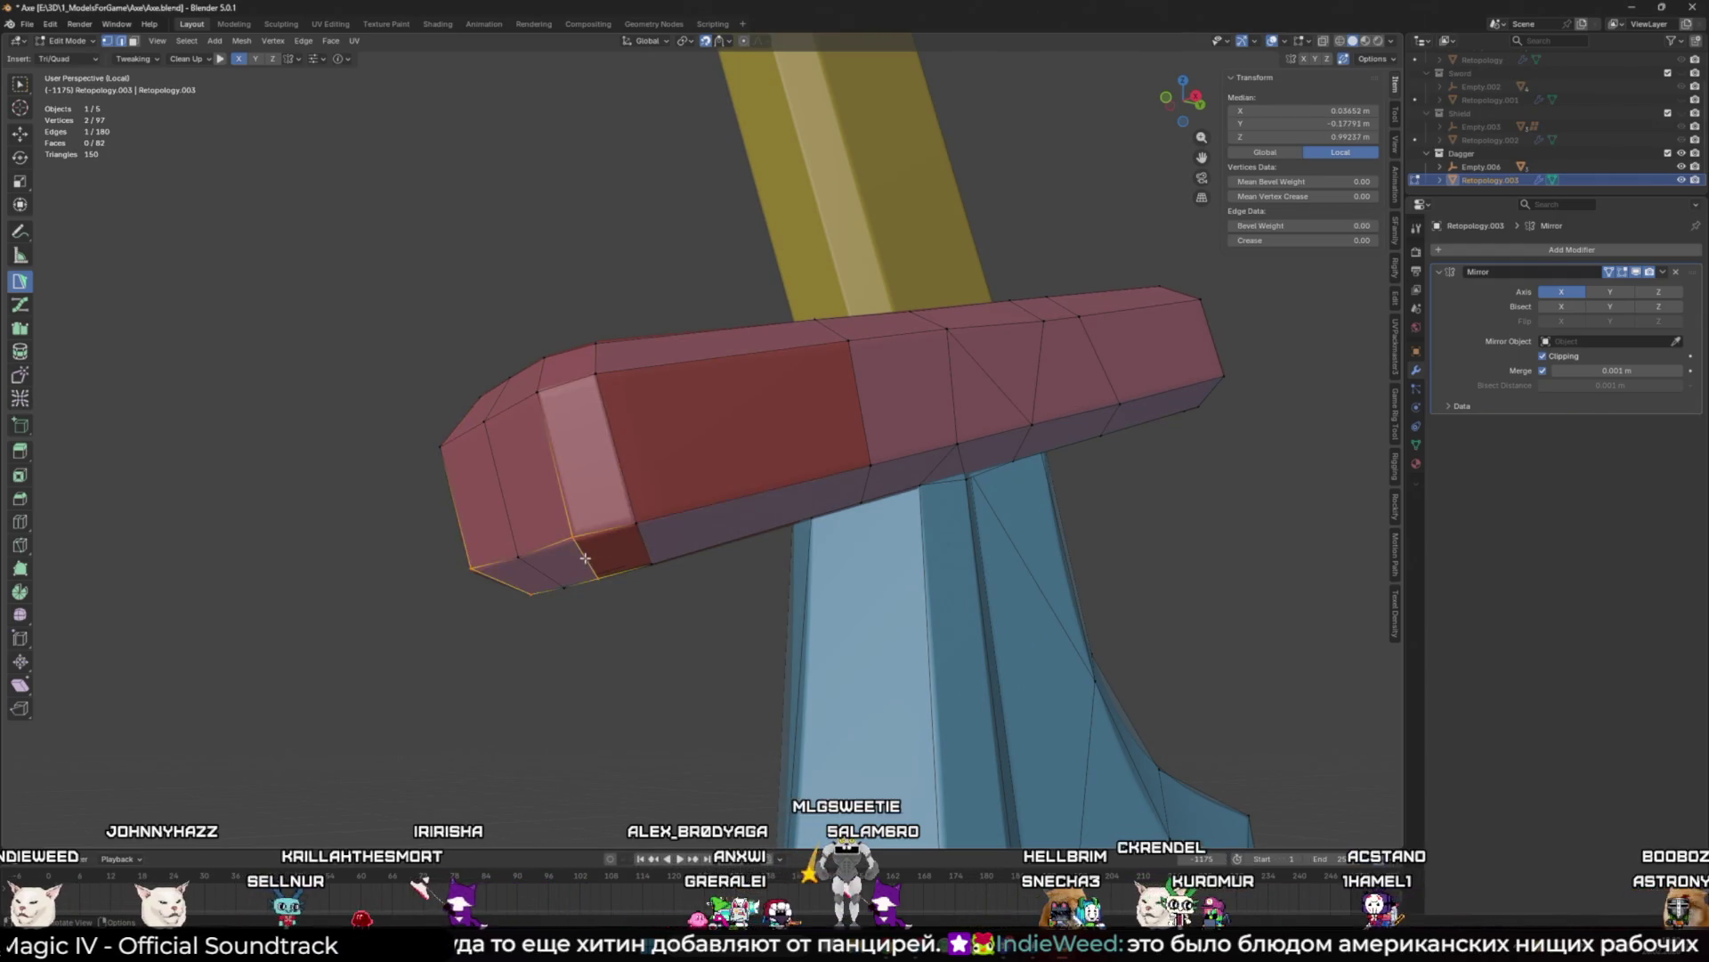
# Step: Fill the two remaining holes with F, deselect, and save the file
pyautogui.press('f')
pyautogui.press('f')
pyautogui.click(725, 600)
pyautogui.hotkey('ctrl', 's')
# Step: Try joining two vertices with an edge, undo it, and select a single vertex
pyautogui.moveTo(843, 652)
pyautogui.mouseDown(button='middle')
pyautogui.moveTo(882, 564)
pyautogui.moveTo(652, 498)
pyautogui.moveTo(757, 374)
pyautogui.mouseUp(button='middle')
pyautogui.click(632, 314)
pyautogui.keyDown('shift'); pyautogui.click(916, 252); pyautogui.keyUp('shift')
pyautogui.press('j')
pyautogui.moveTo(807, 312)
pyautogui.mouseDown(button='middle')
pyautogui.moveTo(730, 498)
pyautogui.moveTo(671, 548)
pyautogui.moveTo(486, 492)
pyautogui.moveTo(432, 555)
pyautogui.mouseUp(button='middle')
pyautogui.hotkey('ctrl', 'z')
pyautogui.click(620, 536)
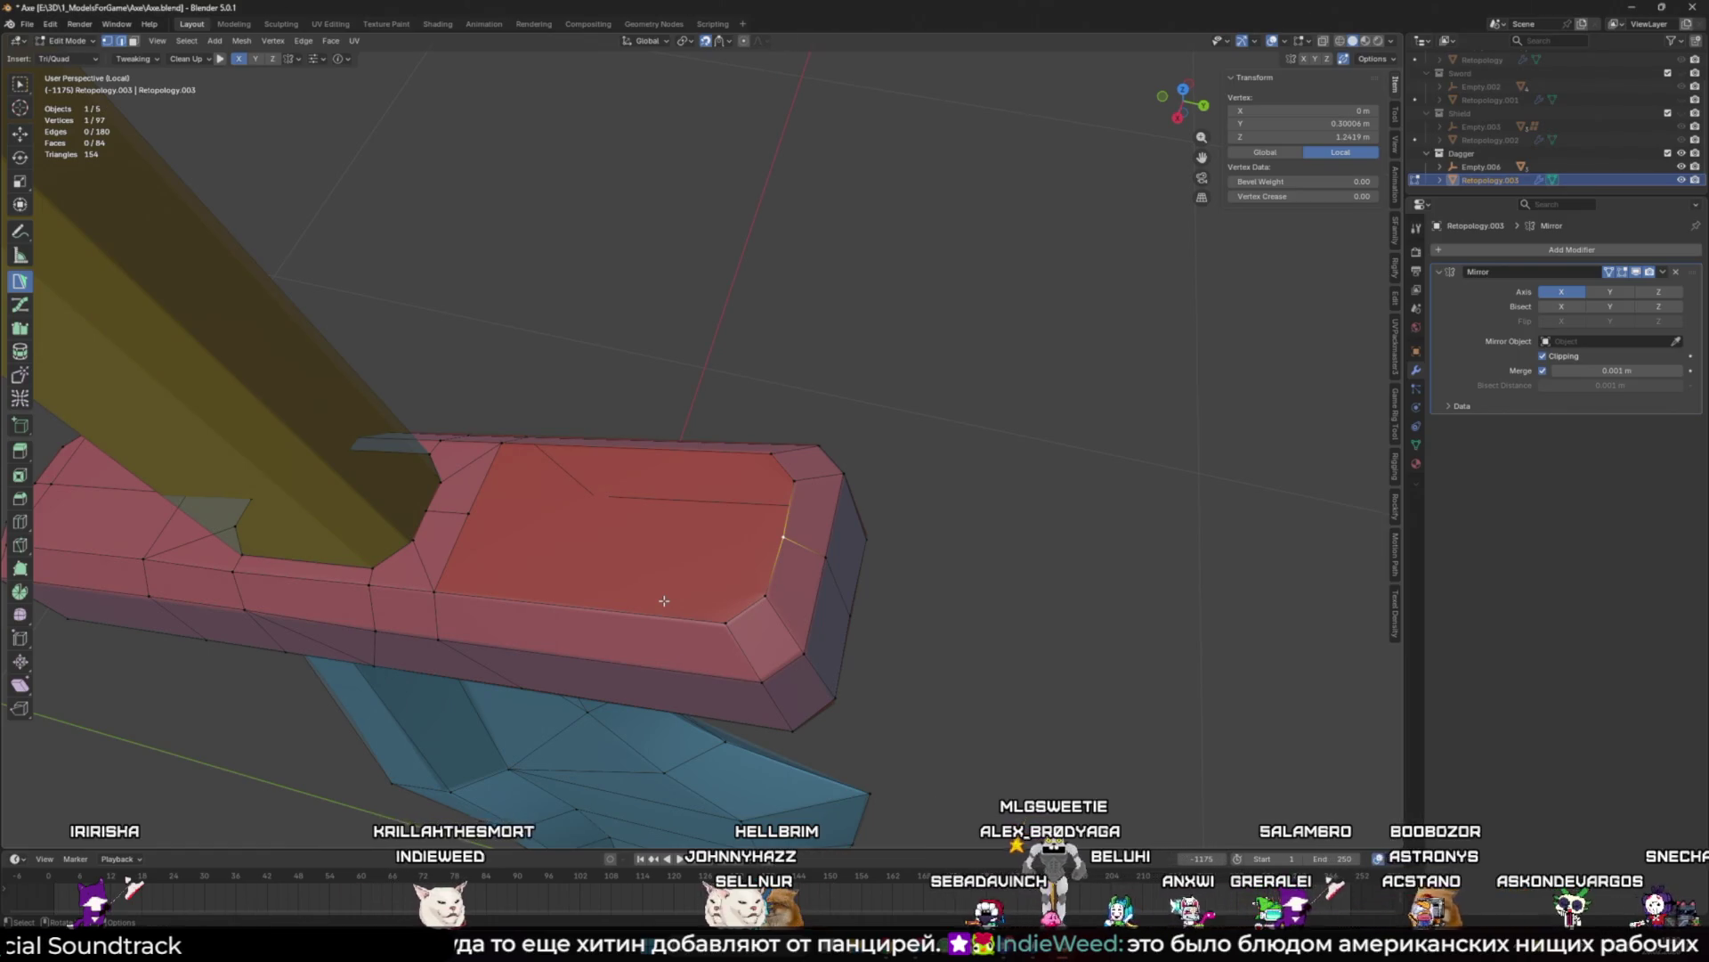
pyautogui.moveTo(664, 601)
pyautogui.mouseDown(button='middle')
pyautogui.moveTo(725, 484)
pyautogui.moveTo(786, 519)
pyautogui.moveTo(687, 481)
pyautogui.moveTo(648, 407)
pyautogui.moveTo(721, 404)
pyautogui.moveTo(603, 523)
pyautogui.mouseUp(button='middle')
# Step: Reposition a guard vertex and place new vertices on the crossguard's top face
pyautogui.moveTo(603, 523); pyautogui.dragTo(597, 481)
pyautogui.moveTo(597, 481)
pyautogui.mouseDown(button='middle')
pyautogui.moveTo(766, 545)
pyautogui.moveTo(683, 561)
pyautogui.moveTo(963, 571)
pyautogui.moveTo(899, 589)
pyautogui.mouseUp(button='middle')
pyautogui.click(772, 552)
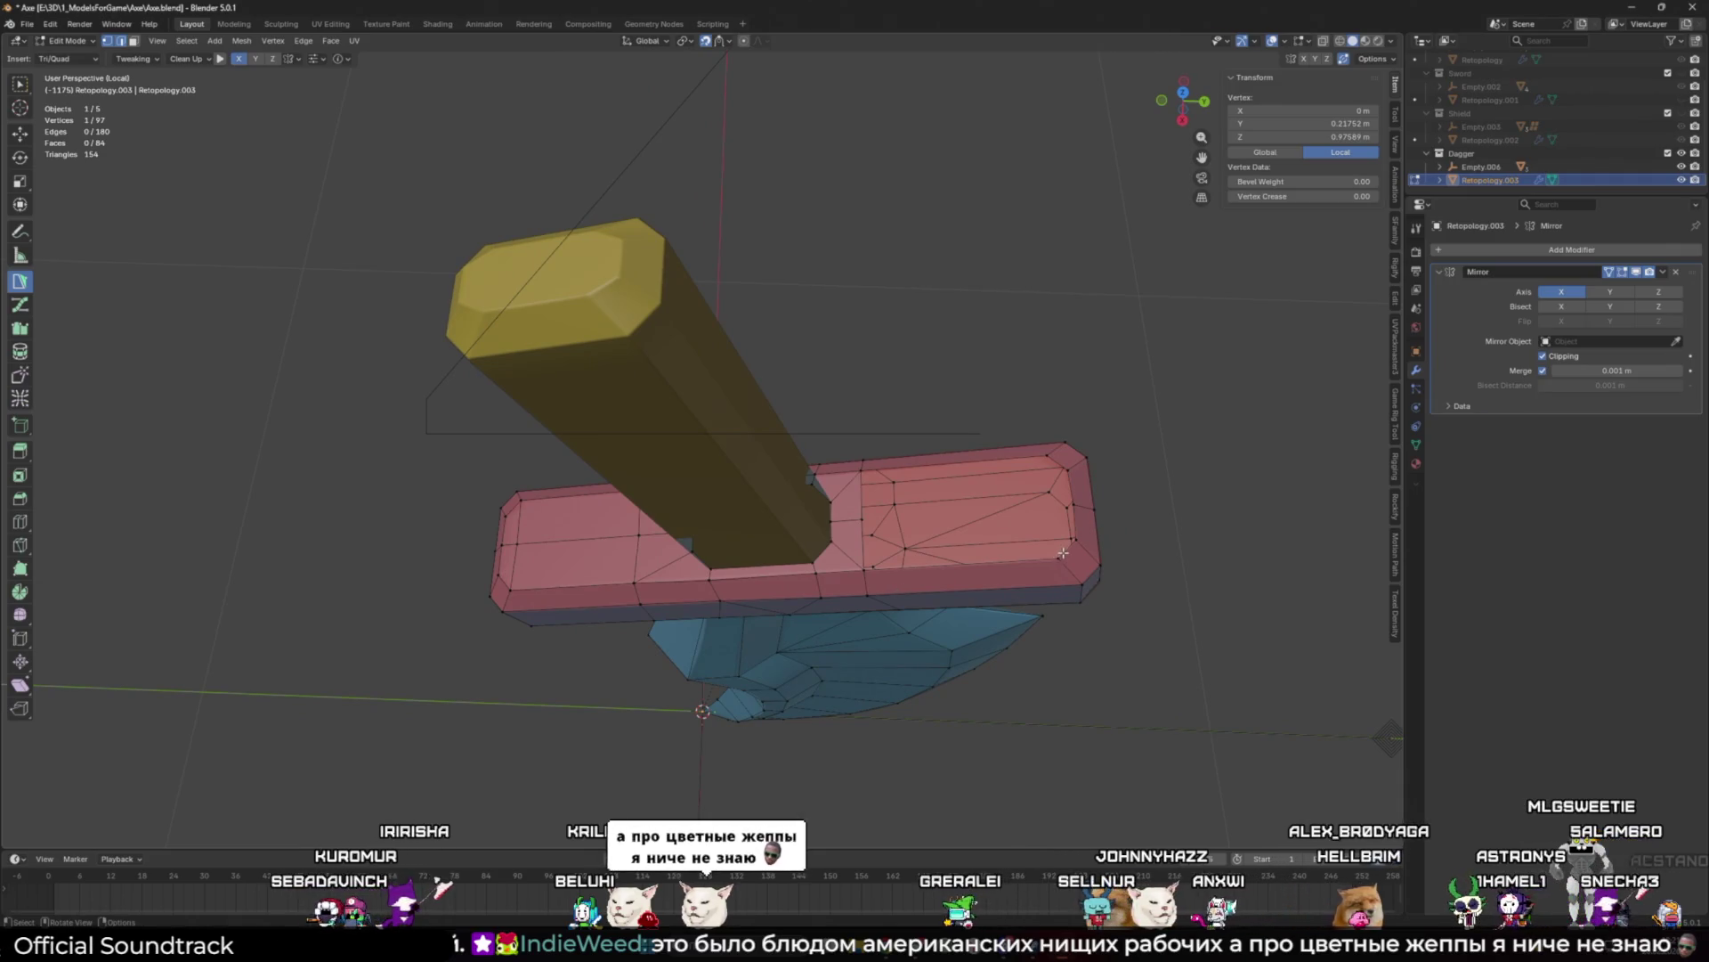
pyautogui.keyDown('shift'); pyautogui.click(856, 513); pyautogui.keyUp('shift')
pyautogui.press('KP_Decimal')
# Step: Build the top face into clean quads and save the file
pyautogui.keyDown('ctrl'); pyautogui.click(828, 505); pyautogui.keyUp('ctrl')
pyautogui.keyDown('ctrl'); pyautogui.moveTo(844, 492); pyautogui.dragTo(867, 477); pyautogui.keyUp('ctrl')
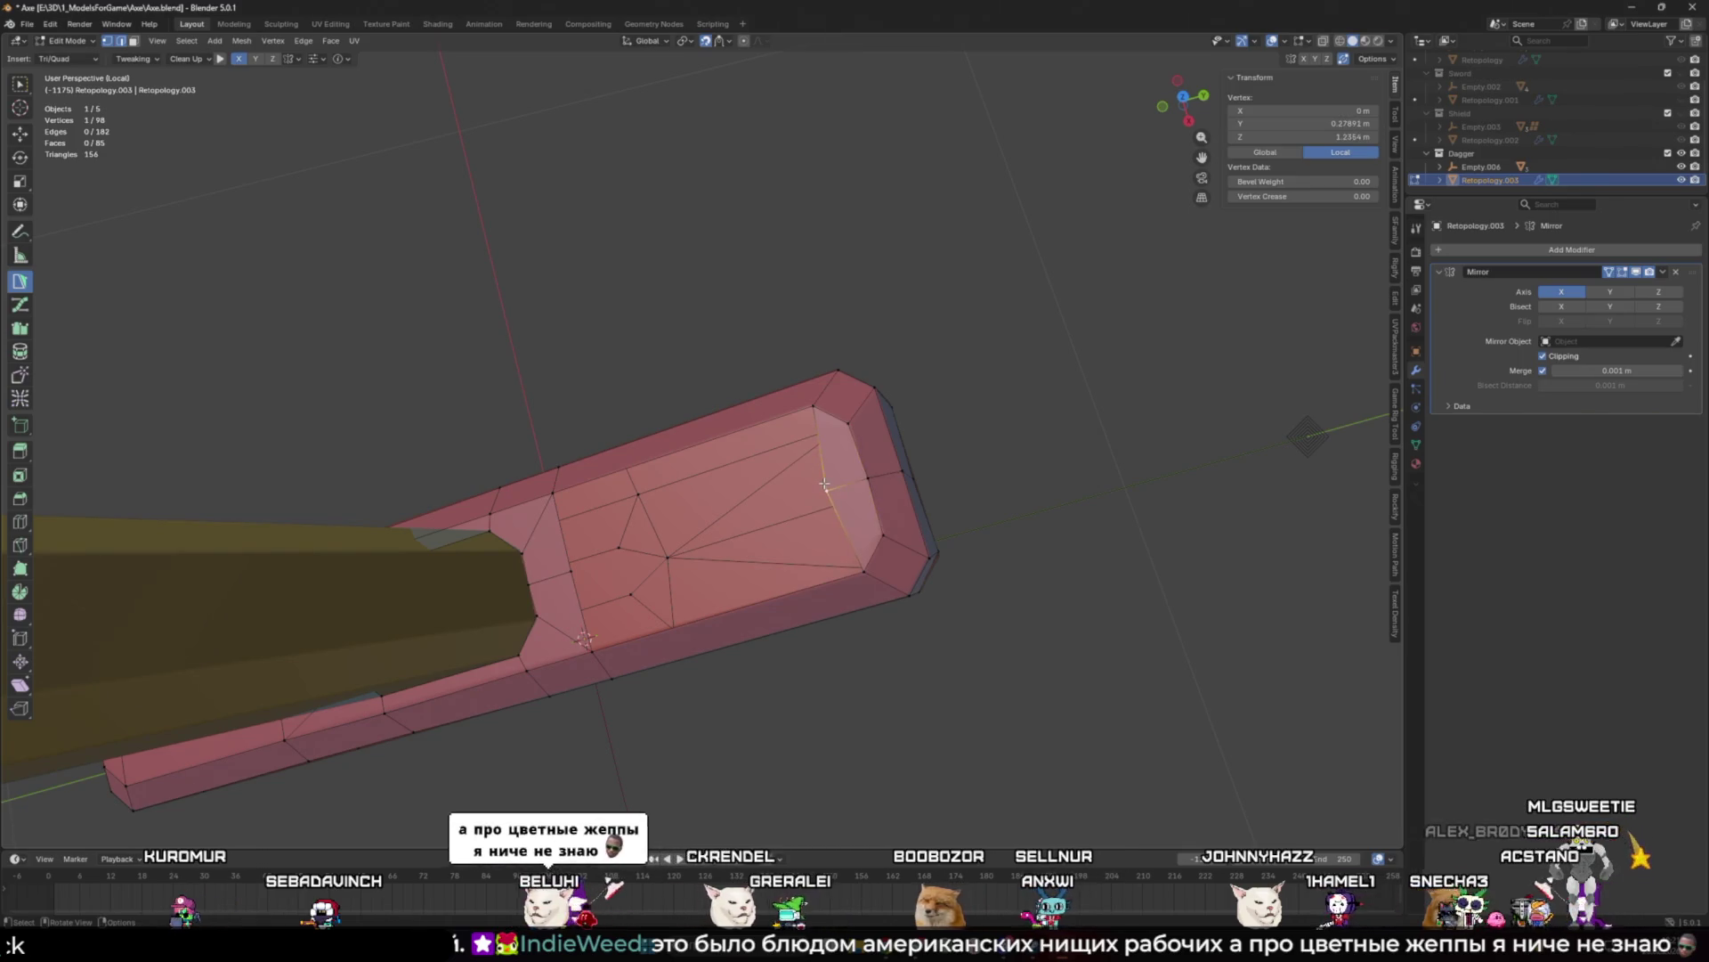
pyautogui.click(803, 598)
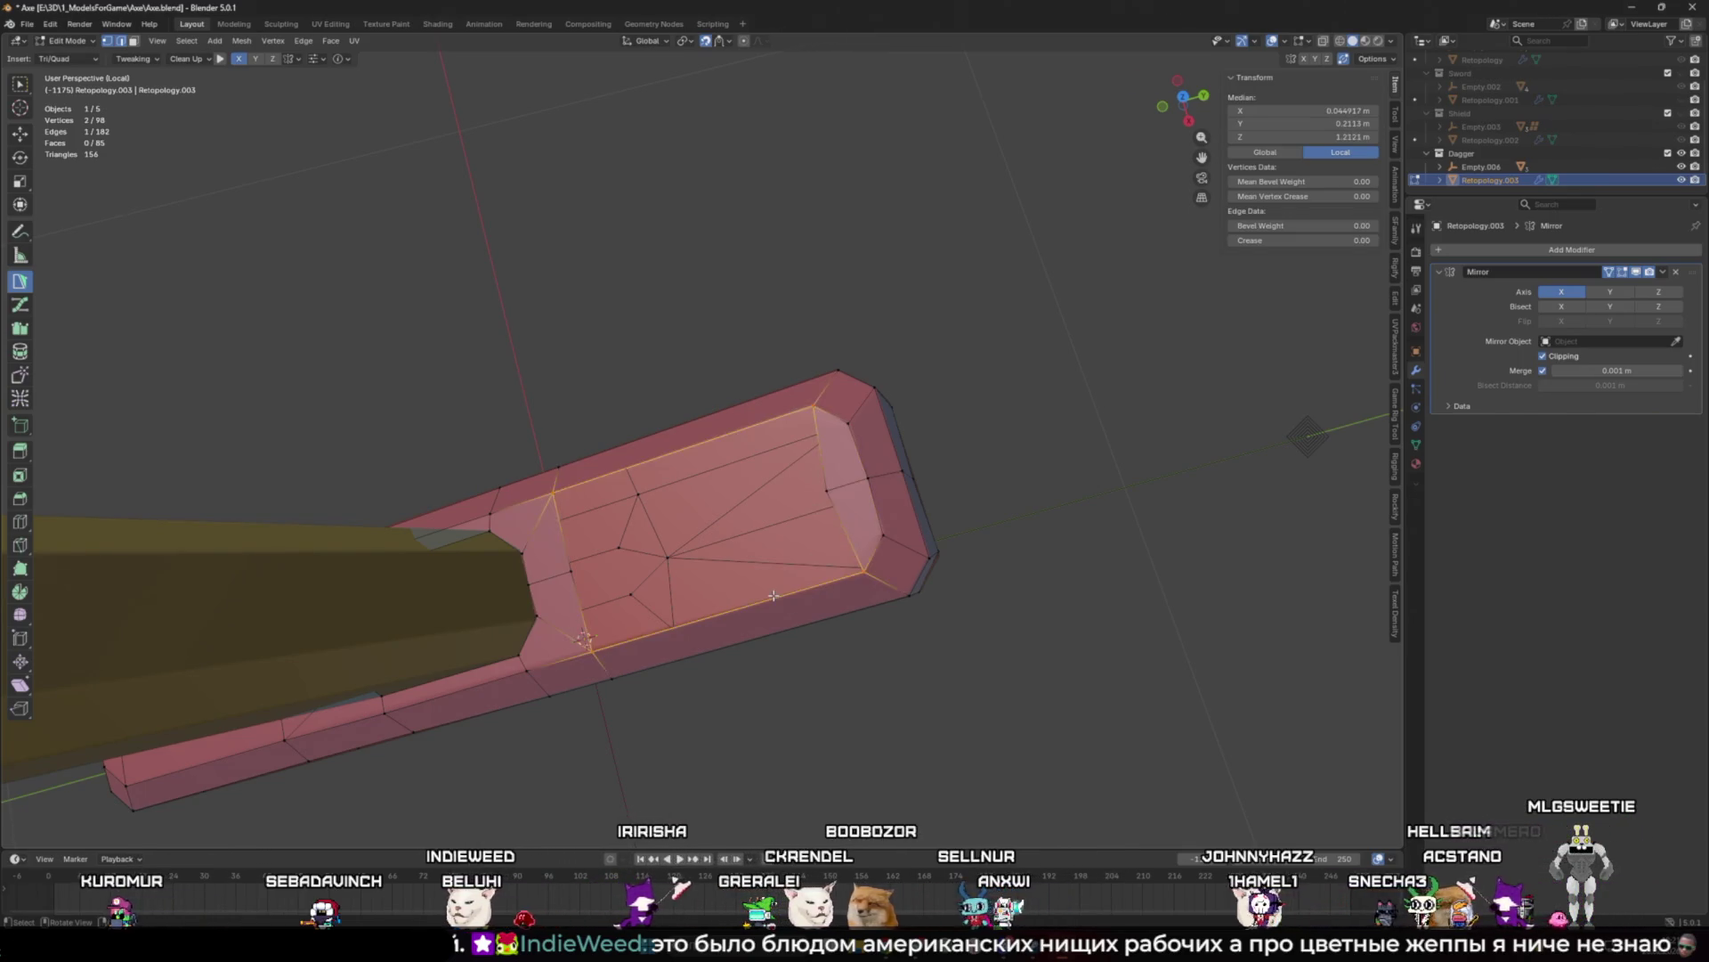
pyautogui.hotkey('ctrl', 's')
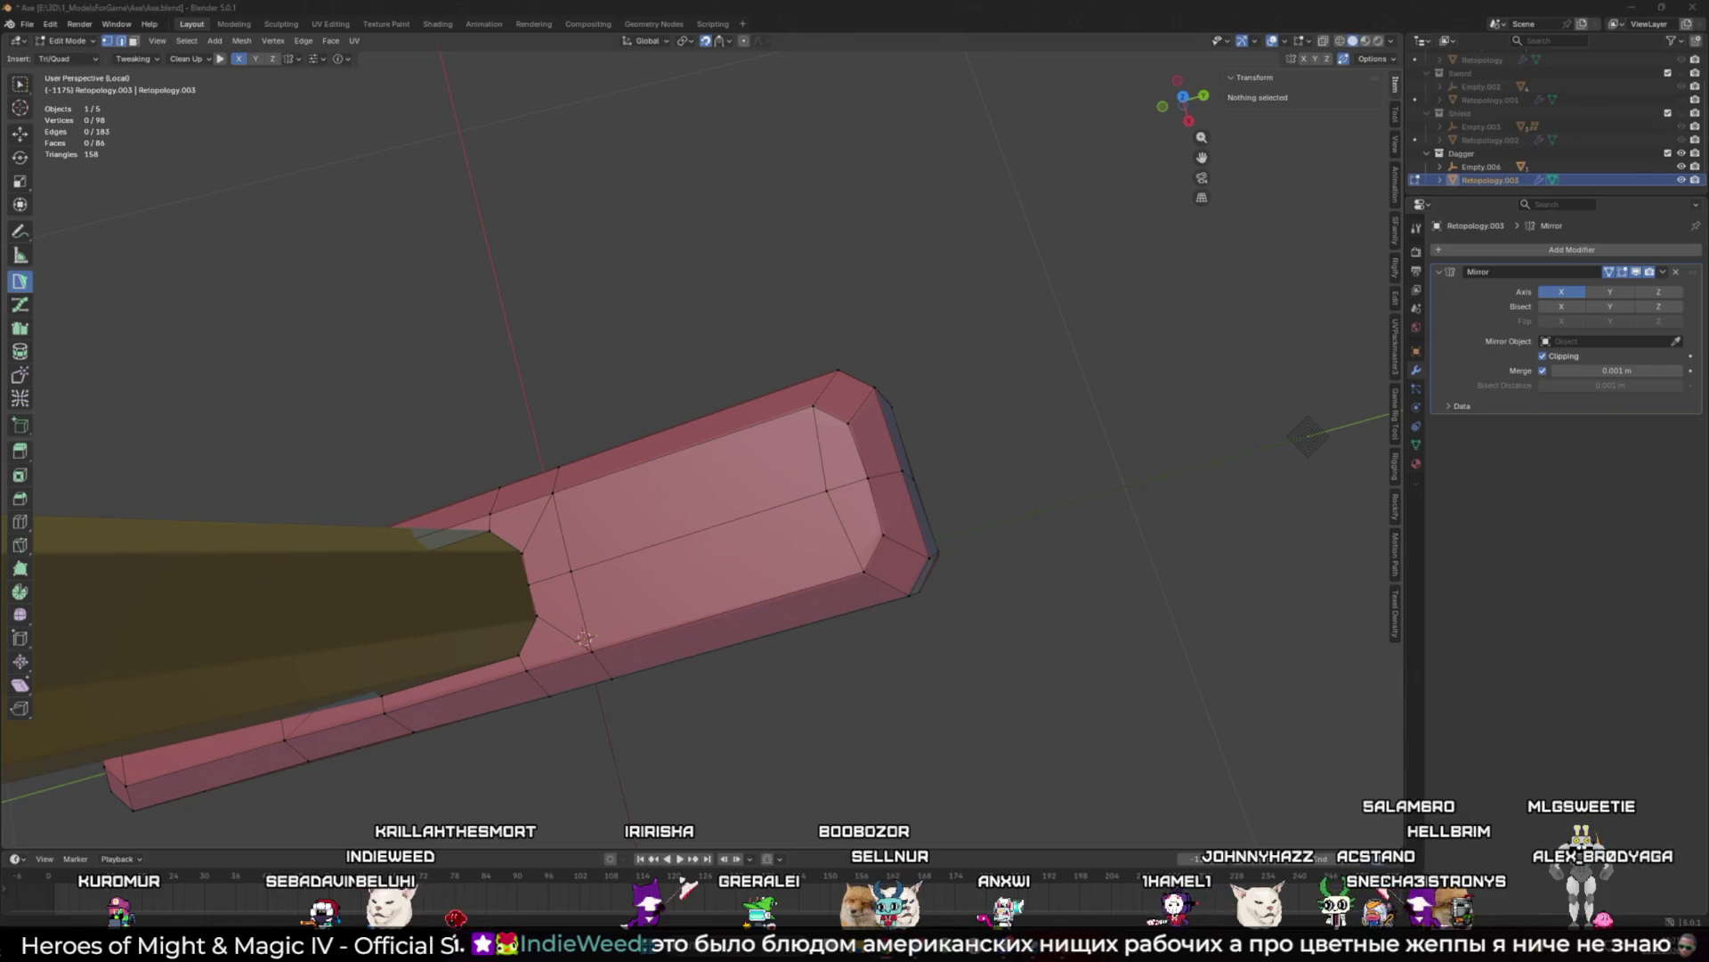